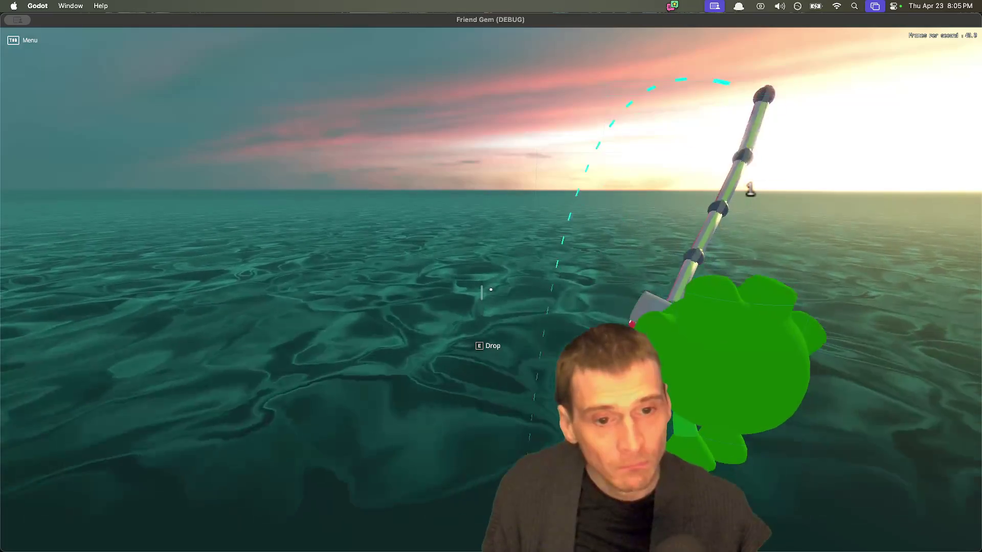
# Cast the fishing line onto the water in the running game, then switch apps to the Google Doc
pyautogui.click(491, 290)
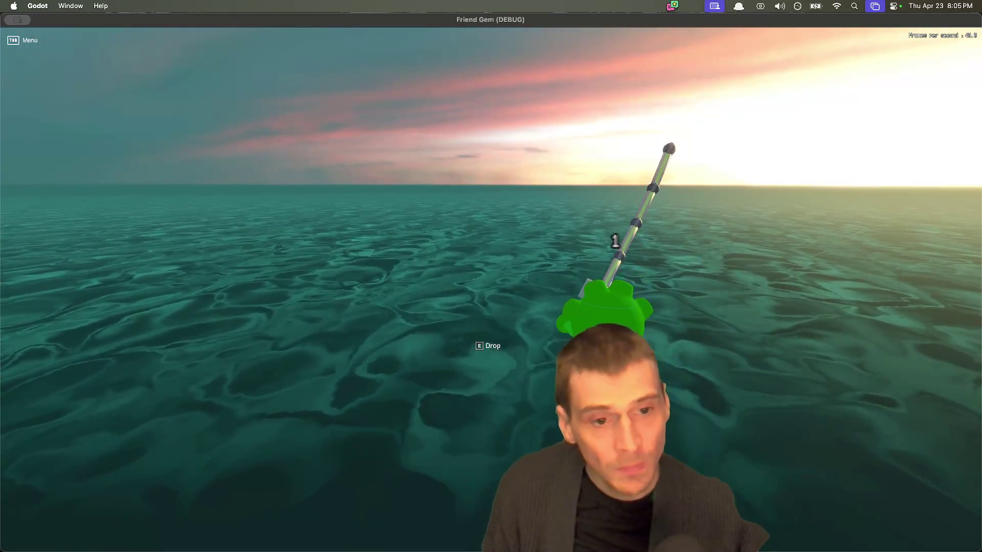
pyautogui.press('super+Tab')
pyautogui.press('super+Tab')
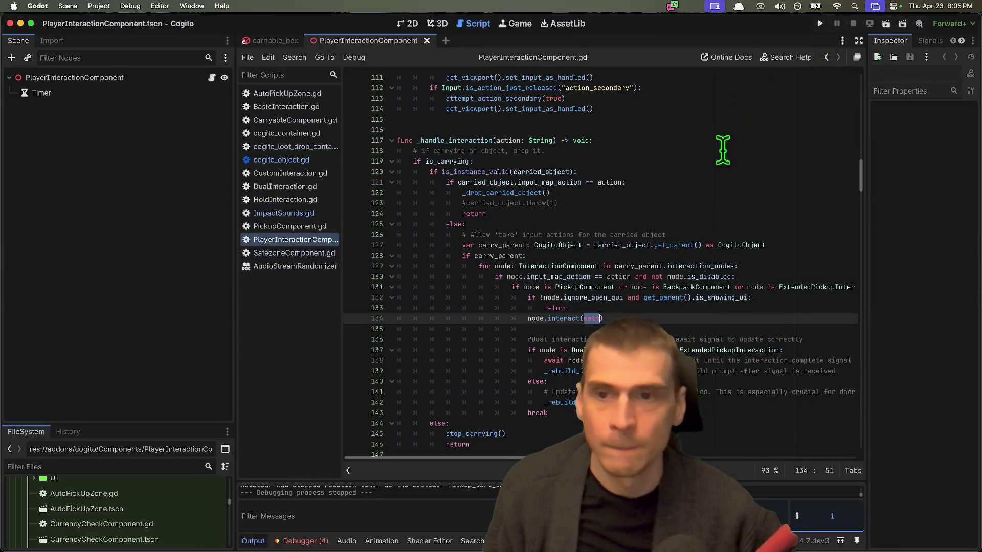
# Review the Friend Gem Fishing checklist below its last task, then cycle back to the Godot 4.6.2 editor
pyautogui.click(723, 150)
pyautogui.press('super+Tab')
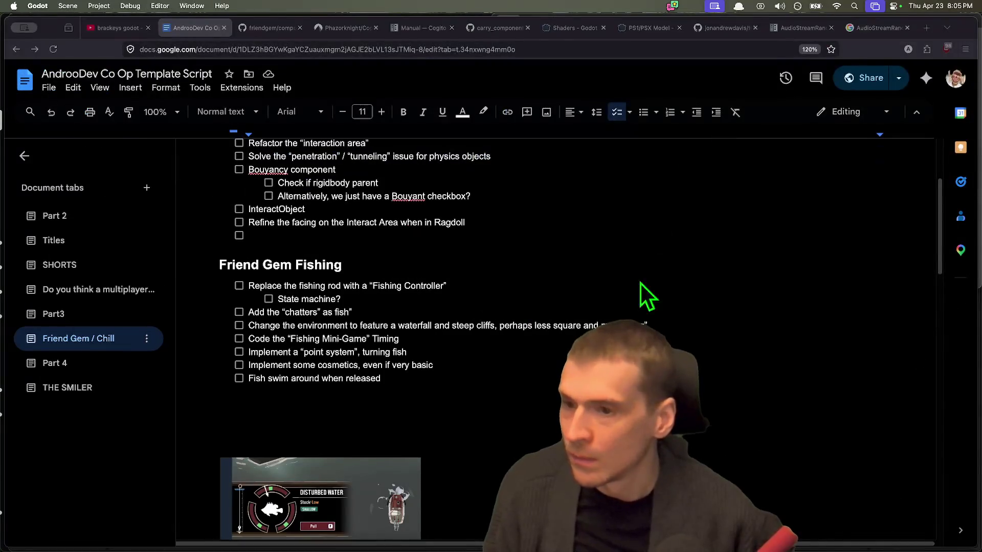
pyautogui.click(221, 390)
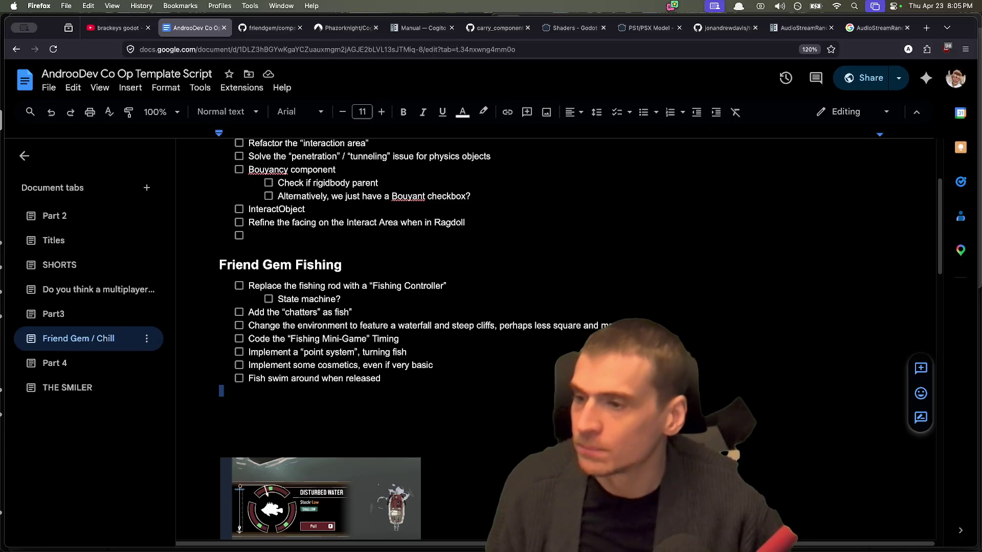
pyautogui.press('super+Tab')
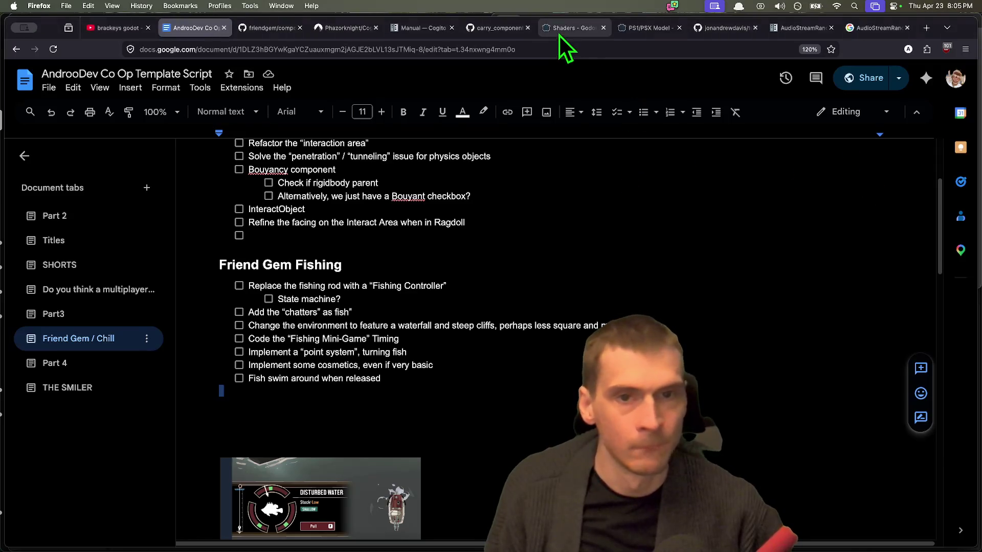
pyautogui.press('super+Tab')
pyautogui.press('super+Tab')
pyautogui.press('super+Tab')
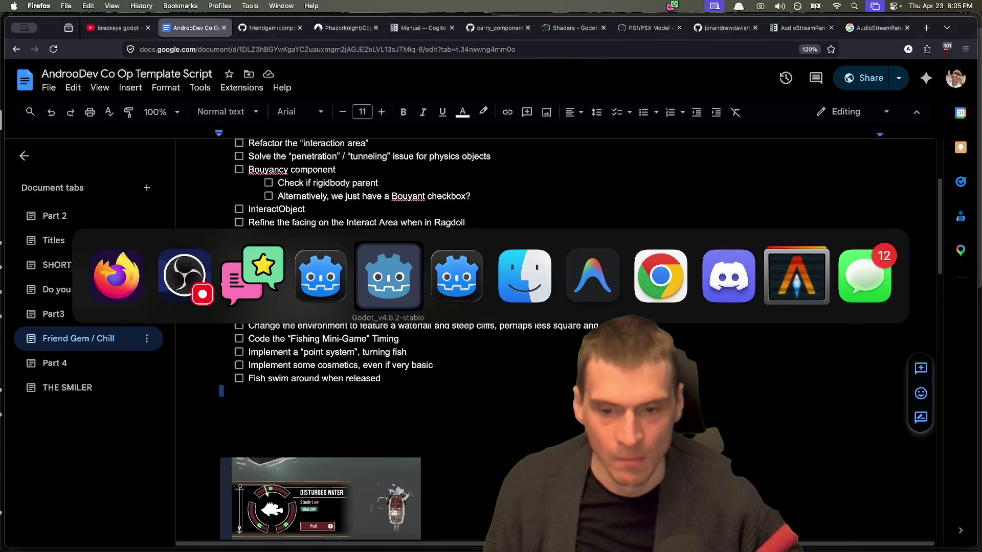
pyautogui.press('super+Tab')
pyautogui.press('super+Tab')
pyautogui.press('super+Tab')
pyautogui.press('super+Tab')
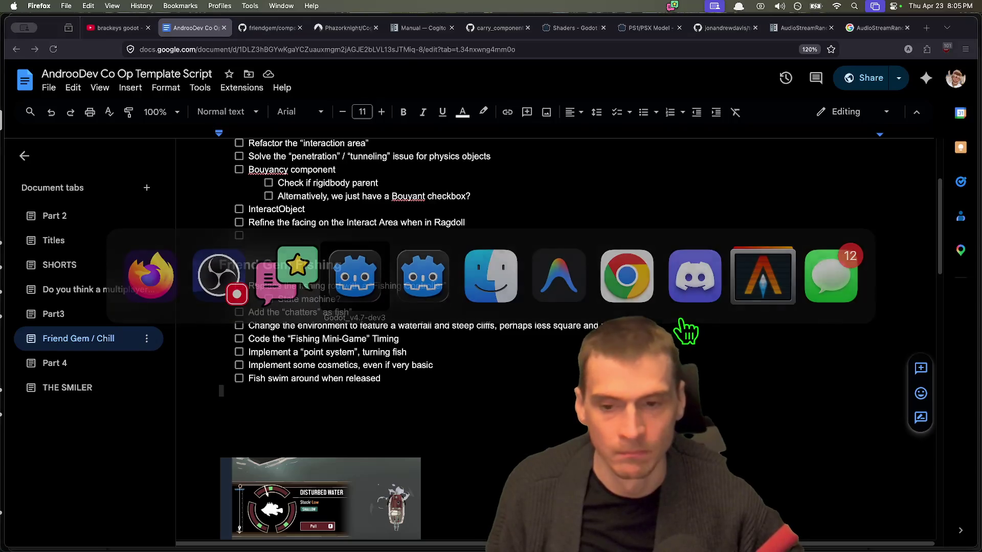
pyautogui.press('super+Tab')
pyautogui.press('super+Tab')
pyautogui.press('super+Tab')
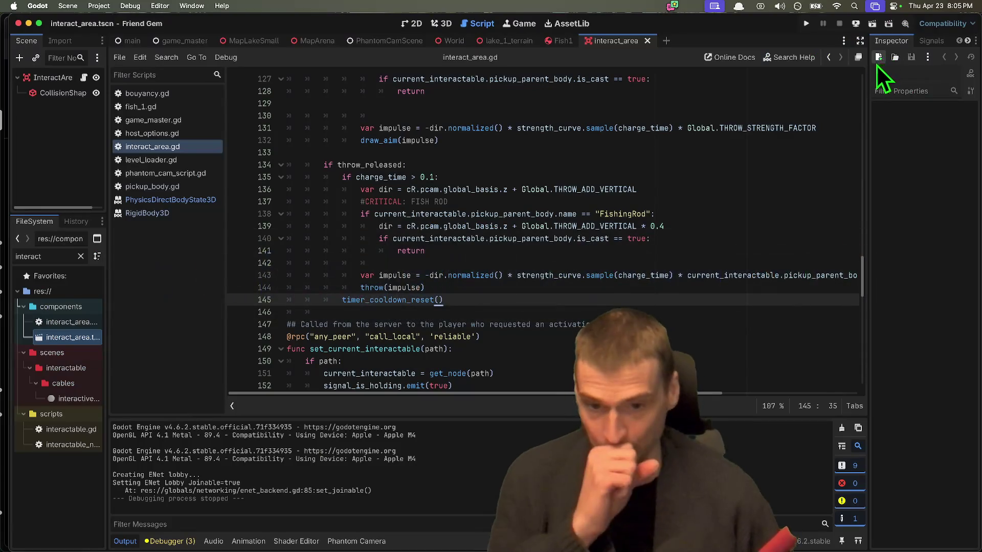
# Quit the running Friend Gem game from its Dock menu
pyautogui.moveTo(153, 547)
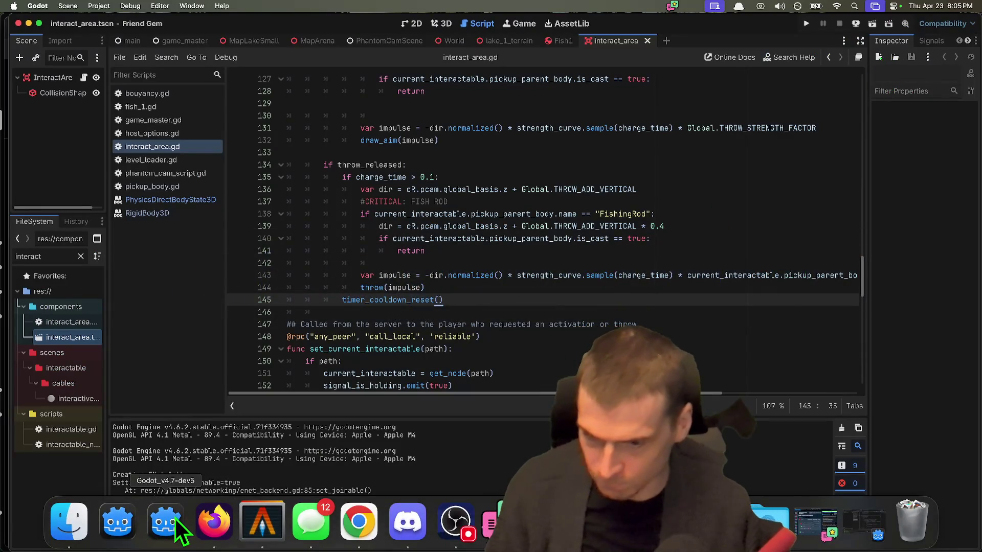
pyautogui.rightClick(174, 519)
pyautogui.click(213, 452)
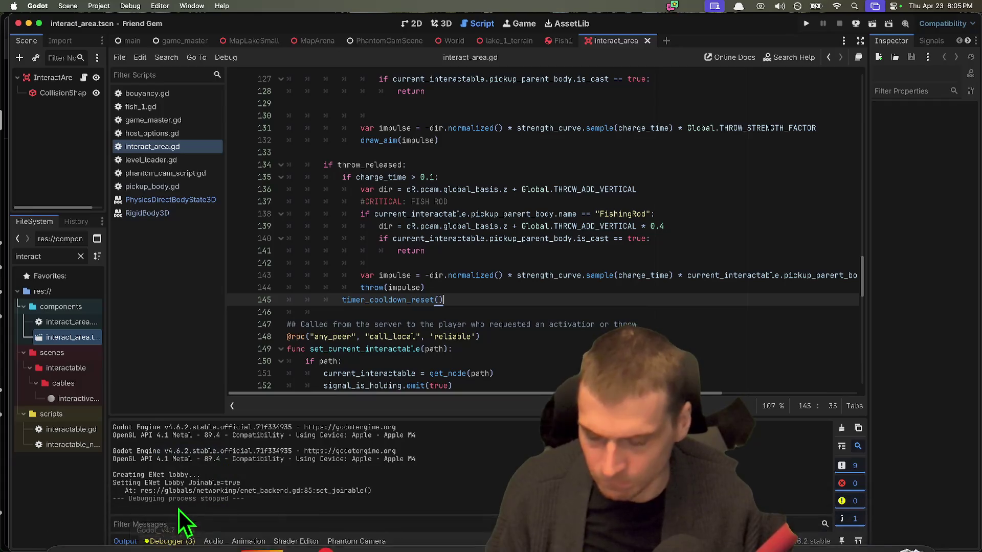
# Minimize the Cogito and Friend Gem windows and reopen Friend Gem from the Project Manager
pyautogui.press('super+Tab')
pyautogui.moveTo(262, 547)
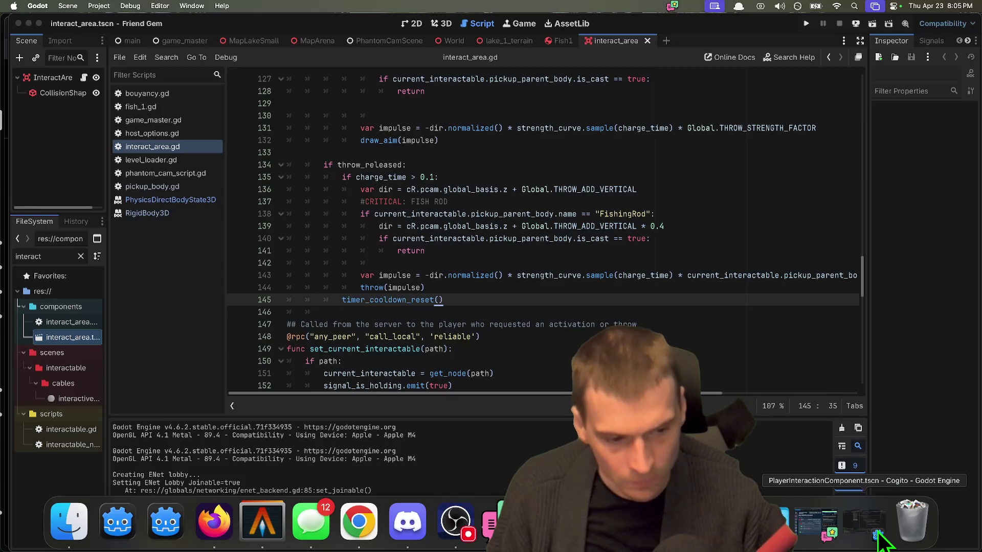
pyautogui.click(819, 526)
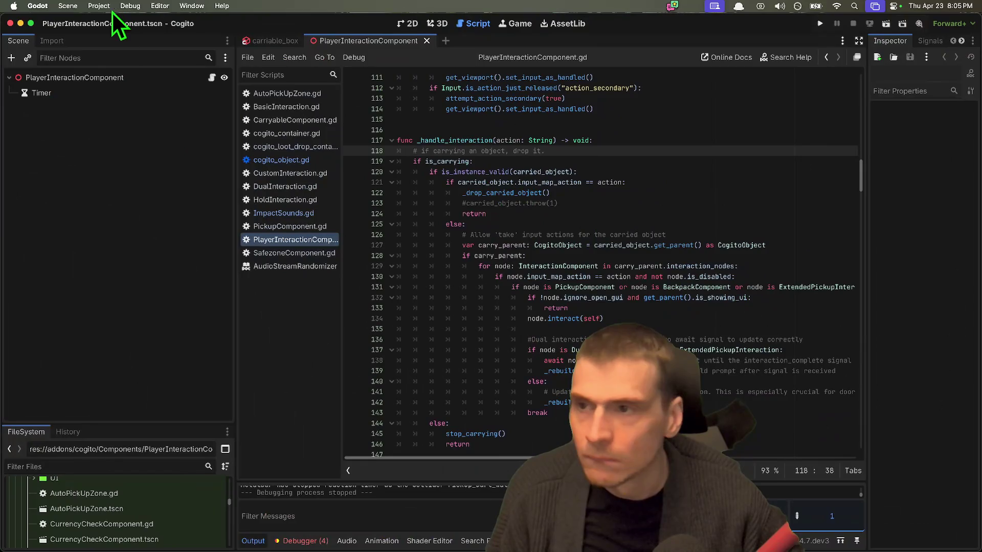
pyautogui.click(20, 23)
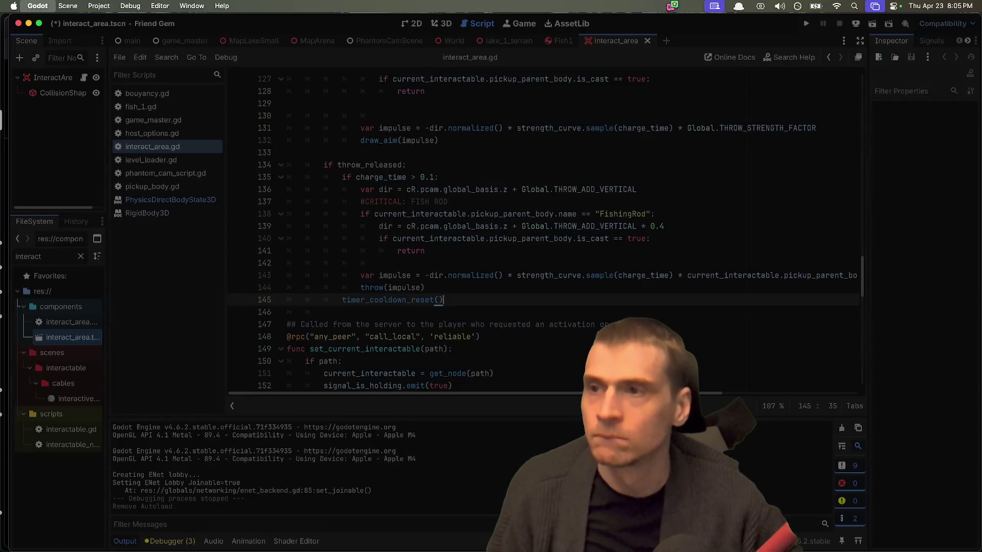
pyautogui.press('super+m')
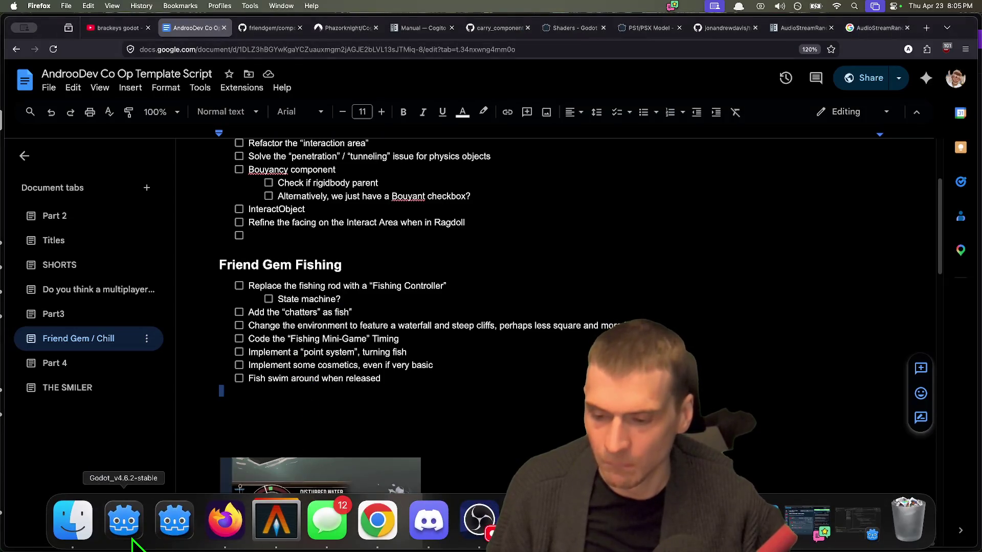
pyautogui.rightClick(762, 520)
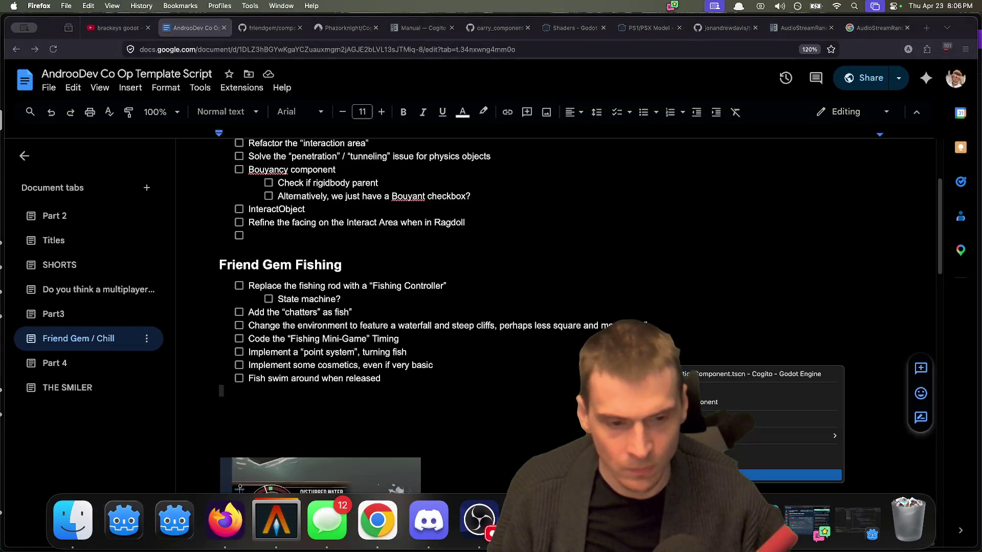
pyautogui.press('Escape')
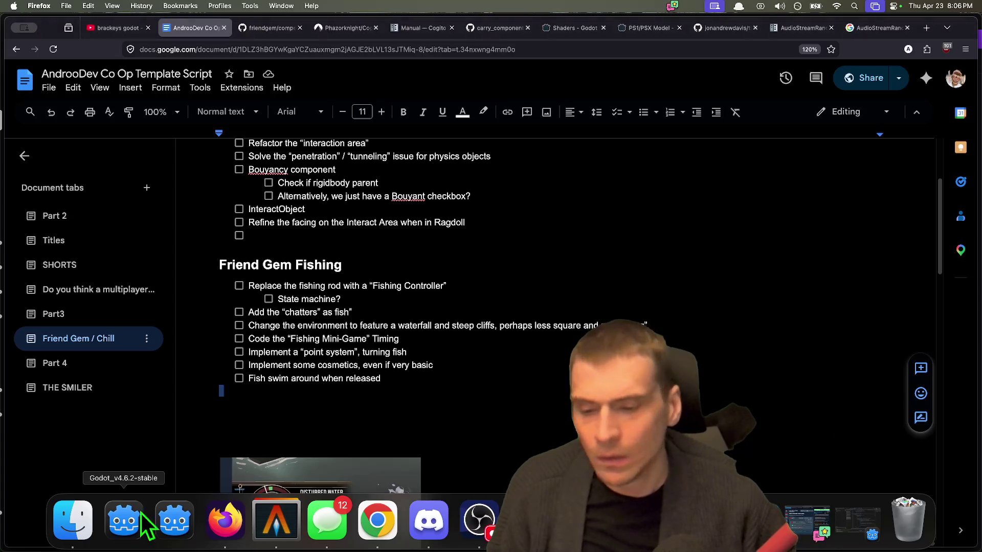
pyautogui.click(123, 522)
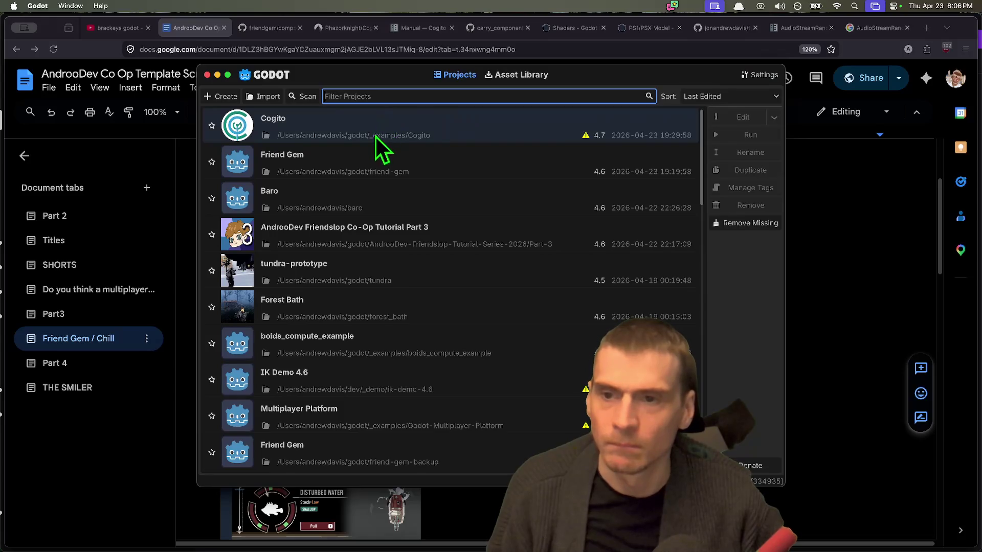
pyautogui.doubleClick(388, 161)
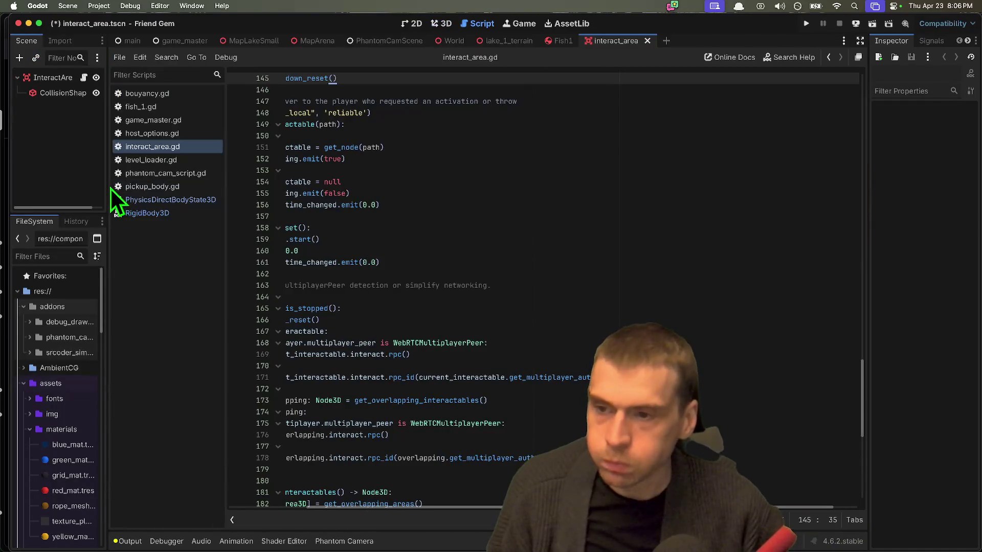
# Widen the left docks and scroll interact_area.gd down to its charge_throw and throw functions
pyautogui.moveTo(109, 187); pyautogui.dragTo(161, 187)
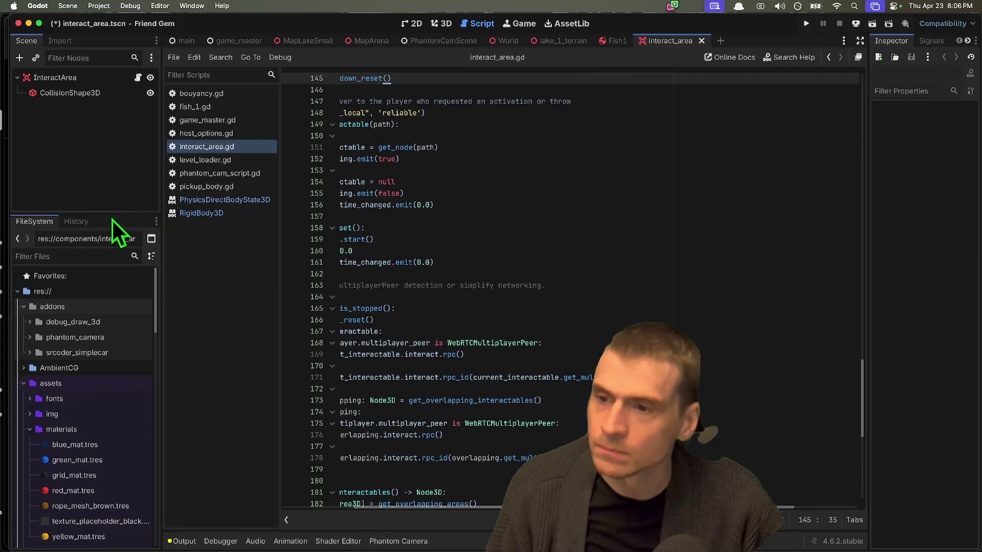
pyautogui.moveTo(113, 218); pyautogui.dragTo(109, 261)
pyautogui.scroll(2, 521, 218)
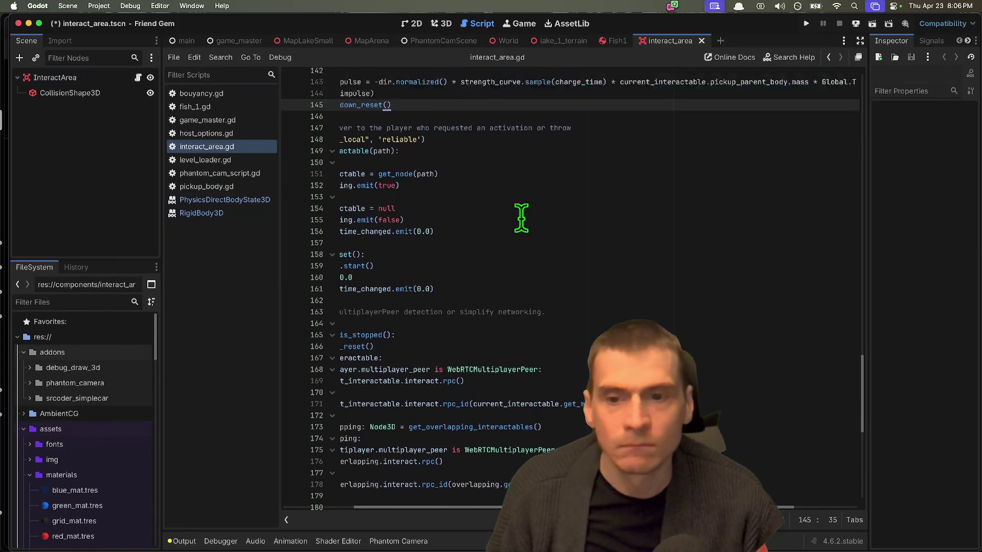
pyautogui.moveTo(521, 218); pyautogui.dragTo(48, 164)
pyautogui.click(517, 210)
pyautogui.scroll(-10, 517, 210)
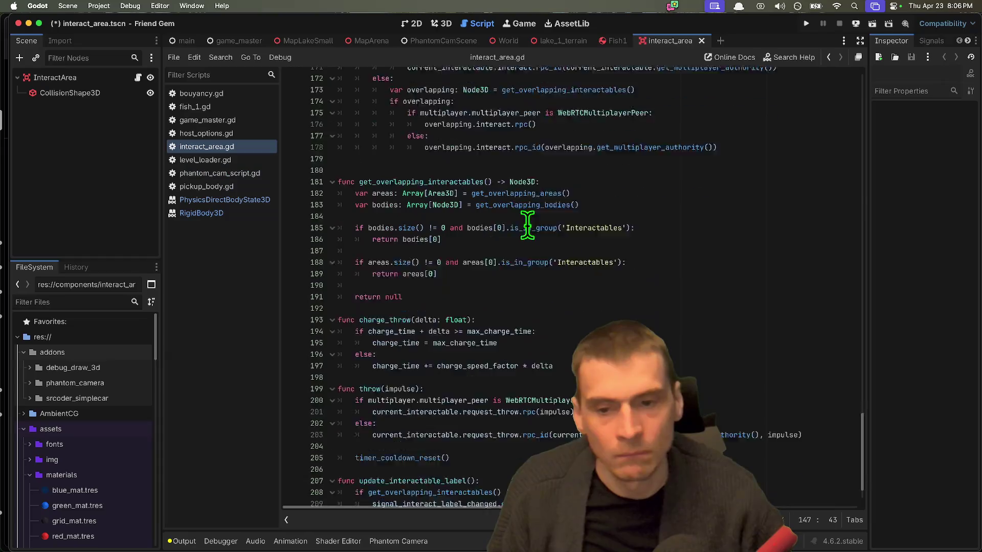
pyautogui.scroll(-2, 528, 227)
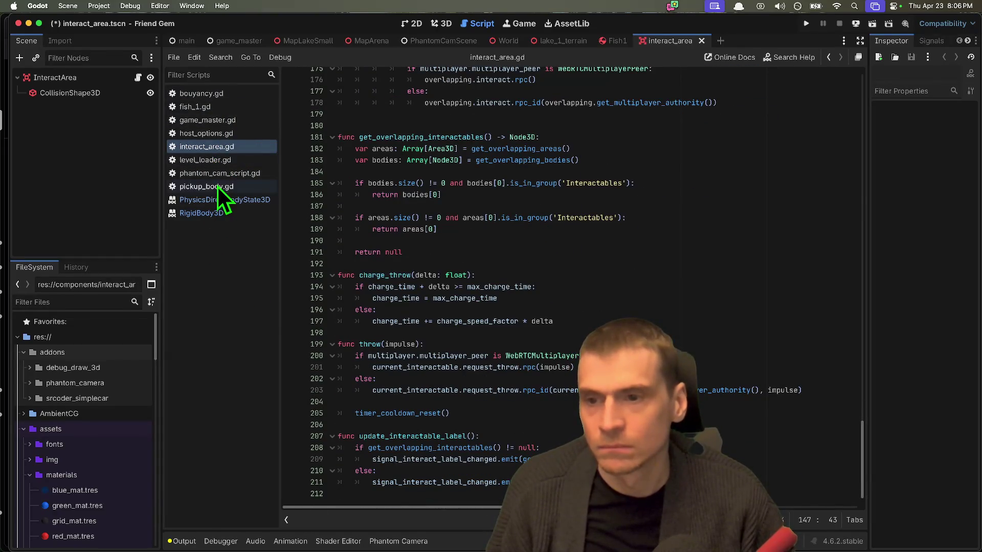
pyautogui.press('super+Tab')
pyautogui.press('super+Tab')
pyautogui.press('super+Tab')
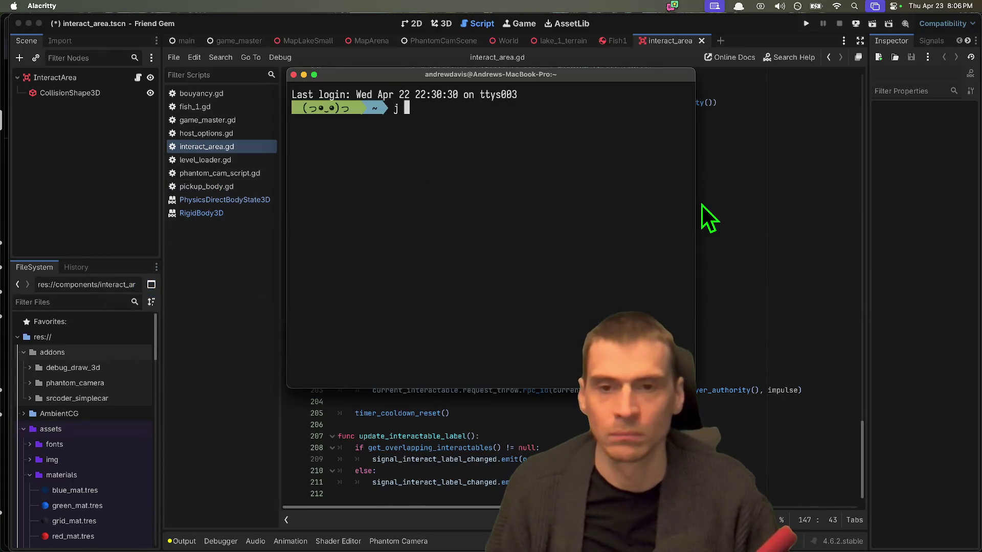
pyautogui.write('friend')
# Run git status in the friend-gem folder and show the diff of PhantomCamScene.tscn
pyautogui.press('Return')
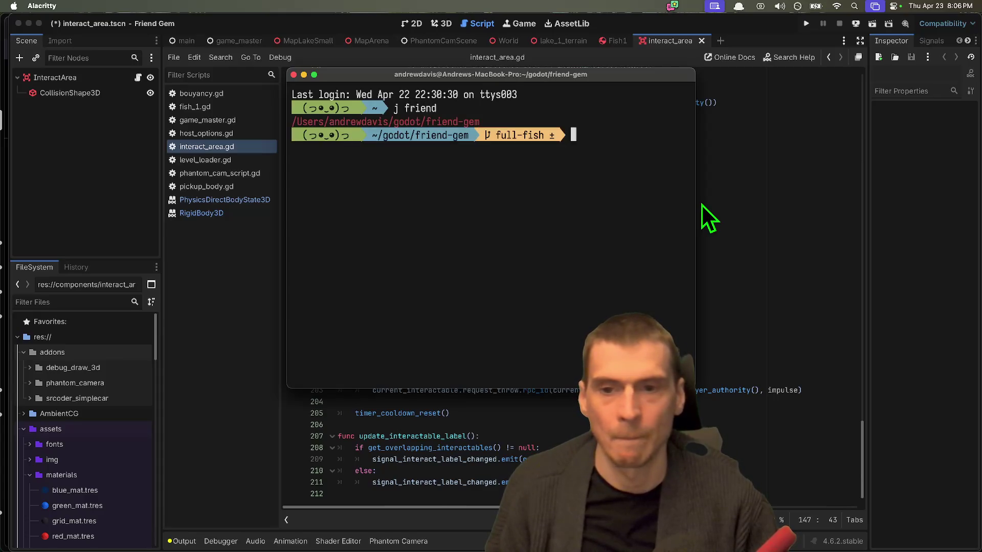
pyautogui.write('gs')
pyautogui.press('Return')
pyautogui.write('gd')
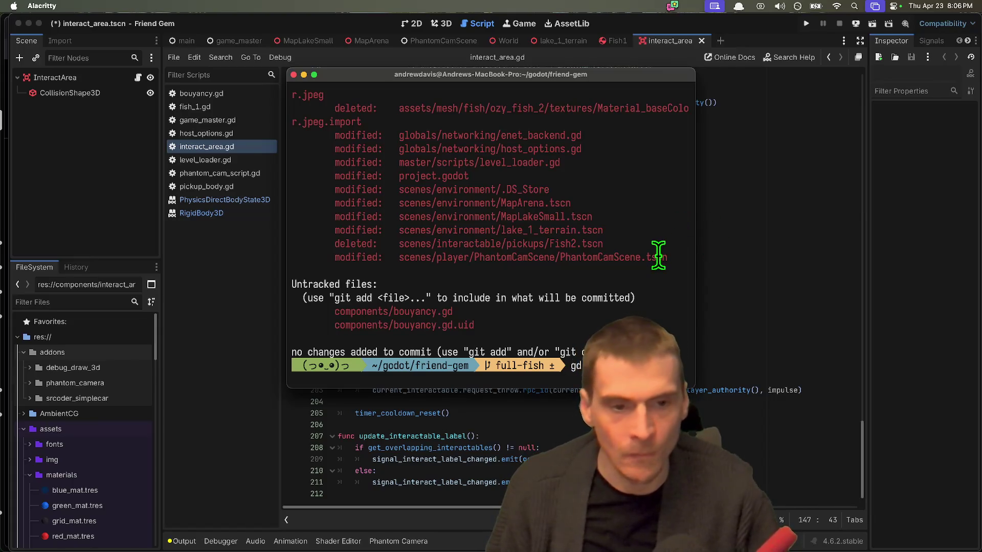
pyautogui.doubleClick(658, 256)
pyautogui.middleClick(655, 257)
pyautogui.press('Return')
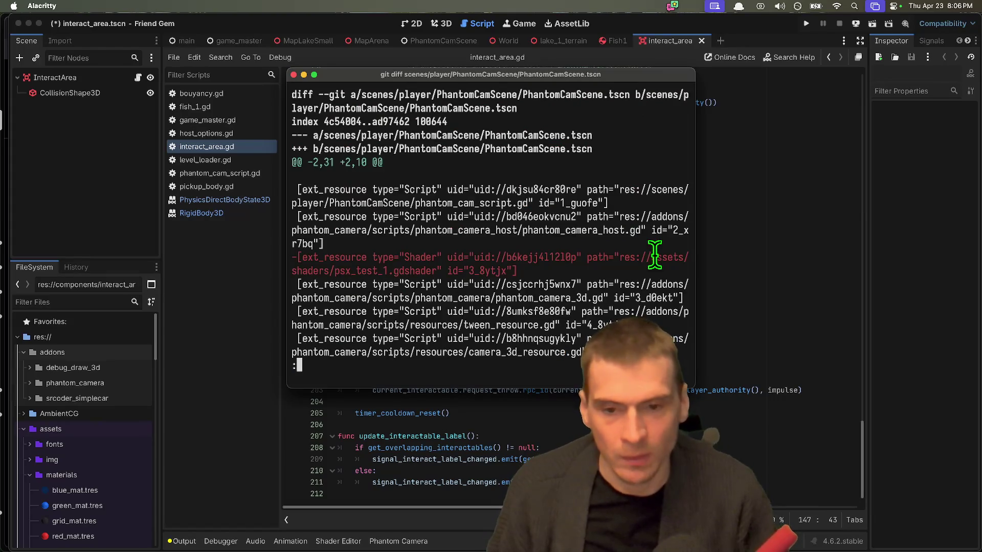
# Enlarge the terminal and review the PhantomCamScene.tscn diff and the status listing
pyautogui.moveTo(689, 383); pyautogui.dragTo(872, 479)
pyautogui.scroll(-8, 779, 420)
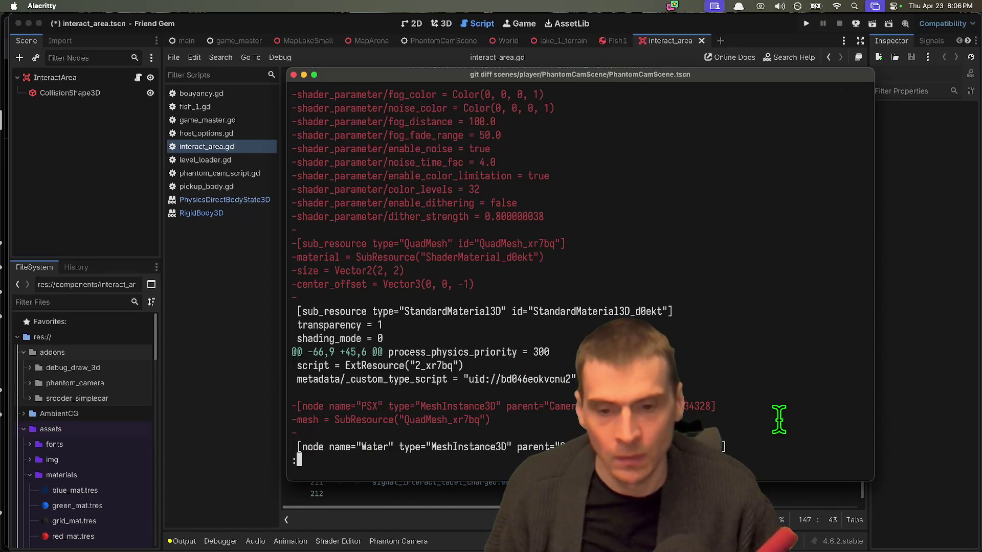
pyautogui.scroll(9, 778, 419)
pyautogui.scroll(-4, 806, 416)
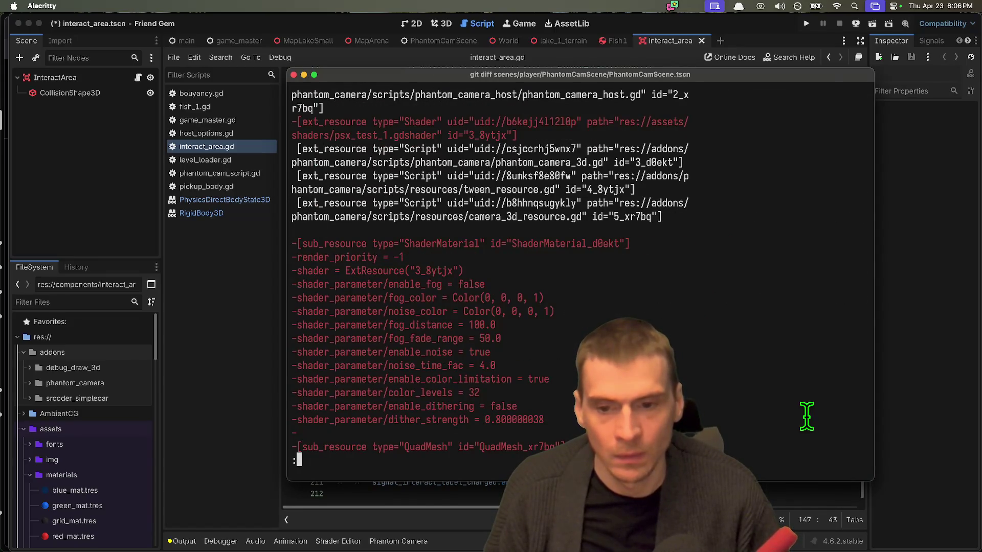
pyautogui.scroll(-6, 806, 417)
pyautogui.press('q')
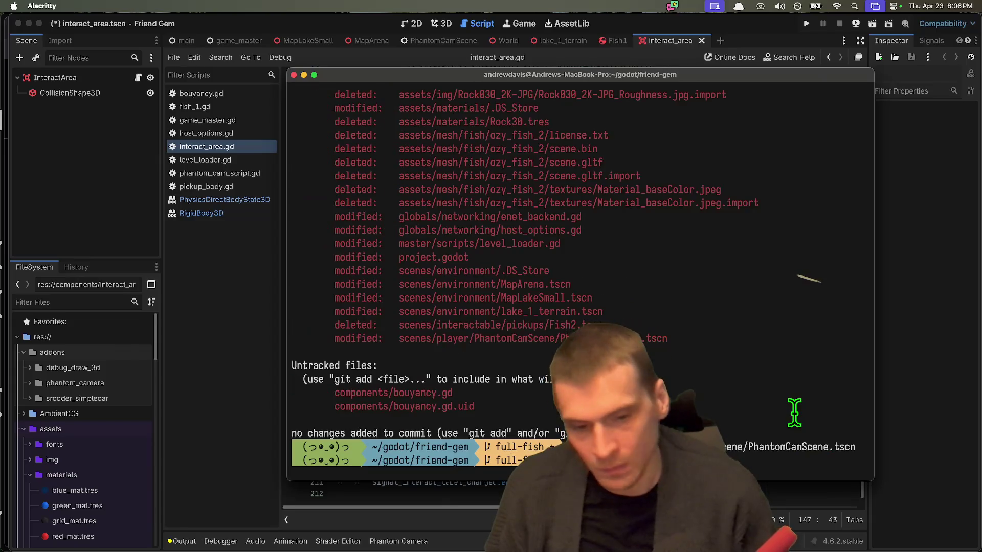
pyautogui.scroll(1, 794, 413)
pyautogui.scroll(8, 691, 282)
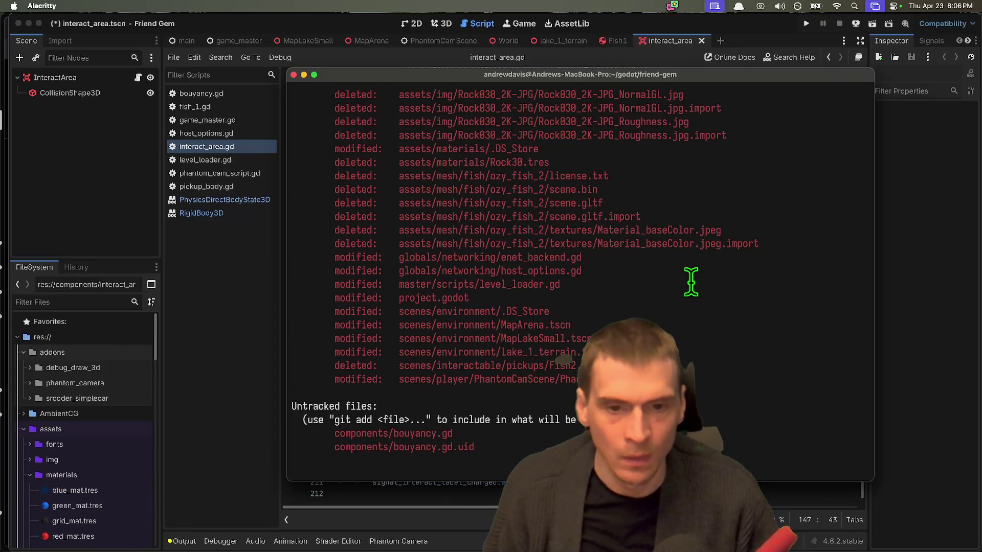
pyautogui.scroll(10, 704, 284)
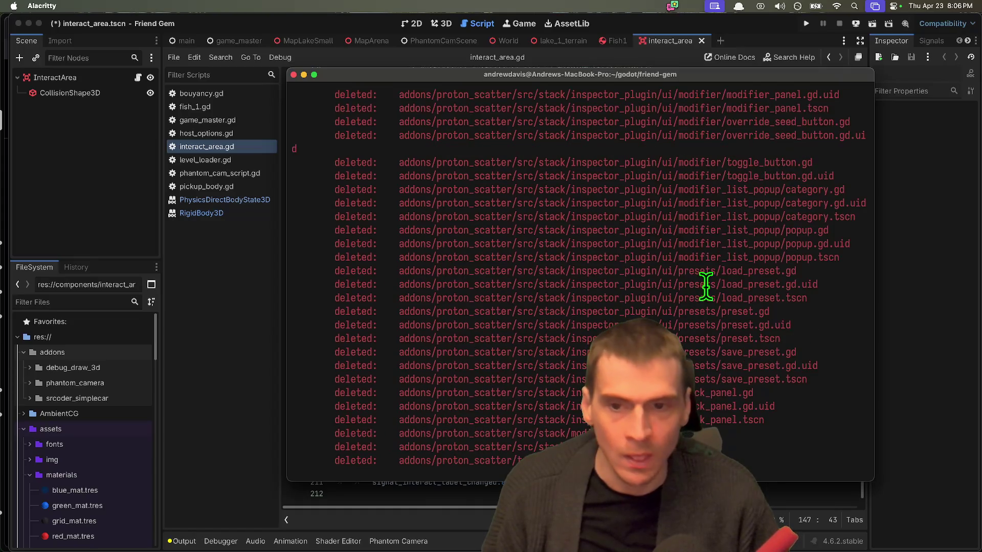
pyautogui.scroll(-20, 699, 293)
pyautogui.scroll(-1, 699, 293)
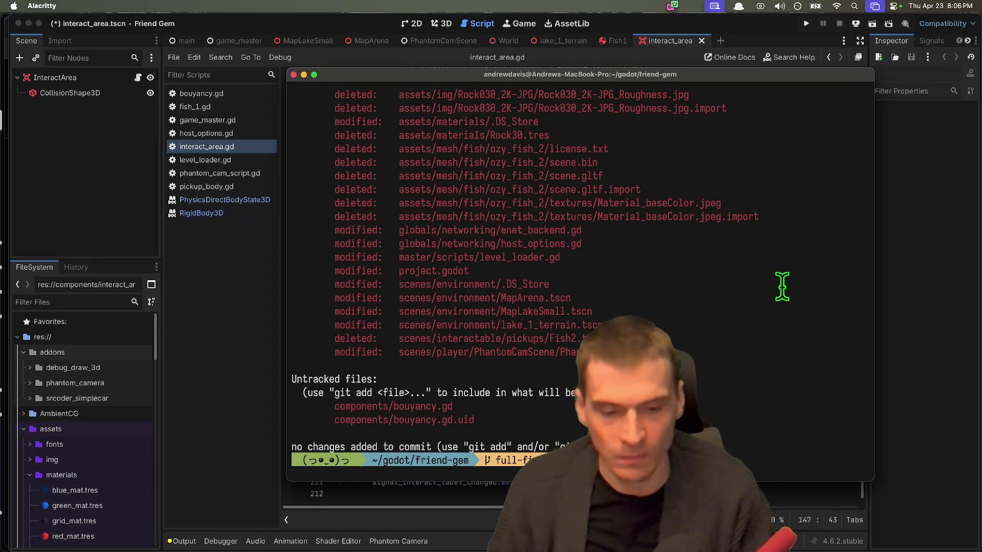
# Commit all changes with git commit -am, push to full-fish, and return to Godot to quit
pyautogui.press('Return')
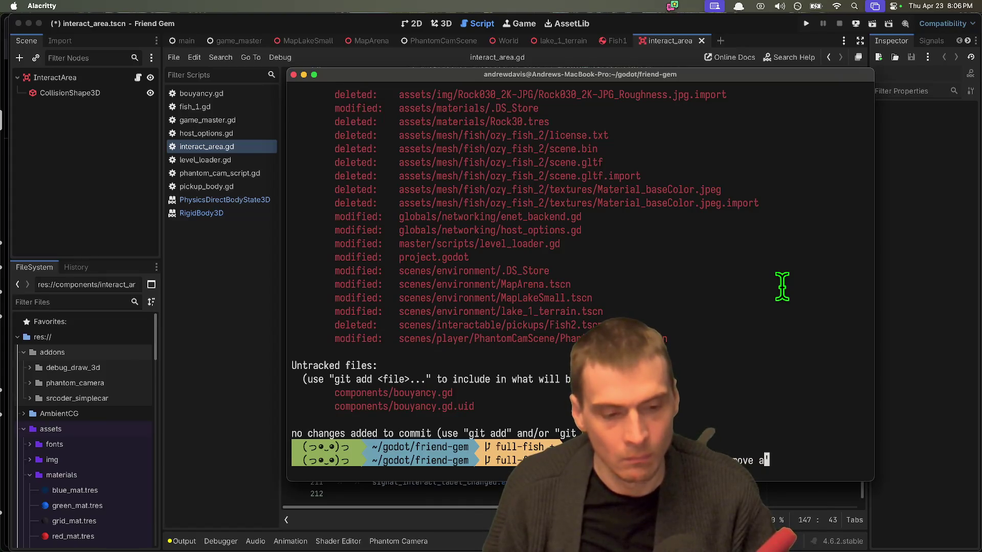
pyautogui.write('nt"')
pyautogui.press('Return')
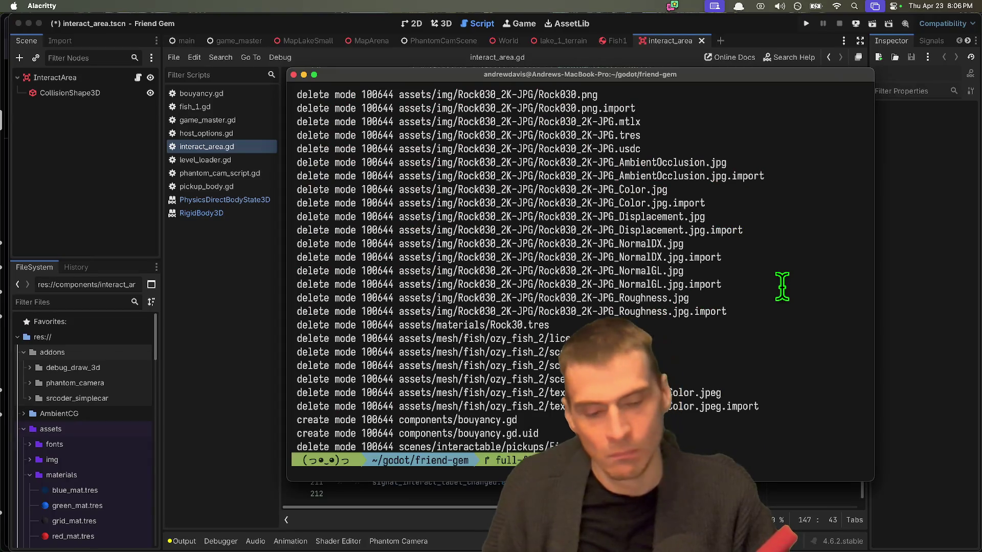
pyautogui.write('git push')
pyautogui.press('Return')
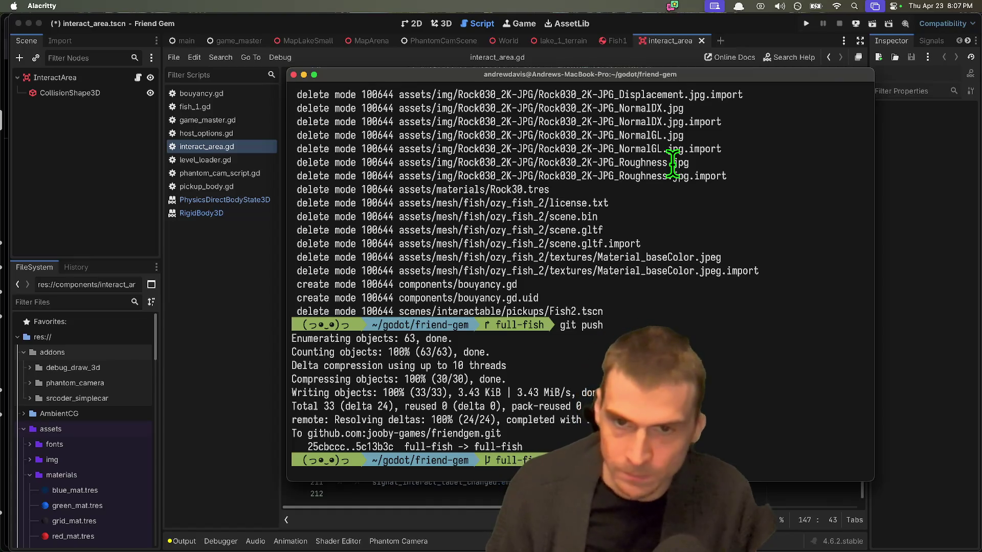
pyautogui.click(148, 385)
pyautogui.press('super+q')
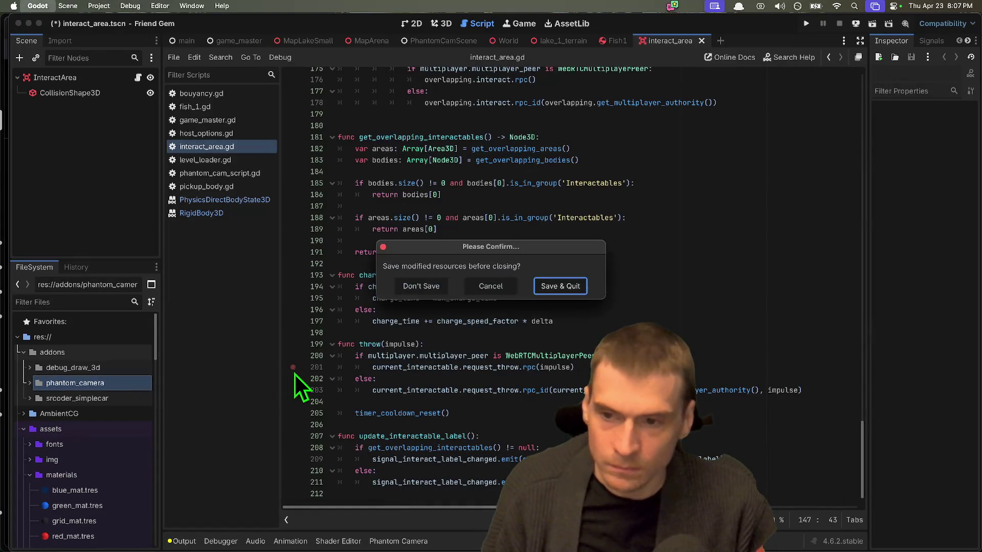
# Cancel the save prompt, close all open scripts and the six scene tabs after game_master
pyautogui.press('Escape')
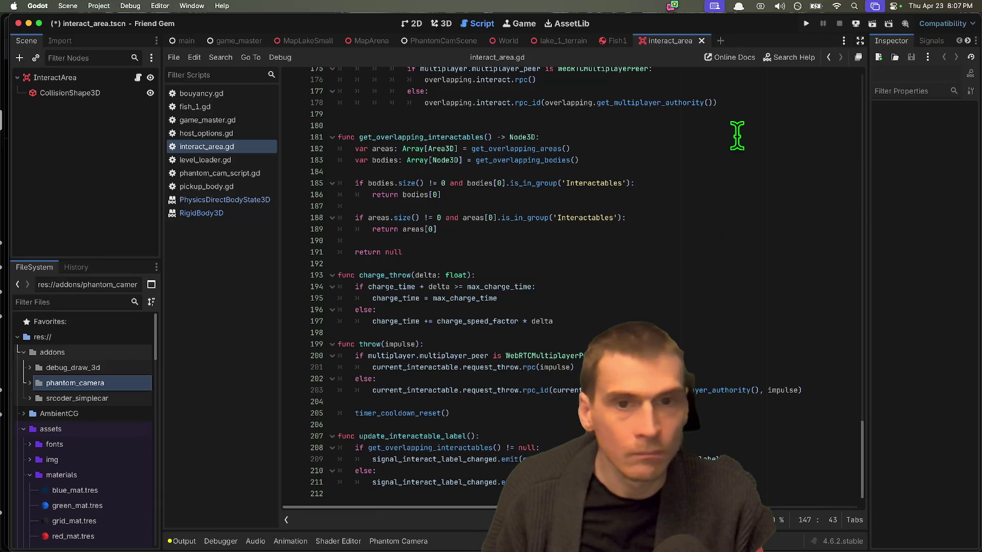
pyautogui.press('super+w')
pyautogui.press('super+w')
pyautogui.press('super+w')
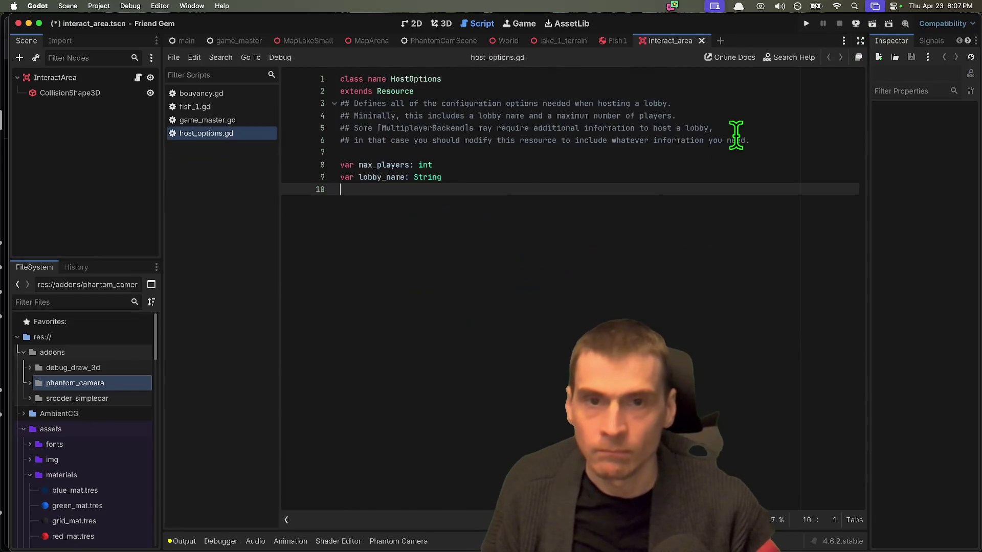
pyautogui.press('super+w')
pyautogui.press('super+w')
pyautogui.press('super+w')
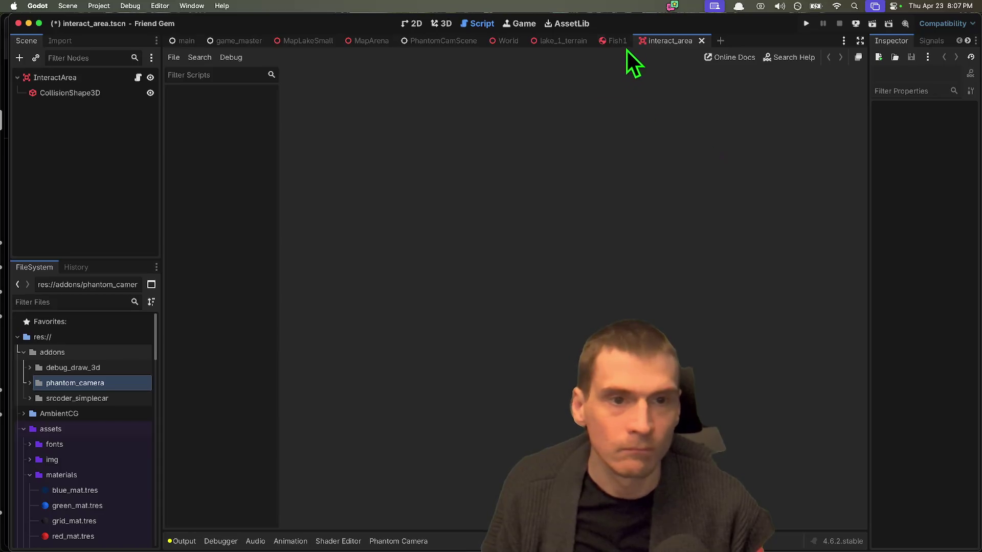
pyautogui.middleClick(616, 41)
pyautogui.middleClick(500, 40)
pyautogui.middleClick(460, 41)
pyautogui.middleClick(434, 40)
pyautogui.middleClick(389, 41)
pyautogui.middleClick(329, 41)
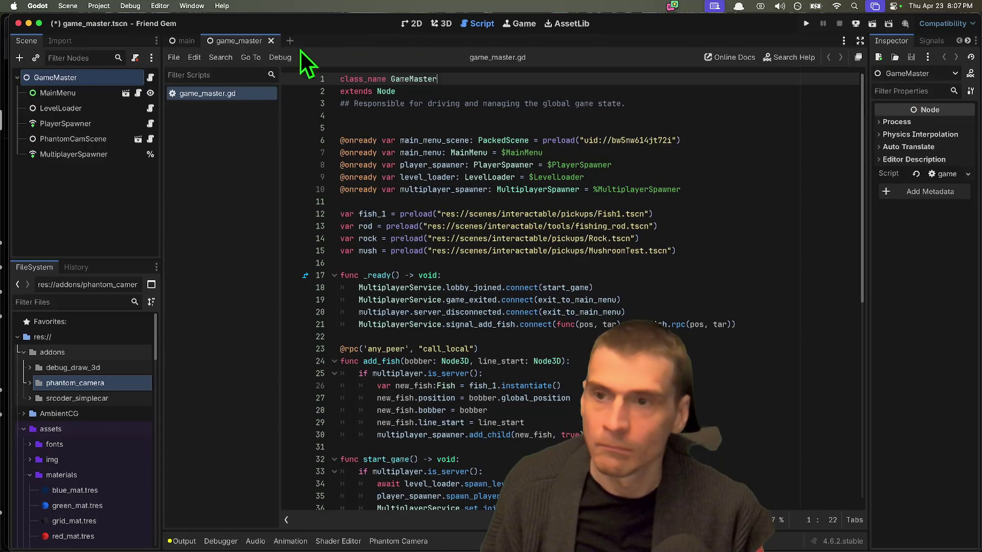
pyautogui.click(339, 349)
# Check out the main branch with gco main and clear the terminal
pyautogui.press('super+Tab')
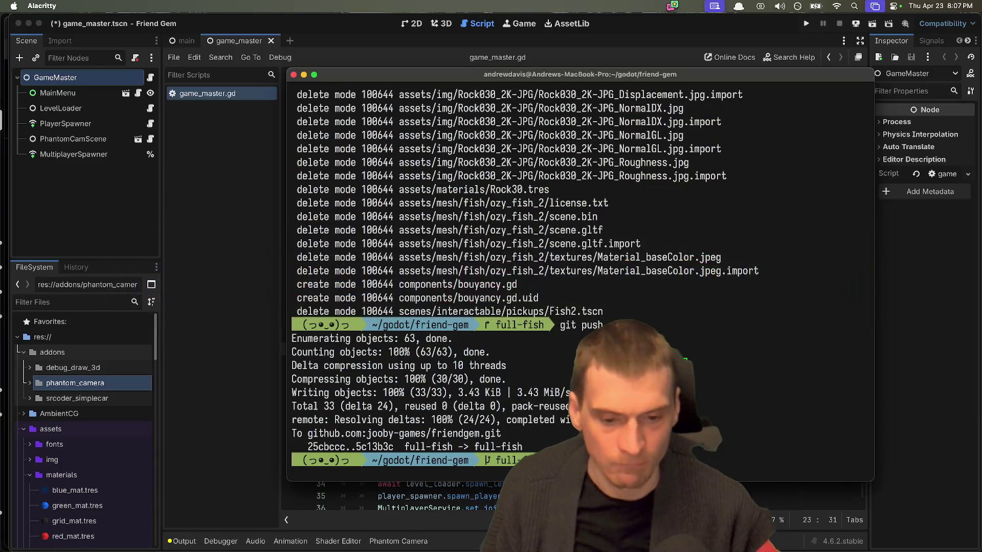
pyautogui.write('gco main')
pyautogui.press('Return')
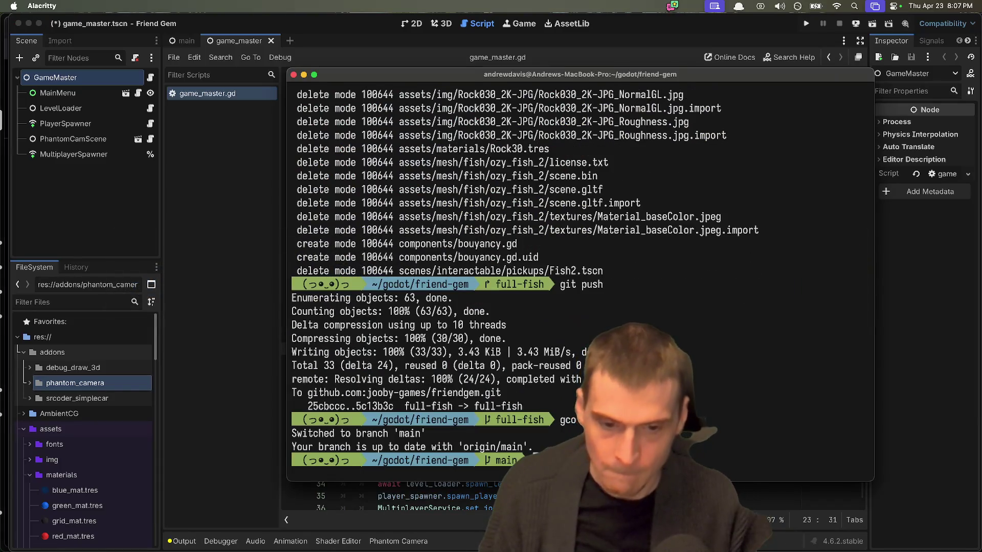
pyautogui.hotkey('ctrl', 'l')
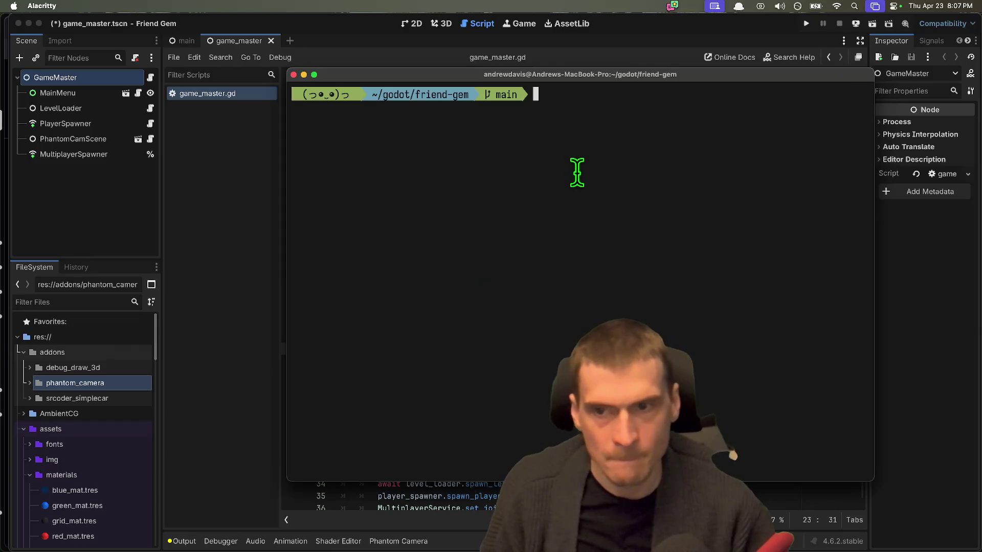
# Reload the changed files from disk, quit Godot with Don't Save, and check the repository status
pyautogui.click(253, 242)
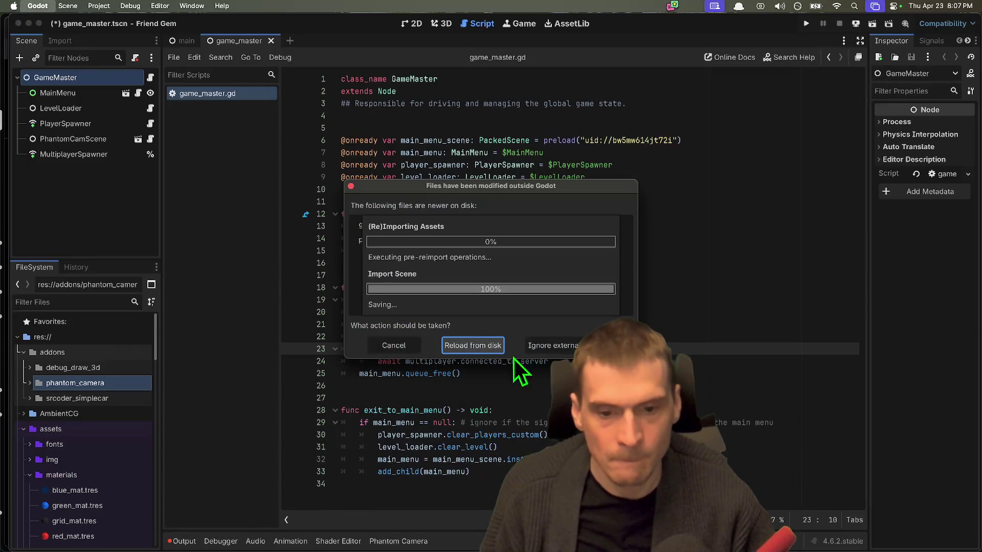
pyautogui.click(472, 345)
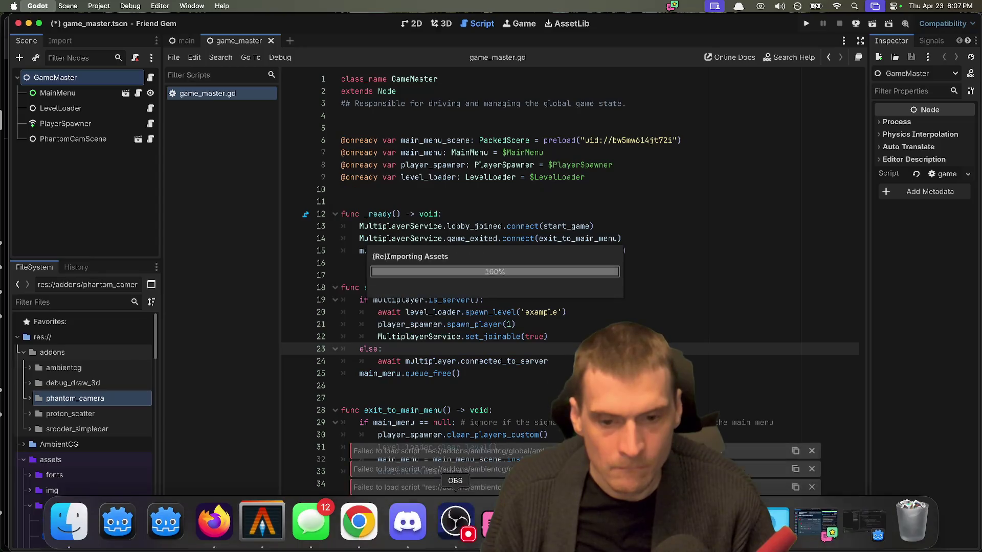
pyautogui.click(420, 285)
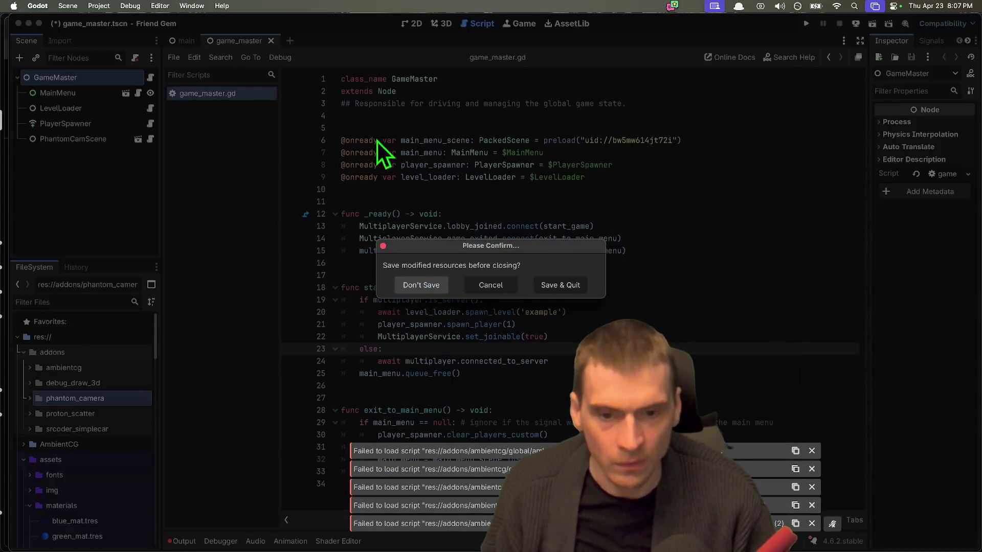
pyautogui.write('gst')
pyautogui.press('Return')
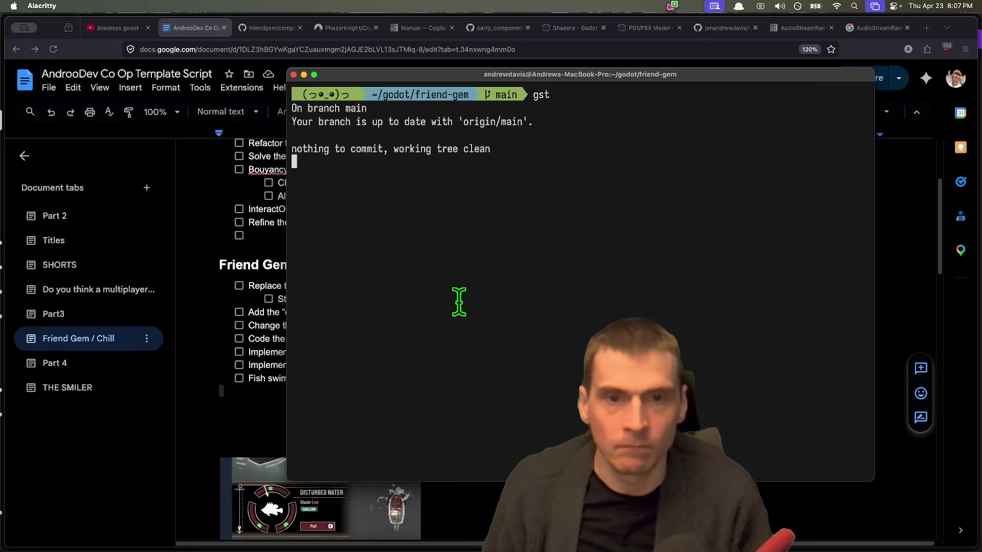
# Check out the full-fish branch via the gco autosuggestion and relaunch Godot's project manager
pyautogui.write('gco full-fish')
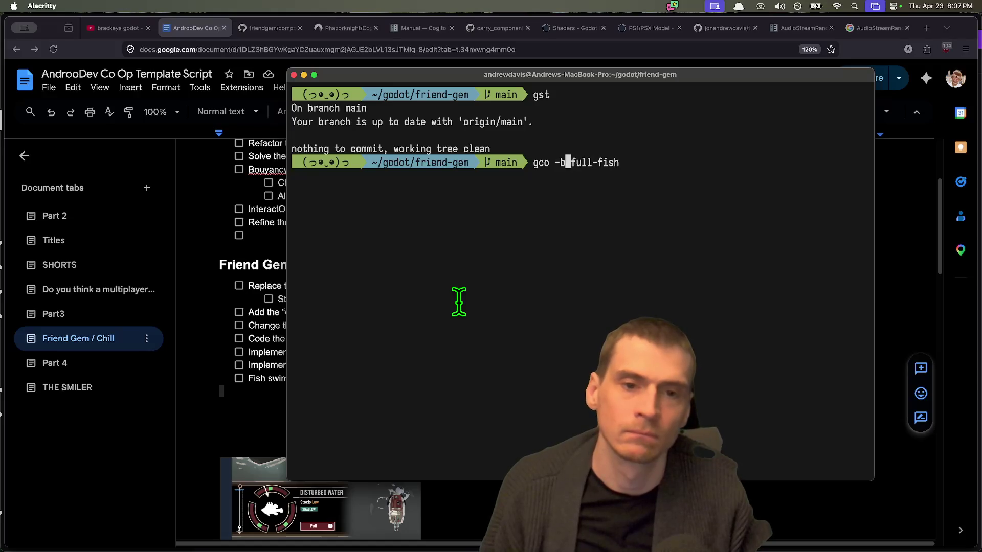
pyautogui.press('Right')
pyautogui.press('Return')
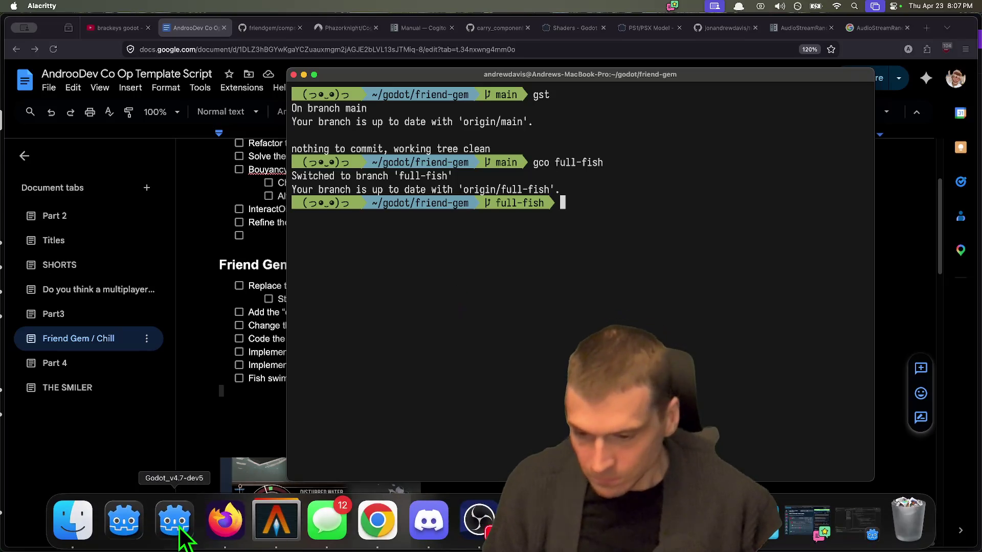
pyautogui.click(127, 520)
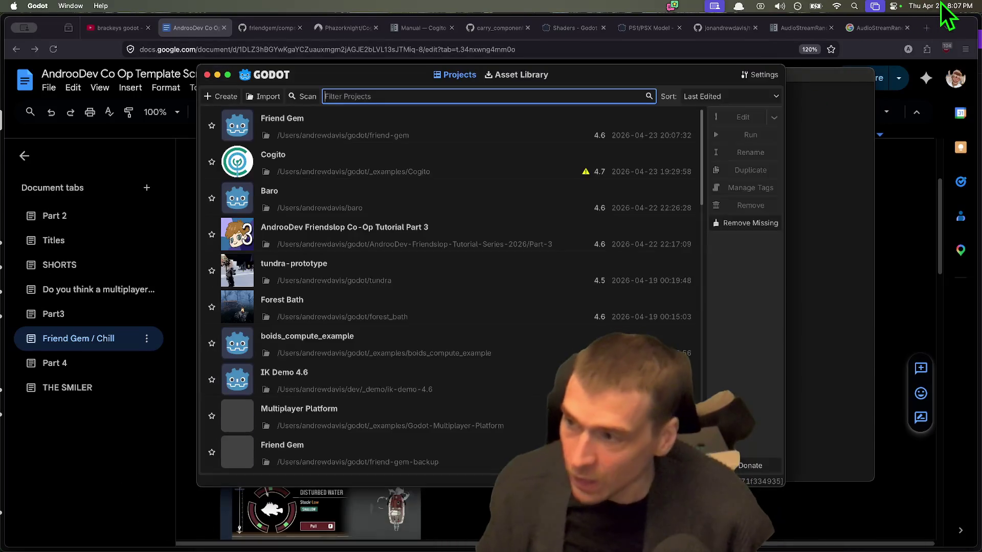
# Open Friend Gem, filter FileSystem for 'lake', and open MapLakeSmall.tscn
pyautogui.doubleClick(412, 126)
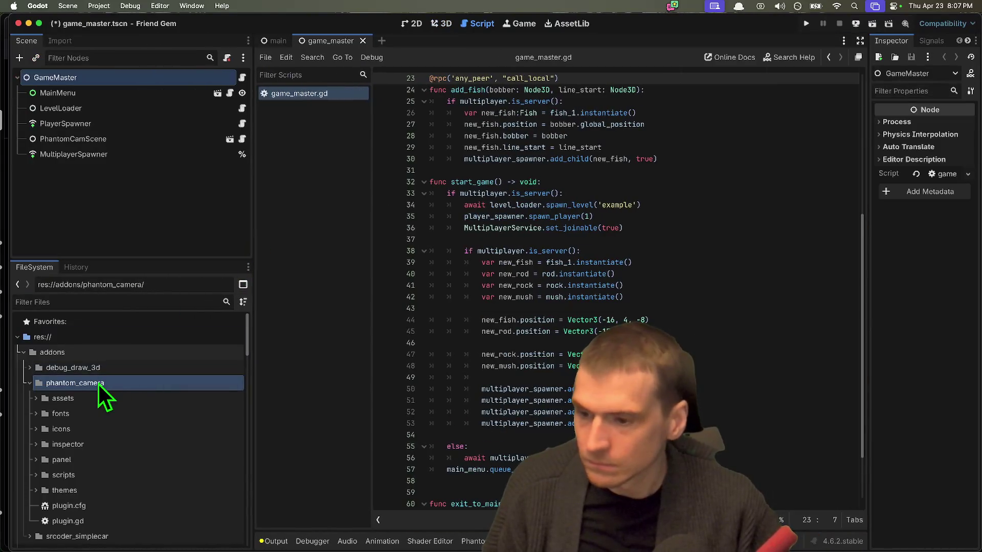
pyautogui.doubleClick(100, 383)
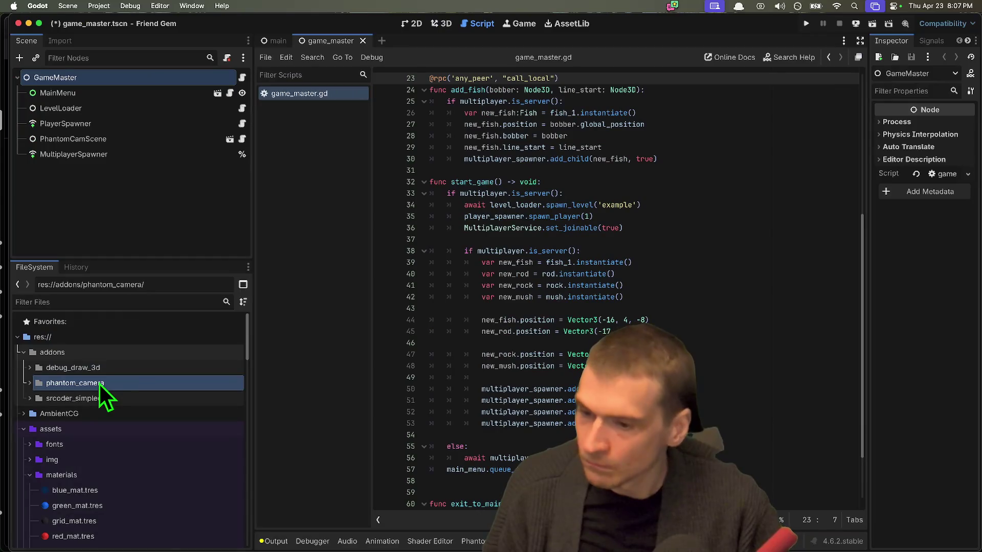
pyautogui.click(99, 409)
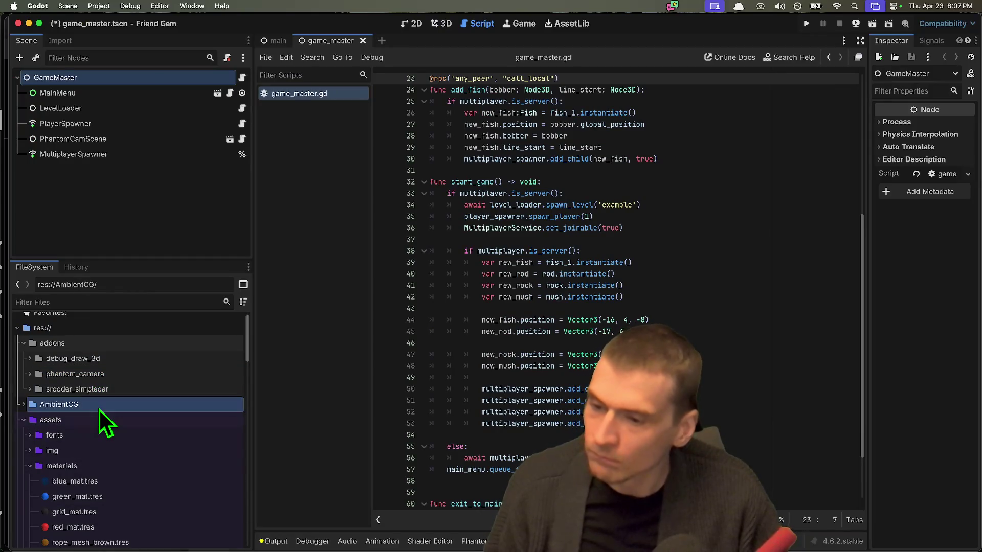
pyautogui.moveTo(100, 409)
pyautogui.mouseDown()
pyautogui.moveTo(171, 383)
pyautogui.moveTo(151, 406)
pyautogui.mouseUp()
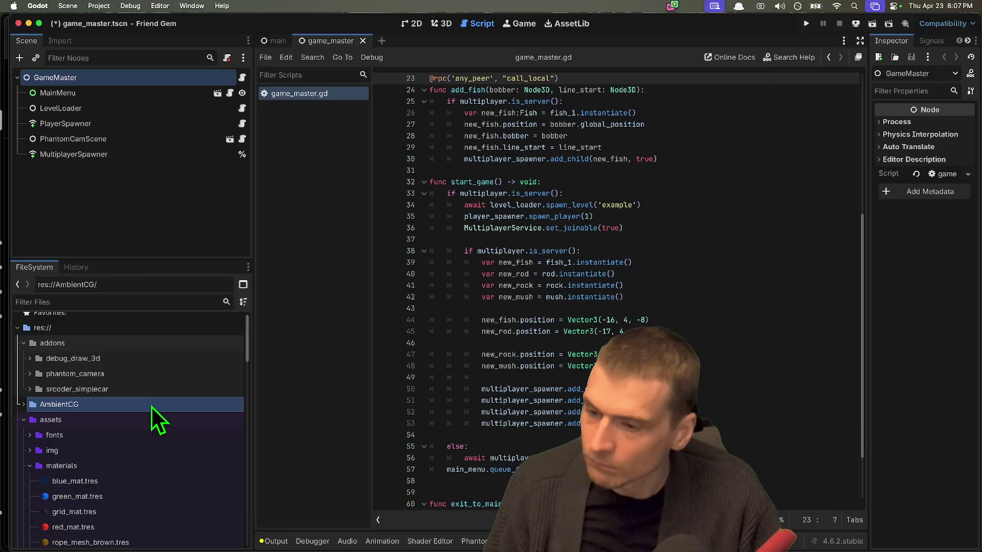
pyautogui.scroll(-2, 128, 471)
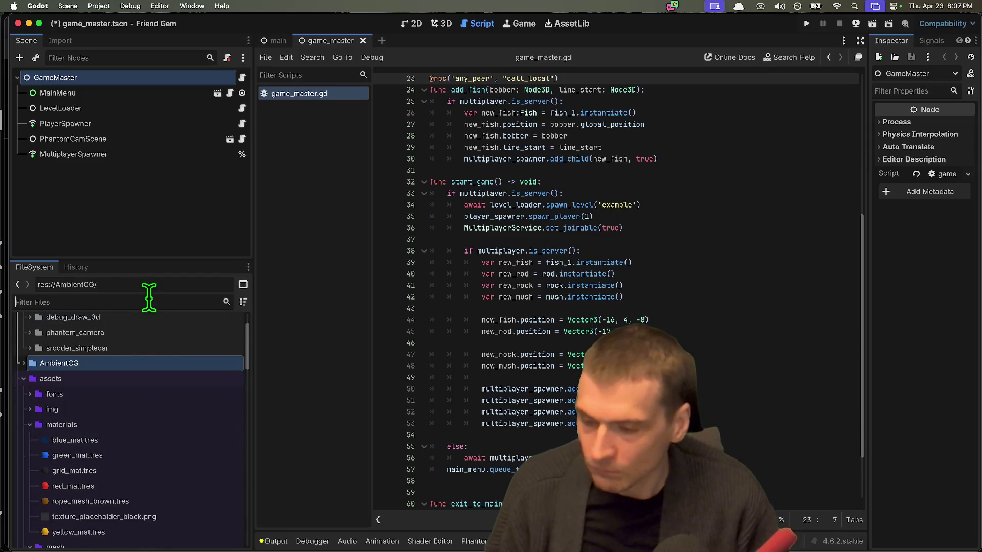
pyautogui.write('lake')
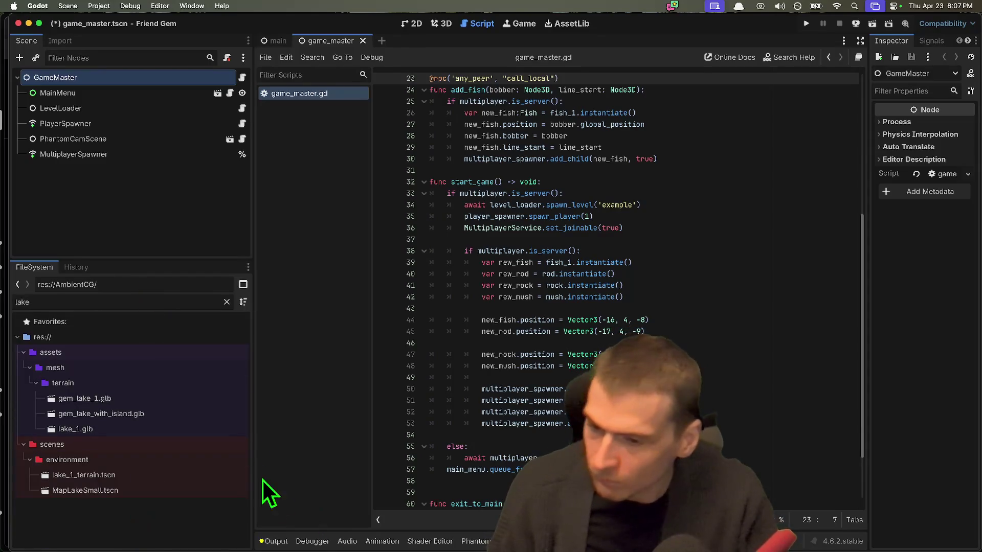
pyautogui.doubleClick(144, 490)
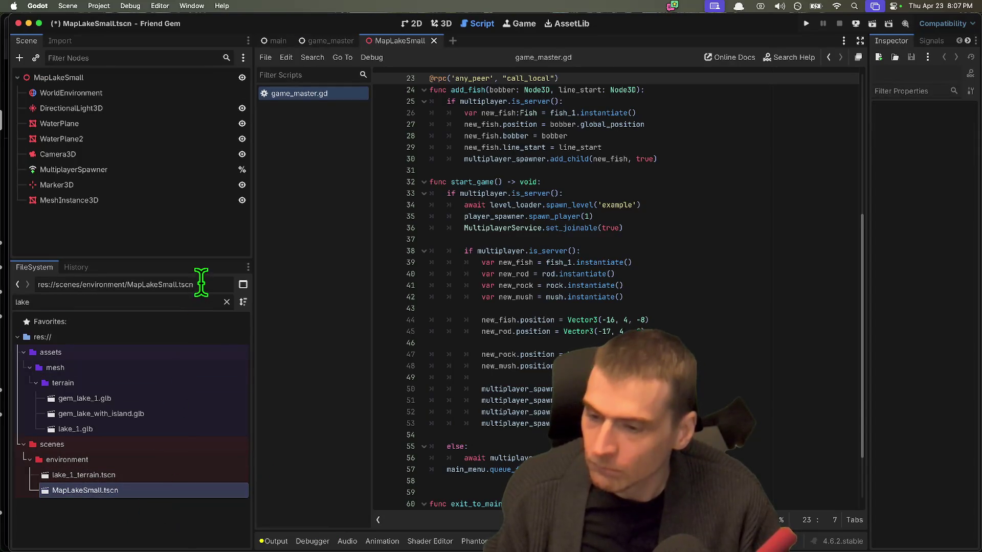
# Clear the filter, switch to the 3D view, and inspect the WaterPlane and WaterPlane2 nodes
pyautogui.press('BackSpace')
pyautogui.press('BackSpace')
pyautogui.press('BackSpace')
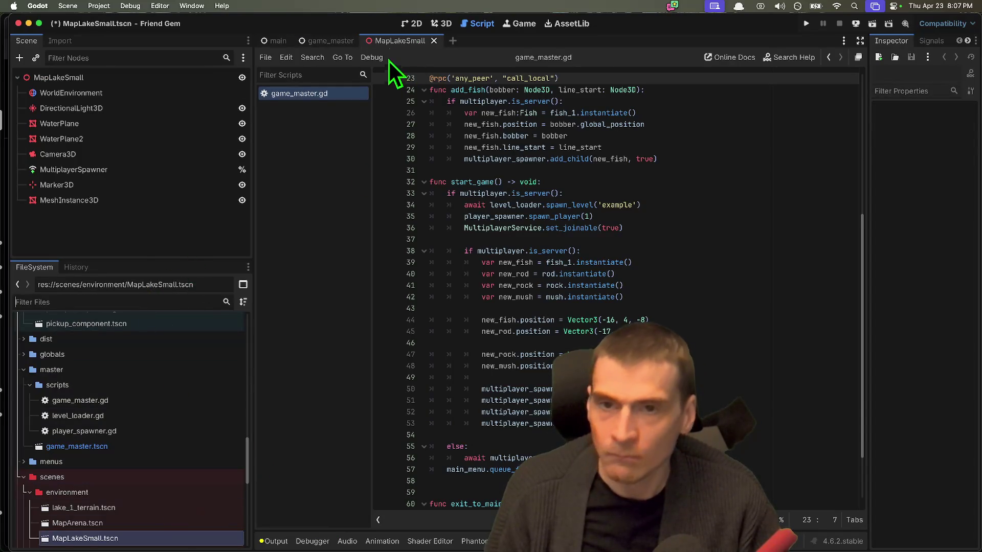
pyautogui.click(440, 24)
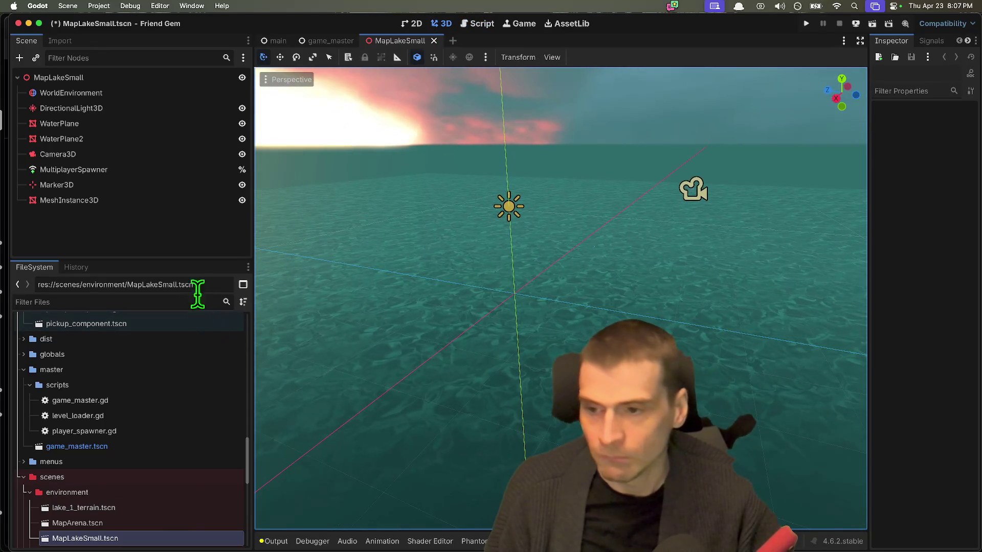
pyautogui.moveTo(186, 258); pyautogui.dragTo(168, 344)
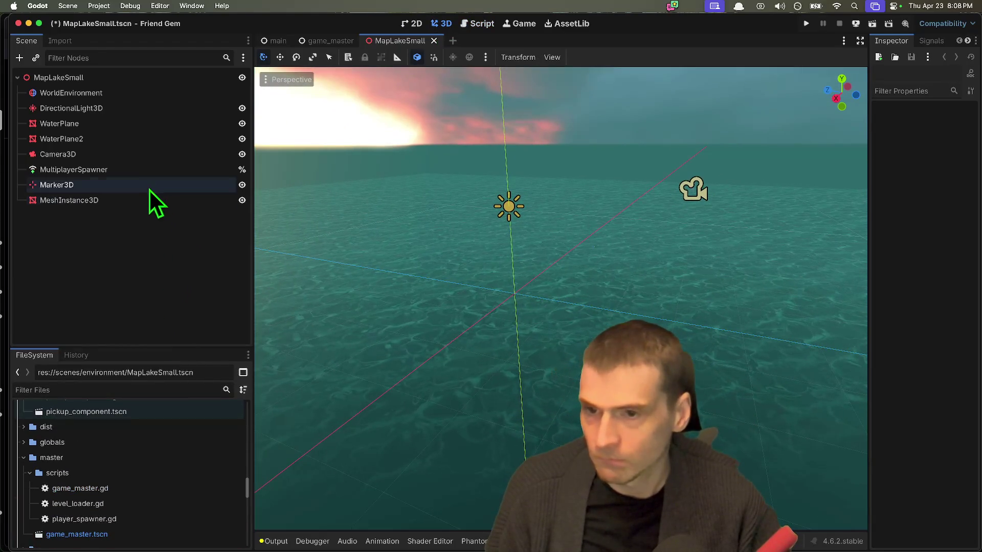
pyautogui.click(130, 200)
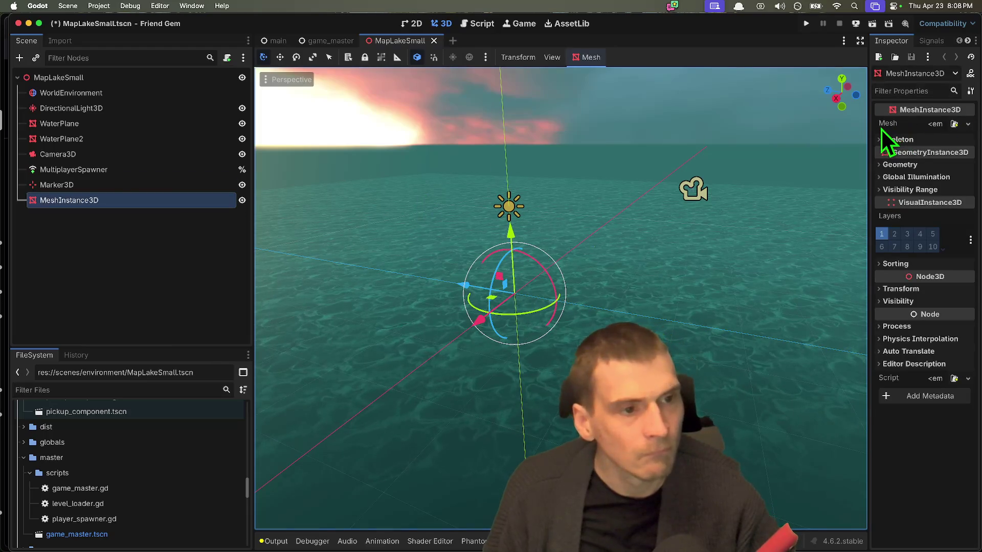
pyautogui.moveTo(870, 129); pyautogui.dragTo(740, 137)
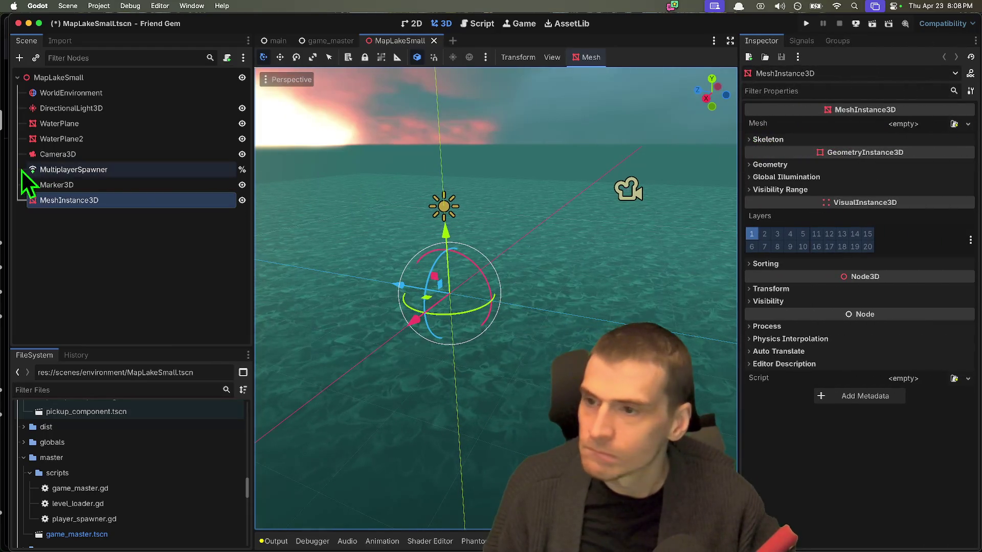
pyautogui.click(40, 139)
pyautogui.click(49, 125)
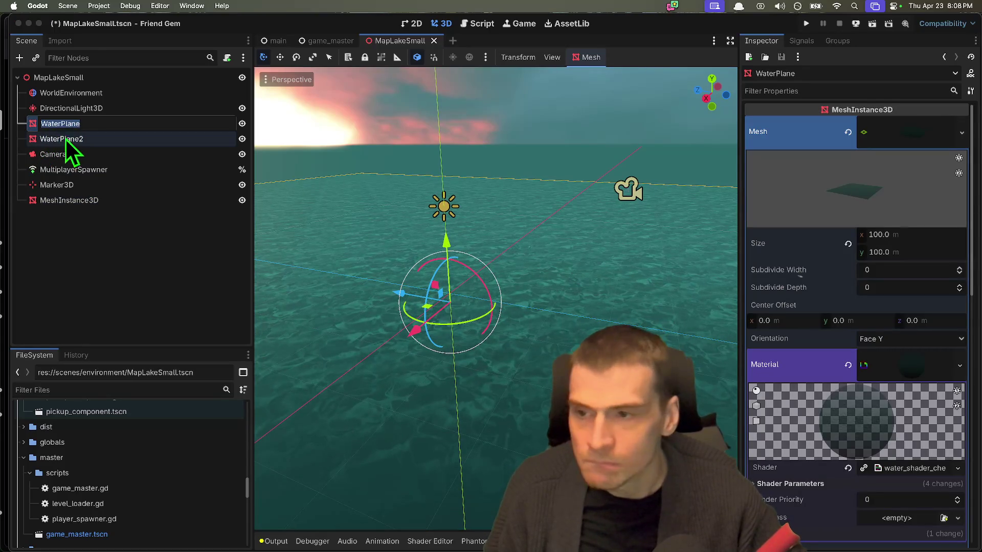
pyautogui.click(69, 140)
pyautogui.scroll(-5, 928, 405)
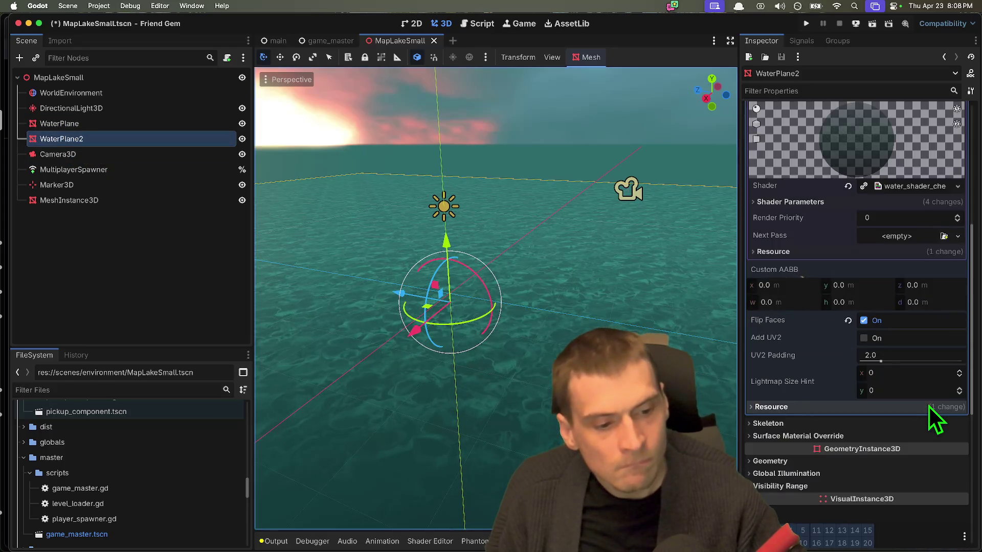
pyautogui.scroll(5, 928, 405)
pyautogui.click(914, 137)
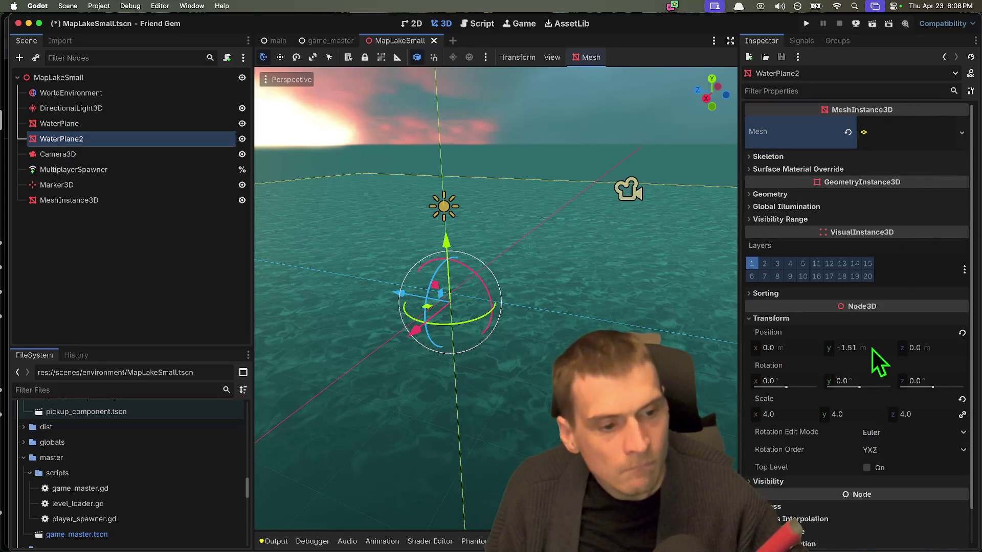
# Set WaterPlane's Transform Position Y to -1.0
pyautogui.click(70, 127)
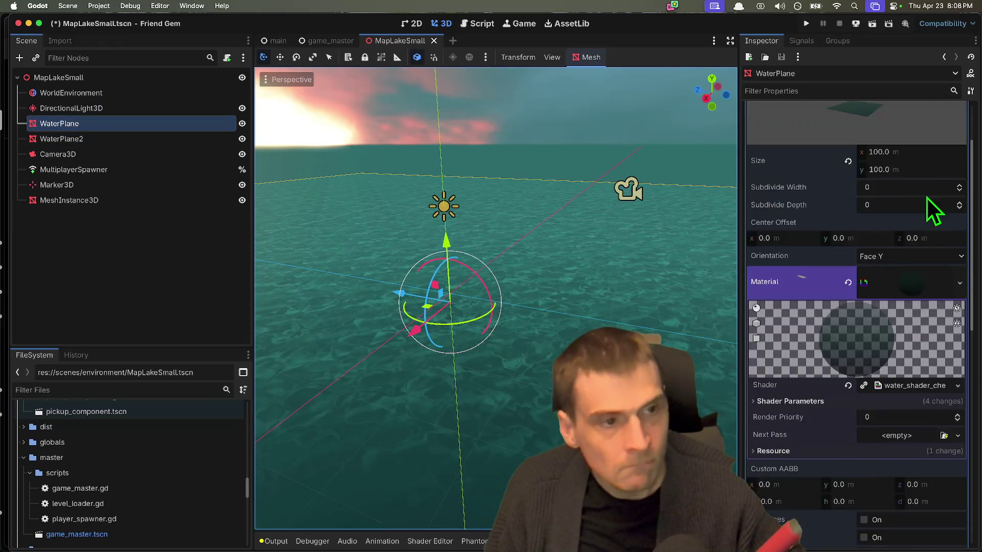
pyautogui.scroll(5, 925, 179)
pyautogui.click(916, 130)
pyautogui.click(856, 348)
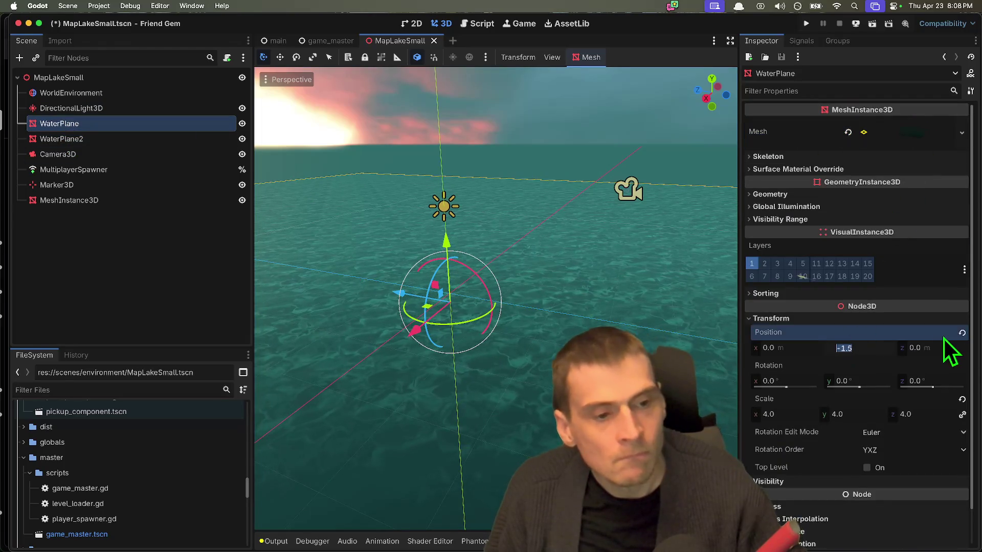
pyautogui.write('-1')
pyautogui.press('Return')
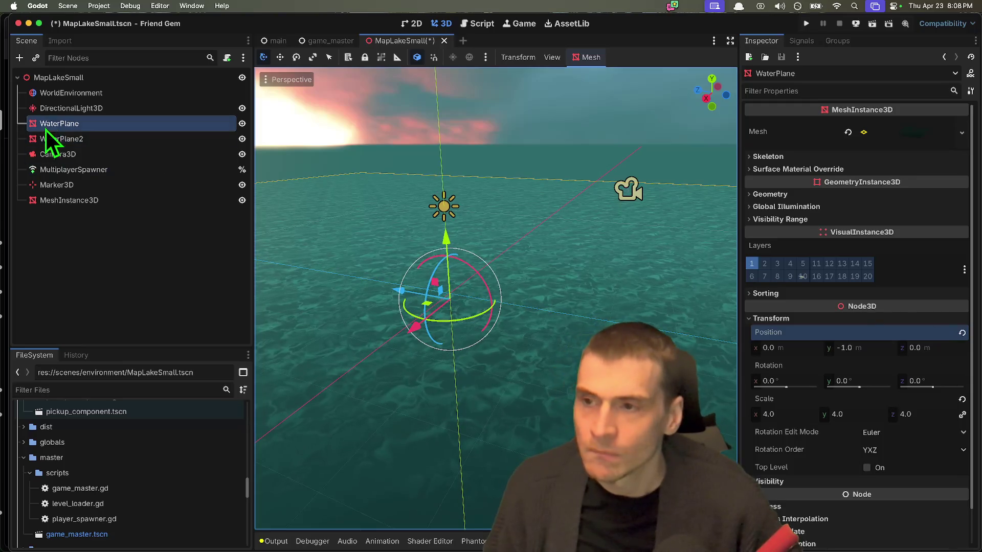
# Set WaterPlane2's Position Y to -1.01 and save MapLakeSmall.tscn
pyautogui.click(60, 138)
pyautogui.click(875, 350)
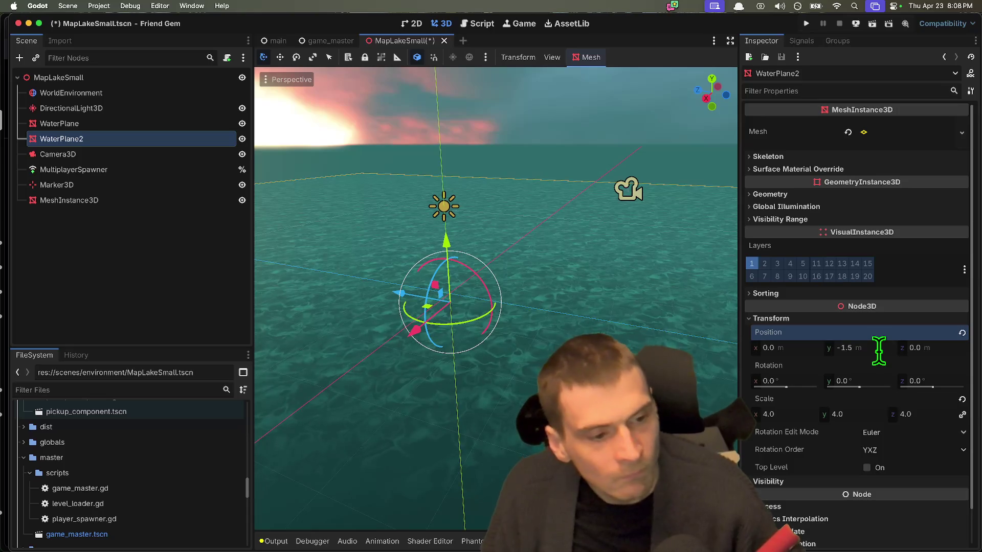
pyautogui.click(96, 127)
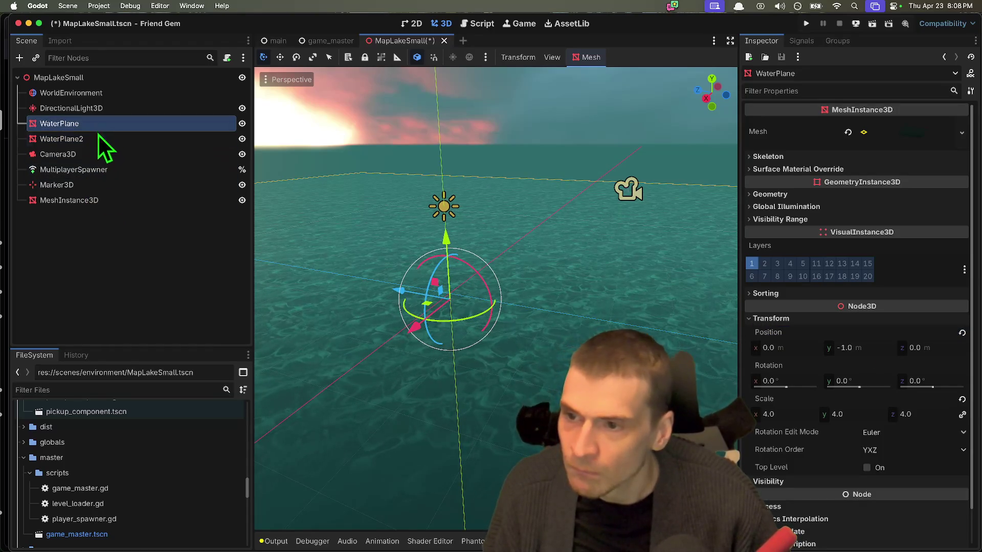
pyautogui.click(101, 141)
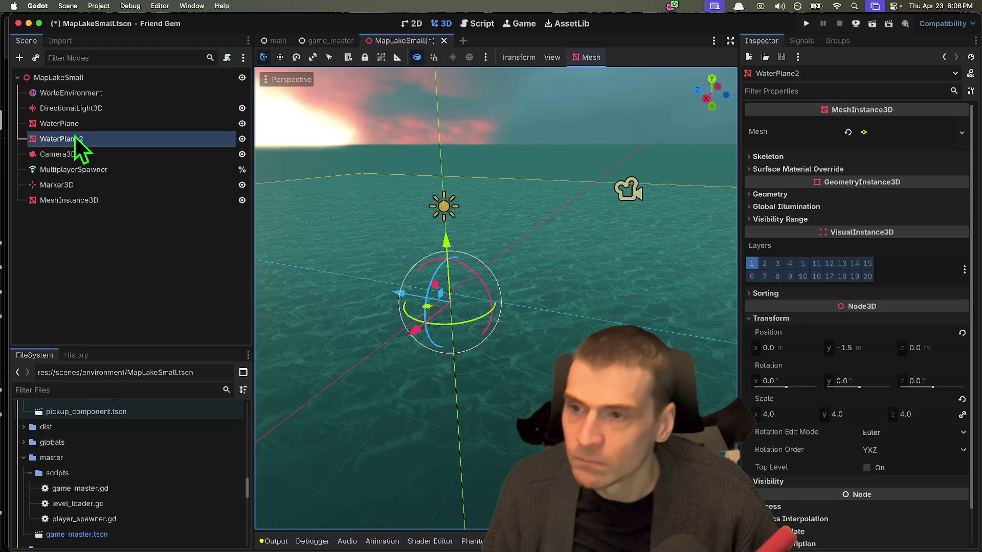
pyautogui.write('.01')
pyautogui.press('Return')
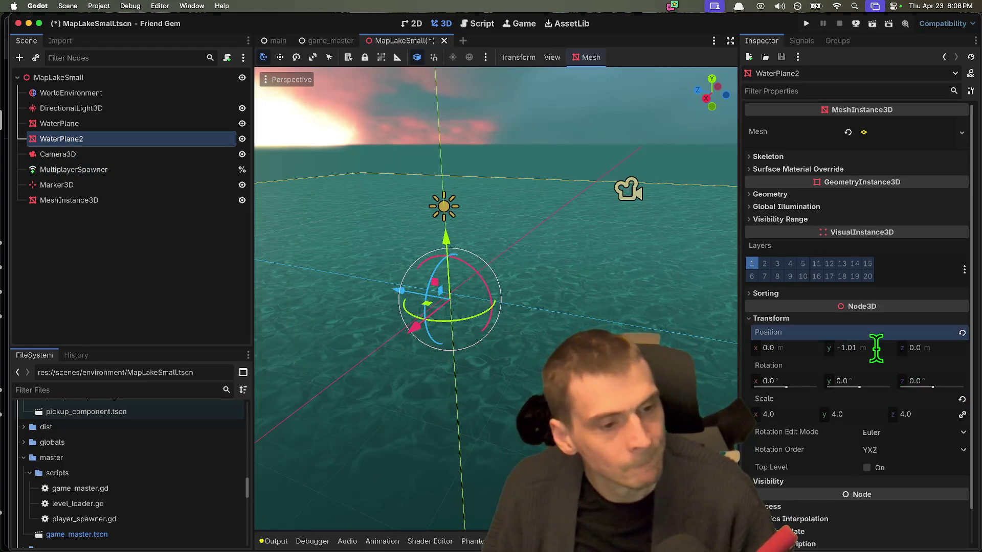
pyautogui.press('super+s')
pyautogui.click(131, 134)
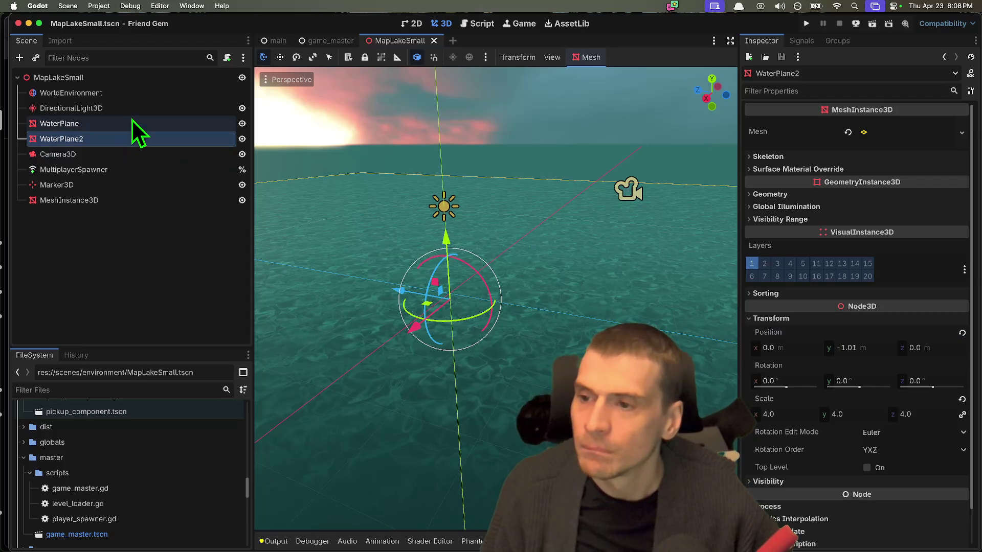
pyautogui.click(130, 125)
pyautogui.click(138, 202)
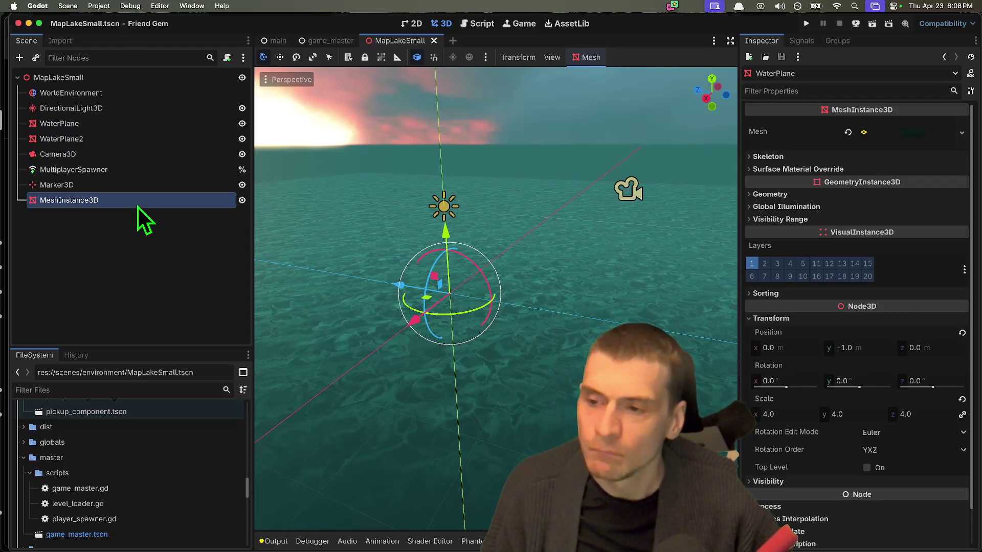
# Give MeshInstance3D a new PlaneMesh sized 30 × 30 m
pyautogui.click(932, 127)
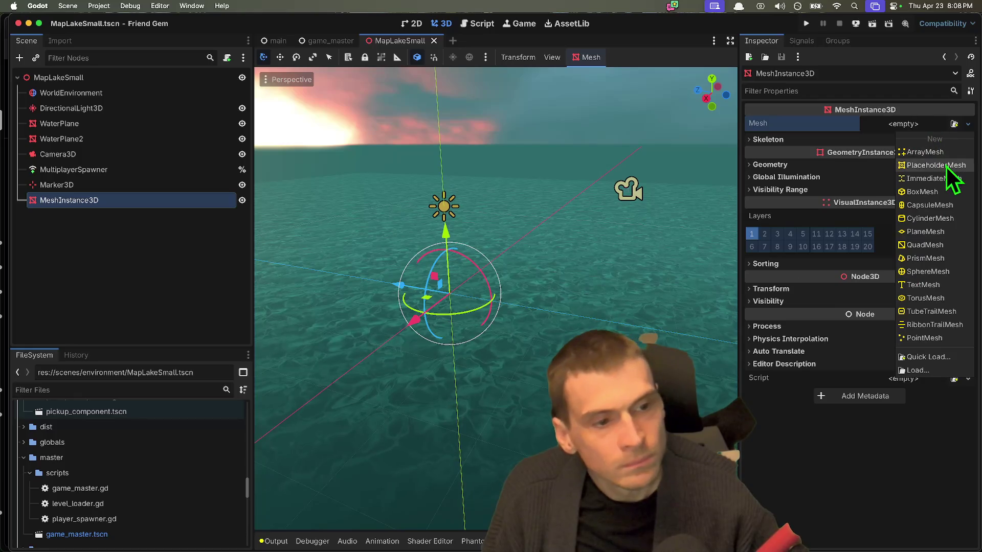
pyautogui.click(941, 231)
pyautogui.click(934, 138)
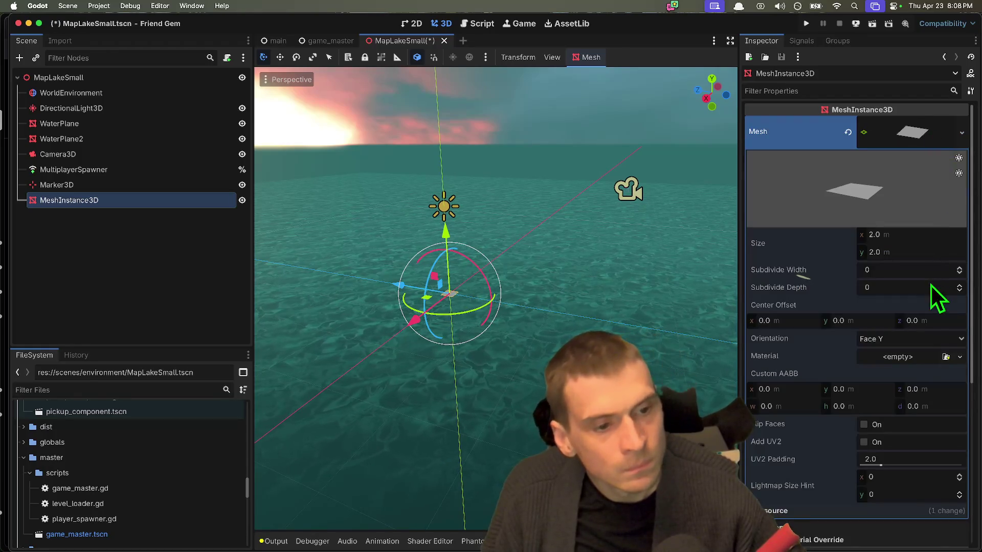
pyautogui.click(927, 237)
pyautogui.write('3')
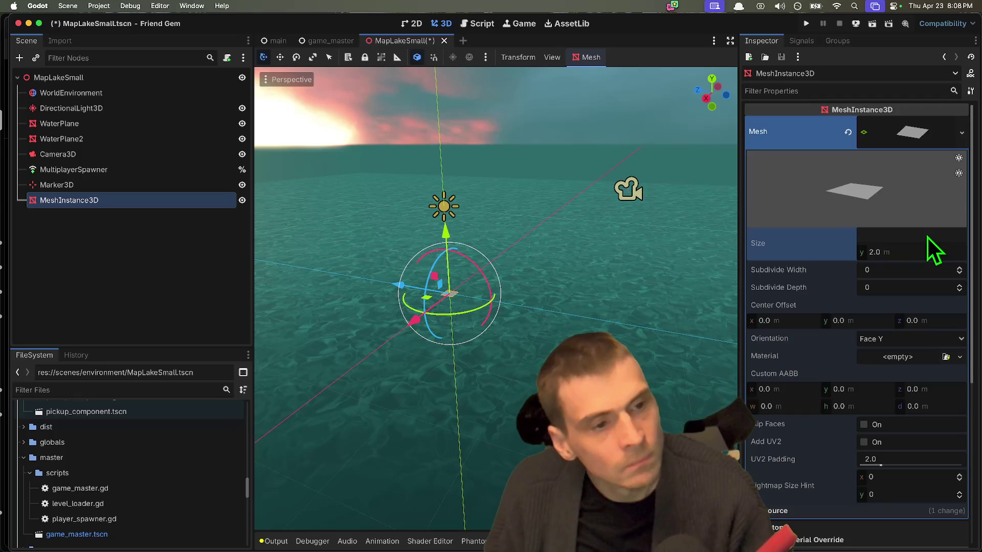
pyautogui.write('0')
pyautogui.press('Tab')
pyautogui.write('30')
pyautogui.press('Return')
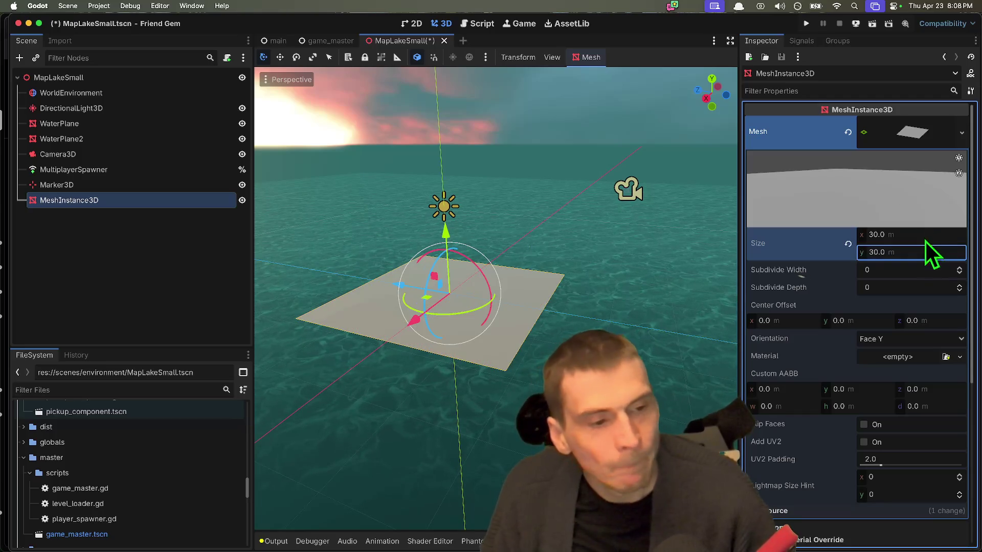
# Add a new StandardMaterial3D with texture_placeholder as its albedo texture
pyautogui.click(916, 353)
pyautogui.click(910, 385)
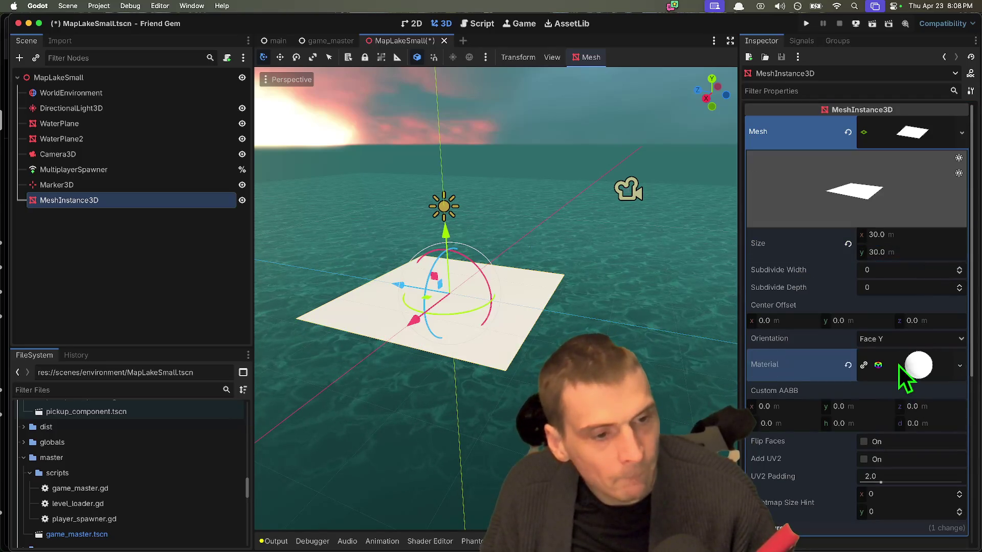
pyautogui.click(898, 366)
pyautogui.scroll(-3, 905, 421)
pyautogui.click(833, 423)
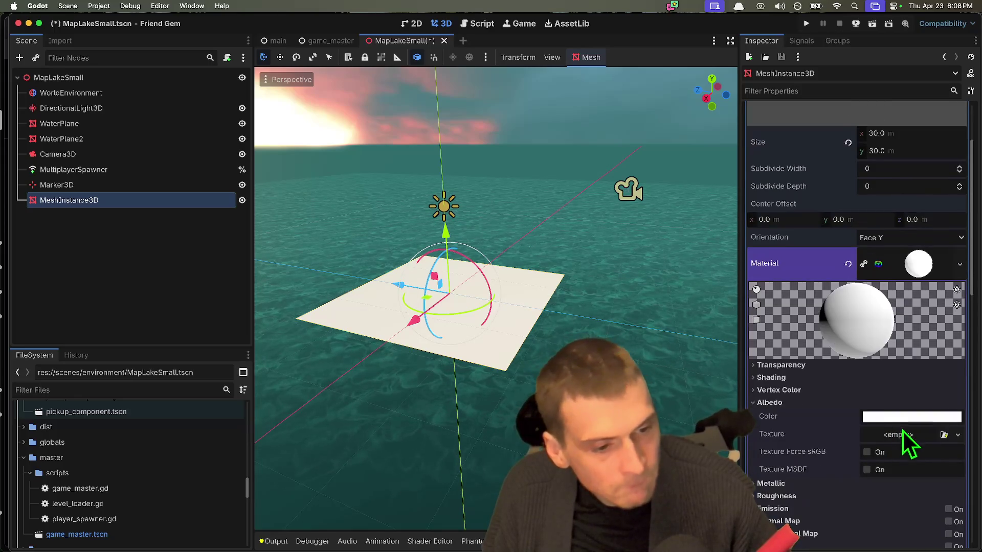
pyautogui.click(939, 434)
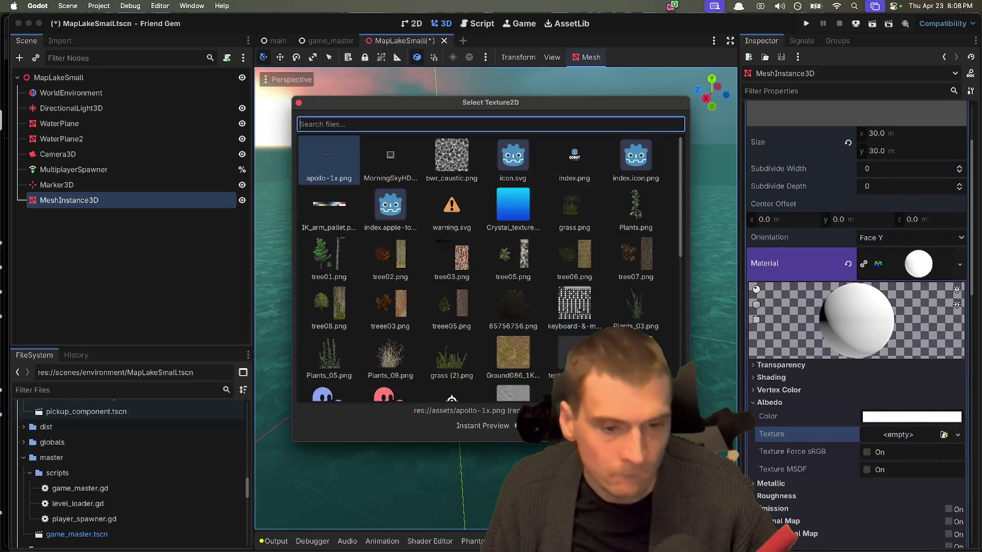
pyautogui.moveTo(688, 439); pyautogui.dragTo(758, 493)
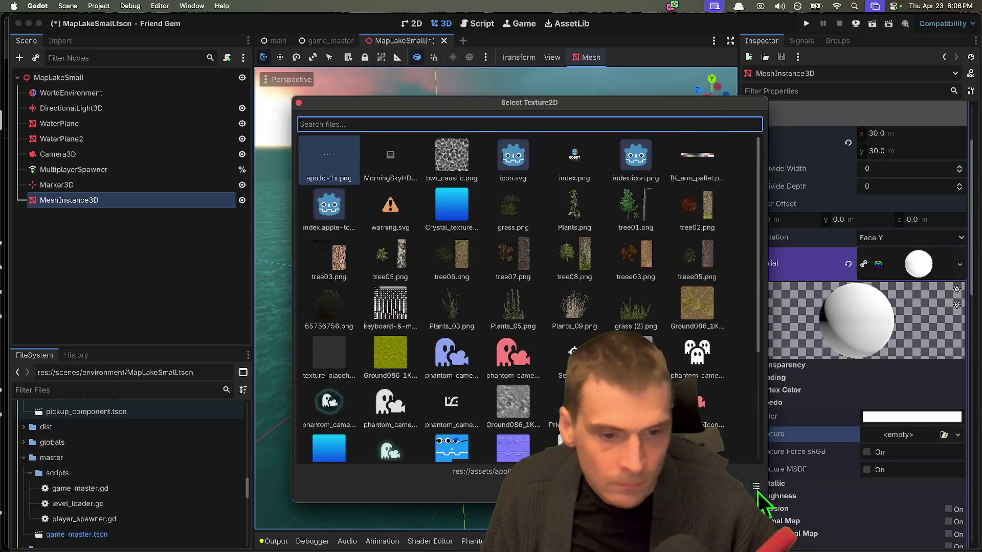
pyautogui.scroll(-1, 672, 236)
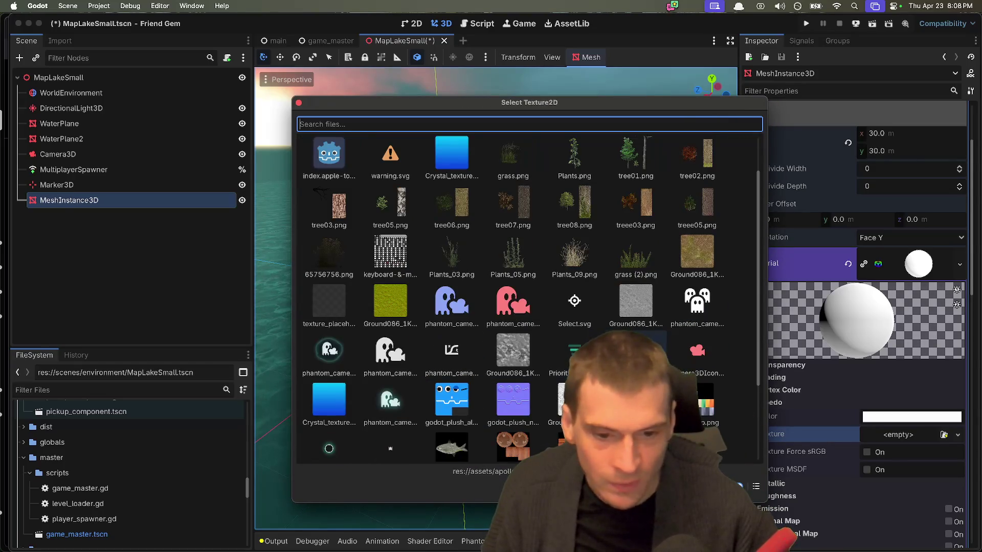
pyautogui.doubleClick(328, 328)
# Save the scene and filter the FileSystem for 'ground'
pyautogui.press('cmd+s')
pyautogui.click(90, 389)
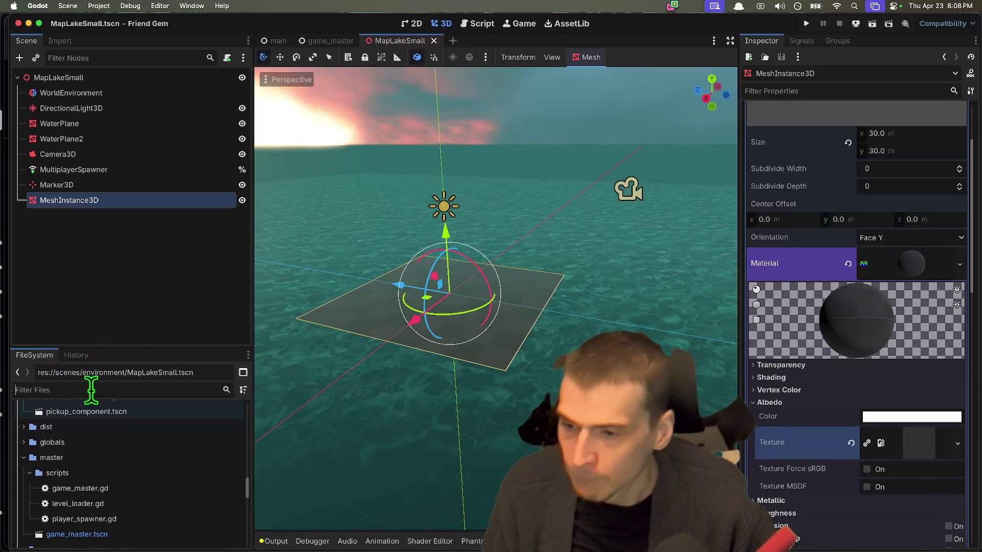
pyautogui.write('ground')
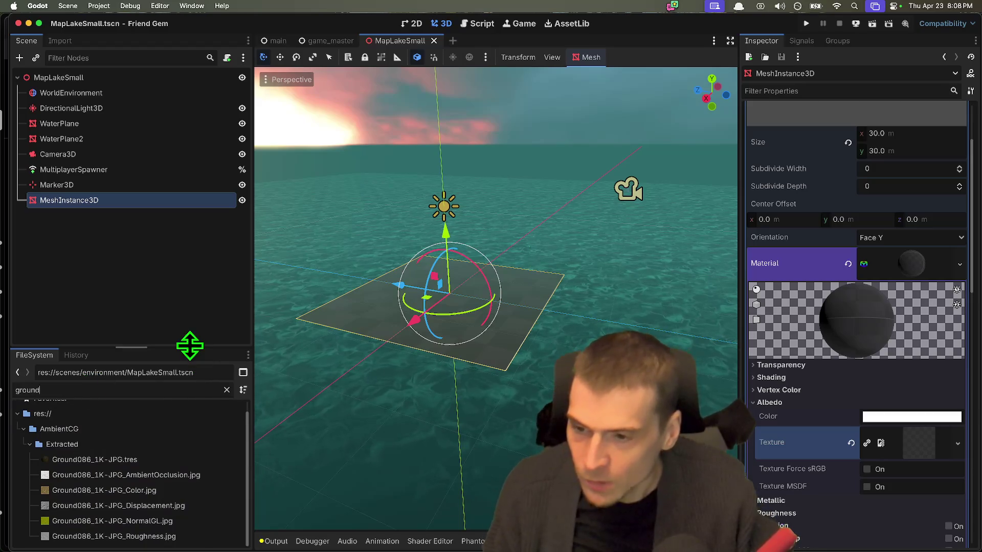
pyautogui.moveTo(193, 346); pyautogui.dragTo(204, 184)
pyautogui.click(89, 267)
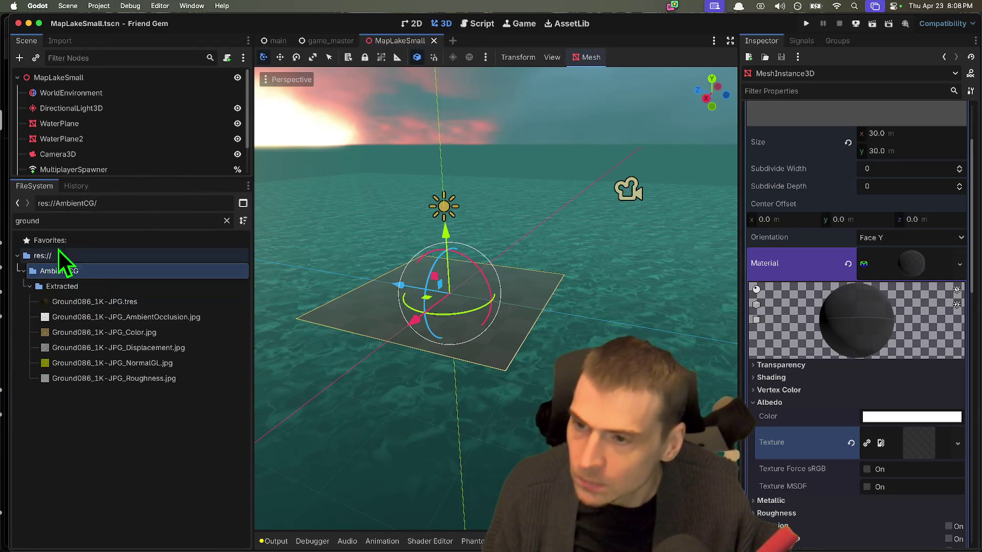
# Clear the 'ground' filter and open the MorningSkyHDRI011B_1K.tres sky resource
pyautogui.click(83, 220)
pyautogui.press('cmd+a')
pyautogui.press('BackSpace')
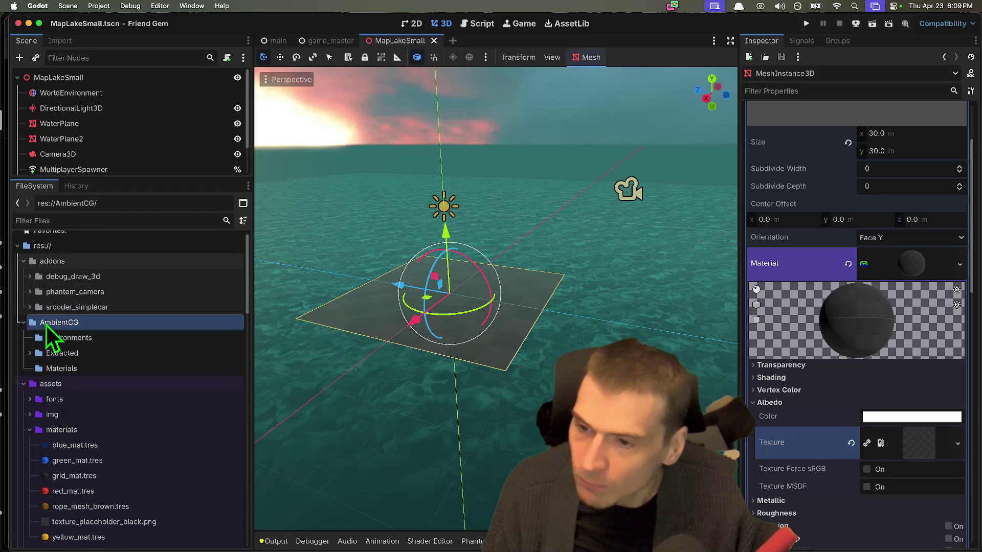
pyautogui.doubleClick(125, 359)
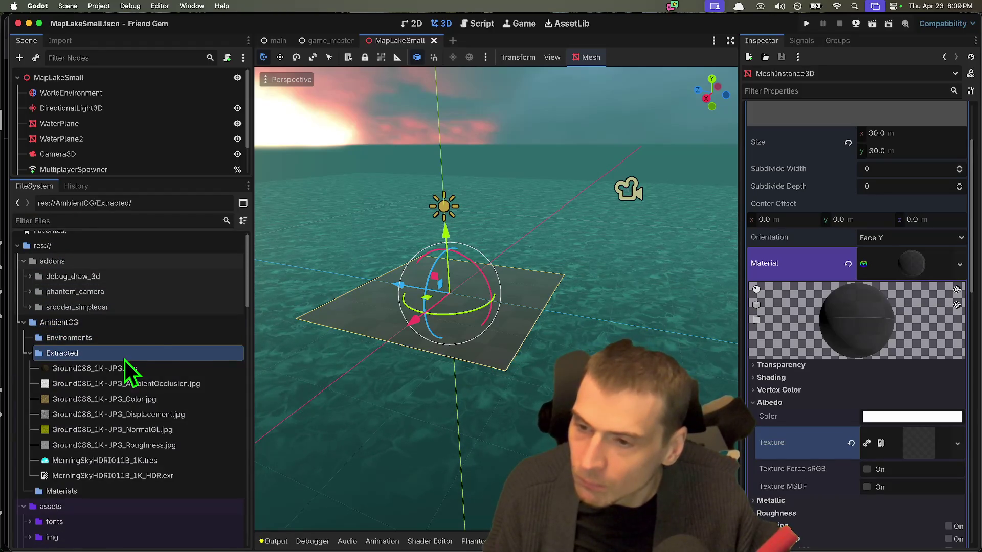
pyautogui.click(146, 492)
pyautogui.scroll(-1, 148, 494)
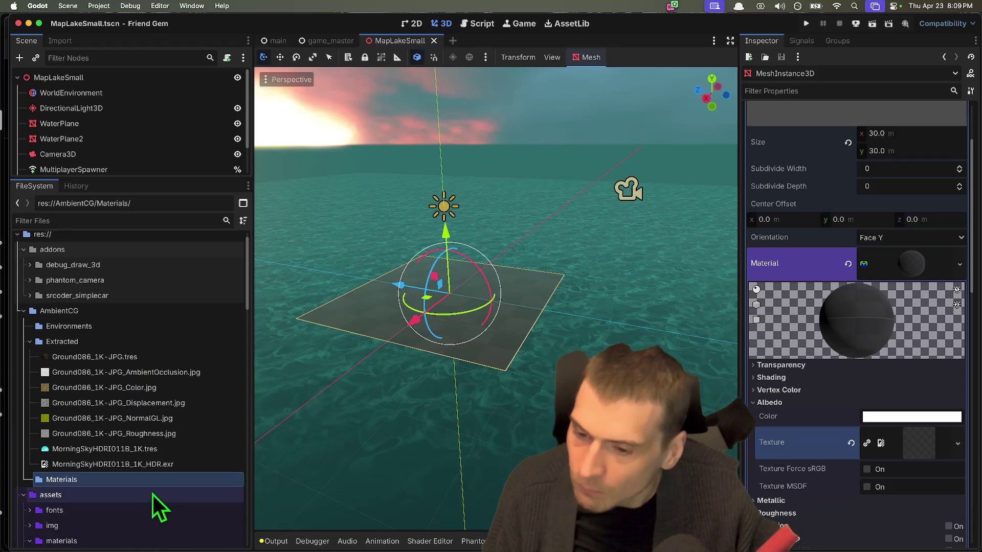
pyautogui.scroll(-1, 170, 451)
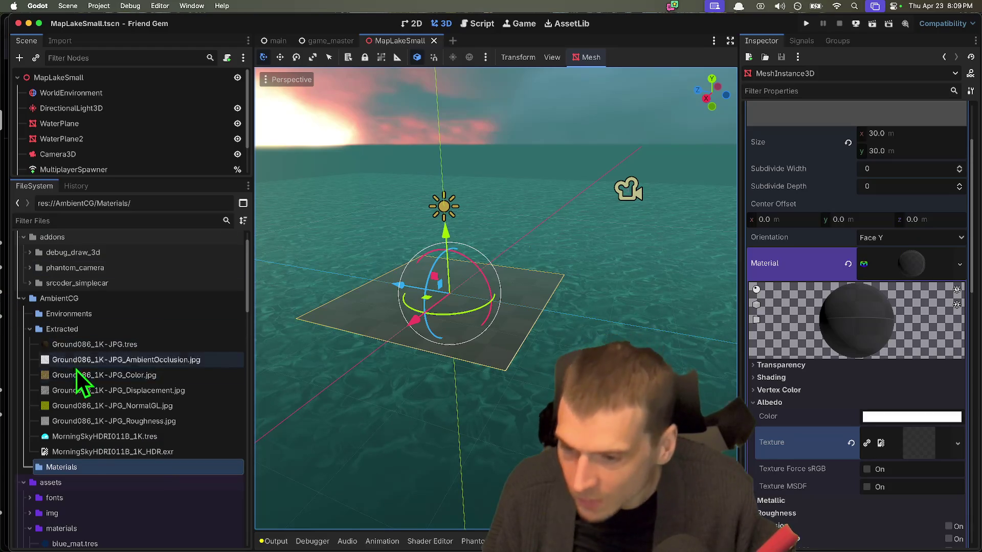
pyautogui.click(89, 437)
pyautogui.click(94, 449)
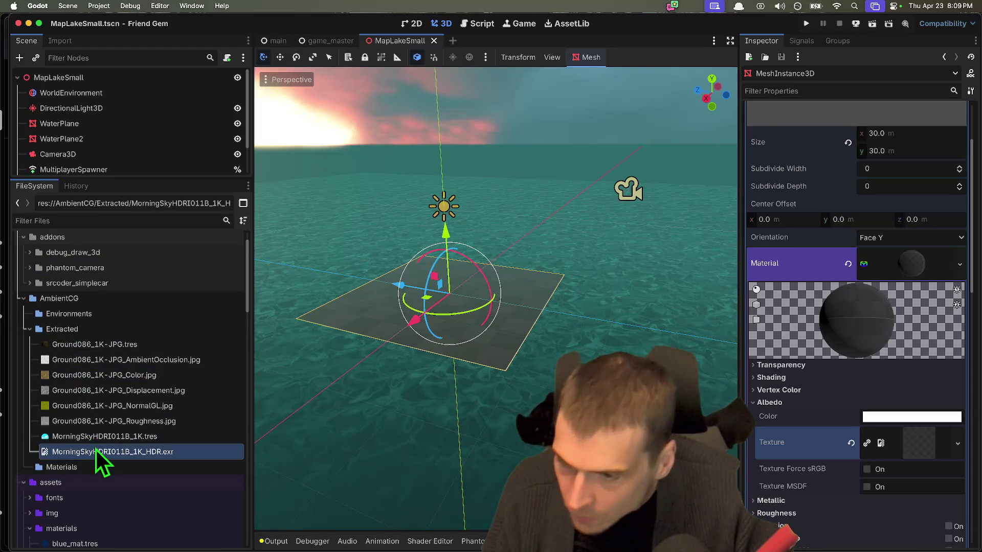
pyautogui.doubleClick(102, 439)
# Preview the sky's panorama texture, orbit toward the sky, and show the Output log
pyautogui.click(931, 123)
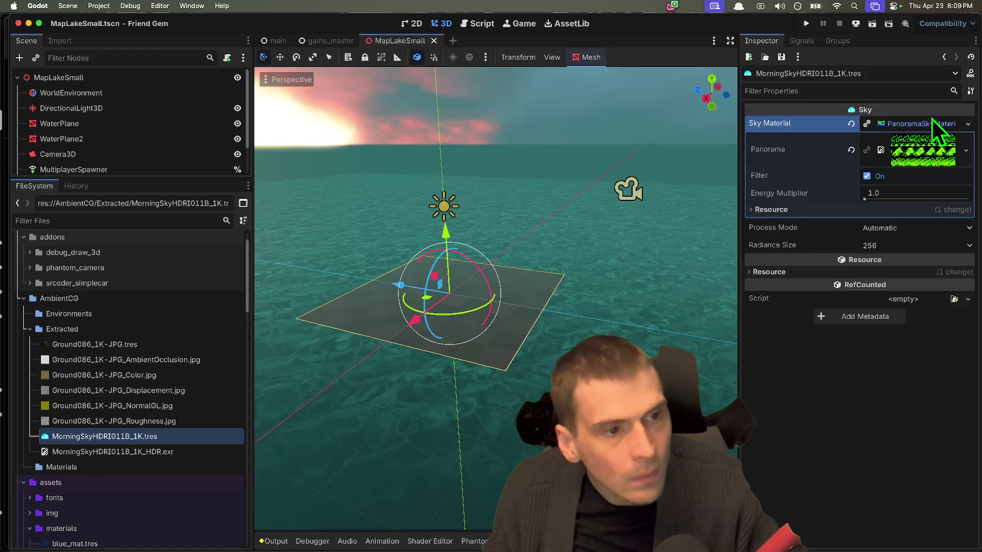
pyautogui.click(923, 150)
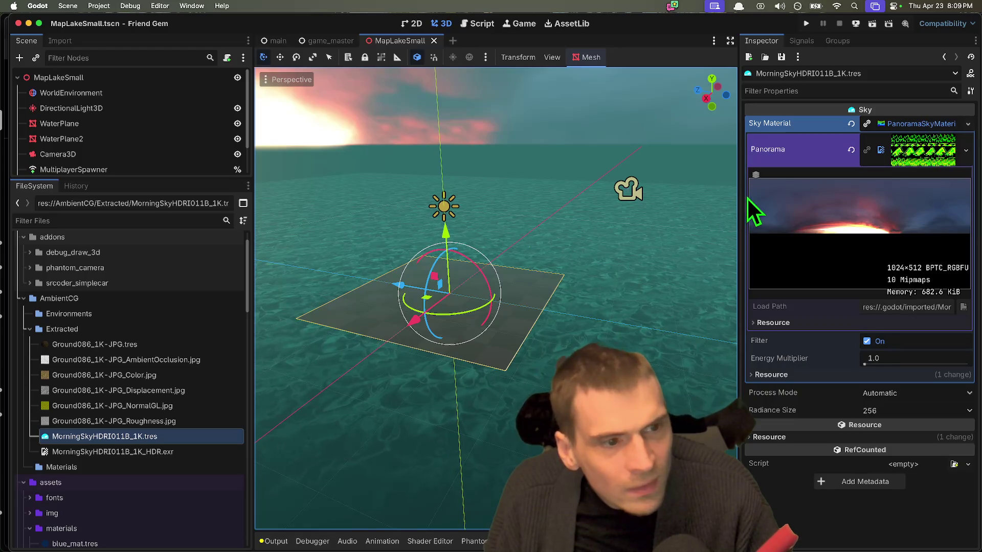
pyautogui.moveTo(680, 218)
pyautogui.mouseDown()
pyautogui.moveTo(588, 228)
pyautogui.moveTo(581, 192)
pyautogui.moveTo(579, 209)
pyautogui.moveTo(610, 209)
pyautogui.mouseUp()
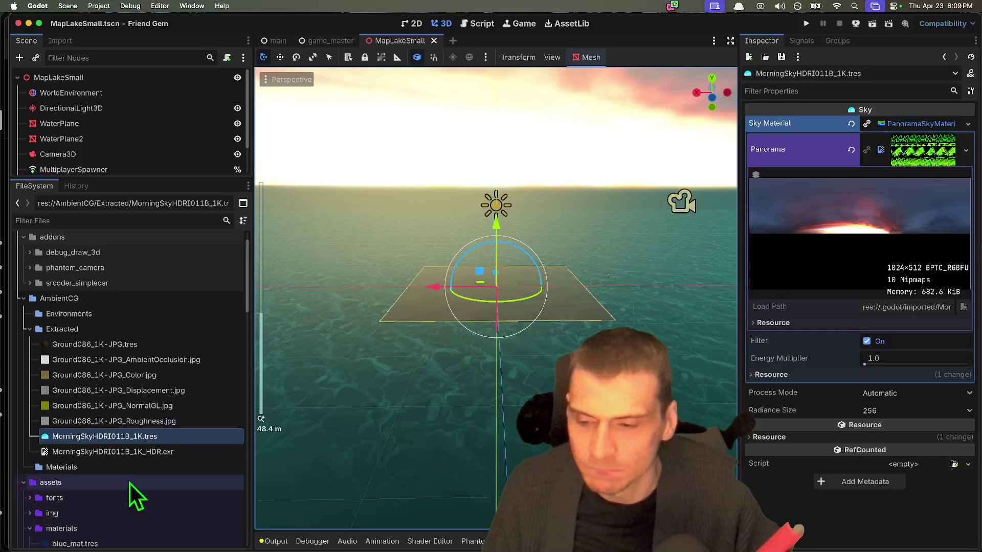
pyautogui.click(102, 331)
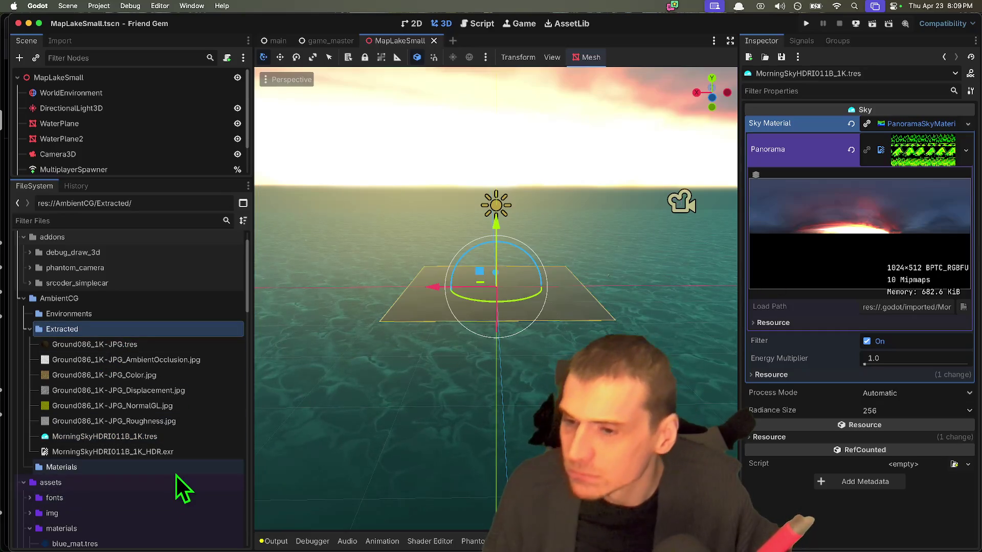
pyautogui.click(177, 440)
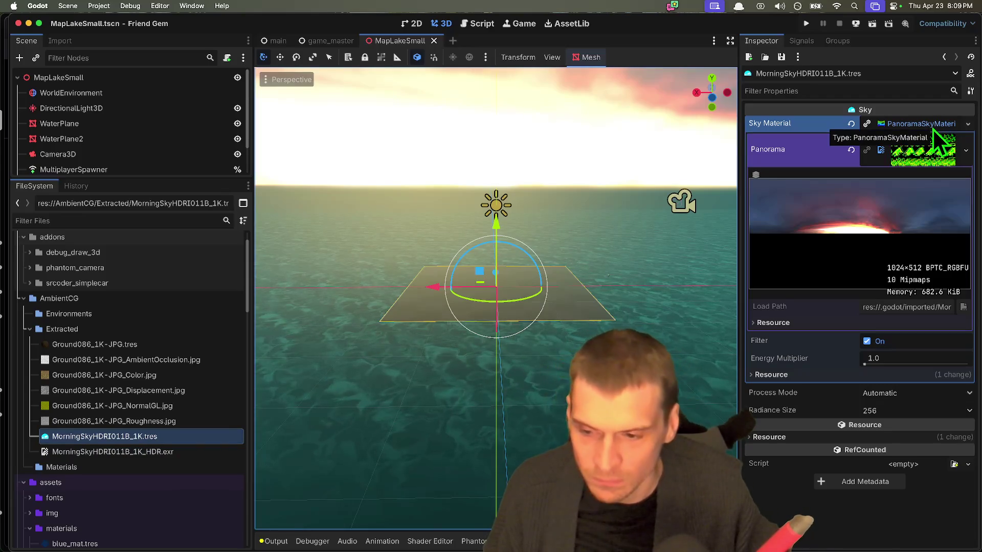
pyautogui.click(167, 452)
pyautogui.click(262, 545)
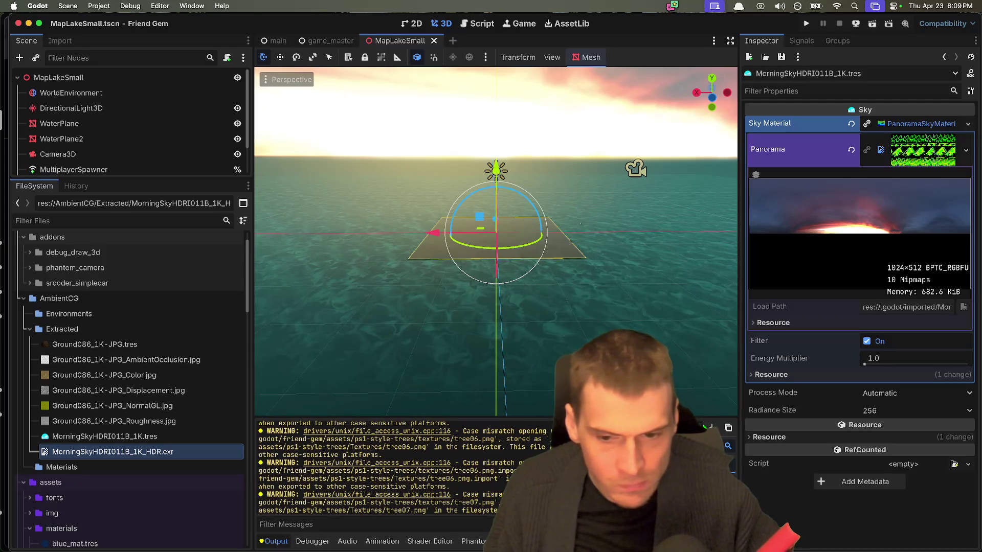
# Clear the Output log and filter the FileSystem for 'tree' to find ps1-style-trees
pyautogui.click(716, 433)
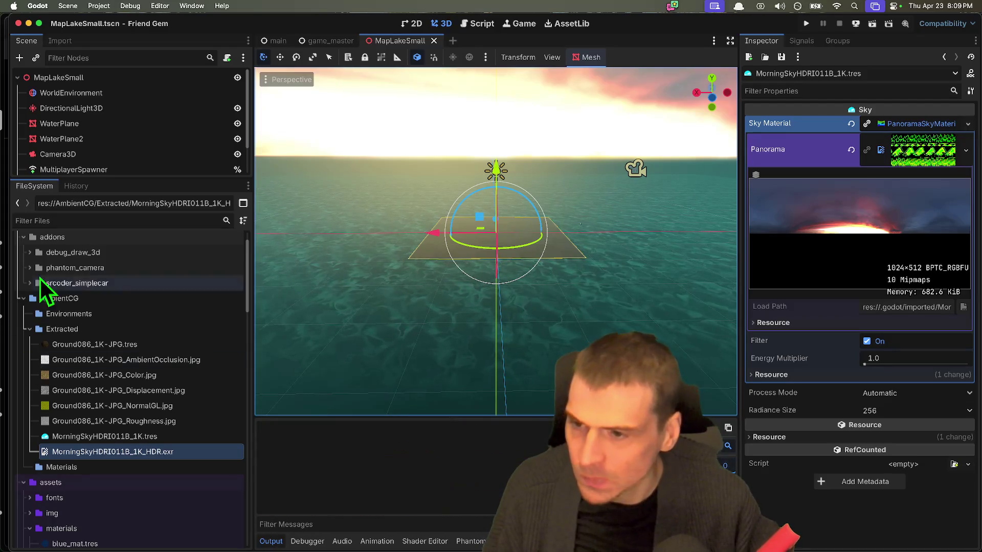
pyautogui.click(115, 220)
pyautogui.write('tree')
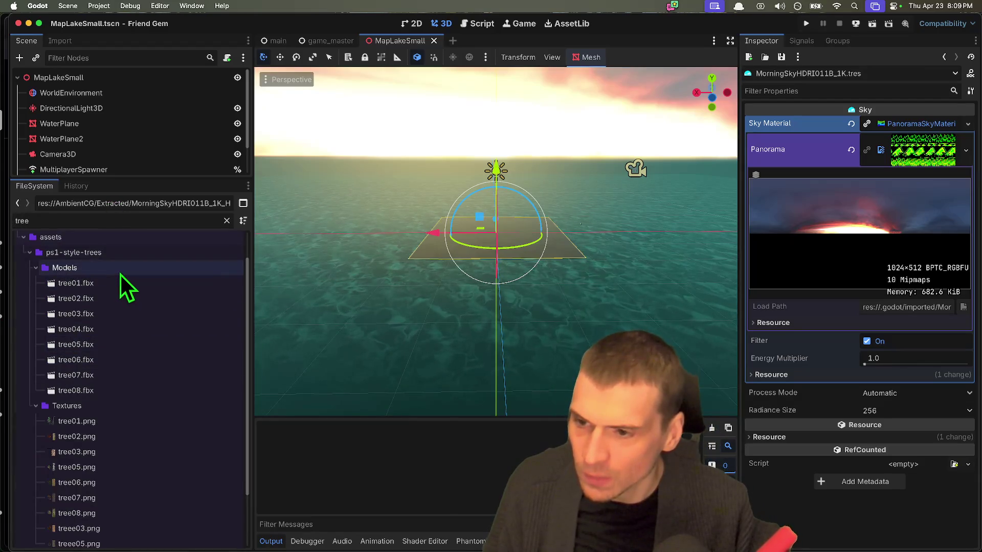
pyautogui.click(121, 272)
pyautogui.click(122, 251)
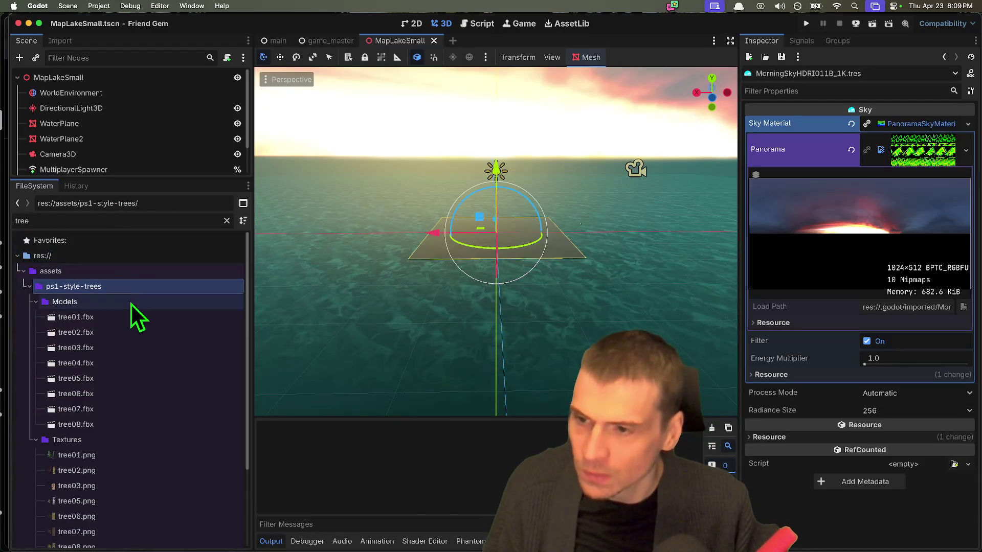
pyautogui.click(75, 441)
pyautogui.click(75, 440)
pyautogui.click(105, 288)
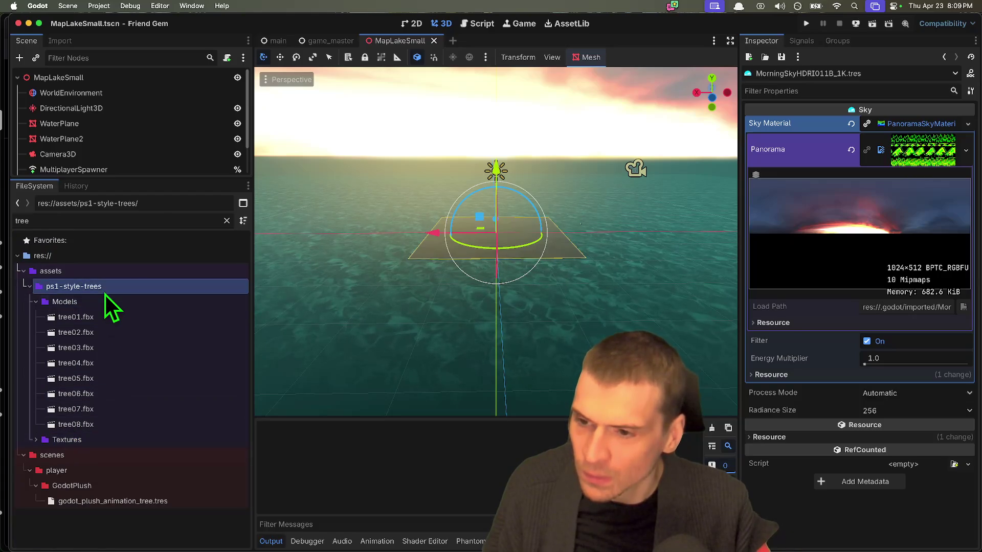
pyautogui.click(105, 302)
pyautogui.click(105, 302)
pyautogui.doubleClick(108, 287)
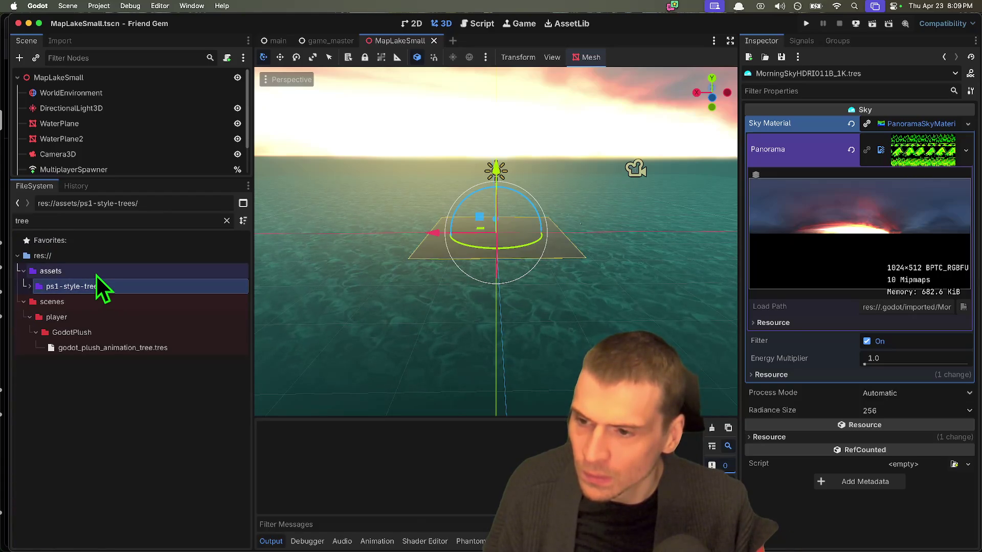
# Clear the filter, delete the ps1-style-trees folder, and select the mesh folder
pyautogui.click(104, 221)
pyautogui.press('BackSpace')
pyautogui.scroll(-3, 132, 348)
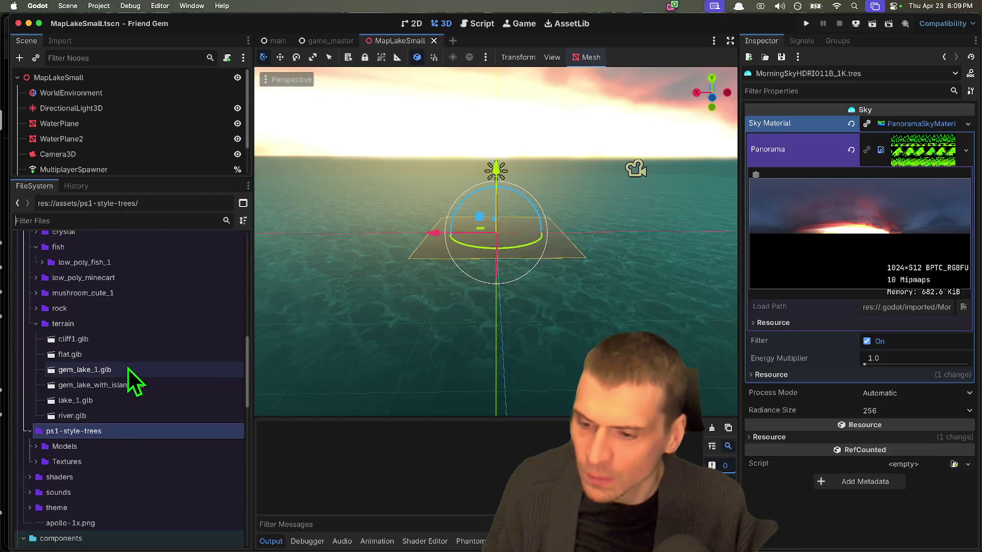
pyautogui.rightClick(104, 437)
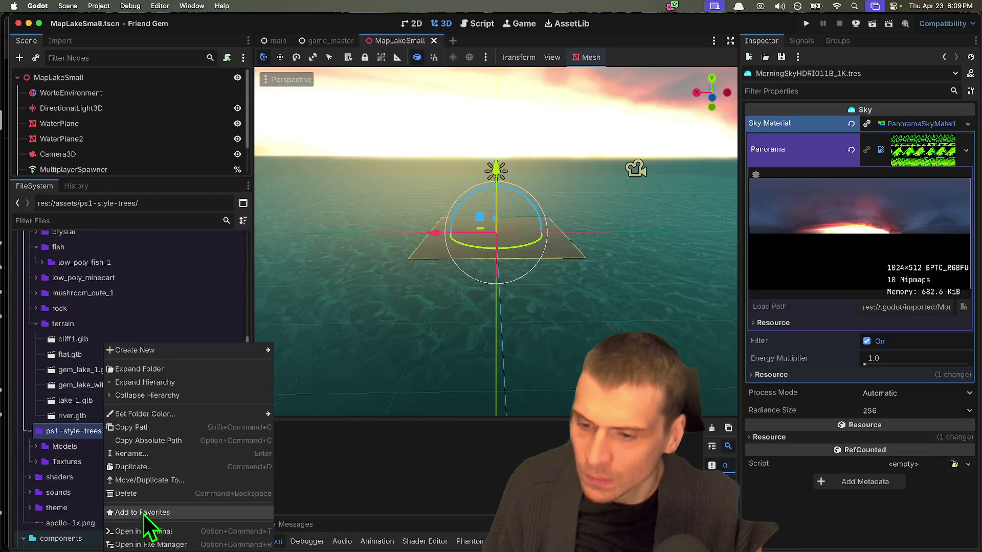
pyautogui.click(155, 495)
pyautogui.click(564, 325)
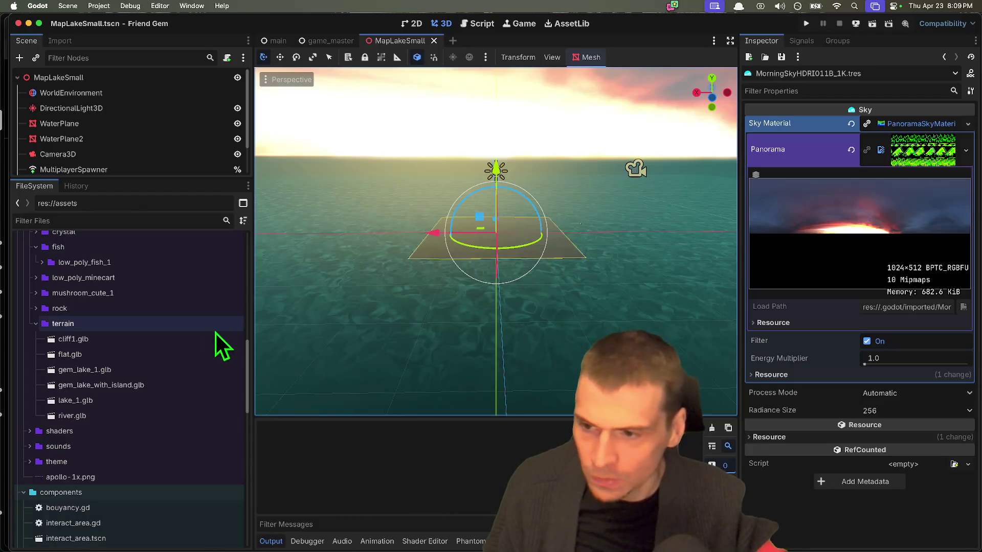
pyautogui.doubleClick(194, 325)
pyautogui.scroll(5, 103, 389)
pyautogui.click(97, 402)
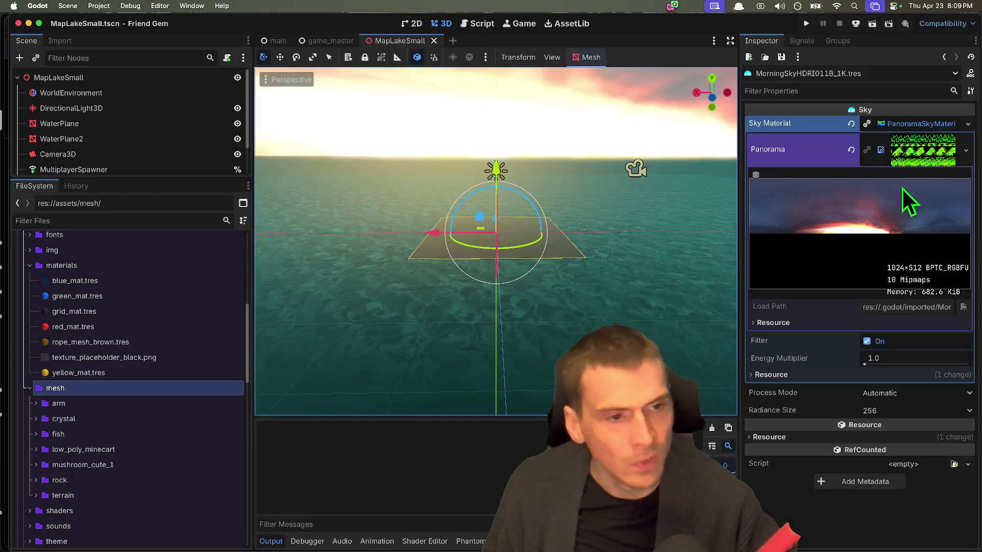
# Run the project, host a game, and review Session 2 errors, opening pickup_component.gd
pyautogui.press('super+b')
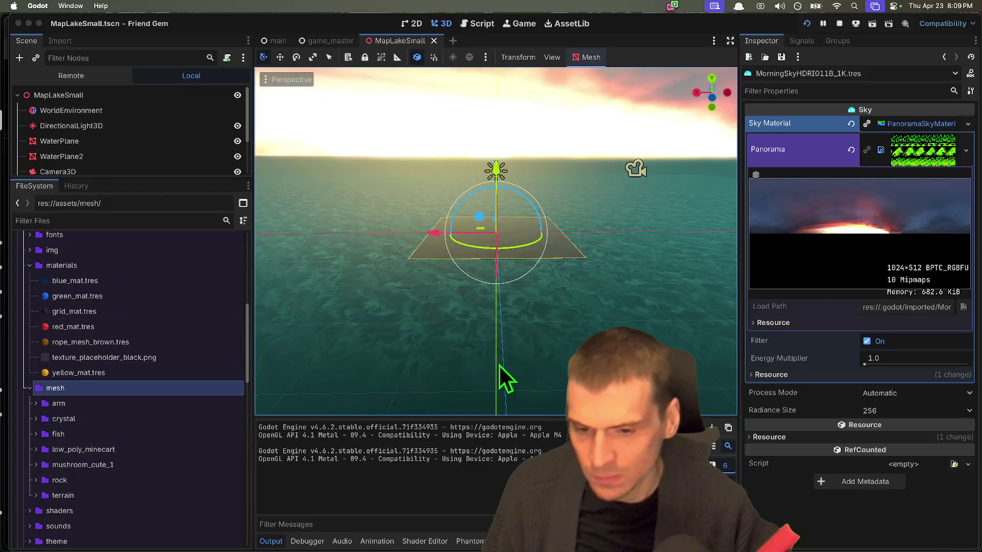
pyautogui.click(746, 135)
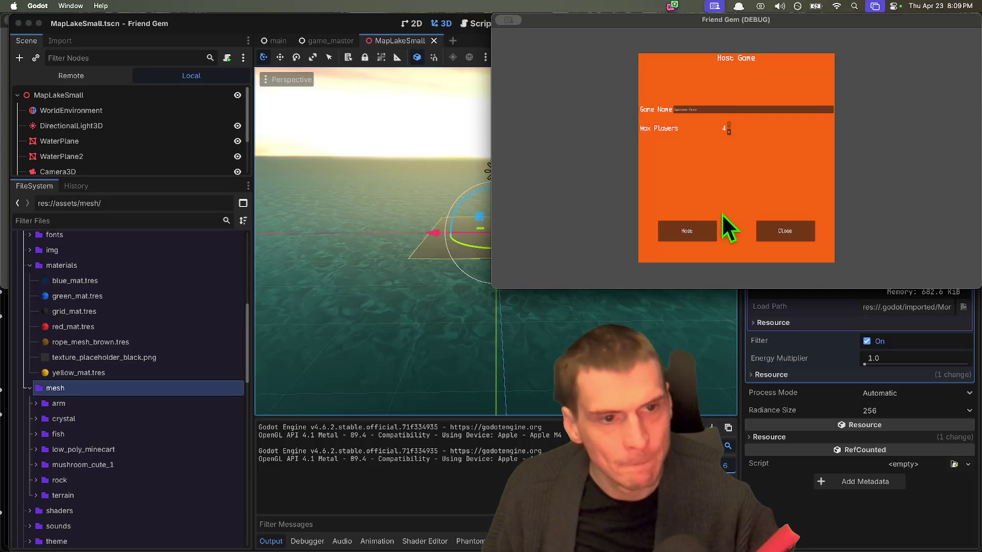
pyautogui.click(706, 228)
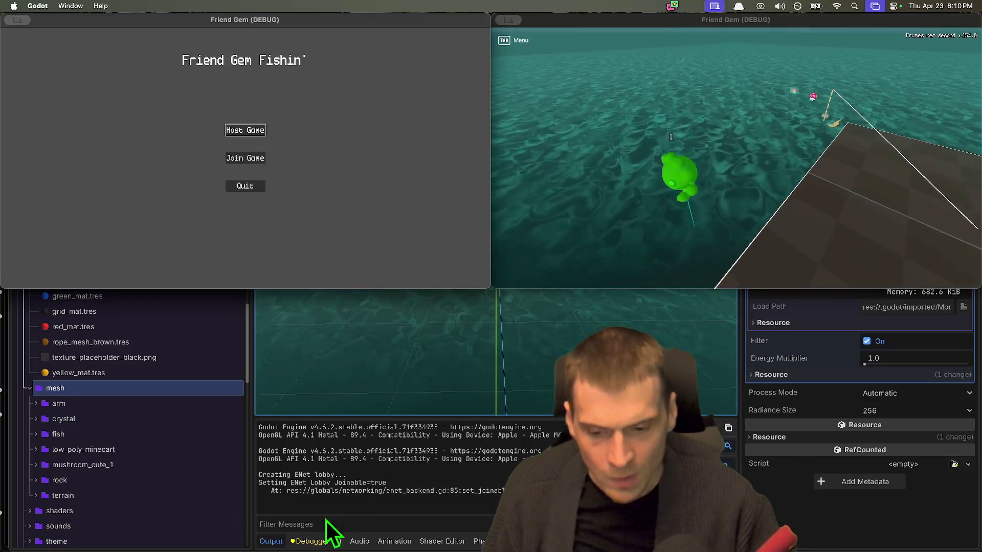
pyautogui.click(316, 541)
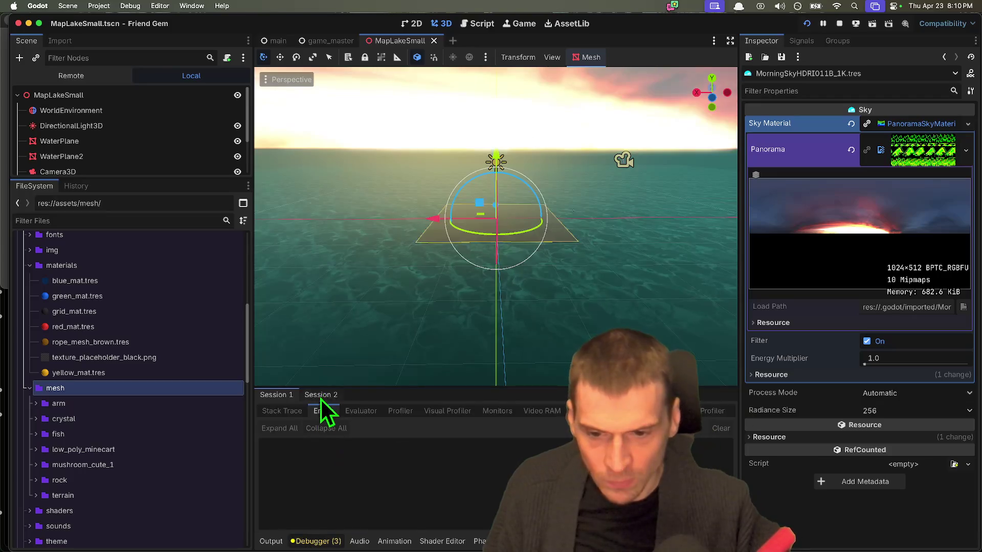
pyautogui.click(320, 397)
pyautogui.click(335, 412)
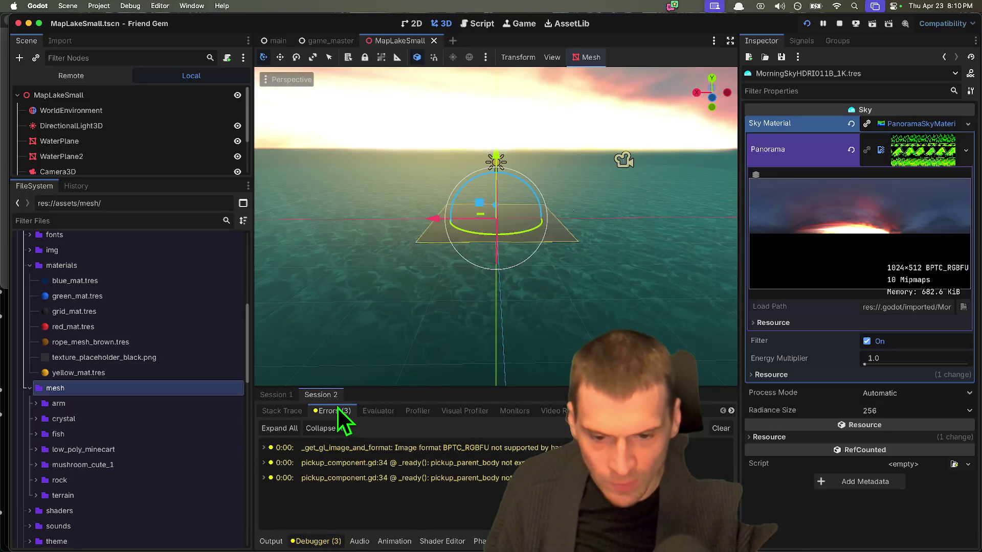
pyautogui.doubleClick(453, 449)
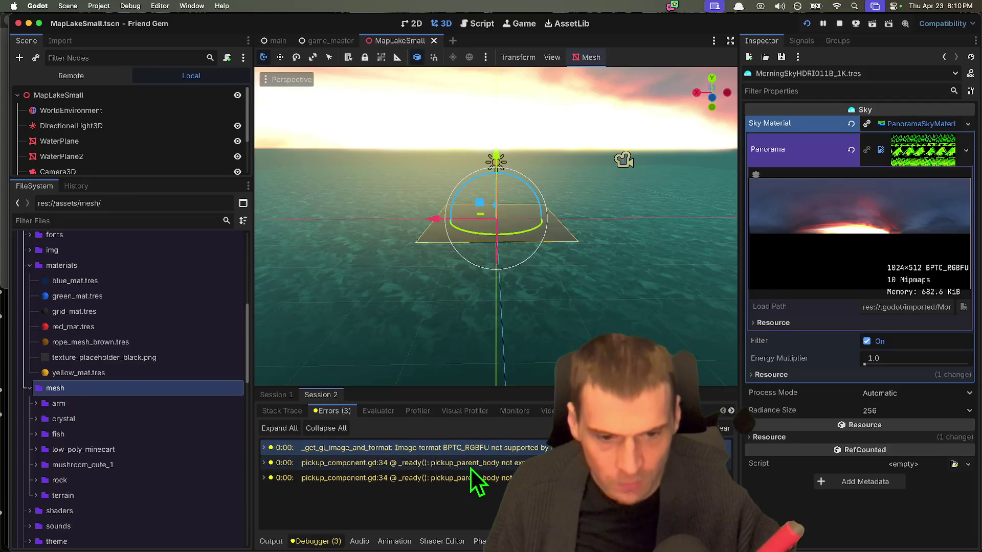
pyautogui.click(470, 466)
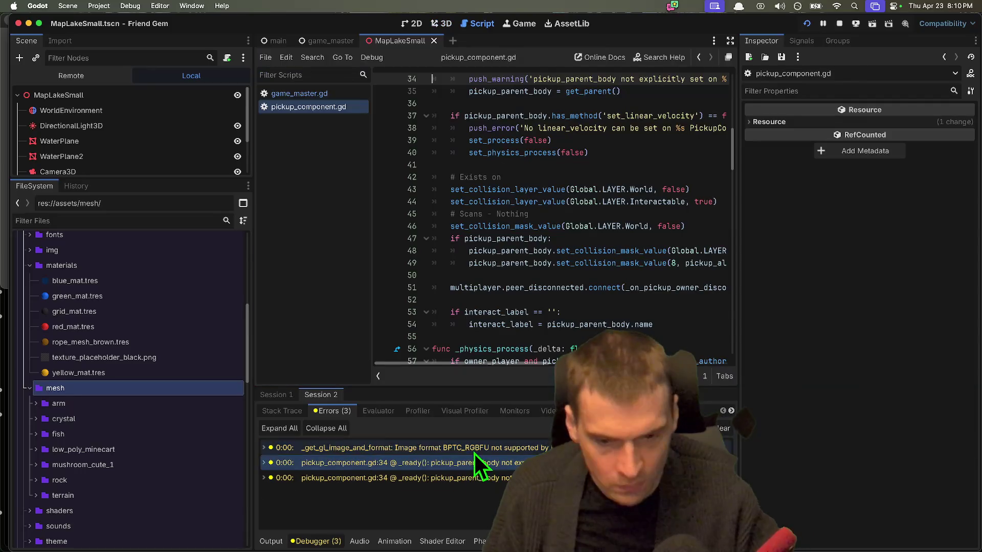
# Stop the game and clear the WorldEnvironment's sky material to empty
pyautogui.click(839, 23)
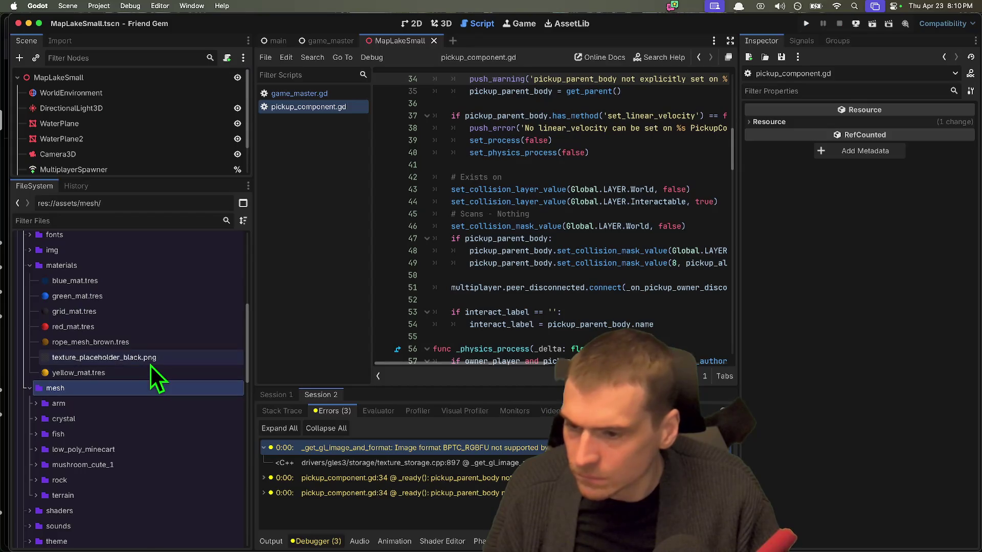
pyautogui.scroll(5, 152, 366)
pyautogui.scroll(2, 152, 366)
pyautogui.click(157, 396)
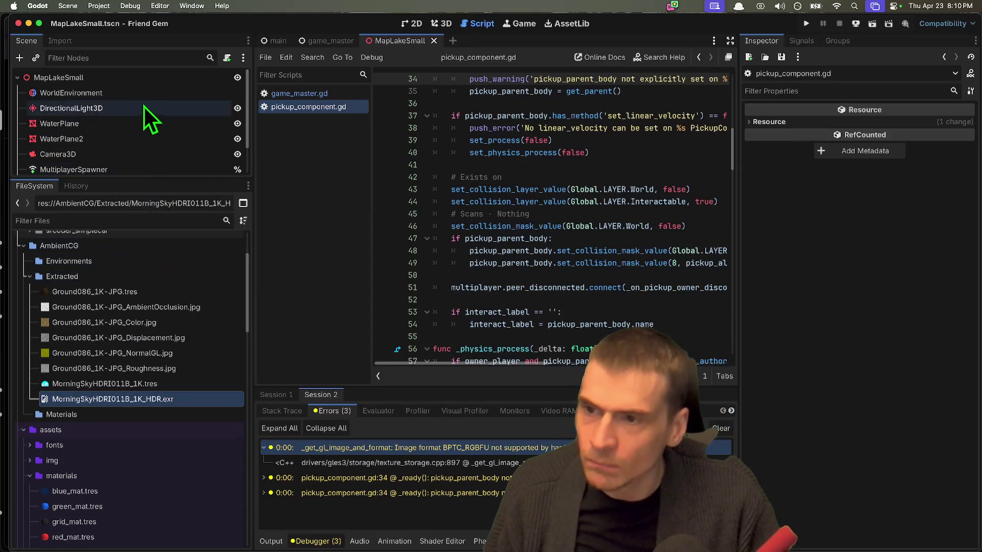
pyautogui.click(134, 93)
pyautogui.click(852, 235)
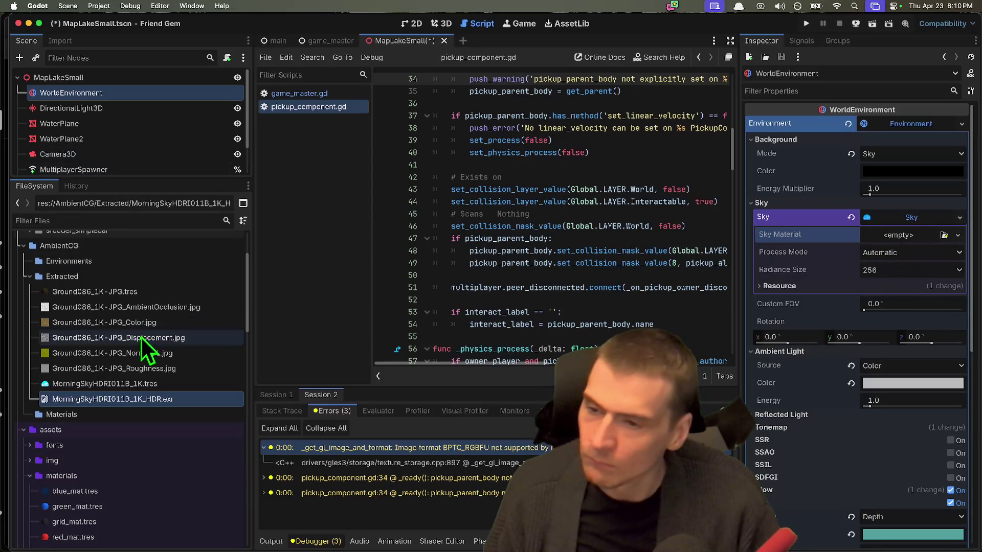
# Delete the AmbientCG folder from the project
pyautogui.rightClick(148, 281)
pyautogui.click(113, 247)
pyautogui.rightClick(112, 248)
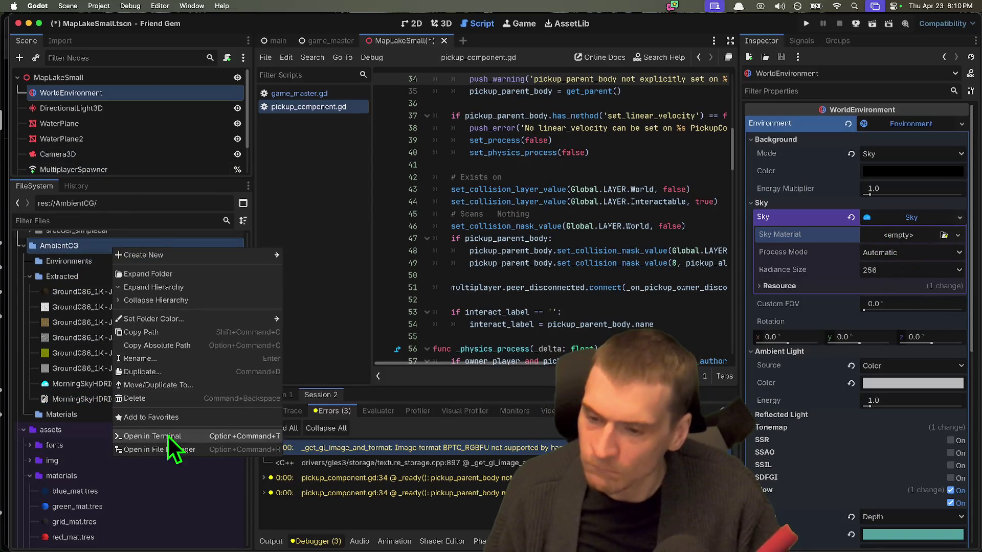
pyautogui.click(184, 399)
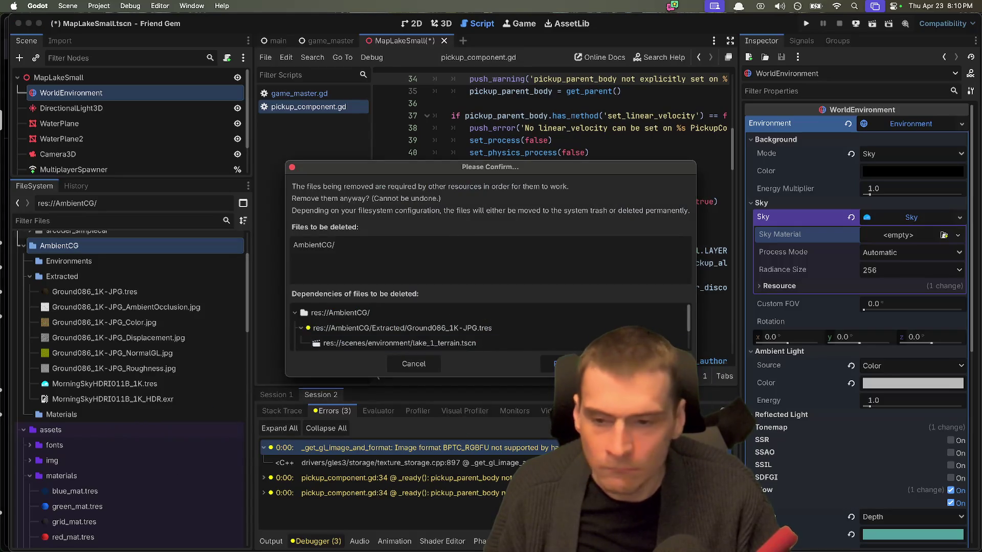
pyautogui.click(563, 363)
# Browse the materials, img, fonts, mesh and theme folders in the FileSystem
pyautogui.click(136, 377)
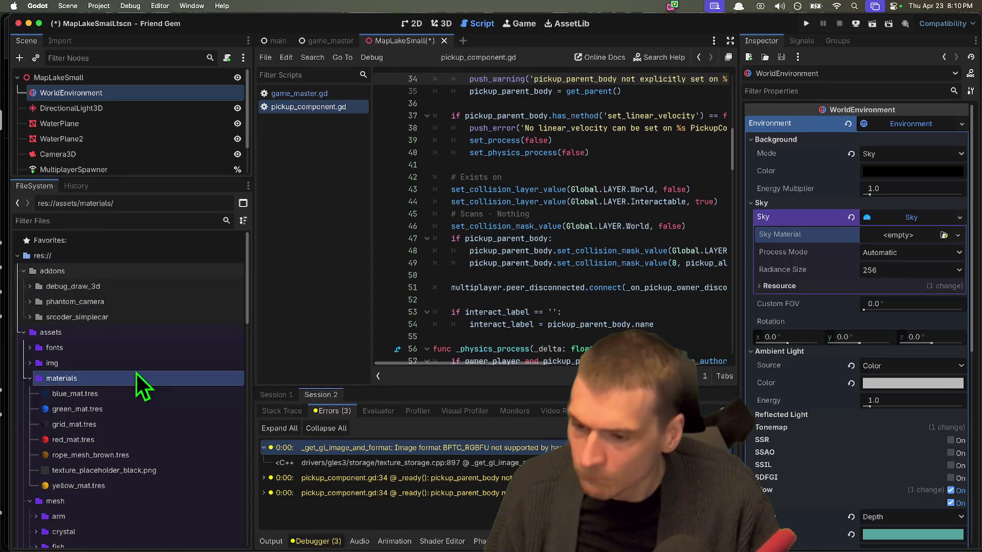
pyautogui.click(118, 471)
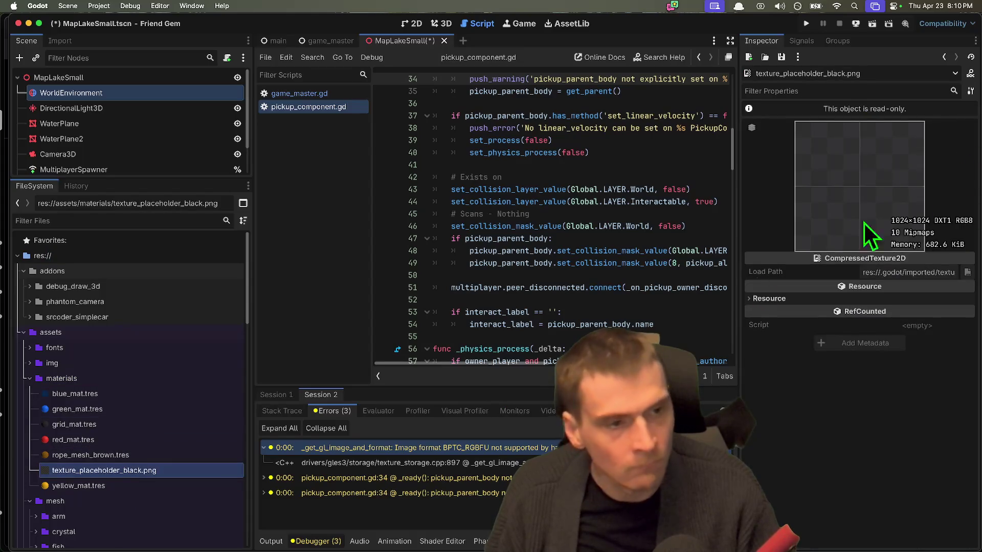
pyautogui.click(106, 472)
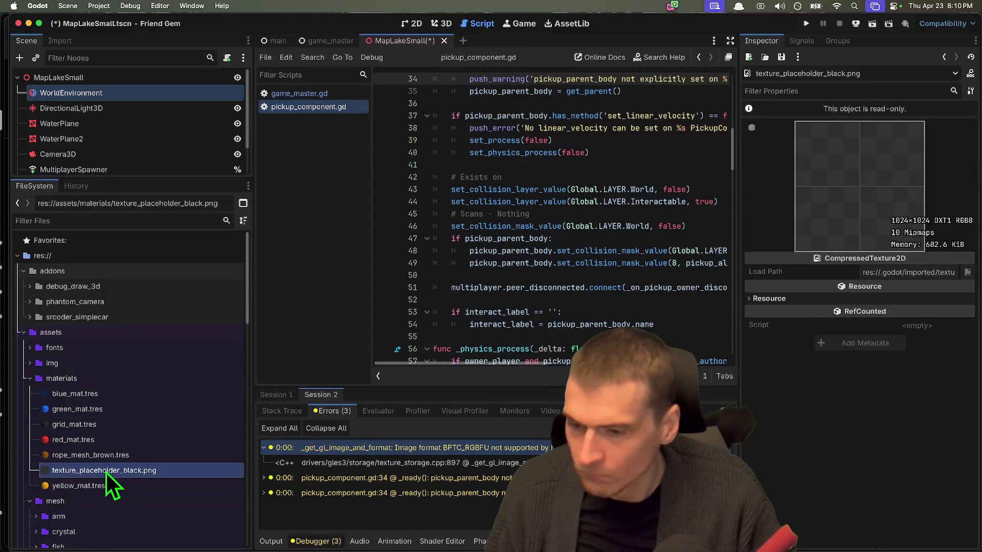
pyautogui.doubleClick(142, 379)
pyautogui.doubleClick(146, 363)
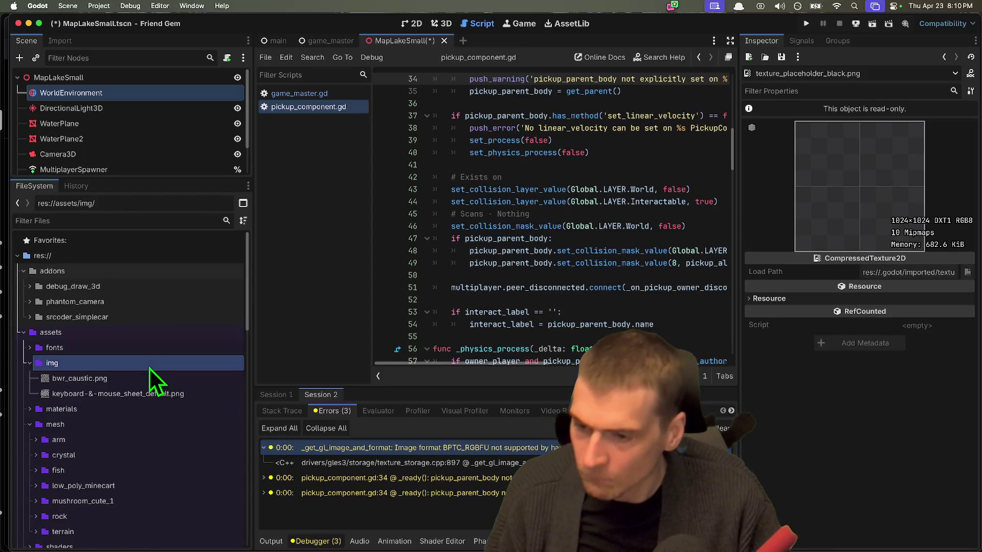
pyautogui.doubleClick(171, 363)
pyautogui.doubleClick(174, 353)
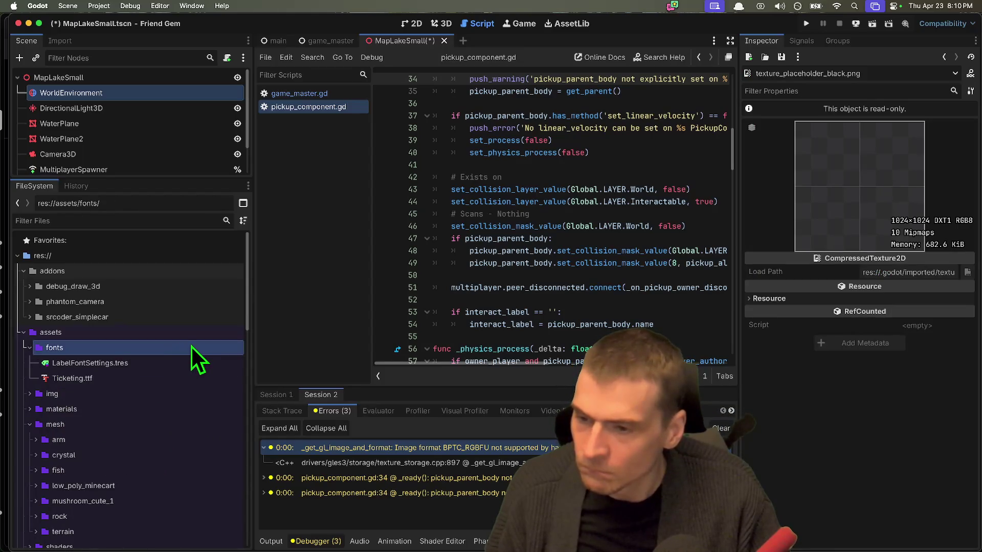
pyautogui.doubleClick(192, 345)
pyautogui.click(166, 380)
pyautogui.doubleClick(161, 394)
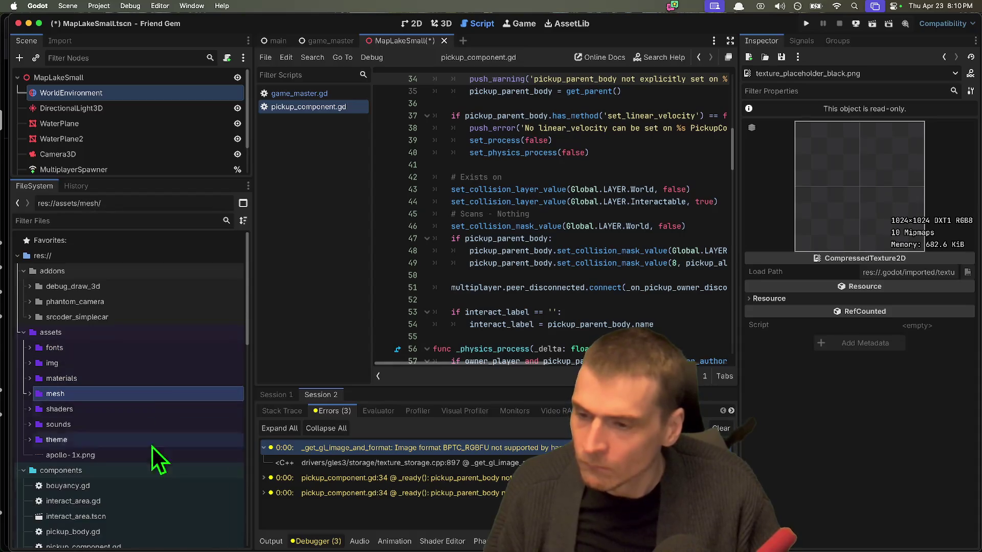
pyautogui.click(169, 454)
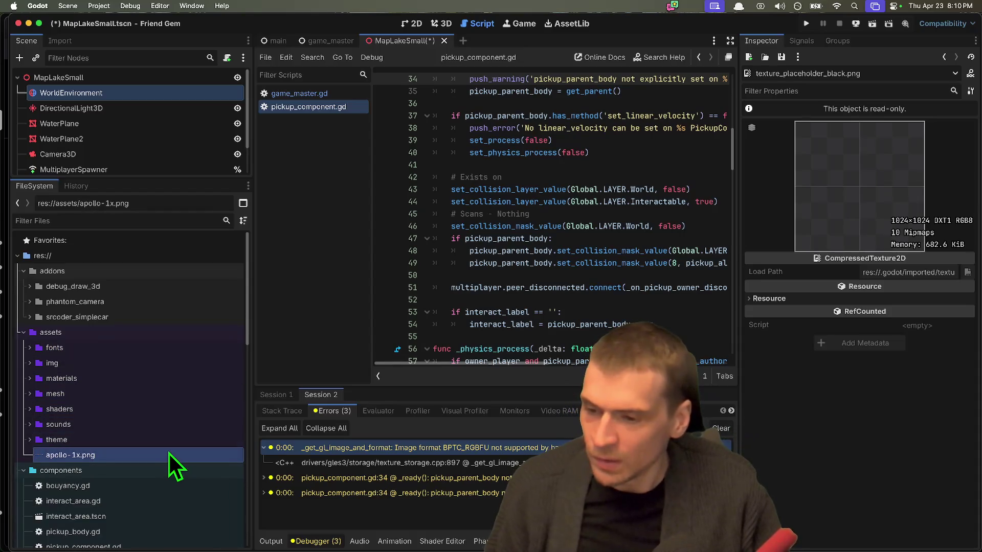
pyautogui.scroll(-2, 191, 422)
pyautogui.click(184, 385)
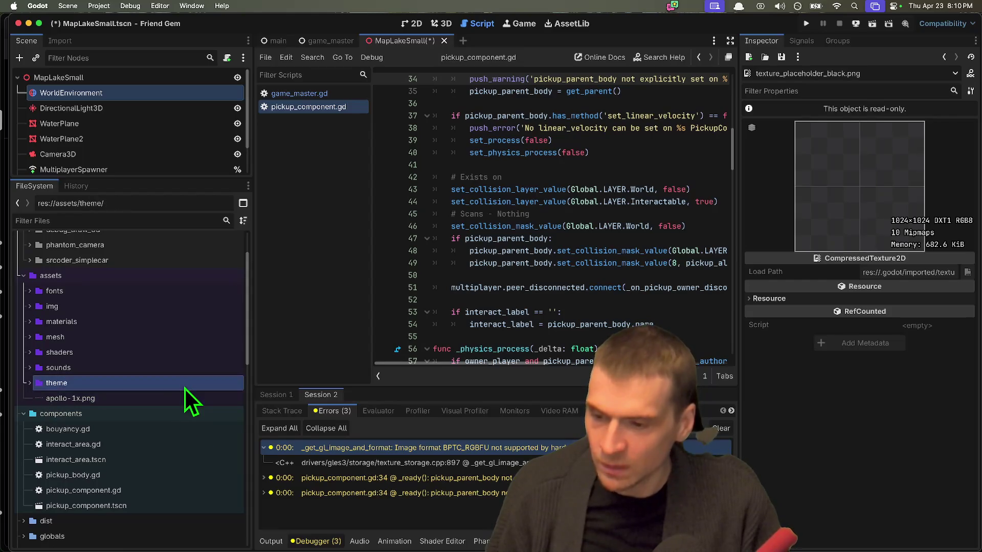
# Clear the Debugger errors, run the project, and host a game in the first window
pyautogui.click(723, 428)
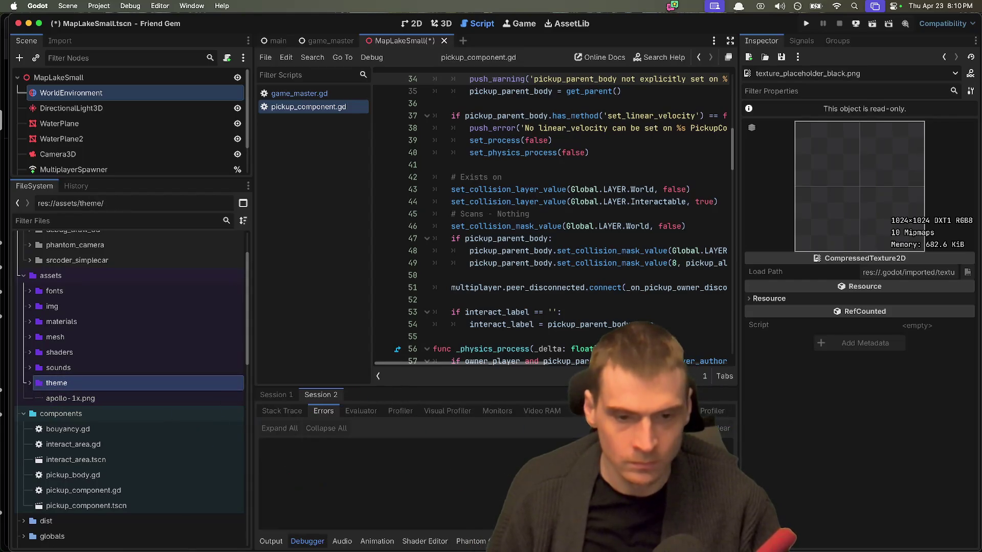
pyautogui.press('super+b')
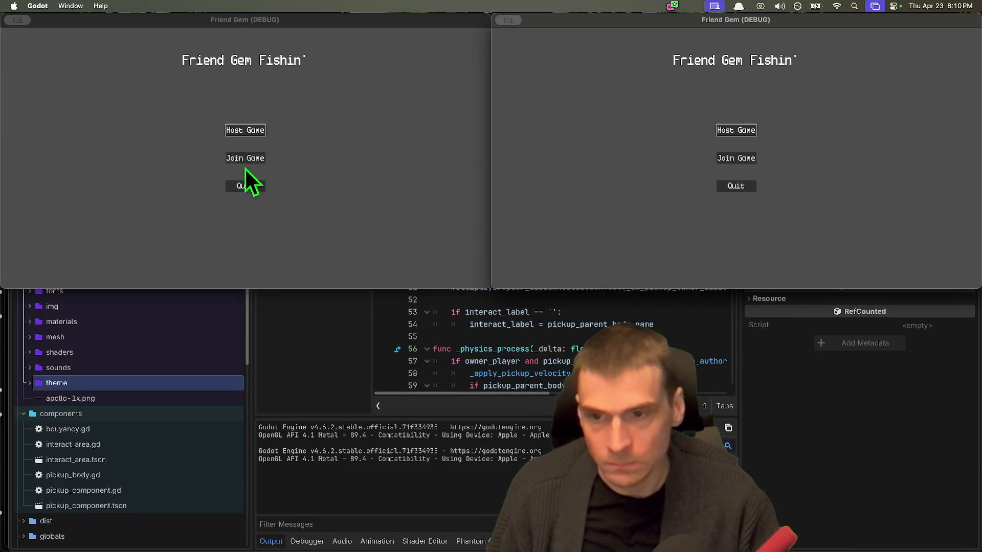
pyautogui.click(245, 130)
pyautogui.click(192, 230)
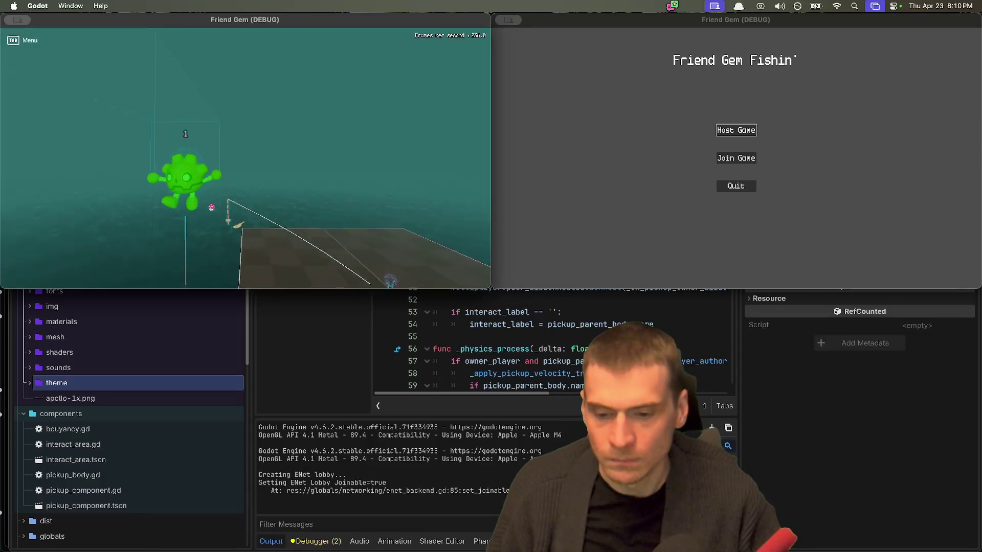
# Open the pickup_component.gd:34 warning from Session 1 errors, widen the code view, and stop the game
pyautogui.click(310, 541)
pyautogui.click(276, 395)
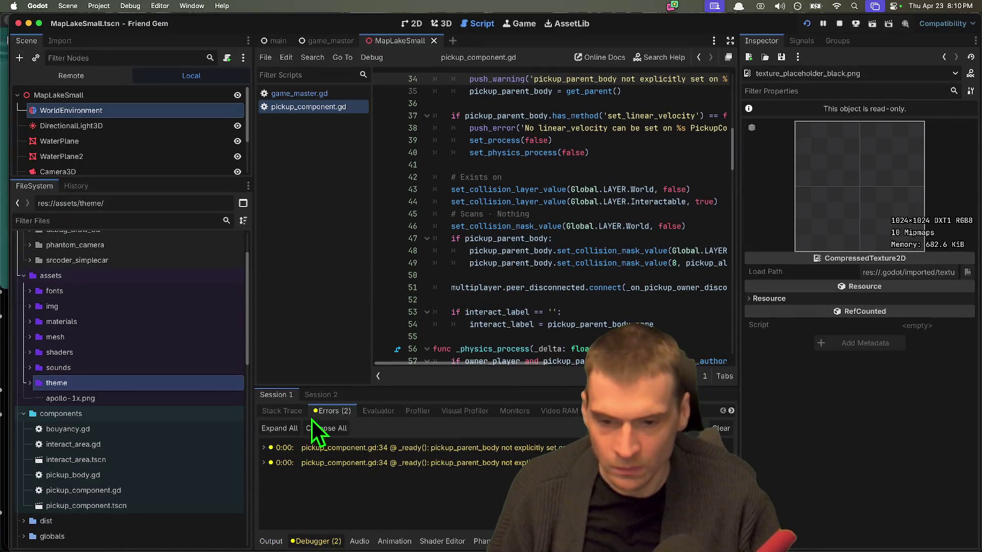
pyautogui.click(514, 446)
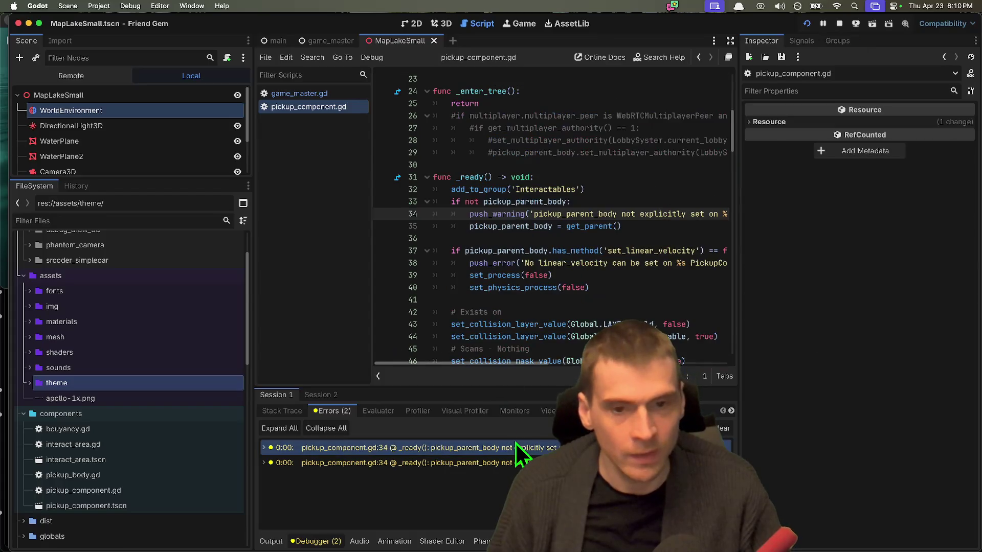
pyautogui.moveTo(739, 177); pyautogui.dragTo(827, 177)
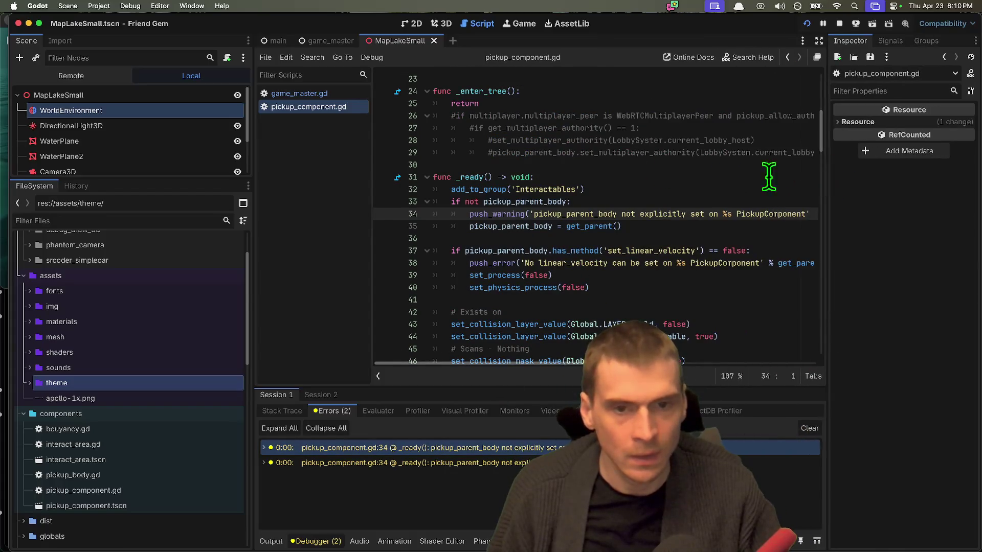
pyautogui.click(843, 21)
pyautogui.moveTo(164, 178); pyautogui.dragTo(149, 256)
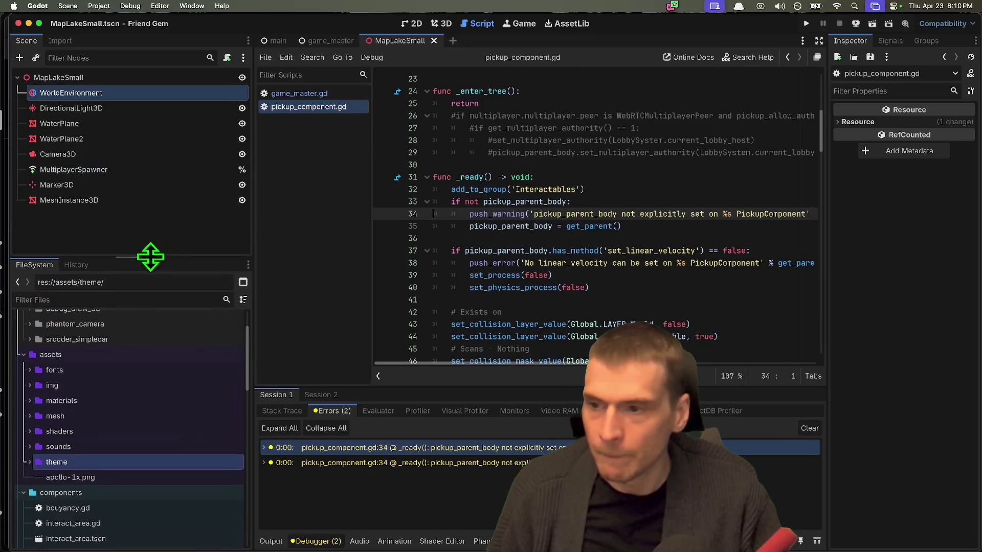
pyautogui.click(82, 299)
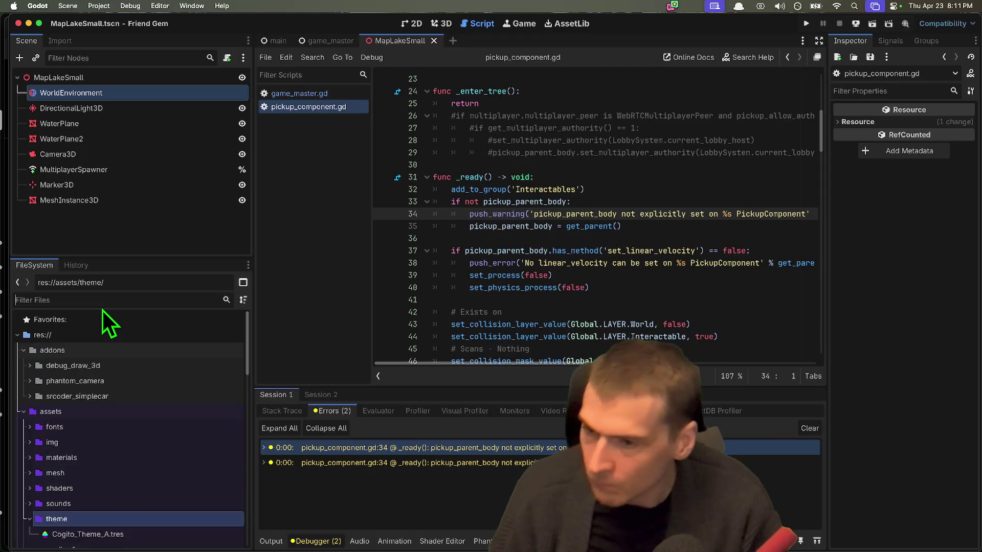
# Filter the FileSystem for 'rod' and open fishing_rod.tscn
pyautogui.write('rod')
pyautogui.click(106, 415)
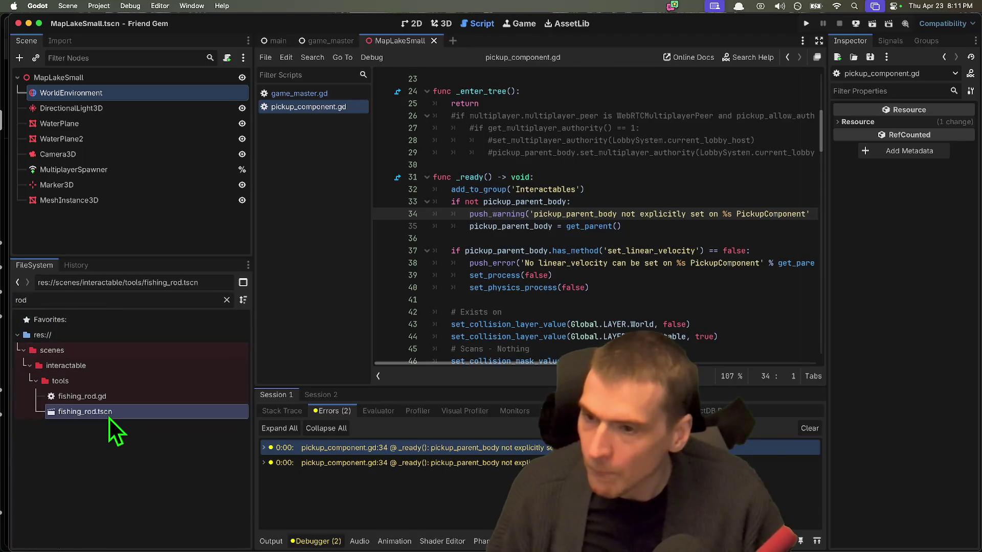
pyautogui.doubleClick(109, 415)
pyautogui.moveTo(172, 258)
pyautogui.mouseDown()
pyautogui.moveTo(168, 387)
pyautogui.moveTo(179, 324)
pyautogui.mouseUp()
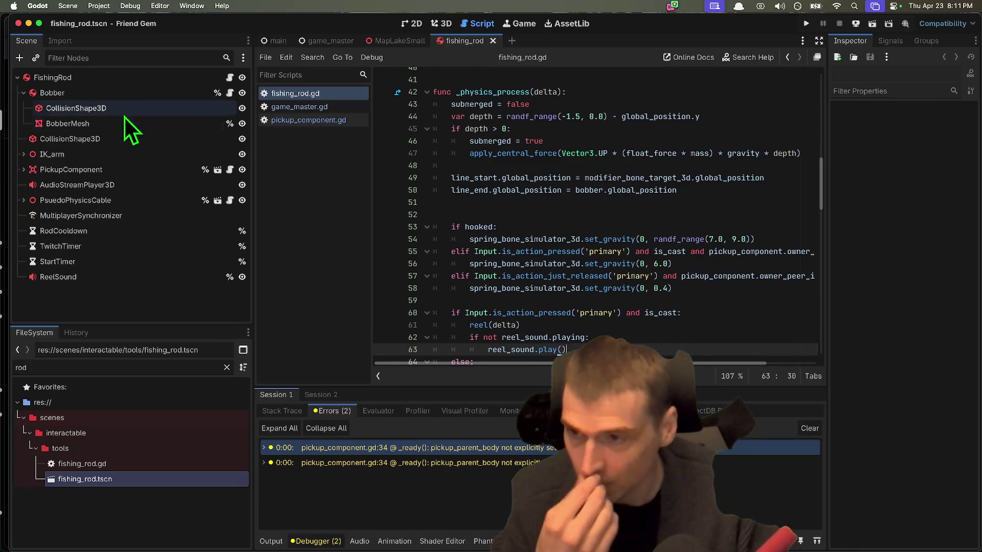
# Expand PsuedoPhysicsCable in the scene tree and select its End body
pyautogui.doubleClick(109, 99)
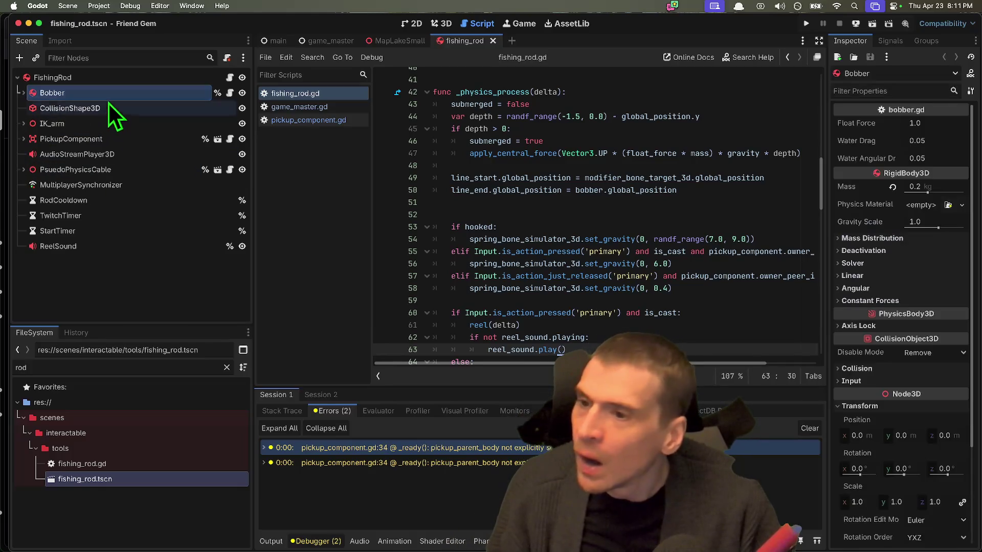
pyautogui.doubleClick(106, 137)
pyautogui.press('Left')
pyautogui.press('Down')
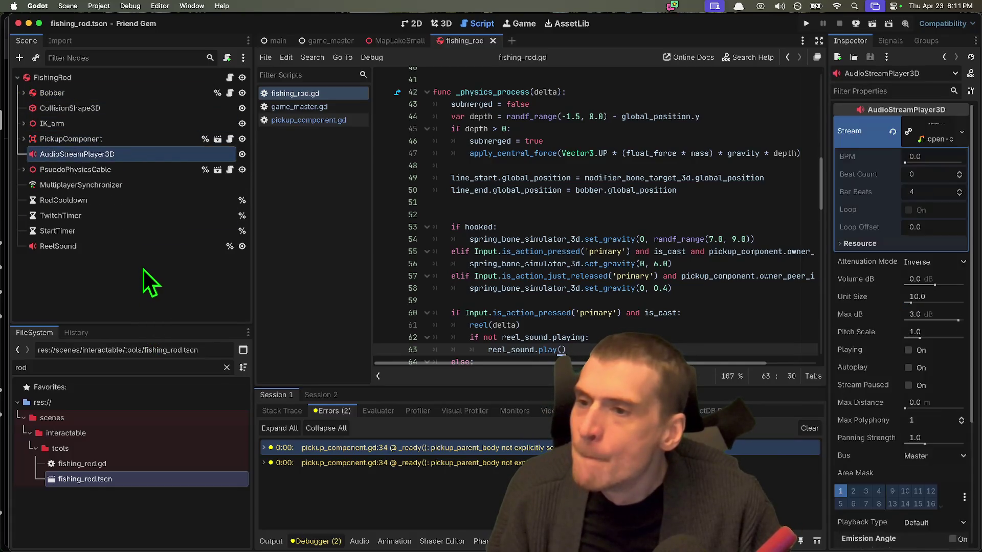
pyautogui.press('Up')
pyautogui.press('Up')
pyautogui.press('Down')
pyautogui.press('Down')
pyautogui.press('Down')
pyautogui.press('Right')
pyautogui.click(140, 185)
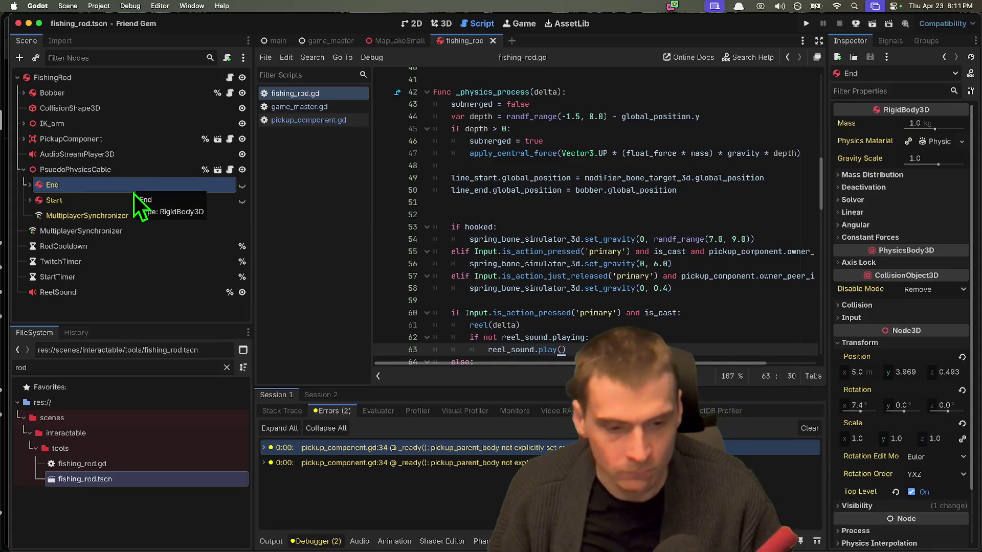
# Select End's PickupComponent and open its Pickup Parent Body picker
pyautogui.press('Down')
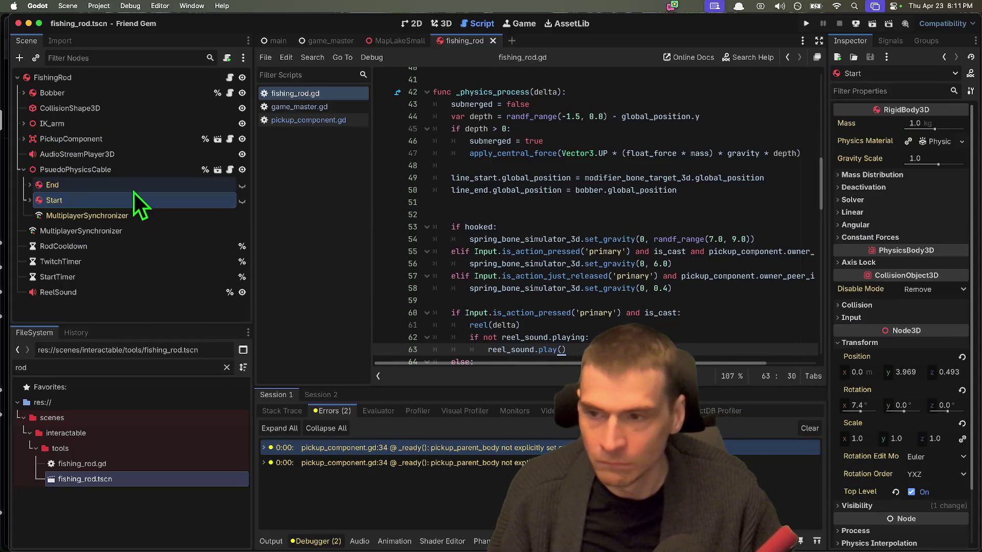
pyautogui.press('Up')
pyautogui.press('Right')
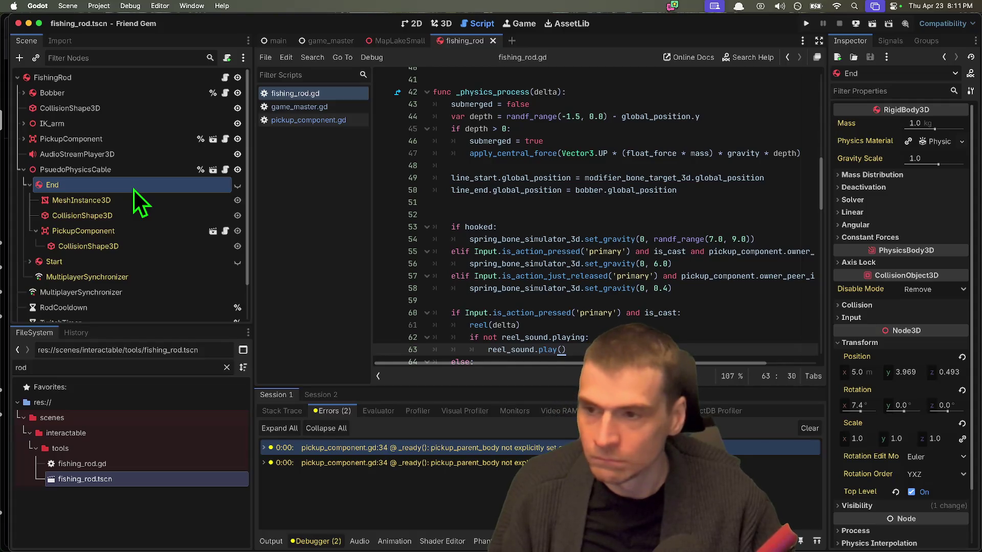
pyautogui.press('Down')
pyautogui.press('Down')
pyautogui.press('Down')
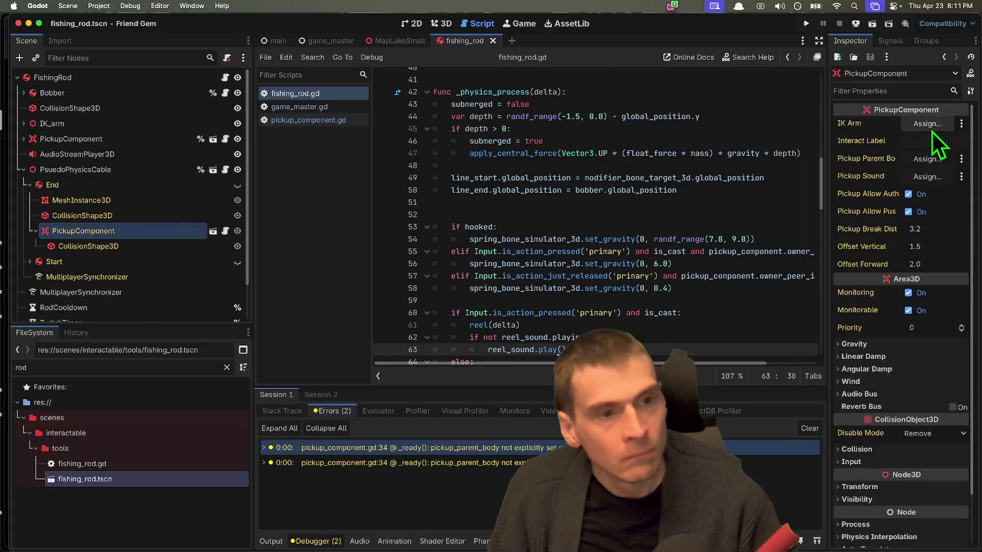
pyautogui.click(927, 159)
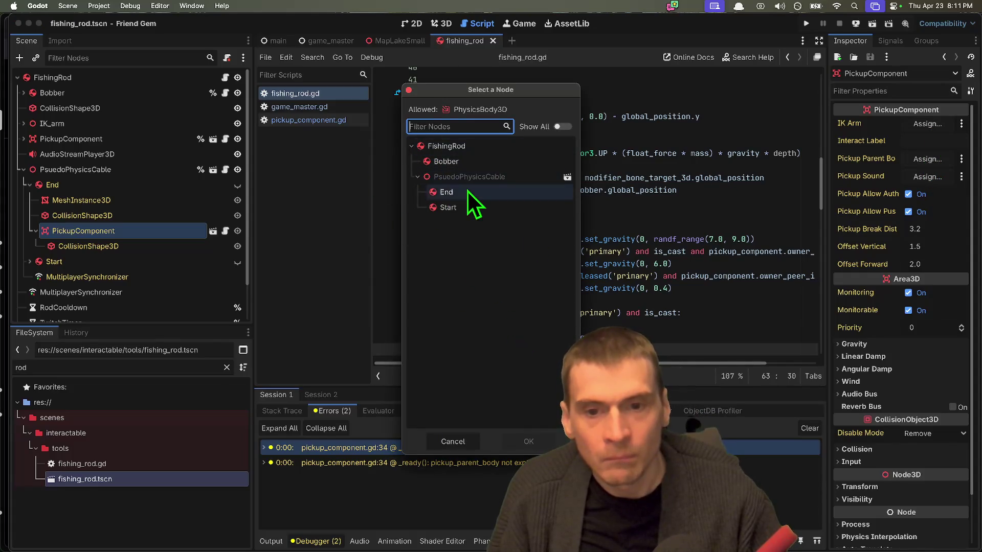
# Set End's PickupComponent pickup parent body to End, then select Start's PickupComponent
pyautogui.click(442, 193)
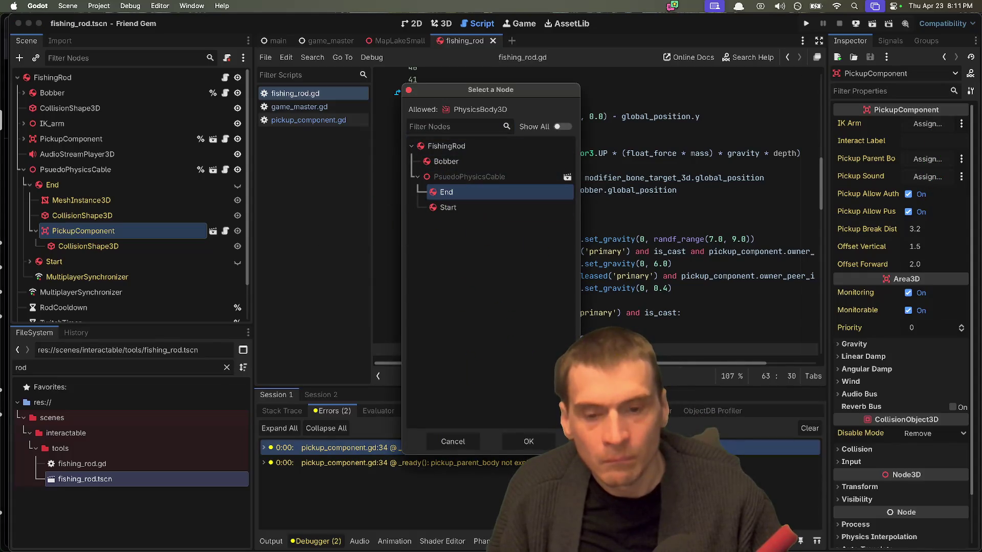
pyautogui.click(528, 443)
pyautogui.click(168, 263)
pyautogui.click(167, 262)
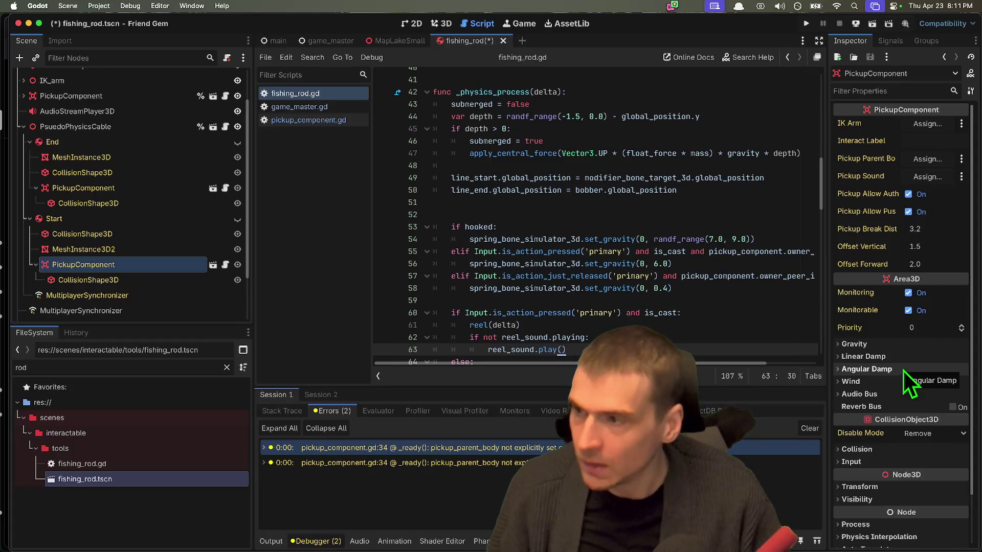
# Set Start's pickup parent body to Start, save fishing_rod.tscn, and run the game
pyautogui.click(920, 163)
pyautogui.click(458, 207)
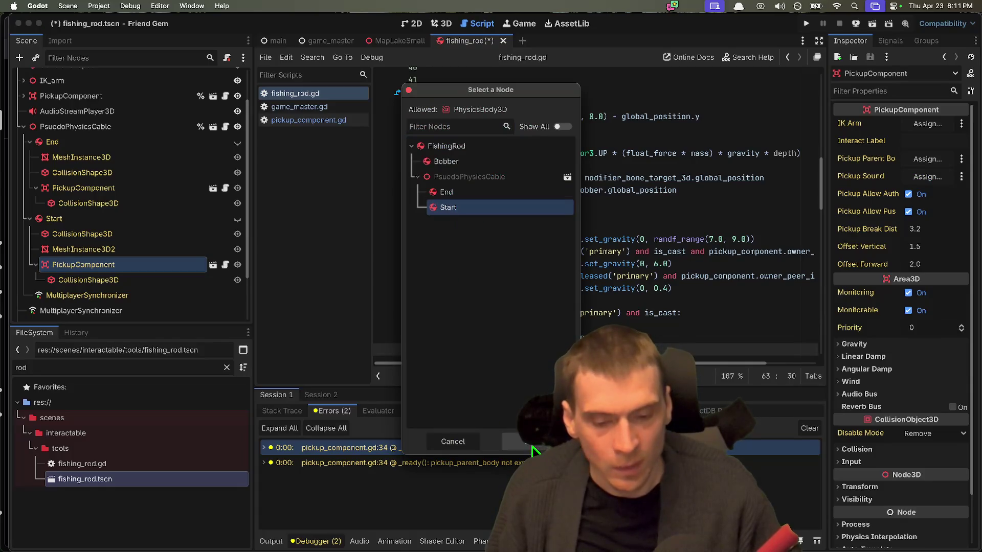
pyautogui.press('Return')
pyautogui.press('super+s')
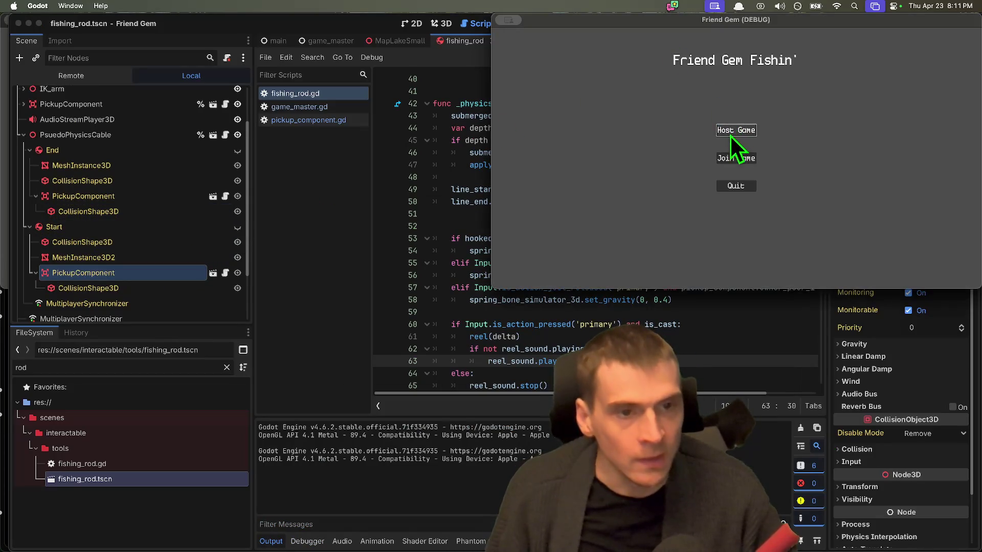
# Host and stop the test game, then collapse the cable's Start and End nodes
pyautogui.click(730, 134)
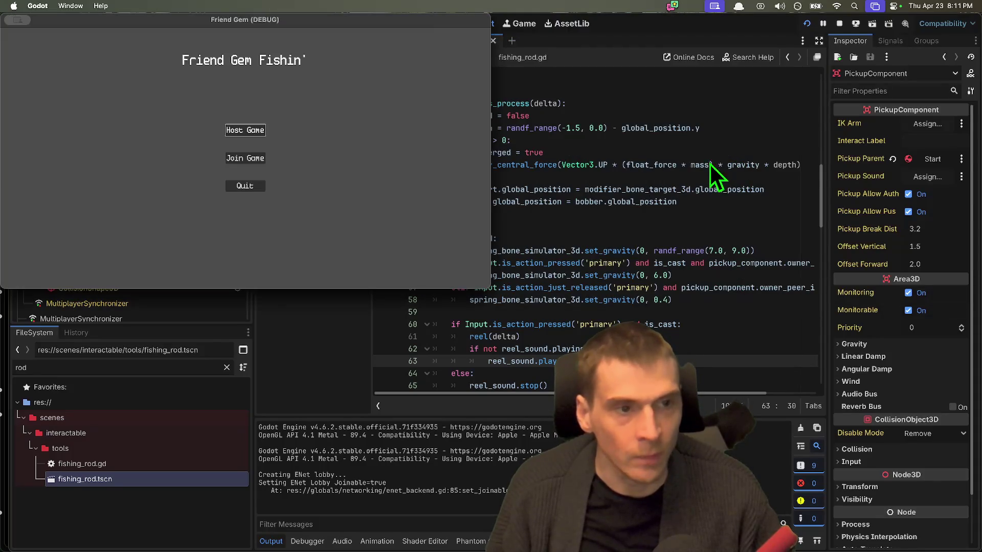
pyautogui.click(839, 23)
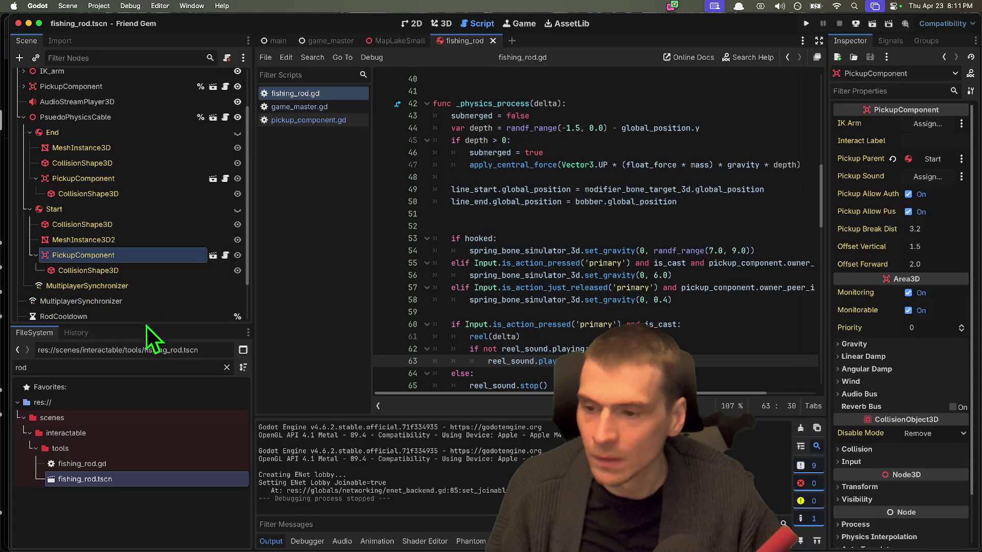
pyautogui.moveTo(145, 326); pyautogui.dragTo(147, 364)
pyautogui.click(107, 207)
pyautogui.press('Left')
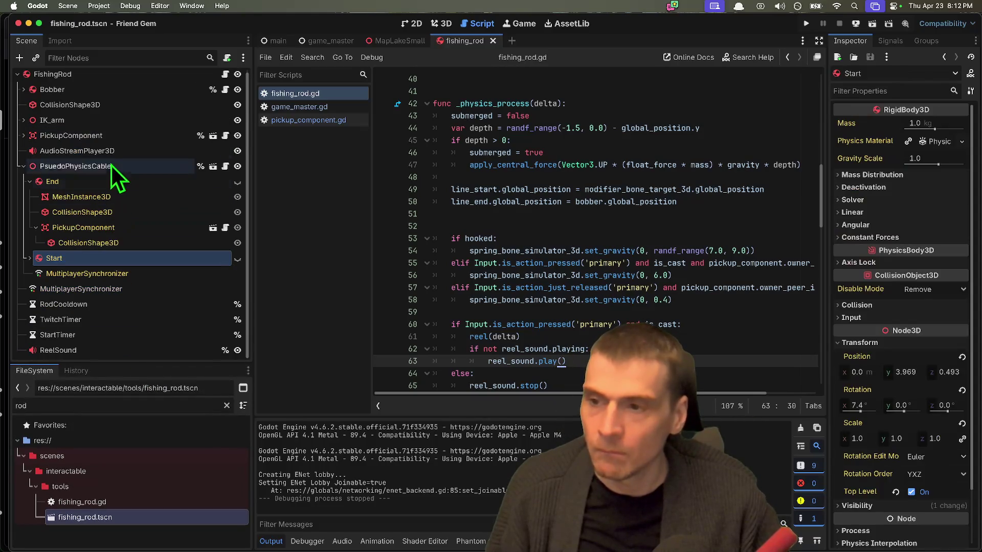
pyautogui.click(108, 180)
pyautogui.press('Left')
# Collapse the PsuedoPhysicsCable node's children and resize the file browser panel
pyautogui.click(105, 334)
pyautogui.click(81, 170)
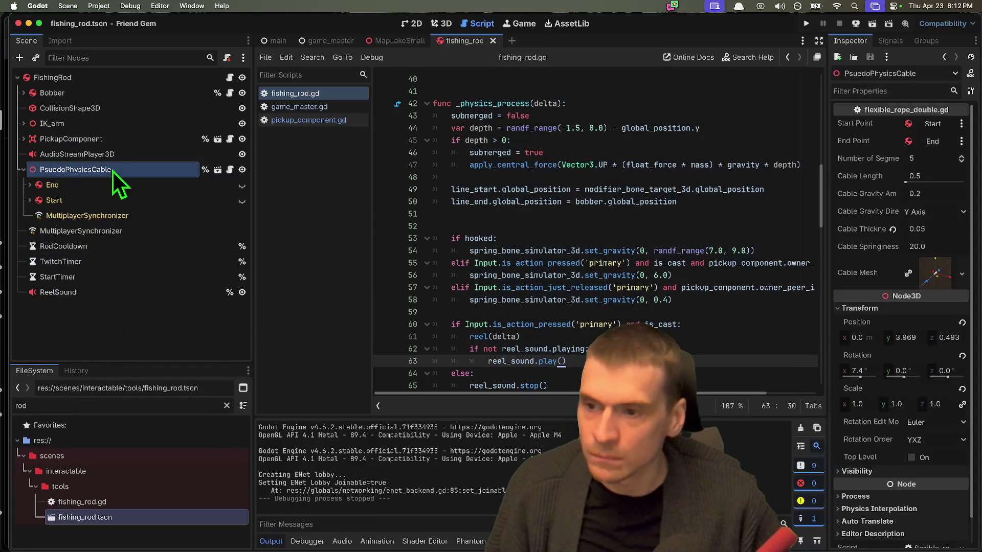
pyautogui.click(164, 335)
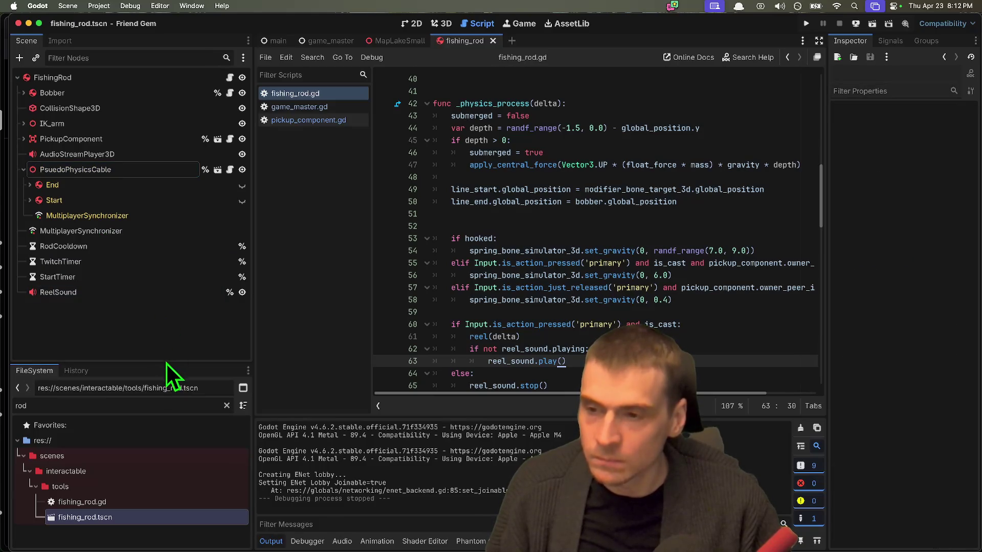
pyautogui.moveTo(166, 364); pyautogui.dragTo(167, 352)
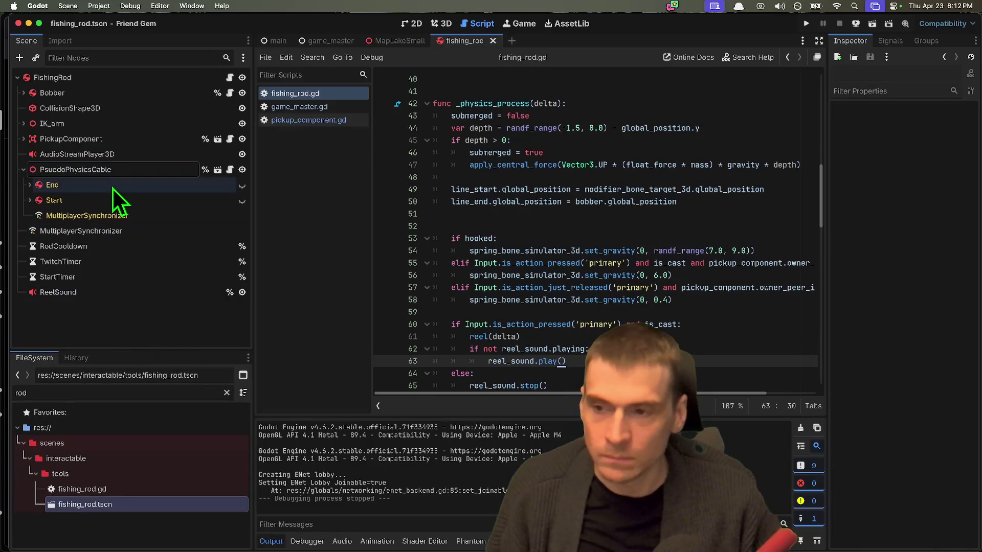
pyautogui.click(116, 174)
pyautogui.press('Left')
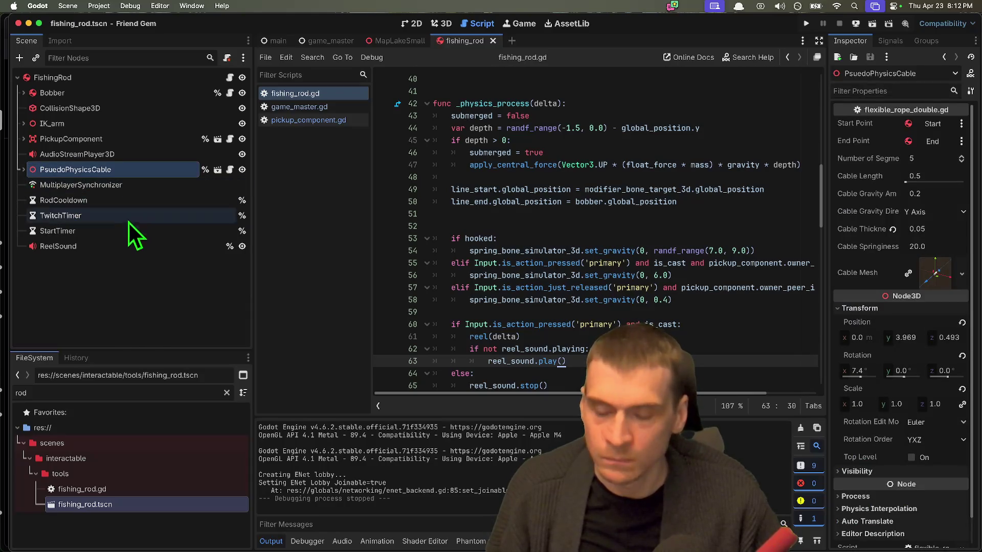
# Enlarge the Output log area and switch to the MapLakeSmall scene
pyautogui.moveTo(497, 417); pyautogui.dragTo(499, 313)
pyautogui.hotkey('ctrl', 'shift', 'Tab')
pyautogui.click(174, 253)
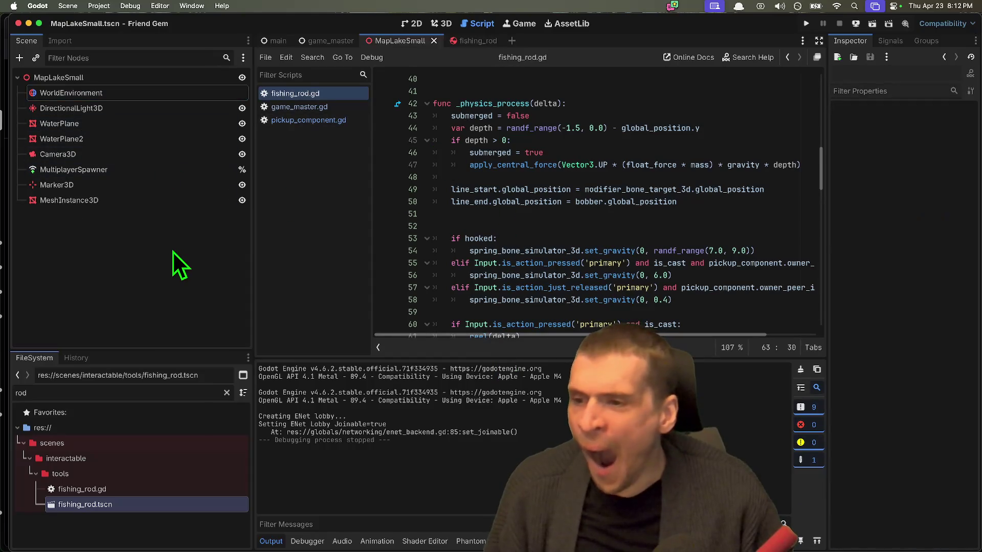
# Add a CollisionShape3D node and name it CenterMesh
pyautogui.hotkey('ctrl', 'a')
pyautogui.write('collis')
pyautogui.press('Return')
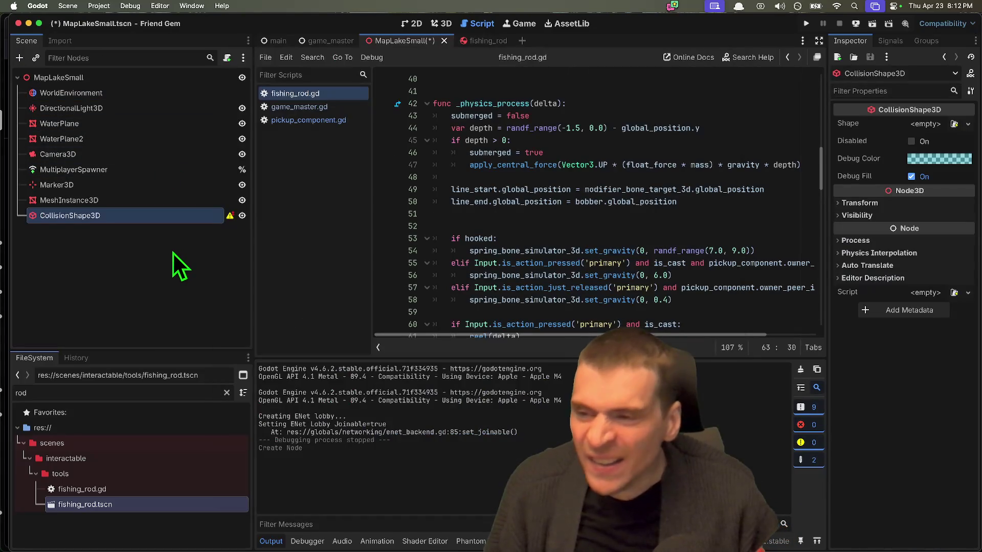
pyautogui.doubleClick(148, 218)
pyautogui.write('Ra')
pyautogui.press('BackSpace')
pyautogui.press('BackSpace')
pyautogui.write('C')
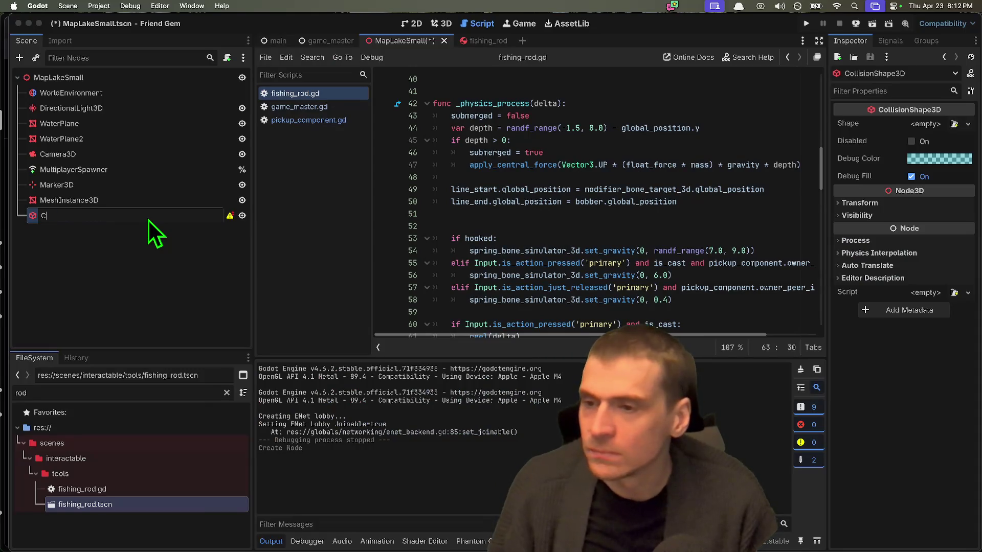
pyautogui.write('enterMesh')
pyautogui.press('Return')
# Add a StaticBody3D node and name it Center
pyautogui.click(141, 285)
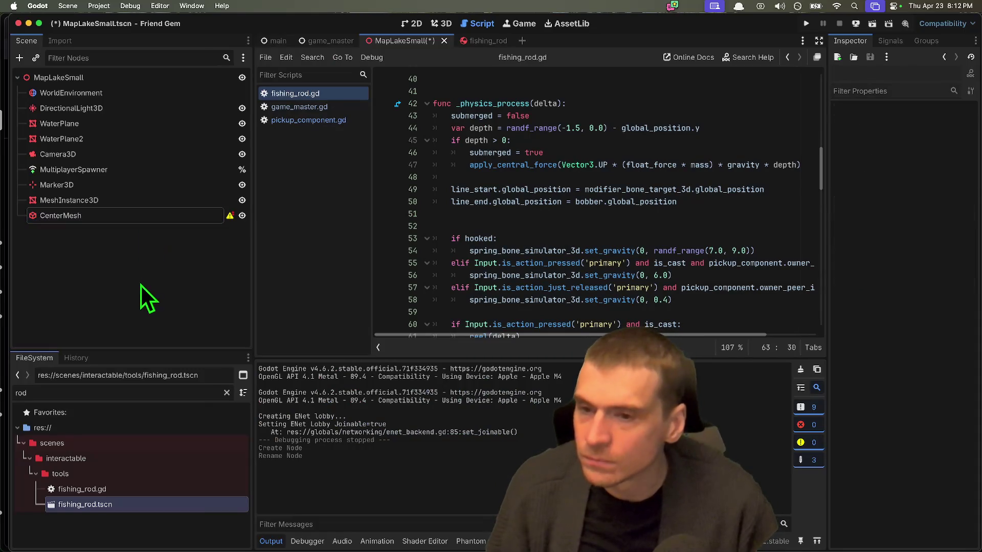
pyautogui.hotkey('ctrl', 'a')
pyautogui.write('static')
pyautogui.press('Return')
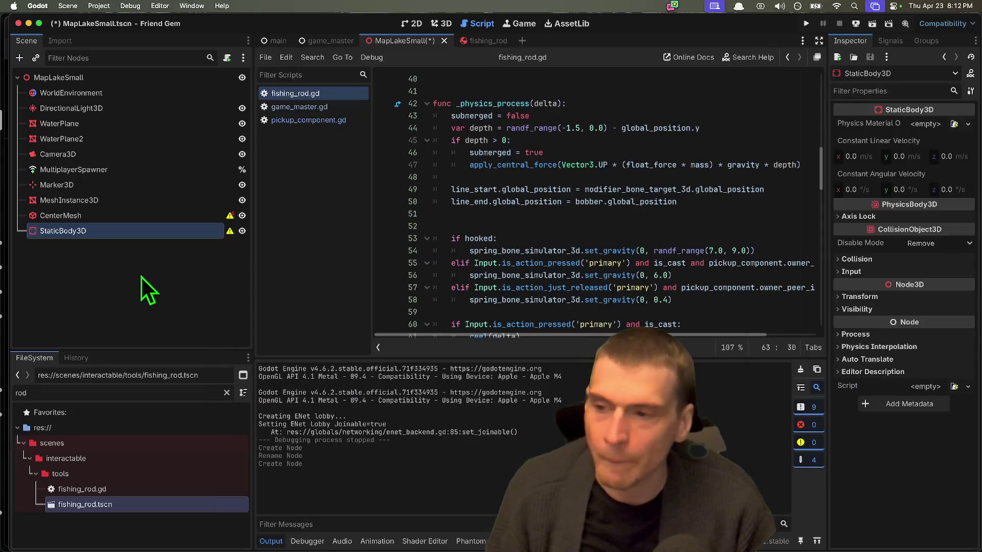
pyautogui.doubleClick(115, 231)
pyautogui.write('Center')
pyautogui.press('Return')
# Rename the collision node from CenterMesh to CenterCol
pyautogui.click(100, 220)
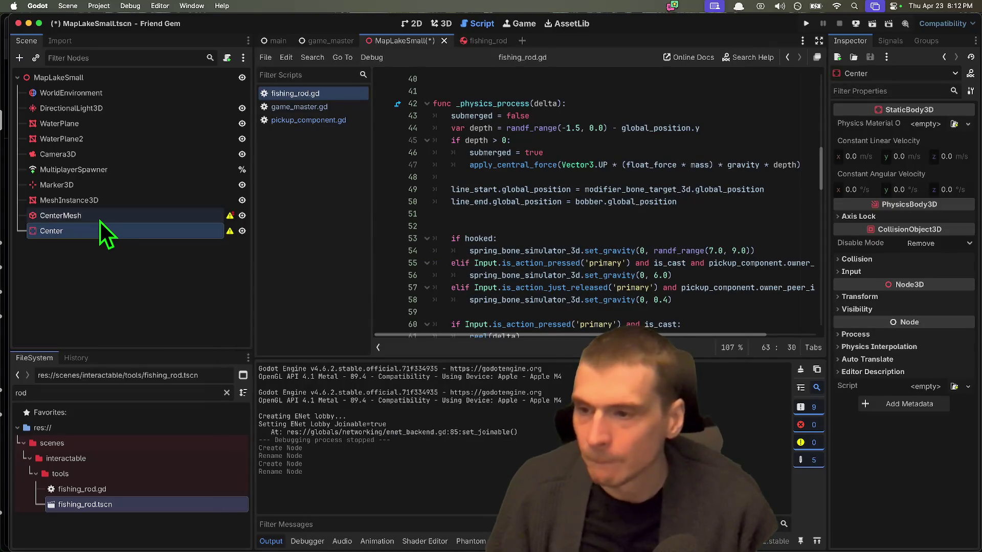
pyautogui.click(86, 220)
pyautogui.write('C')
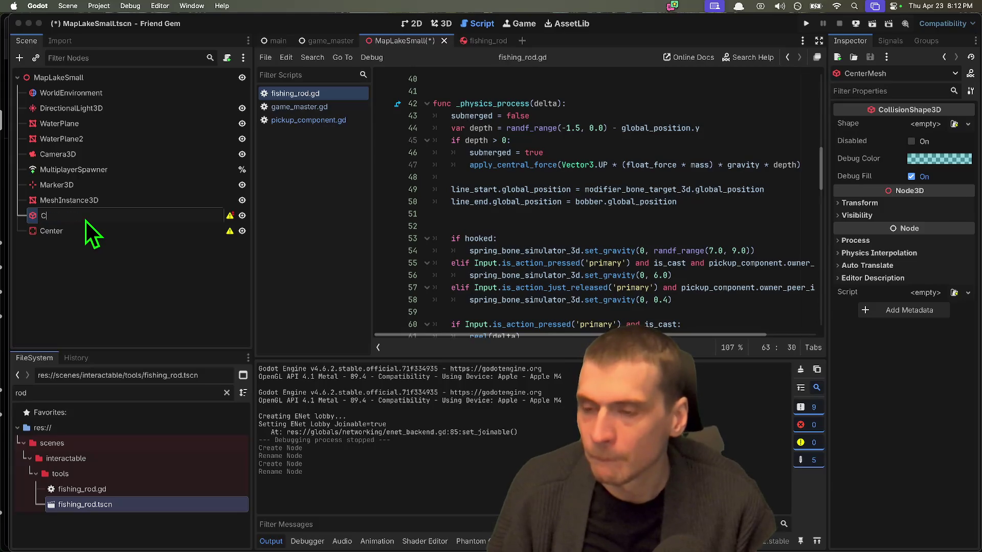
pyautogui.write('enterCol')
pyautogui.press('Return')
# Move MeshInstance3D and CenterCol under the Center static body
pyautogui.click(79, 185)
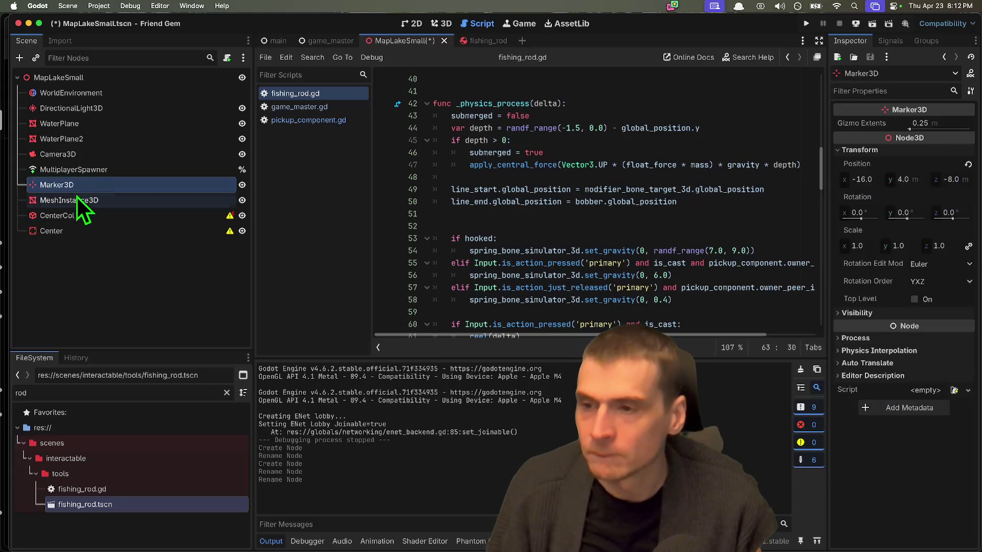
pyautogui.click(78, 201)
pyautogui.click(113, 216)
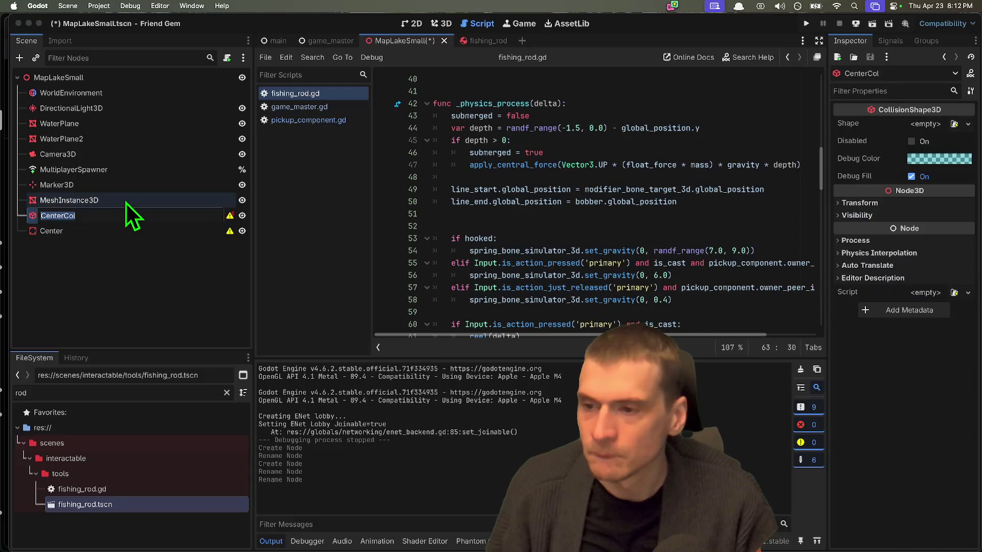
pyautogui.keyDown('shift'); pyautogui.click(146, 200); pyautogui.keyUp('shift')
pyautogui.moveTo(147, 199); pyautogui.dragTo(127, 227)
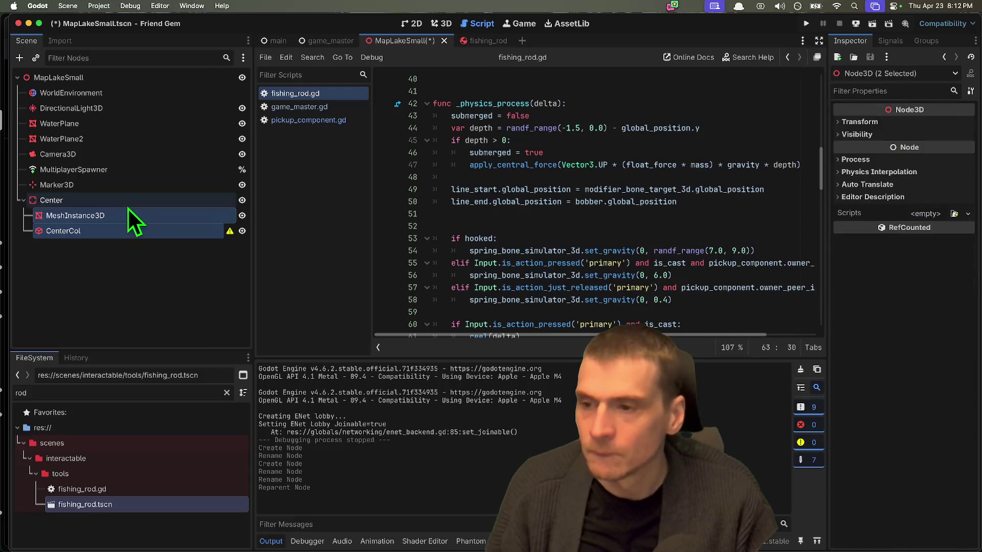
pyautogui.click(131, 232)
pyautogui.click(954, 124)
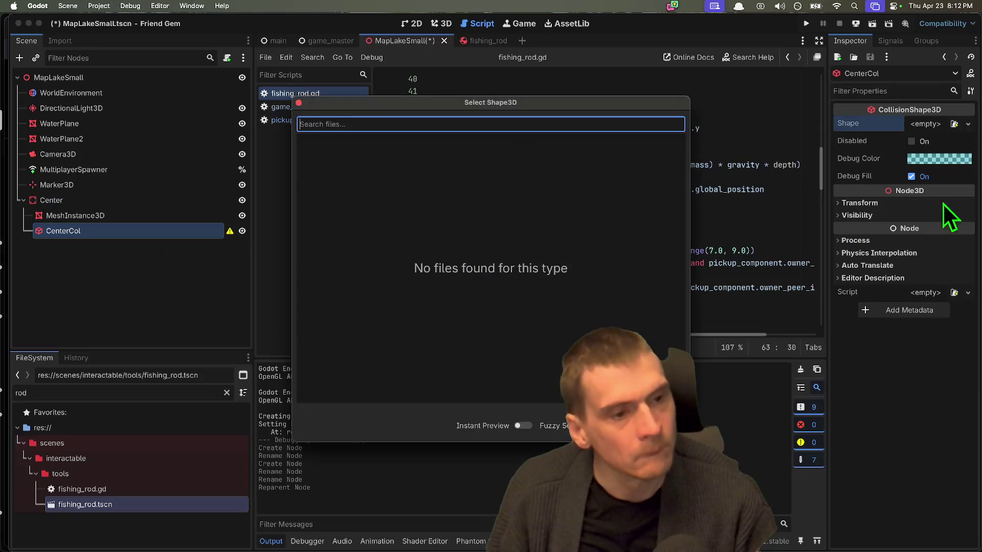
# Give CenterCol a new BoxShape3D collision shape
pyautogui.press('Escape')
pyautogui.click(911, 125)
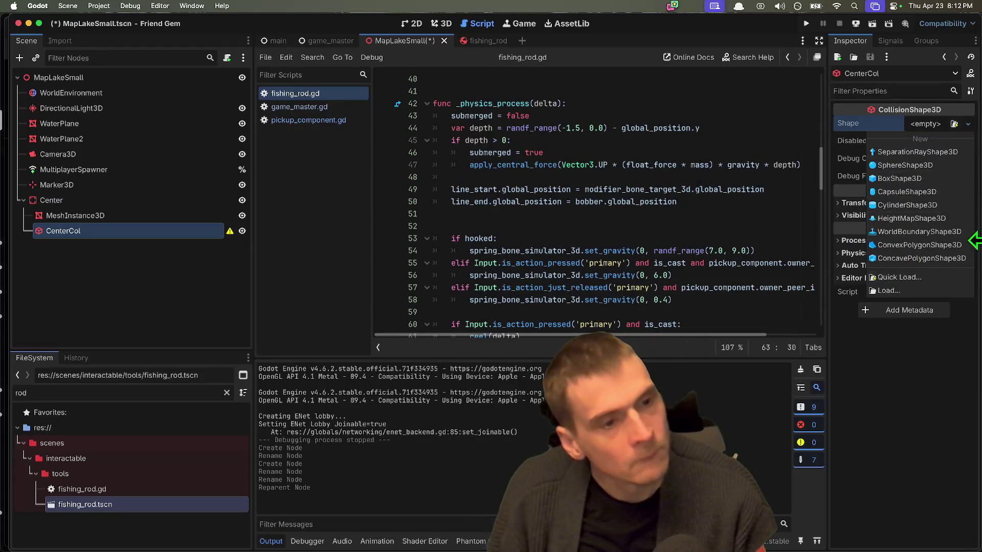
pyautogui.click(901, 182)
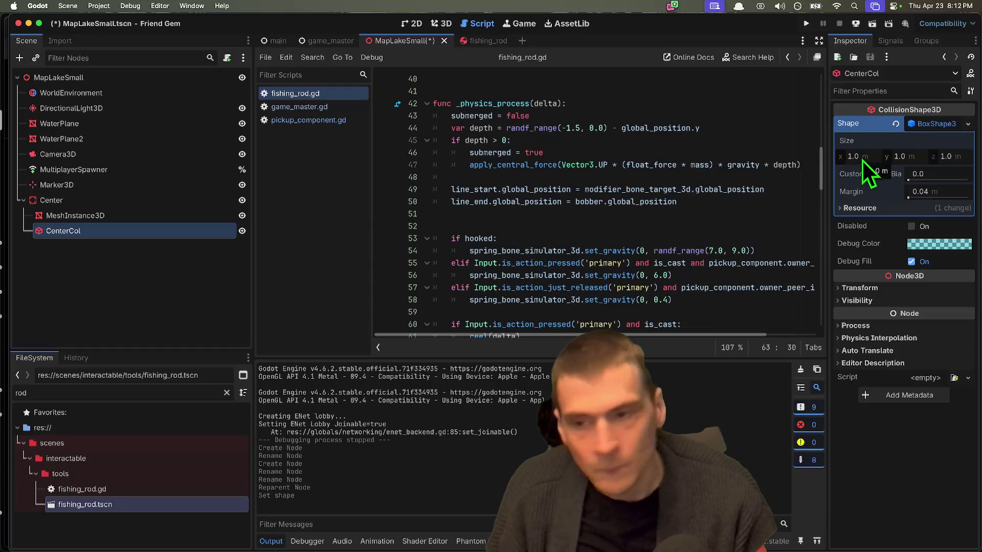
pyautogui.click(68, 214)
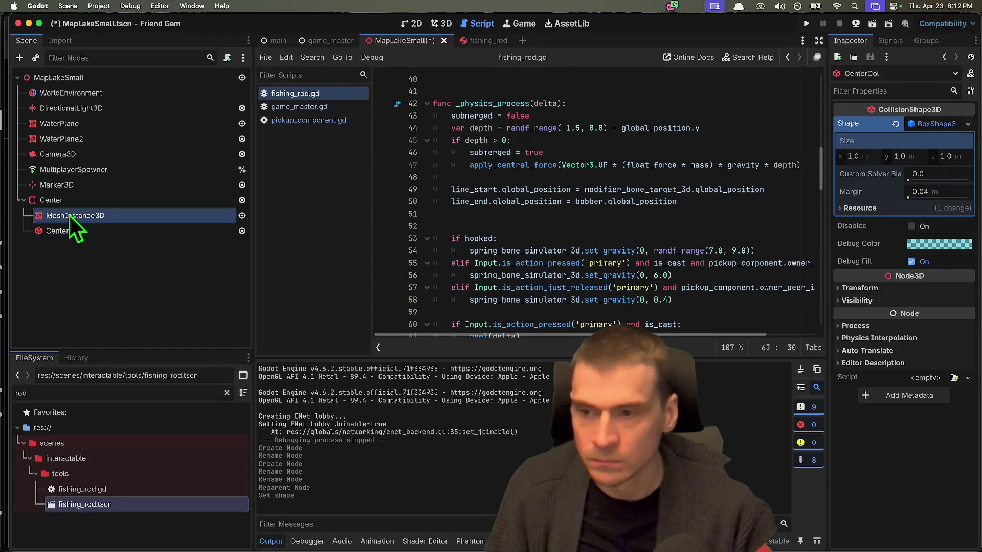
pyautogui.click(72, 230)
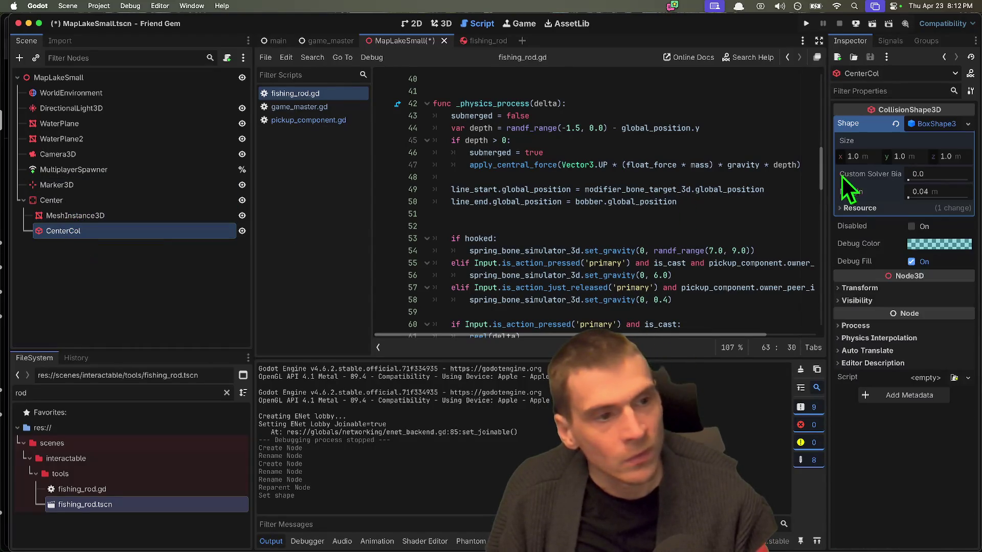
# Size the box 30 × 0.1 × 30 m, then save and run the game
pyautogui.click(868, 162)
pyautogui.press('Tab')
pyautogui.write('3')
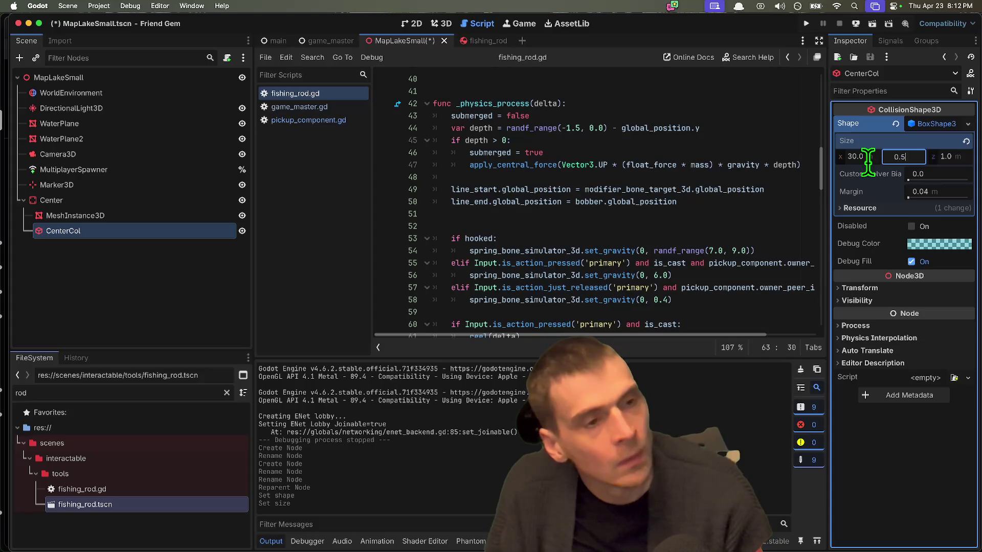
pyautogui.press('Tab')
pyautogui.write('3')
pyautogui.press('super+b')
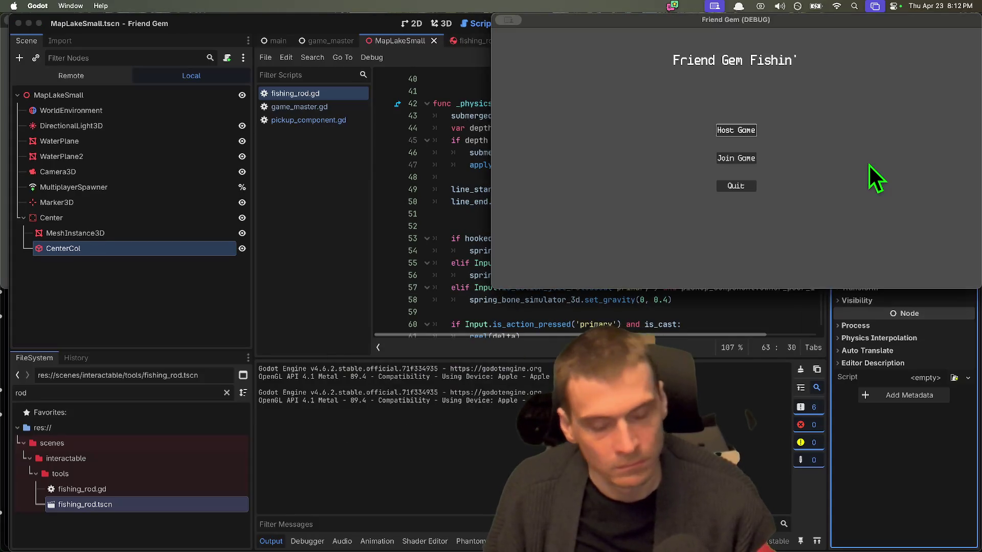
# Host a test game on the lake scene, then return to the editor and select Center
pyautogui.click(739, 129)
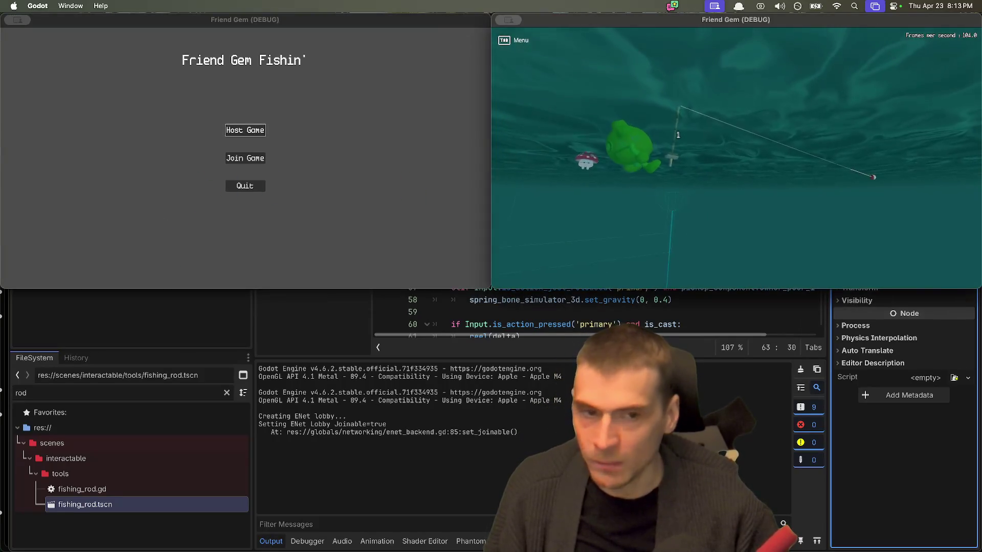
pyautogui.press('super+Tab')
pyautogui.click(49, 220)
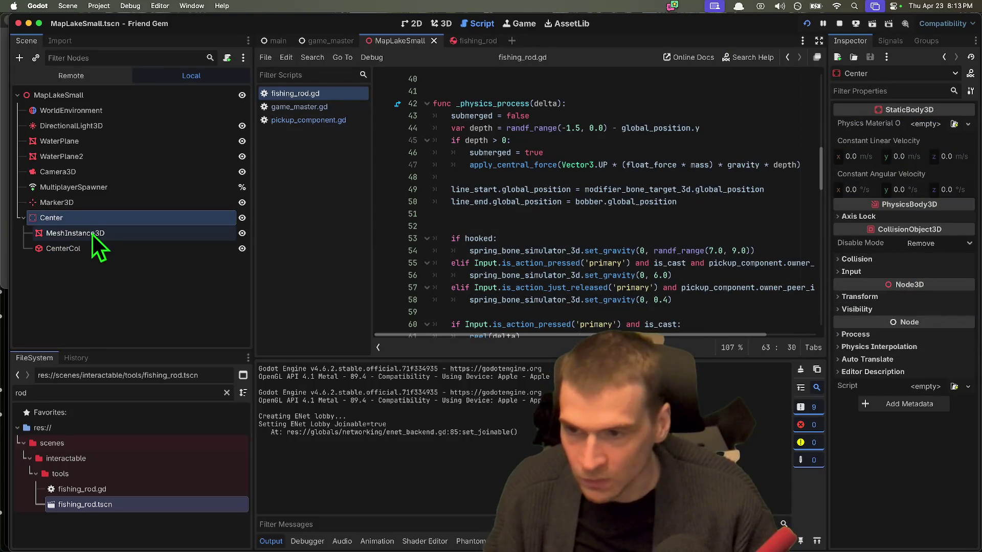
# Enable collision layers 1 and 2 on the Center body and run the game to test
pyautogui.click(926, 259)
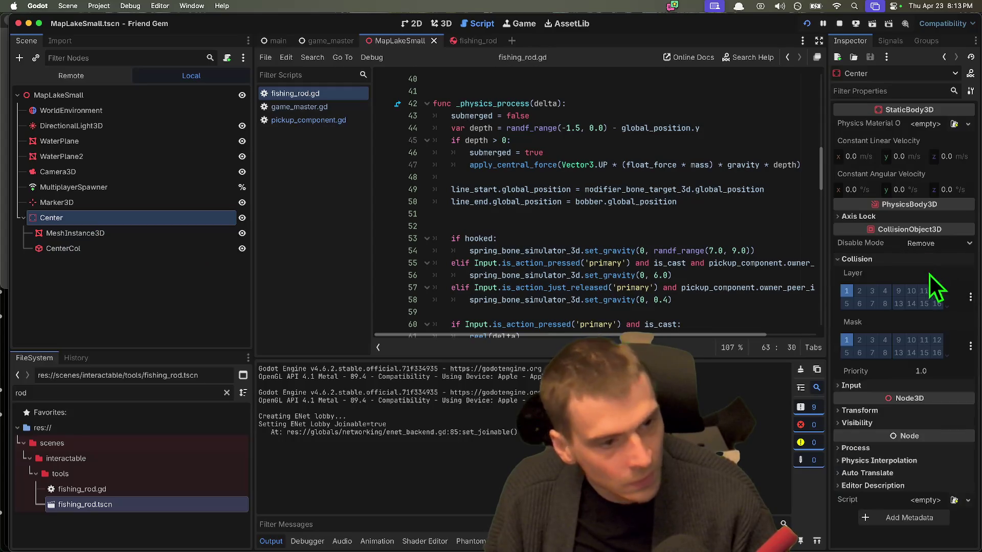
pyautogui.click(846, 291)
pyautogui.click(859, 291)
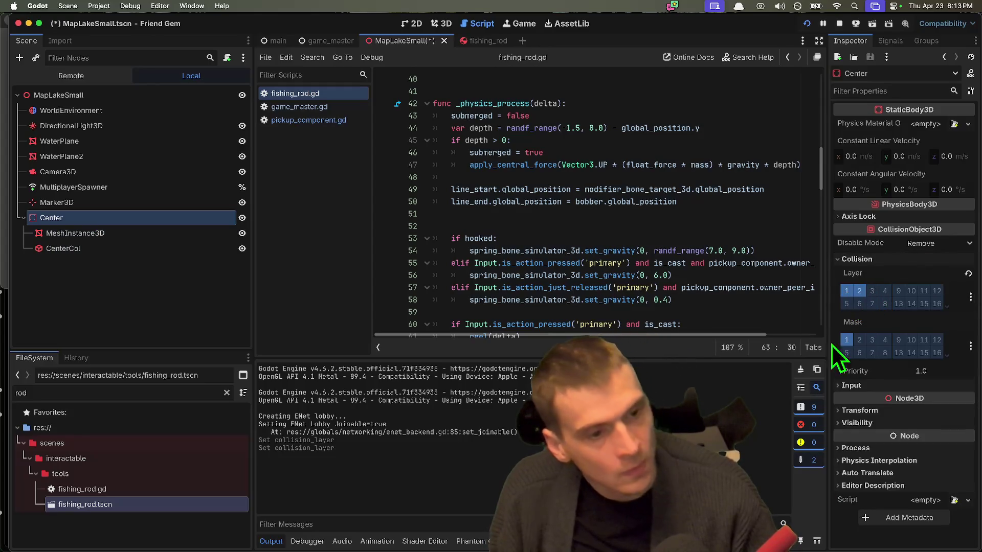
pyautogui.press('super+Tab')
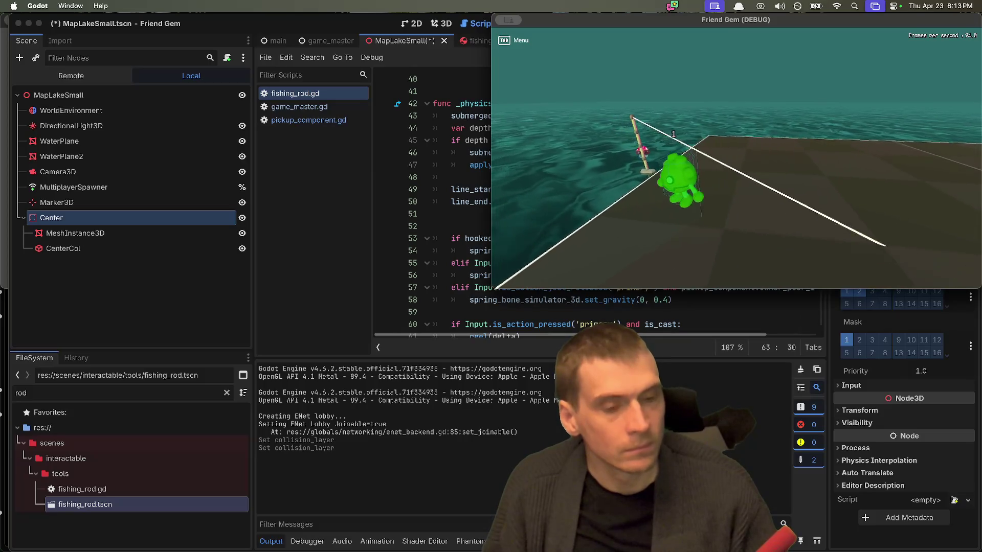
# Close the game, set Center's y position to -0.5, and return to fishing_rod.gd
pyautogui.press('super+q')
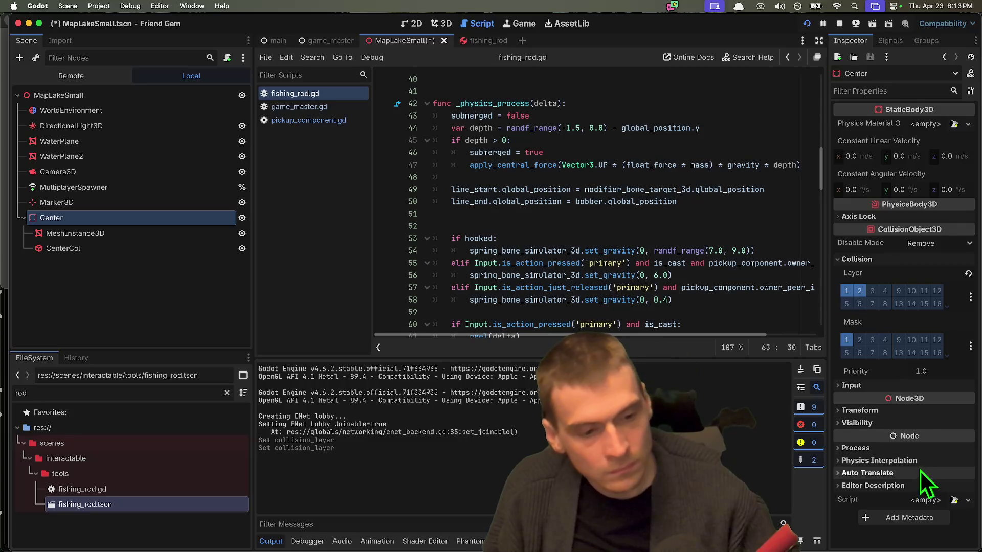
pyautogui.click(859, 411)
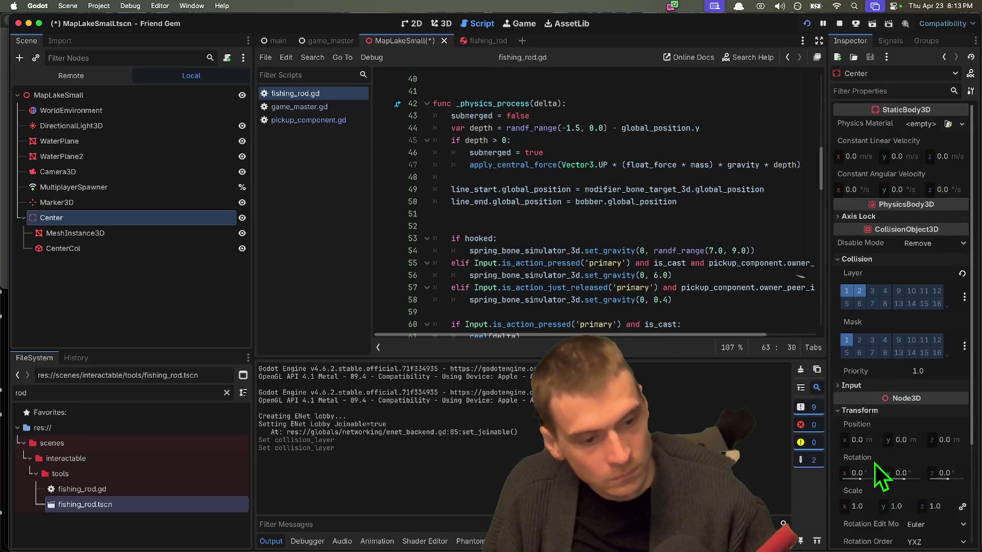
pyautogui.scroll(-1, 874, 462)
pyautogui.click(919, 424)
pyautogui.write('-0.5')
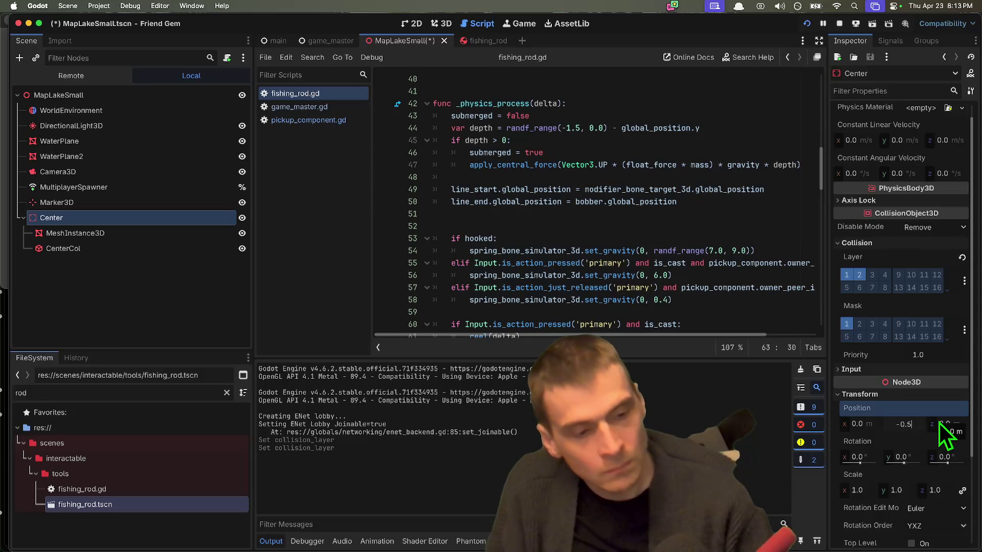
pyautogui.press('Return')
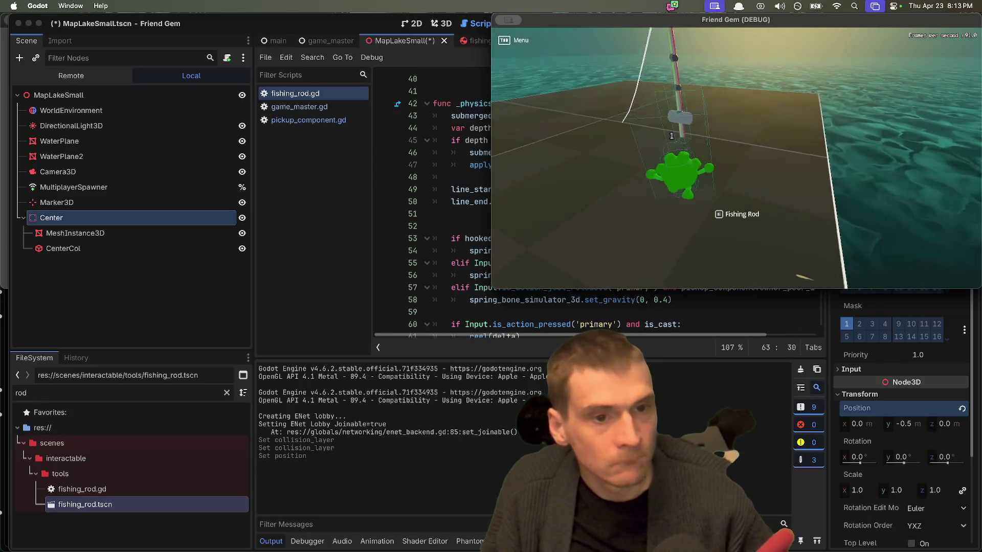
pyautogui.press('super+Tab')
pyautogui.click(720, 176)
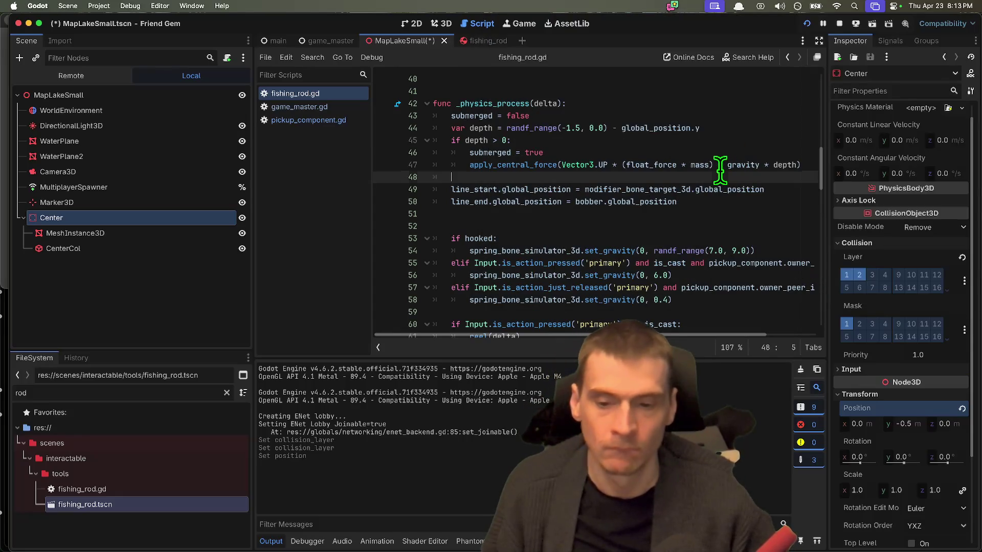
# Save MapLakeSmall, collapse the Center node, and stop the running game
pyautogui.press('super+s')
pyautogui.click(110, 271)
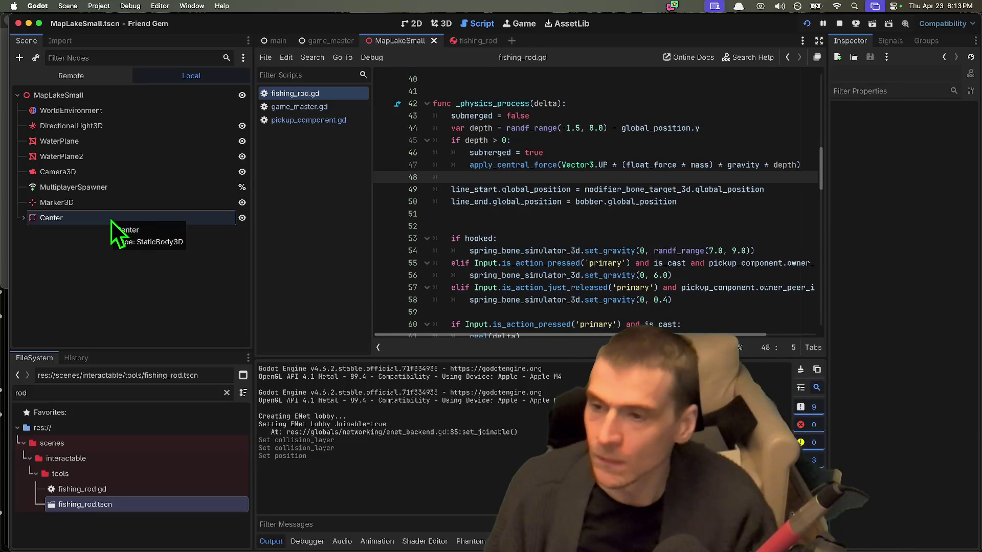
pyautogui.click(86, 125)
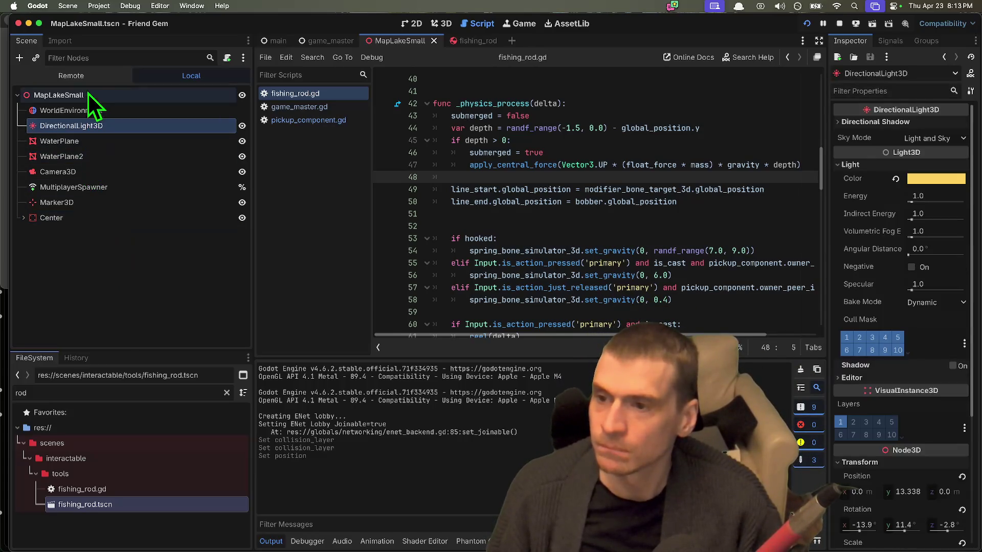
pyautogui.click(47, 96)
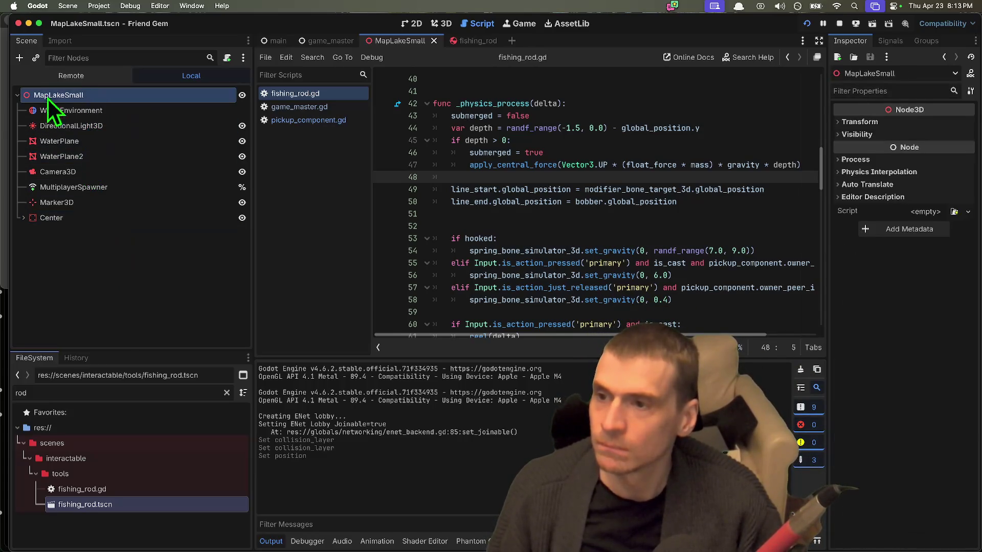
pyautogui.click(843, 25)
# Collapse the tools, interactable and scenes folders and clear the 'rod' file filter
pyautogui.moveTo(137, 352)
pyautogui.mouseDown()
pyautogui.moveTo(81, 302)
pyautogui.moveTo(84, 246)
pyautogui.mouseUp()
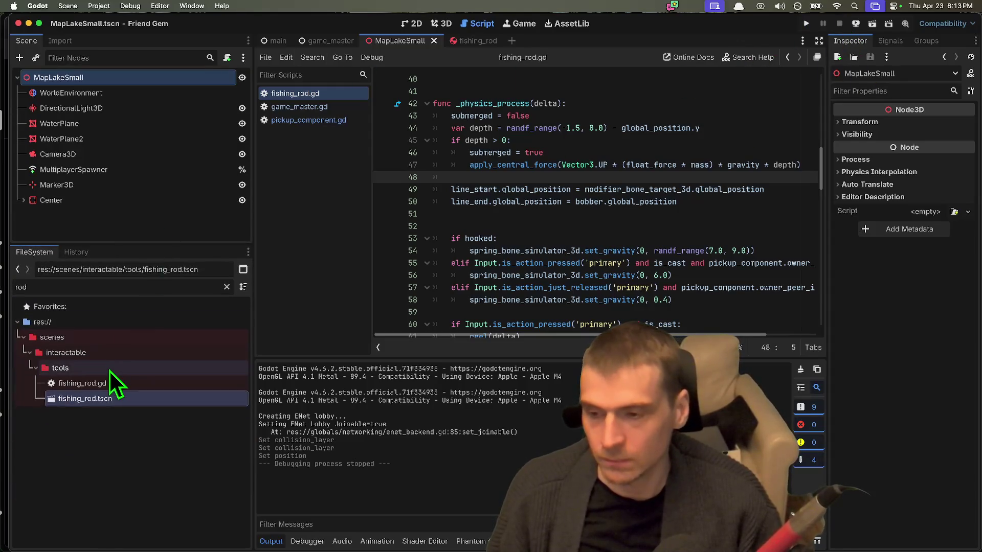
pyautogui.doubleClick(108, 369)
pyautogui.doubleClick(109, 353)
pyautogui.doubleClick(109, 337)
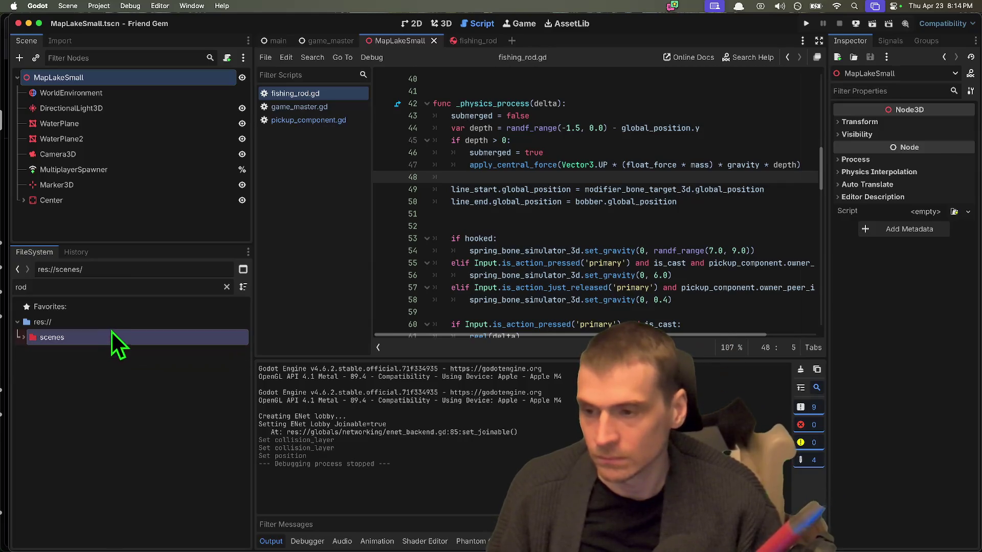
pyautogui.click(136, 283)
pyautogui.press('BackSpace')
pyautogui.press('BackSpace')
pyautogui.press('BackSpace')
pyautogui.scroll(3, 126, 379)
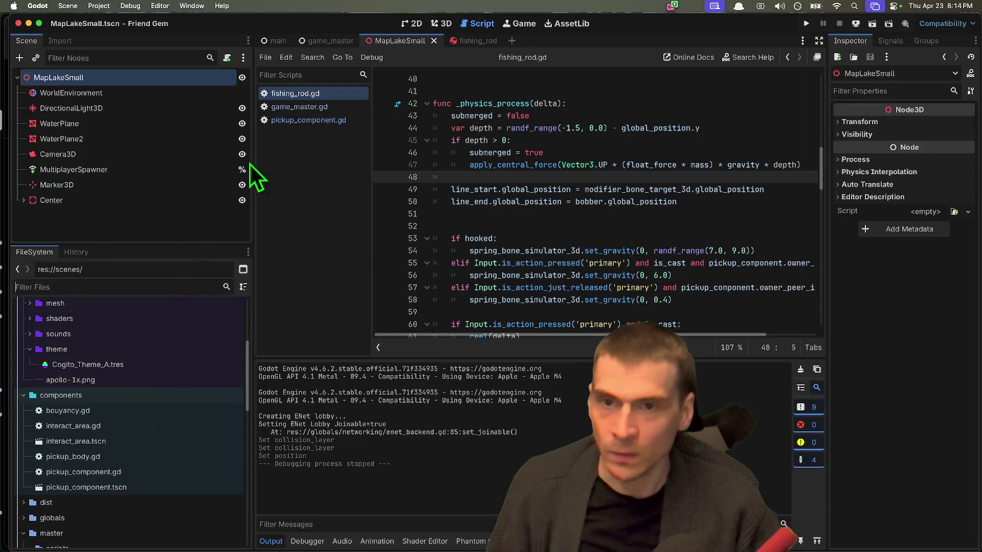
pyautogui.click(474, 38)
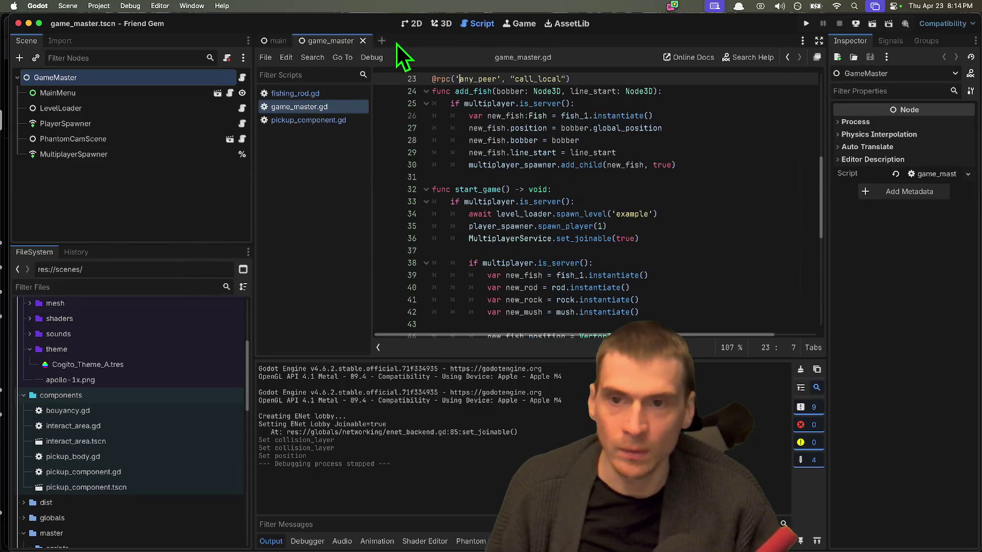
# Close the open scenes, filter files for 'level', and open level_loader.gd
pyautogui.click(397, 44)
pyautogui.click(288, 37)
pyautogui.write('level')
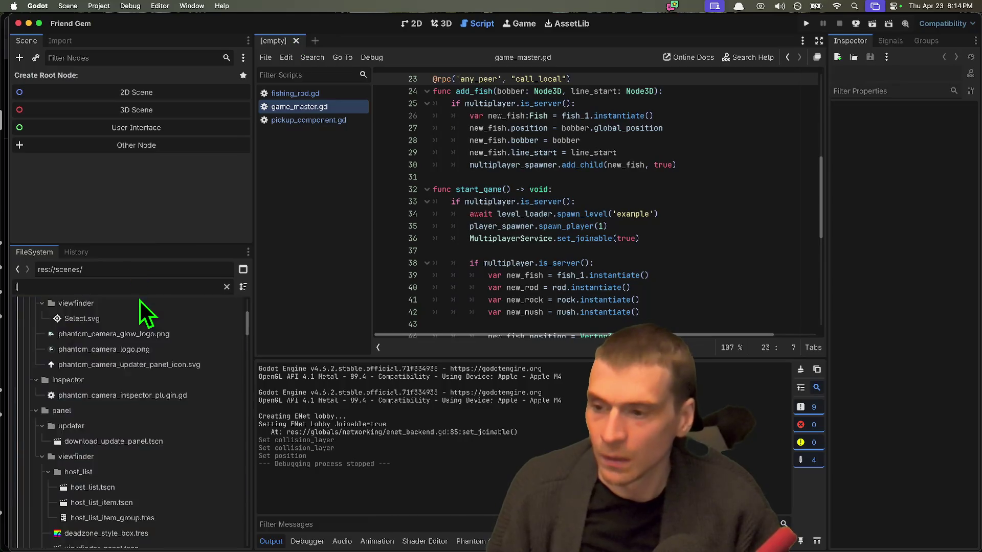
pyautogui.doubleClick(189, 372)
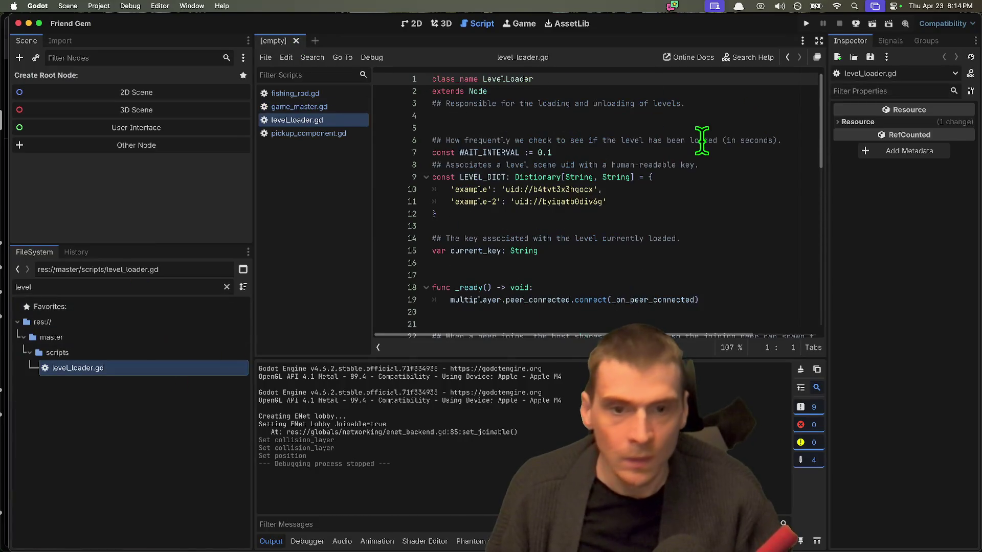
# Search level_loader.gd for every use of LEVEL_DICT
pyautogui.click(685, 185)
pyautogui.scroll(-1, 670, 186)
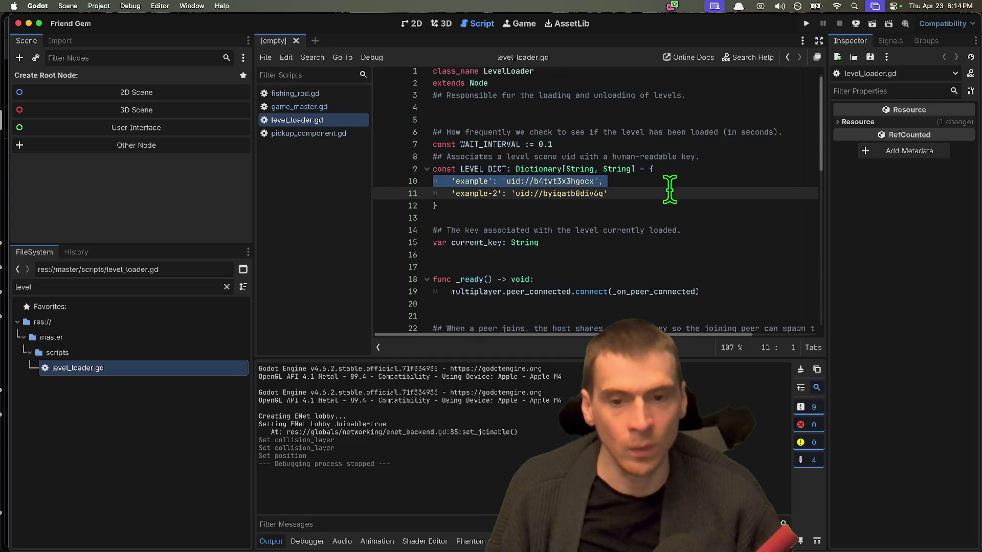
pyautogui.click(490, 184)
pyautogui.click(467, 219)
pyautogui.doubleClick(478, 169)
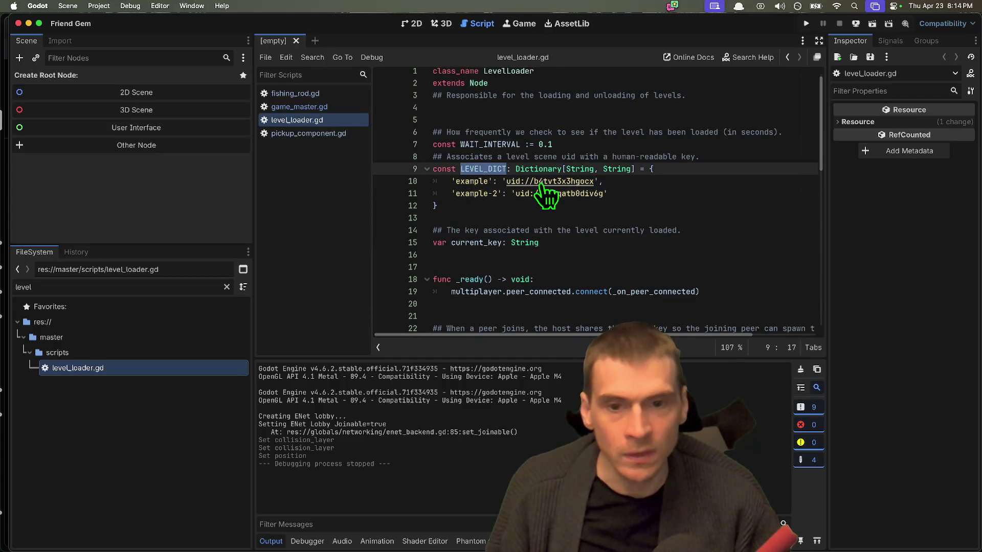
pyautogui.press('super+f')
pyautogui.press('Return')
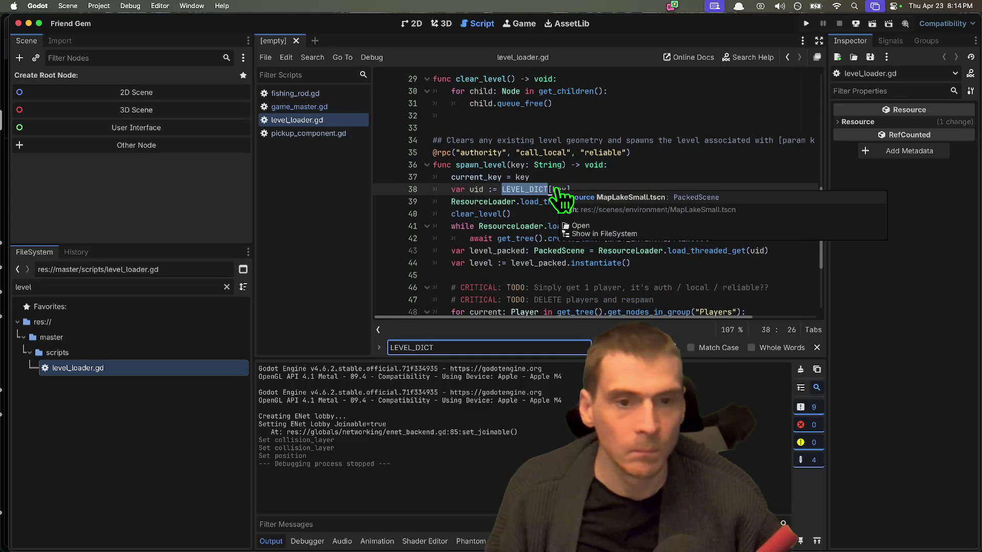
pyautogui.press('Return')
pyautogui.press('Return')
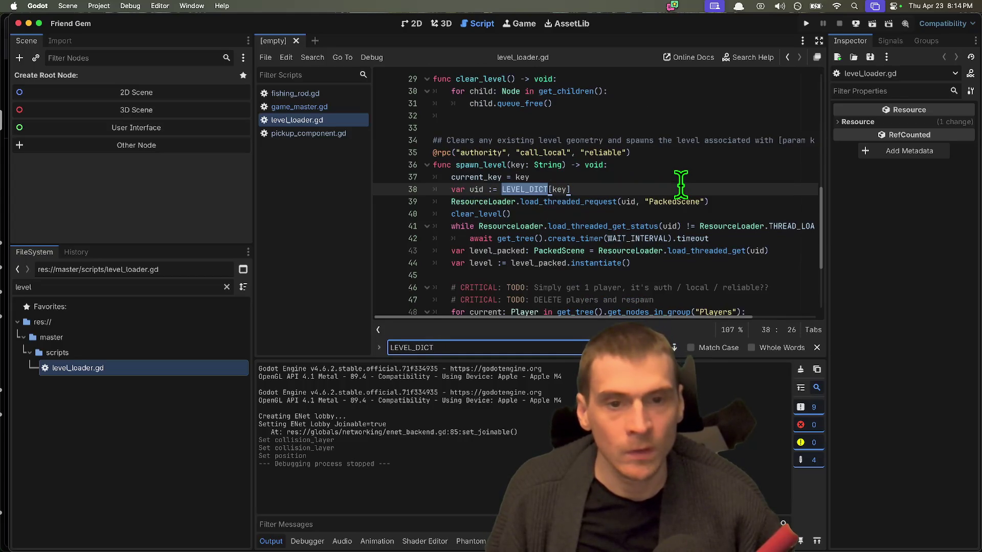
pyautogui.press('Escape')
# Find spawn_level across all project files and open the game_master.gd call
pyautogui.click(497, 173)
pyautogui.doubleClick(496, 165)
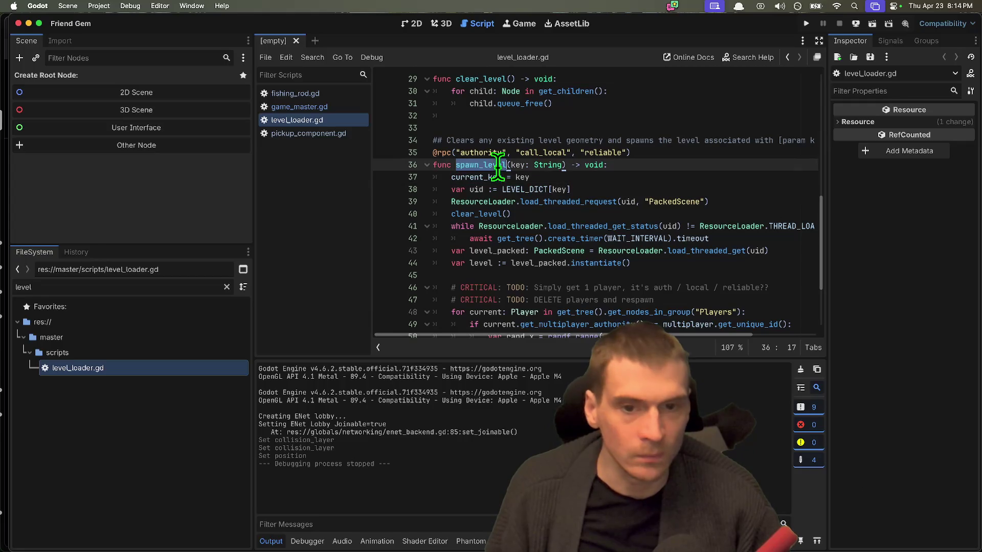
pyautogui.press('super+shift+f')
pyautogui.press('Return')
pyautogui.press('Up')
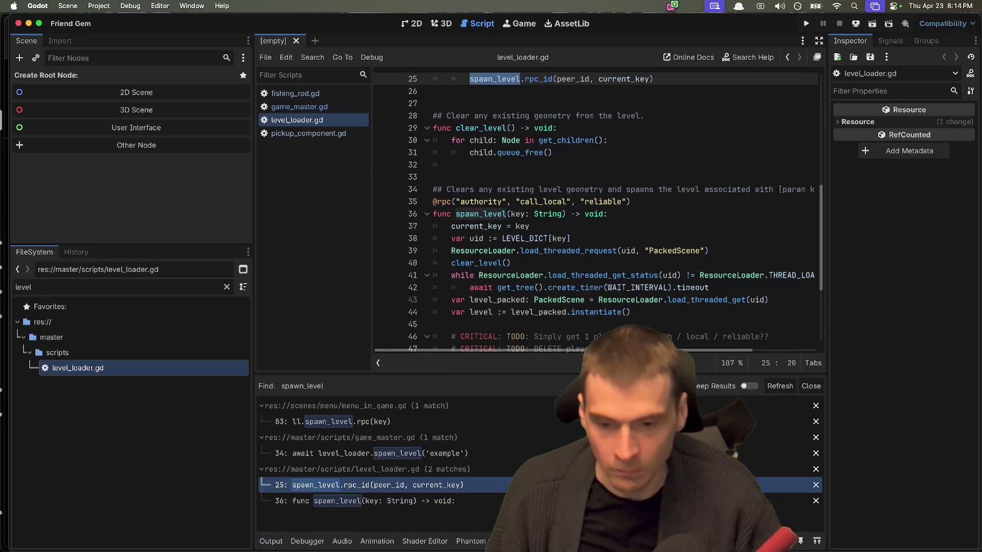
pyautogui.press('Down')
pyautogui.press('Up')
pyautogui.press('Up')
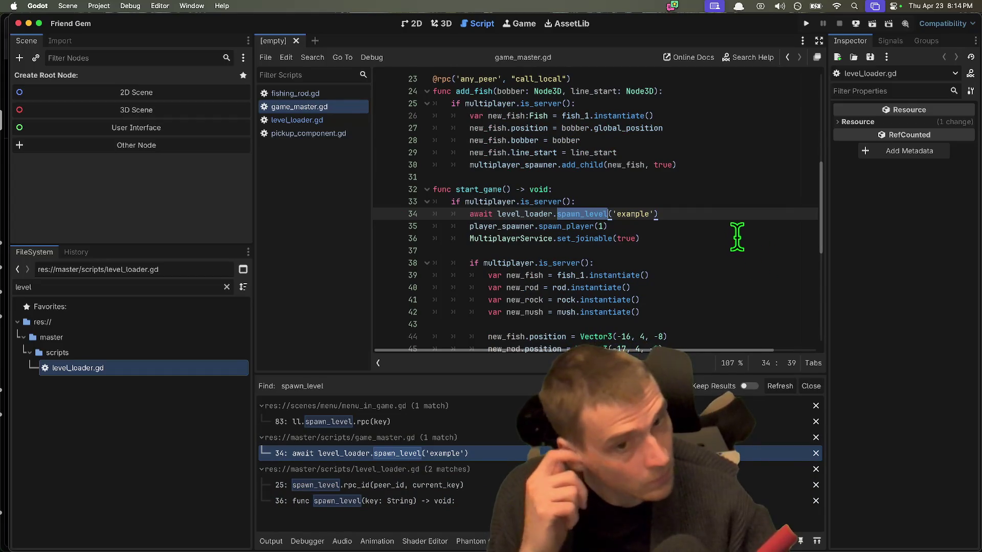
# Replace spawn_level's 'example' argument with level_loader.LEVEL_DICT using autocomplete
pyautogui.click(745, 217)
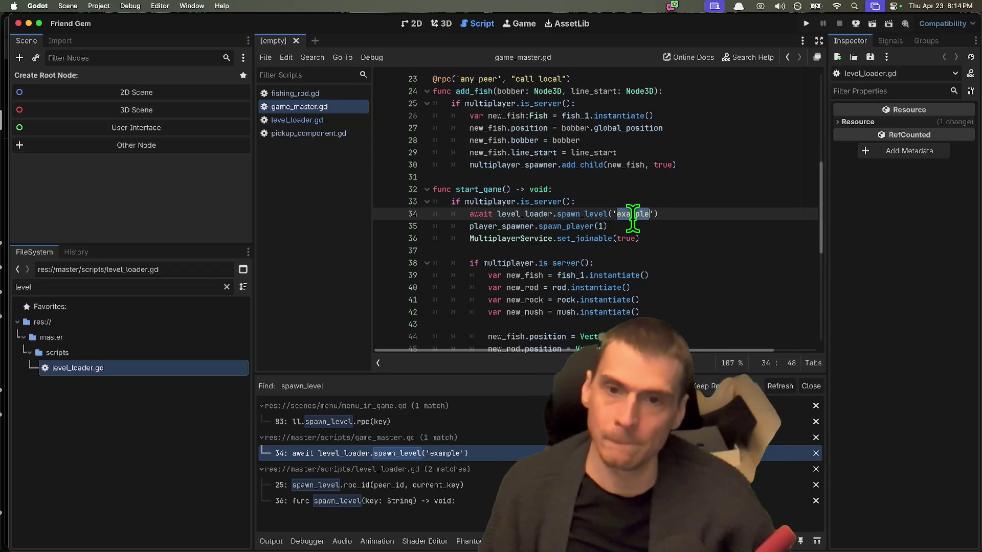
pyautogui.scroll(2, 632, 225)
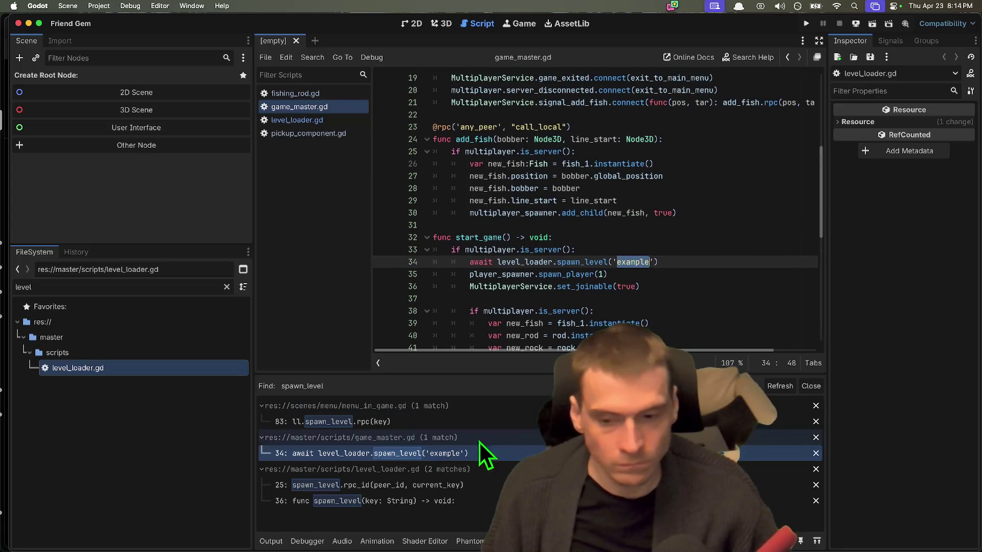
pyautogui.press('BackSpace')
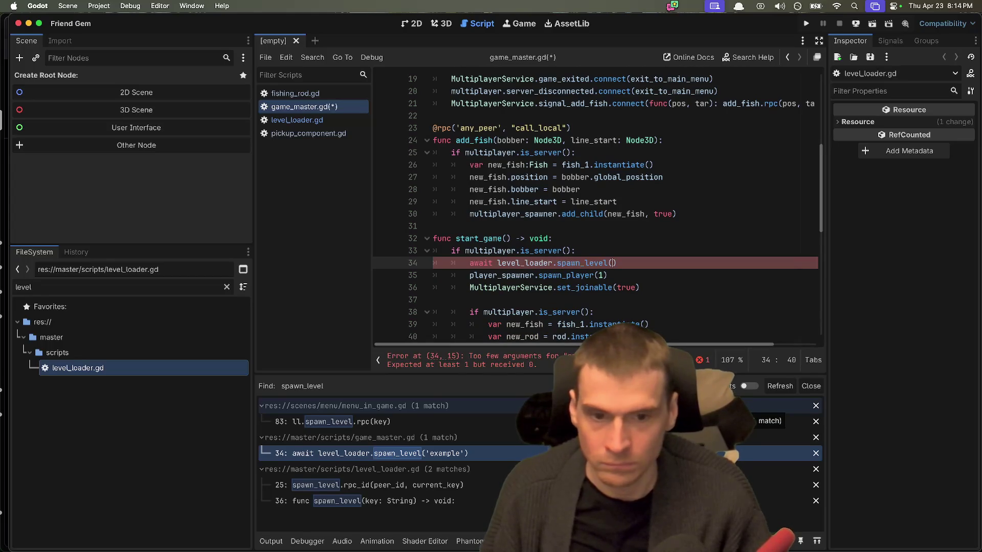
pyautogui.write('leve')
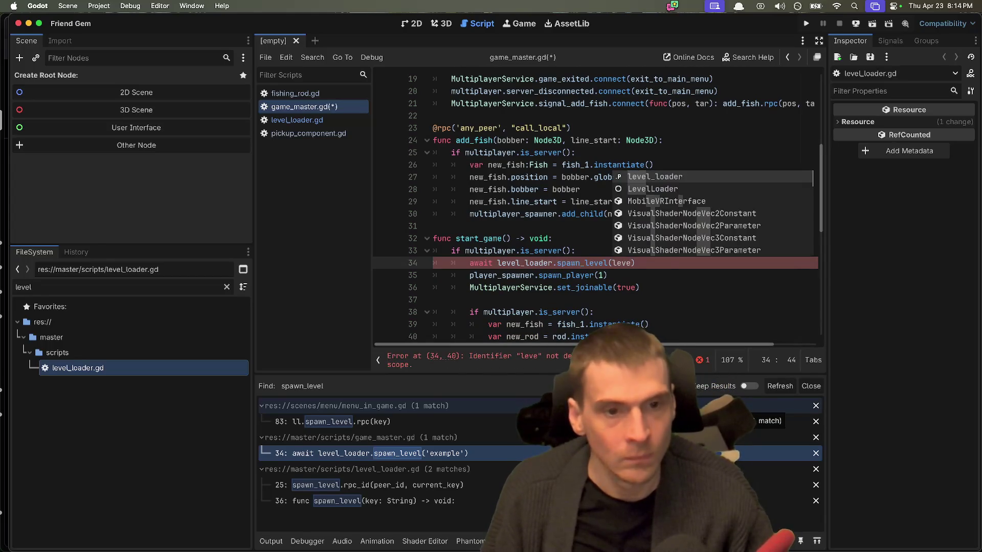
pyautogui.press('Return')
pyautogui.write('.')
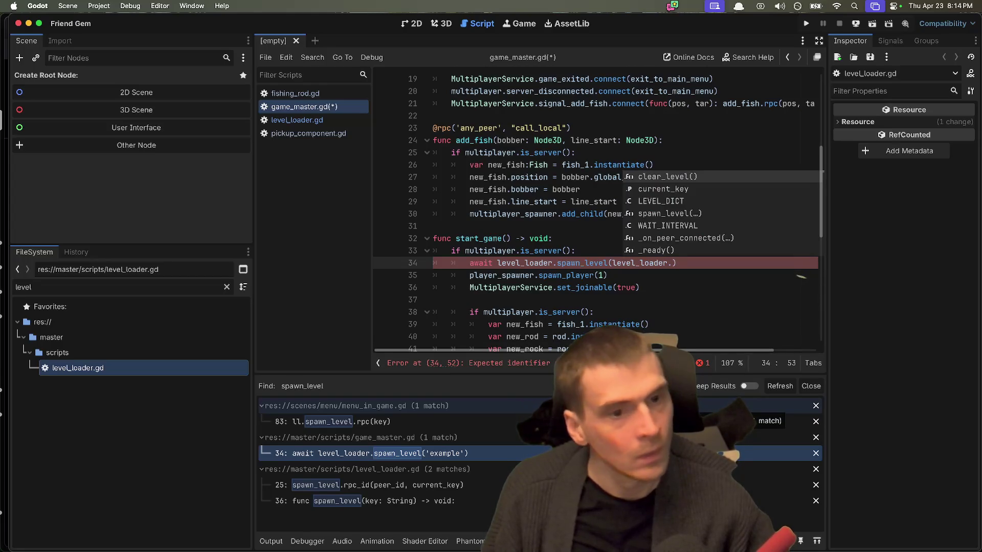
pyautogui.press('Down')
pyautogui.press('Down')
pyautogui.press('Return')
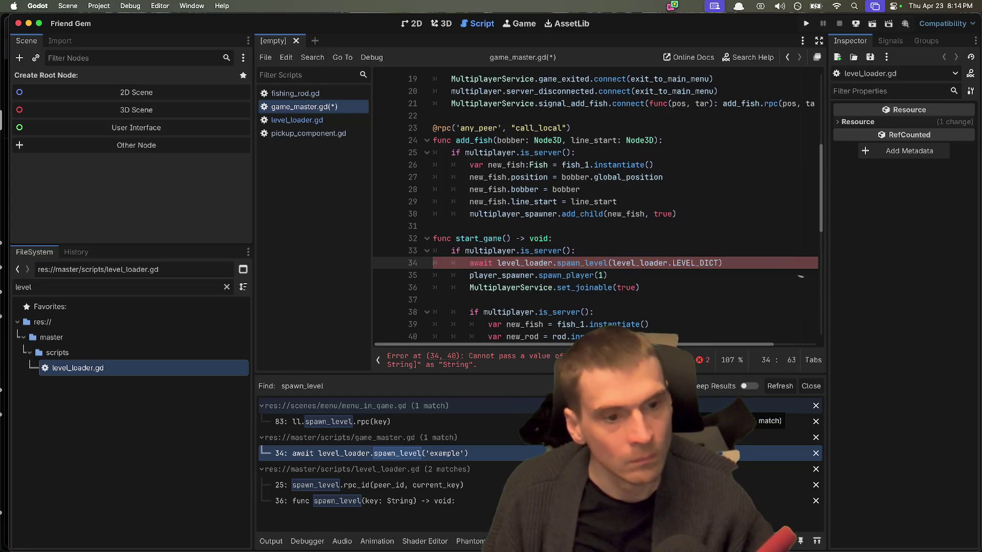
pyautogui.press('Left')
# Inspect how spawn_level uses LEVEL_DICT and current_key in level_loader.gd
pyautogui.scroll(-2, 596, 205)
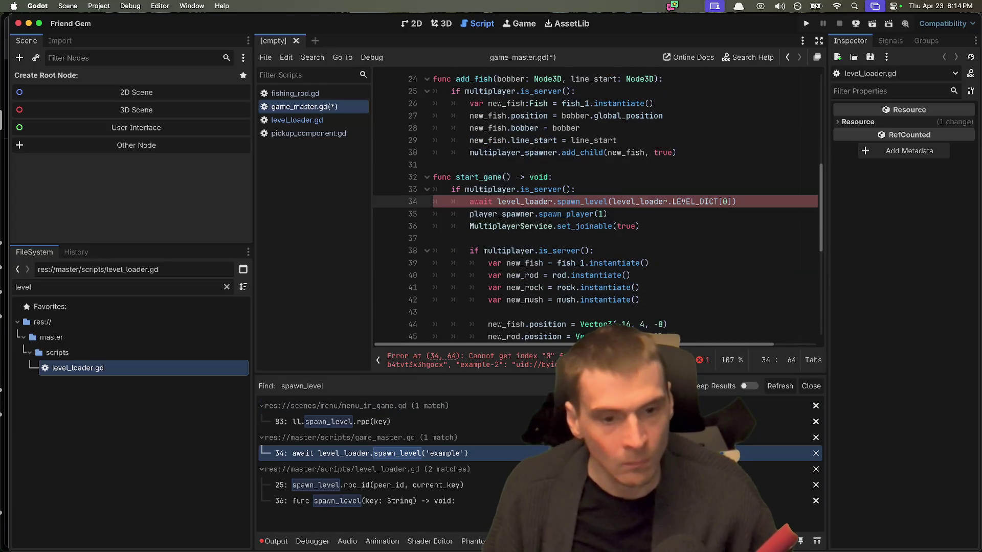
pyautogui.scroll(4, 747, 289)
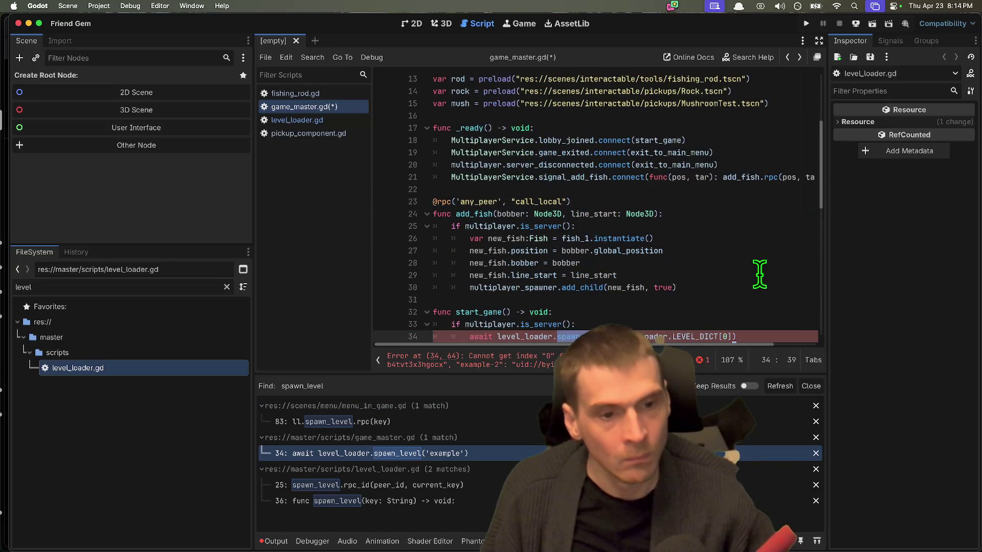
pyautogui.hotkey('ctrl', 'alt', 'space')
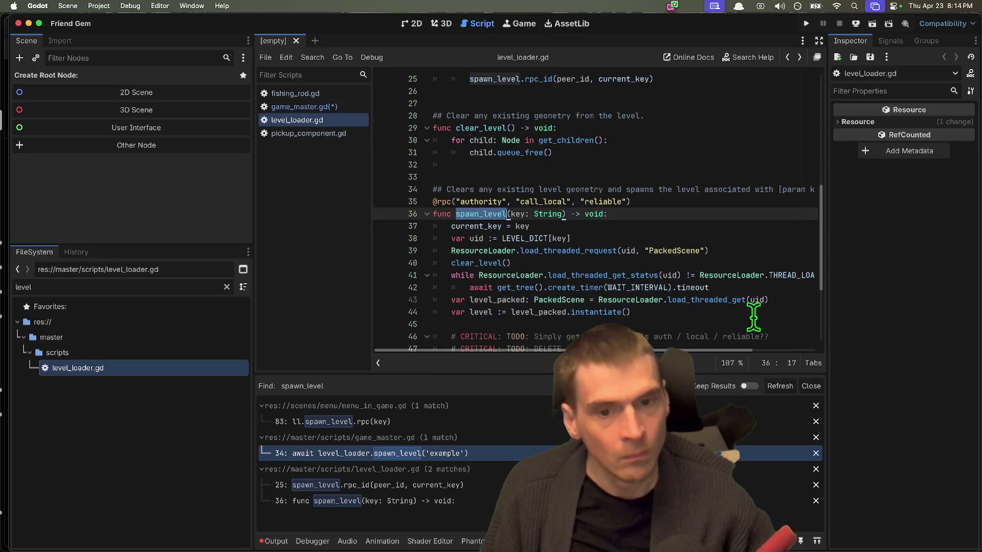
pyautogui.doubleClick(533, 238)
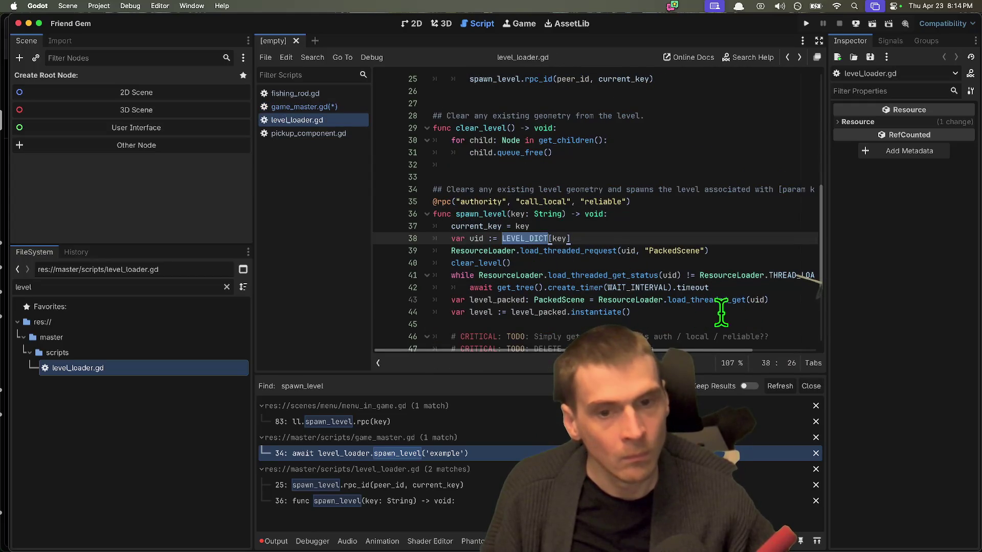
pyautogui.doubleClick(488, 226)
pyautogui.scroll(8, 697, 265)
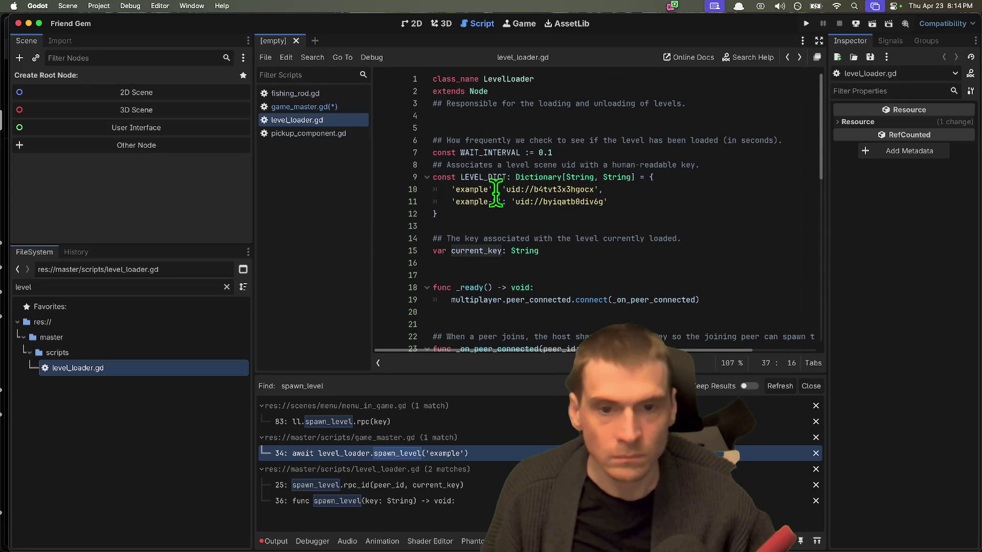
pyautogui.doubleClick(485, 177)
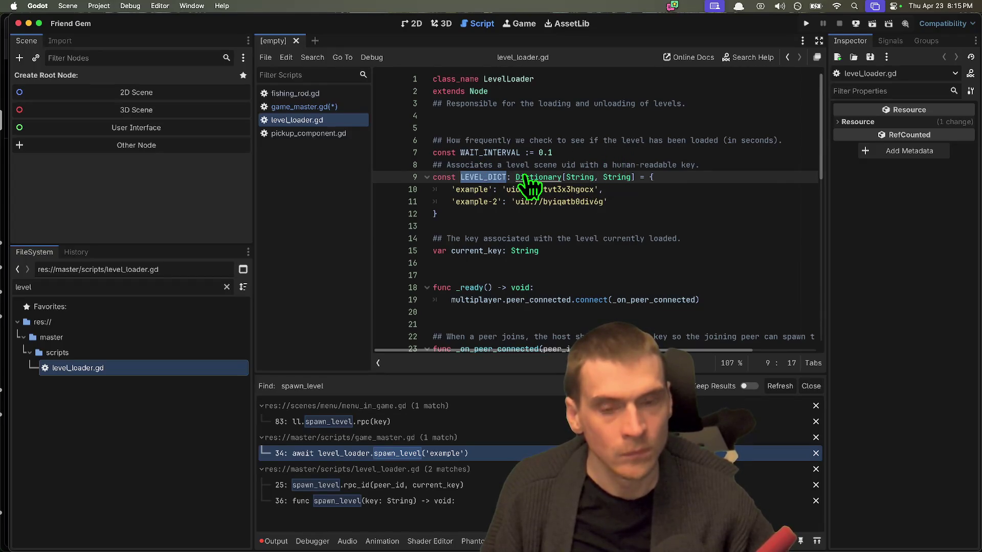
pyautogui.scroll(-8, 643, 246)
pyautogui.scroll(4, 721, 260)
pyautogui.scroll(-4, 721, 260)
pyautogui.scroll(8, 764, 231)
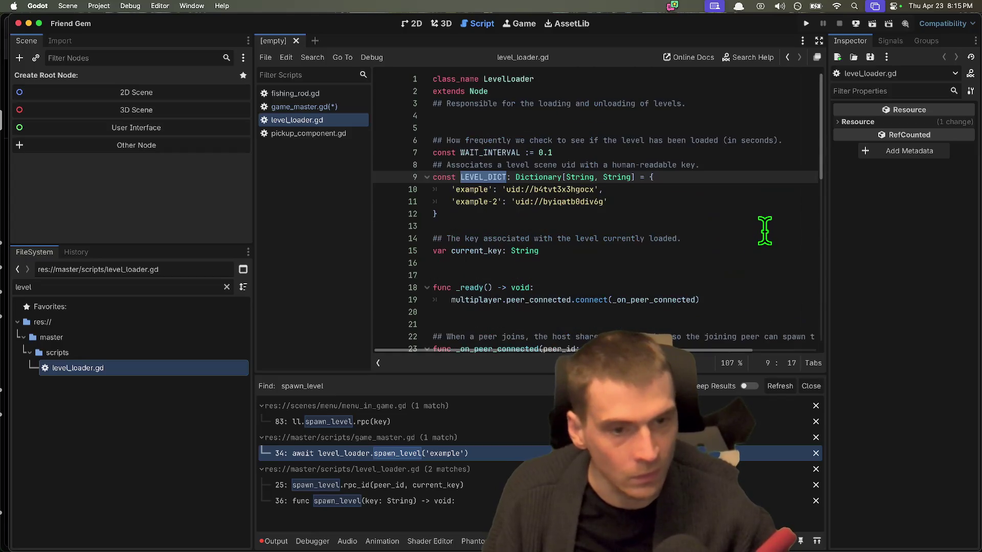
pyautogui.scroll(-8, 741, 226)
pyautogui.click(741, 225)
pyautogui.scroll(5, 741, 226)
pyautogui.scroll(-4, 744, 226)
pyautogui.scroll(8, 741, 250)
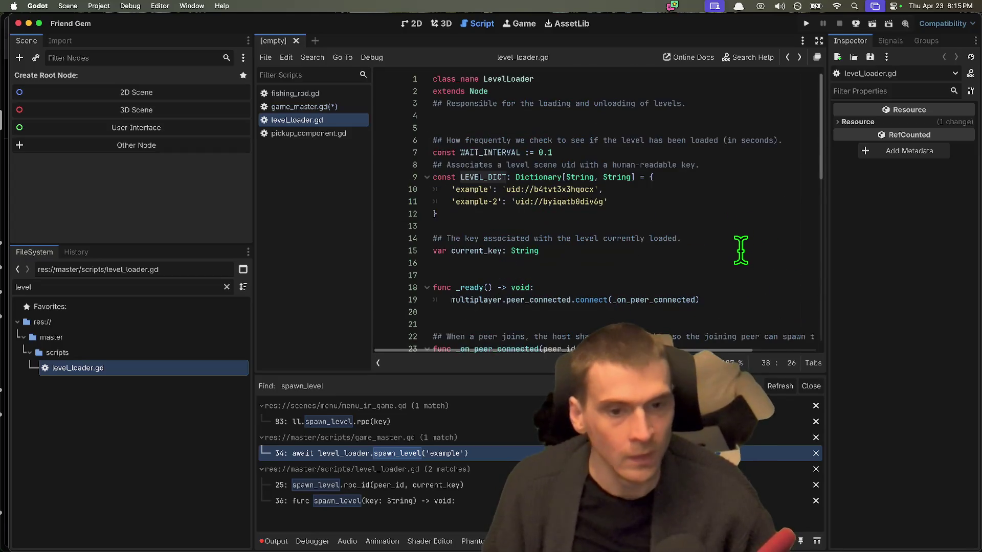
pyautogui.scroll(-8, 741, 250)
# Change line 34's argument to level_loader.LEVEL_DICT.keys()[0] in game_master.gd
pyautogui.click(284, 107)
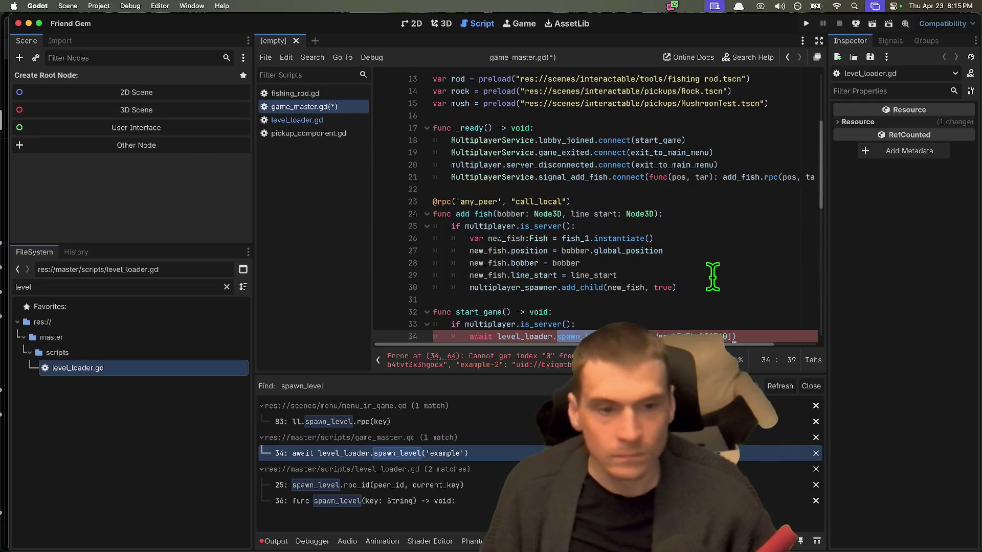
pyautogui.click(743, 331)
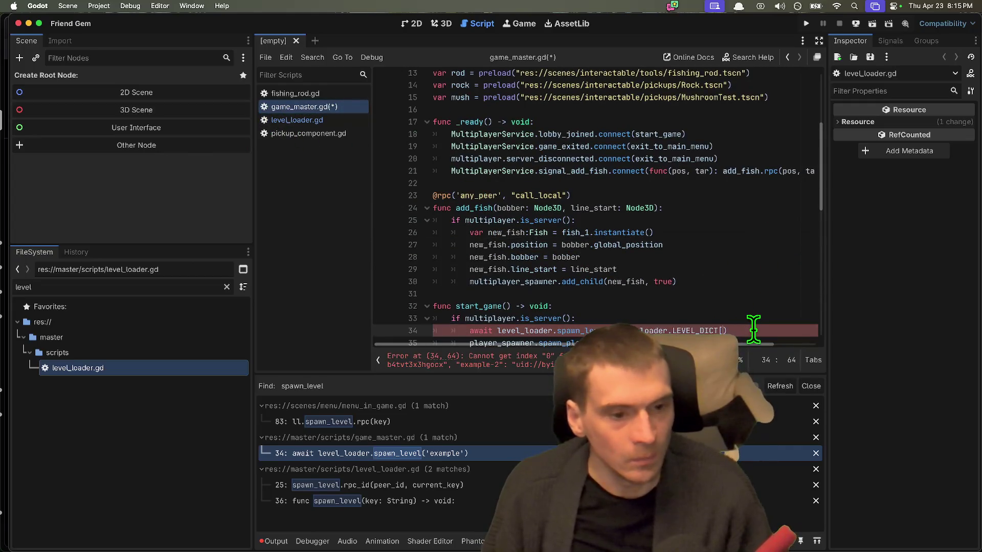
pyautogui.press('BackSpace')
pyautogui.write('.')
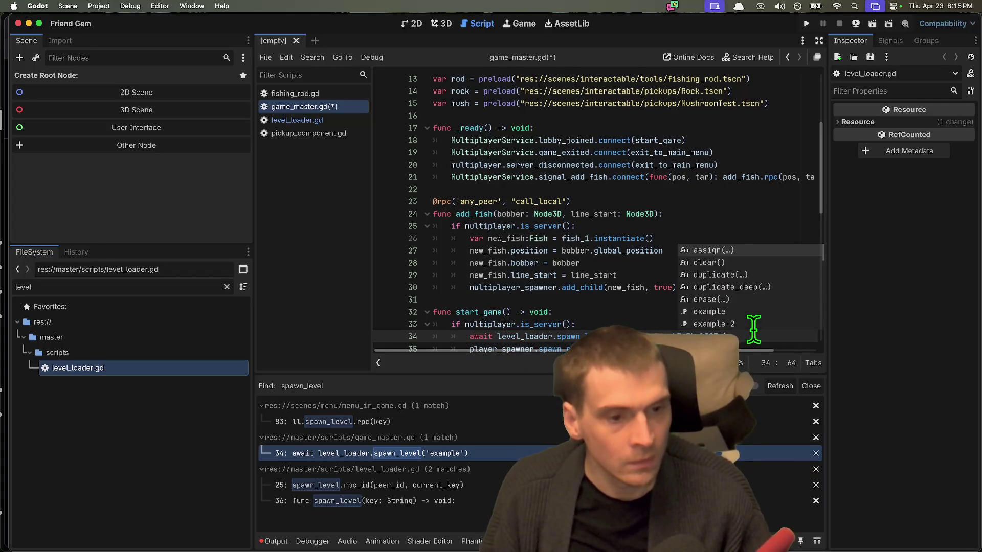
pyautogui.scroll(-15, 749, 319)
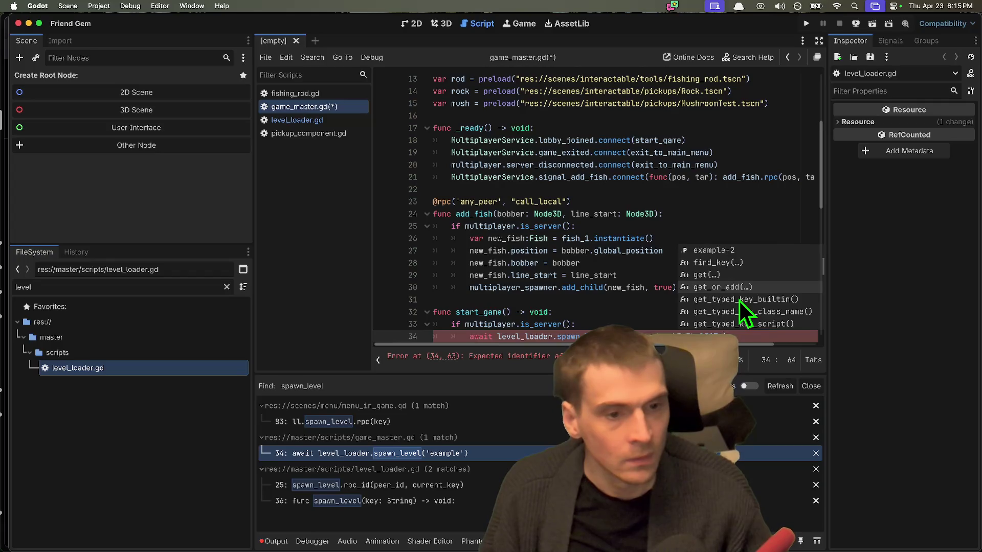
pyautogui.scroll(-5, 738, 302)
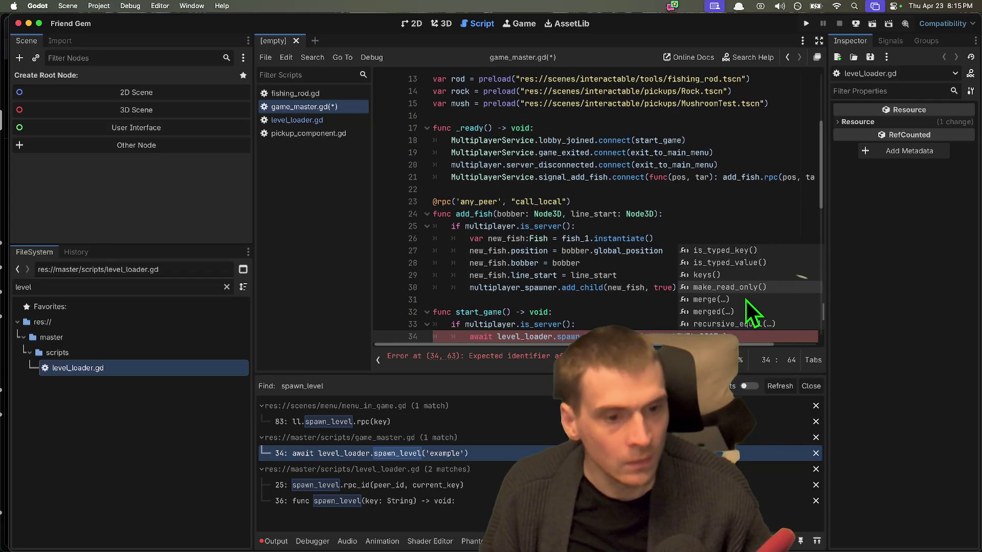
pyautogui.scroll(-2, 750, 301)
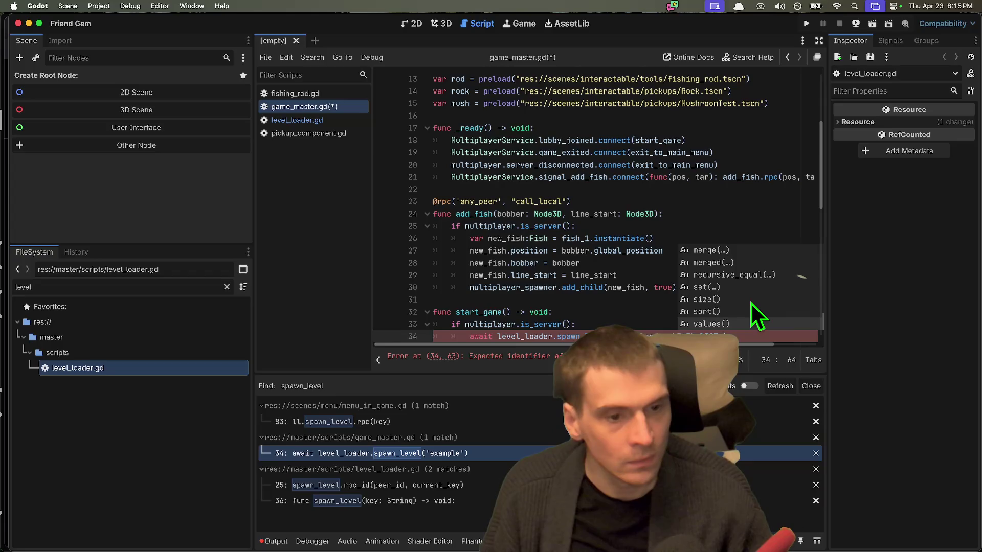
pyautogui.press('Return')
pyautogui.press('super+z')
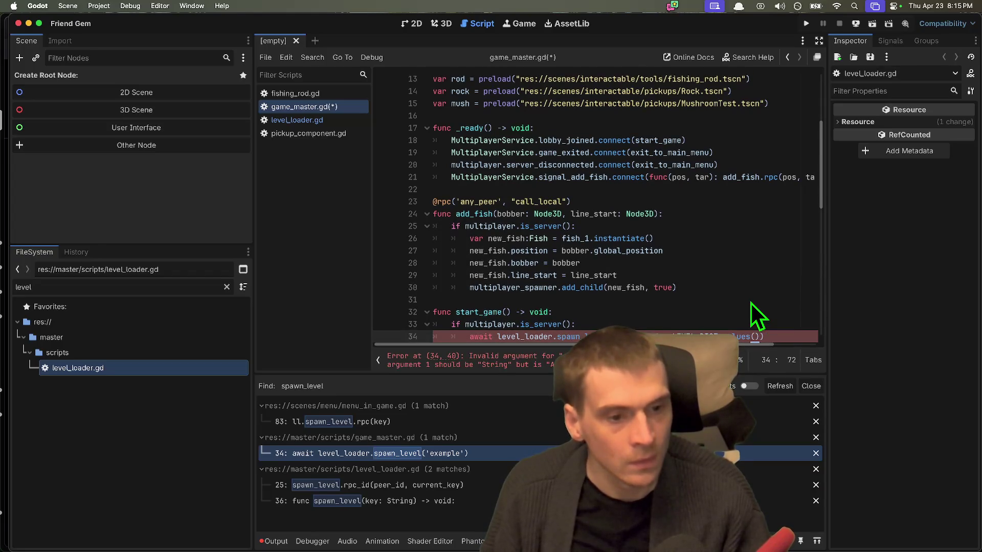
pyautogui.press('super+shift+z')
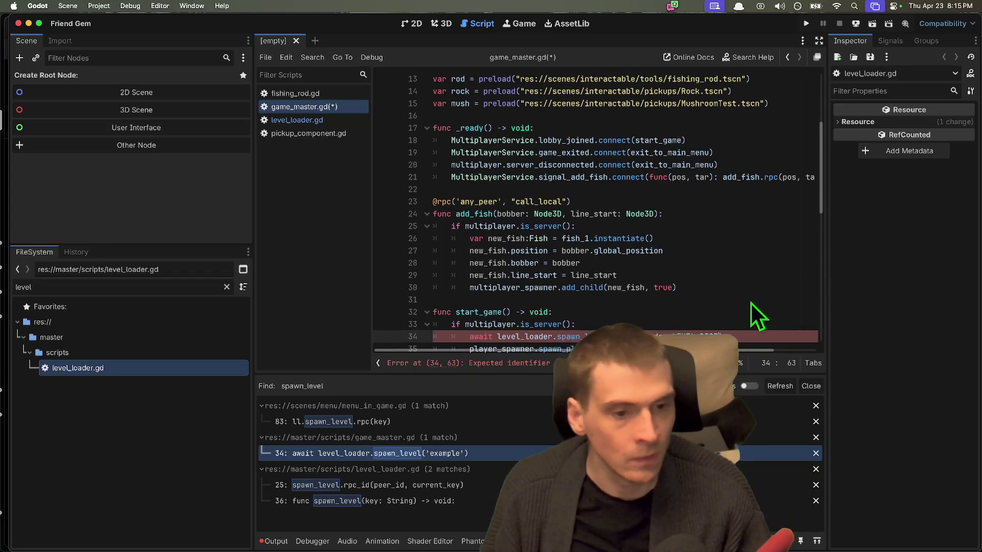
pyautogui.press('Return')
pyautogui.write('[')
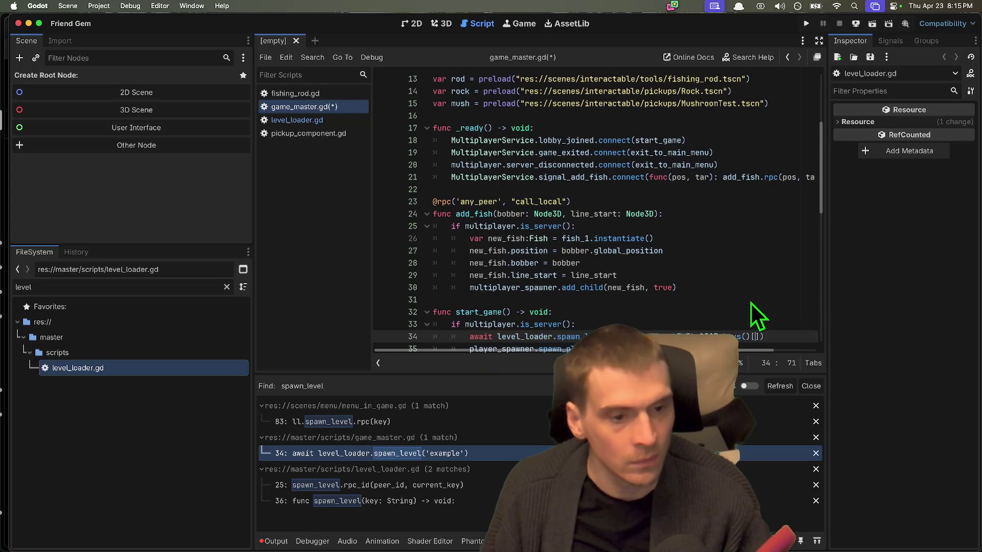
pyautogui.press('Right')
pyautogui.press('Right')
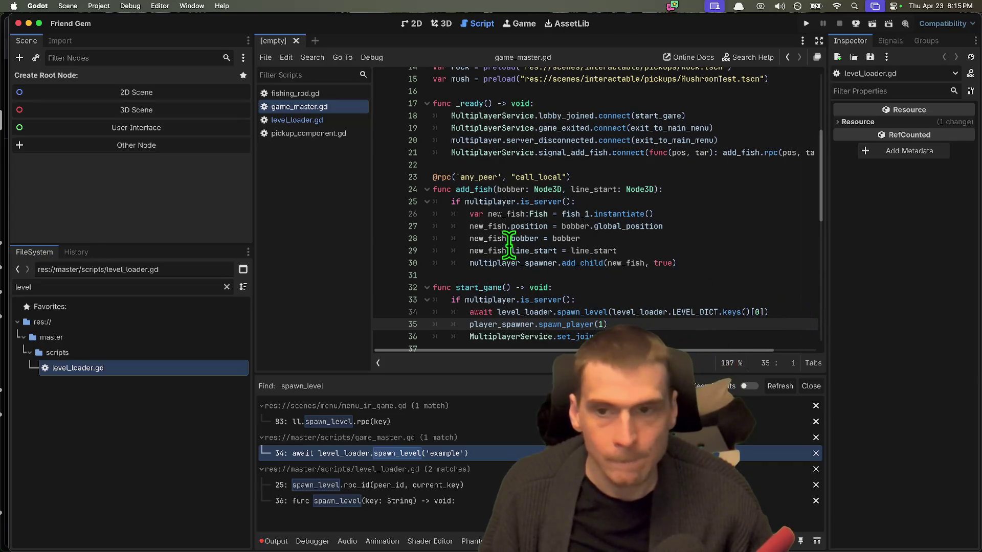
pyautogui.click(317, 120)
# Run the game, host a session to confirm the level loads, stop it, and select example-2's uid
pyautogui.scroll(8, 503, 179)
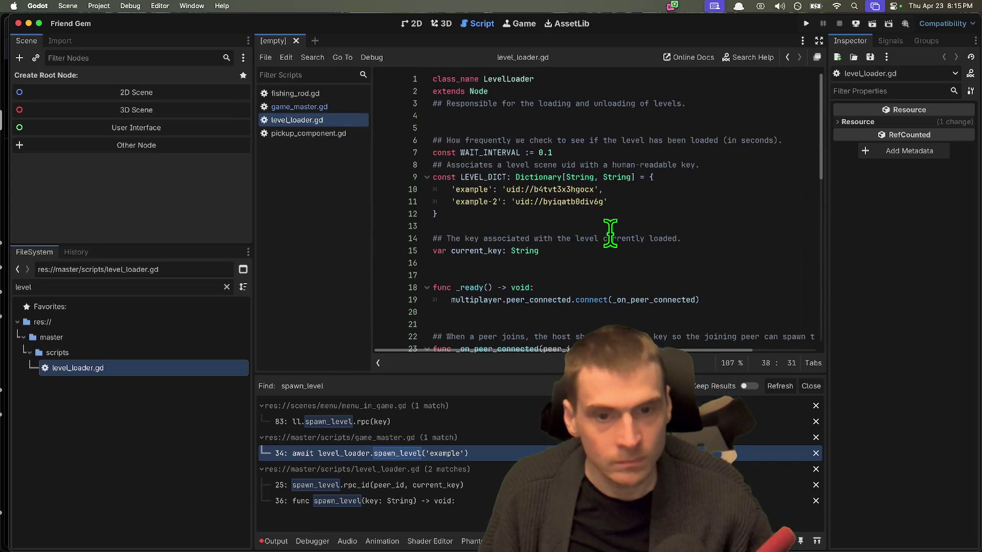
pyautogui.press('super+b')
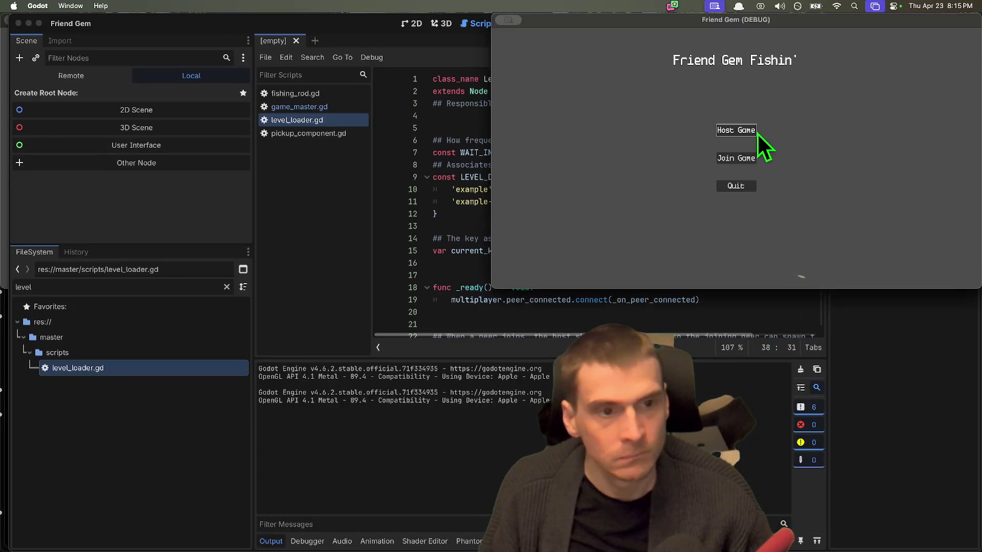
pyautogui.click(752, 130)
pyautogui.click(698, 238)
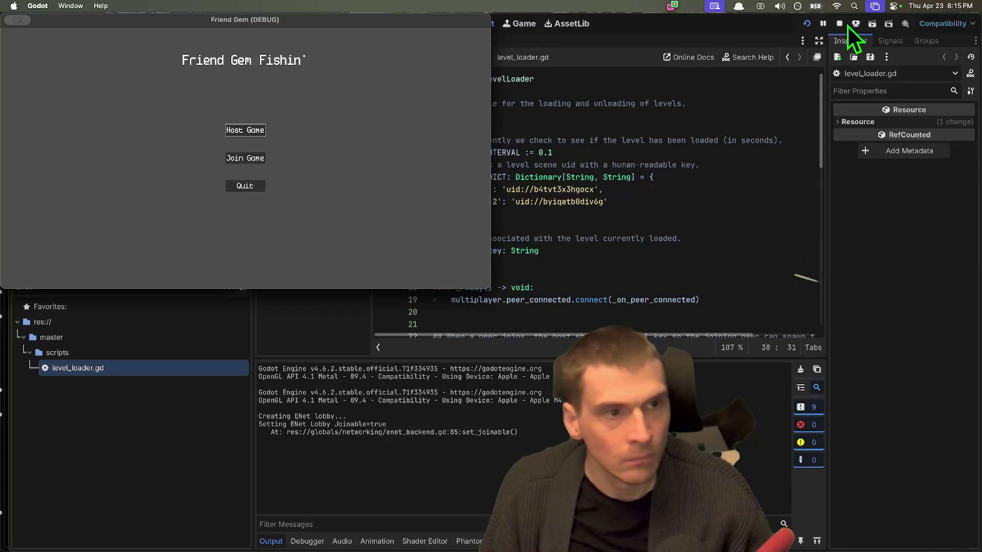
pyautogui.click(839, 24)
pyautogui.click(660, 190)
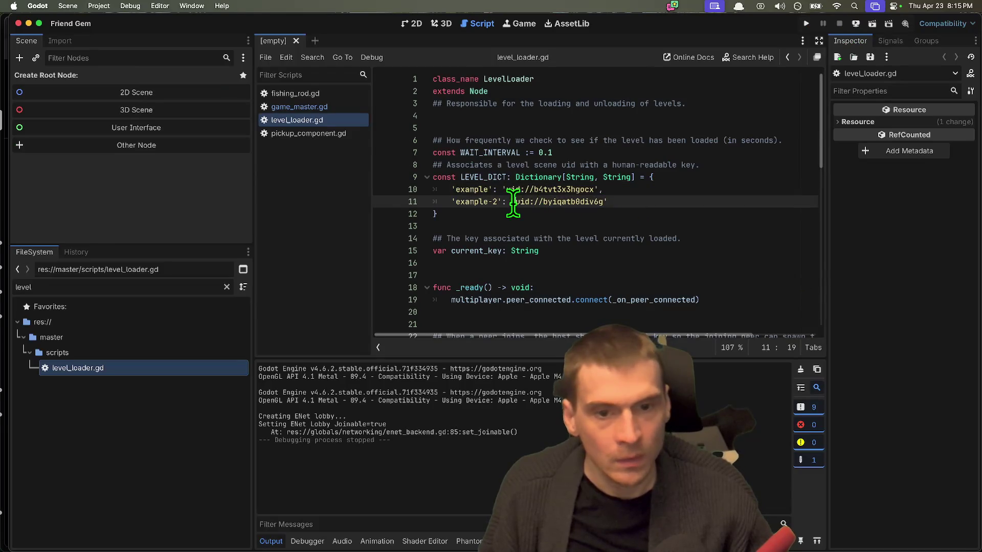
pyautogui.moveTo(515, 203); pyautogui.dragTo(603, 203)
# Swap the uid strings of the example and example-2 entries in LEVEL_DICT, removing the leftover line
pyautogui.press('Up')
pyautogui.press('Left')
pyautogui.press('Left')
pyautogui.press('Return')
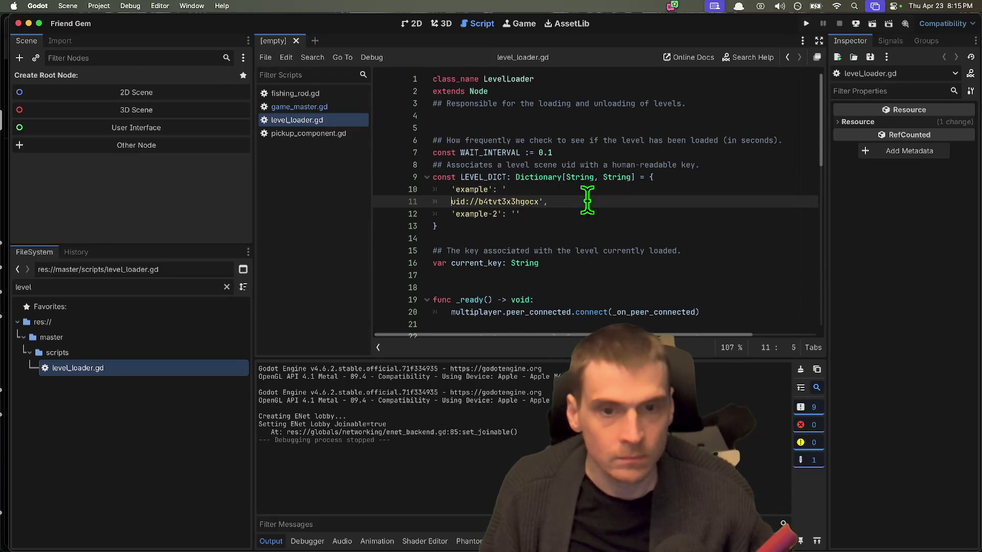
pyautogui.press('Up')
pyautogui.press('Down')
pyautogui.press('Left')
pyautogui.press('Left')
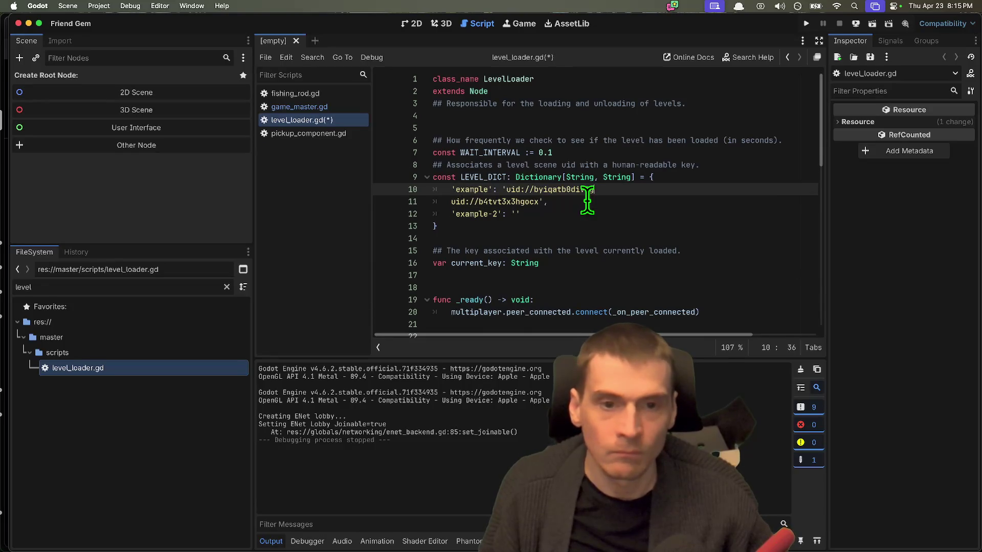
pyautogui.write("'")
pyautogui.press('Down')
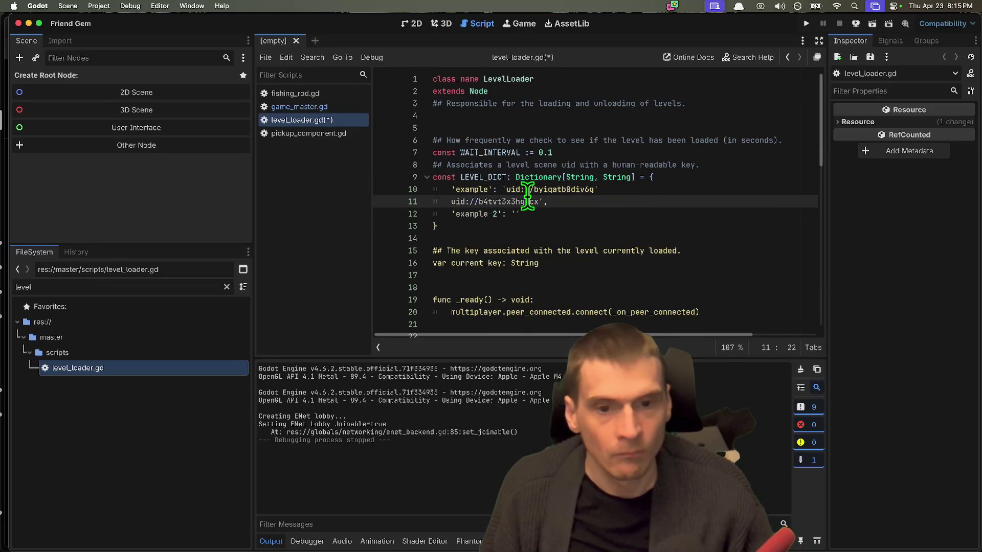
pyautogui.moveTo(539, 202); pyautogui.dragTo(451, 202)
pyautogui.press('BackSpace')
pyautogui.click(641, 213)
pyautogui.press('Up')
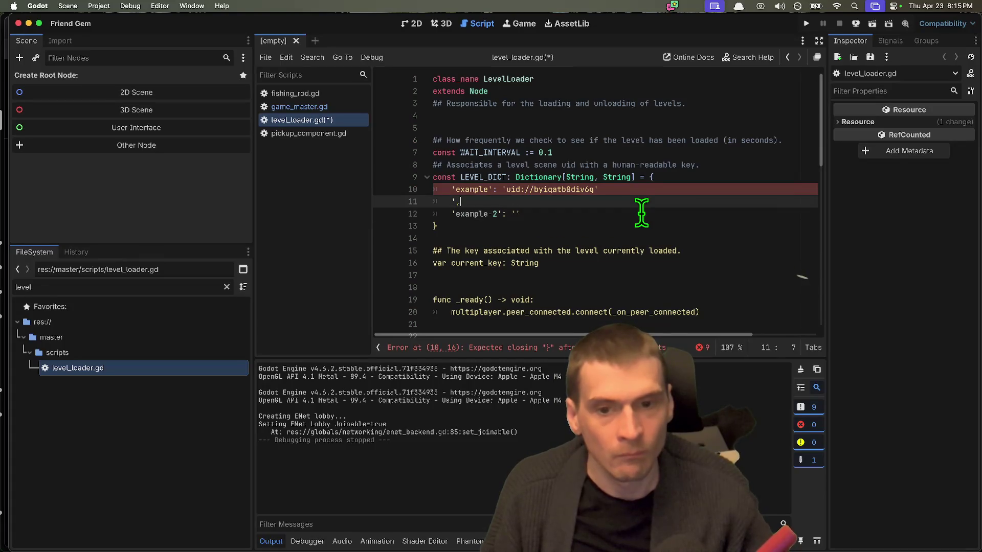
pyautogui.press('super+shift+k')
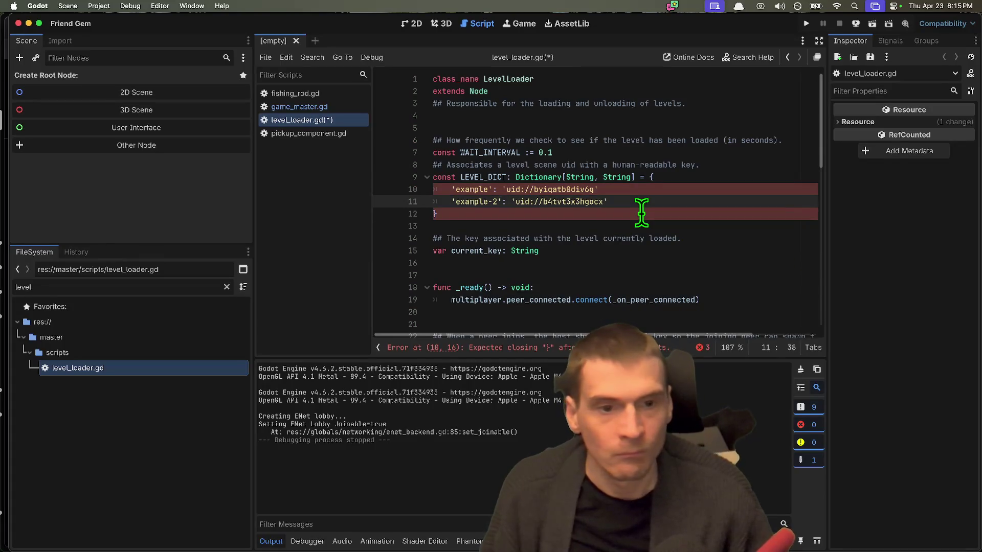
# Rename the example-2 key to lake-v1 and save level_loader.gd
pyautogui.press('Up')
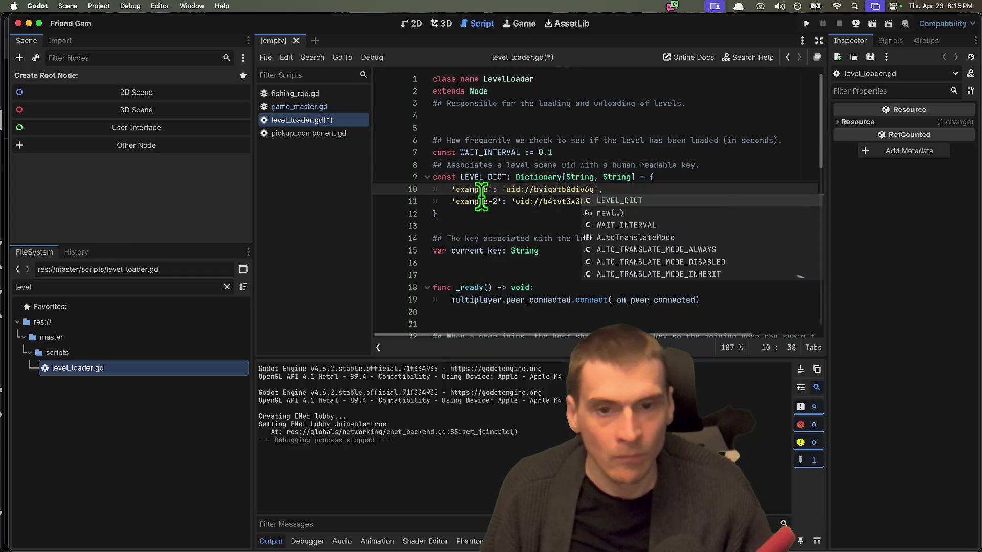
pyautogui.doubleClick(480, 190)
pyautogui.moveTo(583, 177)
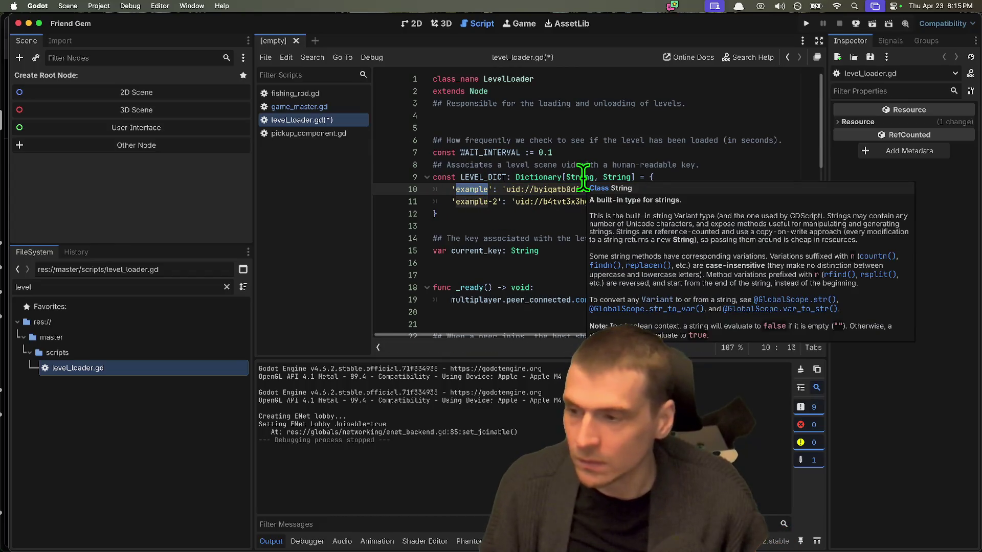
pyautogui.click(477, 200)
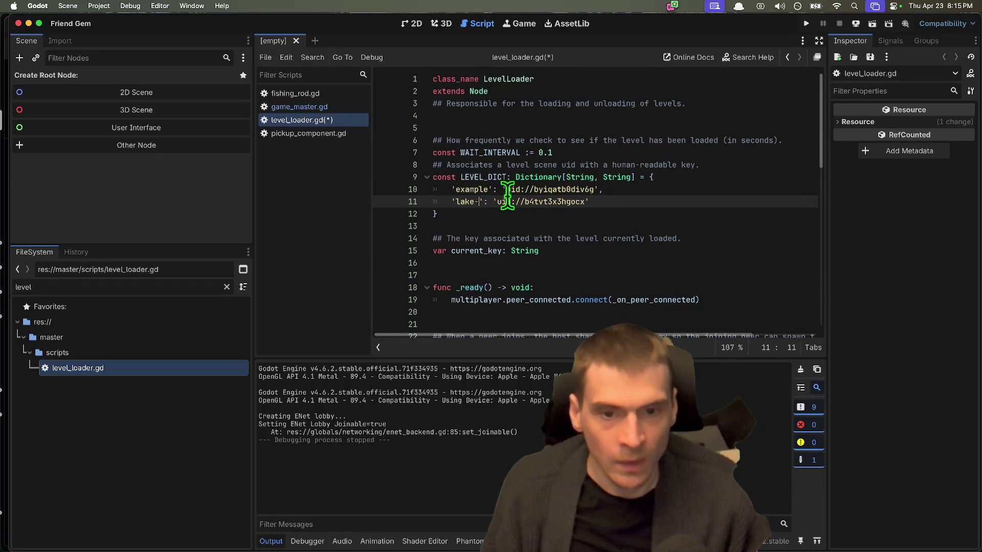
pyautogui.click(752, 245)
pyautogui.press('Up')
pyautogui.press('Up')
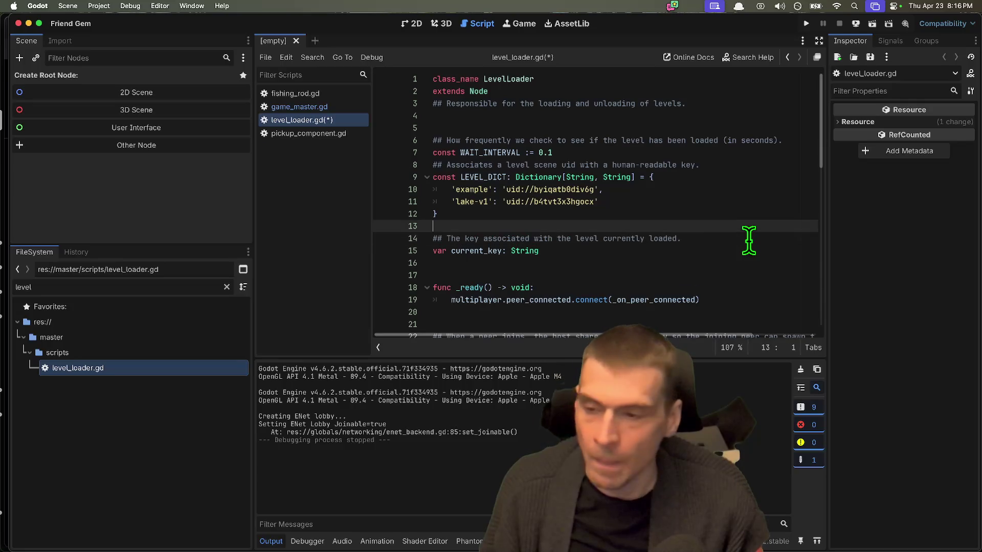
pyautogui.hotkey('ctrl', 's')
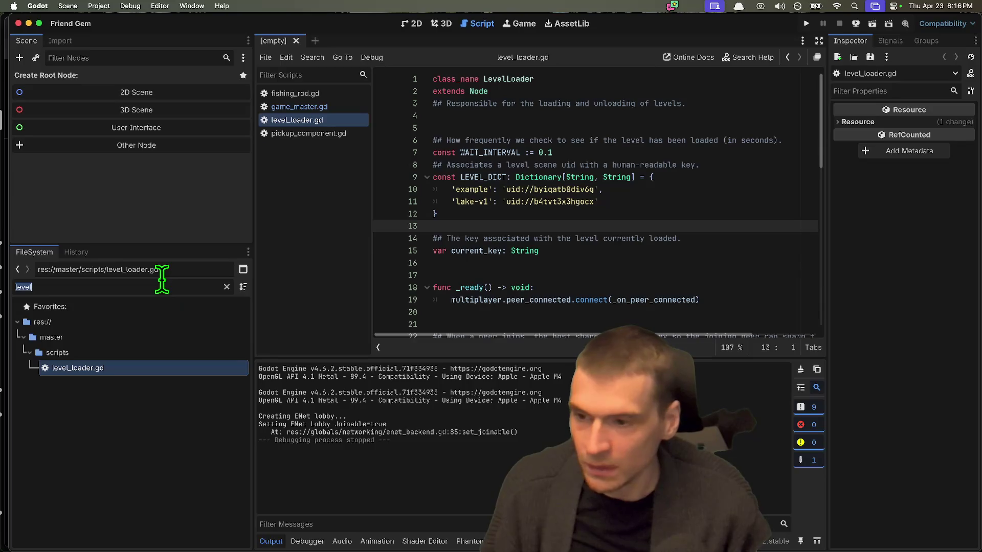
# Change the key to map-lake and relaunch the game in two instances with F5
pyautogui.write('lak')
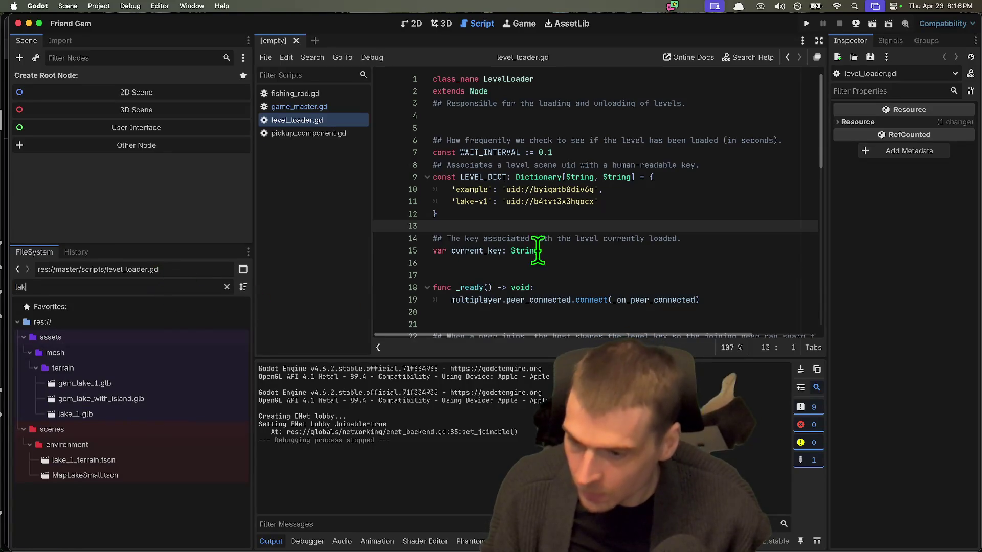
pyautogui.click(485, 202)
pyautogui.write('map-')
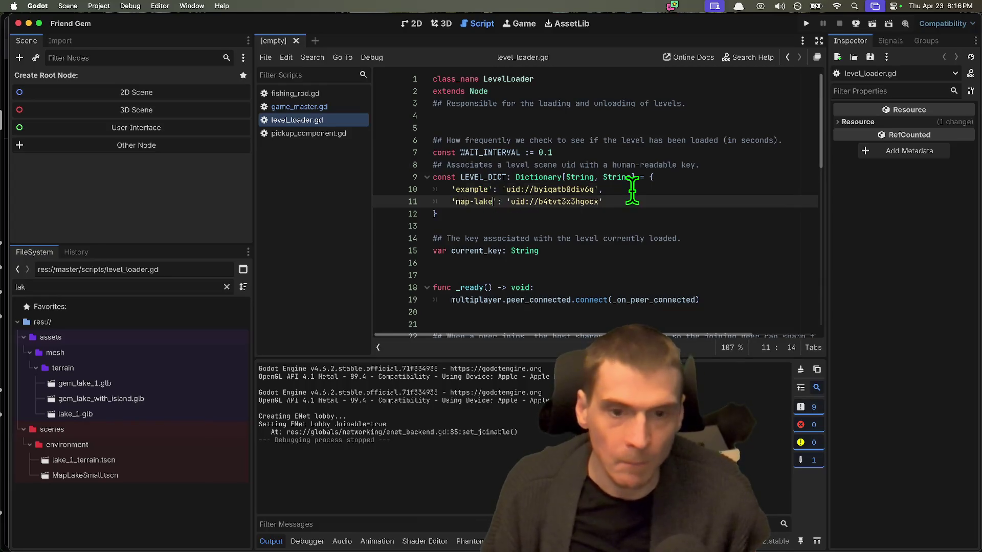
pyautogui.click(632, 192)
pyautogui.click(656, 211)
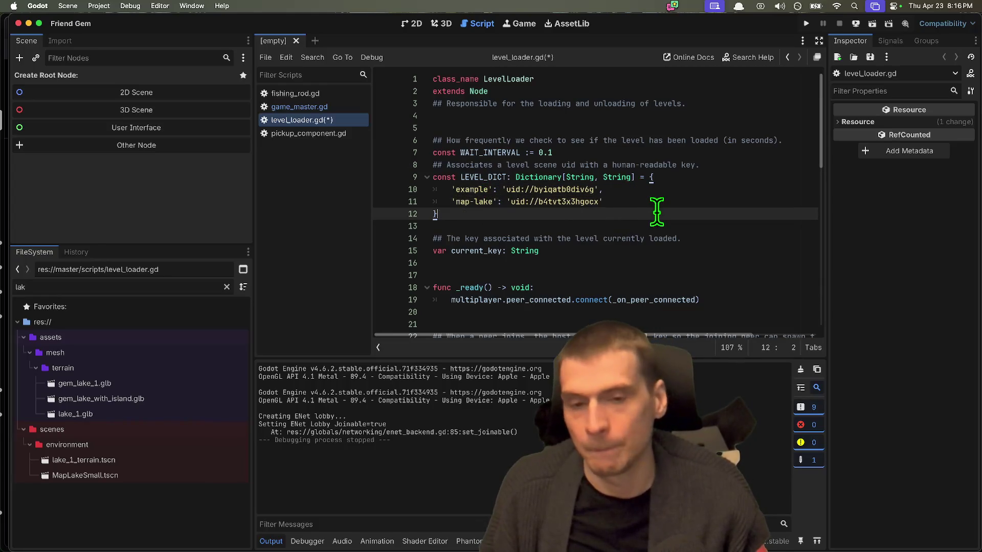
pyautogui.click(462, 190)
pyautogui.click(718, 226)
pyautogui.press('F5')
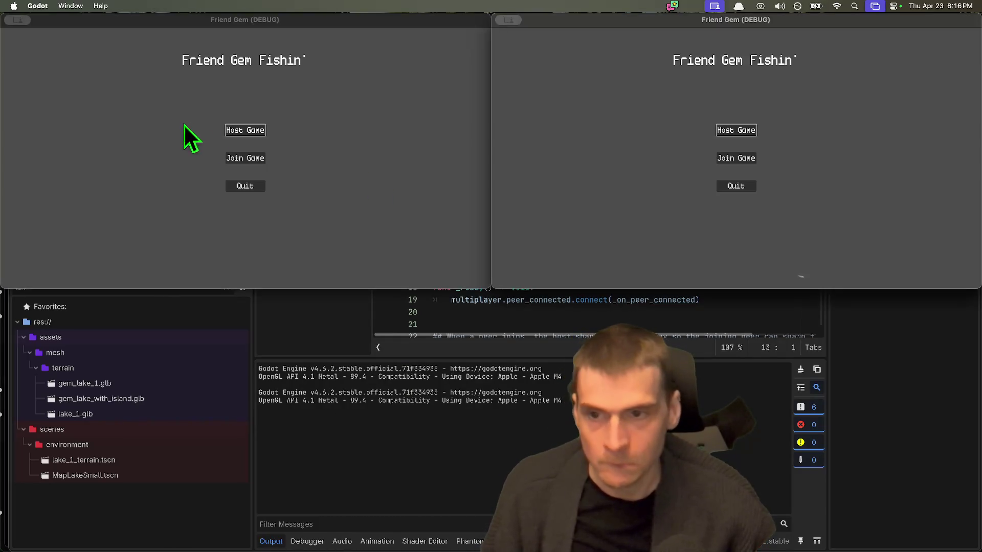
# Host a session in the left window, load map-lake from the Tab admin menu, then stop the run
pyautogui.click(240, 131)
pyautogui.click(199, 225)
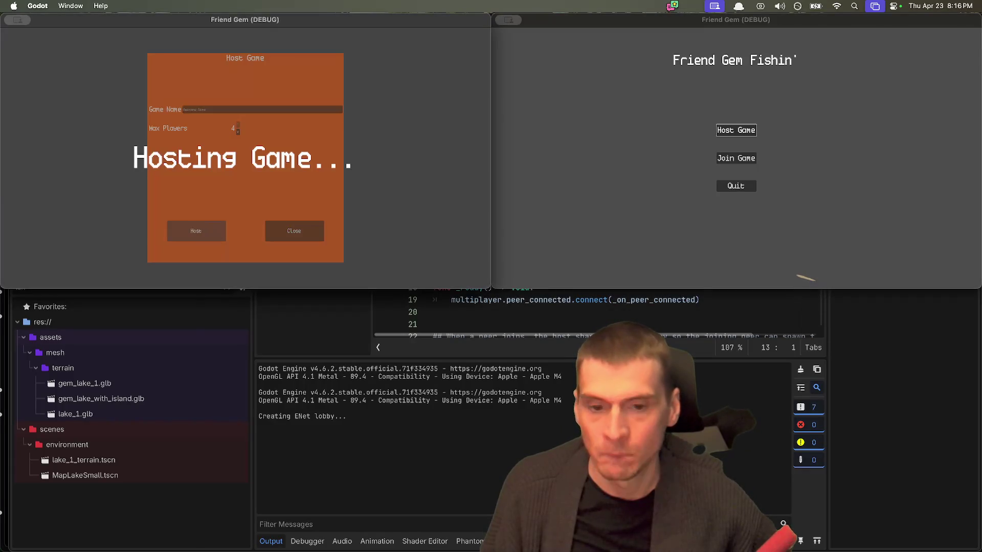
pyautogui.press('Tab')
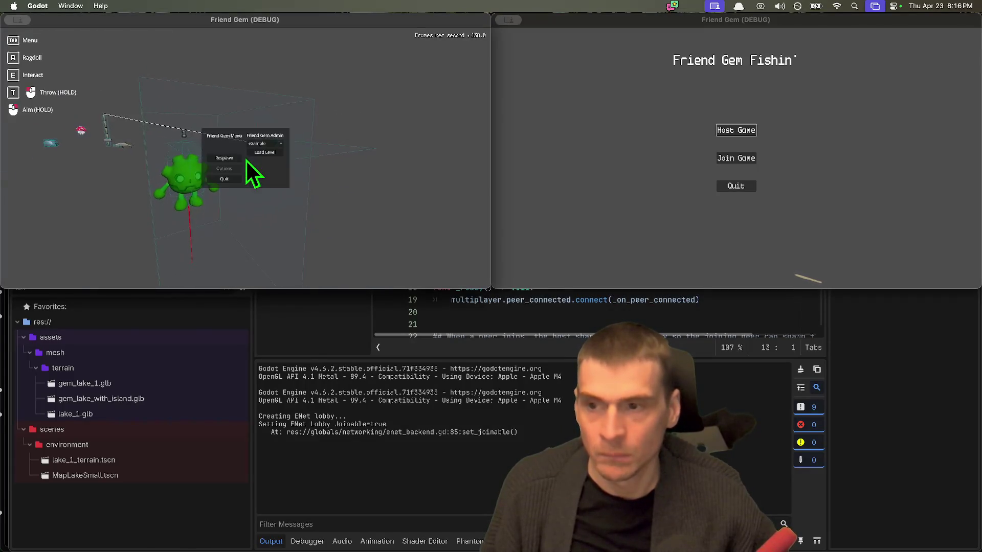
pyautogui.click(271, 144)
pyautogui.click(262, 159)
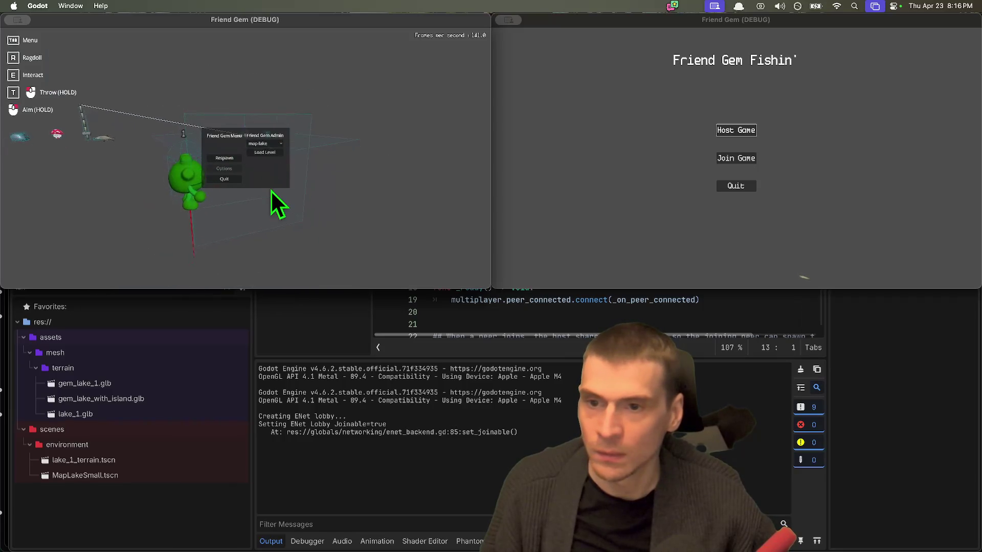
pyautogui.click(264, 153)
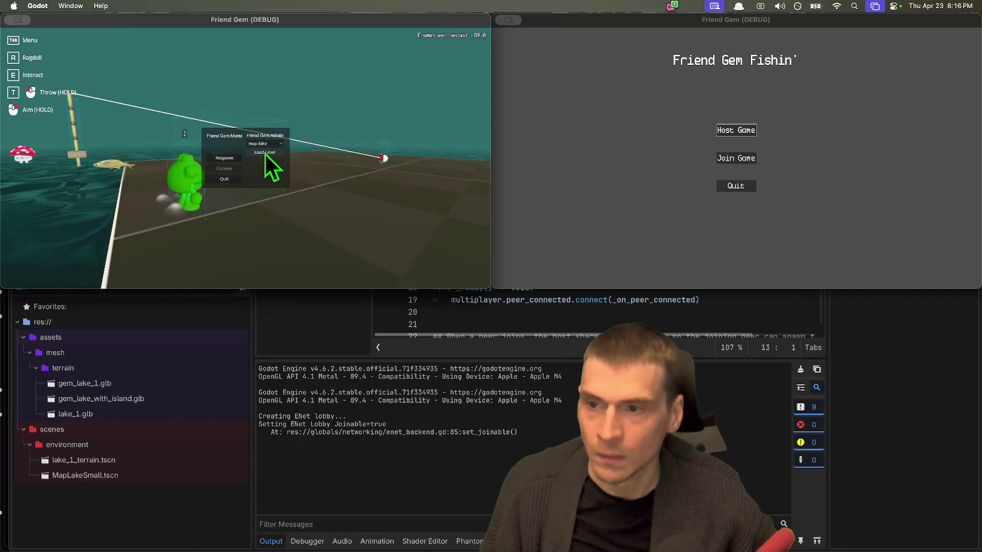
pyautogui.press('Tab')
pyautogui.press('super+period')
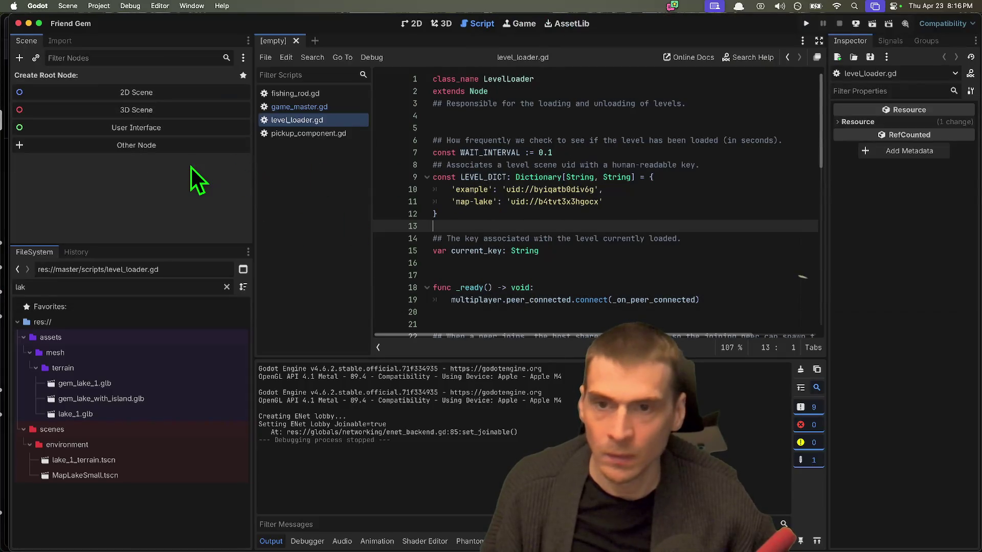
# Clear the FileSystem filter and delete lake_1_terrain.tscn from scenes/environment
pyautogui.press('BackSpace')
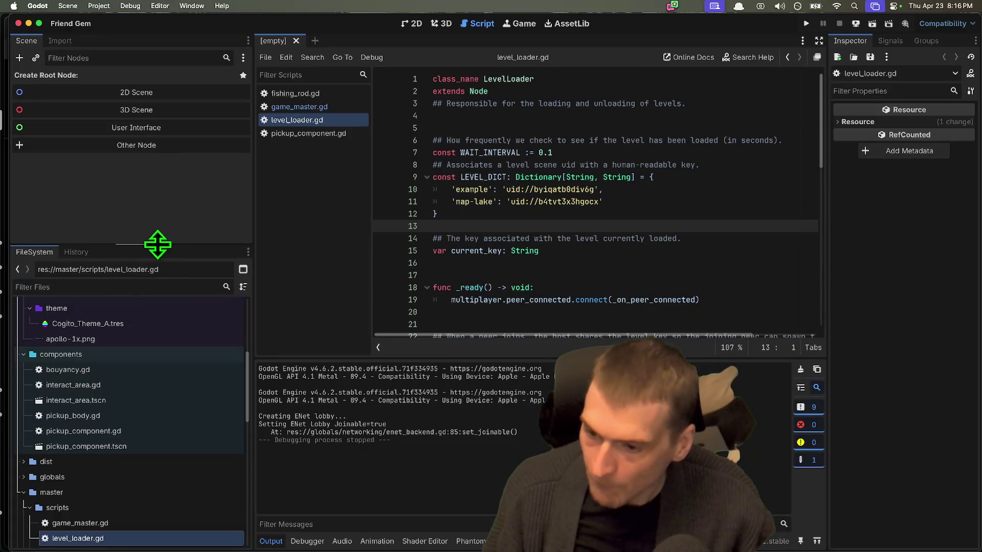
pyautogui.moveTo(158, 248); pyautogui.dragTo(157, 188)
pyautogui.scroll(-2, 128, 460)
pyautogui.scroll(-8, 127, 450)
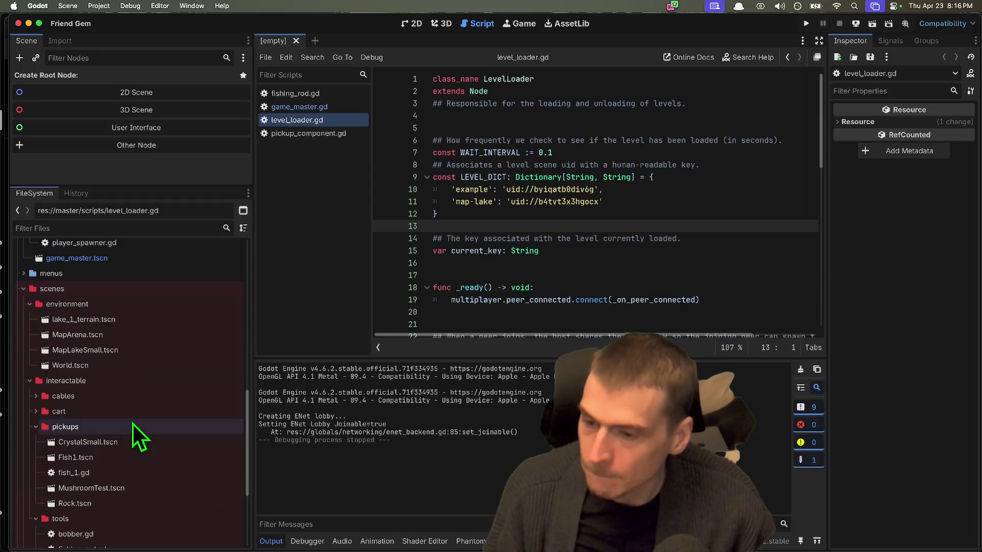
pyautogui.click(151, 321)
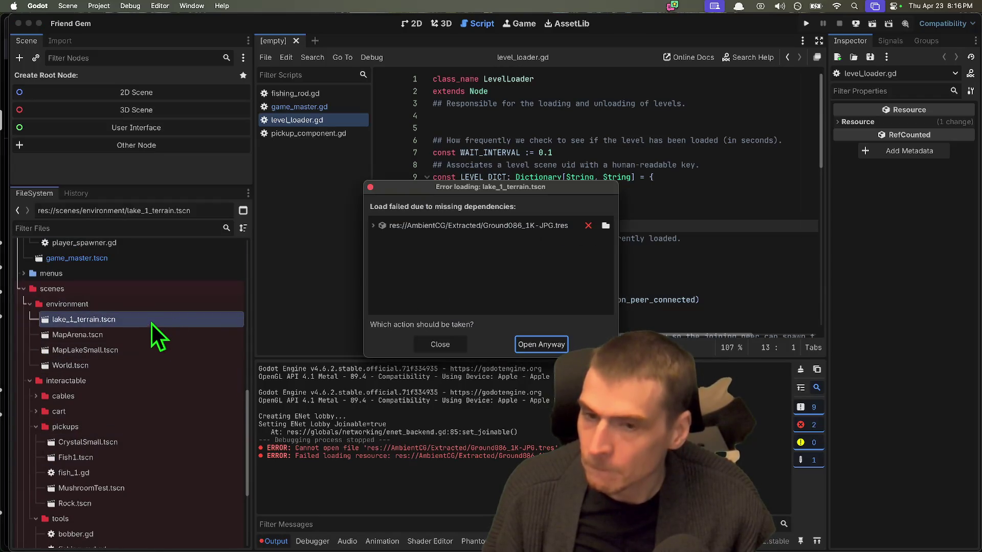
pyautogui.press('Escape')
pyautogui.rightClick(110, 321)
pyautogui.click(166, 480)
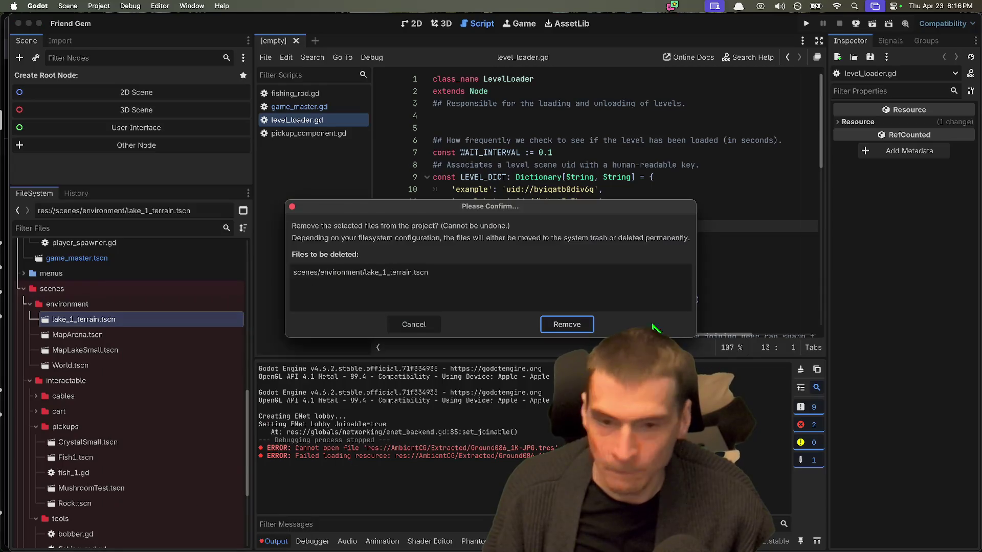
pyautogui.click(565, 322)
# Delete World.tscn from the project and open MapArena.tscn in the editor
pyautogui.doubleClick(106, 321)
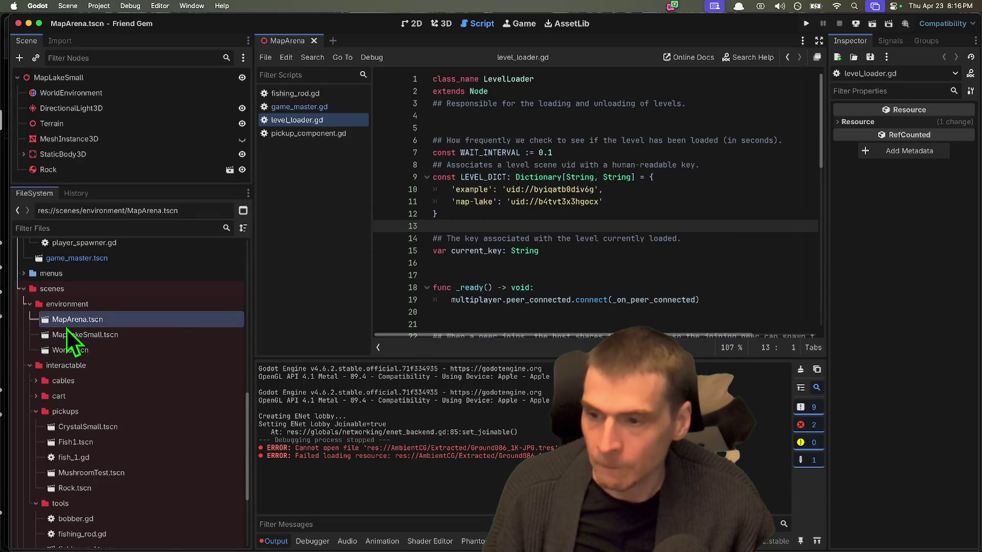
pyautogui.doubleClick(78, 336)
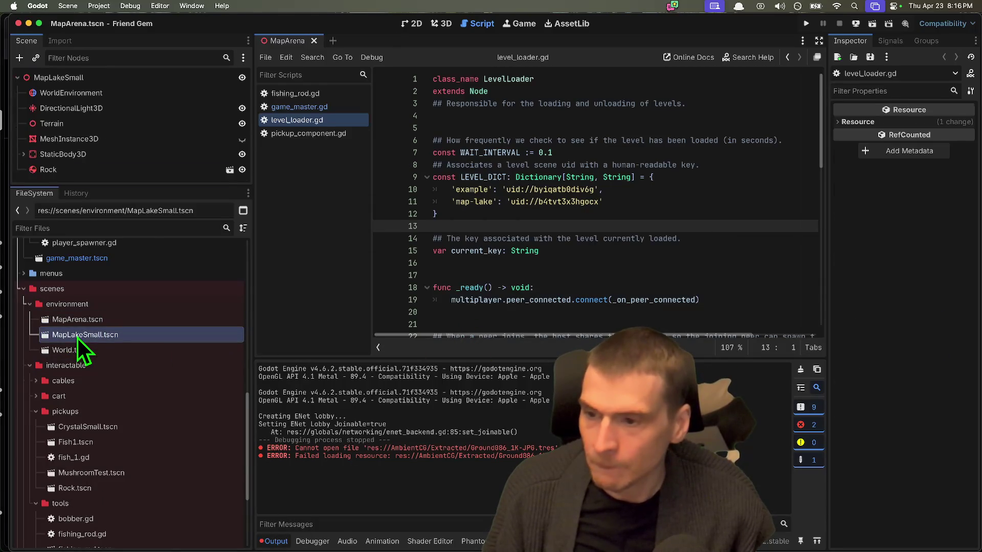
pyautogui.doubleClick(106, 349)
pyautogui.rightClick(105, 351)
pyautogui.click(163, 466)
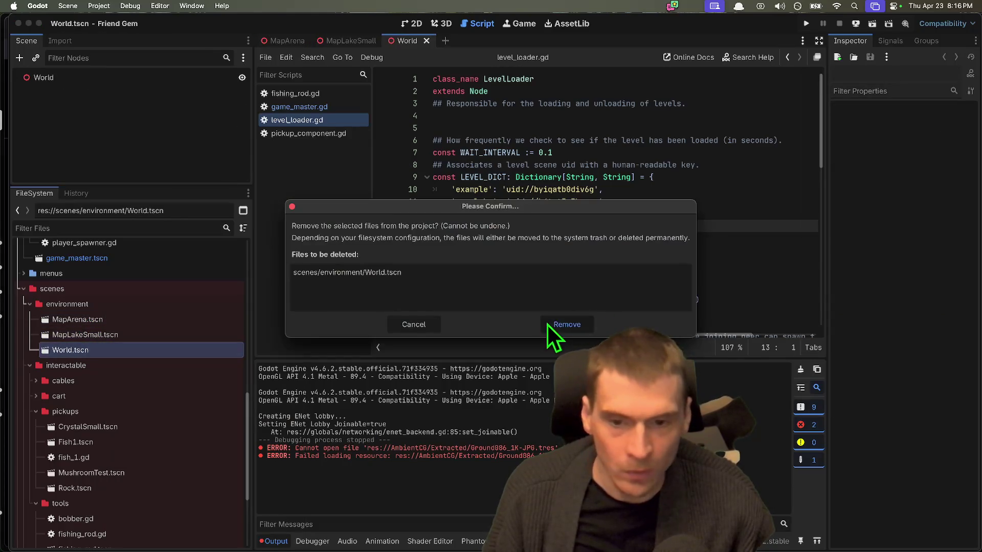
pyautogui.click(547, 323)
pyautogui.doubleClick(116, 320)
pyautogui.click(413, 23)
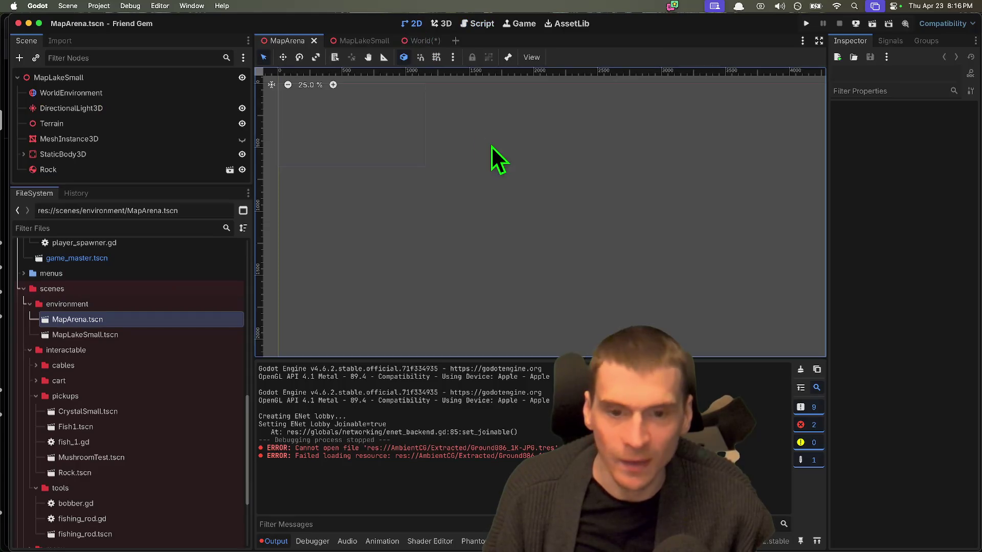
# In the 3D view, select the MeshInstance3D ground plane and inspect its PlaneMesh properties
pyautogui.click(445, 24)
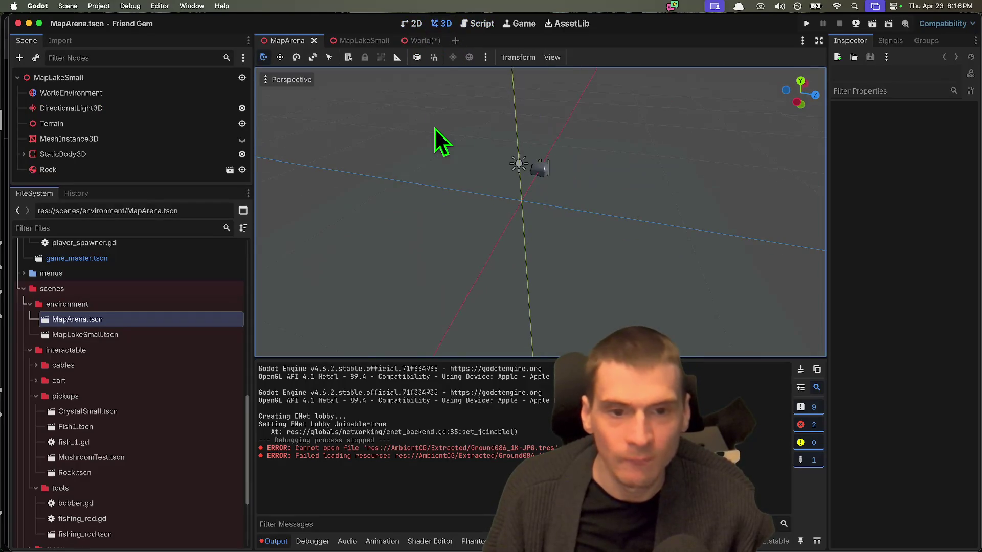
pyautogui.click(113, 138)
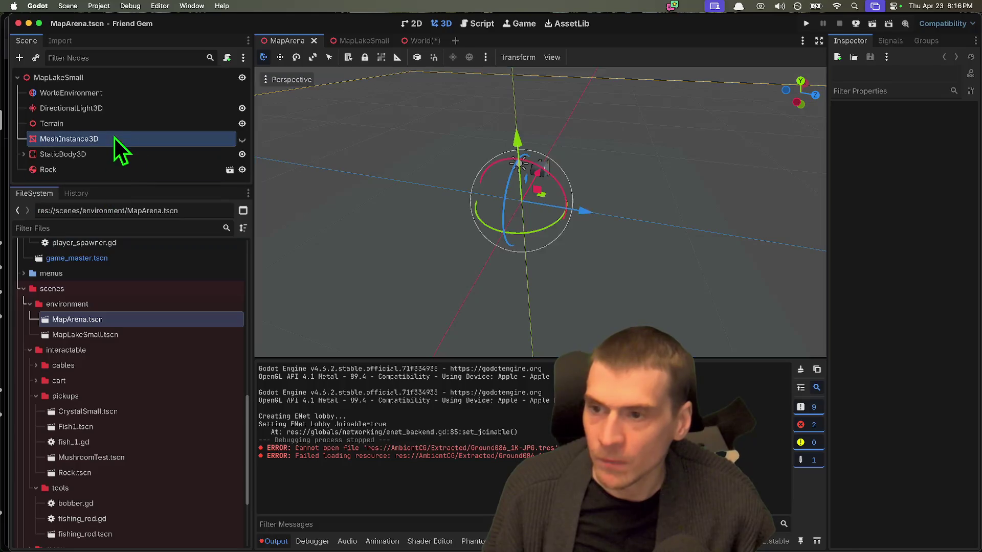
pyautogui.click(931, 133)
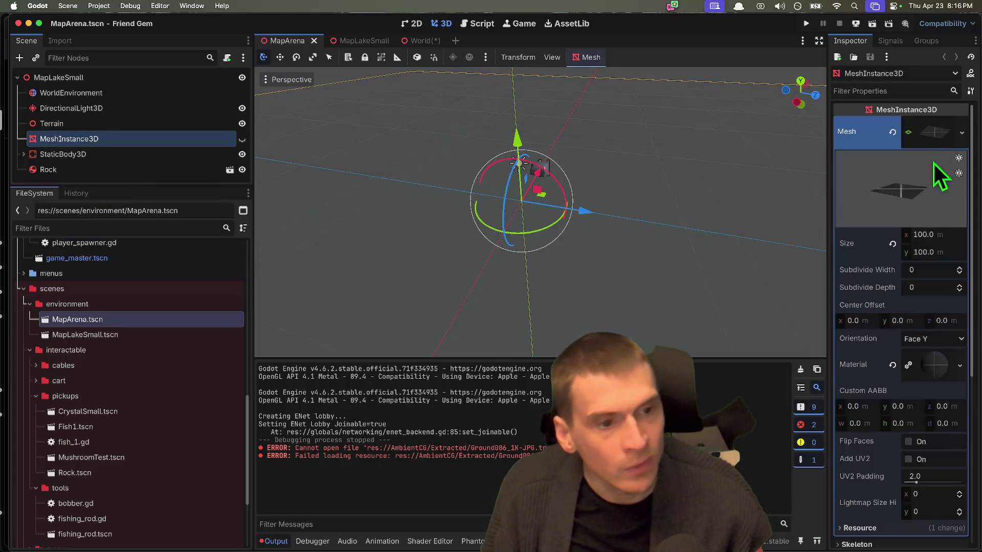
pyautogui.click(932, 236)
pyautogui.scroll(-1, 935, 366)
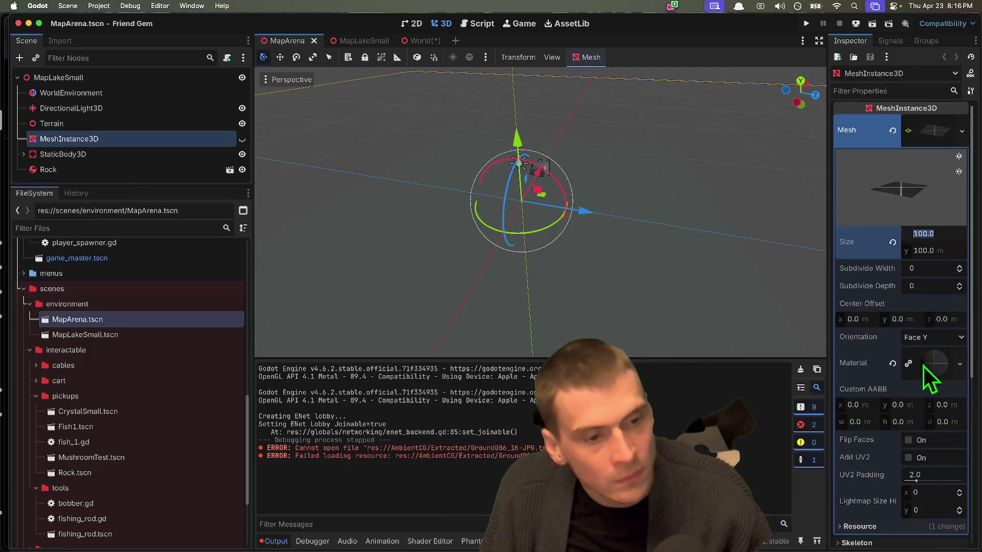
pyautogui.click(962, 131)
pyautogui.click(965, 137)
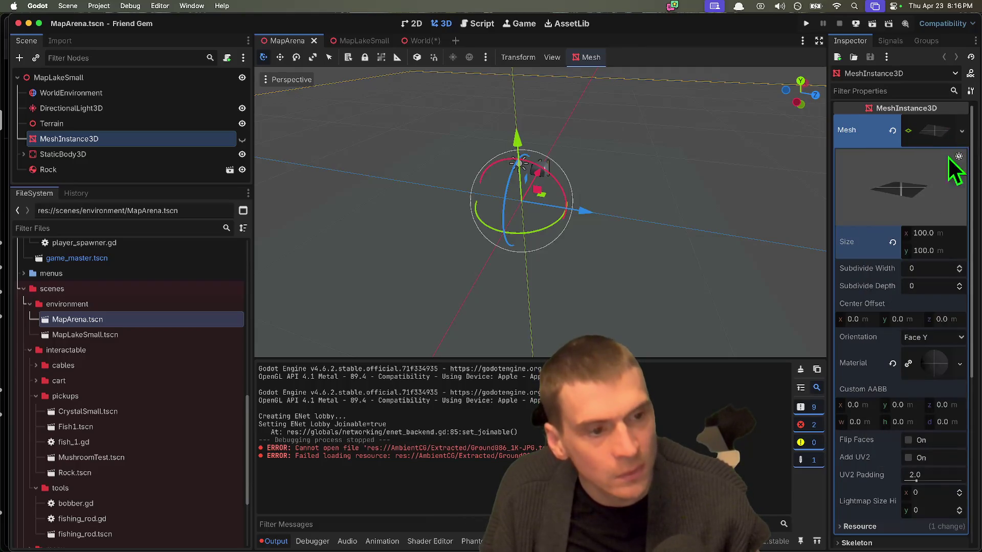
pyautogui.click(645, 267)
pyautogui.click(77, 139)
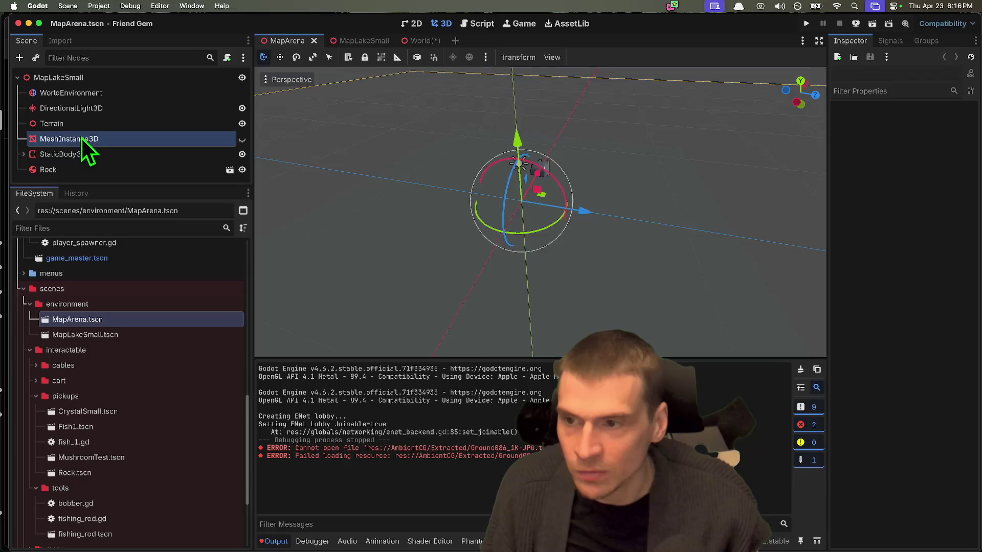
# Expand the plane's material and Albedo, reset then undo the texture, and clear the material
pyautogui.hscroll(-5, 536, 213)
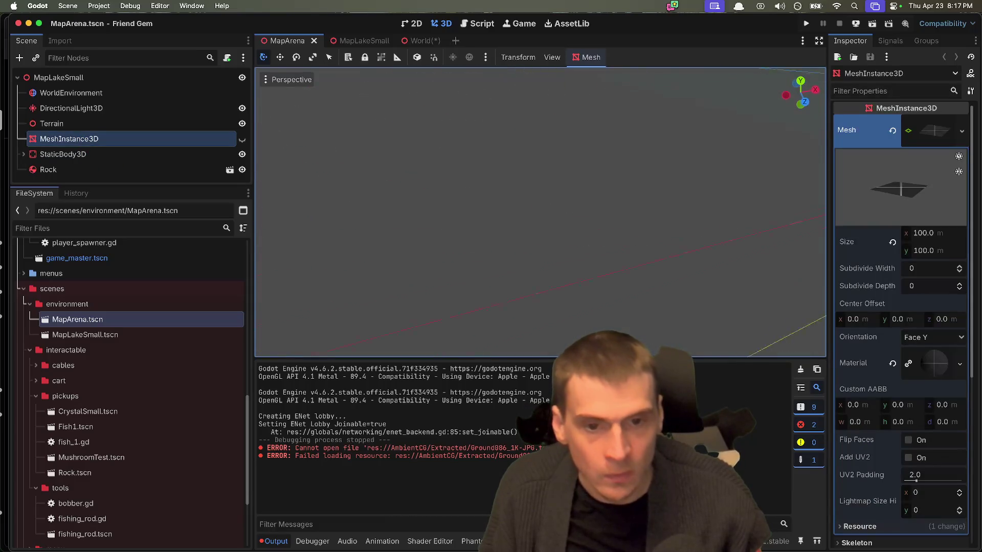
pyautogui.hscroll(-5, 540, 212)
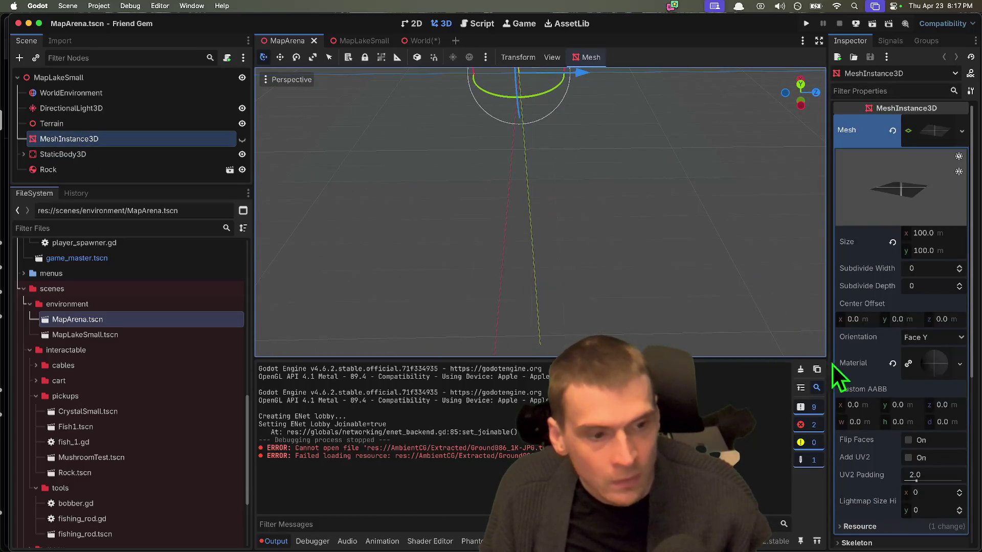
pyautogui.scroll(-8, 924, 401)
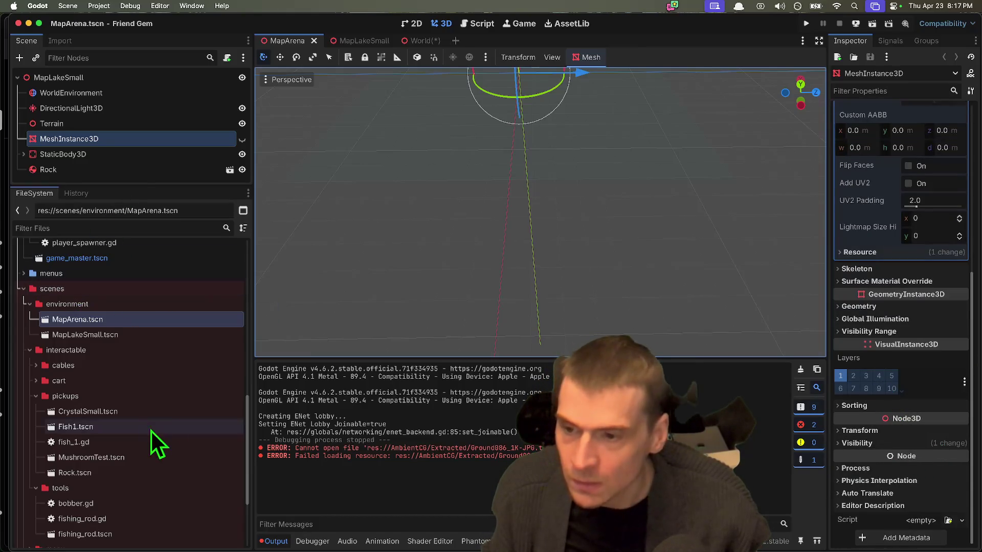
pyautogui.scroll(10, 957, 263)
pyautogui.click(934, 365)
pyautogui.scroll(-3, 937, 388)
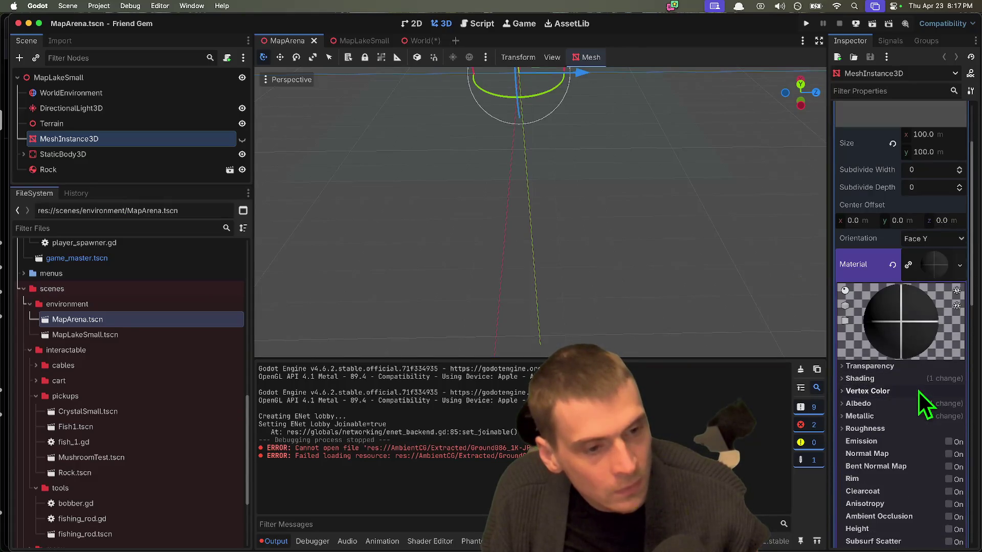
pyautogui.click(920, 403)
pyautogui.click(895, 444)
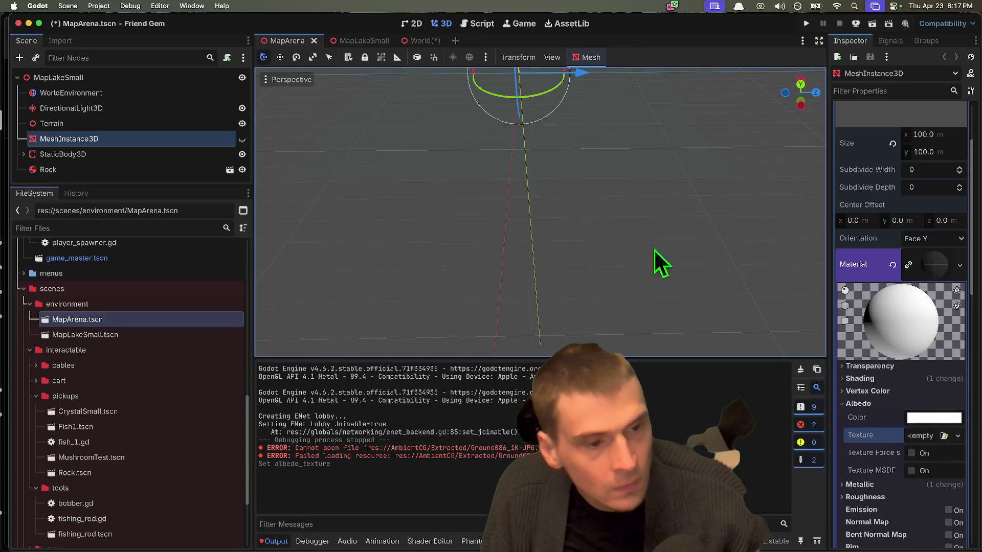
pyautogui.press('super+z')
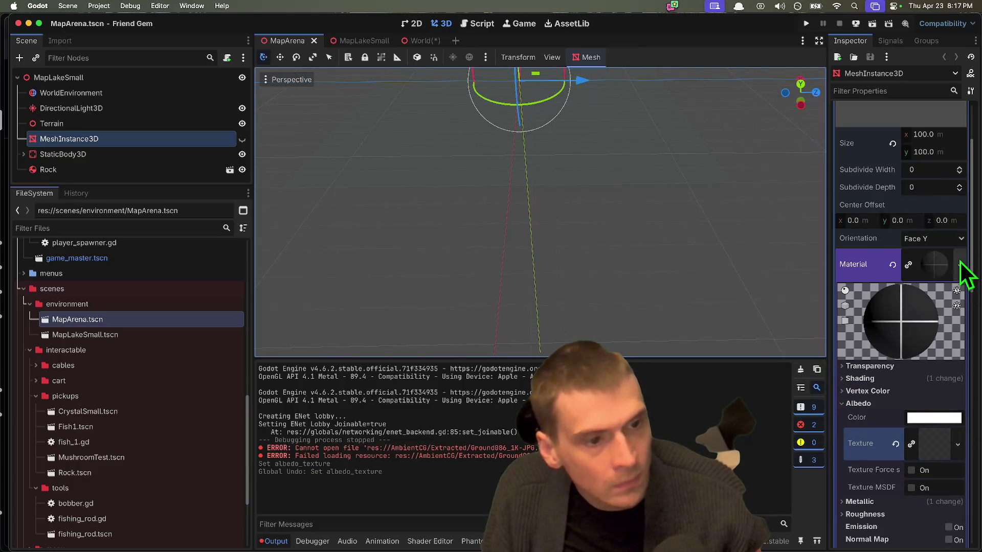
pyautogui.click(960, 264)
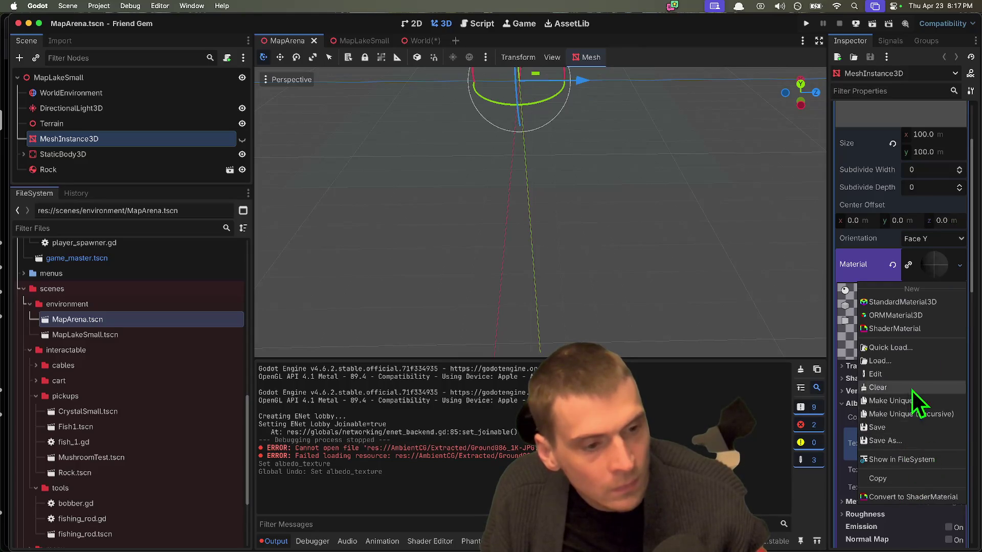
pyautogui.click(912, 387)
# Apply a dark material to the ground plane and set its PlaneMesh orientation to Face Y
pyautogui.click(946, 257)
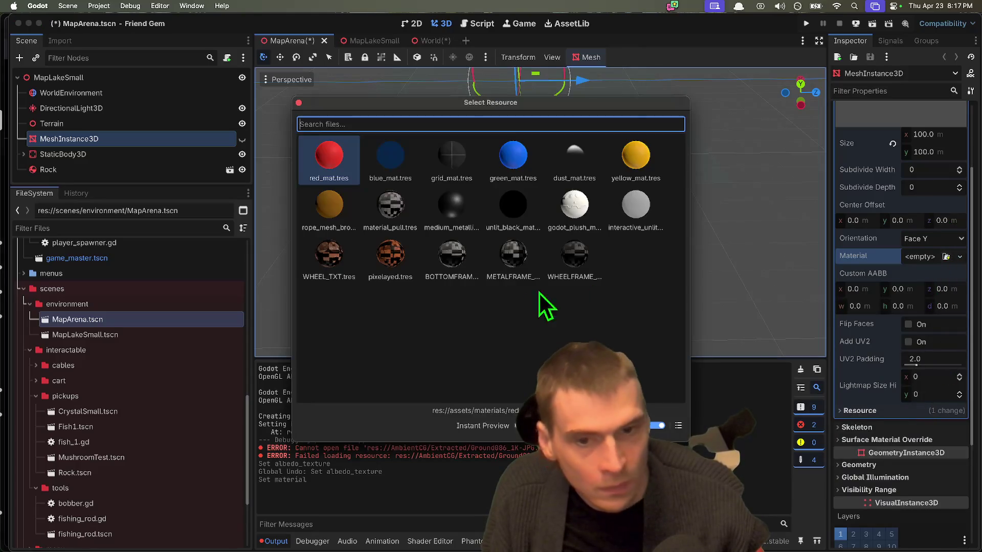
pyautogui.doubleClick(451, 150)
pyautogui.press('f')
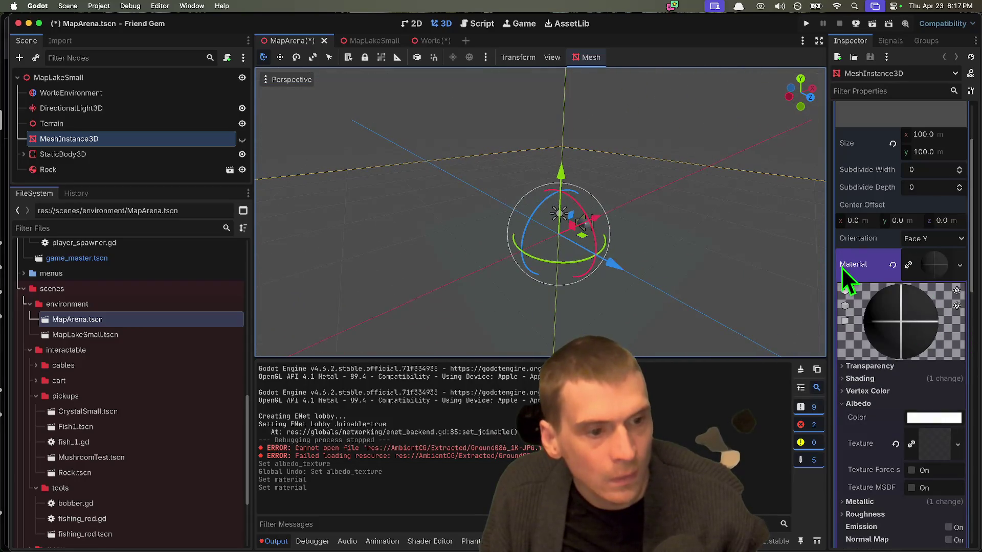
pyautogui.moveTo(827, 266); pyautogui.dragTo(768, 266)
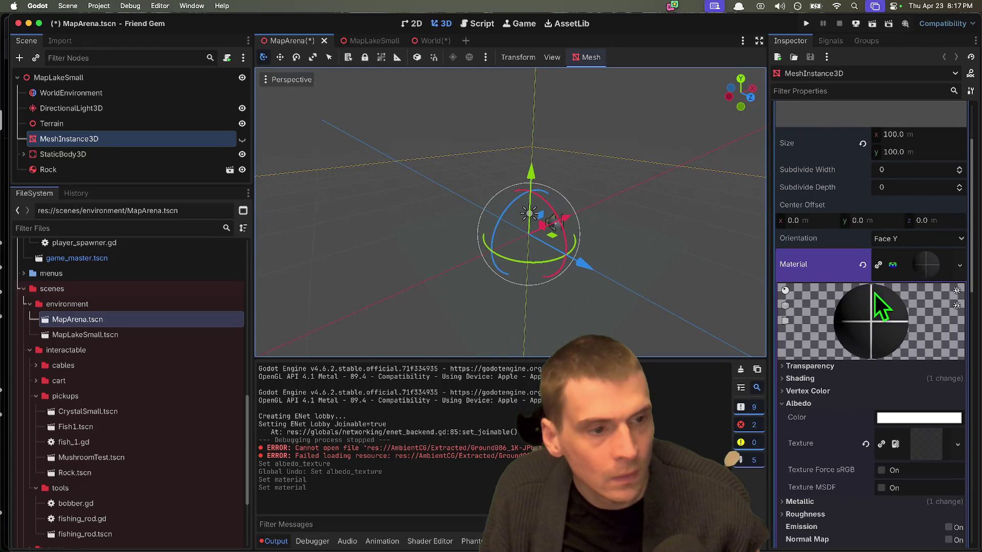
pyautogui.click(897, 247)
pyautogui.click(897, 260)
pyautogui.click(900, 239)
pyautogui.click(901, 276)
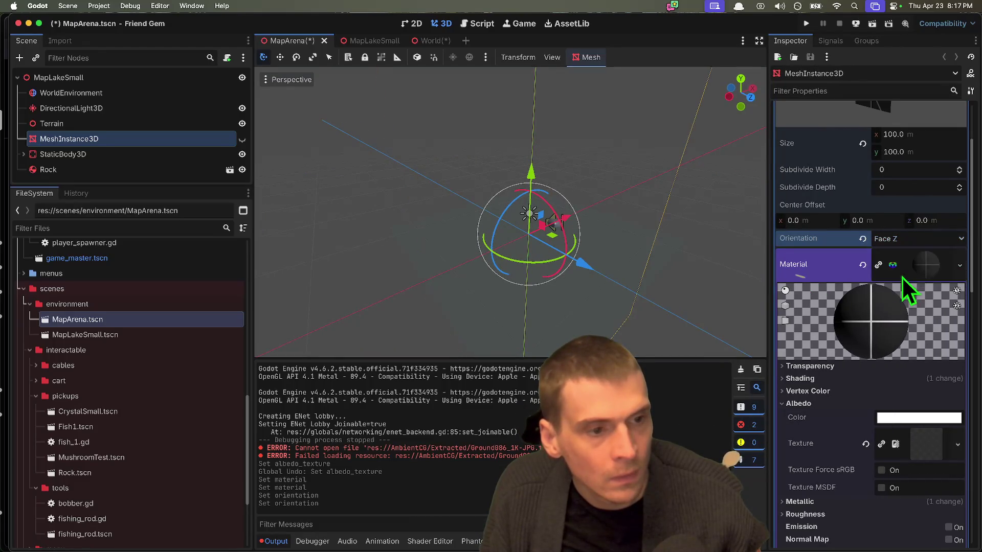
pyautogui.click(907, 240)
pyautogui.click(906, 270)
# Toggle Flip Faces on and back off, then collapse the mesh properties
pyautogui.scroll(-3, 901, 425)
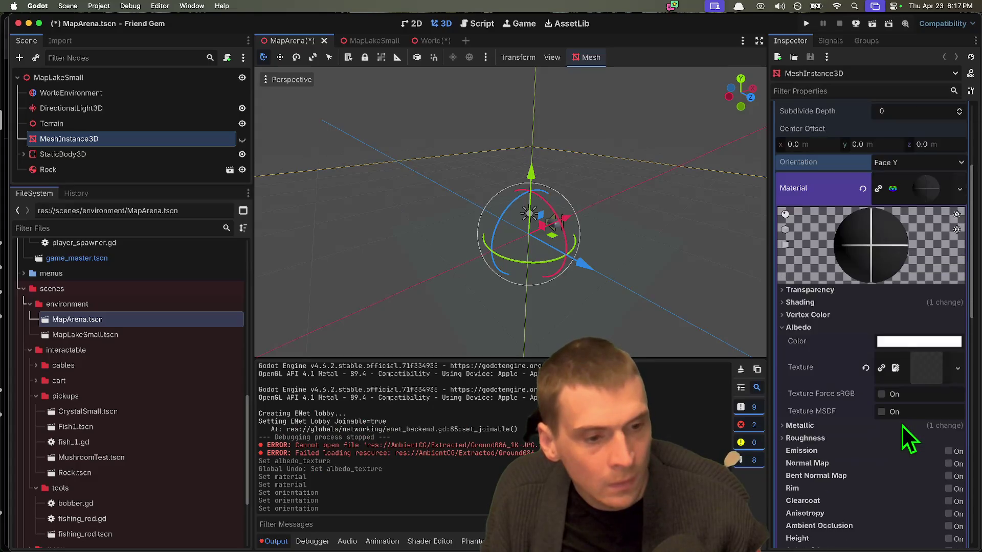
pyautogui.scroll(-10, 901, 424)
pyautogui.click(924, 453)
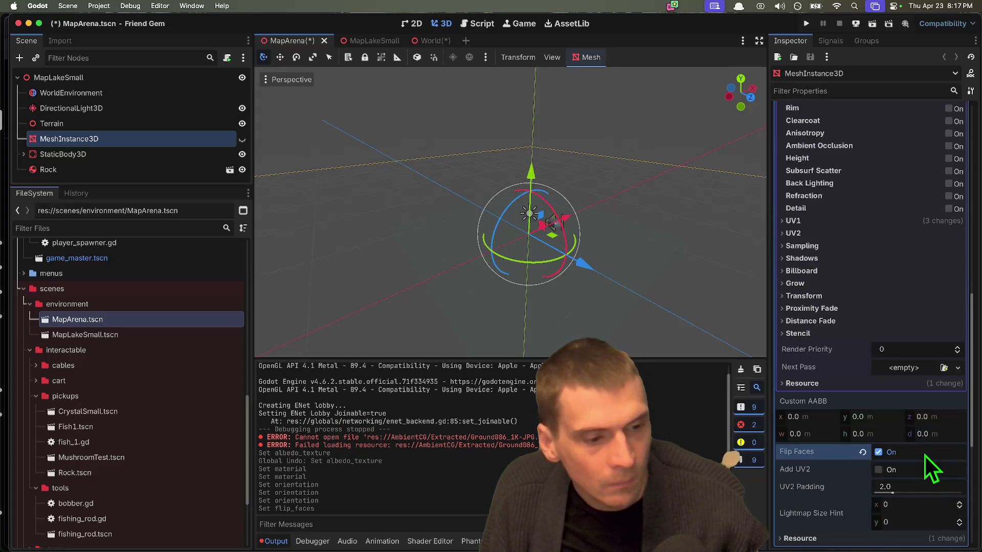
pyautogui.click(924, 455)
pyautogui.scroll(15, 903, 438)
pyautogui.click(927, 128)
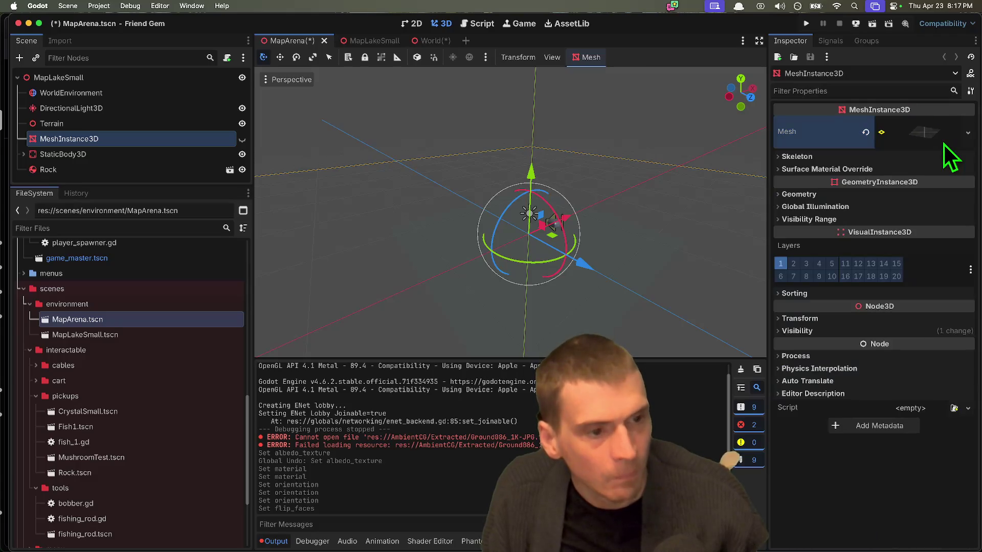
pyautogui.scroll(-3, 478, 263)
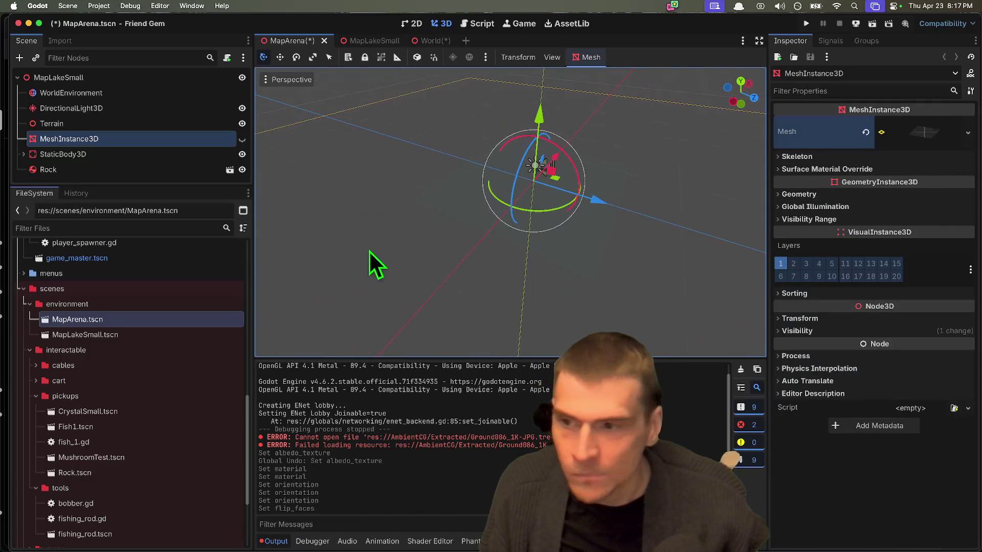
# Toggle the MeshInstance3D's visibility and expand the WorldEnvironment's Environment settings
pyautogui.click(242, 138)
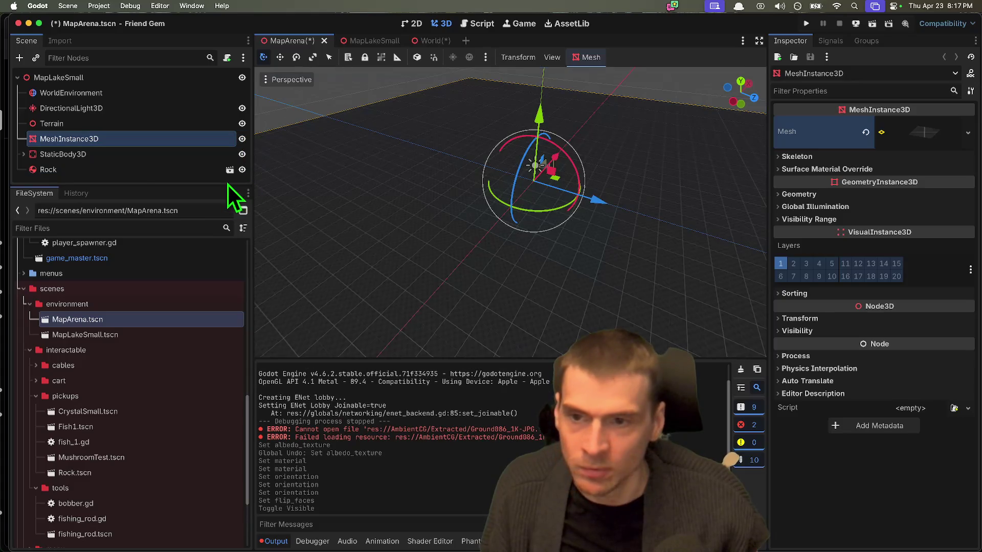
pyautogui.moveTo(226, 186); pyautogui.dragTo(226, 310)
pyautogui.scroll(5, 558, 191)
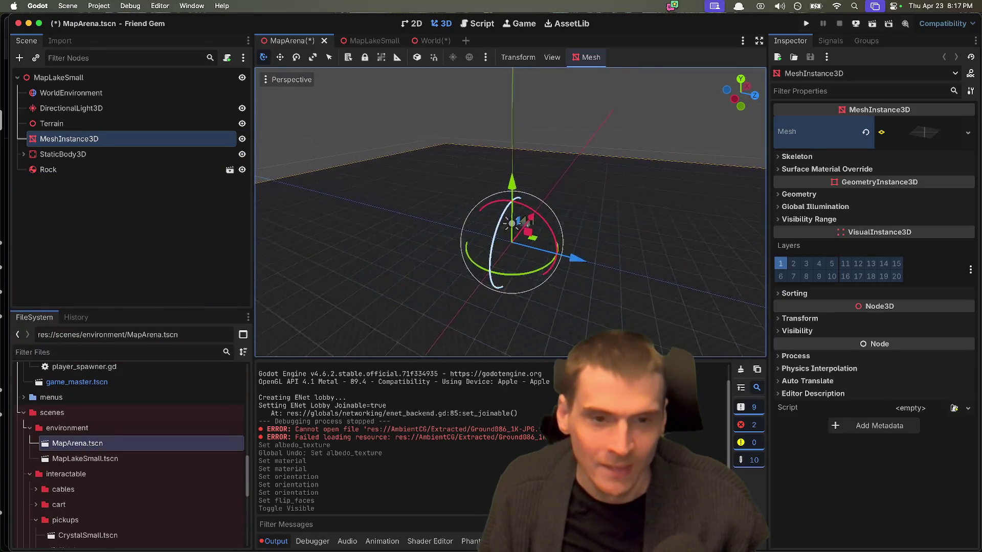
pyautogui.click(203, 186)
pyautogui.click(146, 92)
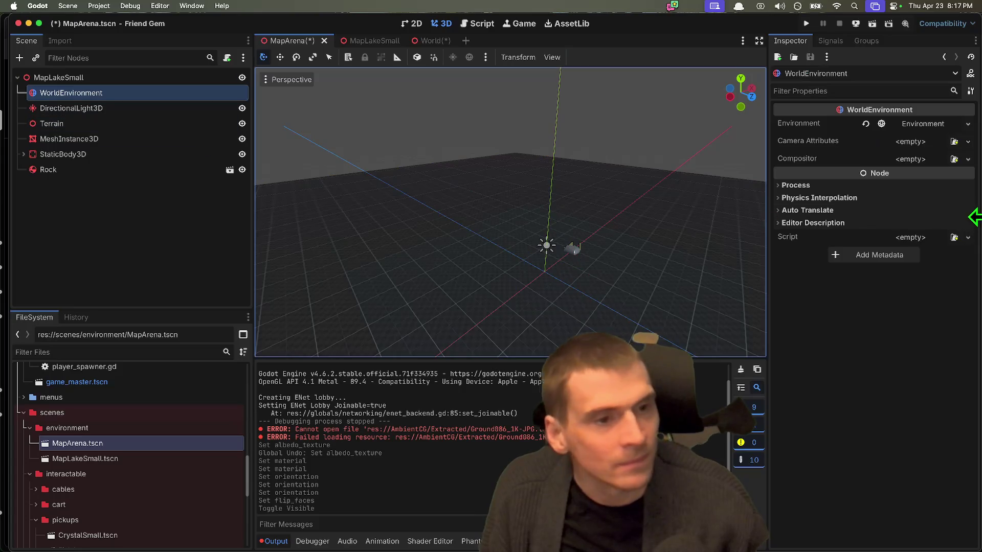
pyautogui.click(940, 130)
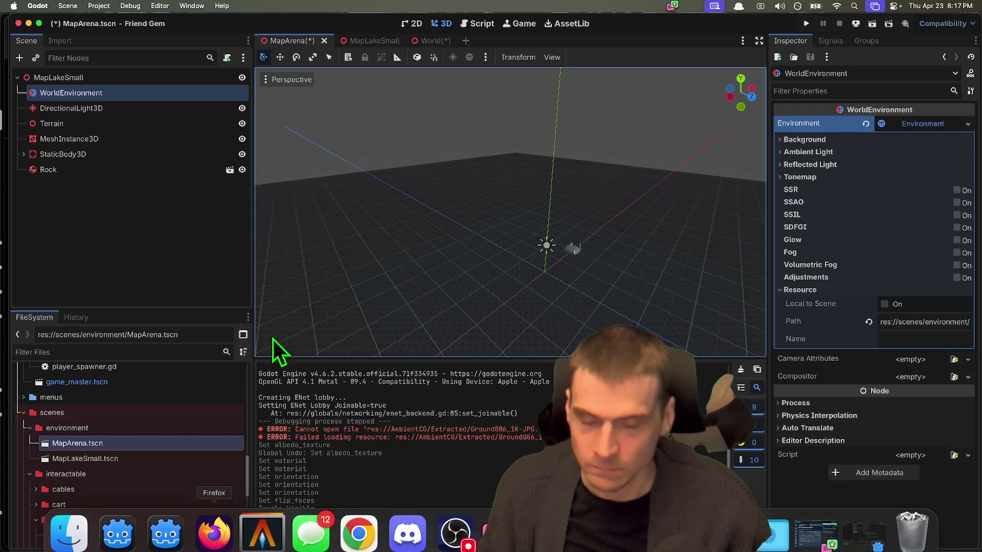
pyautogui.click(213, 542)
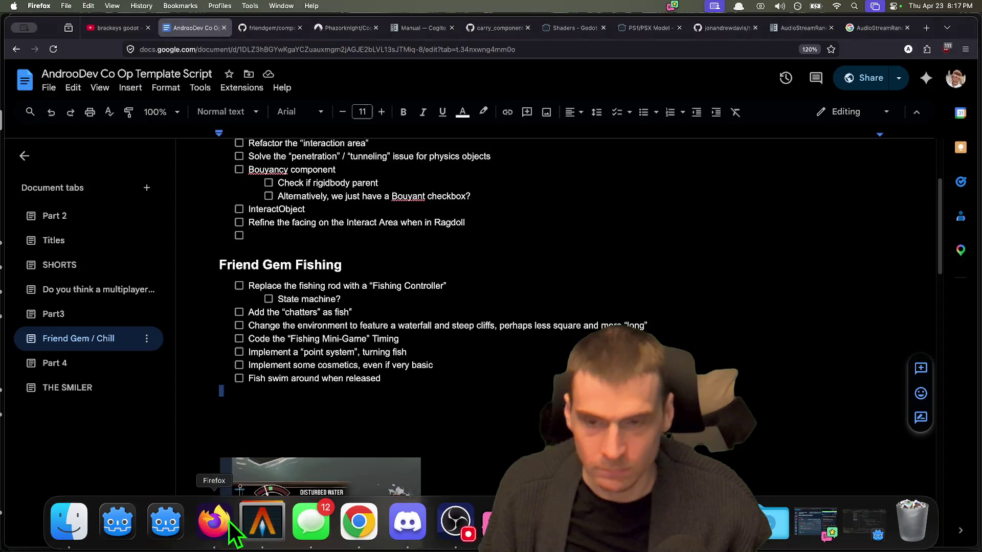
# Open ambientcg.com in a new tab, search skybox, then change the keyword to sky
pyautogui.press('super+t')
pyautogui.write('sk')
pyautogui.press('BackSpace')
pyautogui.press('BackSpace')
pyautogui.write('ambientcg.com/')
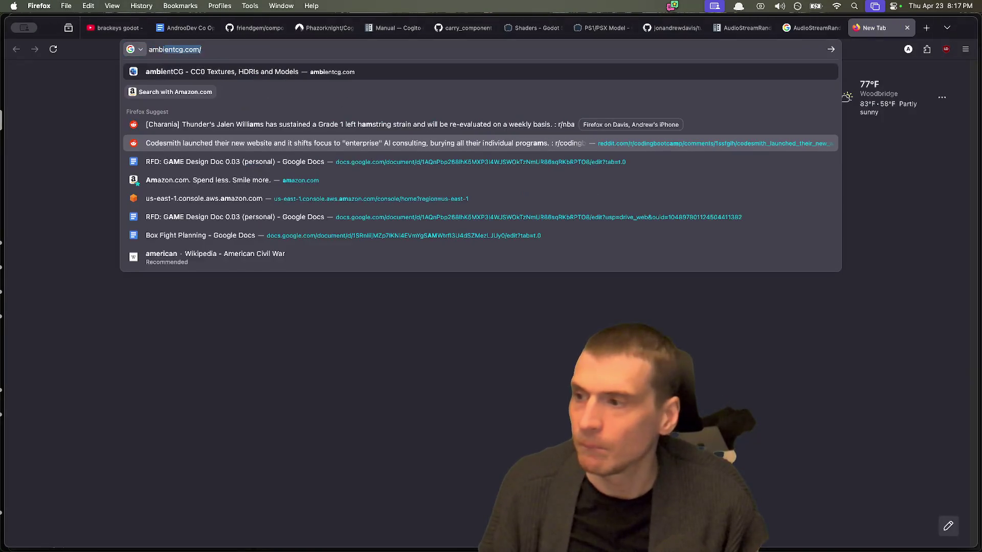
pyautogui.press('Return')
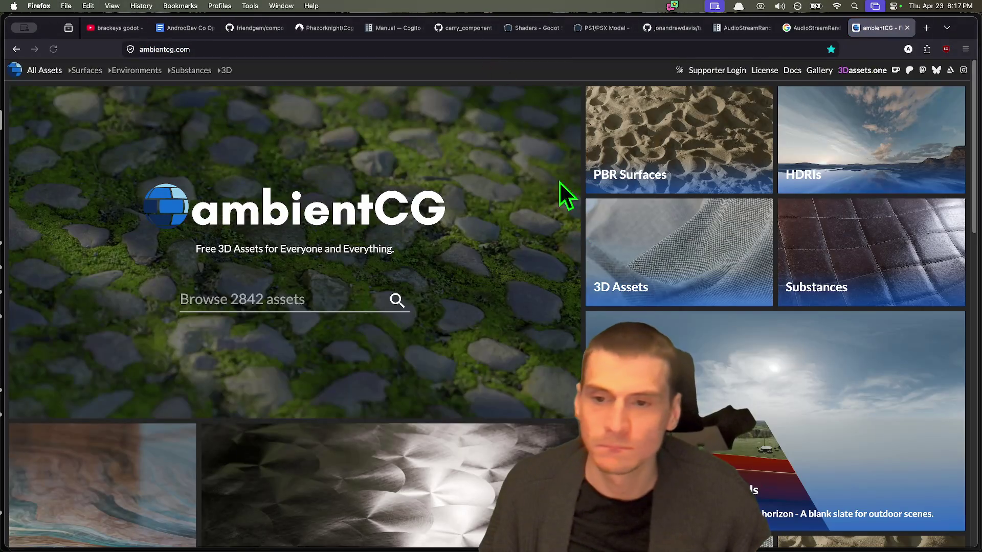
pyautogui.click(357, 300)
pyautogui.write('skybox')
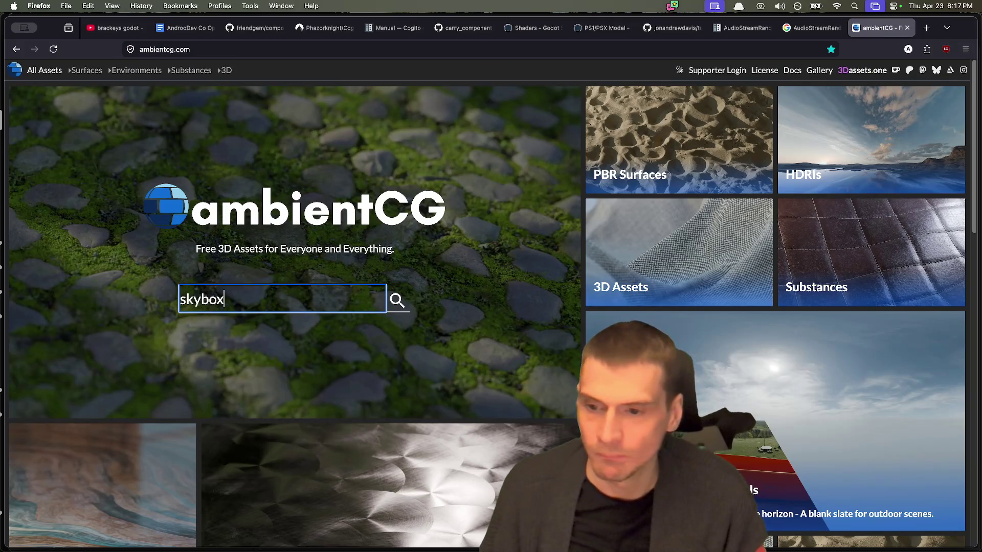
pyautogui.press('Return')
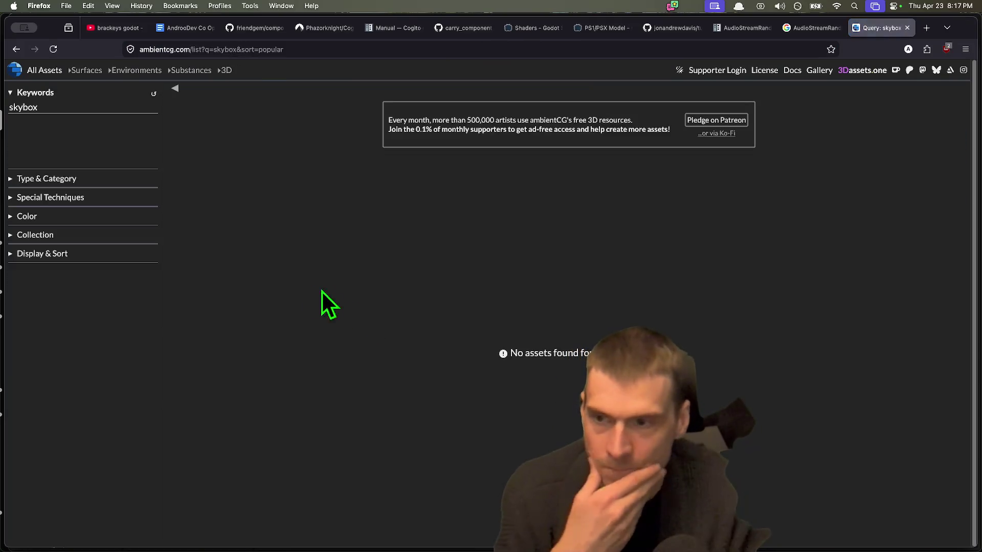
pyautogui.doubleClick(124, 104)
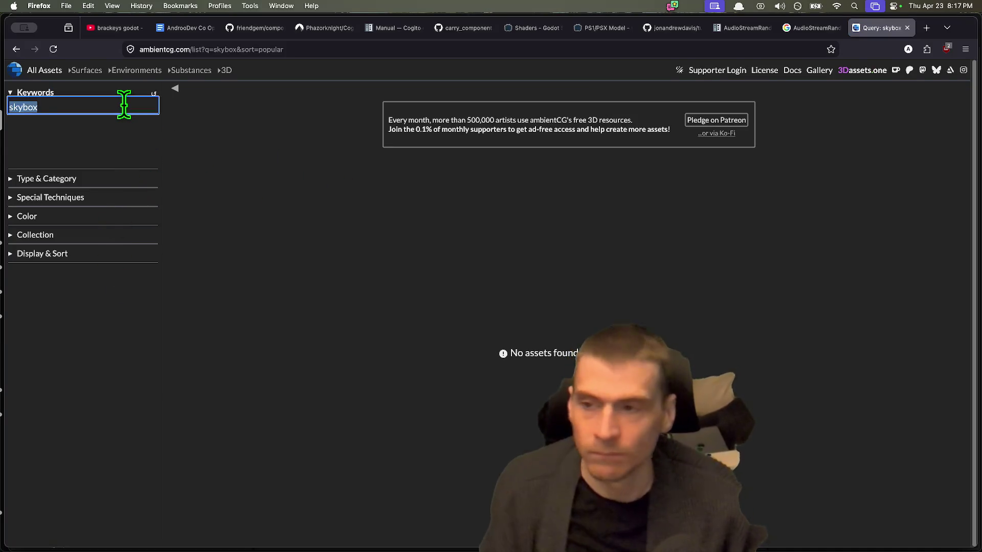
pyautogui.write('sky')
pyautogui.press('Return')
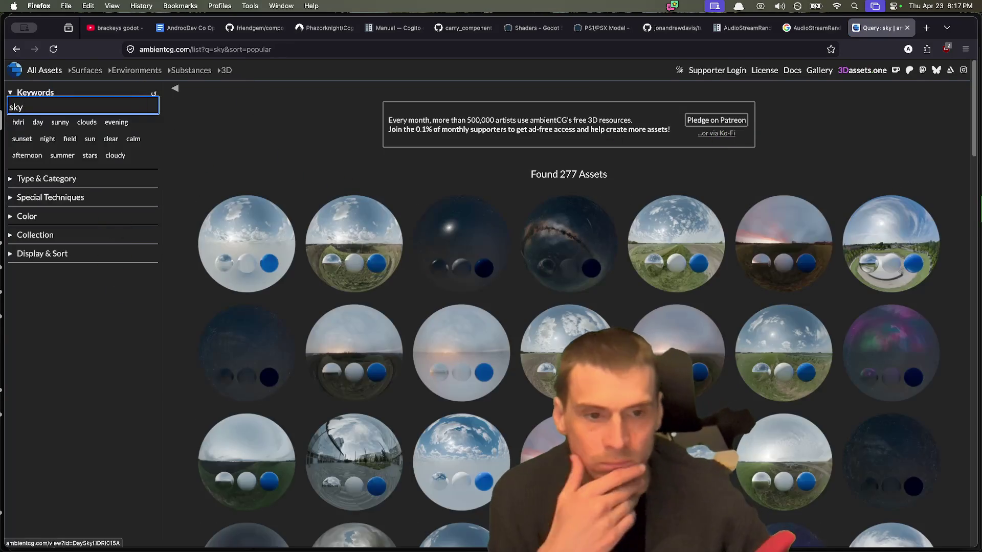
# Compare Morning Sky HDRI 011 B and Evening Sky HDRI 044 B, then return to the results
pyautogui.scroll(-3, 839, 214)
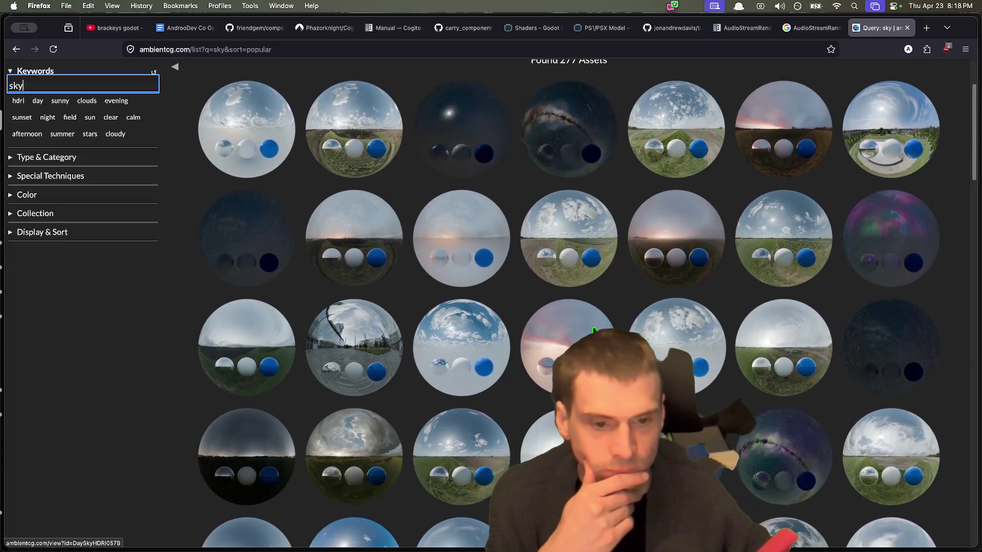
pyautogui.keyDown('super'); pyautogui.click(593, 331); pyautogui.keyUp('super')
pyautogui.click(902, 32)
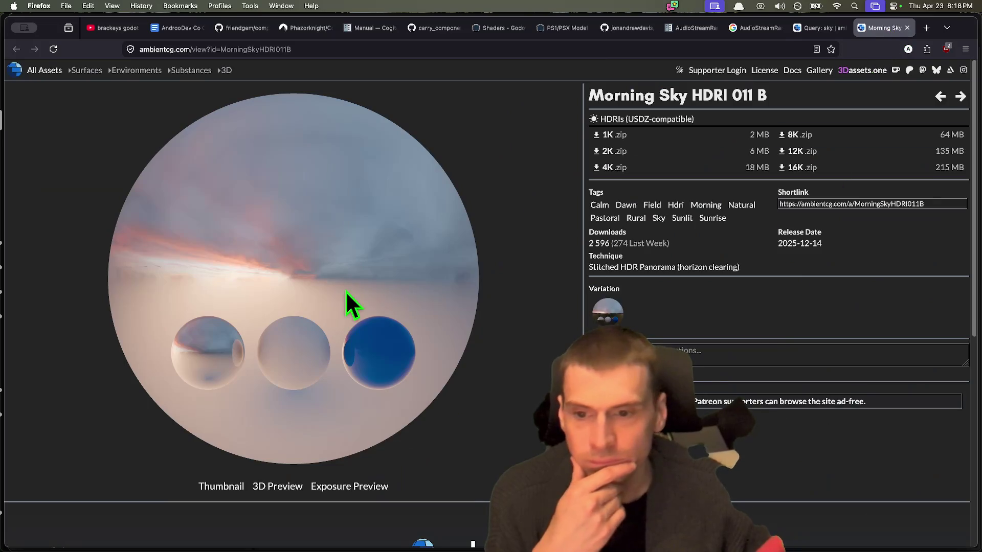
pyautogui.hotkey('ctrl', 'shift', 'Tab')
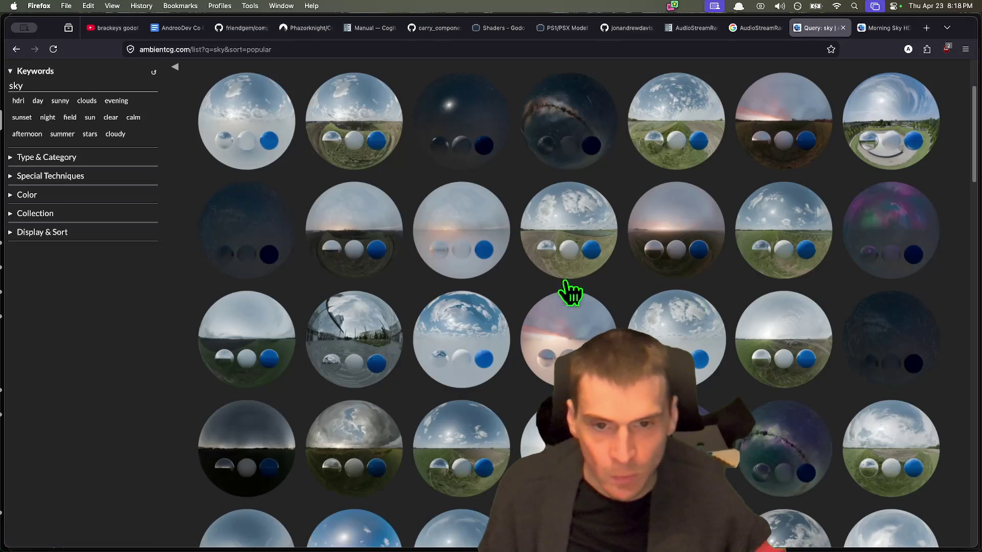
pyautogui.click(483, 194)
pyautogui.hotkey('ctrl', 'Tab')
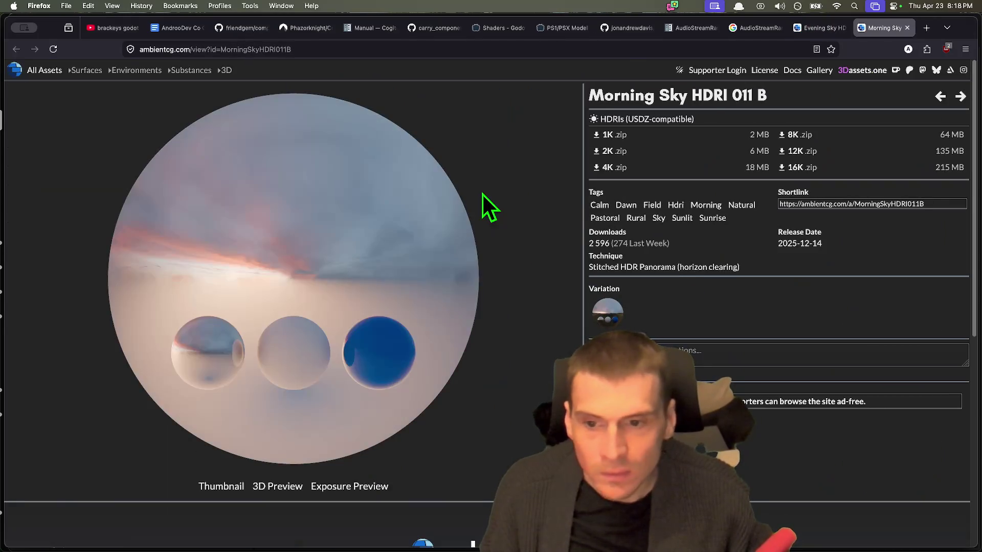
pyautogui.hotkey('ctrl', 'shift', 'Tab')
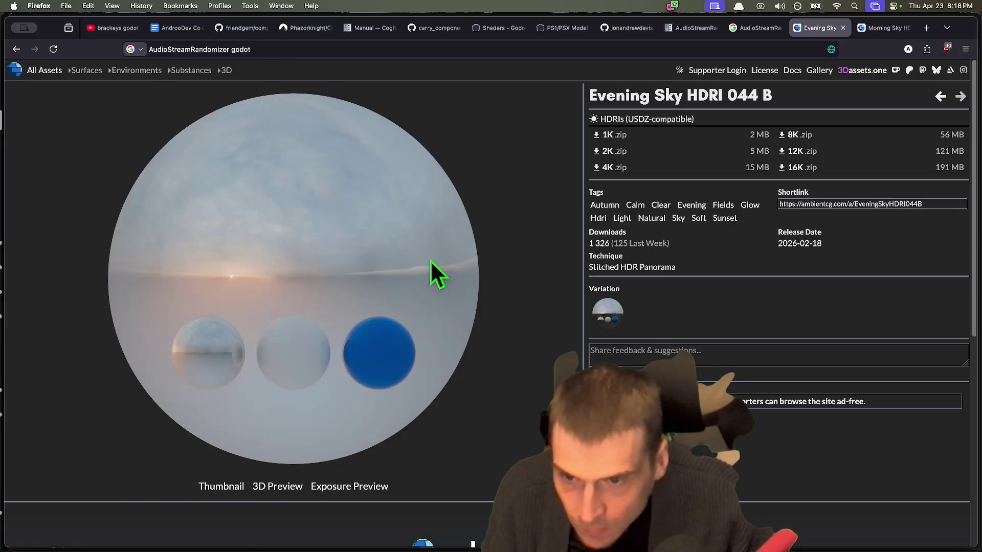
pyautogui.hotkey('ctrl', 'Tab')
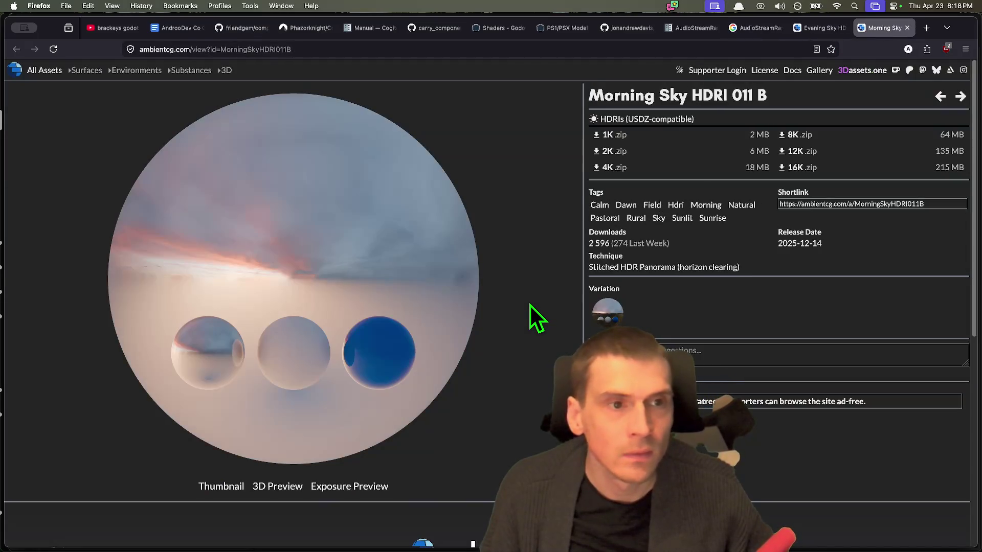
pyautogui.press('super+w')
pyautogui.press('super+Left')
# Browse the sky results, opening Morning Sky HDRI 011 A and then Morning Sky HDRI 009 A
pyautogui.scroll(-2, 929, 285)
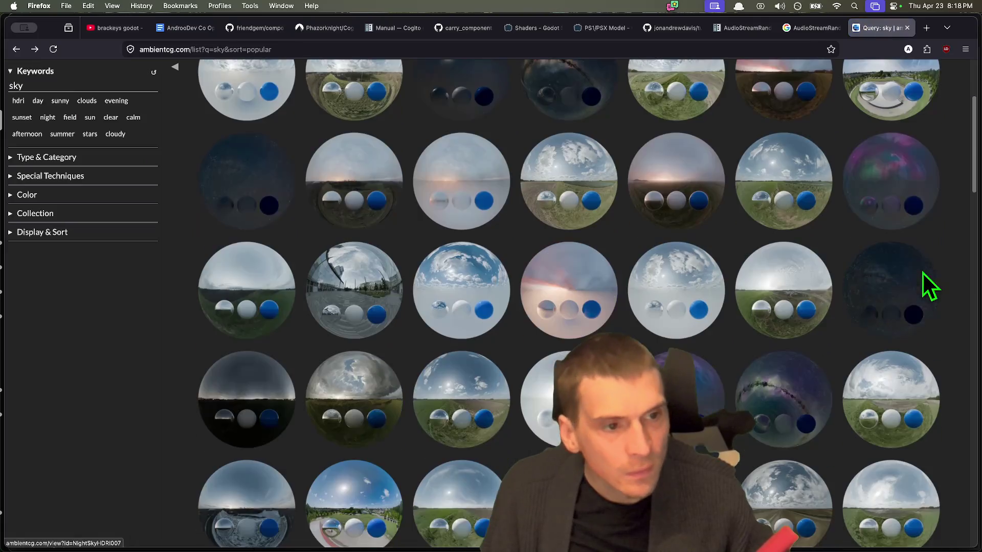
pyautogui.scroll(3, 870, 213)
pyautogui.scroll(-3, 911, 281)
pyautogui.scroll(-1, 943, 330)
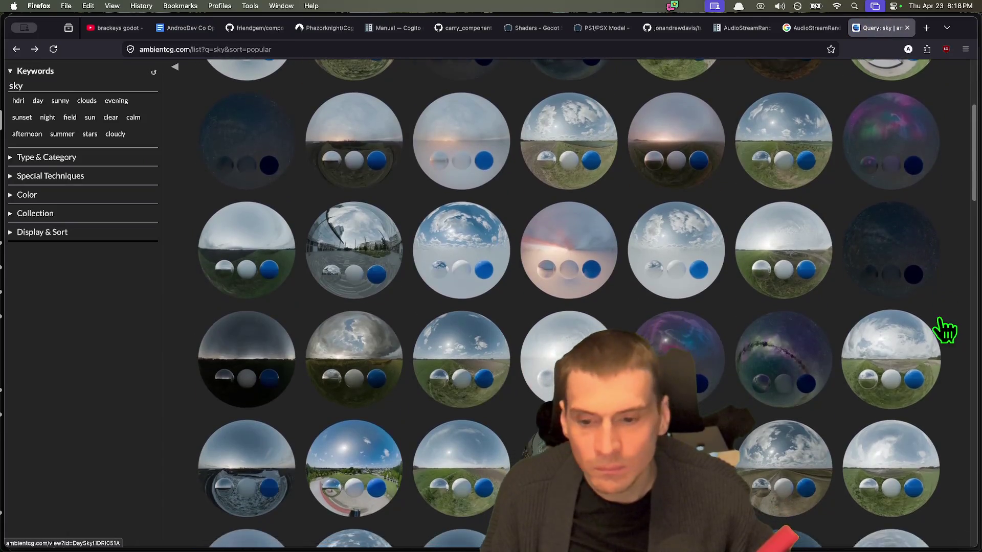
pyautogui.scroll(3, 921, 302)
pyautogui.click(813, 110)
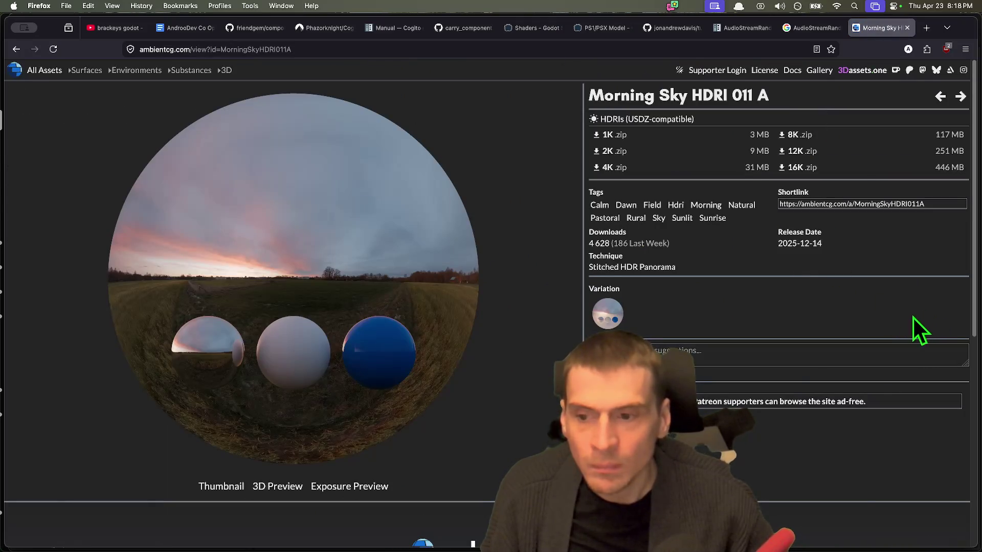
pyautogui.hscroll(-3, 918, 330)
pyautogui.scroll(-5, 910, 327)
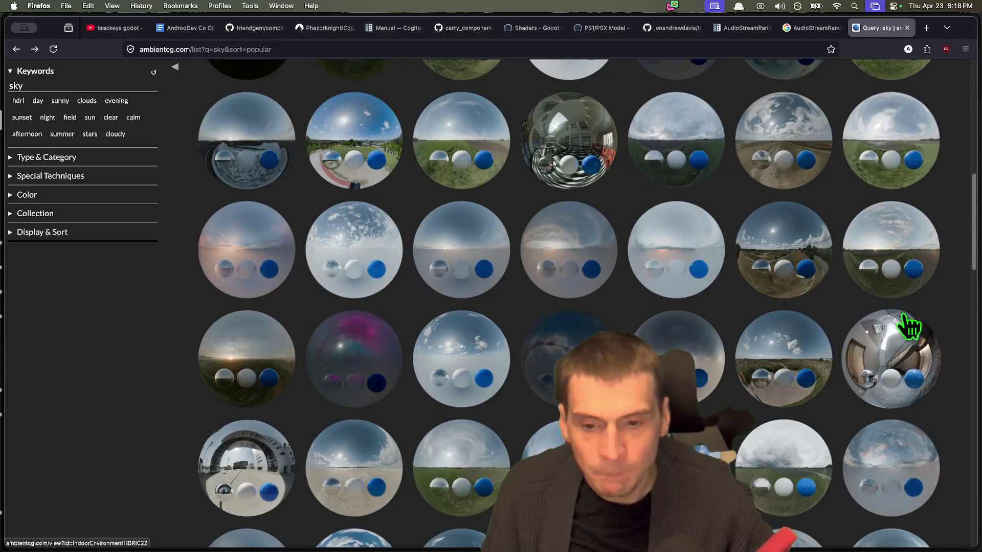
pyautogui.scroll(-5, 908, 325)
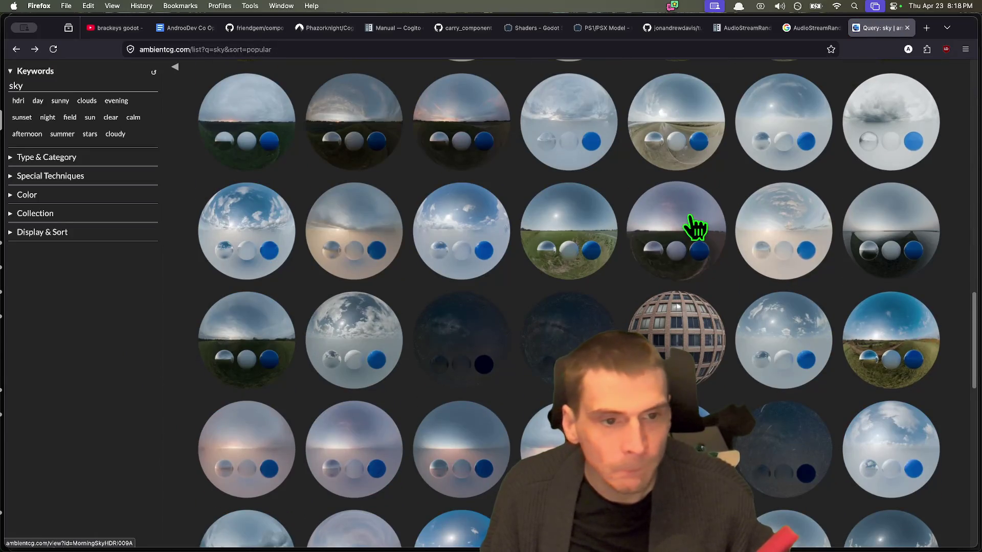
pyautogui.click(696, 228)
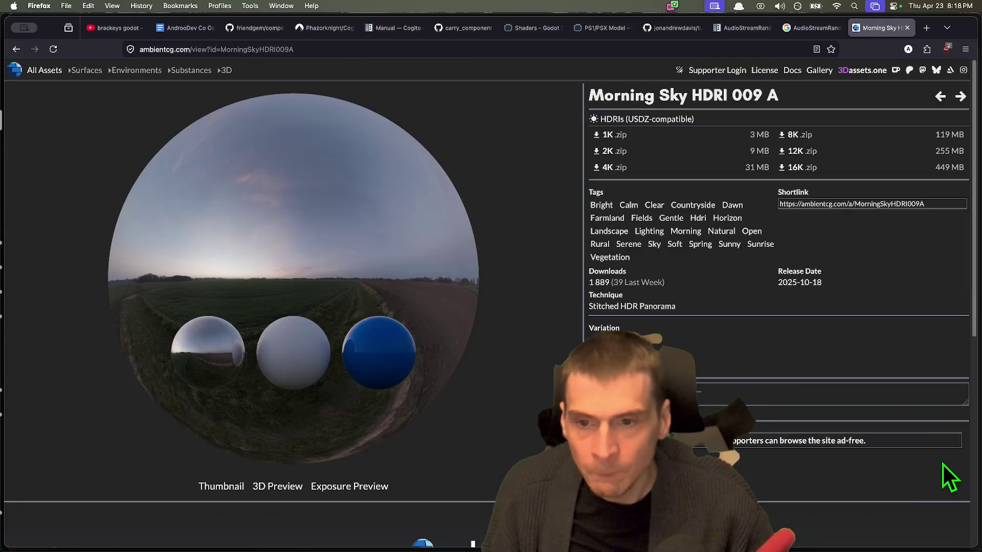
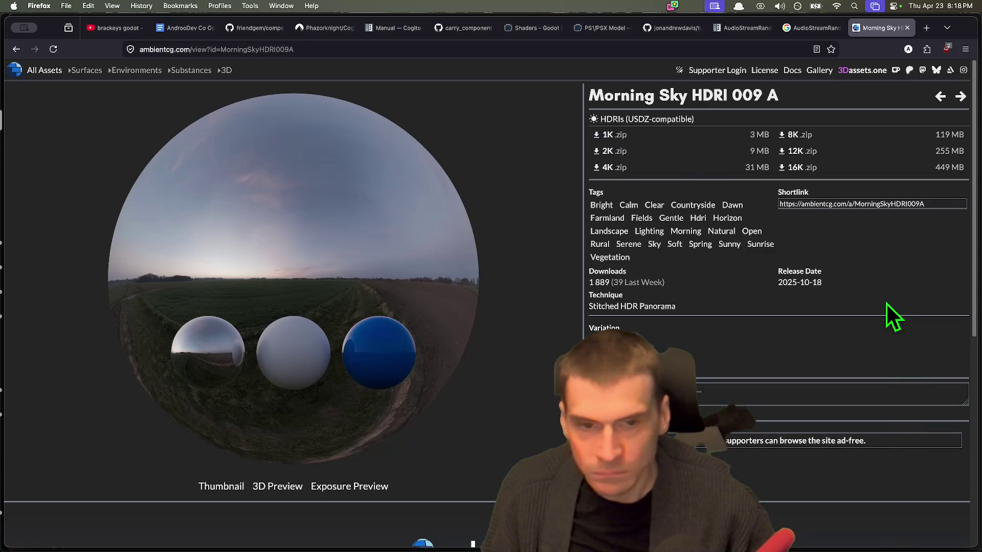
# Download the 1K Morning Sky HDRI 009 A zip into the project's img folder and reveal it in Finder
pyautogui.click(702, 136)
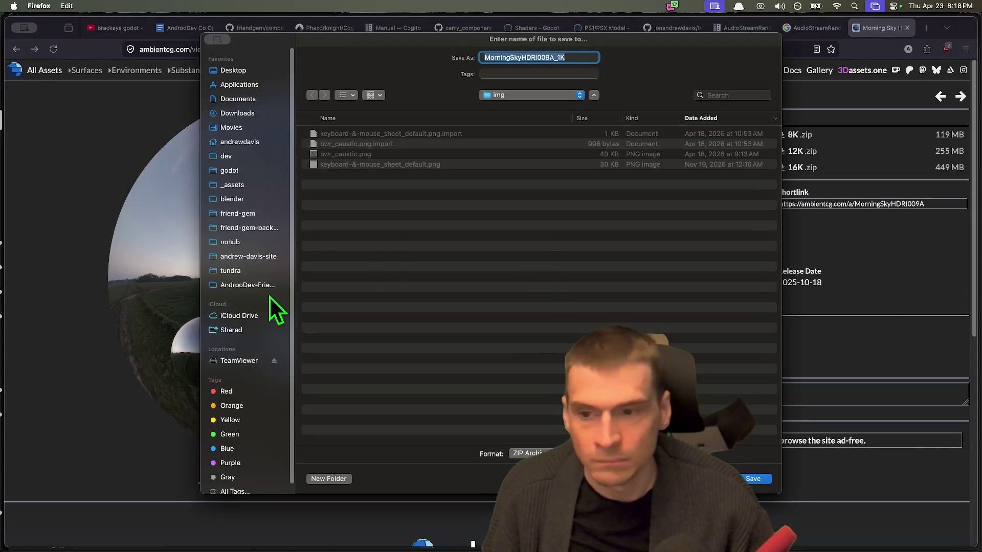
pyautogui.click(761, 479)
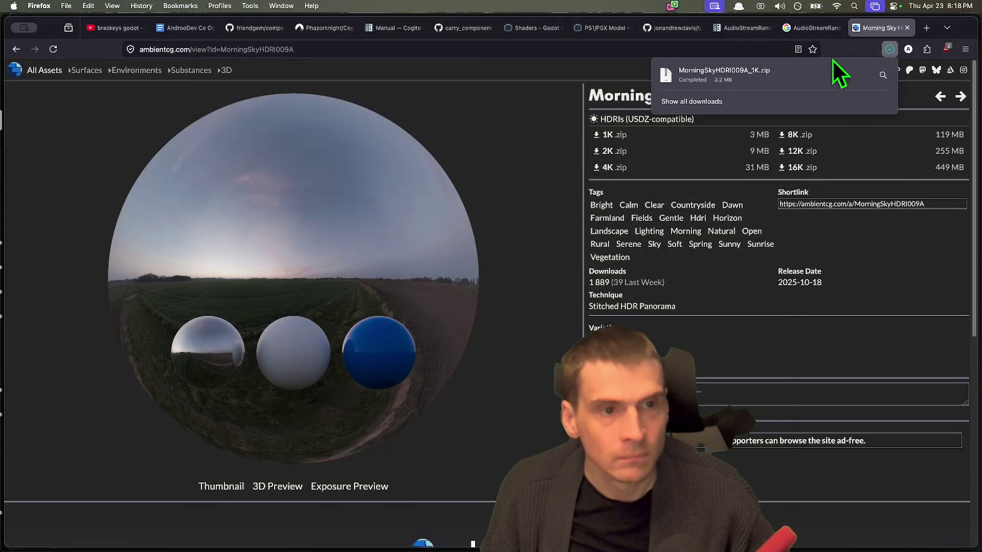
pyautogui.click(811, 80)
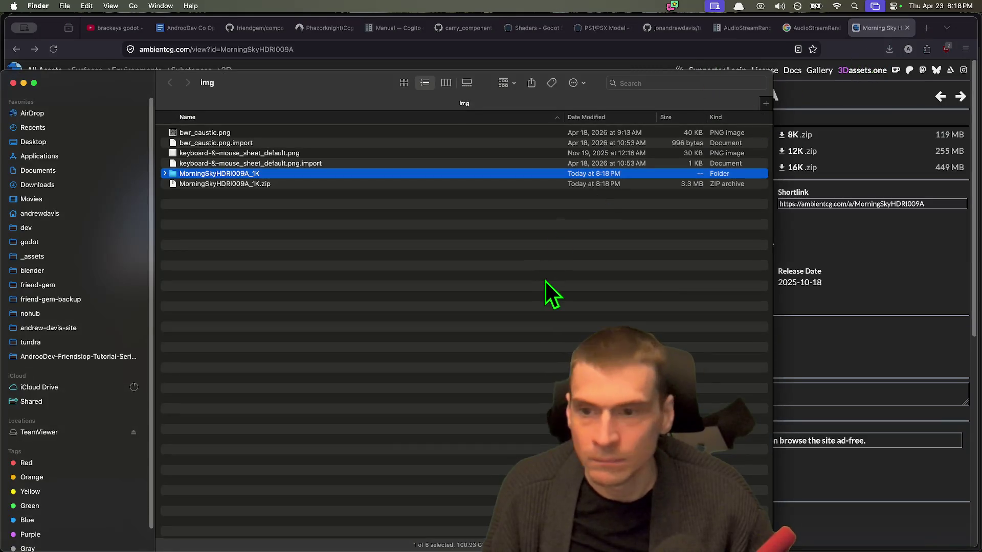
# Delete the leftover zip, keeping the extracted MorningSkyHDRI009A_1K folder, and return to Godot
pyautogui.press('Down')
pyautogui.press('super+BackSpace')
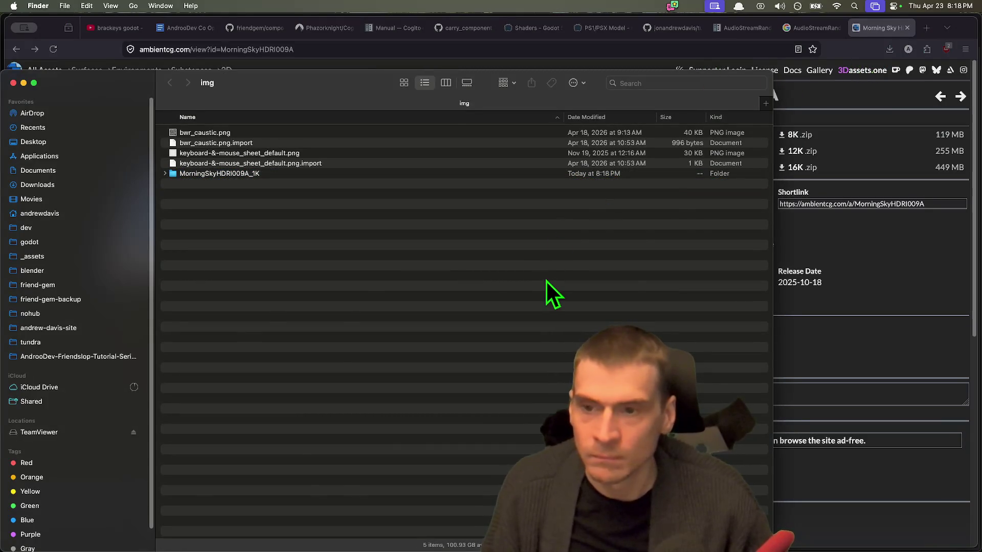
pyautogui.press('super+w')
pyautogui.press('super+Tab')
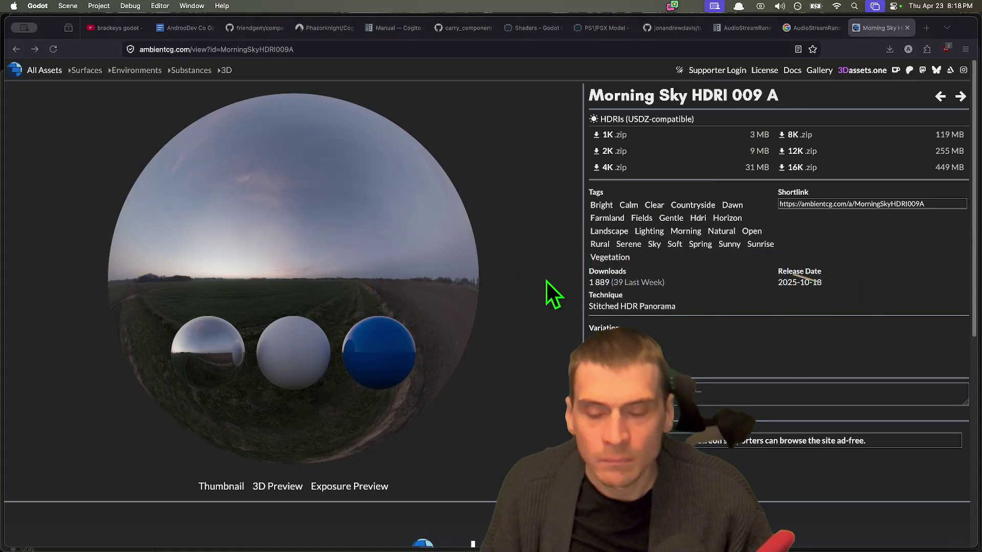
pyautogui.press('super+Tab')
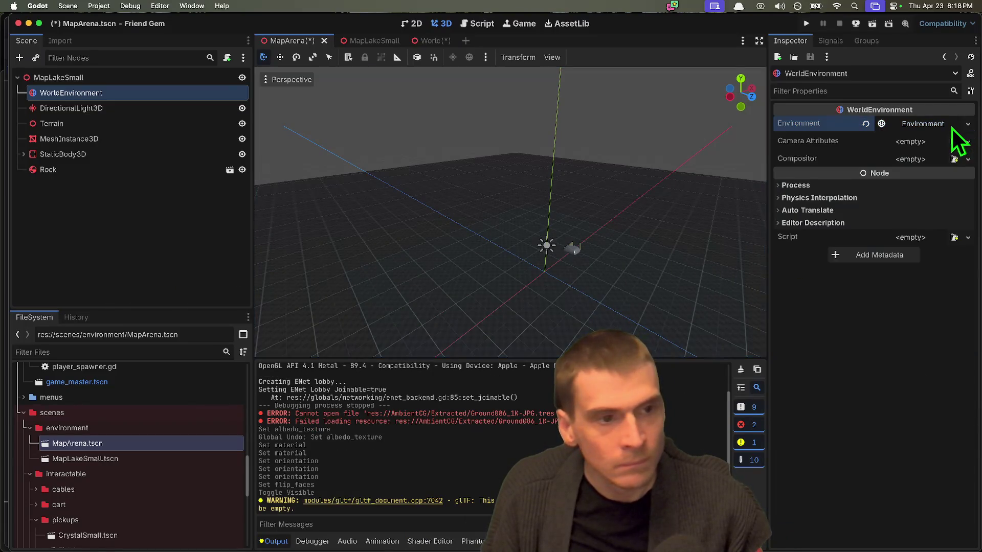
# Set the WorldEnvironment background mode to Sky and create a new Sky resource
pyautogui.click(950, 127)
pyautogui.click(940, 143)
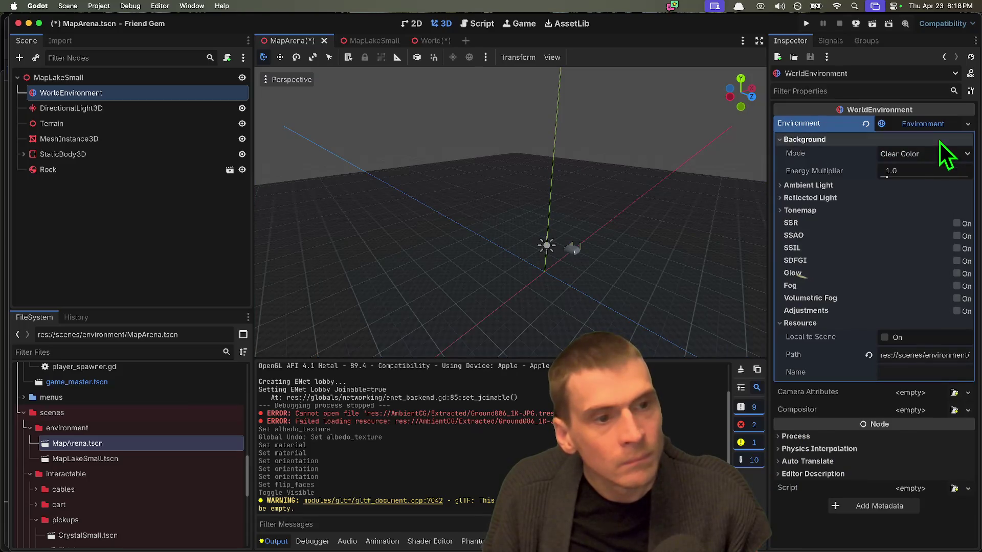
pyautogui.click(939, 154)
pyautogui.click(934, 196)
pyautogui.click(939, 156)
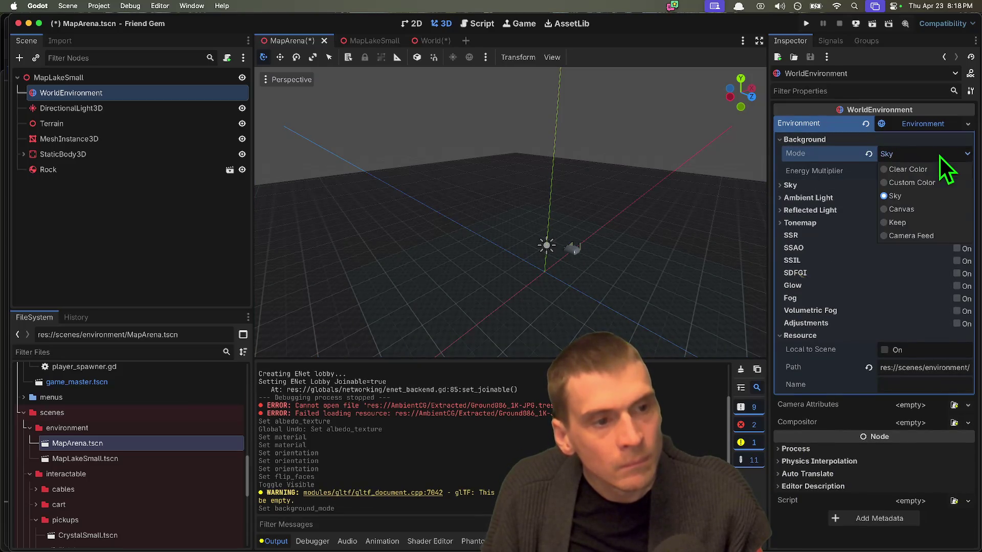
pyautogui.click(921, 185)
pyautogui.click(926, 198)
pyautogui.click(929, 233)
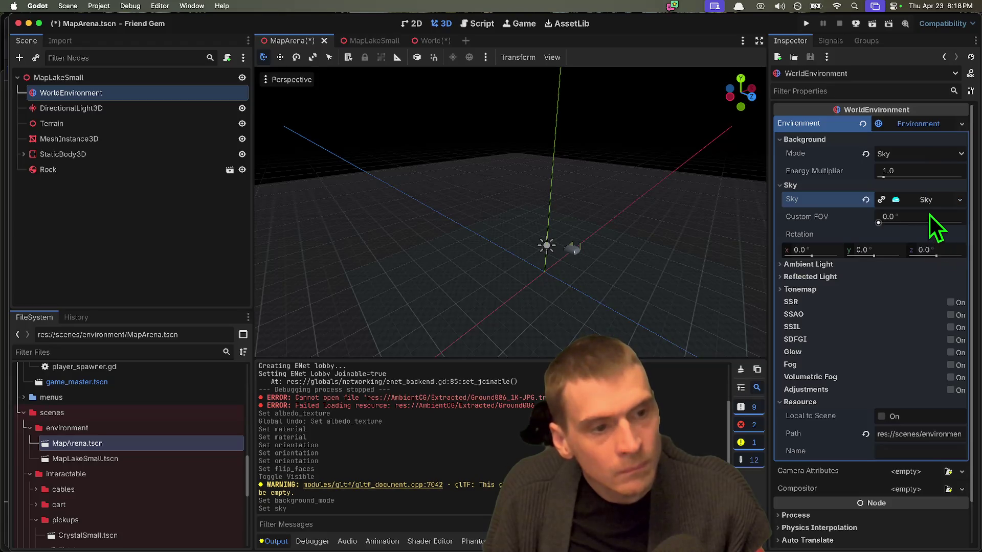
# Give the sky a new PanoramaSkyMaterial using the MorningSky HDRI texture
pyautogui.click(938, 219)
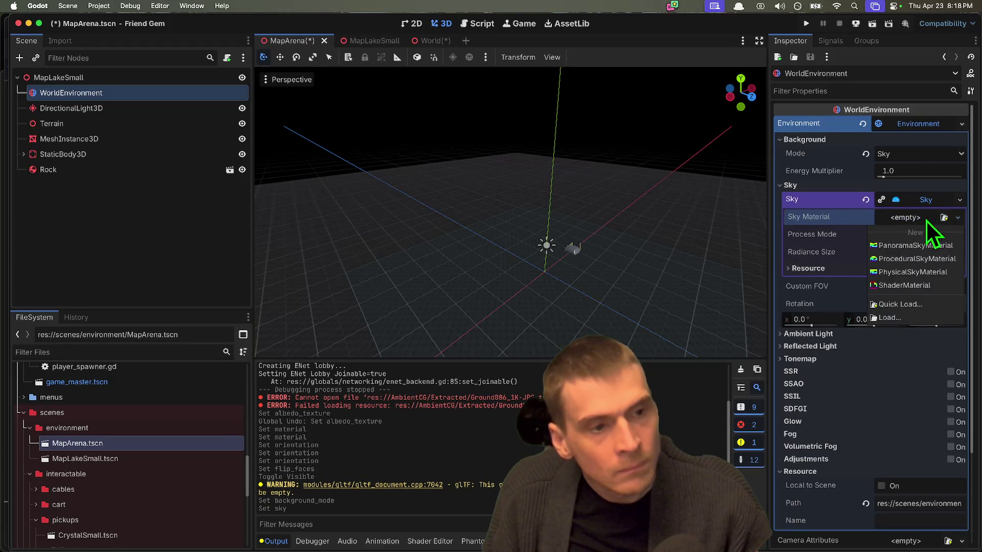
pyautogui.click(939, 244)
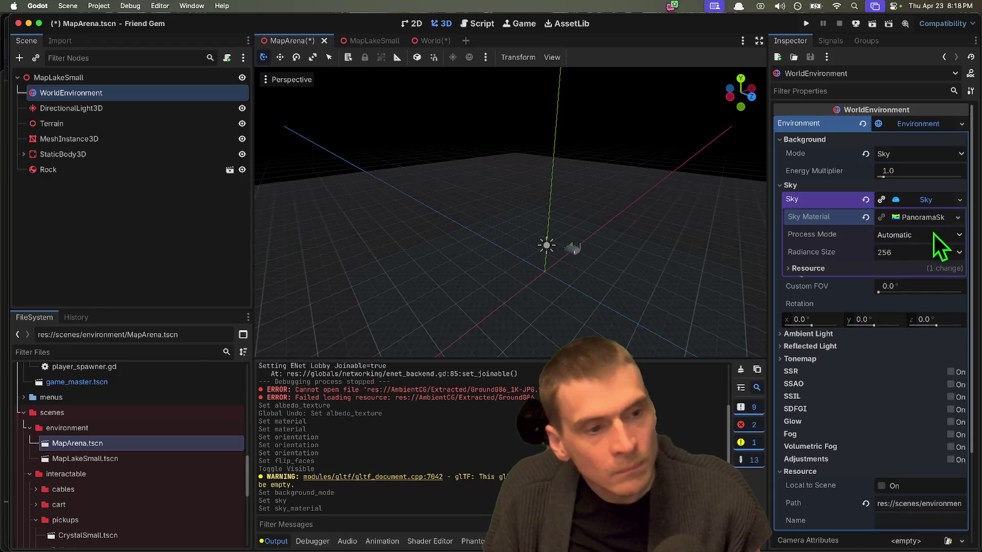
pyautogui.click(941, 235)
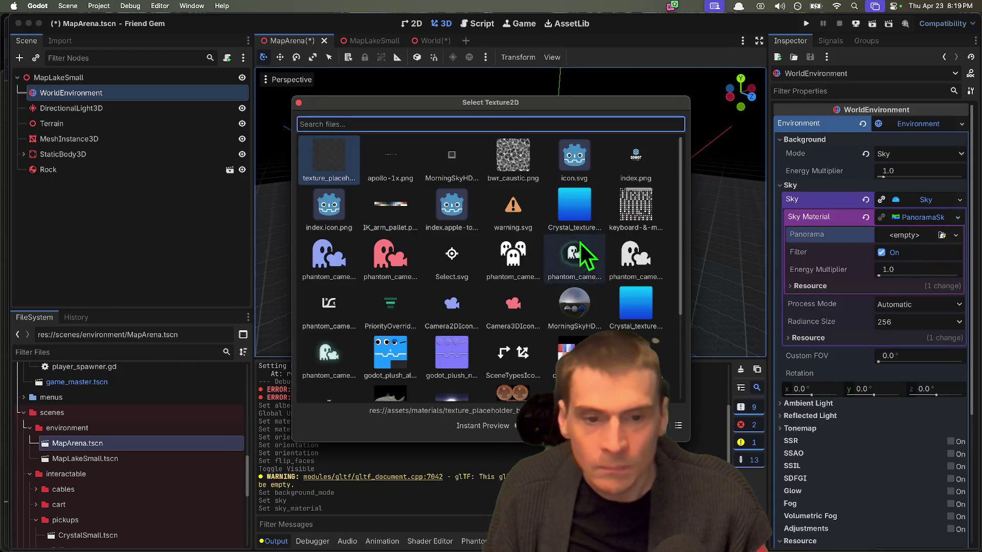
pyautogui.scroll(-2, 578, 261)
pyautogui.scroll(-2, 579, 295)
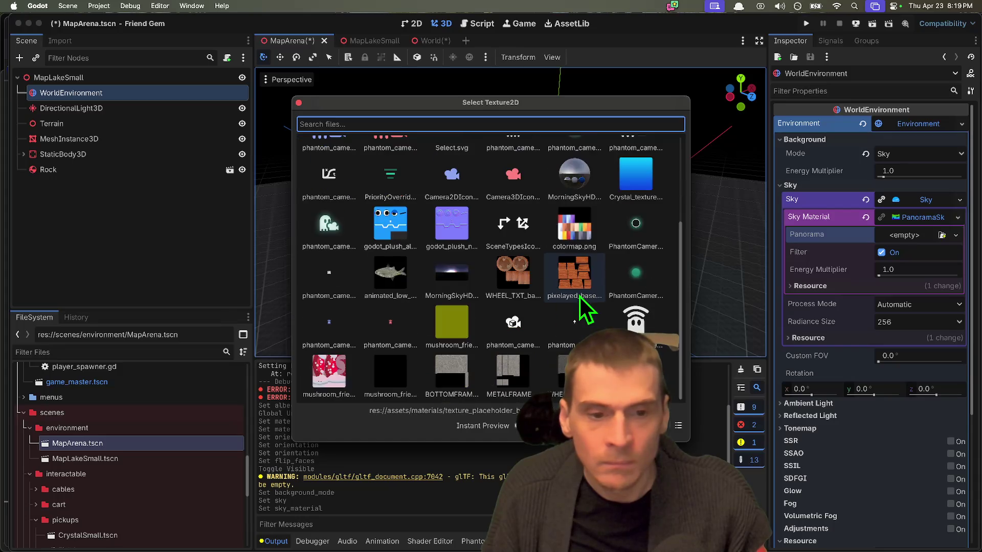
pyautogui.doubleClick(583, 301)
pyautogui.scroll(10, 581, 273)
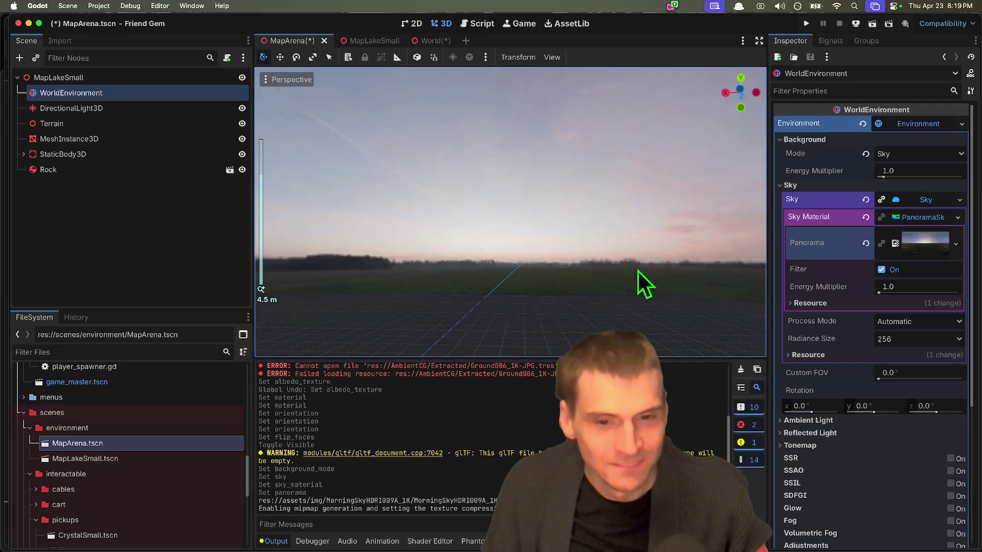
# Save the scenes, run the game and host it to check the new sky
pyautogui.press('super+b')
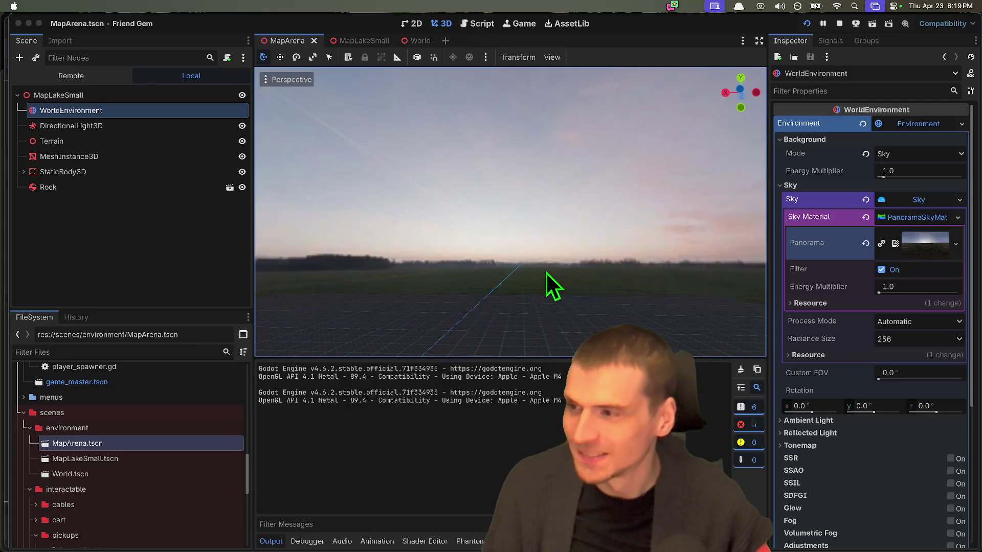
pyautogui.click(723, 128)
pyautogui.click(684, 233)
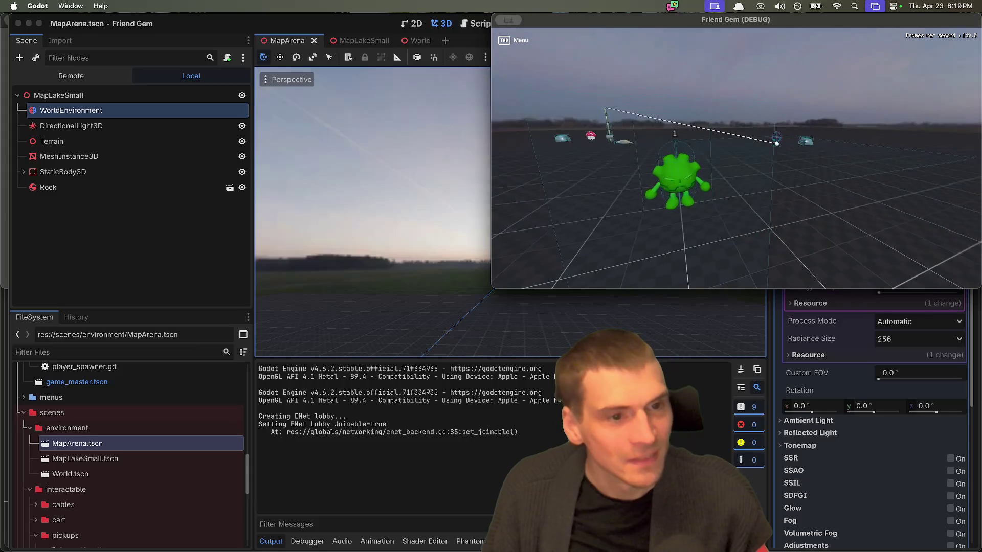
pyautogui.press('super+Tab')
pyautogui.press('super+Tab')
pyautogui.press('super+Tab')
pyautogui.press('super+Tab')
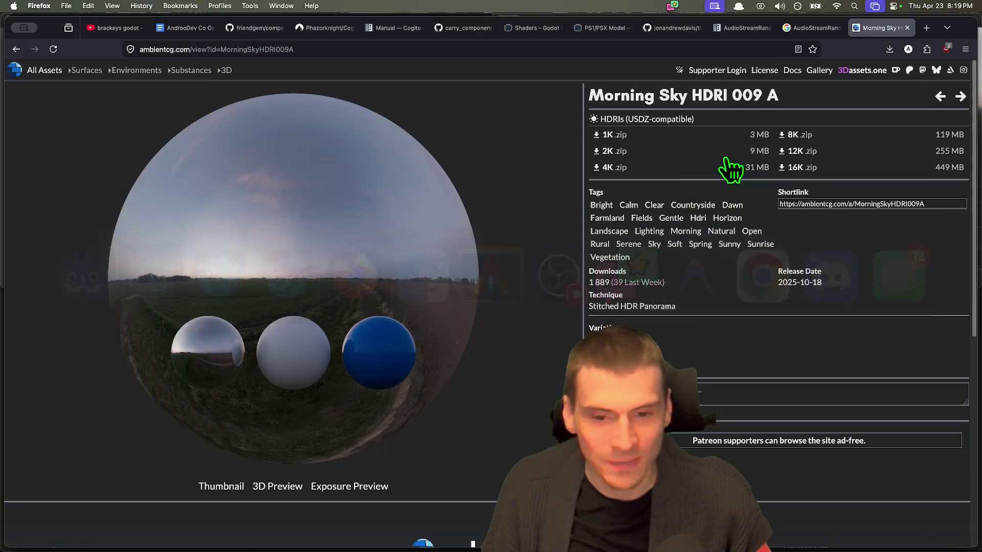
# Browse the ambientCG sky results and briefly view Day Sky HDRI 010 B
pyautogui.press('super+Left')
pyautogui.scroll(-10, 869, 230)
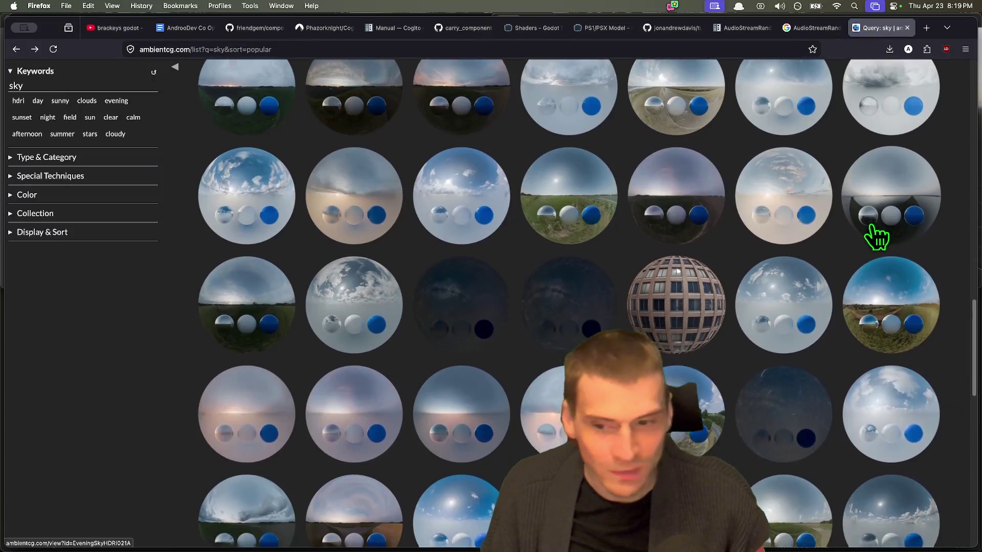
pyautogui.scroll(-10, 932, 281)
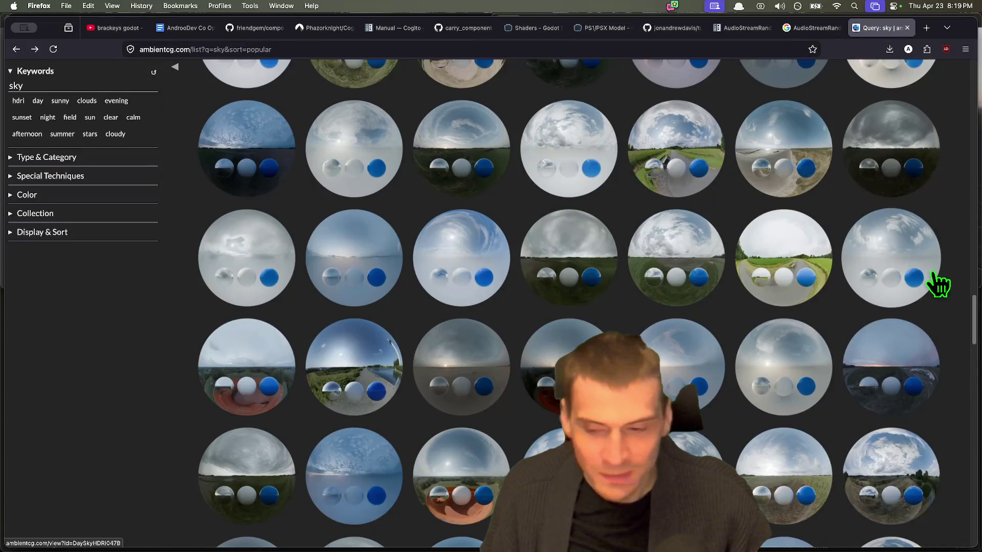
pyautogui.scroll(4, 665, 297)
pyautogui.scroll(2, 259, 312)
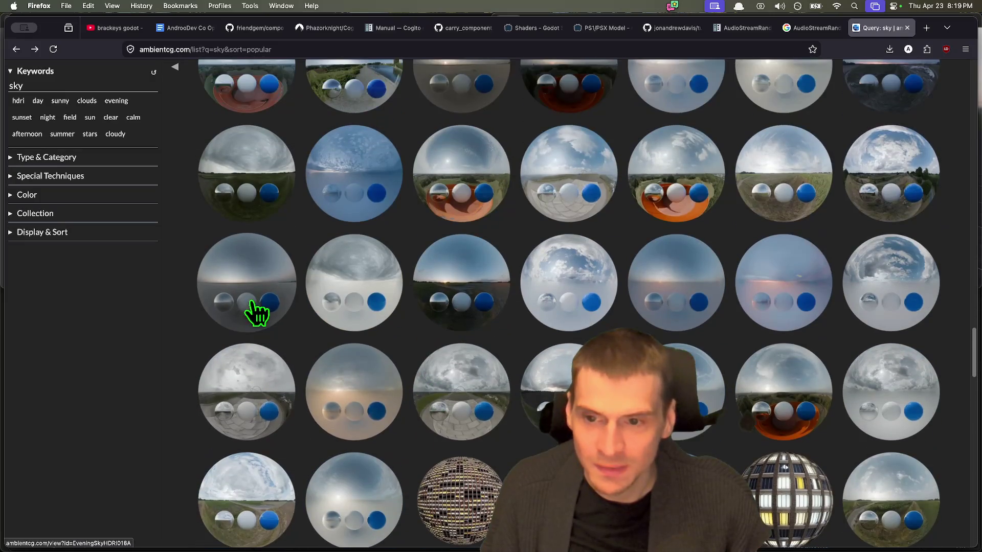
pyautogui.scroll(-6, 171, 348)
pyautogui.scroll(3, 541, 340)
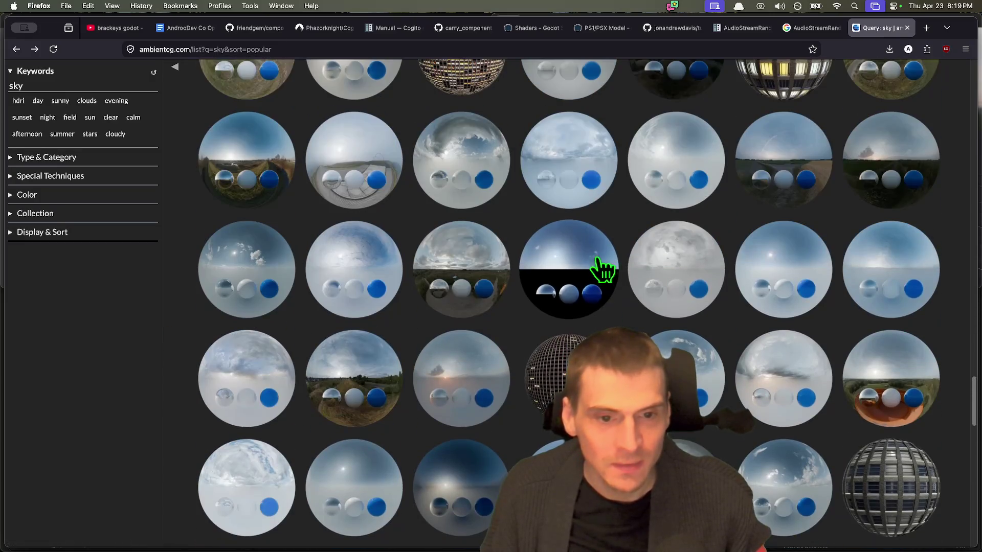
pyautogui.click(599, 267)
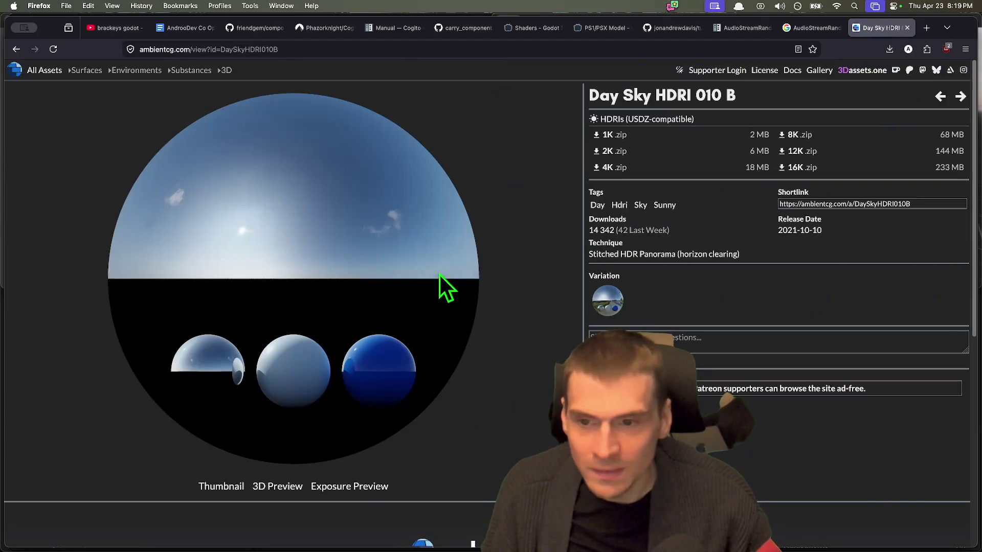
pyautogui.press('super+bracketleft')
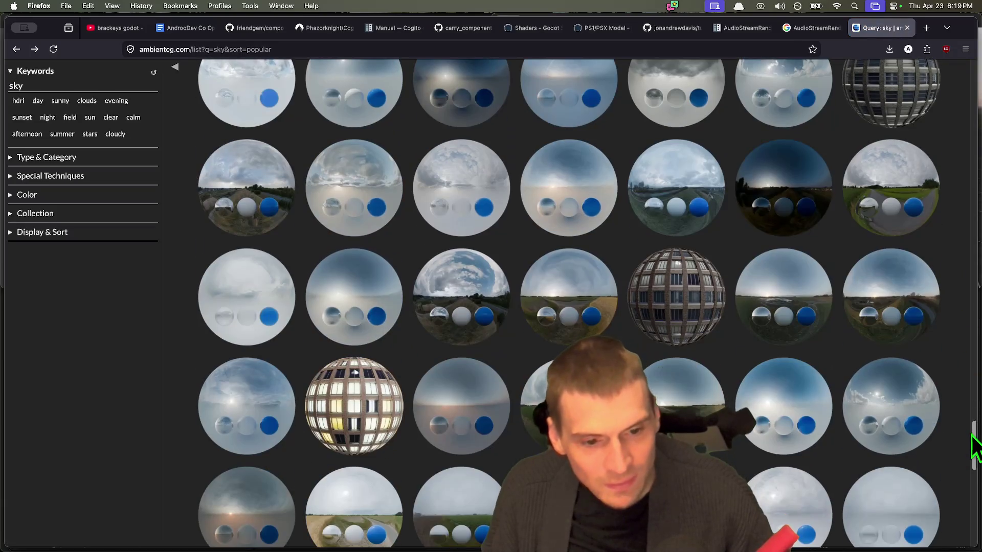
# Scroll further through the sky results, then go back to the Godot editor
pyautogui.moveTo(974, 445)
pyautogui.mouseDown()
pyautogui.moveTo(976, 524)
pyautogui.moveTo(848, 10)
pyautogui.mouseUp()
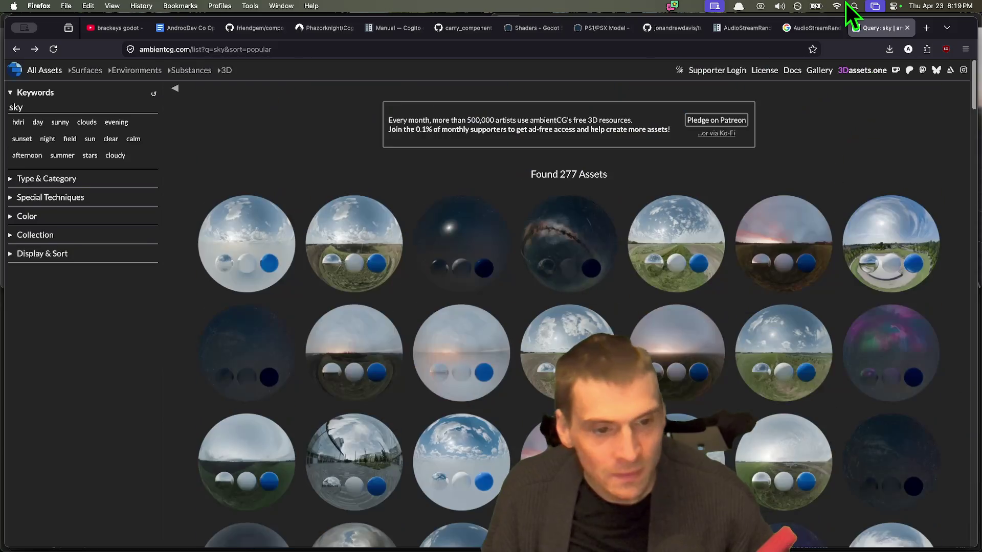
pyautogui.scroll(-2, 481, 163)
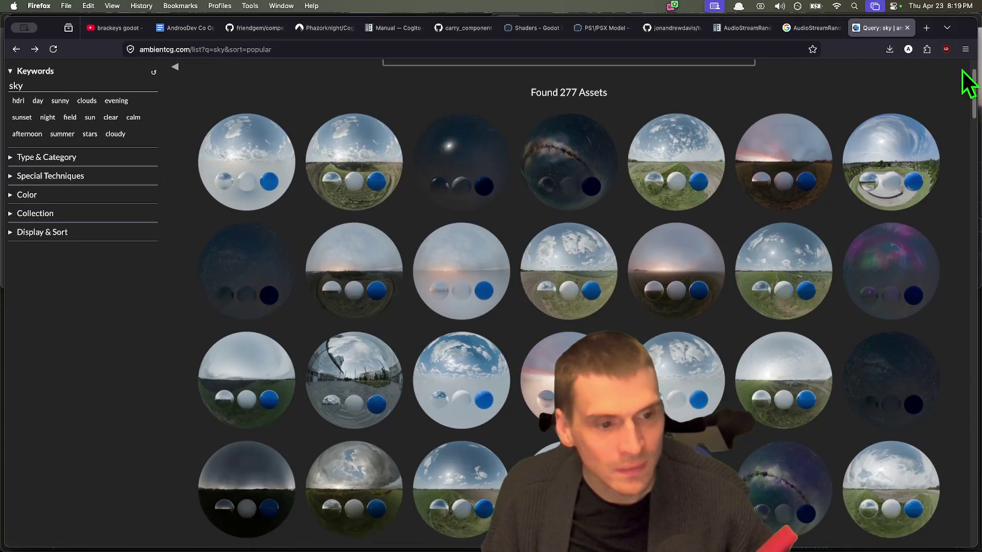
pyautogui.scroll(-3, 968, 83)
pyautogui.scroll(-9, 964, 83)
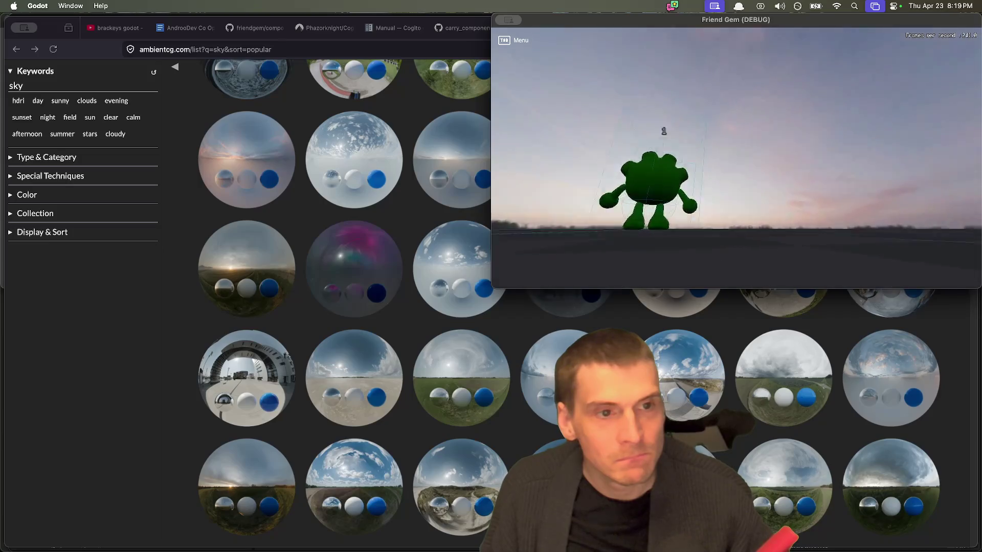
pyautogui.click(723, 171)
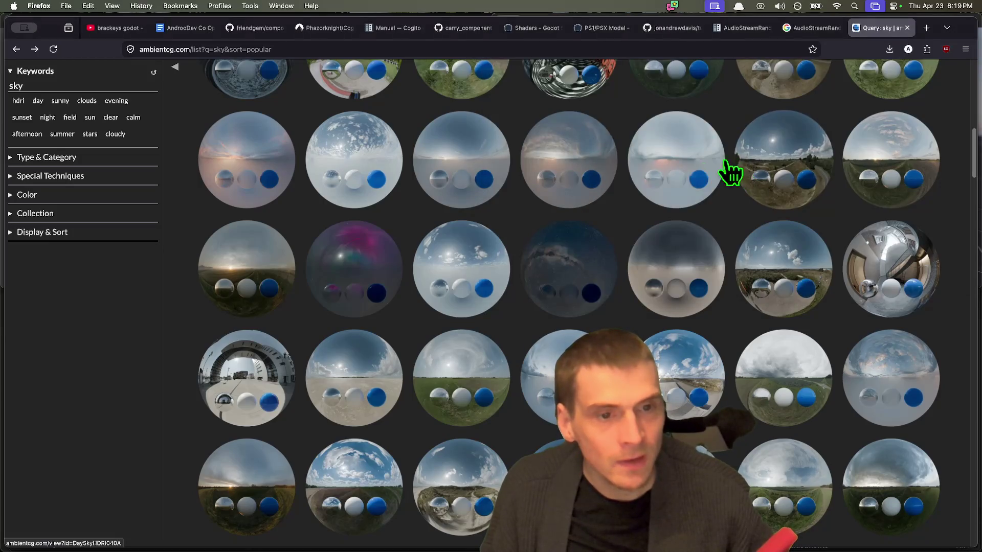
pyautogui.press('super+Tab')
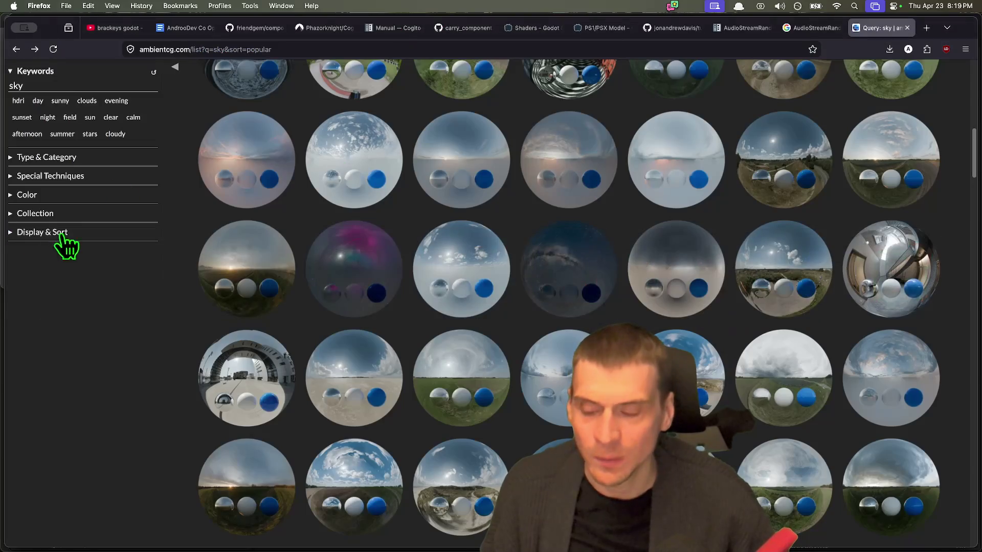
# Reselect the WorldEnvironment node and expand the sky's panorama settings
pyautogui.press('super+Tab')
pyautogui.click(97, 296)
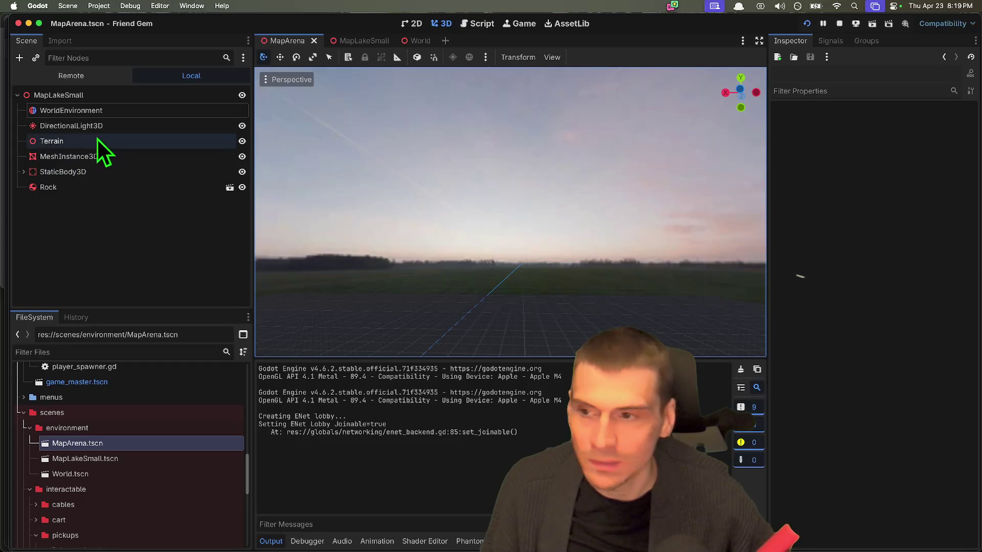
pyautogui.click(106, 110)
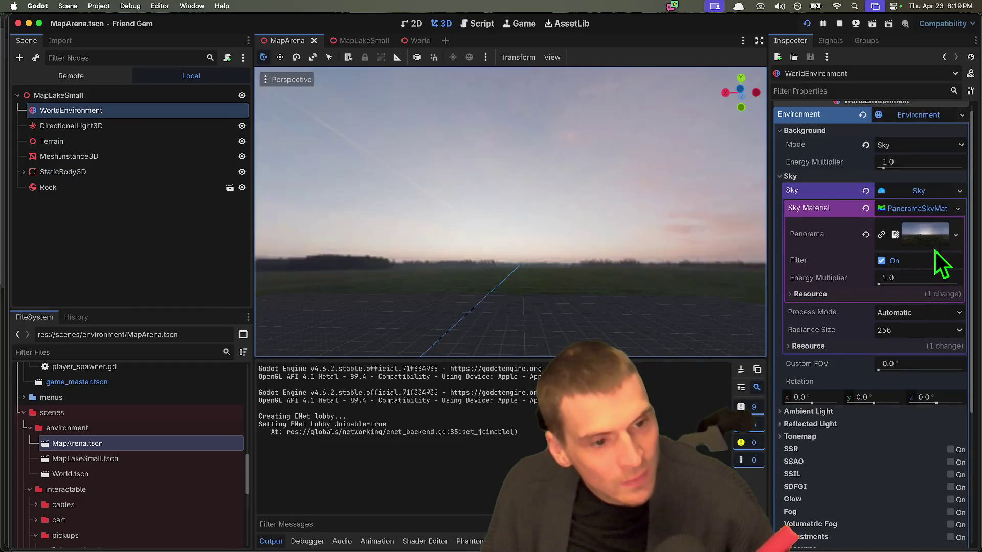
pyautogui.click(924, 232)
pyautogui.scroll(-3, 924, 291)
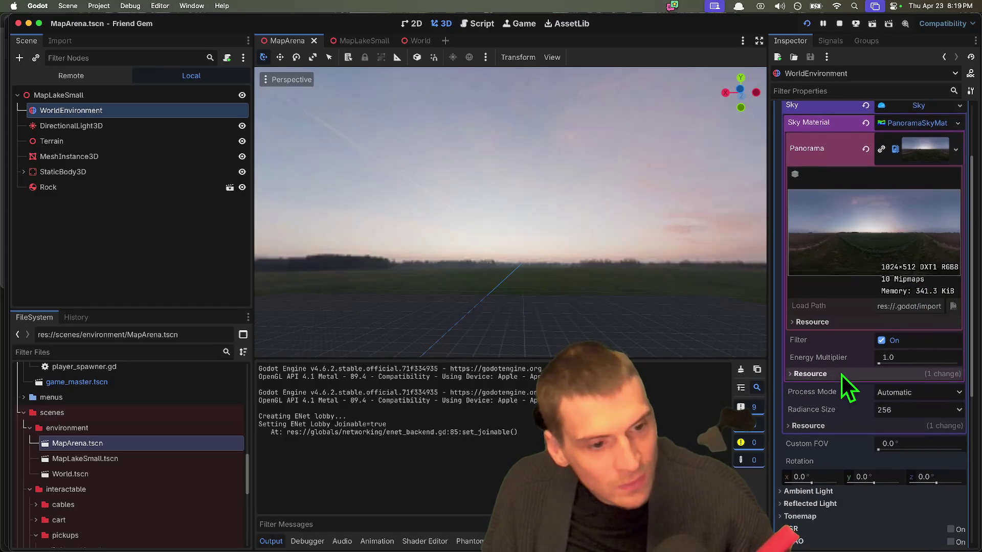
pyautogui.scroll(-2, 842, 375)
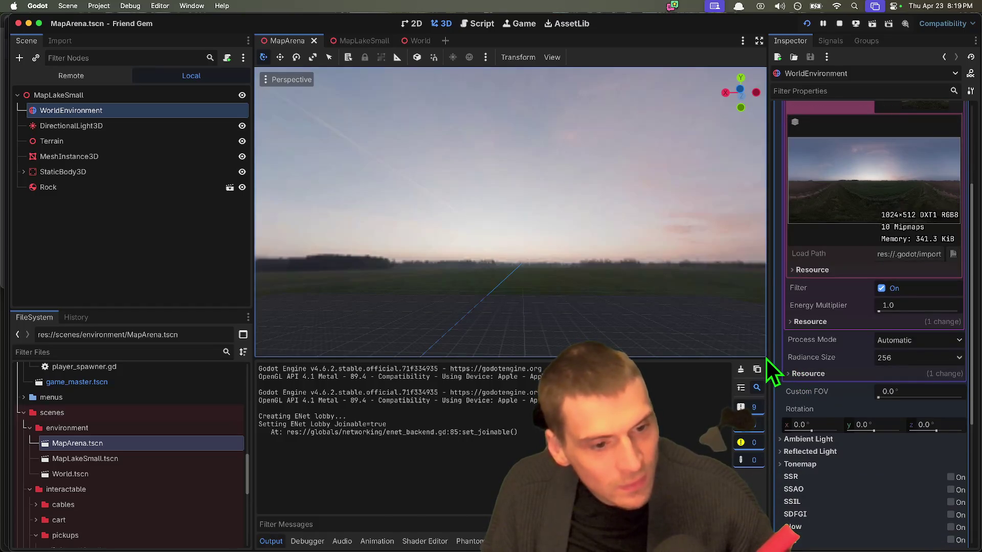
# Set the sky's Custom FOV to 40.7°, then save, run the game and open Host Game
pyautogui.moveTo(766, 357); pyautogui.dragTo(713, 361)
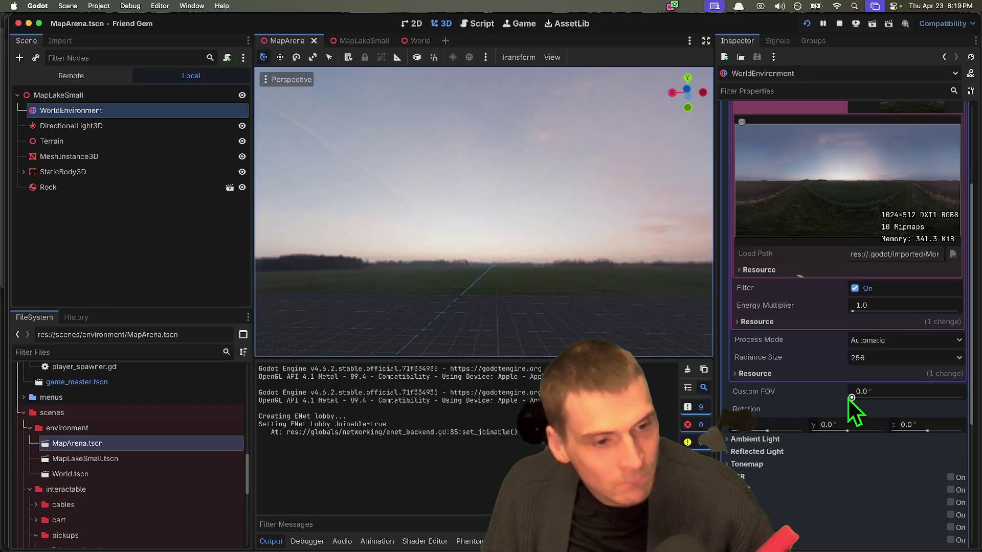
pyautogui.click(852, 398)
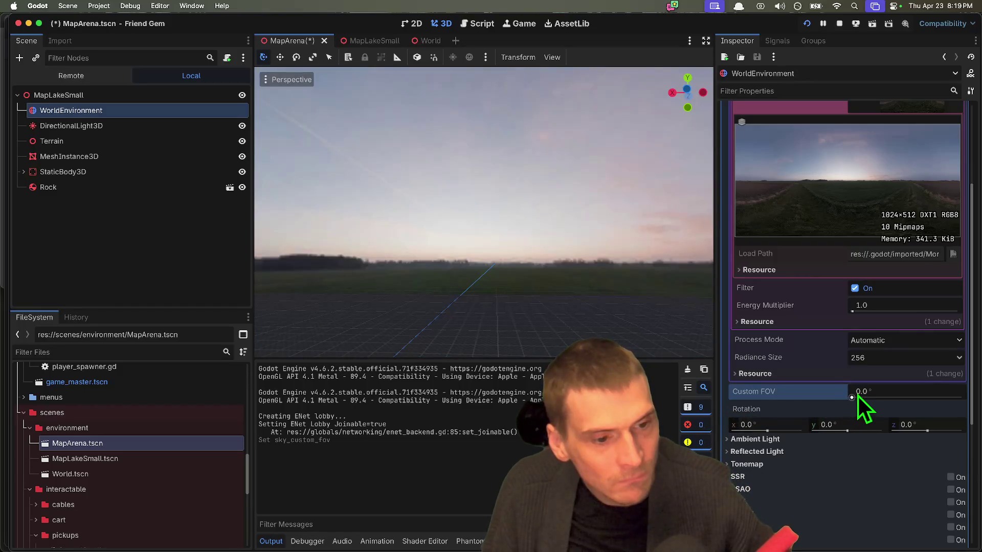
pyautogui.moveTo(852, 397)
pyautogui.mouseDown()
pyautogui.moveTo(905, 397)
pyautogui.moveTo(876, 398)
pyautogui.mouseUp()
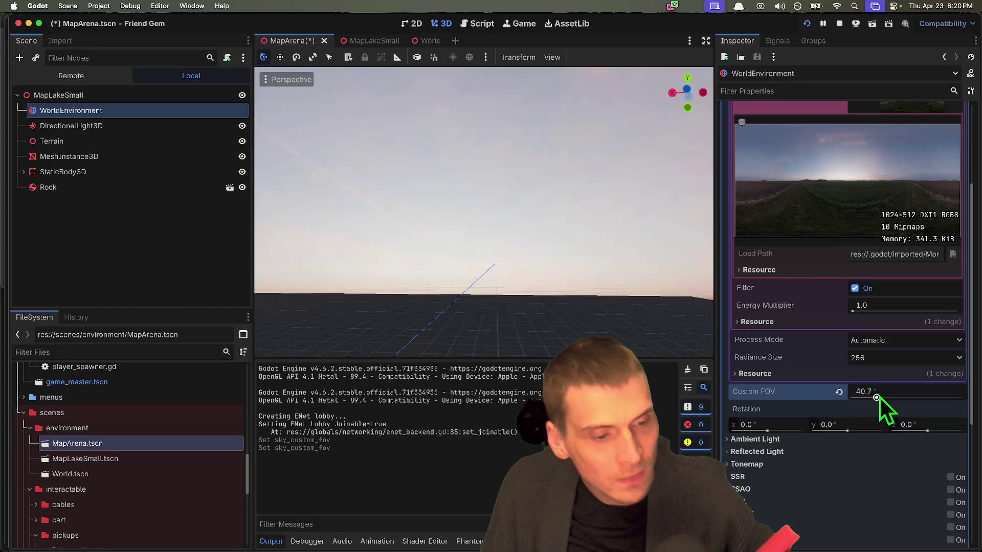
pyautogui.press('super+b')
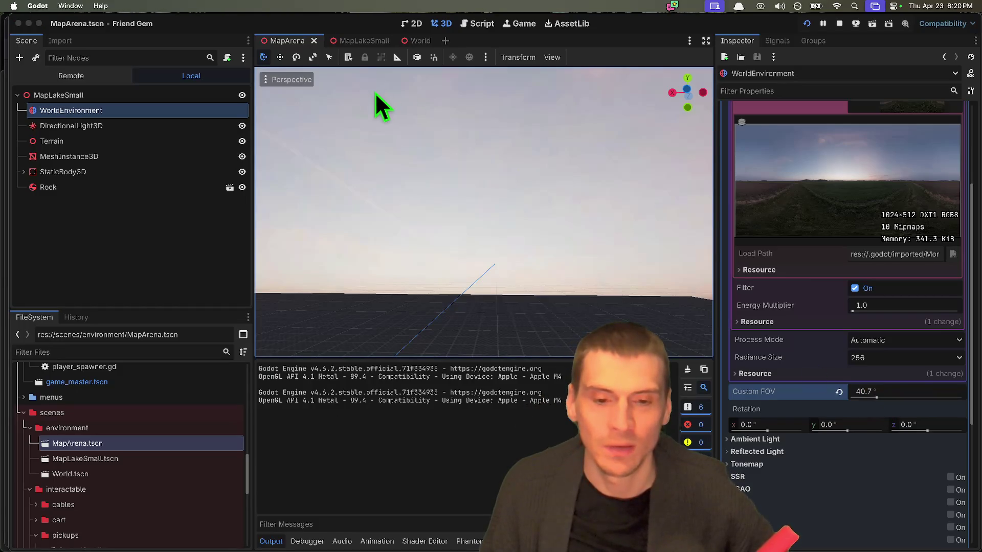
pyautogui.click(728, 129)
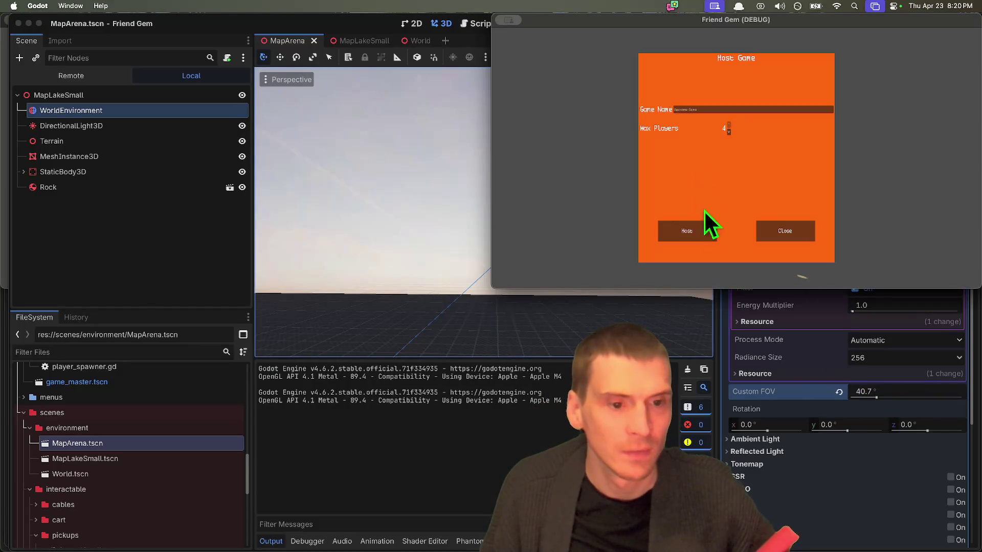
# Host the game, try sky Custom FOV values of 12.8° and 147.9° live, then reset it to 0°
pyautogui.click(703, 225)
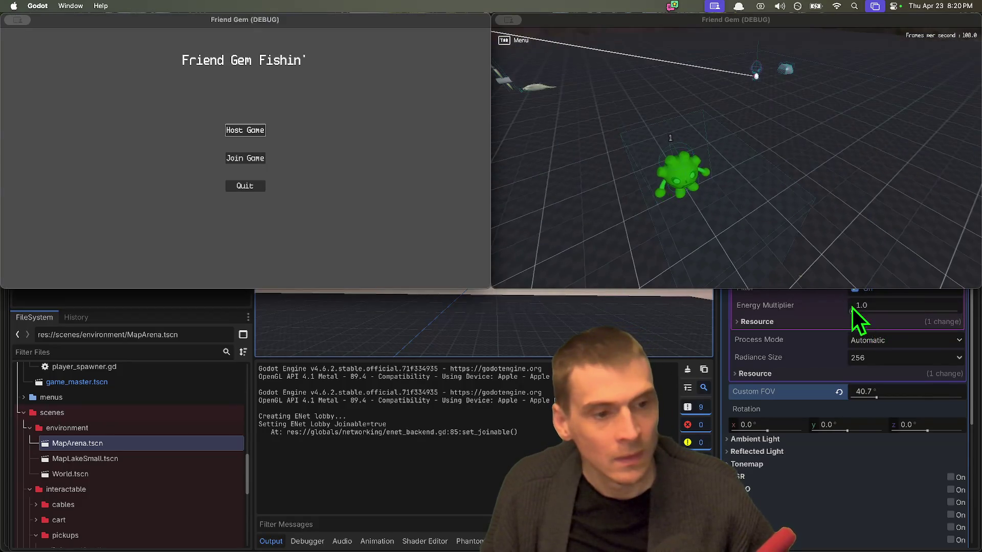
pyautogui.click(683, 143)
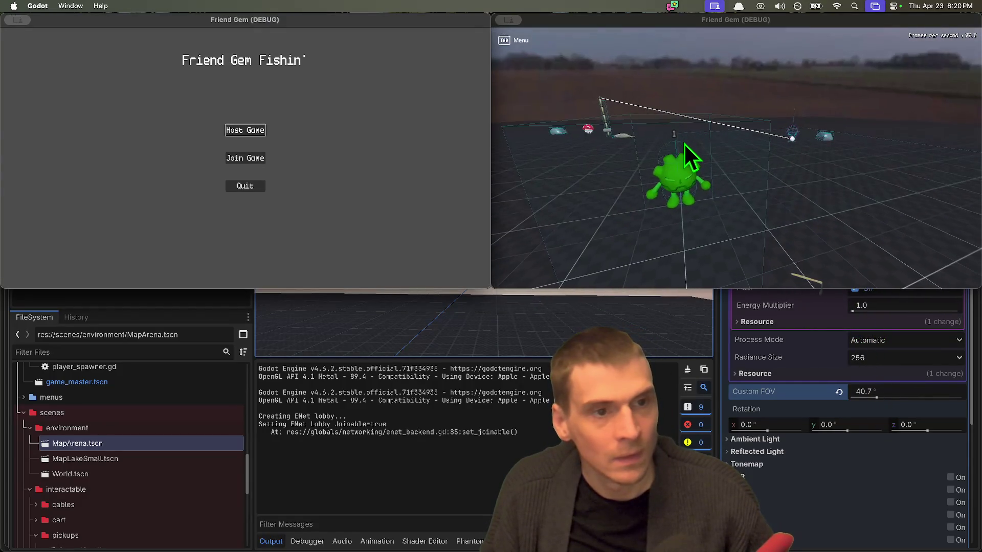
pyautogui.press('Tab')
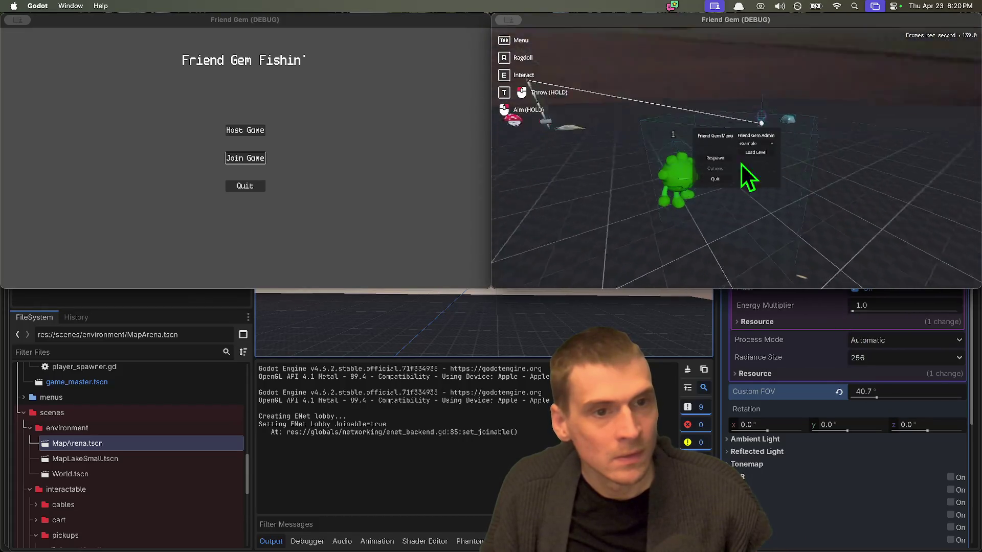
pyautogui.moveTo(876, 397); pyautogui.dragTo(858, 398)
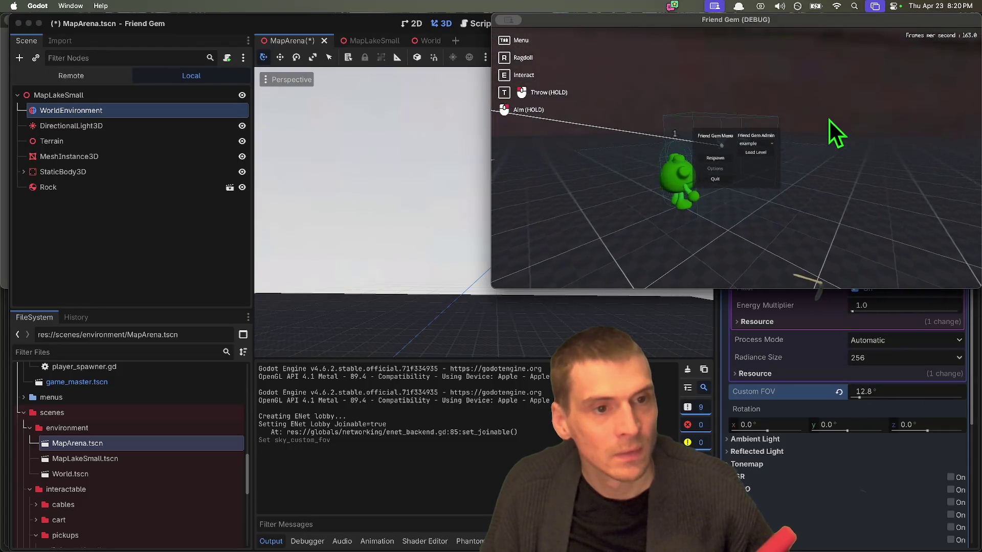
pyautogui.click(829, 121)
pyautogui.click(845, 425)
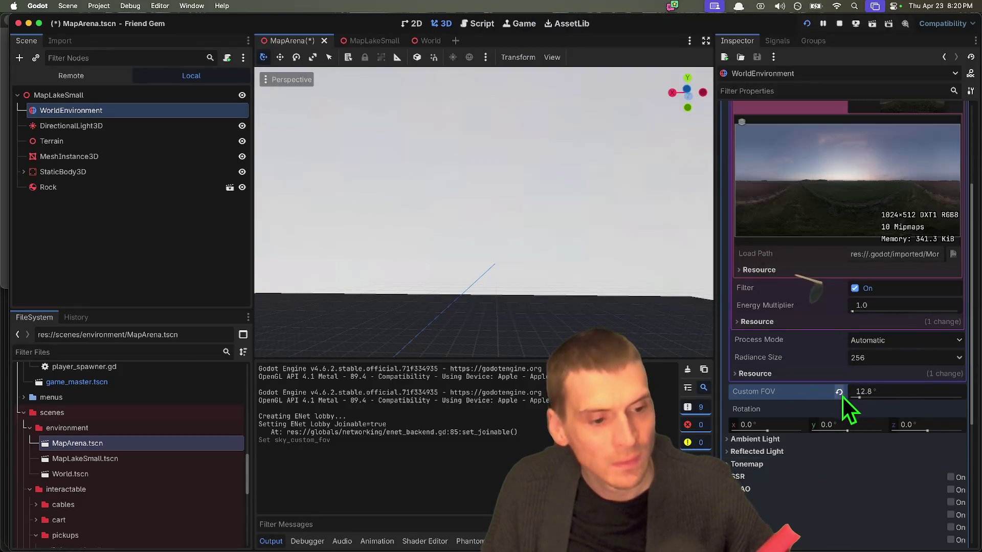
pyautogui.moveTo(842, 398); pyautogui.dragTo(940, 395)
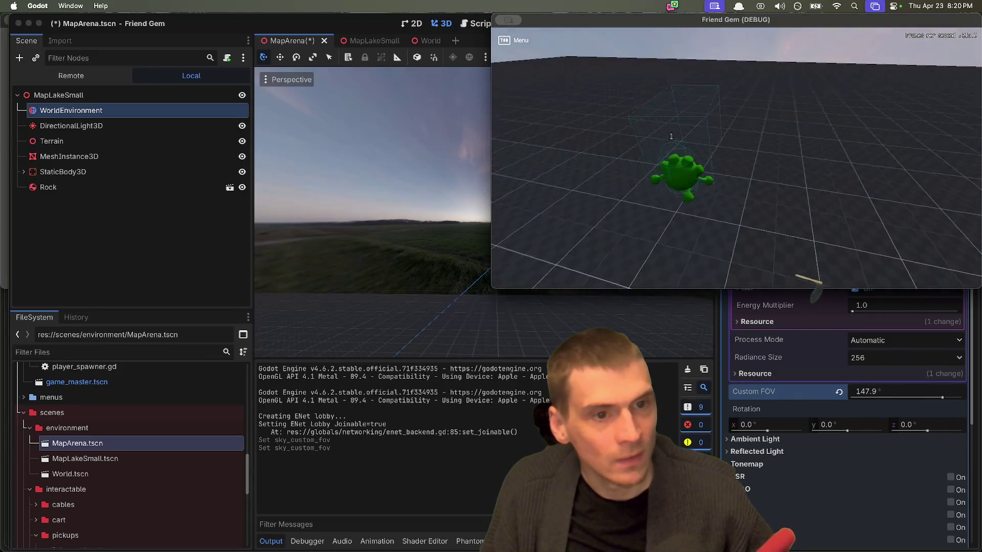
pyautogui.press('super+Tab')
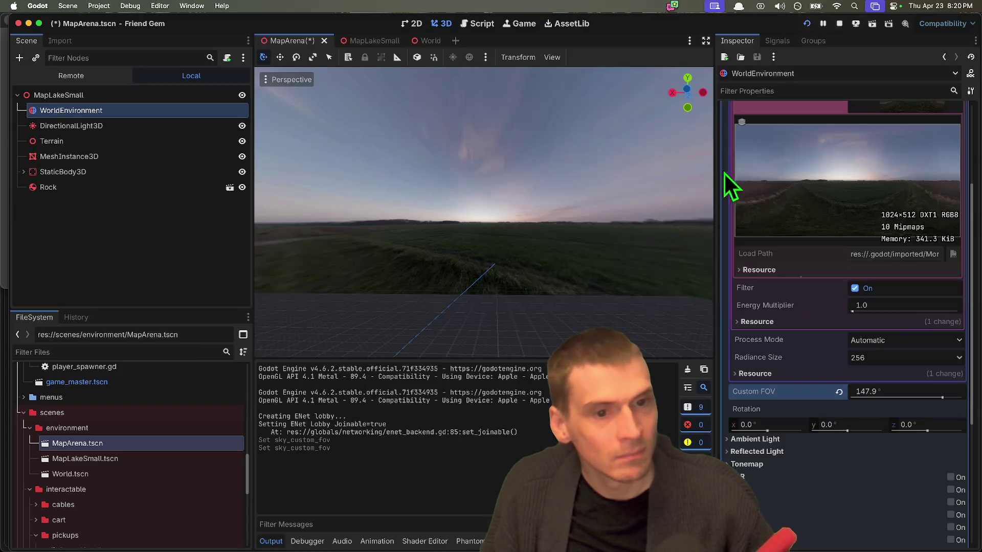
pyautogui.click(838, 392)
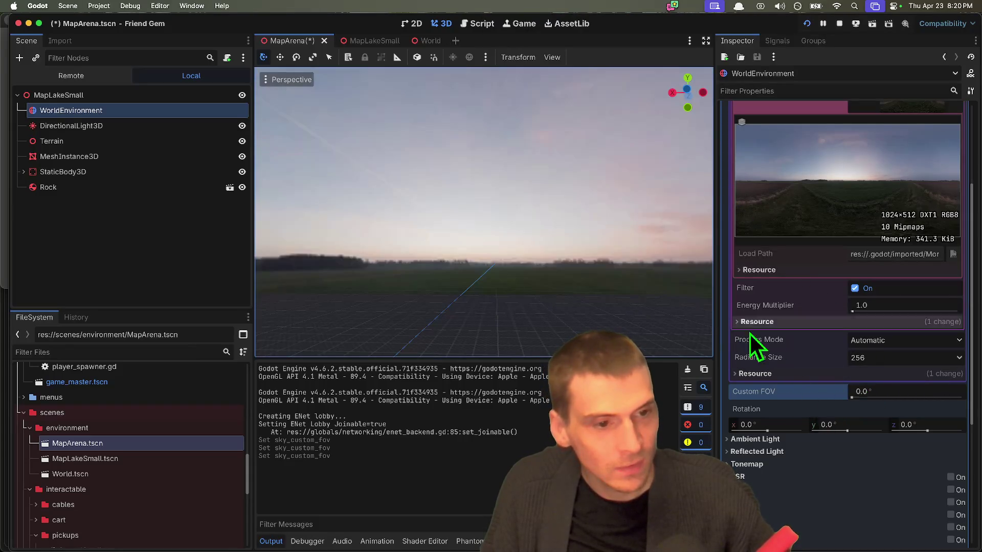
# Add a Camera3D node to MapArena and briefly preview through it
pyautogui.click(107, 244)
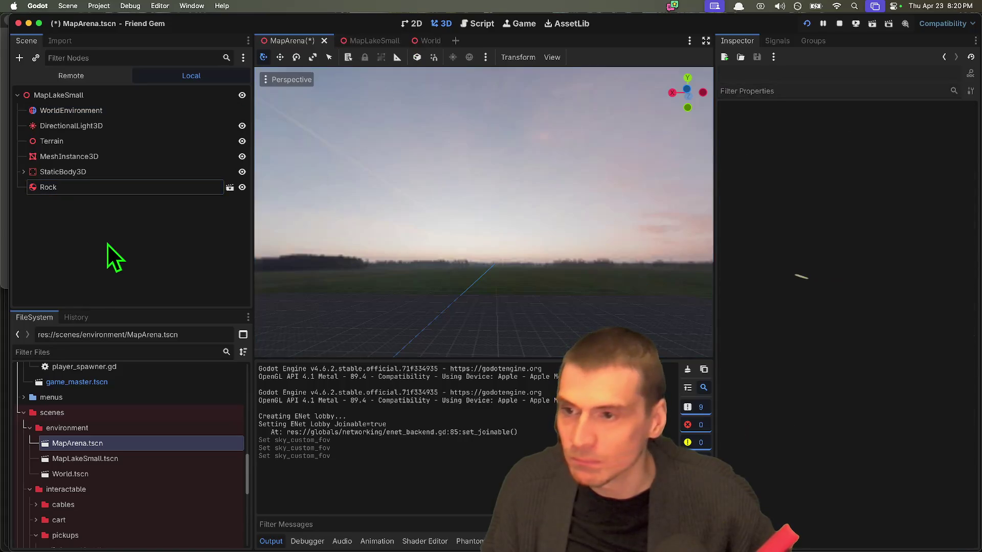
pyautogui.press('super+a')
pyautogui.write('camera')
pyautogui.press('Return')
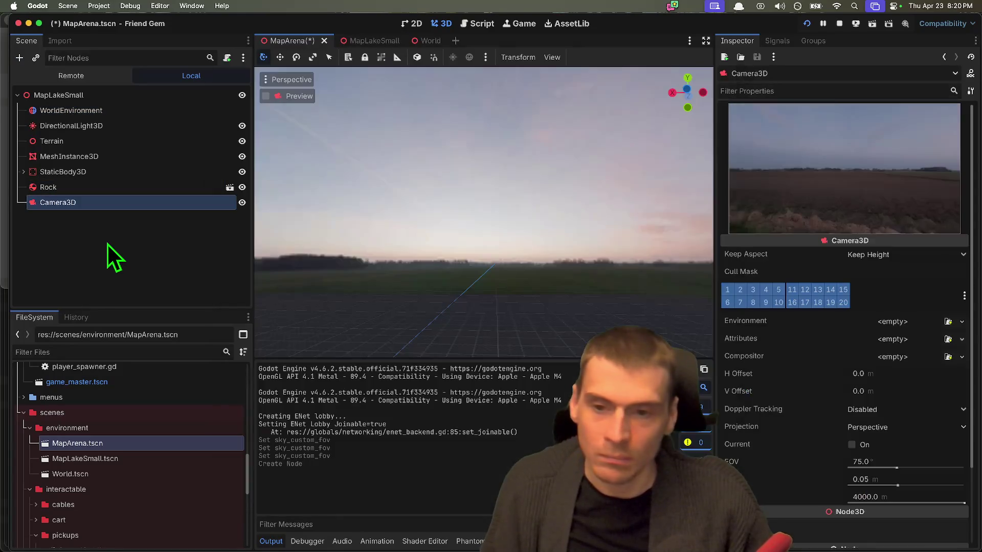
pyautogui.click(267, 95)
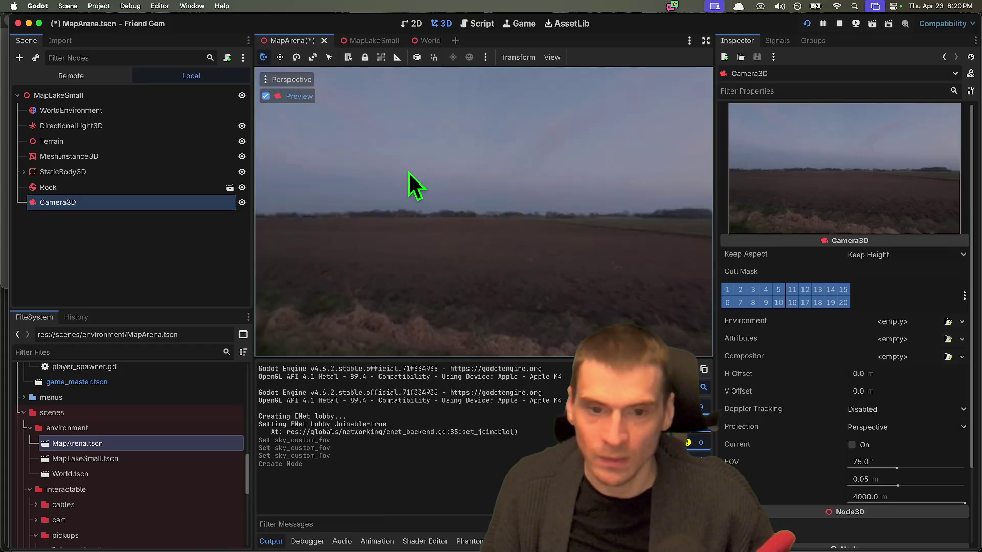
pyautogui.click(291, 89)
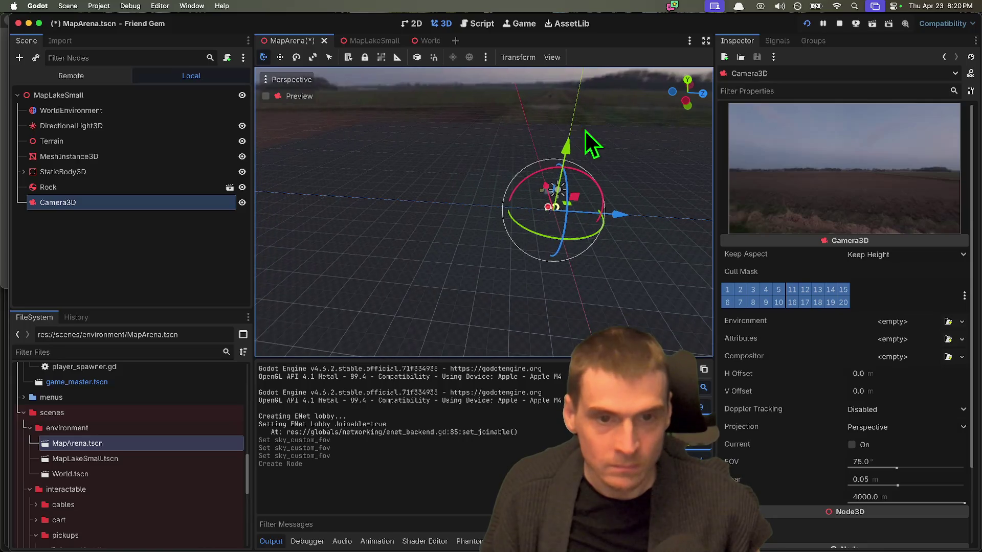
# Raise, turn and tilt the camera down, then move it right and upward across the field
pyautogui.moveTo(566, 148); pyautogui.dragTo(578, 90)
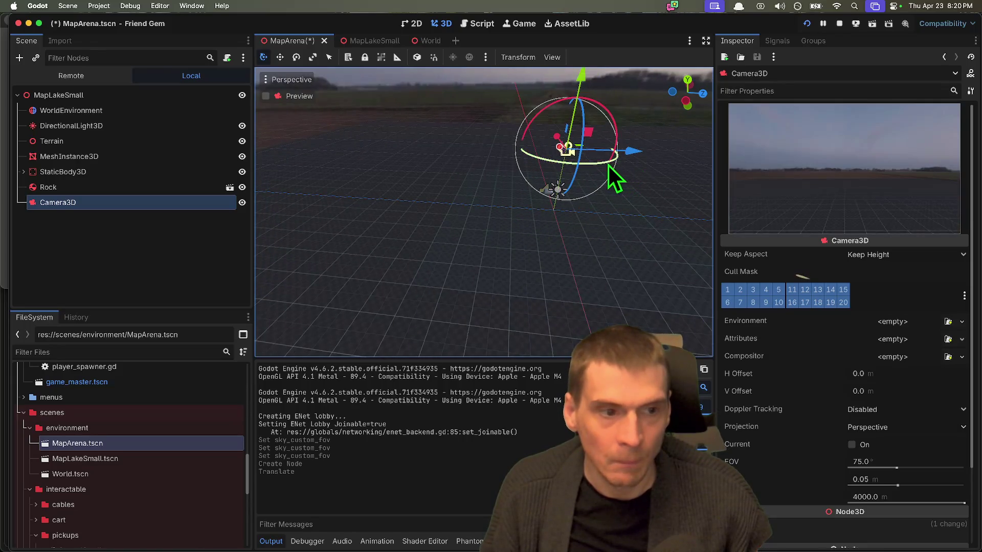
pyautogui.moveTo(609, 164)
pyautogui.mouseDown()
pyautogui.moveTo(628, 136)
pyautogui.moveTo(536, 127)
pyautogui.moveTo(585, 182)
pyautogui.moveTo(562, 173)
pyautogui.mouseUp()
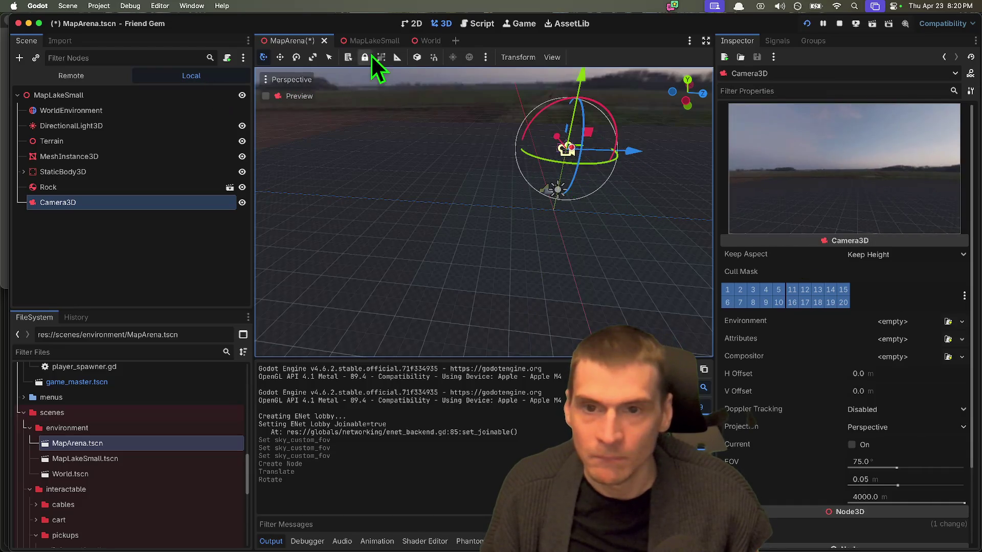
pyautogui.click(420, 59)
pyautogui.moveTo(584, 110)
pyautogui.mouseDown()
pyautogui.moveTo(576, 72)
pyautogui.moveTo(565, 85)
pyautogui.mouseUp()
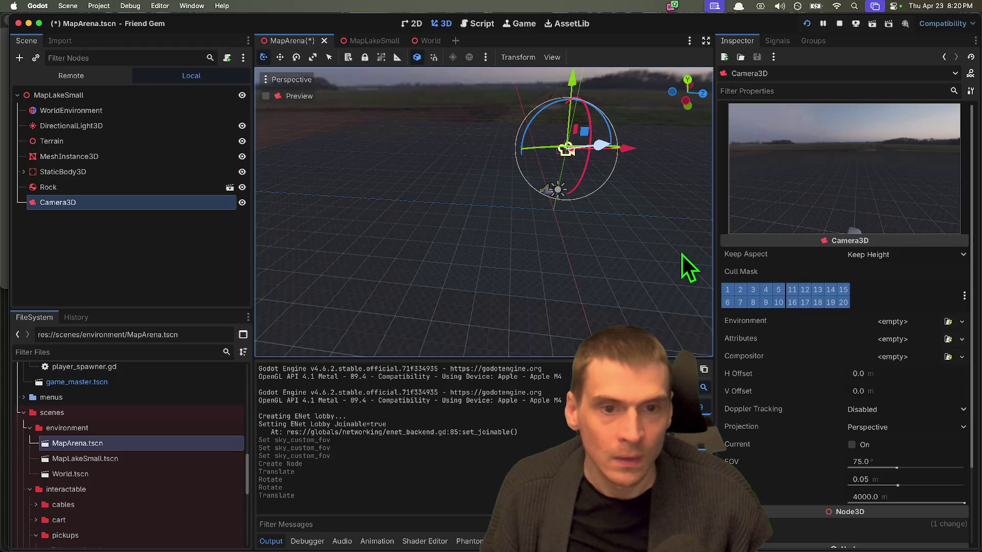
pyautogui.moveTo(611, 152); pyautogui.dragTo(588, 153)
pyautogui.hscroll(-5, 511, 169)
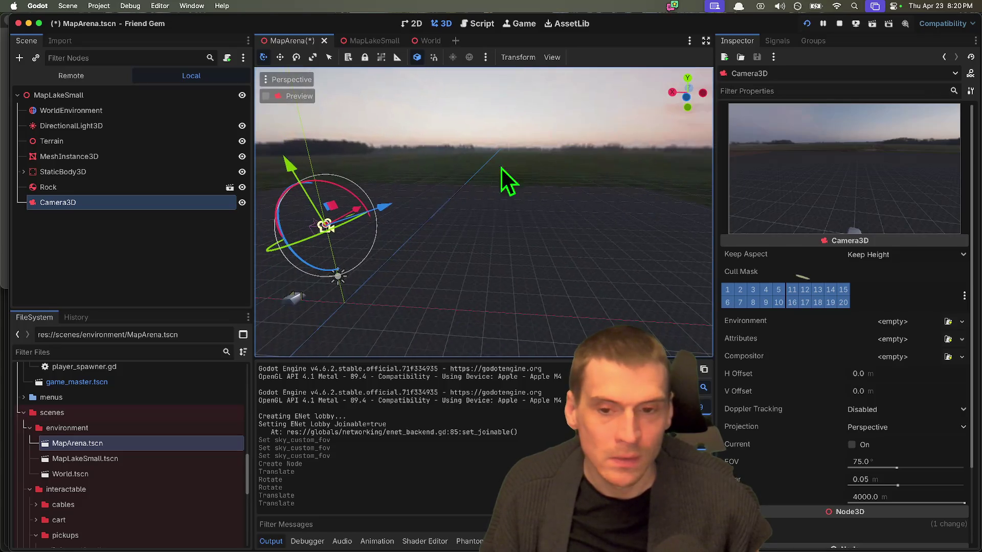
pyautogui.moveTo(372, 207)
pyautogui.mouseDown()
pyautogui.moveTo(479, 206)
pyautogui.moveTo(541, 189)
pyautogui.moveTo(547, 178)
pyautogui.moveTo(516, 182)
pyautogui.mouseUp()
pyautogui.hscroll(-5, 506, 230)
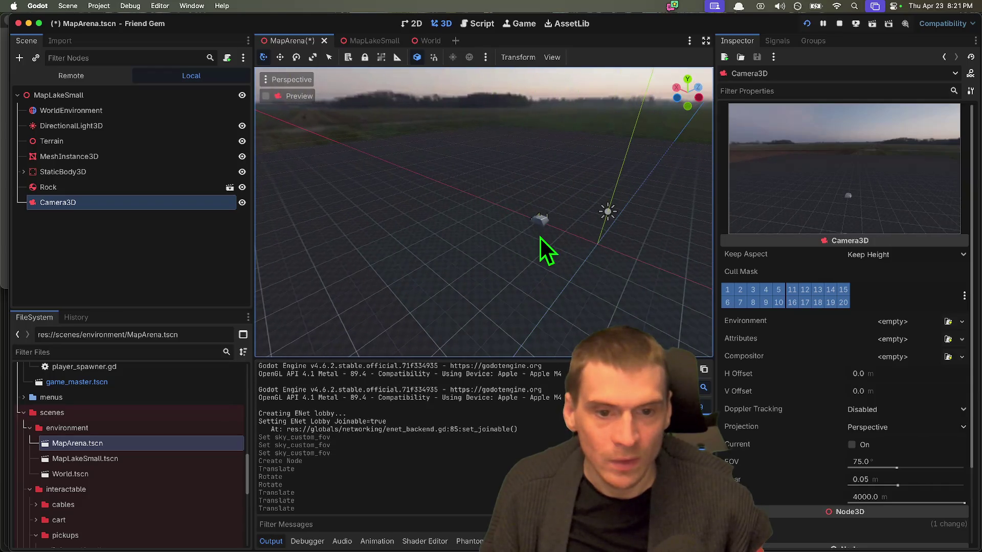
# Lift the Rock slightly upward
pyautogui.click(541, 225)
pyautogui.hscroll(-5, 553, 240)
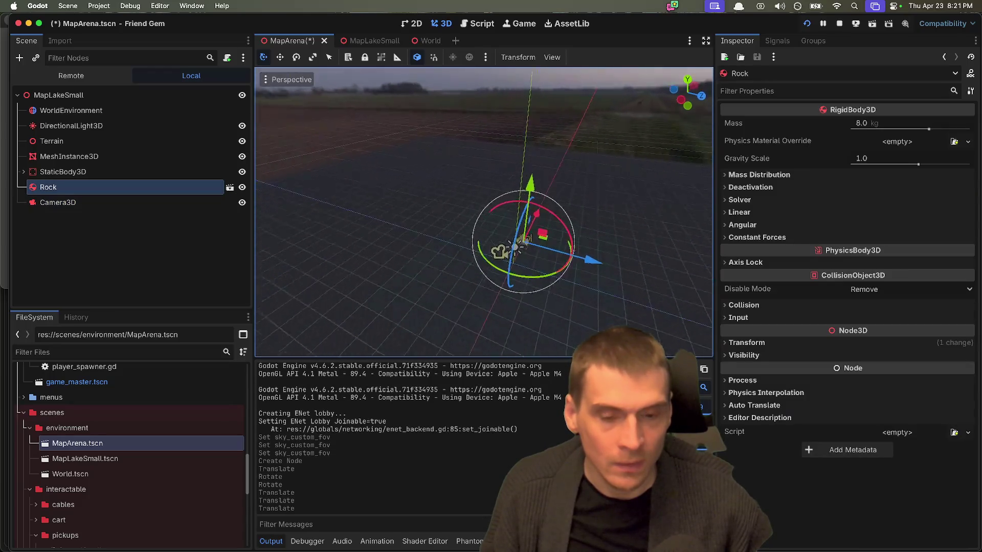
pyautogui.moveTo(555, 191); pyautogui.dragTo(554, 174)
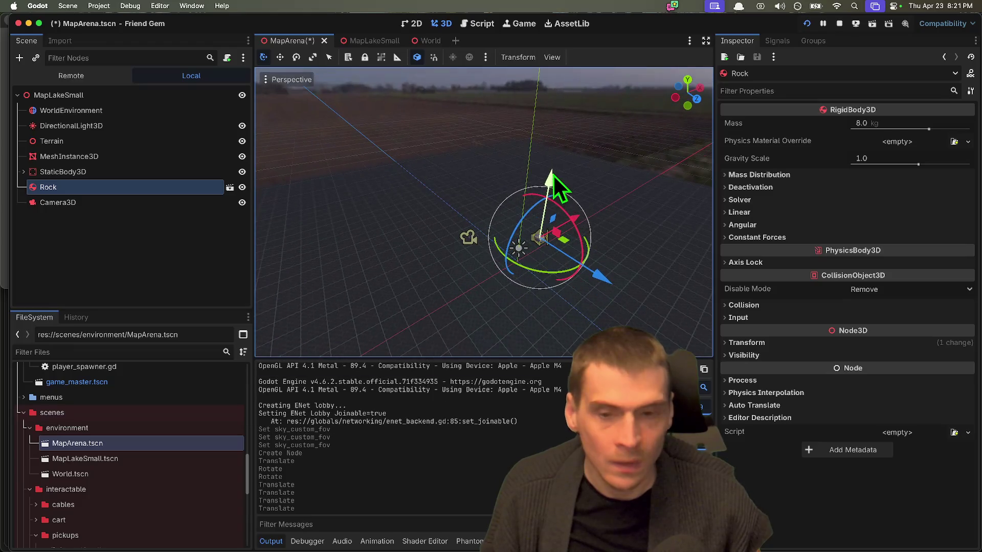
pyautogui.click(584, 266)
# Straighten the Camera3D to an upright pose and preview the scene through it
pyautogui.click(94, 206)
pyautogui.scroll(-5, 422, 213)
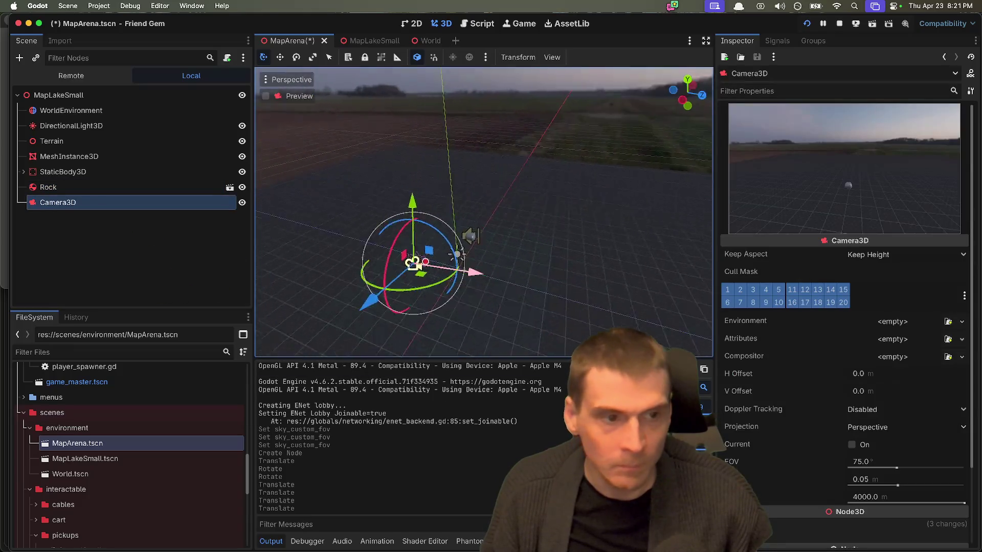
pyautogui.scroll(5, 447, 214)
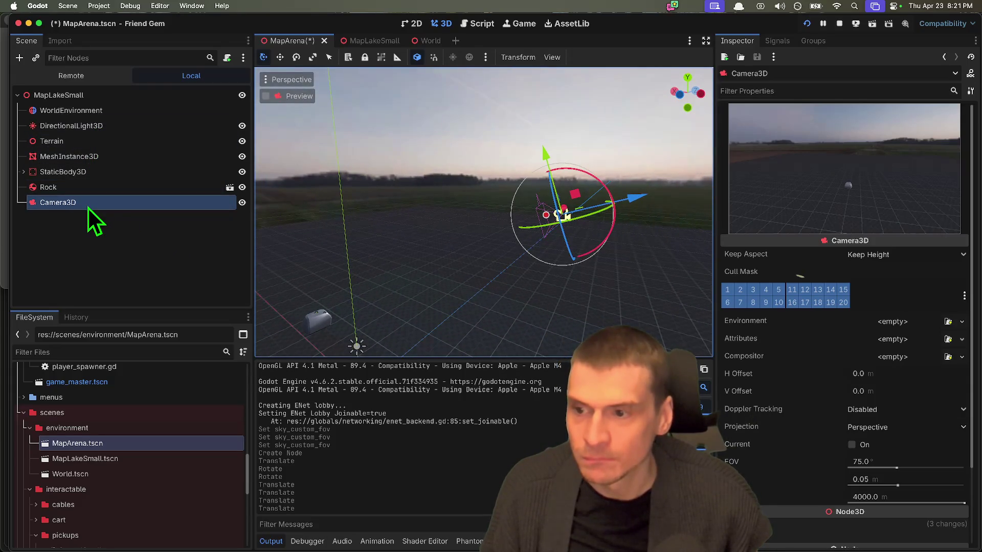
pyautogui.moveTo(606, 185); pyautogui.dragTo(619, 198)
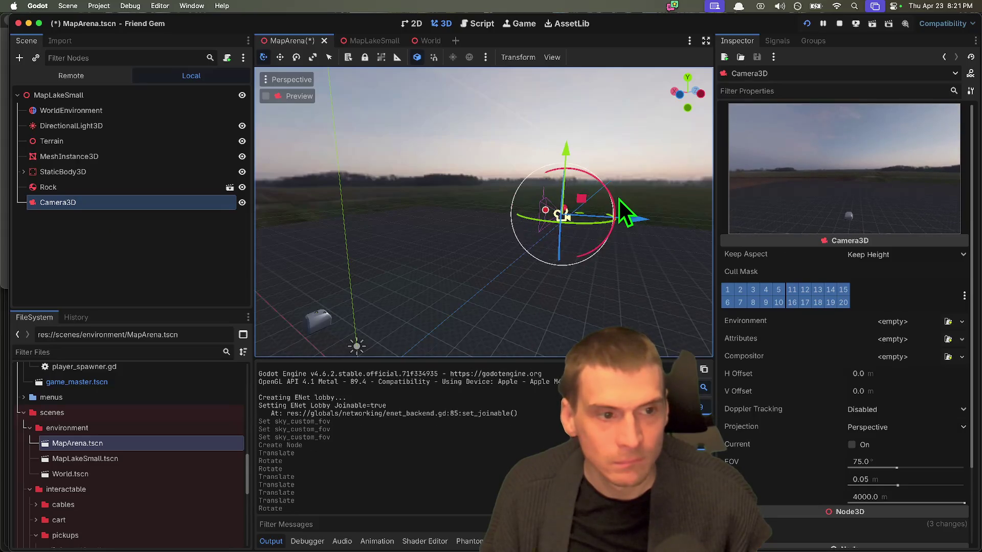
pyautogui.click(302, 97)
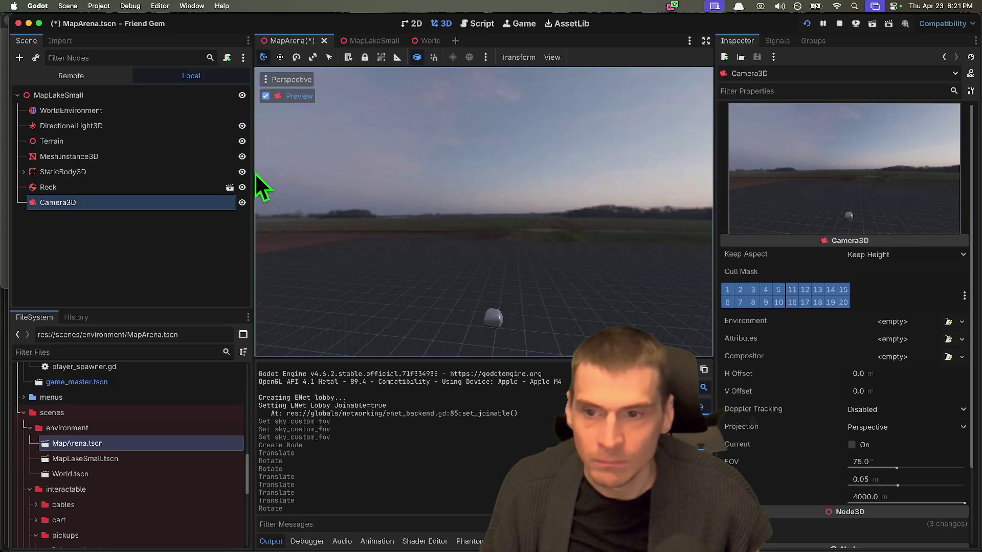
pyautogui.moveTo(252, 173); pyautogui.dragTo(173, 173)
pyautogui.press('super+a')
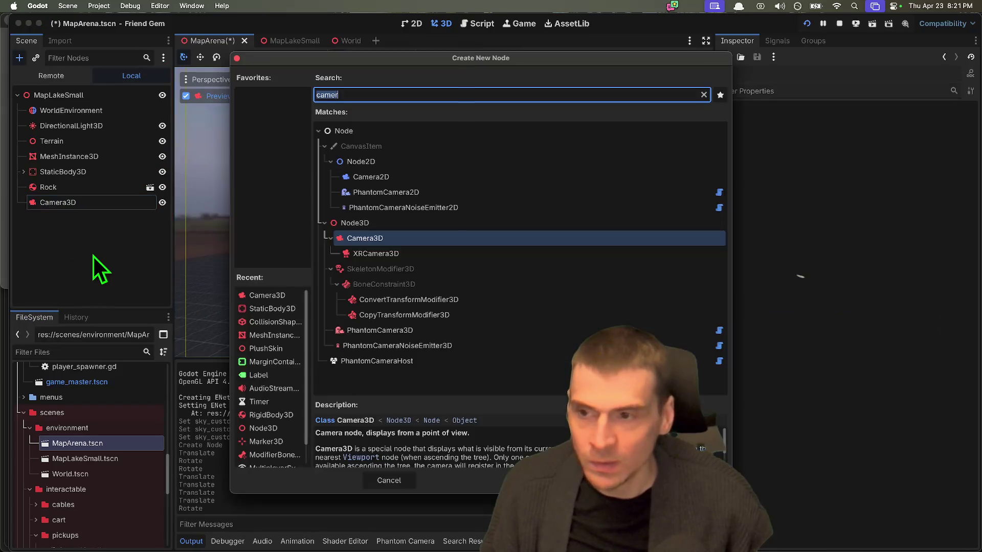
# Add a MeshInstance3D under the camera and give it a 2000 × 2000 m PlaneMesh
pyautogui.write('mesh')
pyautogui.press('Return')
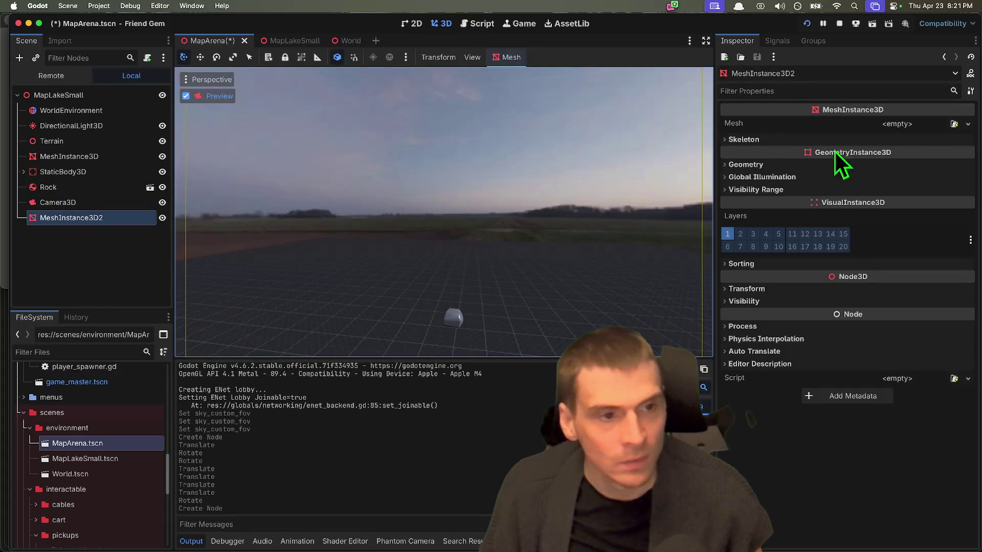
pyautogui.click(921, 126)
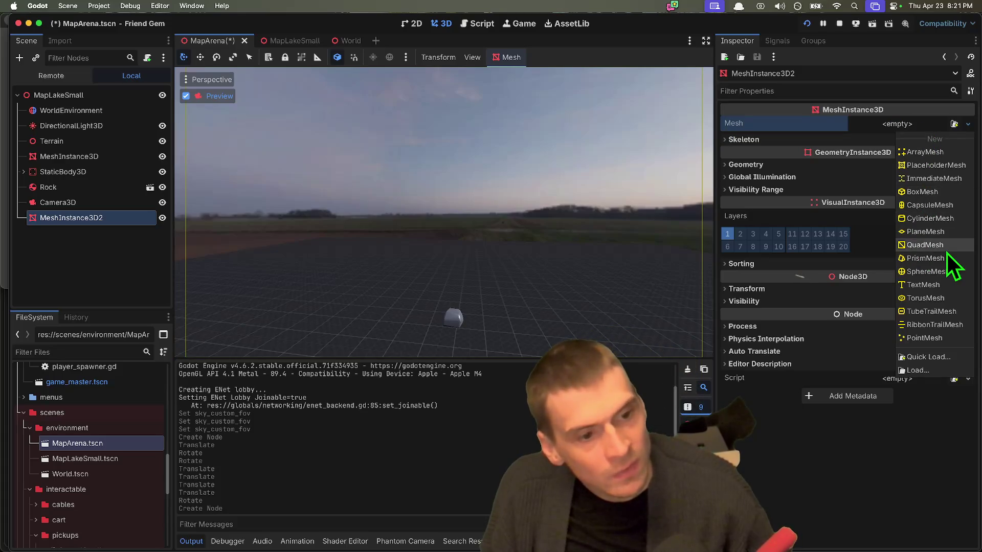
pyautogui.click(943, 230)
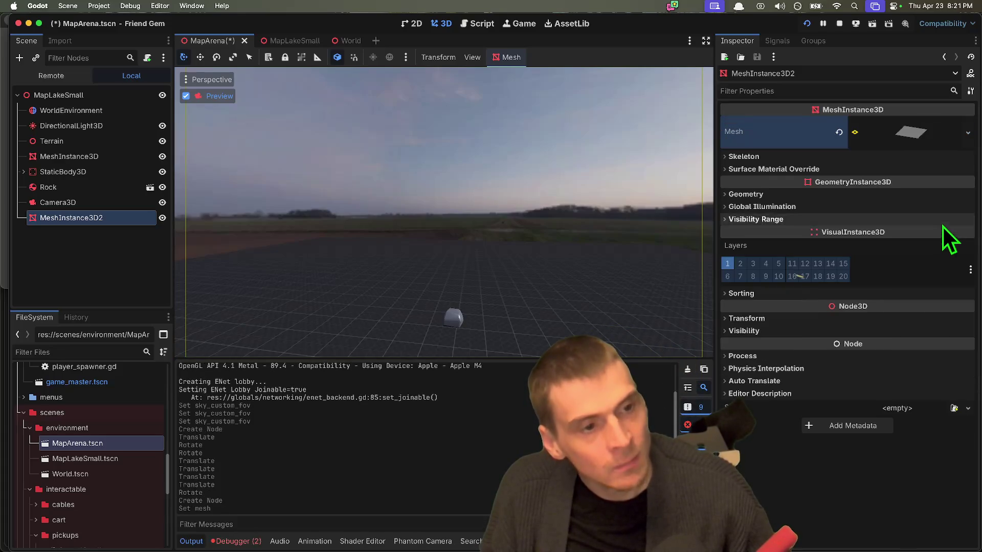
pyautogui.click(919, 234)
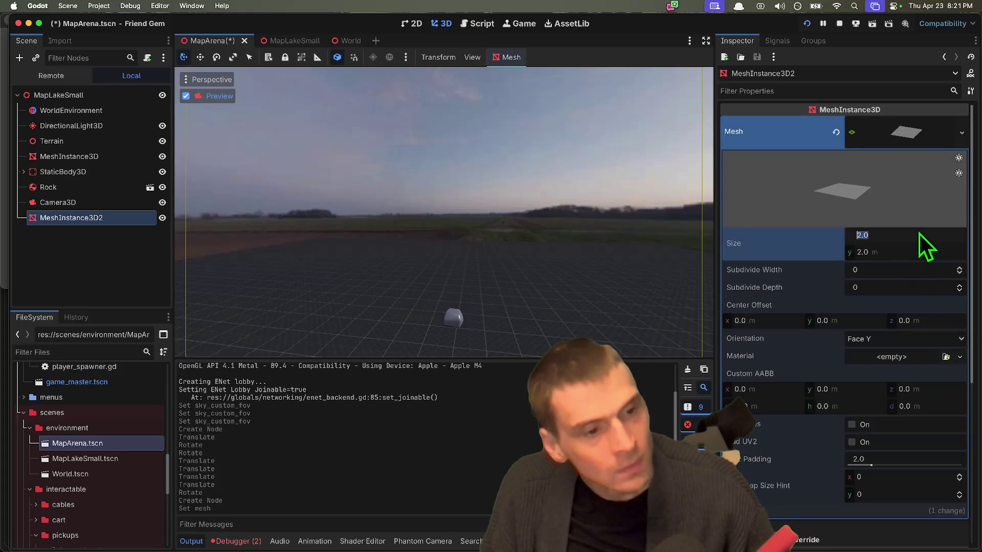
pyautogui.write('2000')
pyautogui.press('Tab')
pyautogui.write('200')
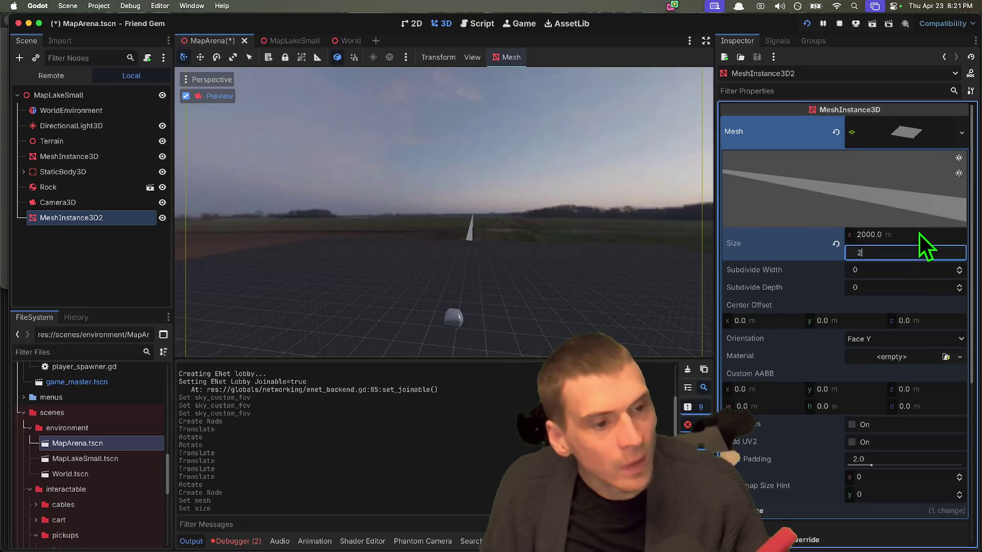
pyautogui.press('Return')
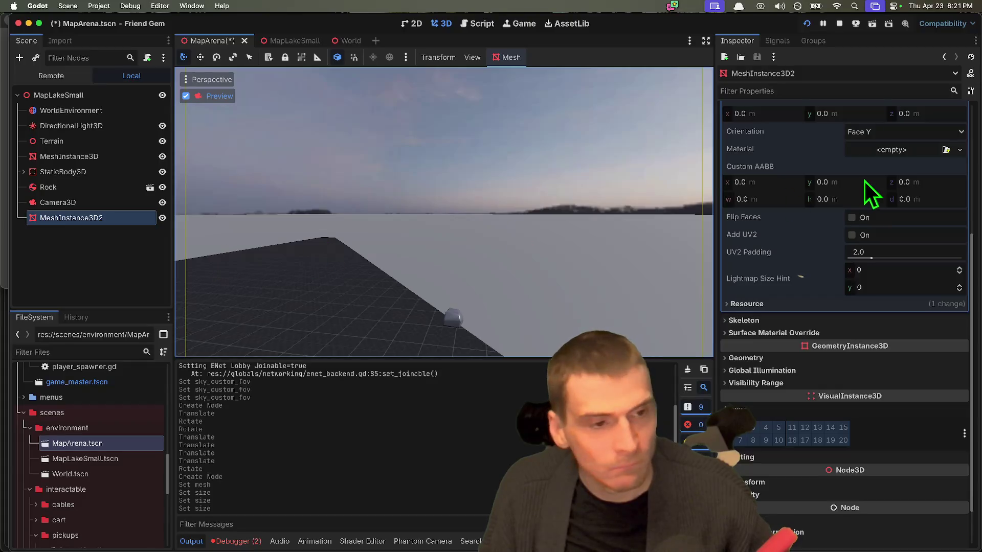
pyautogui.scroll(4, 849, 229)
pyautogui.click(883, 228)
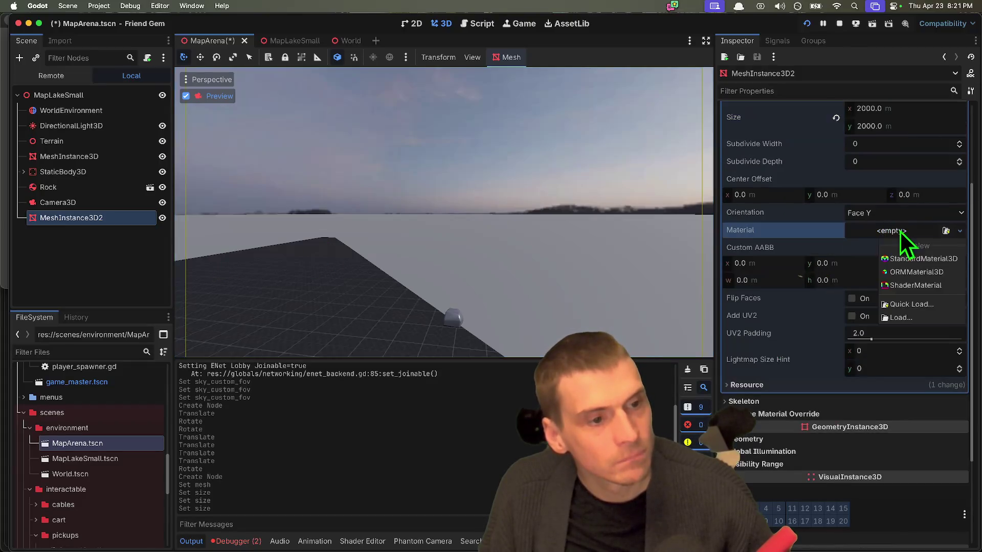
# Assign the plane a new StandardMaterial3D with a black (000000) albedo colour
pyautogui.click(919, 287)
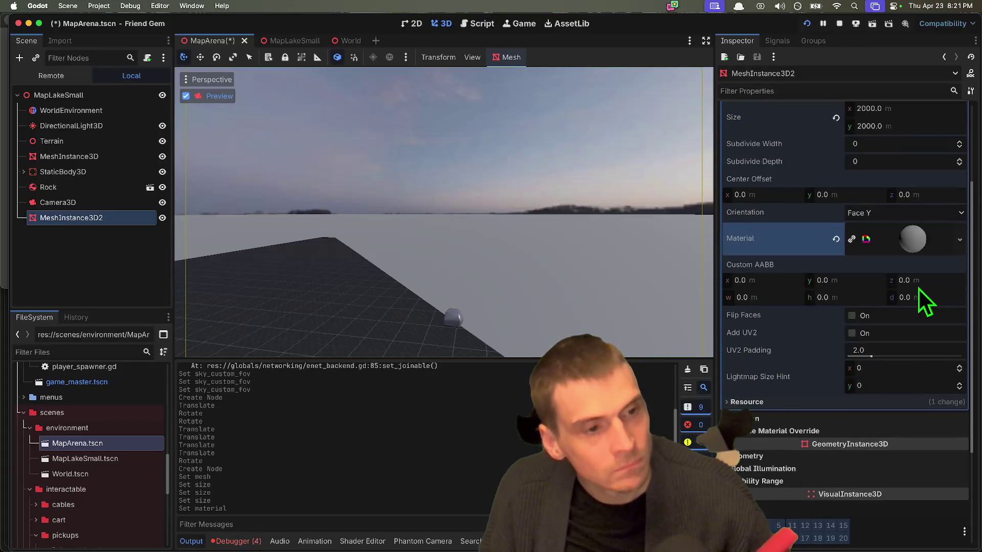
pyautogui.click(928, 242)
pyautogui.click(957, 239)
pyautogui.click(945, 276)
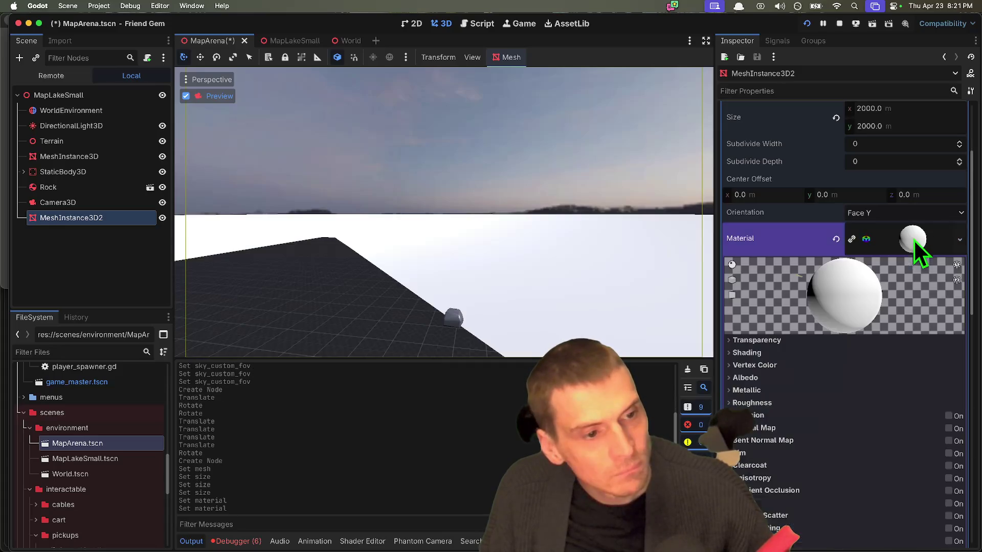
pyautogui.scroll(-2, 927, 293)
pyautogui.click(864, 302)
pyautogui.click(863, 300)
pyautogui.click(859, 311)
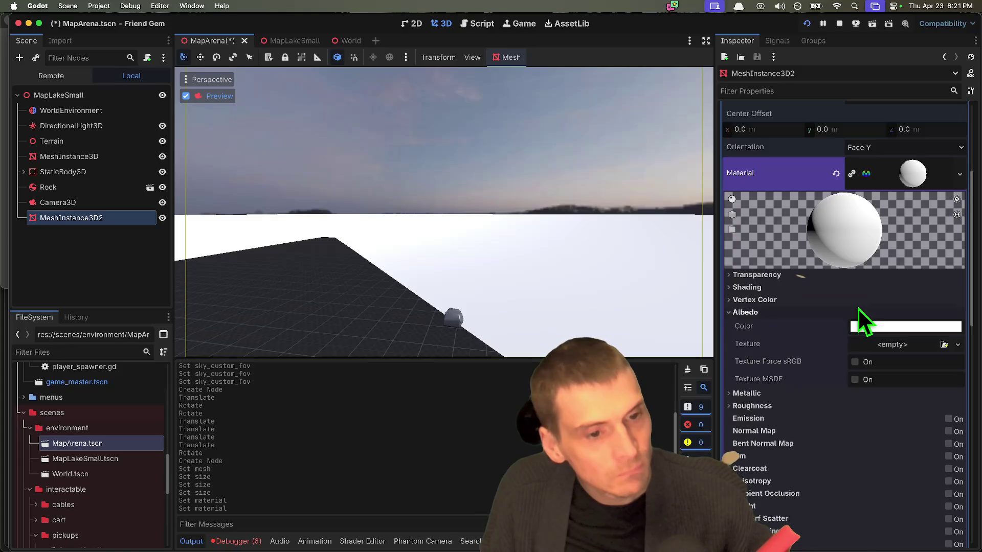
pyautogui.click(891, 326)
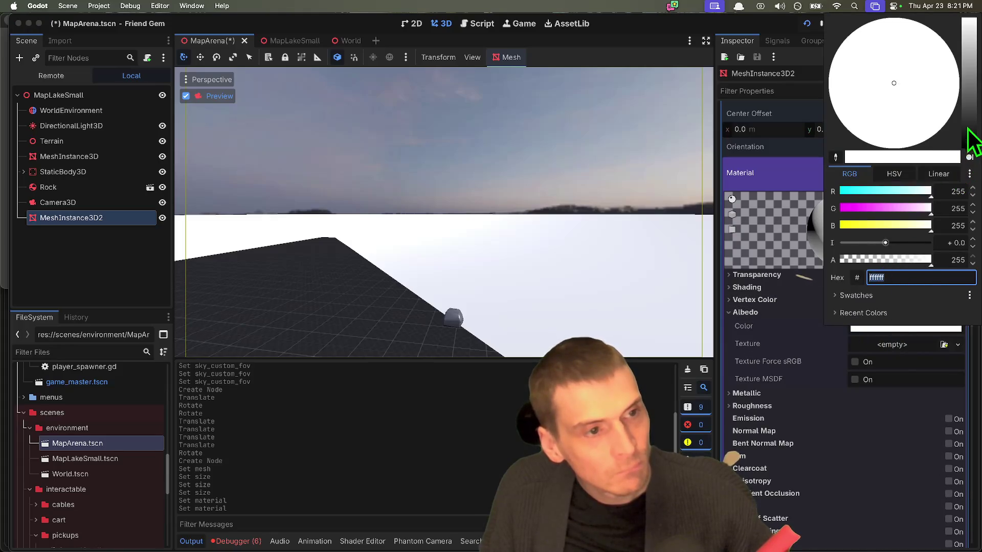
pyautogui.click(972, 145)
pyautogui.press('Escape')
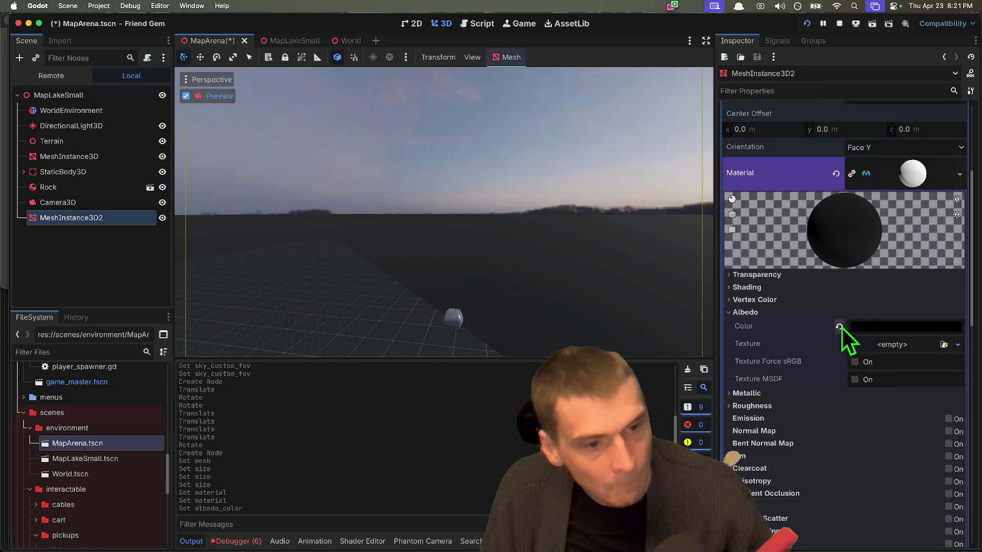
# Set the material's Metallic Specular value to 0
pyautogui.click(789, 407)
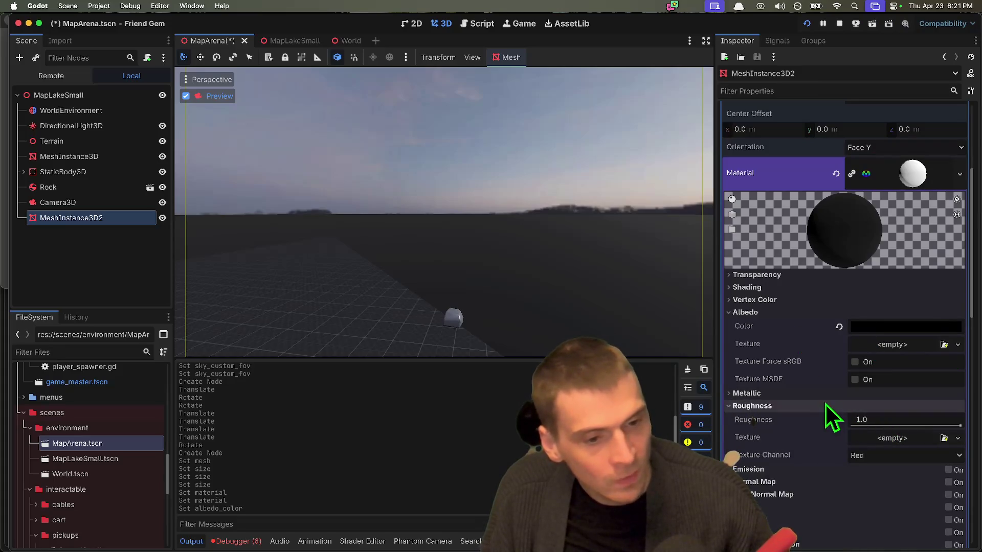
pyautogui.click(864, 406)
pyautogui.click(861, 394)
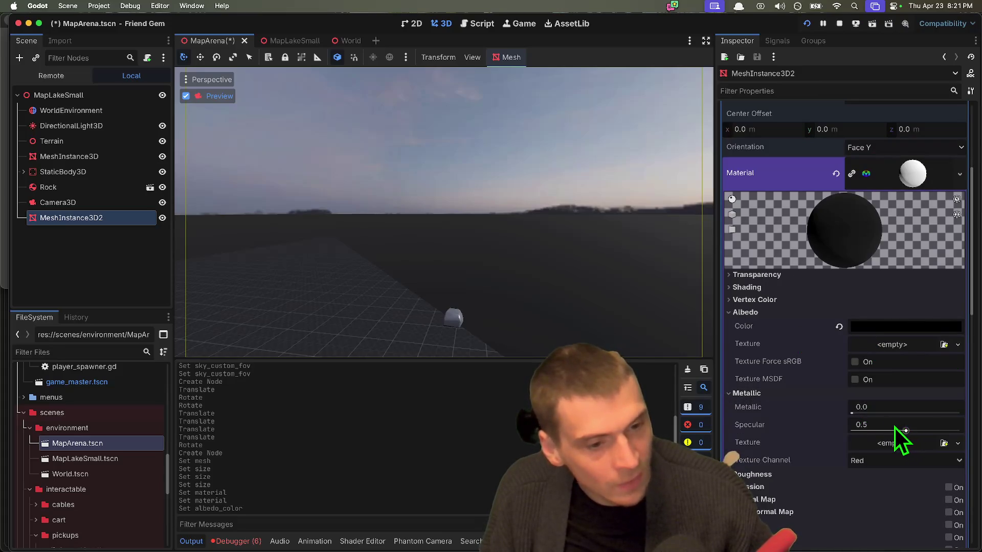
pyautogui.click(895, 428)
pyautogui.write('0')
pyautogui.press('Return')
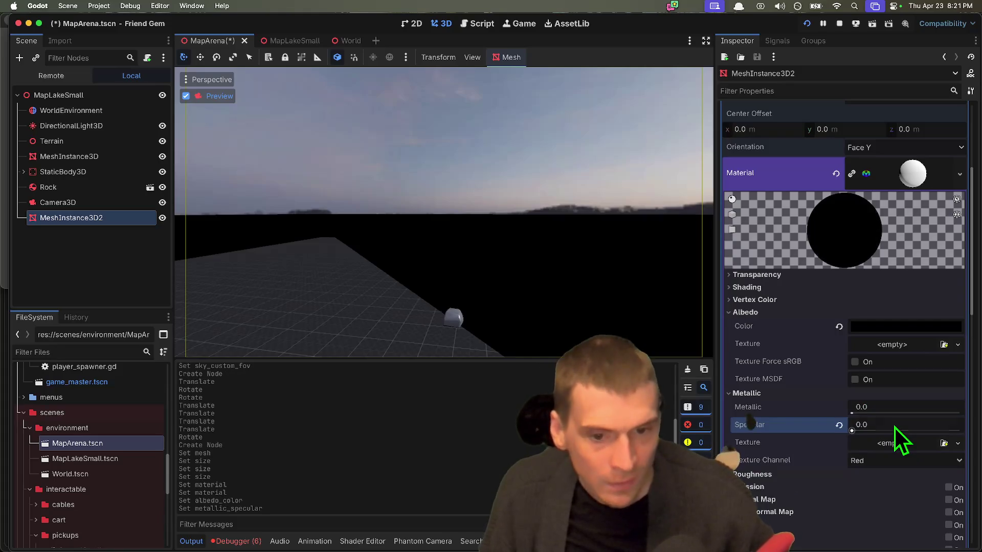
# Turn off the camera preview, nudge the plane slightly upward and save MapArena
pyautogui.click(75, 208)
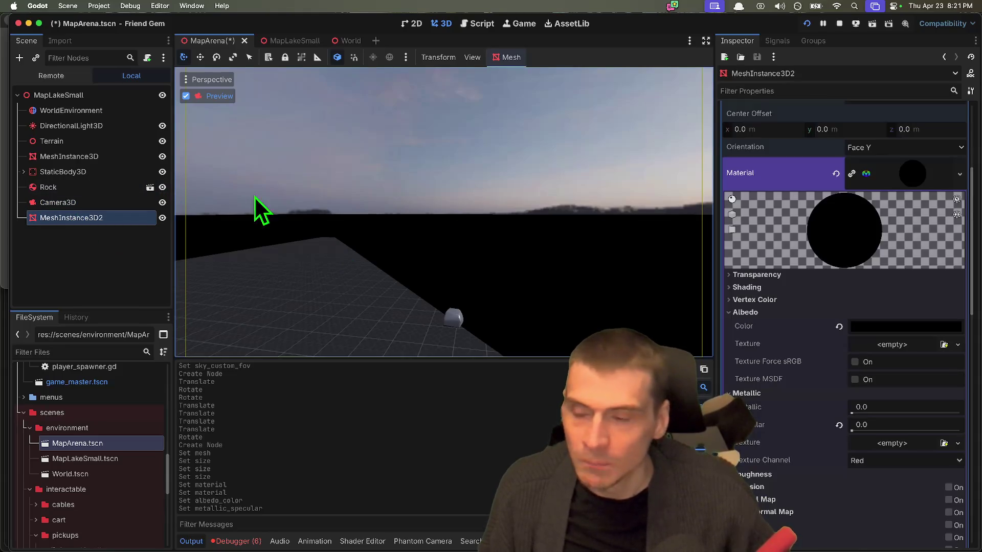
pyautogui.scroll(-5, 850, 331)
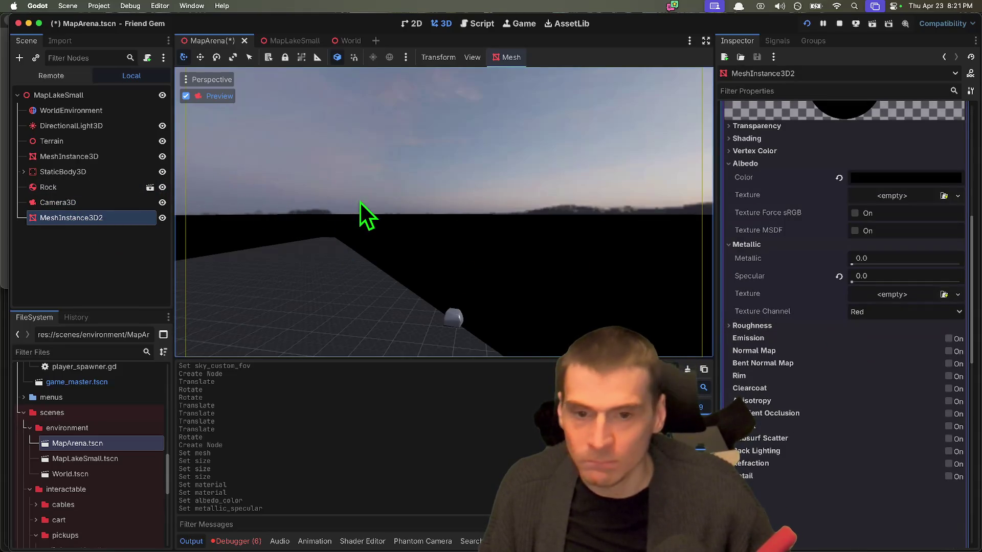
pyautogui.click(220, 98)
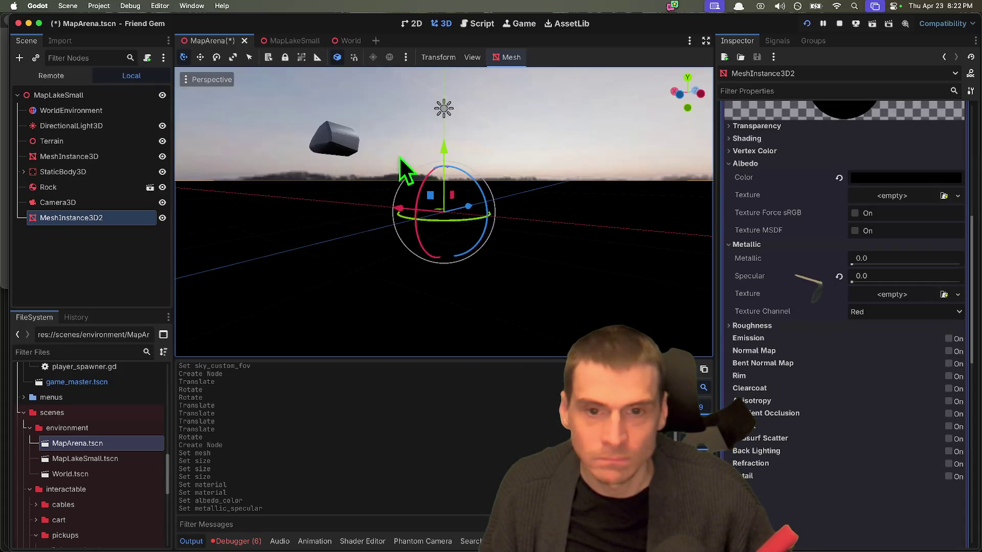
pyautogui.moveTo(441, 143); pyautogui.dragTo(442, 143)
pyautogui.press('super+s')
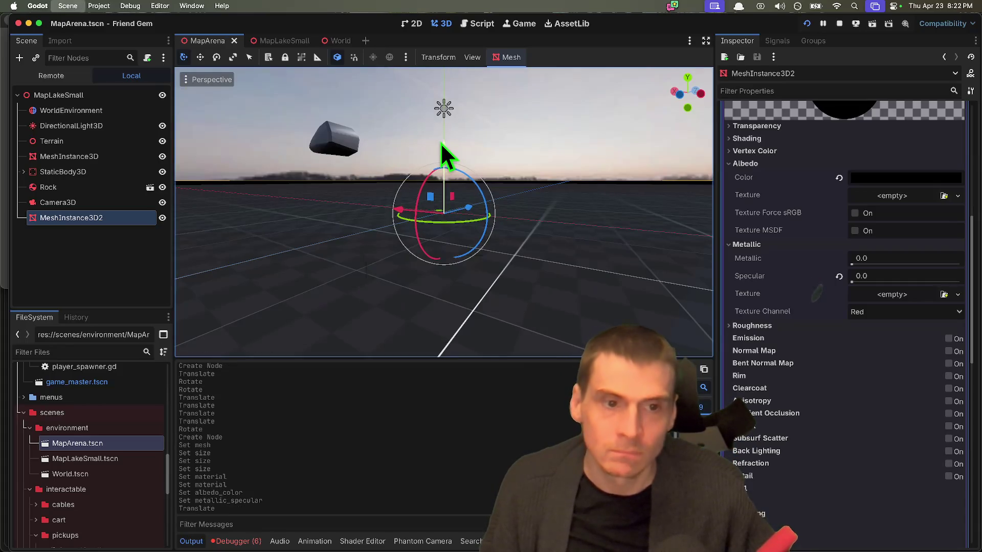
# Run the game, host a session to test it, then quit back to the editor
pyautogui.press('super+b')
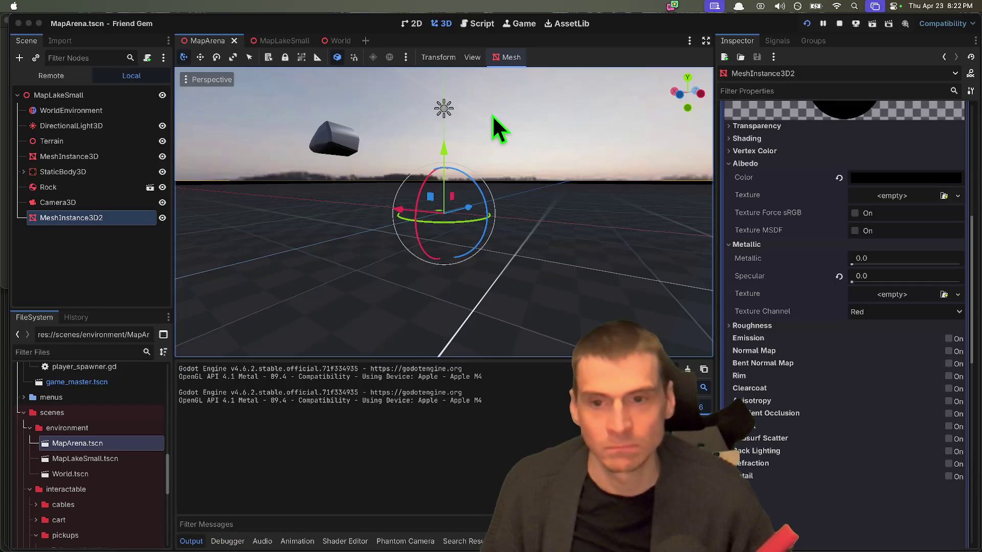
pyautogui.click(737, 129)
pyautogui.click(701, 228)
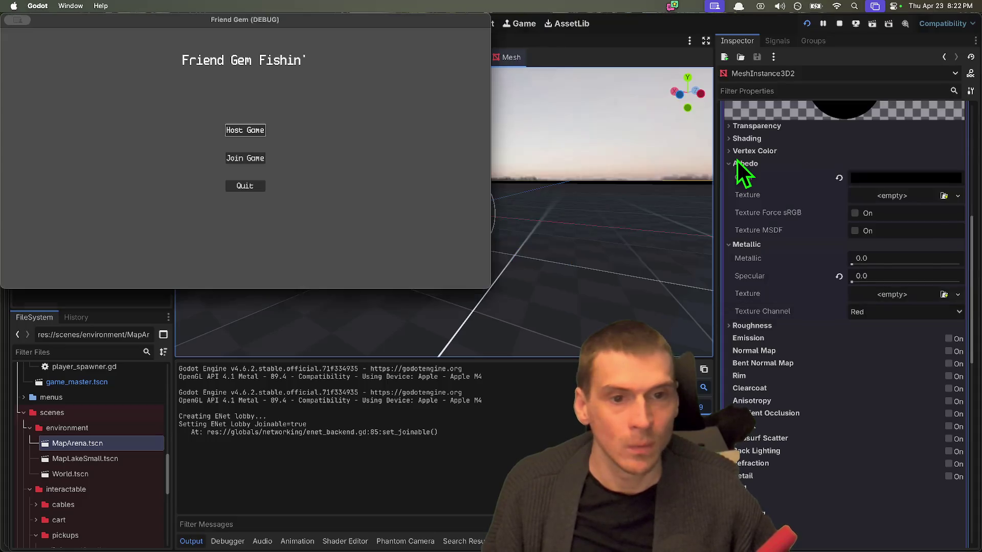
pyautogui.press('super+q')
pyautogui.click(114, 269)
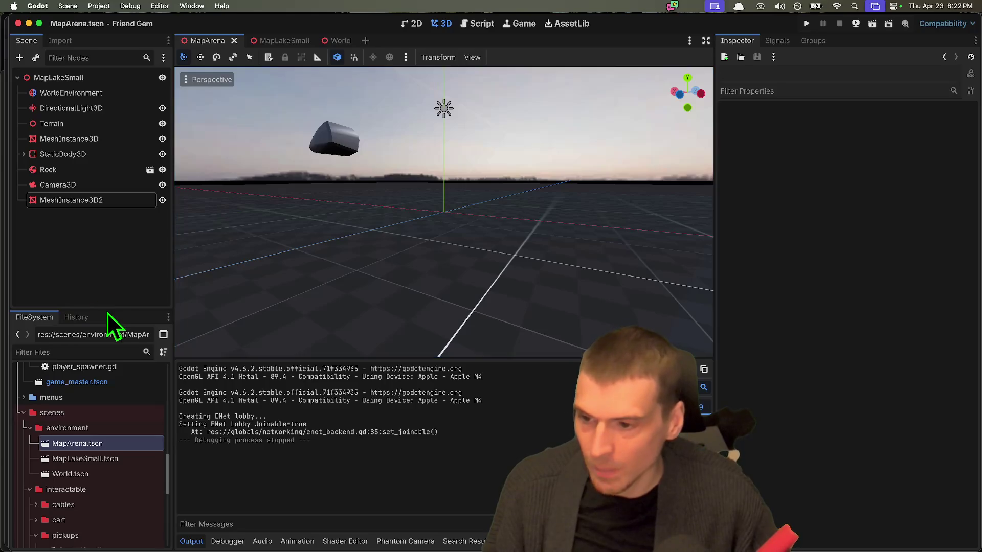
# Enlarge the FileSystem panel and collapse the environment folder to browse the interactable and pickups folders
pyautogui.moveTo(109, 310); pyautogui.dragTo(109, 232)
pyautogui.click(85, 351)
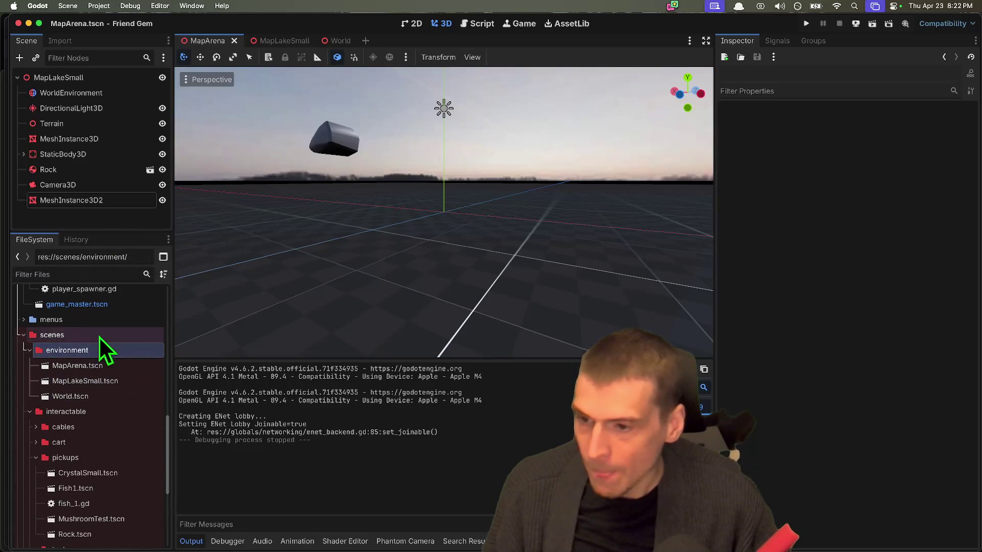
pyautogui.click(30, 351)
pyautogui.click(128, 365)
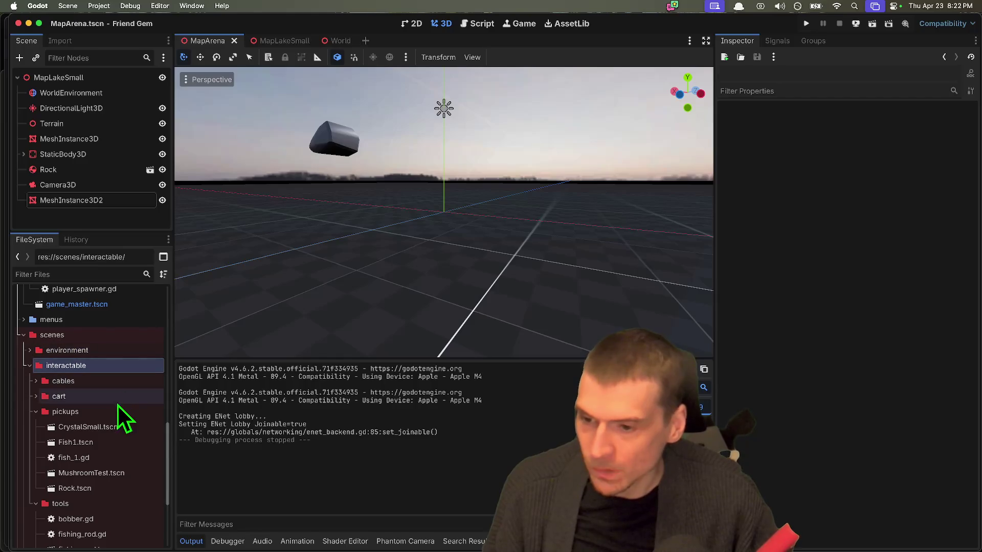
pyautogui.click(118, 411)
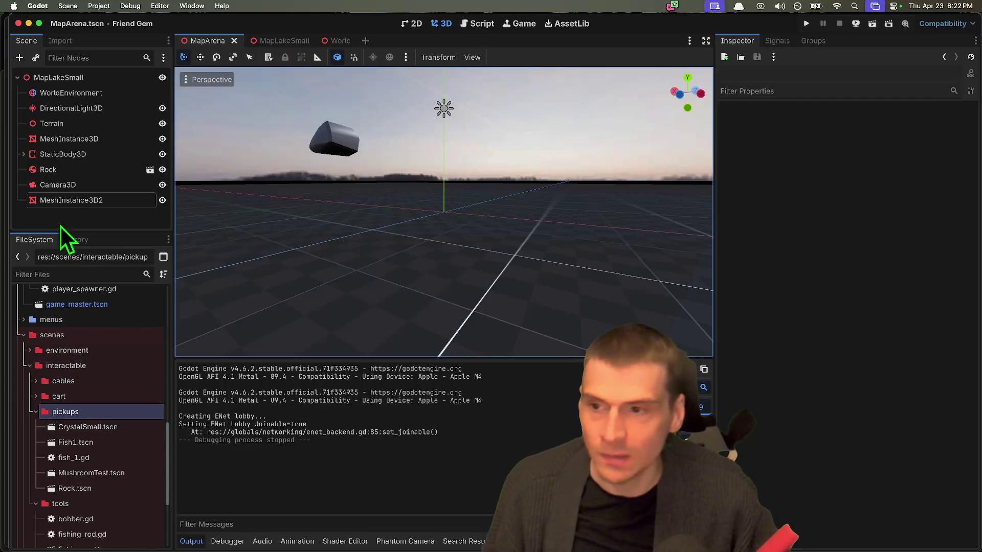
# Close the MapLakeSmall, World and MapArena scenes and filter files by 'player'
pyautogui.middleClick(280, 38)
pyautogui.middleClick(281, 38)
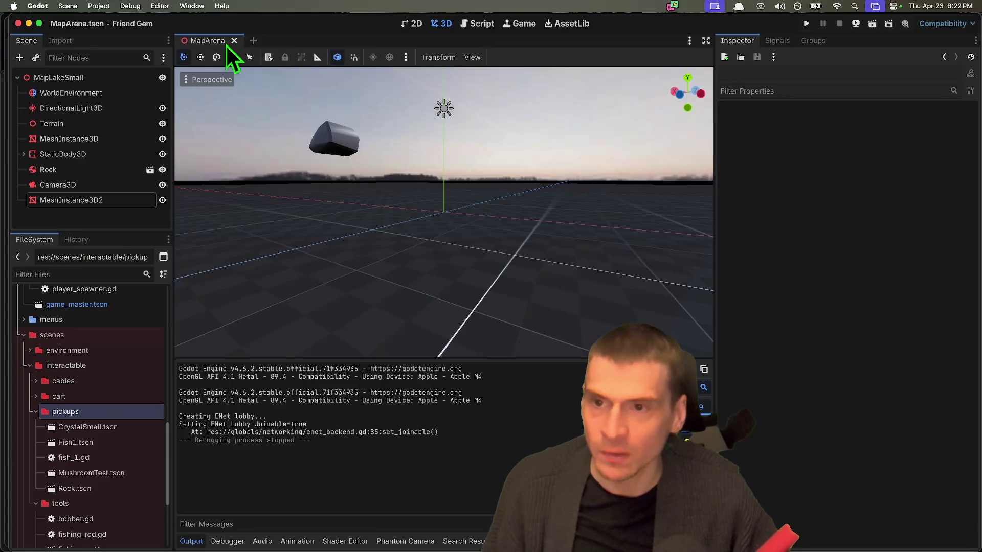
pyautogui.middleClick(225, 44)
pyautogui.write('player')
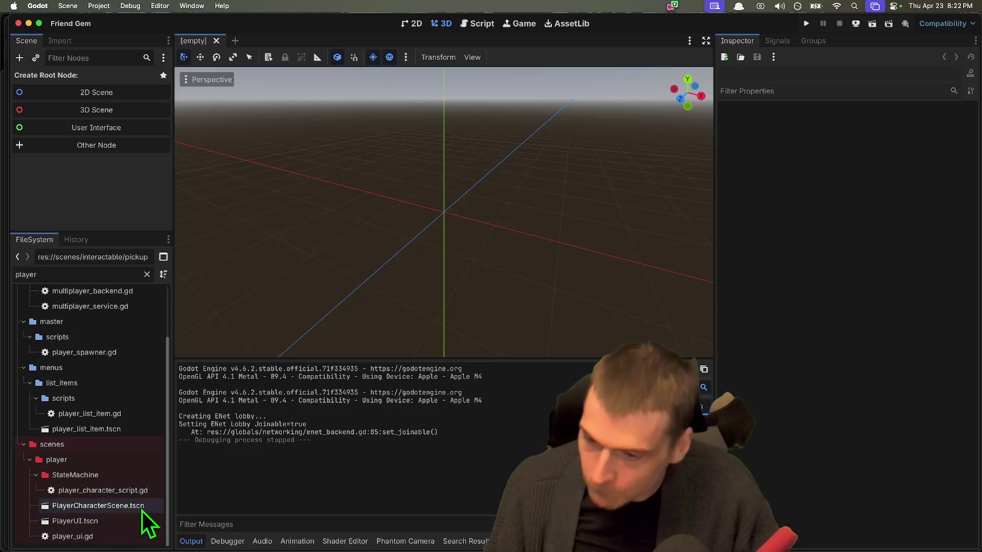
# Open PlayerCharacterScene.tscn and expand VisualRoot in a taller scene tree
pyautogui.doubleClick(142, 507)
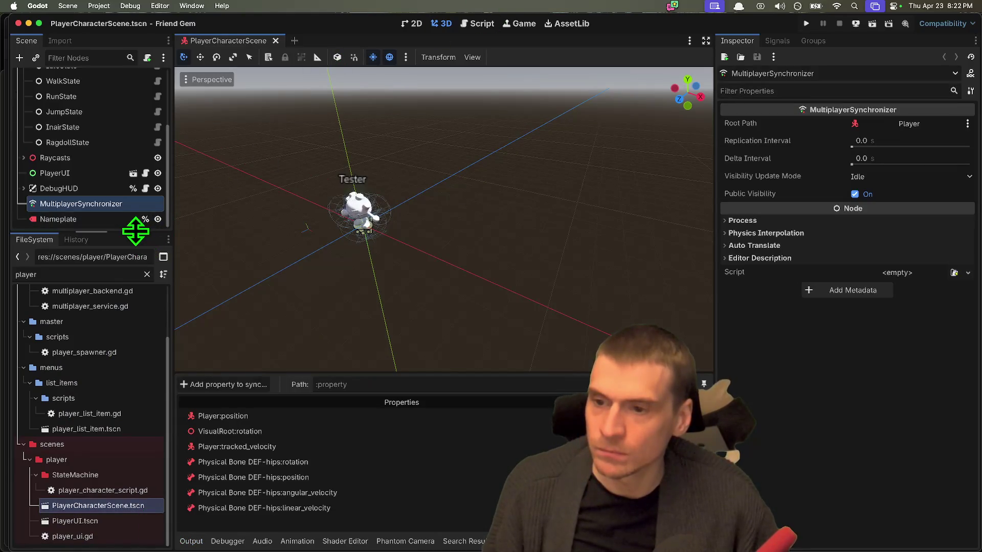
pyautogui.moveTo(135, 231); pyautogui.dragTo(117, 362)
pyautogui.click(120, 339)
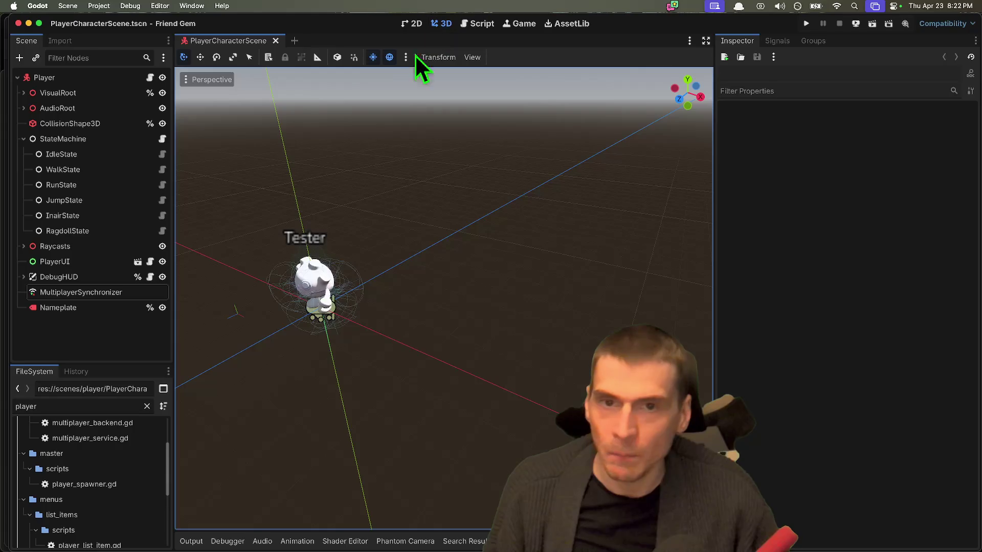
pyautogui.click(23, 139)
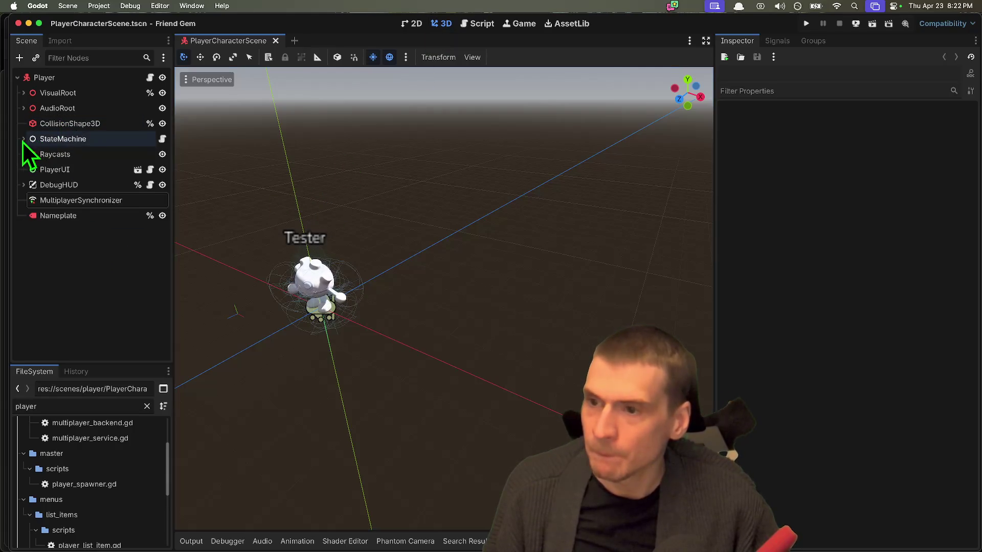
pyautogui.click(23, 92)
pyautogui.click(47, 108)
pyautogui.click(30, 108)
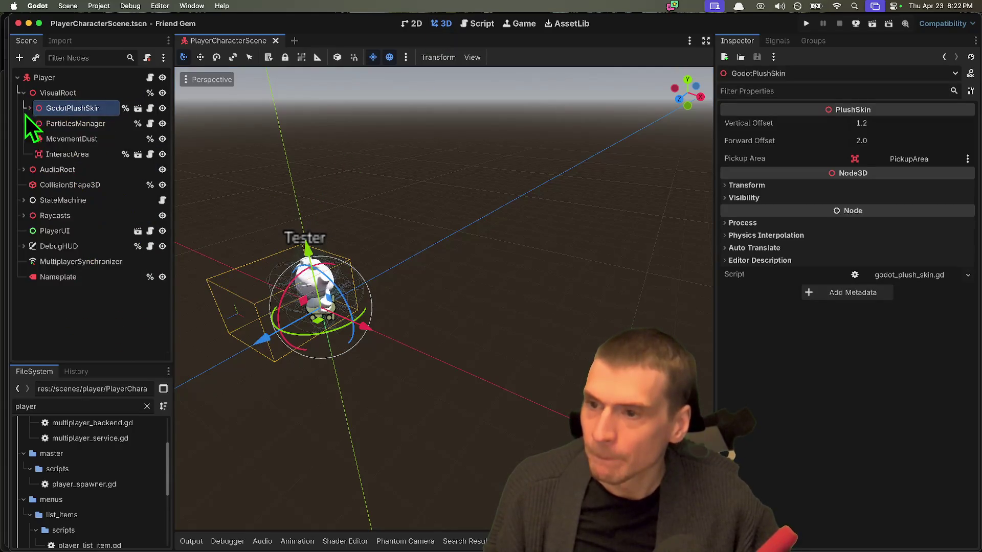
# Select the InteractArea node and bring up its interact_area.gd script
pyautogui.doubleClick(44, 154)
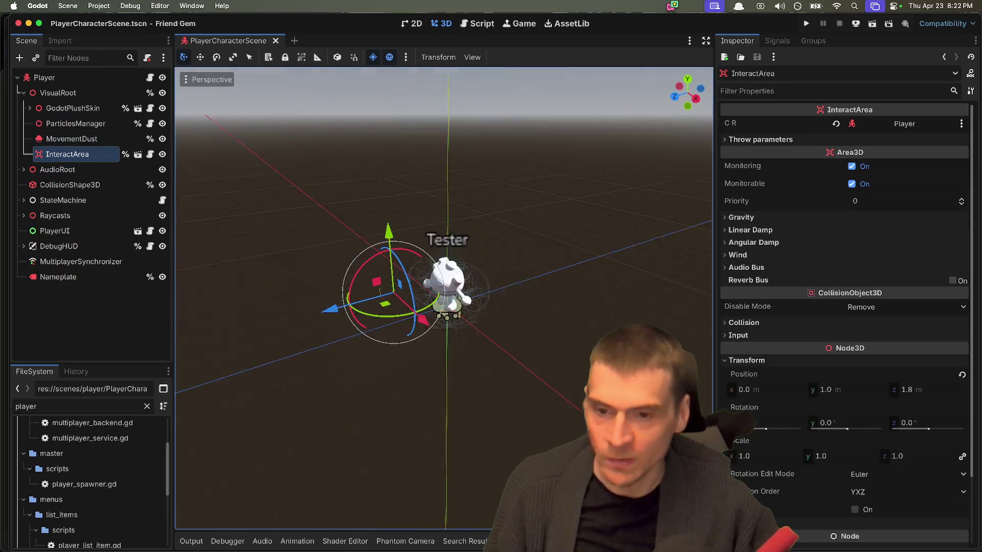
pyautogui.scroll(5, 444, 298)
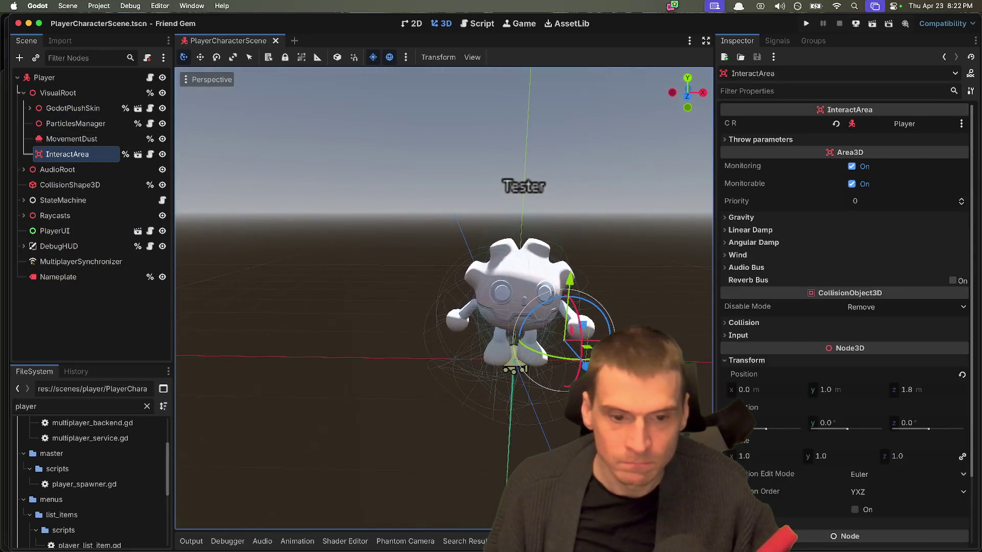
pyautogui.scroll(-5, 443, 298)
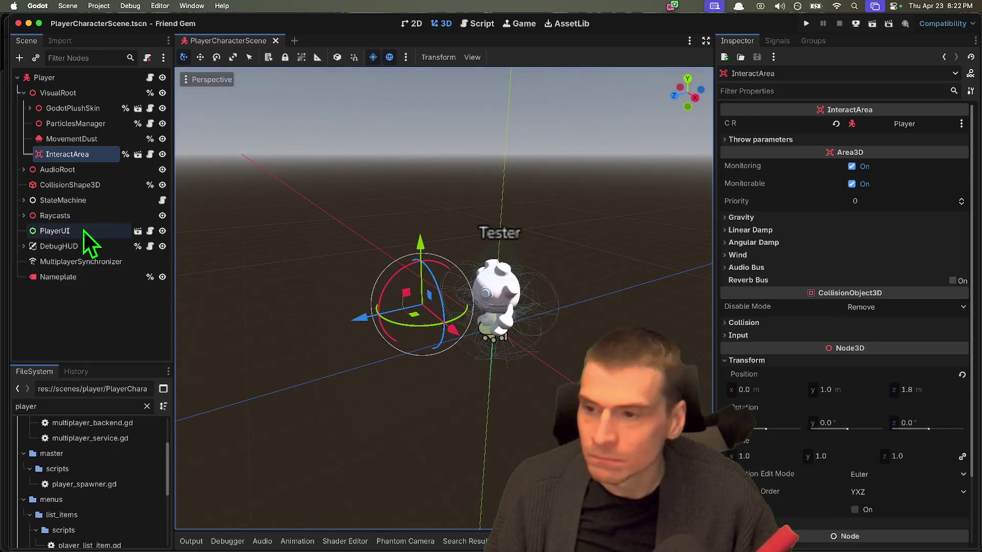
pyautogui.click(149, 154)
pyautogui.click(745, 137)
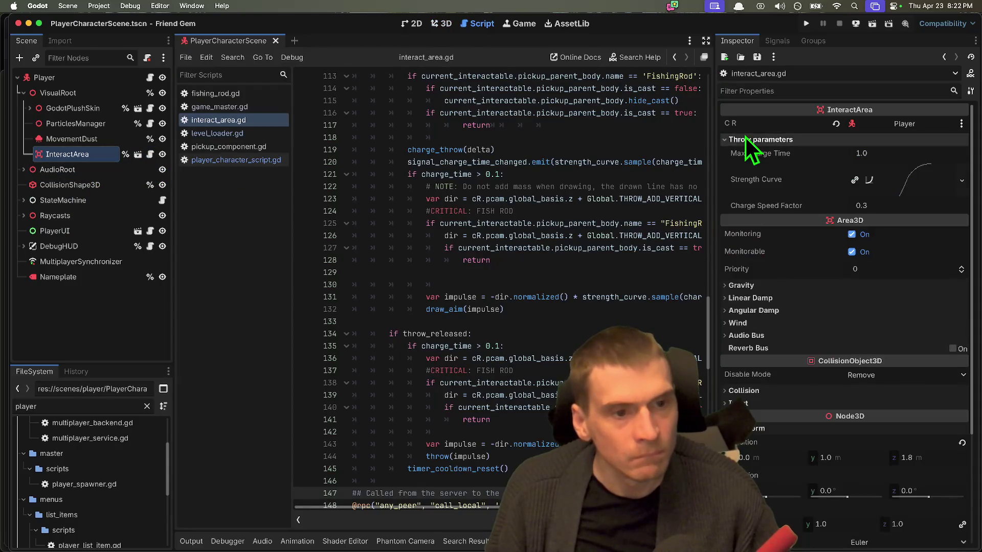
# Widen the script editor by narrowing the Inspector panel
pyautogui.click(744, 137)
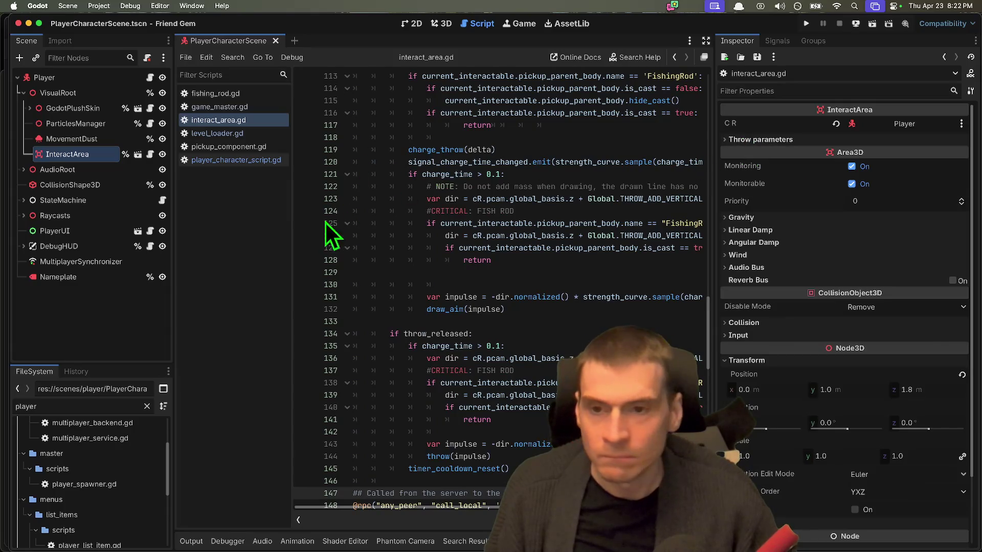
pyautogui.press('super+Tab')
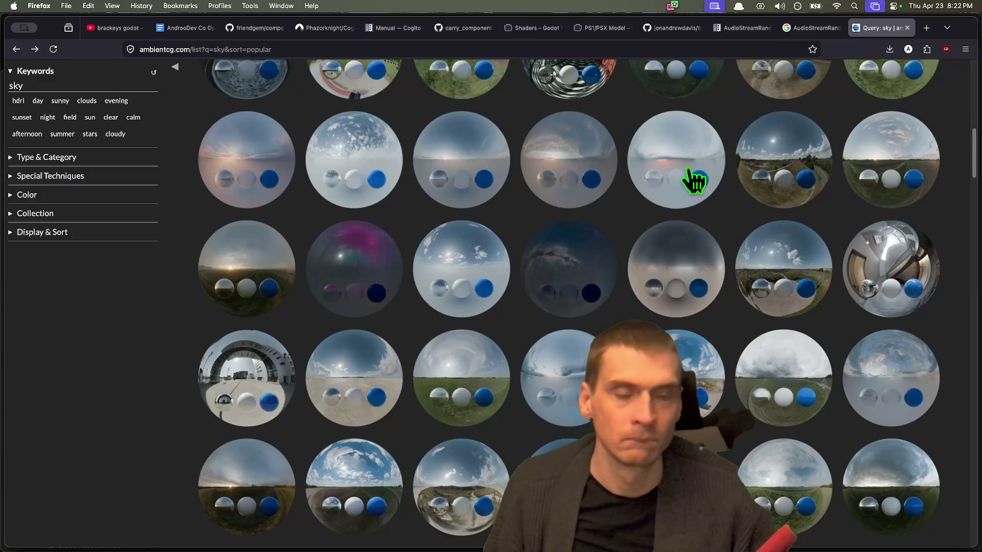
pyautogui.press('super+Tab')
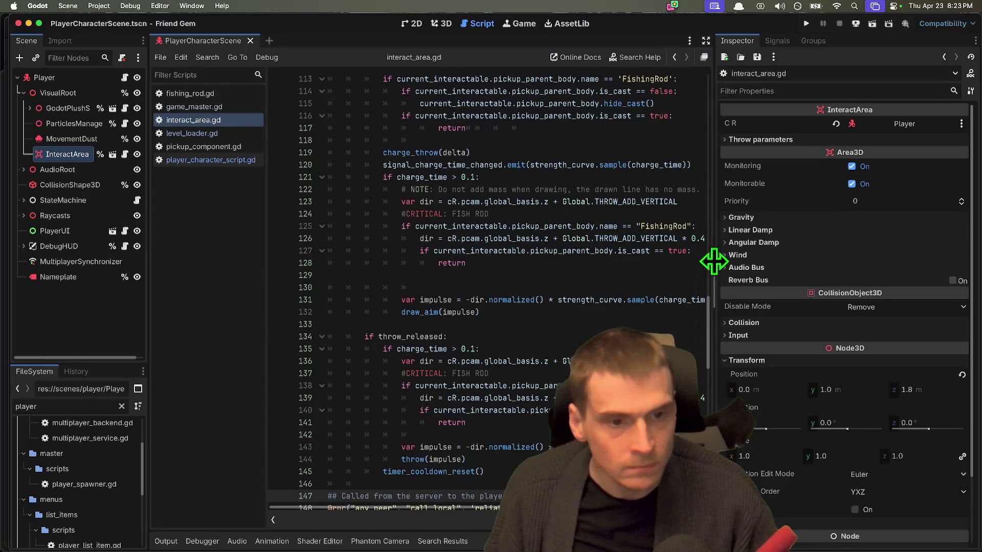
pyautogui.moveTo(714, 260); pyautogui.dragTo(821, 258)
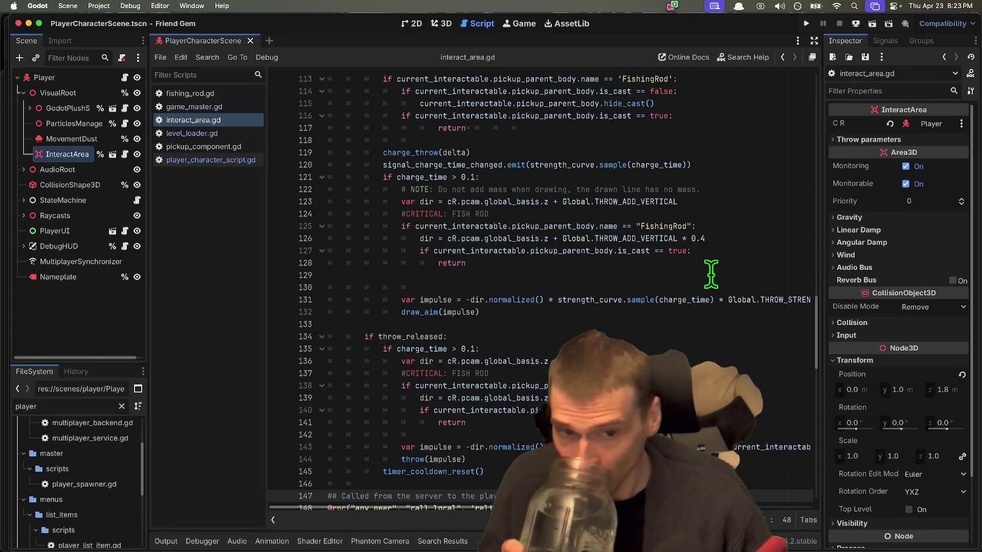
# Look through interact_area.gd and select its entire code with Cmd+A
pyautogui.doubleClick(605, 251)
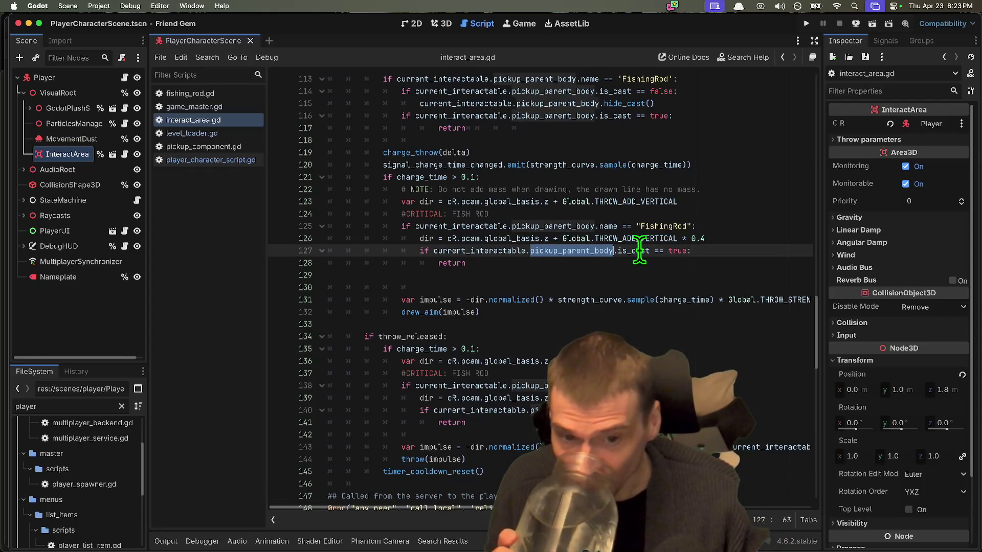
pyautogui.scroll(-3, 639, 251)
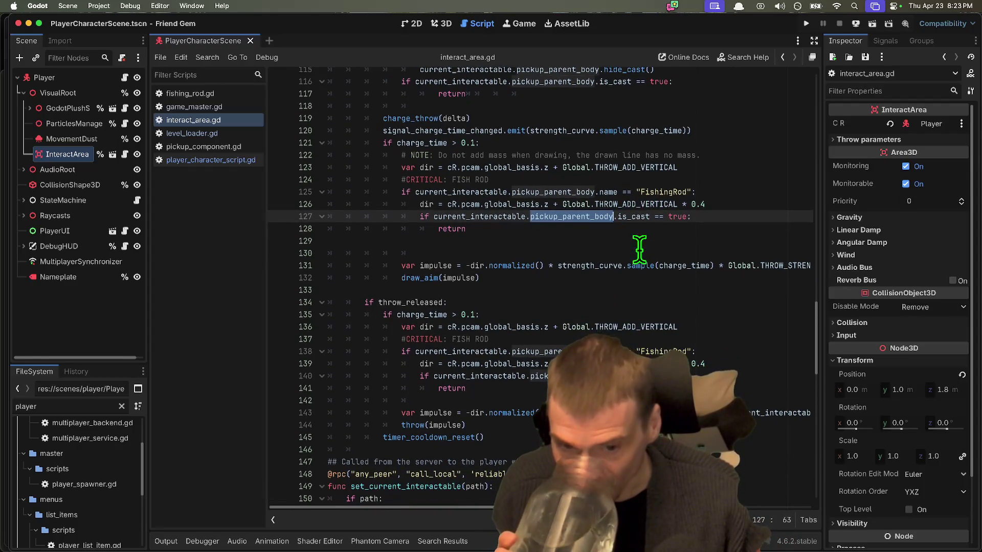
pyautogui.scroll(-5, 639, 250)
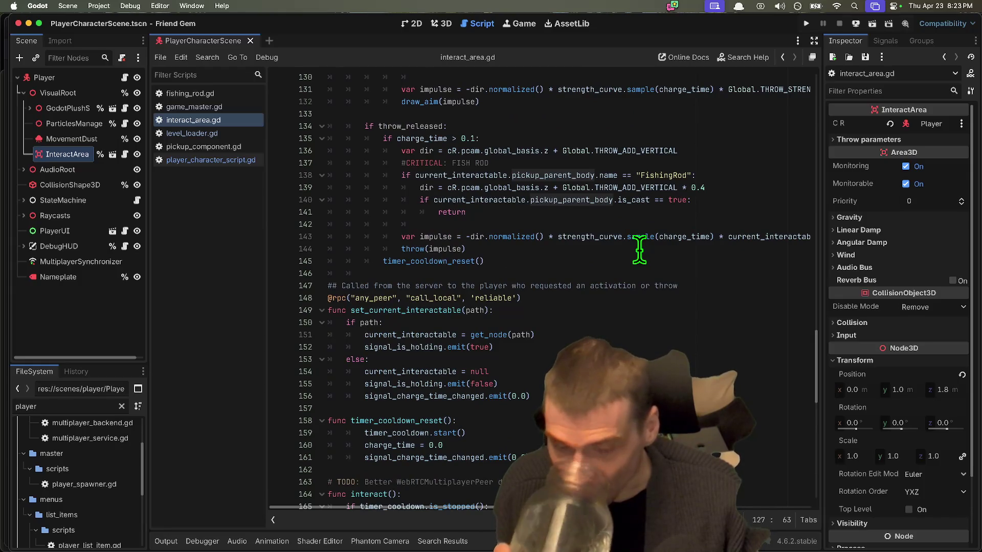
pyautogui.scroll(-1, 640, 251)
pyautogui.scroll(2, 639, 250)
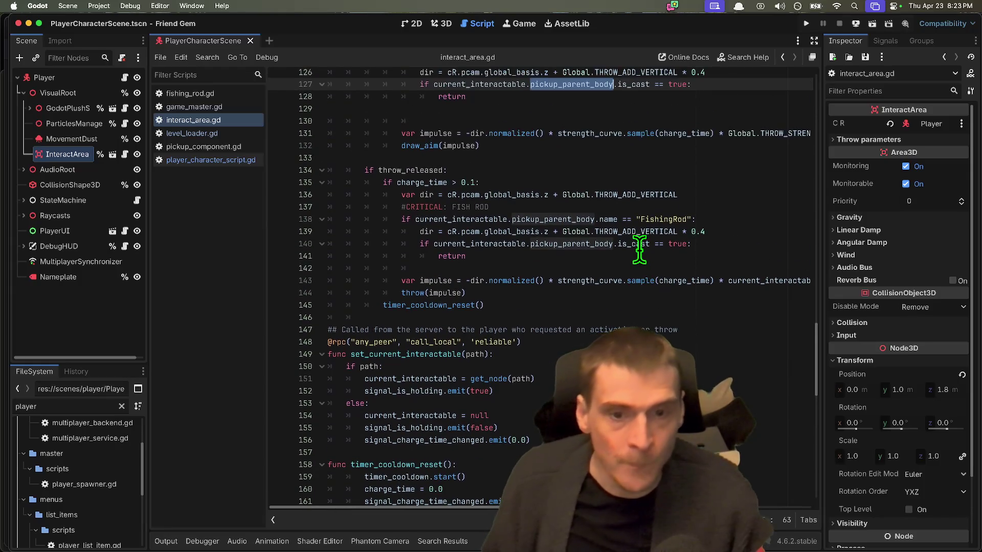
pyautogui.scroll(10, 640, 251)
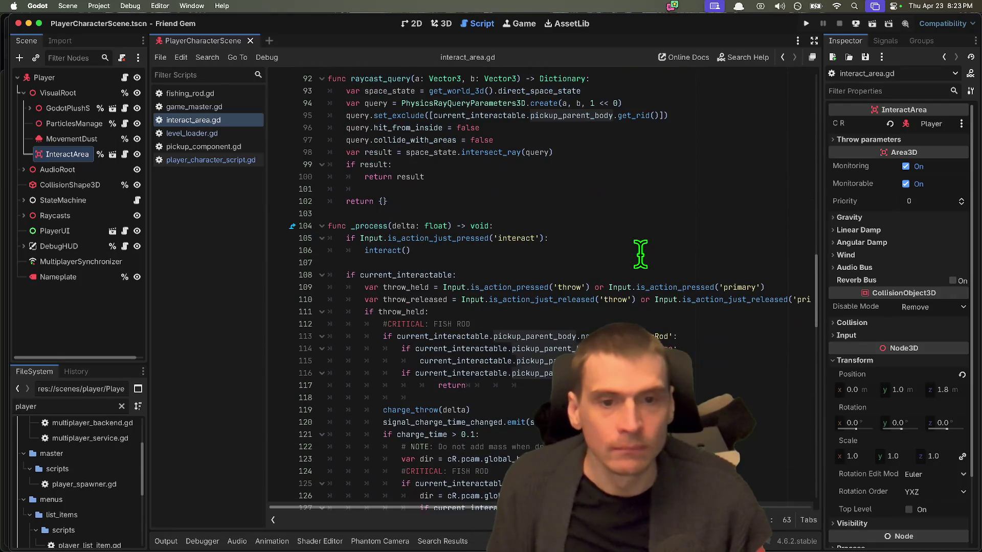
pyautogui.scroll(3, 639, 254)
pyautogui.click(642, 248)
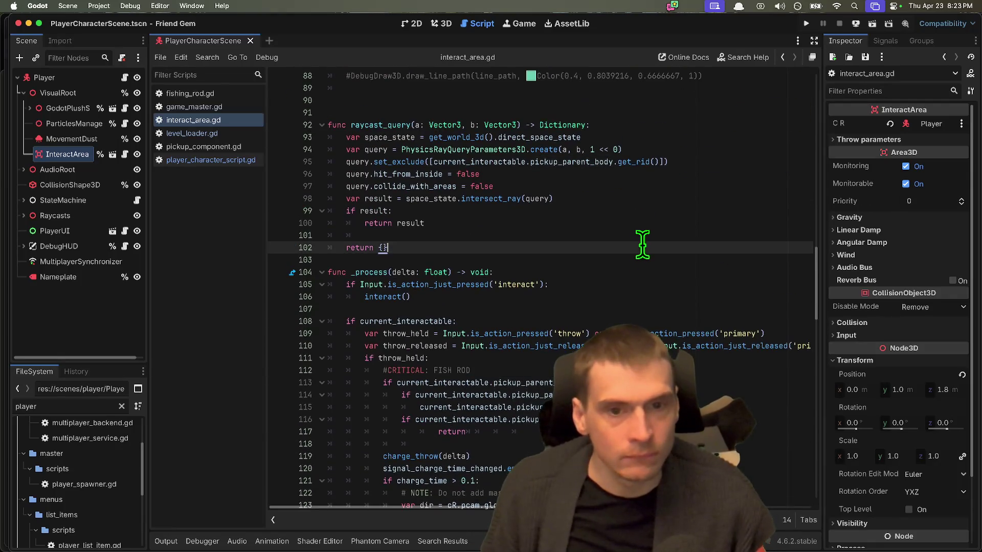
pyautogui.press('super+a')
pyautogui.press('super+Tab')
pyautogui.press('super+Tab')
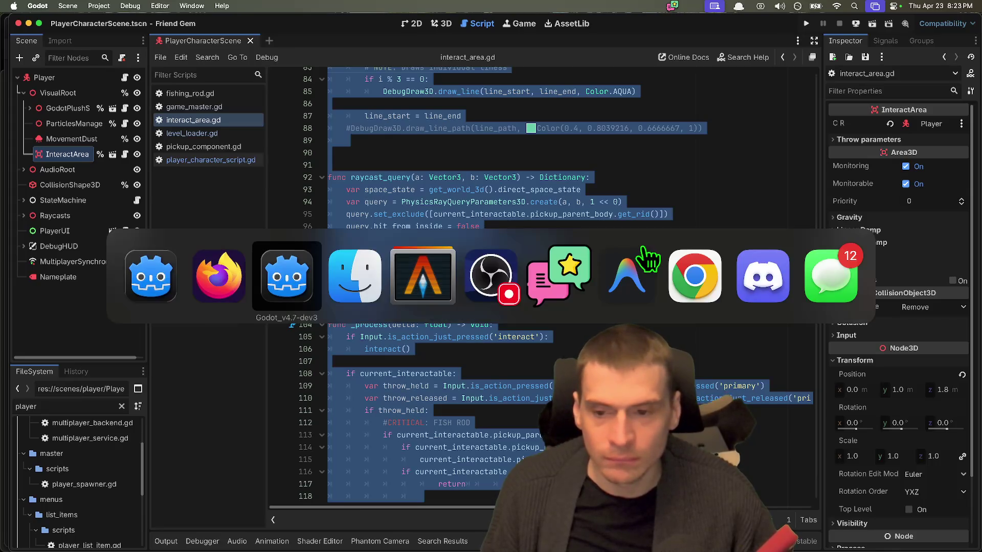
pyautogui.click(640, 256)
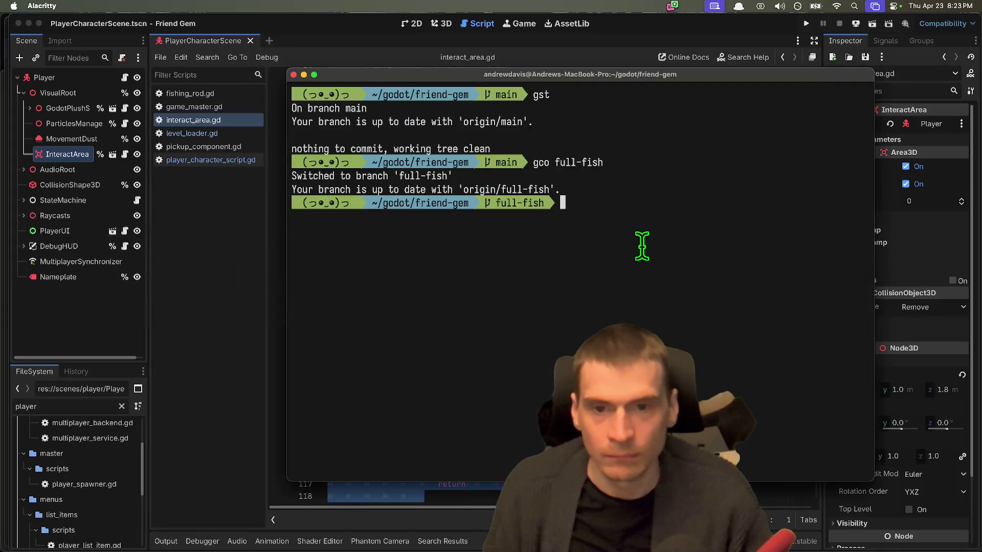
pyautogui.press('super+space')
pyautogui.press('super+Tab')
pyautogui.press('super+Tab')
pyautogui.press('super+Tab')
pyautogui.press('super+Tab')
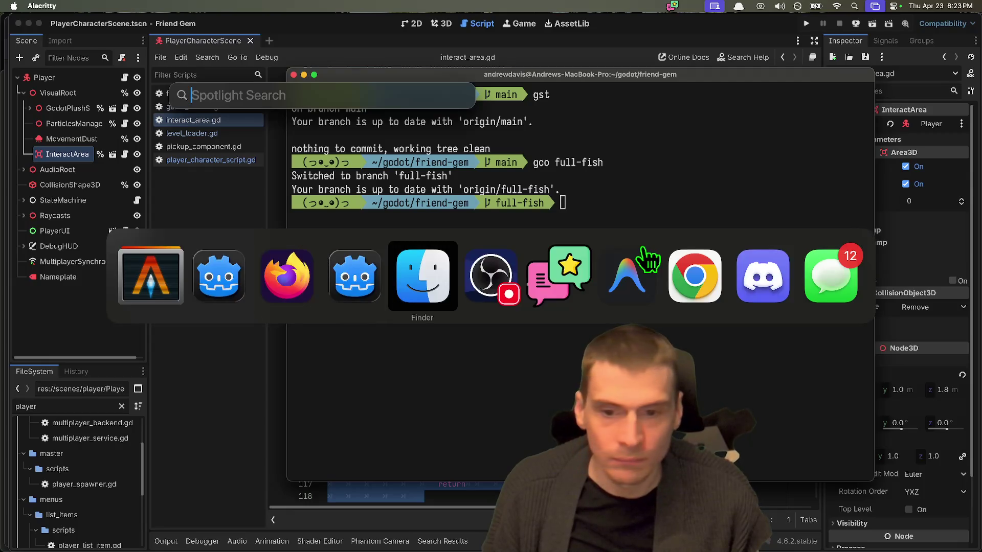
pyautogui.press('super+shift+Tab')
pyautogui.press('super+shift+Tab')
pyautogui.press('super+shift+Tab')
pyautogui.press('super+shift+Tab')
pyautogui.press('super+shift+Tab')
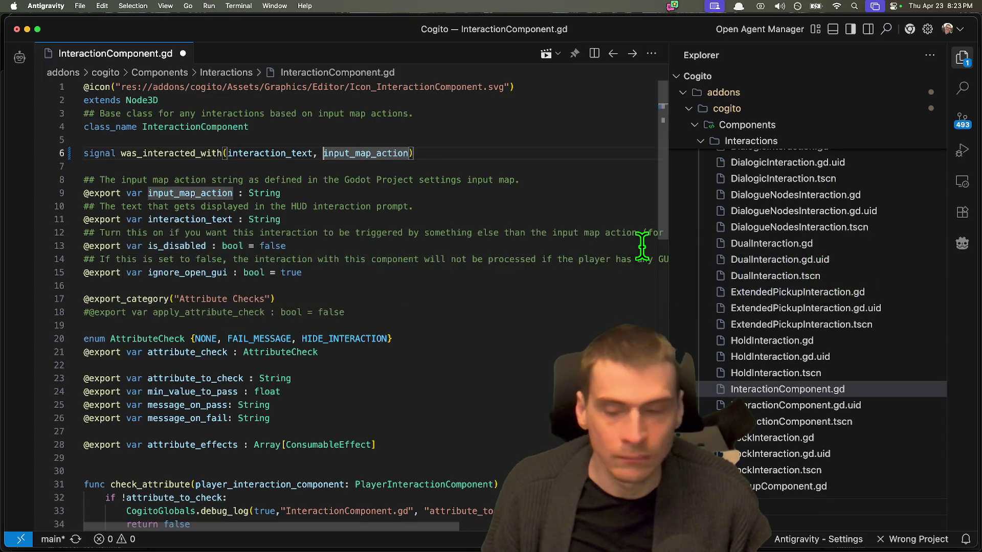
pyautogui.press('super+Tab')
pyautogui.moveTo(746, 549)
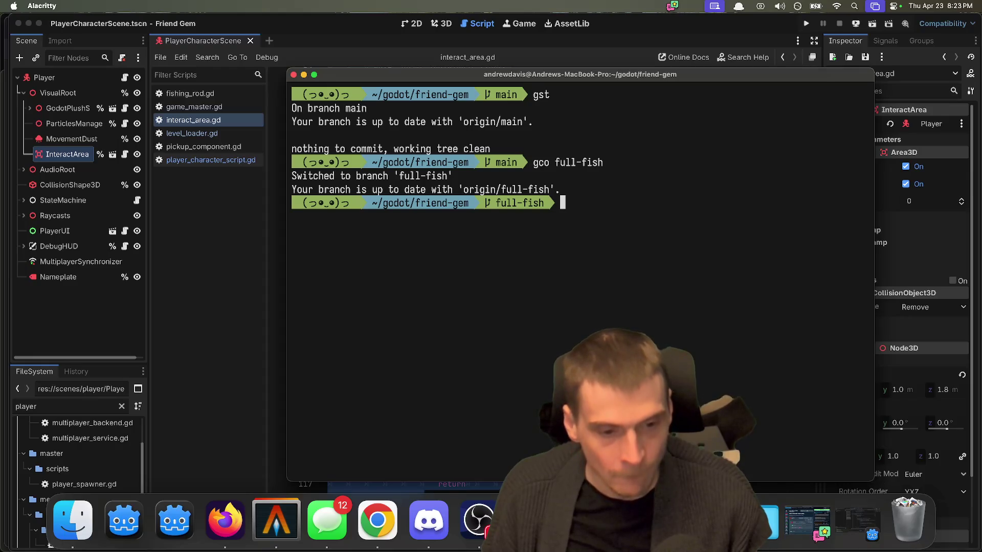
pyautogui.click(767, 519)
pyautogui.click(767, 519)
pyautogui.click(162, 376)
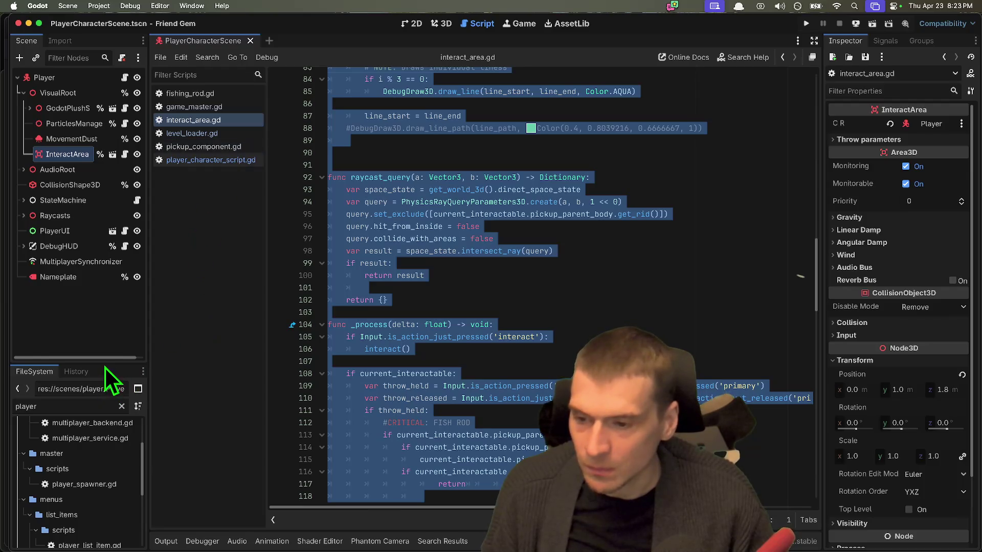
# Enlarge the FileSystem dock, clear the player filter, and open README.md
pyautogui.moveTo(105, 364); pyautogui.dragTo(124, 241)
pyautogui.doubleClick(42, 447)
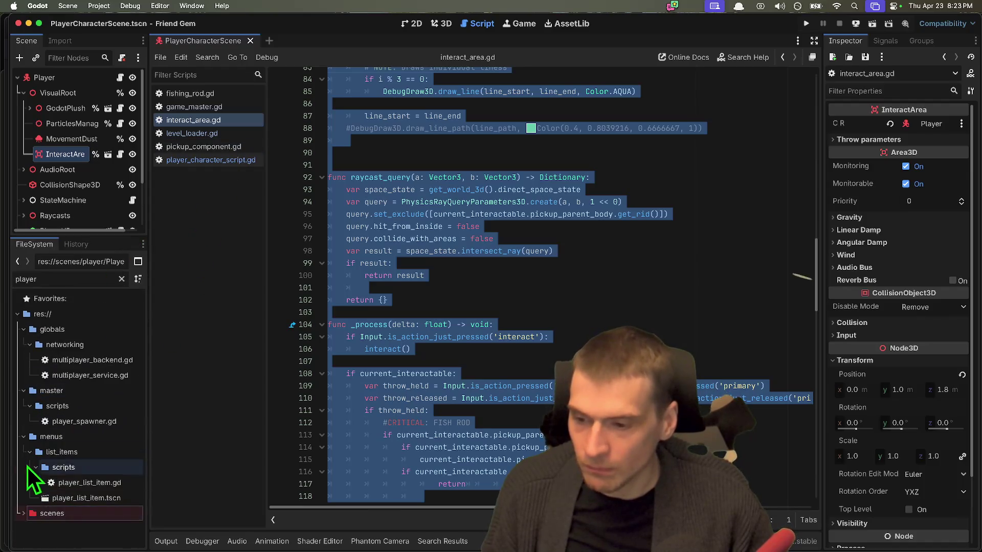
pyautogui.press('BackSpace')
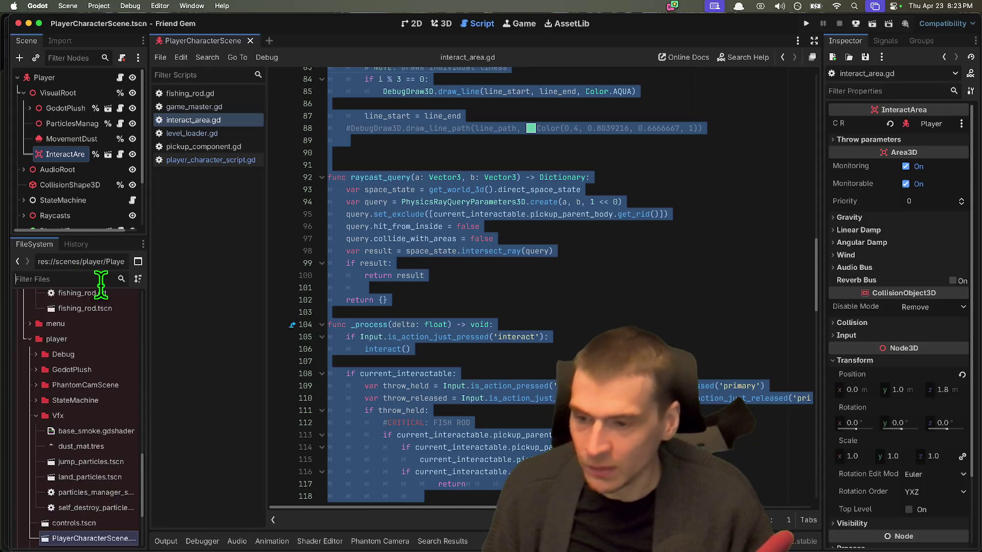
pyautogui.scroll(-10, 80, 446)
pyautogui.scroll(-3, 84, 511)
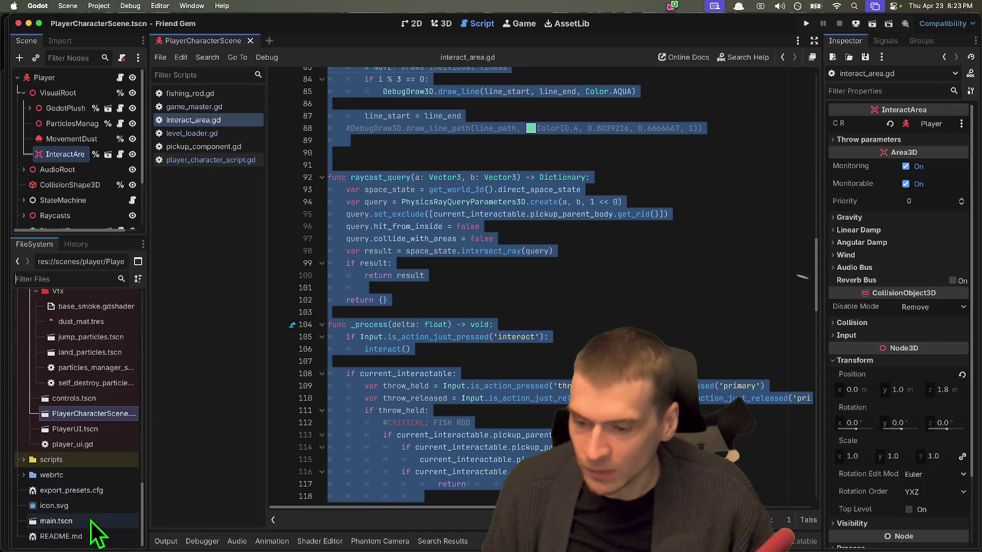
pyautogui.doubleClick(61, 536)
# Append a ``` fenced block of the interact_area.gd code to README.md, save and close it
pyautogui.press('Return')
pyautogui.press('Return')
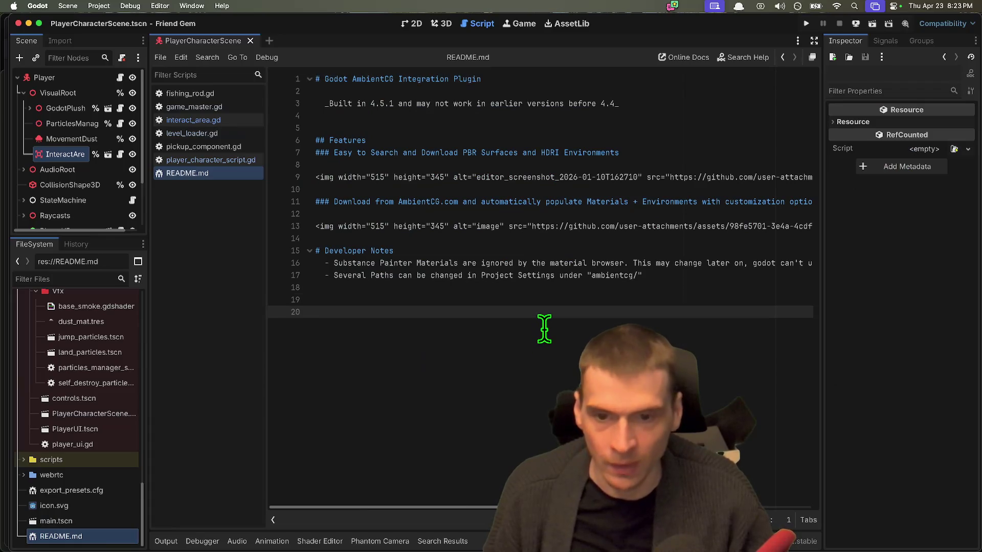
pyautogui.write('``y')
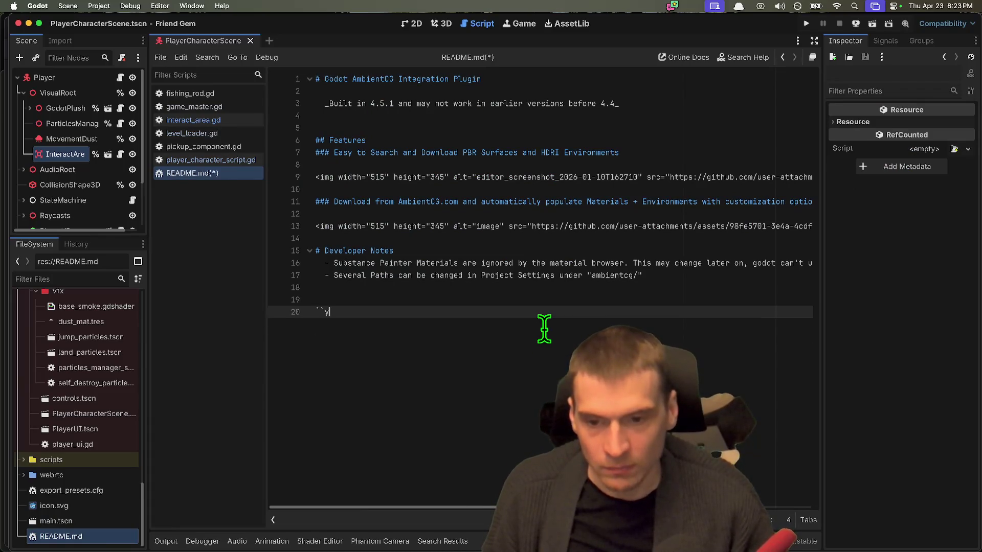
pyautogui.press('Return')
pyautogui.press('Return')
pyautogui.press('super+v')
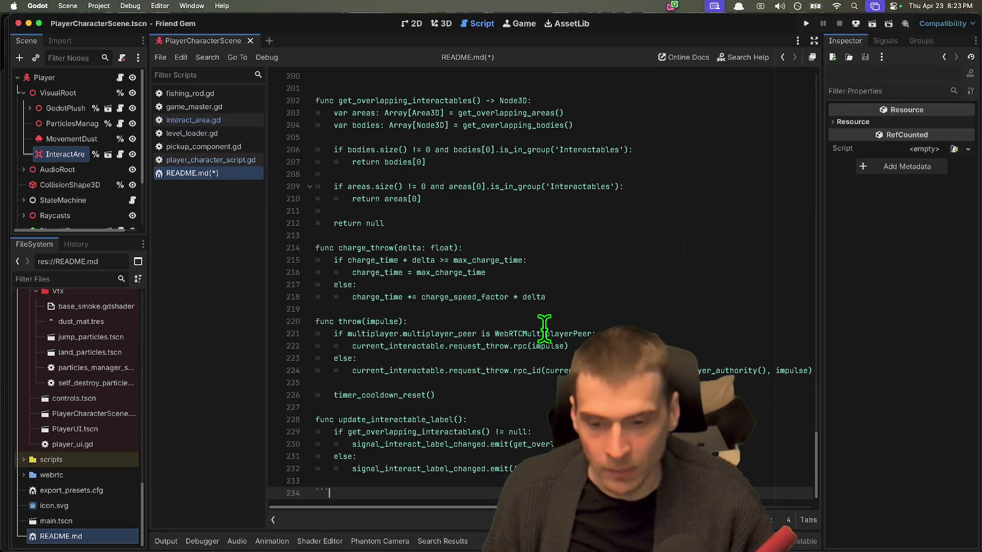
pyautogui.press('super+s')
pyautogui.scroll(20, 541, 323)
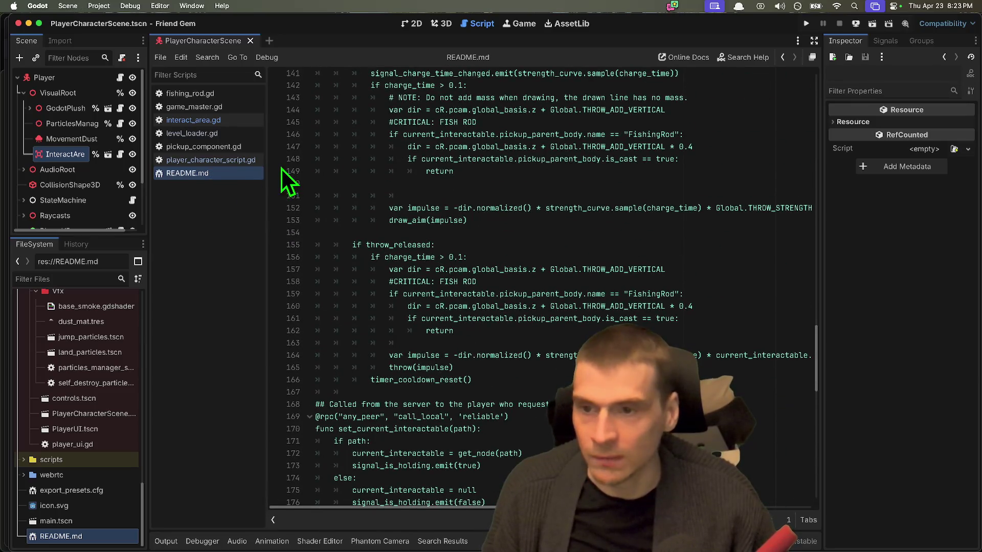
pyautogui.middleClick(251, 174)
pyautogui.click(528, 191)
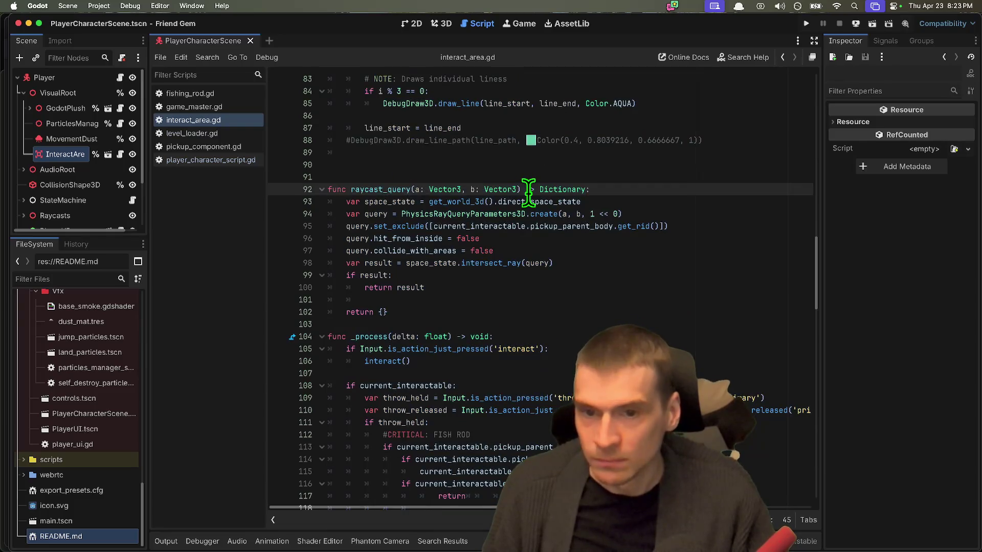
pyautogui.scroll(15, 528, 195)
pyautogui.press('super+Tab')
pyautogui.press('super+Tab')
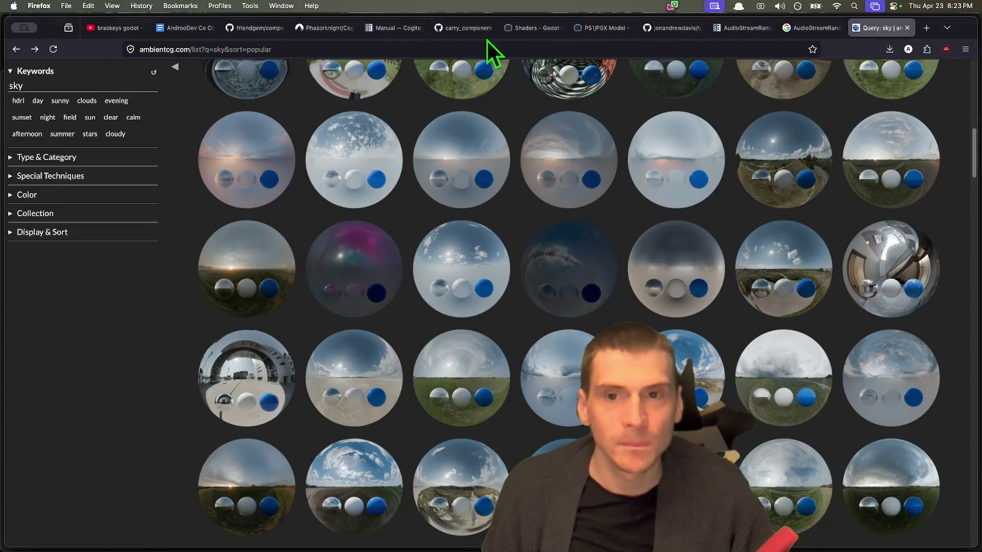
# Go to your gists list and switch to the carry_component gist
pyautogui.click(664, 32)
pyautogui.scroll(3, 767, 188)
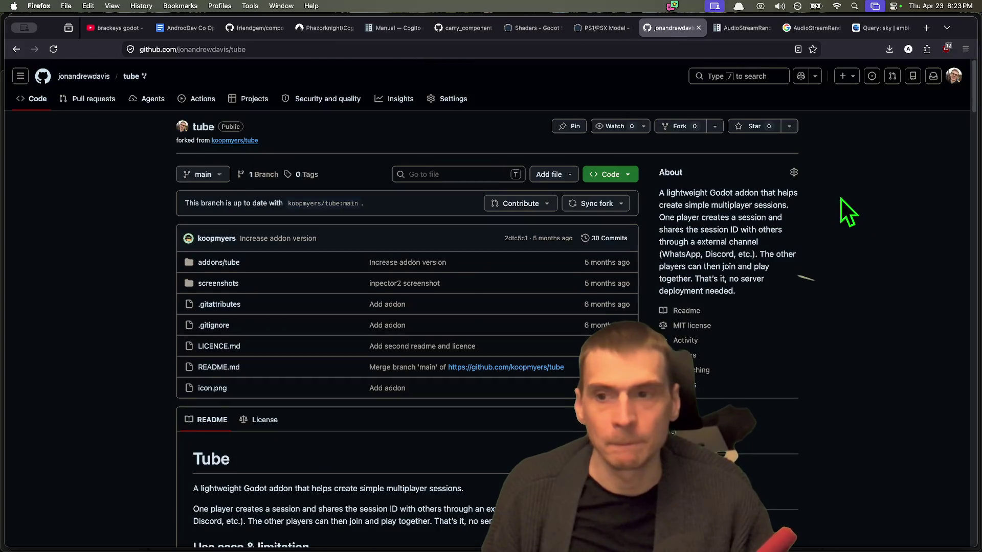
pyautogui.click(953, 75)
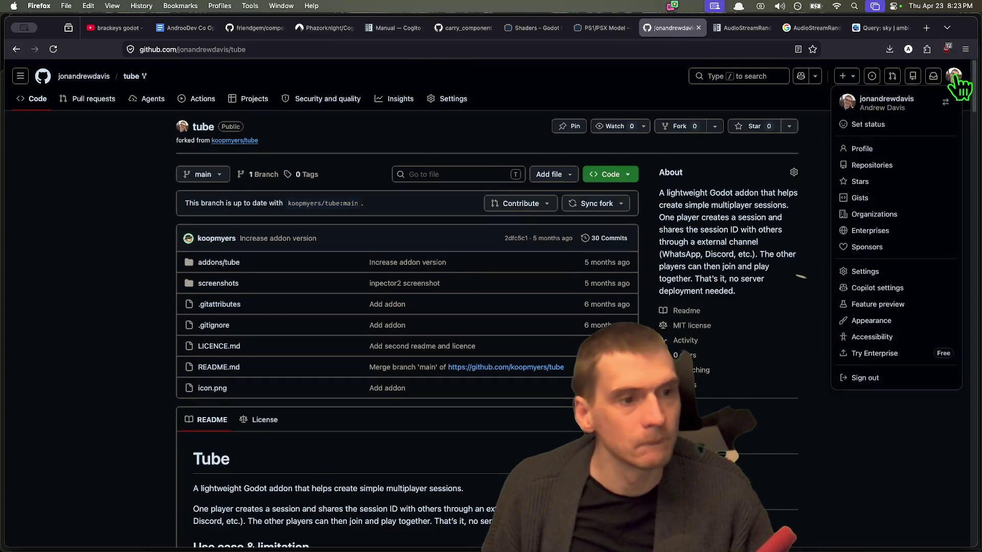
pyautogui.click(908, 199)
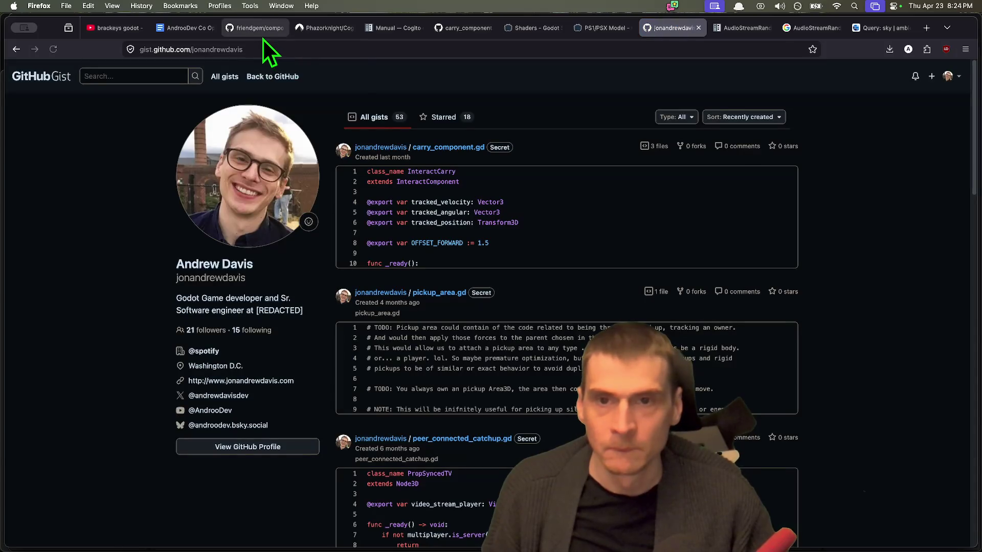
pyautogui.click(467, 25)
# Select all lines of interact_area.gd in the gist and copy them
pyautogui.scroll(-5, 471, 153)
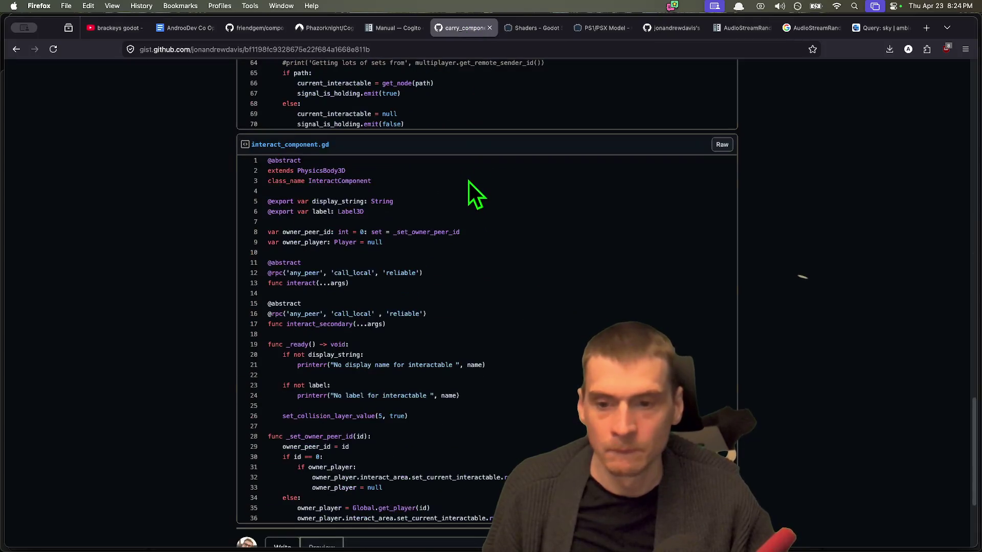
pyautogui.scroll(-10, 482, 210)
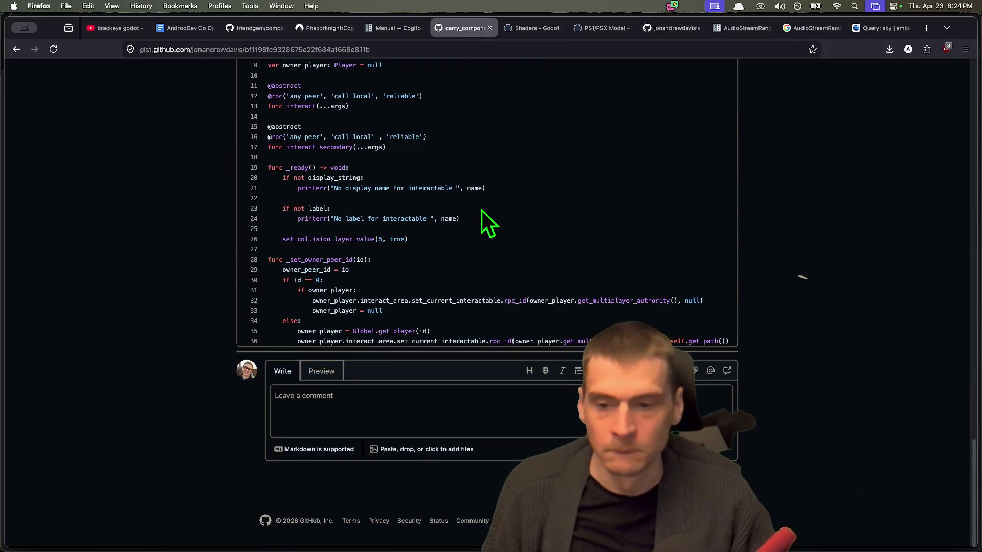
pyautogui.scroll(7, 481, 210)
pyautogui.scroll(10, 482, 210)
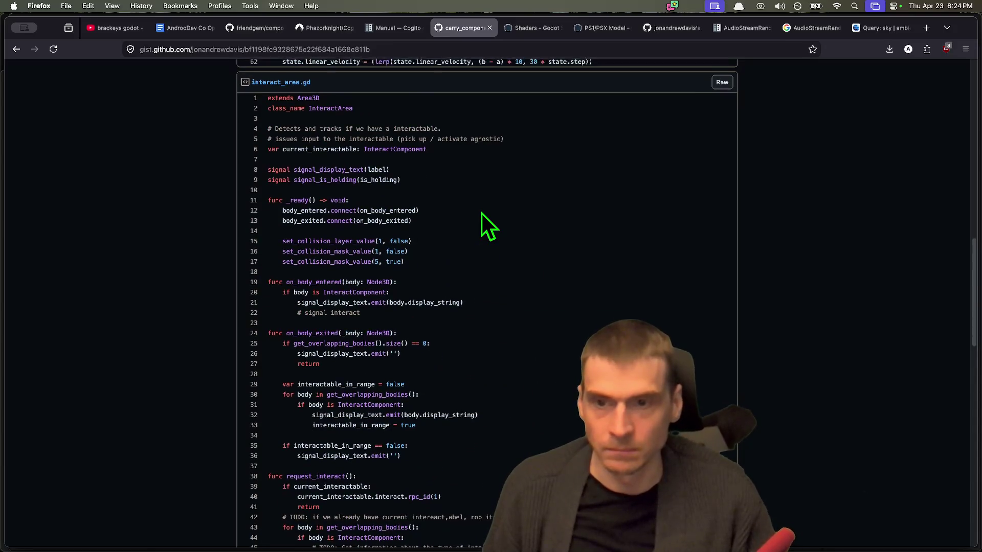
pyautogui.scroll(-7, 499, 159)
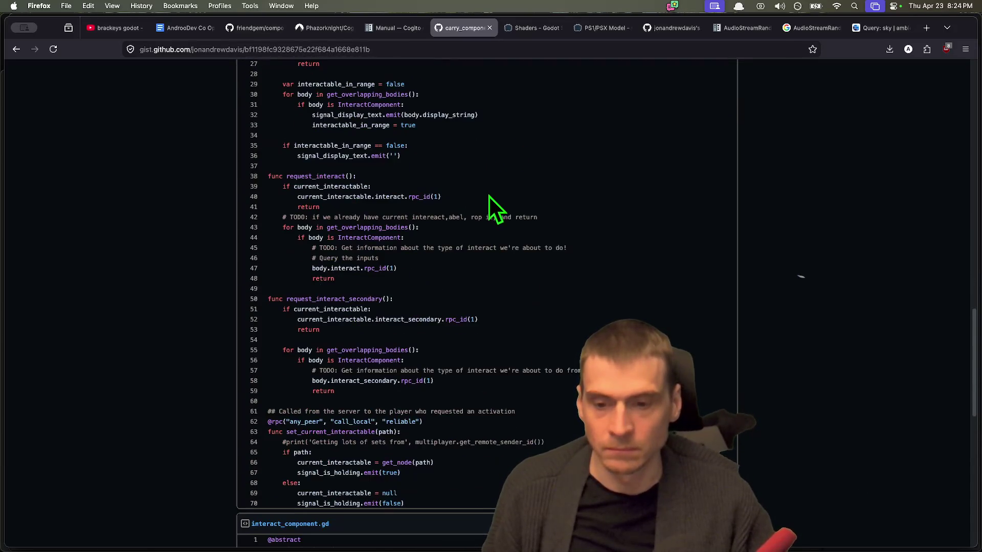
pyautogui.scroll(-1, 487, 260)
pyautogui.moveTo(427, 455)
pyautogui.mouseDown()
pyautogui.moveTo(456, 378)
pyautogui.moveTo(481, 333)
pyautogui.moveTo(493, 331)
pyautogui.moveTo(526, 162)
pyautogui.moveTo(267, 118)
pyautogui.mouseUp()
pyautogui.scroll(5, 474, 348)
pyautogui.scroll(4, 493, 331)
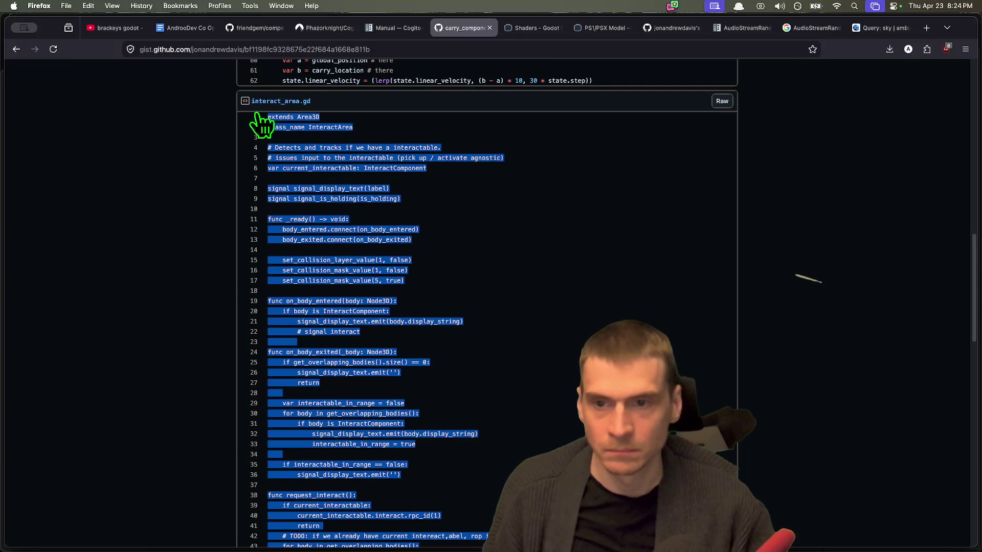
pyautogui.press('super+Tab')
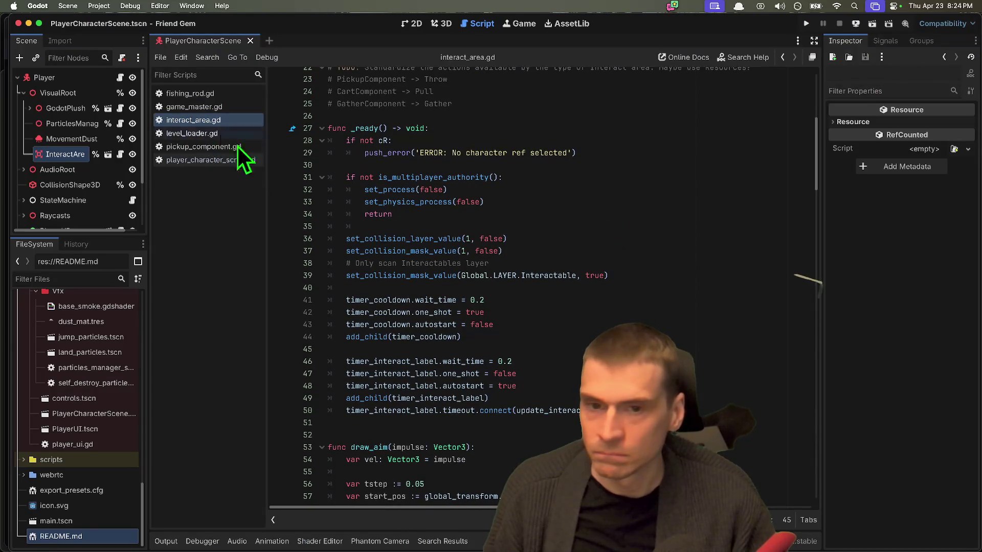
# Scroll through the local interact_area.gd and compare it with the gist in Firefox
pyautogui.scroll(-4, 485, 295)
pyautogui.scroll(-2, 485, 295)
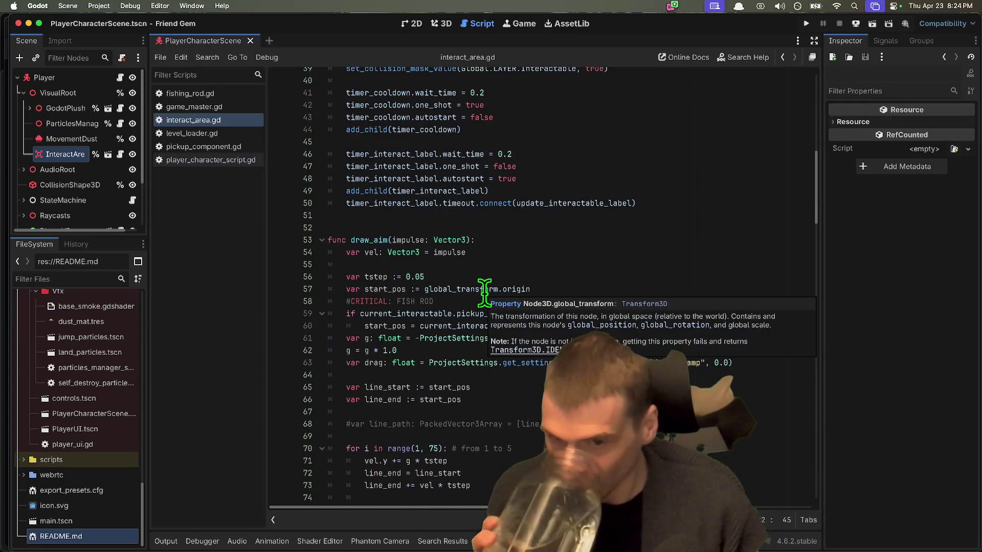
pyautogui.scroll(-10, 569, 230)
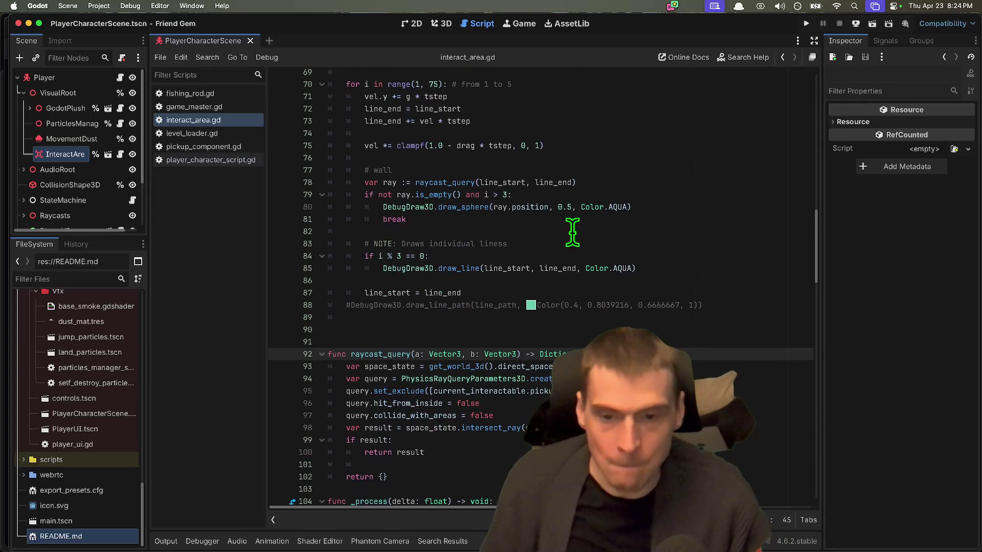
pyautogui.press('super+Tab')
pyautogui.scroll(-5, 665, 271)
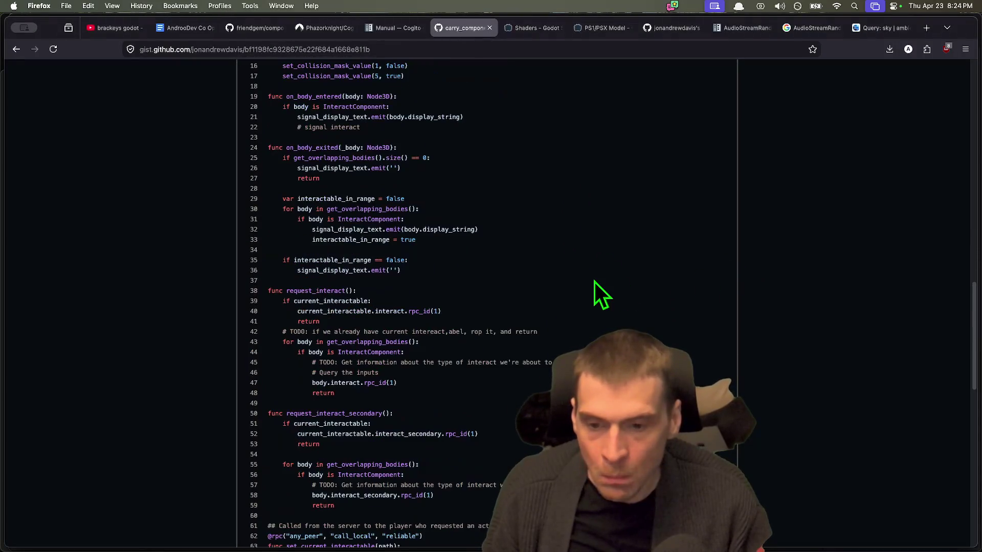
pyautogui.press('super+Tab')
# Finish reviewing the script, widen the left dock, and open InteractArea as its own scene
pyautogui.scroll(-15, 590, 281)
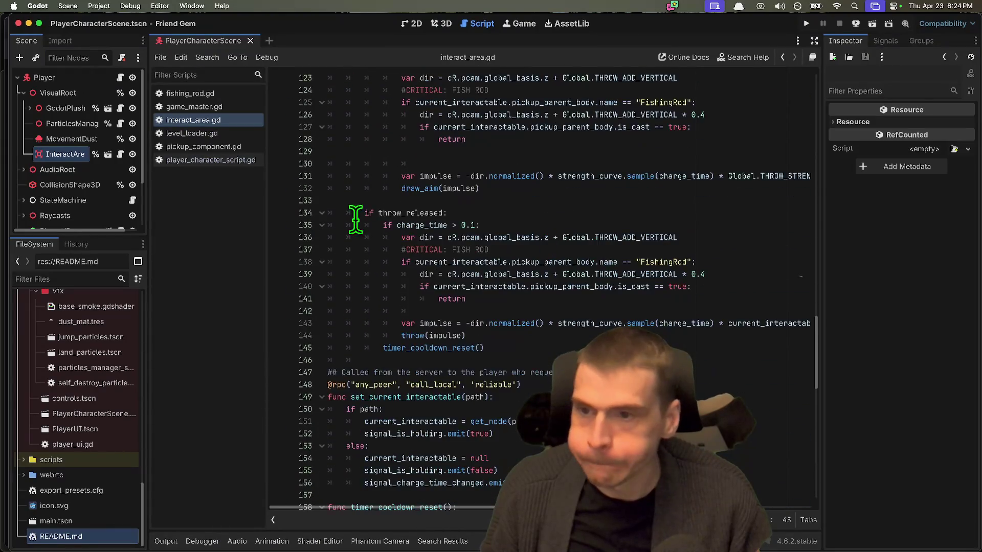
pyautogui.scroll(-16, 416, 252)
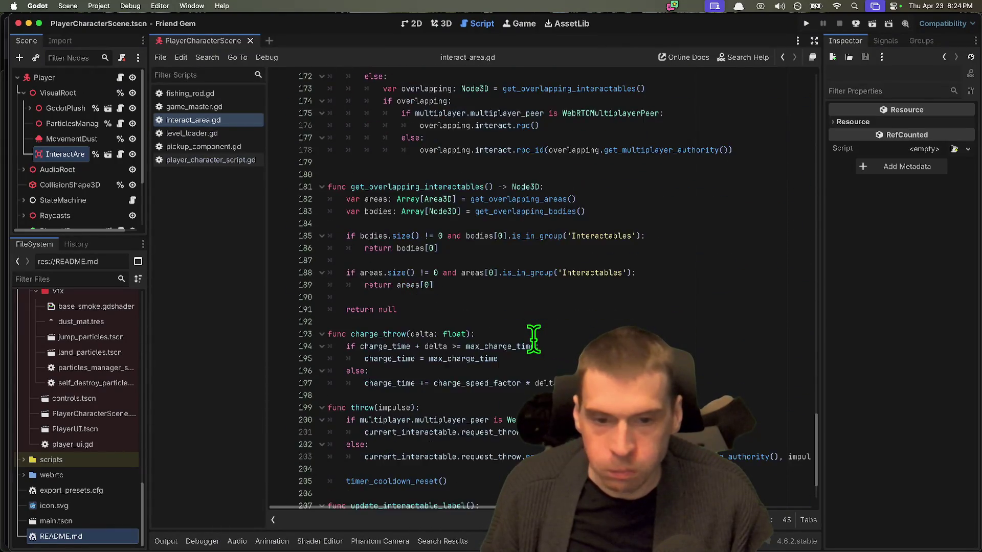
pyautogui.scroll(-2, 533, 338)
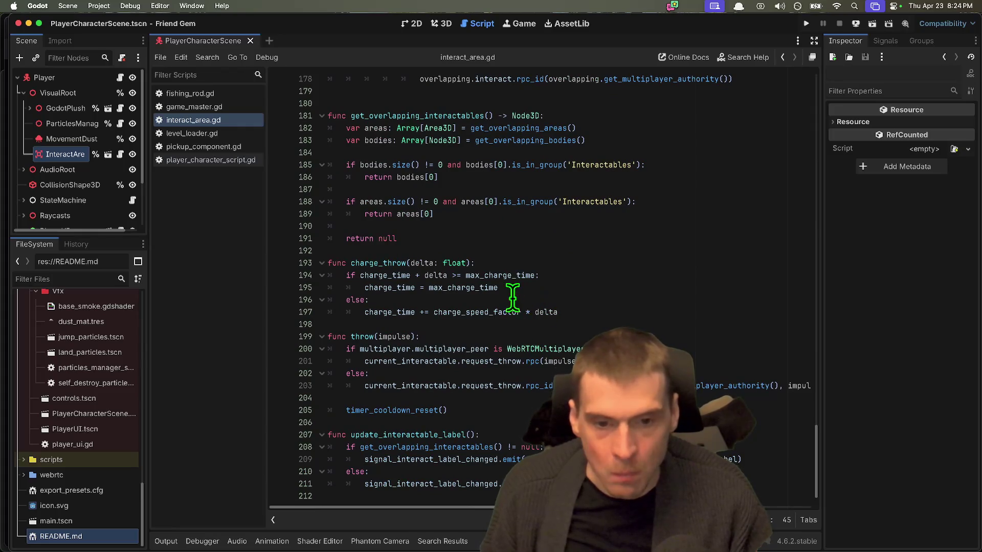
pyautogui.scroll(20, 542, 287)
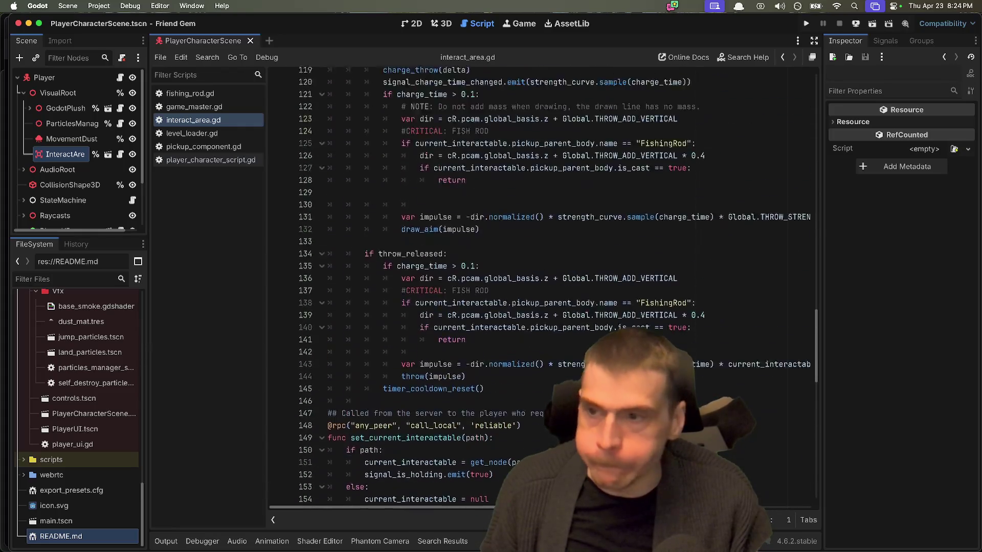
pyautogui.scroll(20, 465, 331)
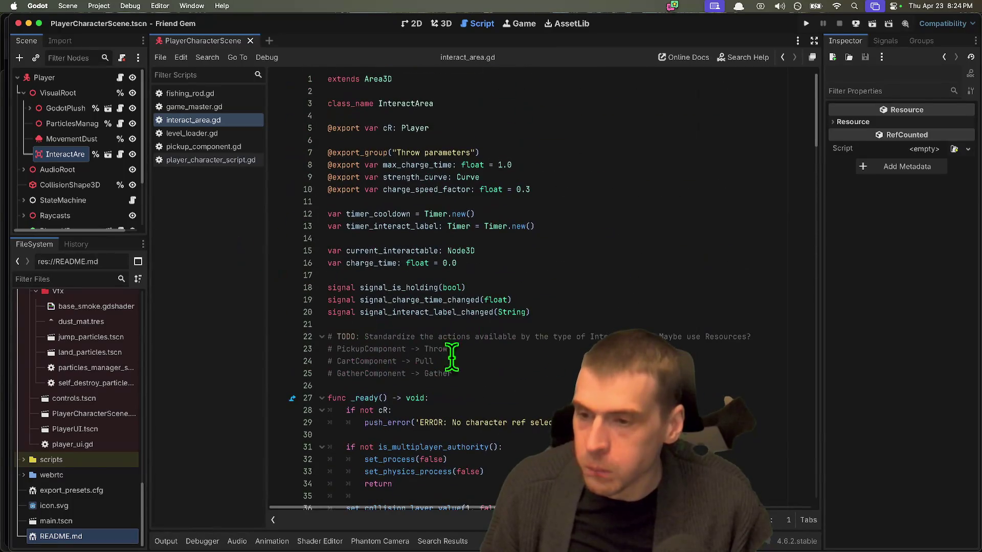
pyautogui.moveTo(148, 460); pyautogui.dragTo(231, 459)
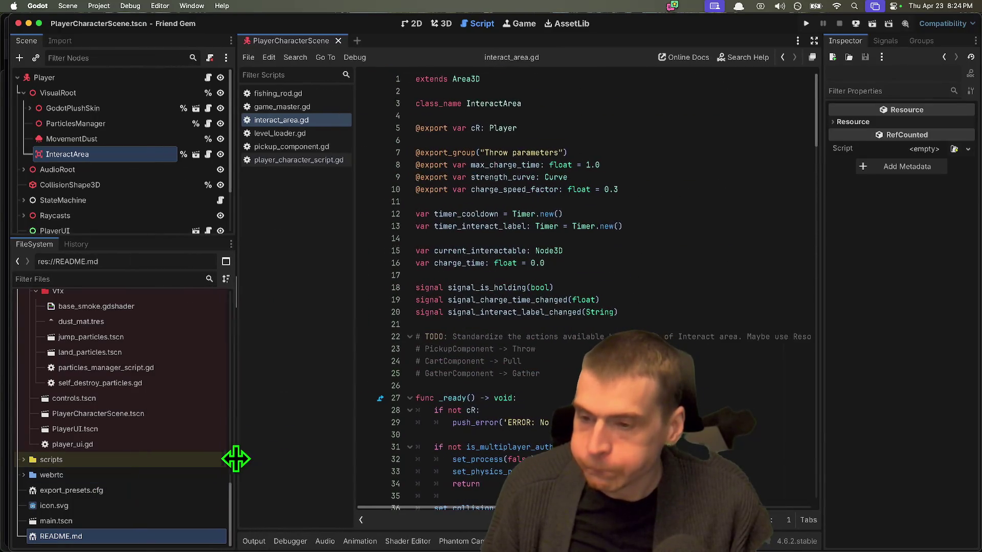
pyautogui.click(191, 154)
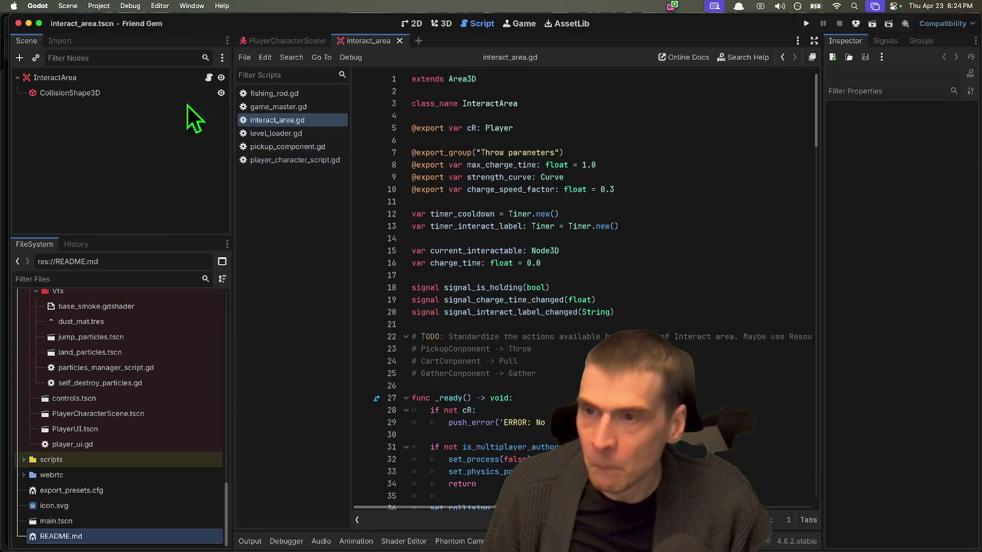
# Open interact_area.gd from the interact_area.tscn root, with a taller FileSystem panel
pyautogui.click(447, 25)
pyautogui.moveTo(526, 296)
pyautogui.mouseDown()
pyautogui.moveTo(465, 288)
pyautogui.moveTo(491, 288)
pyautogui.mouseUp()
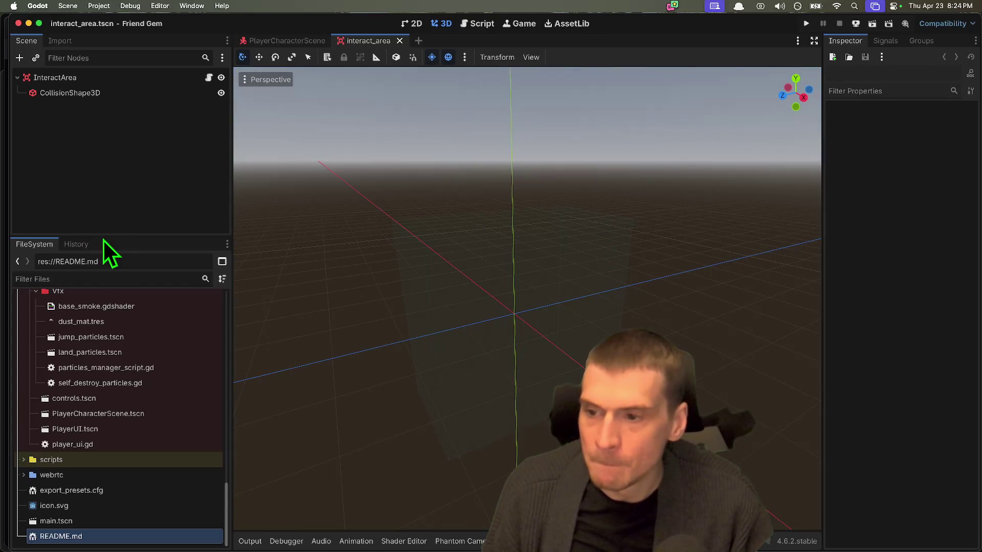
pyautogui.moveTo(103, 234); pyautogui.dragTo(112, 208)
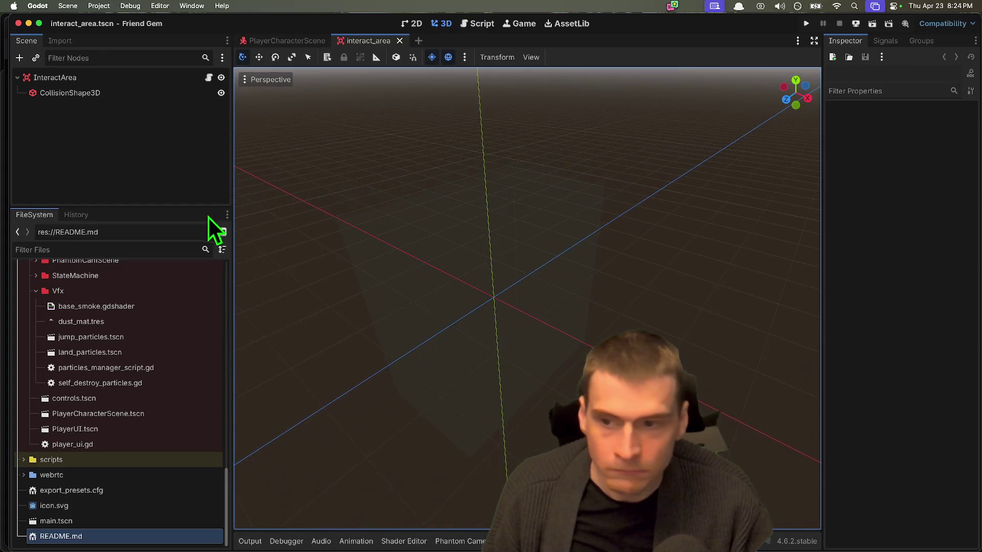
pyautogui.moveTo(202, 207); pyautogui.dragTo(201, 199)
pyautogui.click(155, 238)
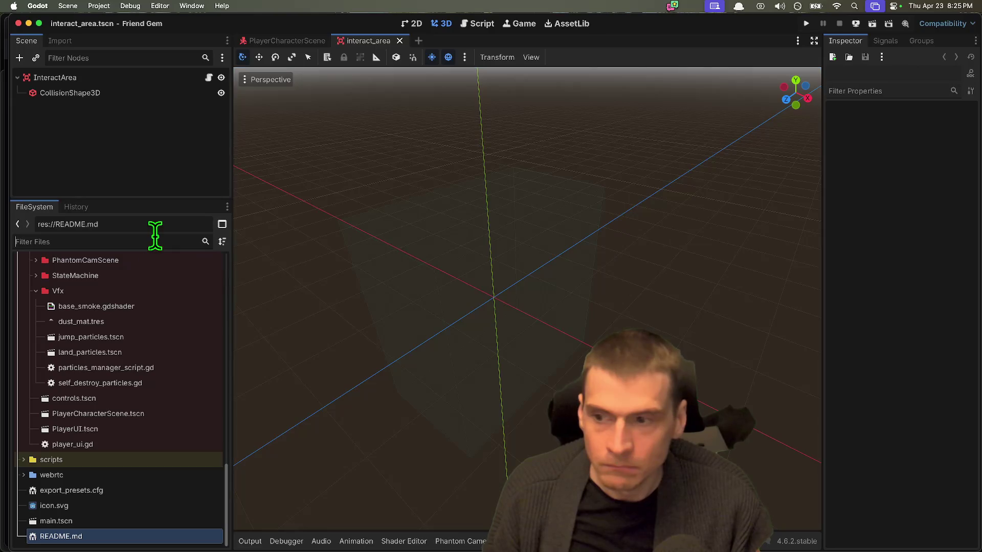
pyautogui.click(209, 76)
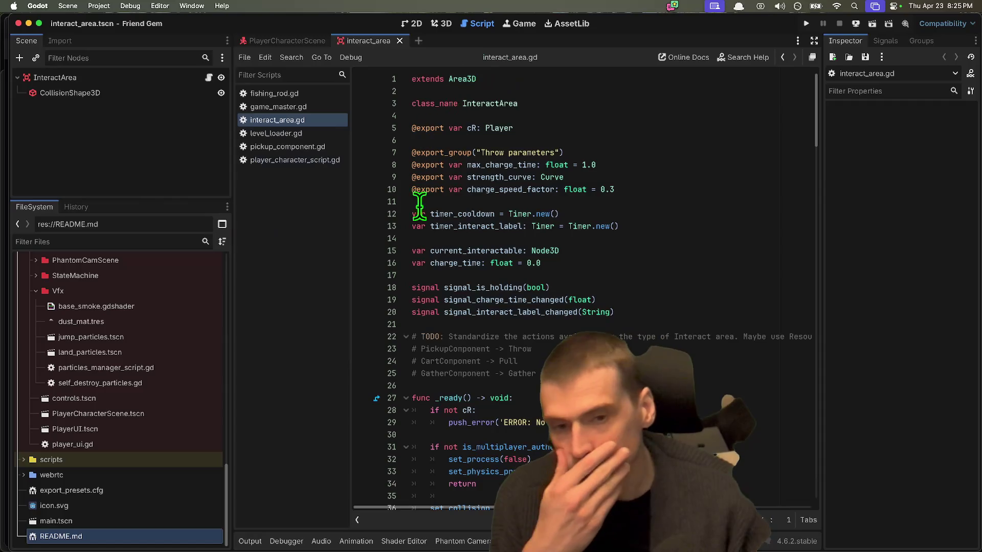
# Paste the copied gist code over all of interact_area.gd, leaving it unsaved
pyautogui.doubleClick(526, 299)
pyautogui.click(494, 251)
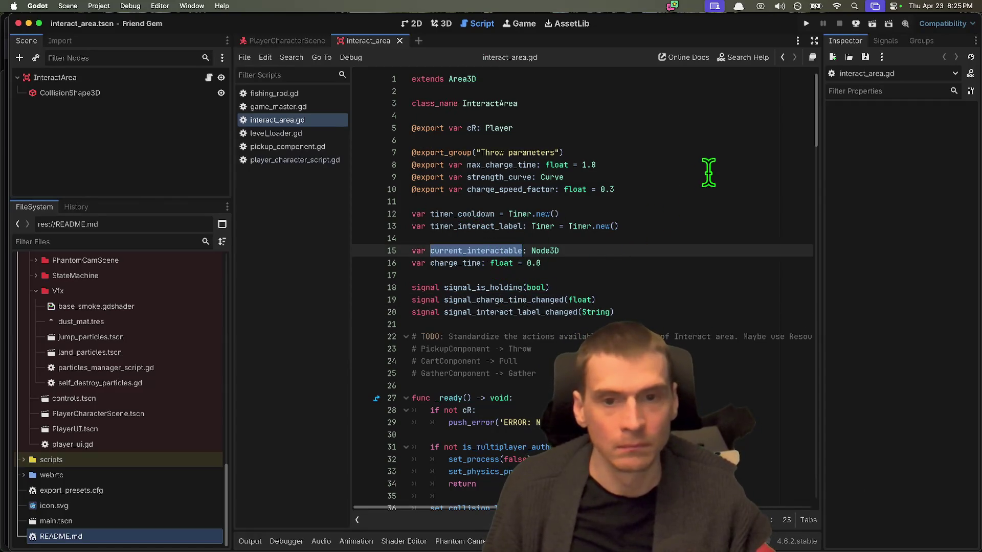
pyautogui.click(681, 139)
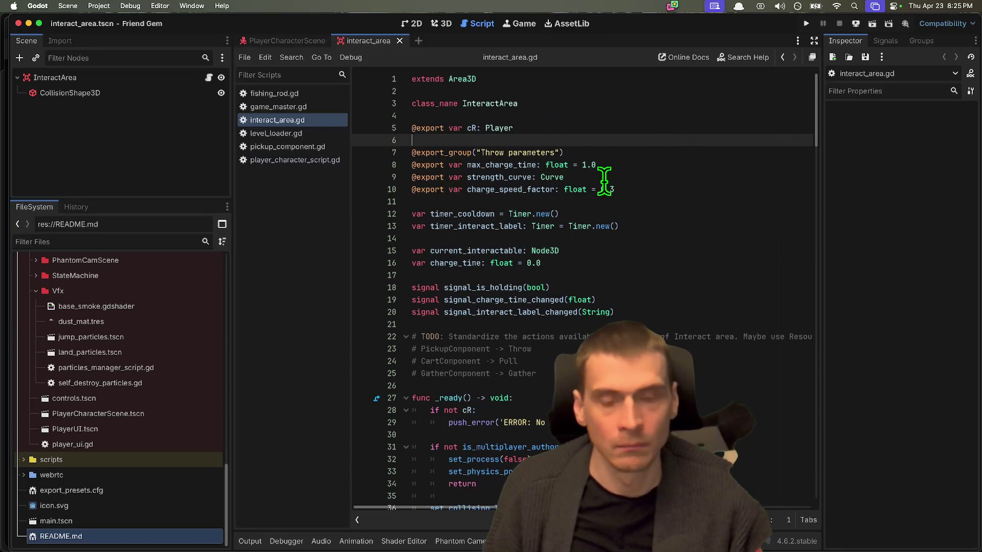
pyautogui.press('super+a')
pyautogui.press('super+v')
pyautogui.scroll(15, 665, 256)
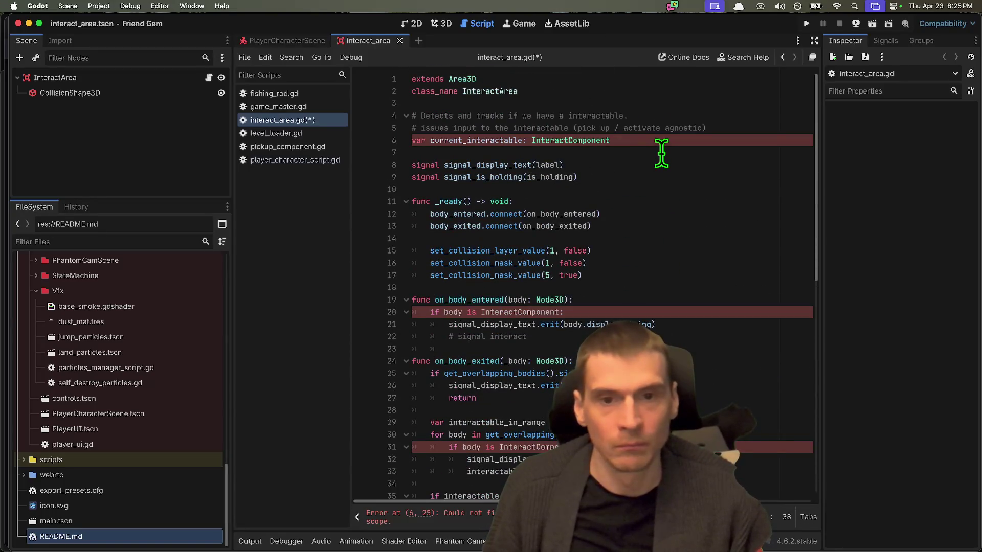
pyautogui.click(468, 141)
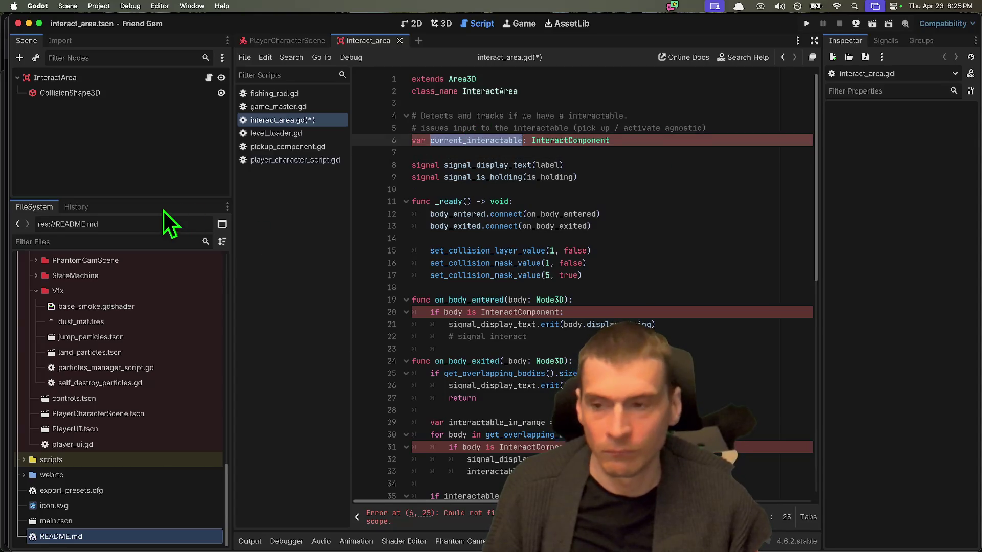
# Collapse the player, pickups, tools, interactable and master folders in the FileSystem dock
pyautogui.moveTo(161, 199); pyautogui.dragTo(165, 144)
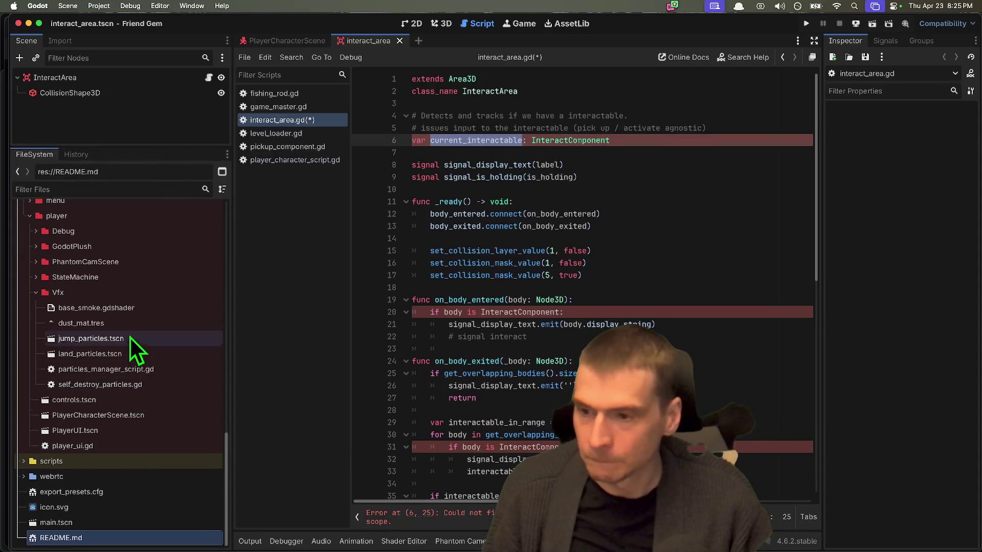
pyautogui.scroll(3, 130, 336)
pyautogui.click(143, 259)
pyautogui.doubleClick(143, 260)
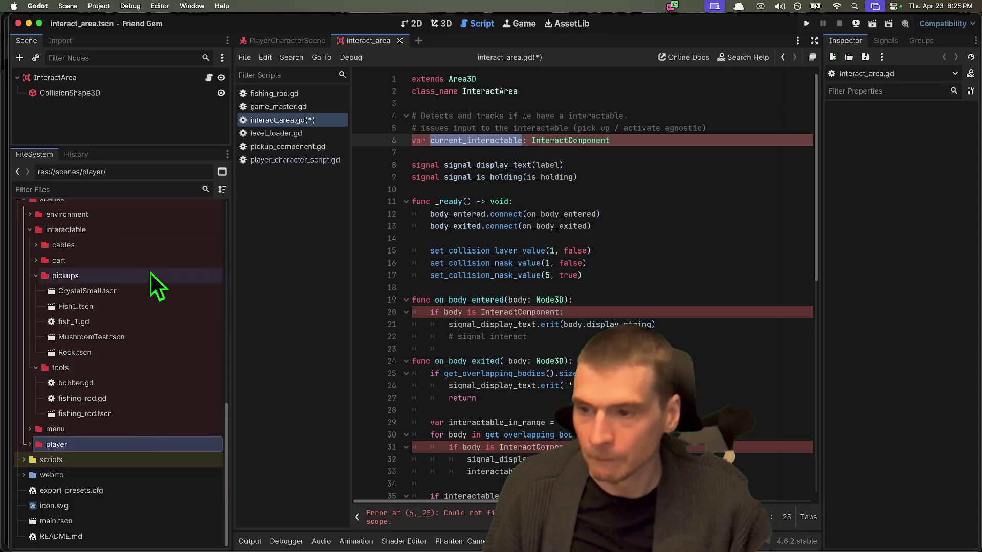
pyautogui.click(123, 281)
pyautogui.doubleClick(121, 276)
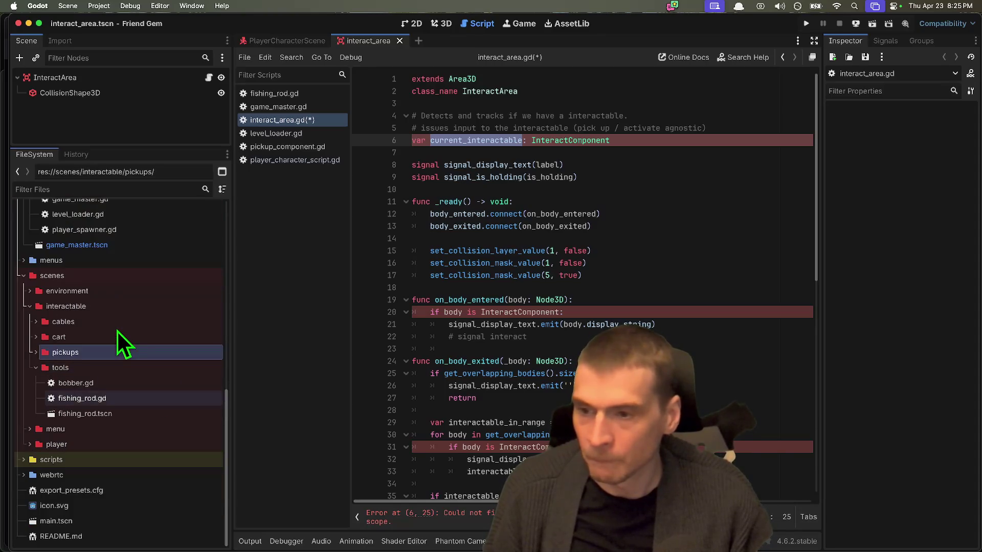
pyautogui.click(560, 372)
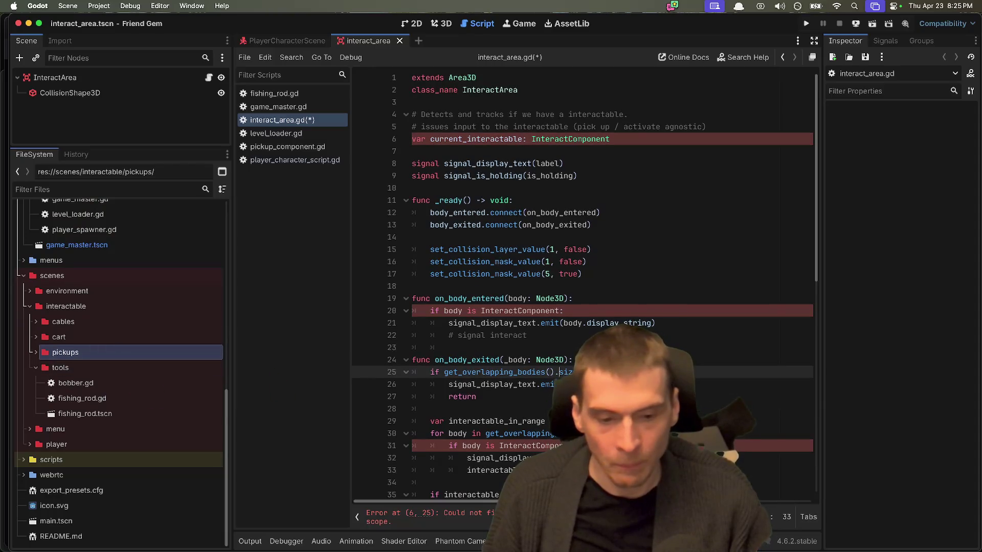
pyautogui.doubleClick(153, 371)
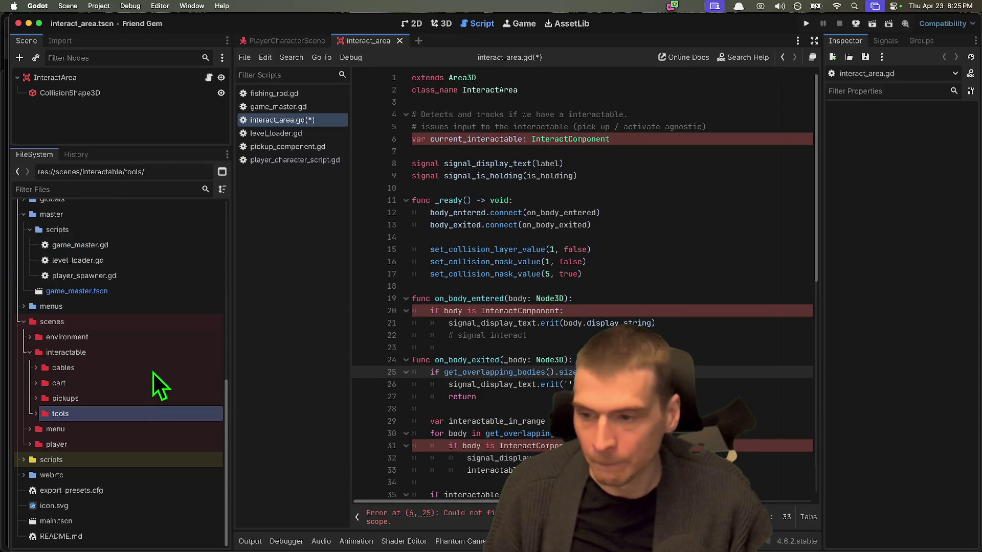
pyautogui.scroll(1, 596, 325)
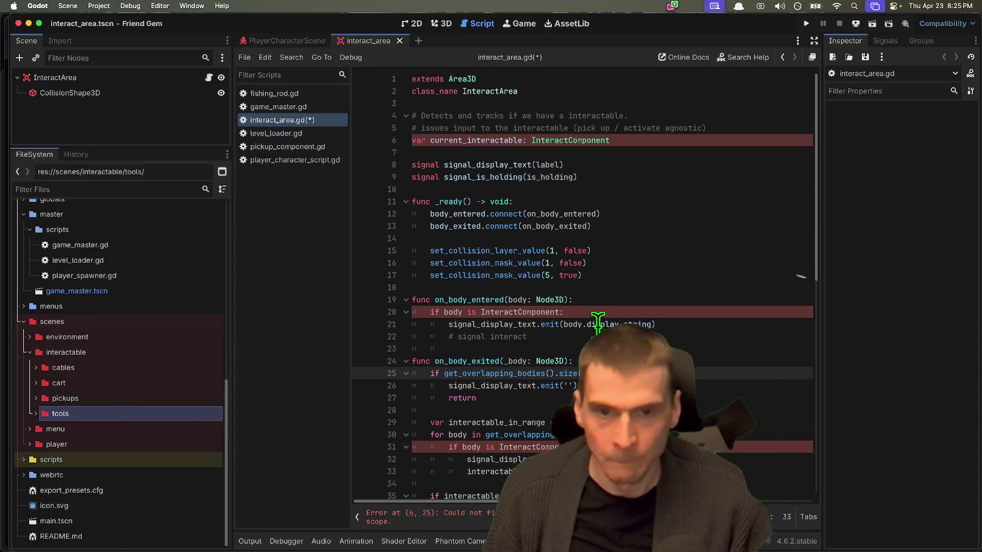
pyautogui.doubleClick(122, 351)
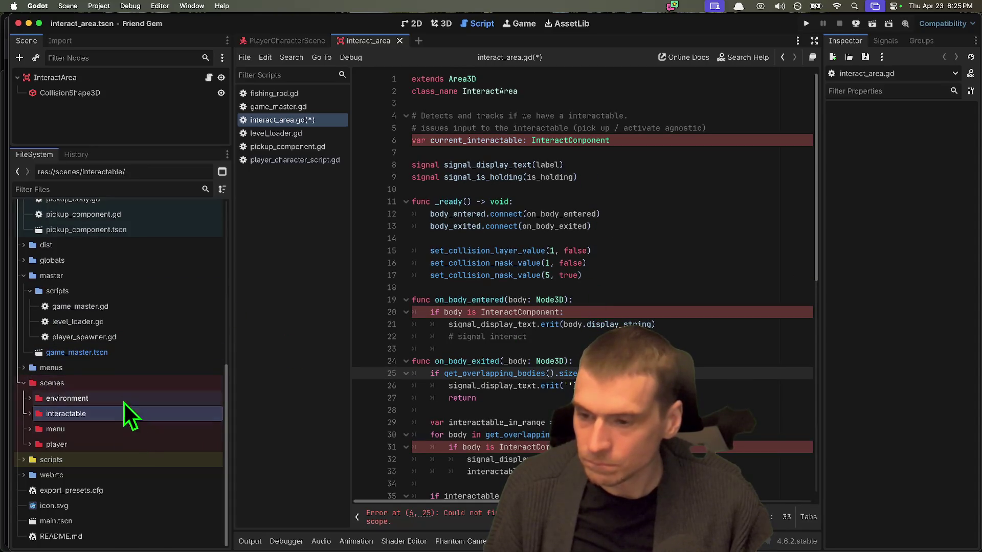
pyautogui.doubleClick(146, 276)
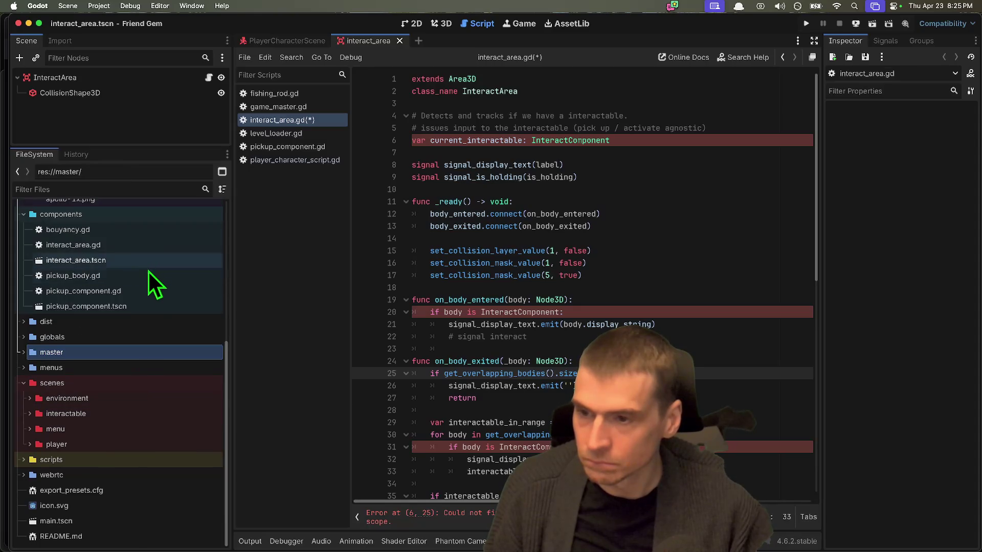
# Inspect the InteractComponent references on lines 31 and 6 of interact_area.gd
pyautogui.click(657, 435)
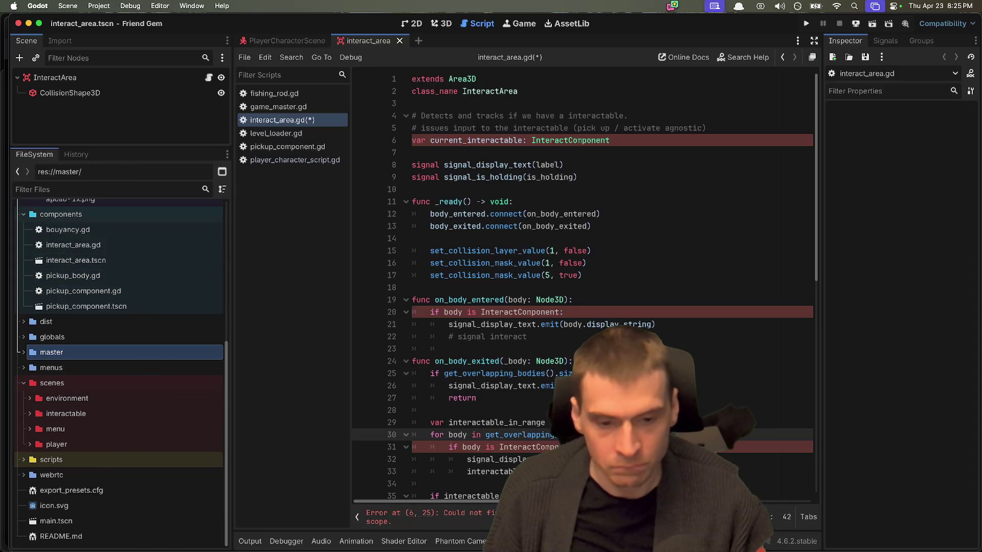
pyautogui.doubleClick(539, 446)
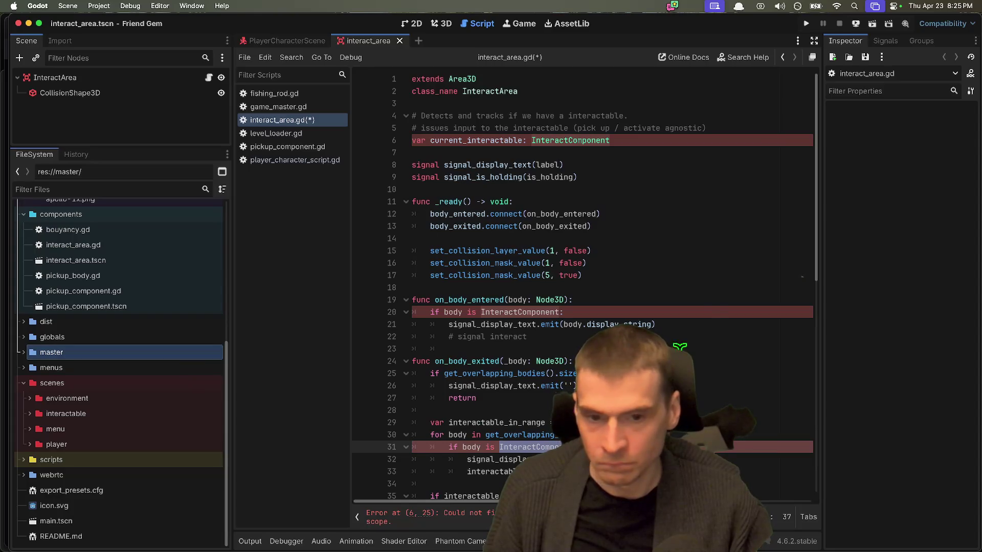
pyautogui.click(715, 325)
pyautogui.click(717, 301)
pyautogui.doubleClick(588, 140)
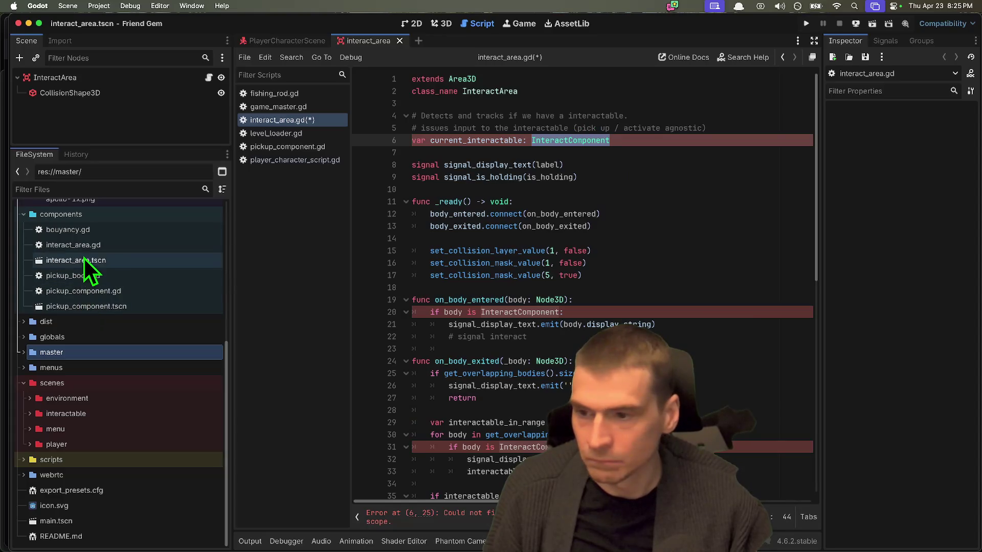
# Open pickup_body.gd from the components folder
pyautogui.click(103, 293)
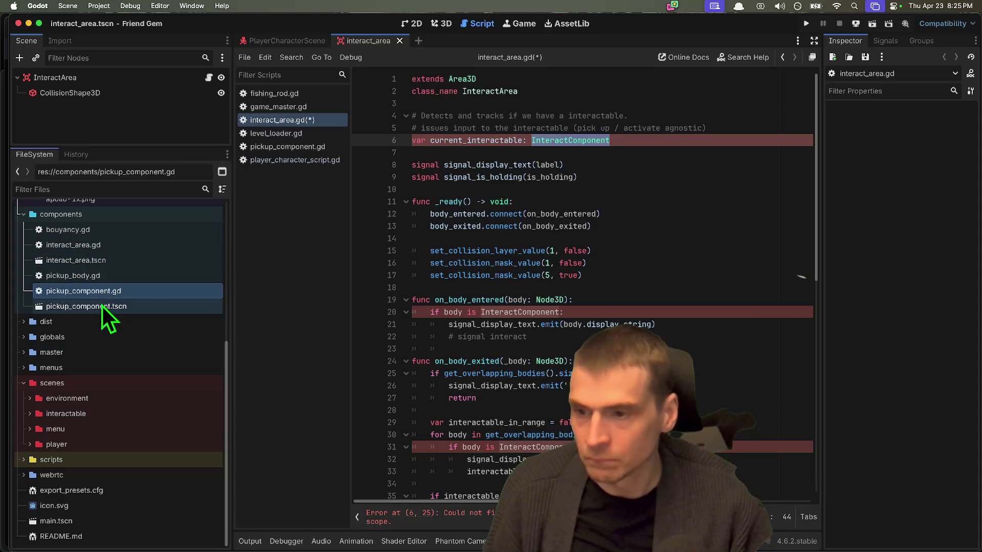
pyautogui.click(103, 278)
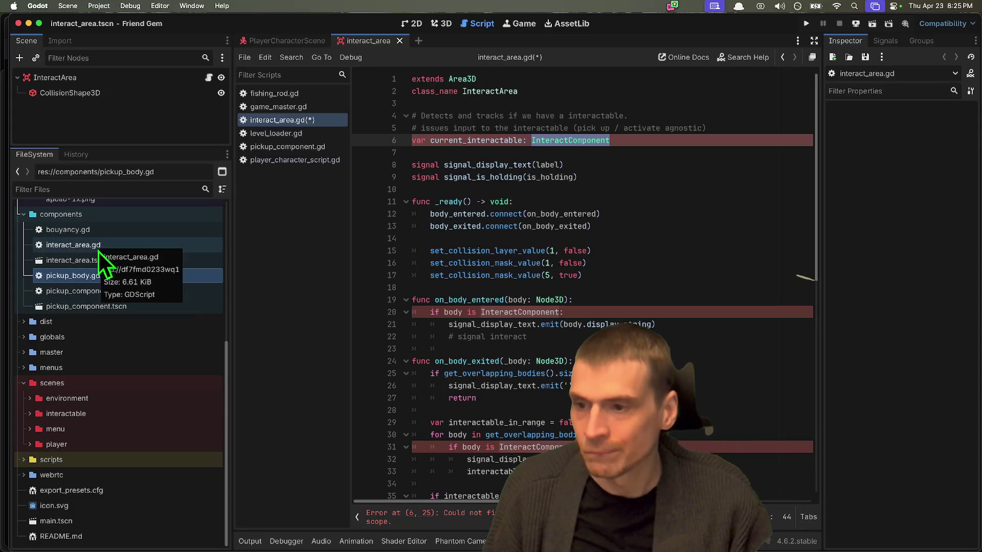
pyautogui.doubleClick(89, 279)
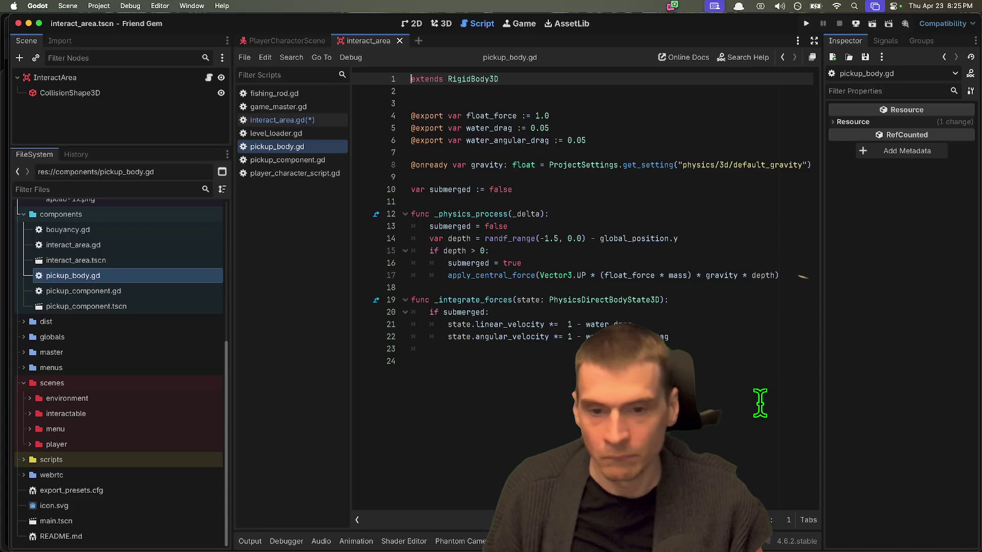
# Read through pickup_component.gd, then open bouyancy.gd
pyautogui.doubleClick(57, 286)
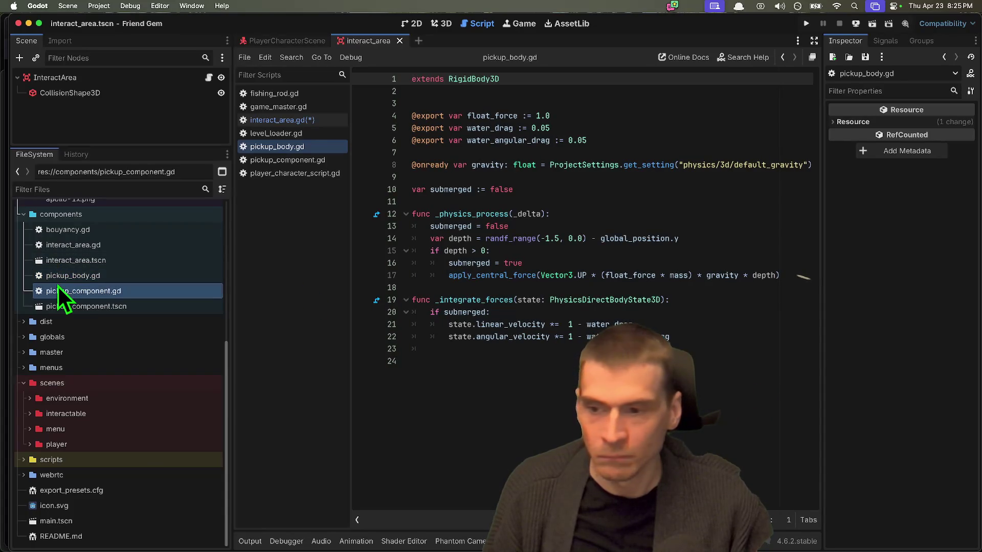
pyautogui.scroll(7, 515, 281)
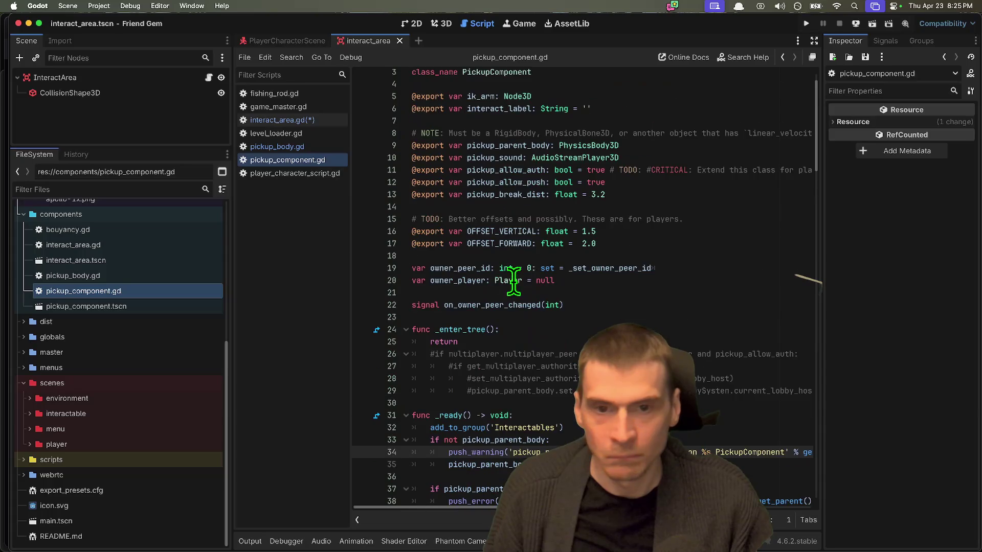
pyautogui.scroll(-9, 514, 282)
pyautogui.scroll(-7, 513, 278)
pyautogui.scroll(17, 512, 276)
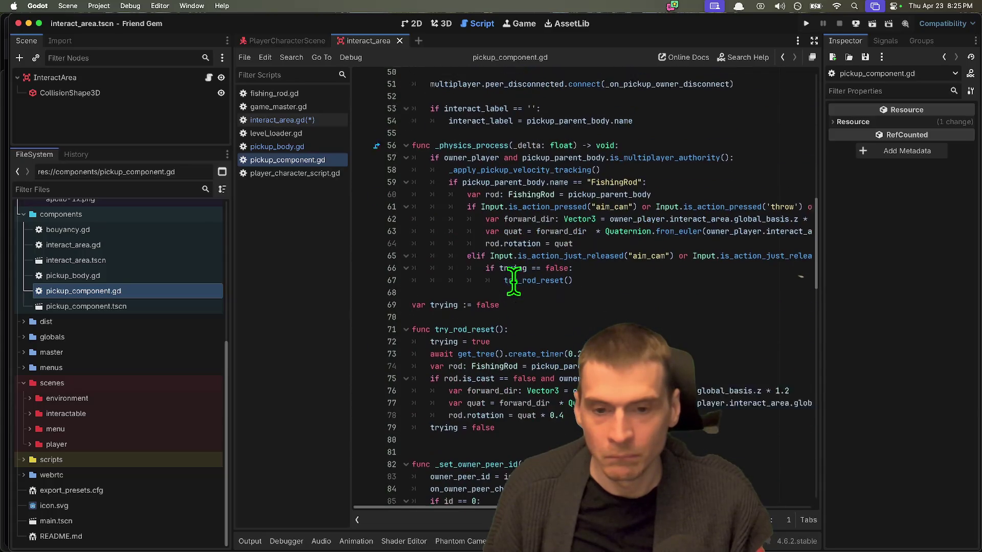
pyautogui.click(476, 128)
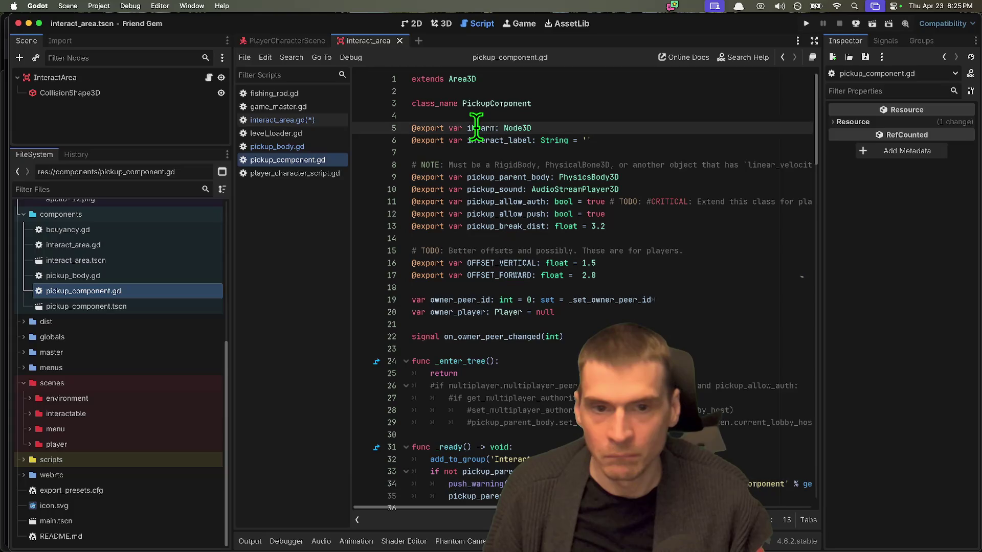
pyautogui.scroll(-18, 465, 220)
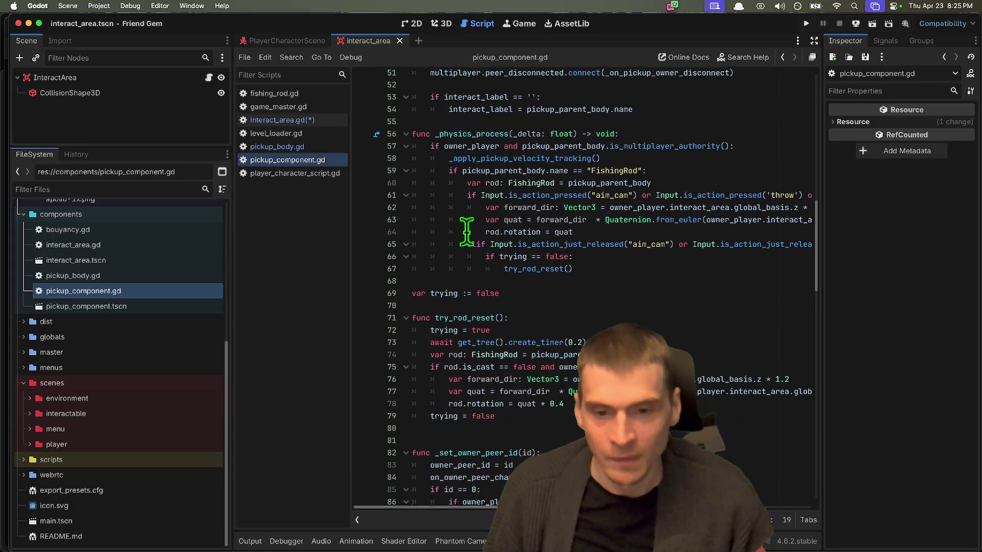
pyautogui.scroll(-20, 466, 231)
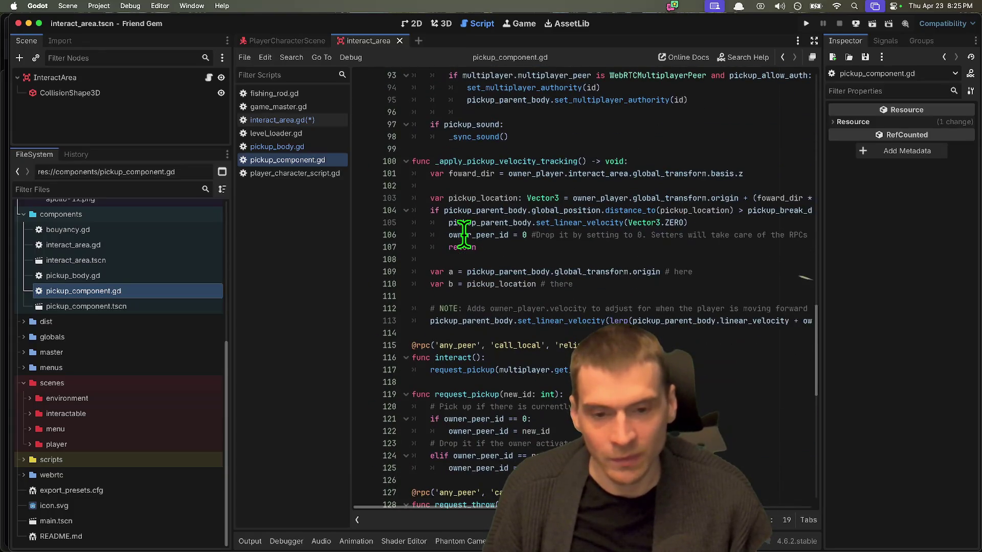
pyautogui.scroll(-2, 463, 232)
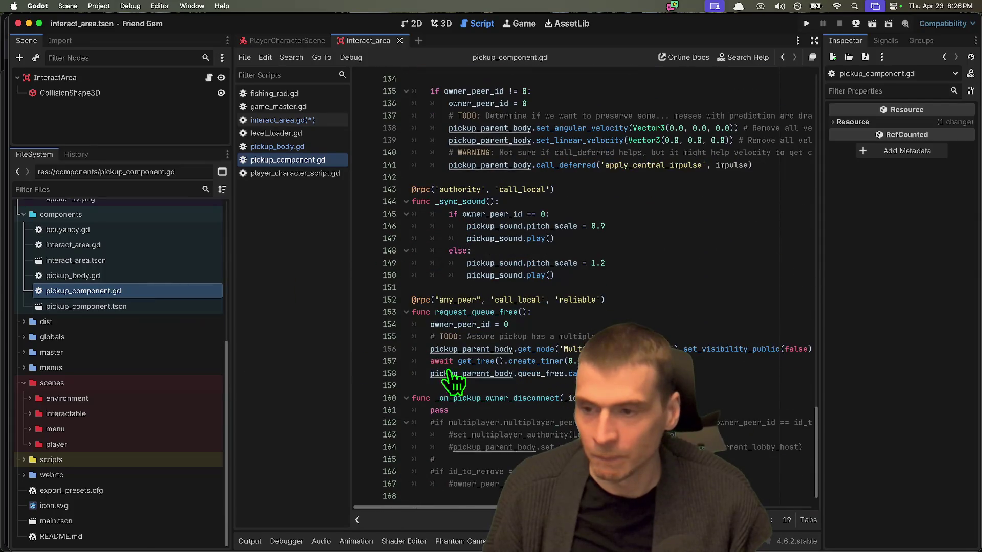
pyautogui.doubleClick(133, 232)
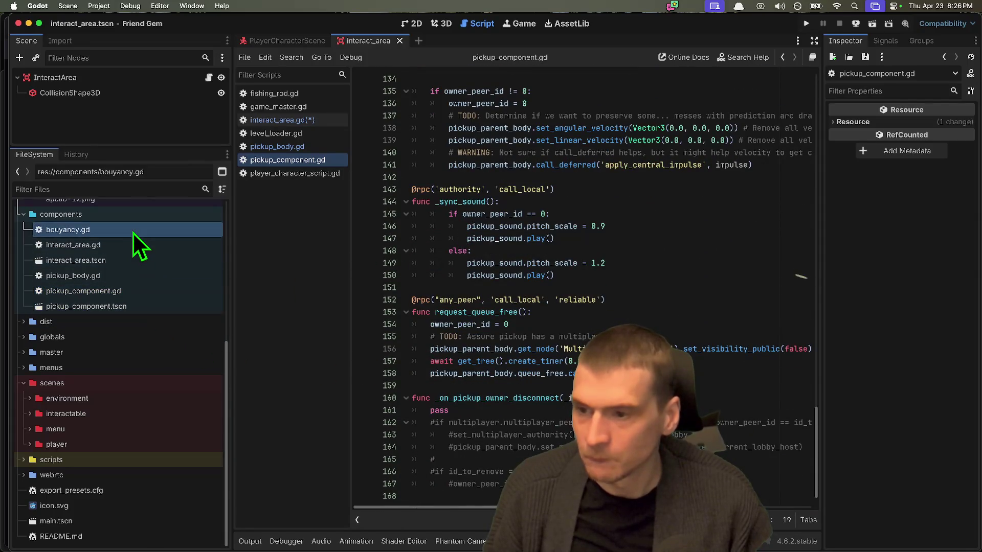
pyautogui.click(454, 352)
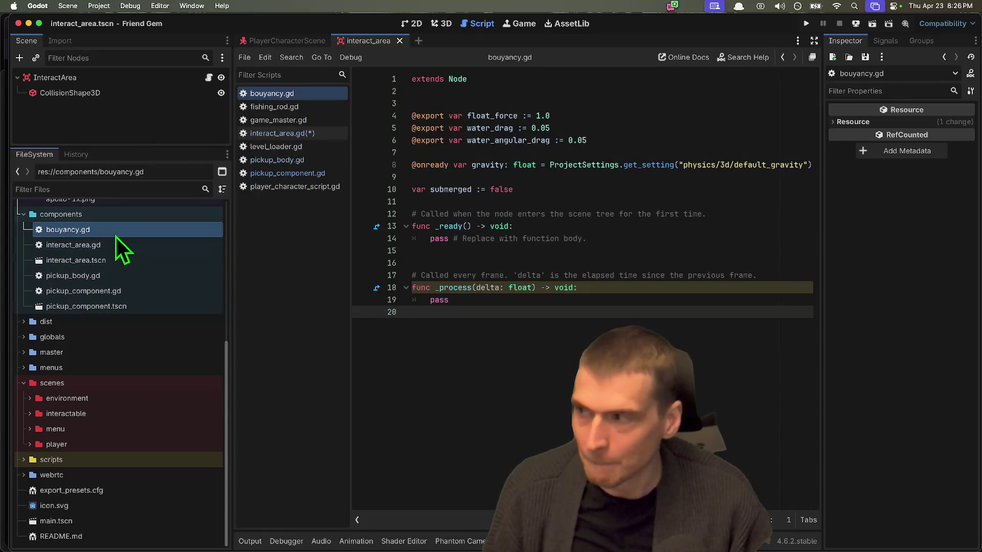
# Select all six files in the components folder and open their context menu
pyautogui.click(97, 293)
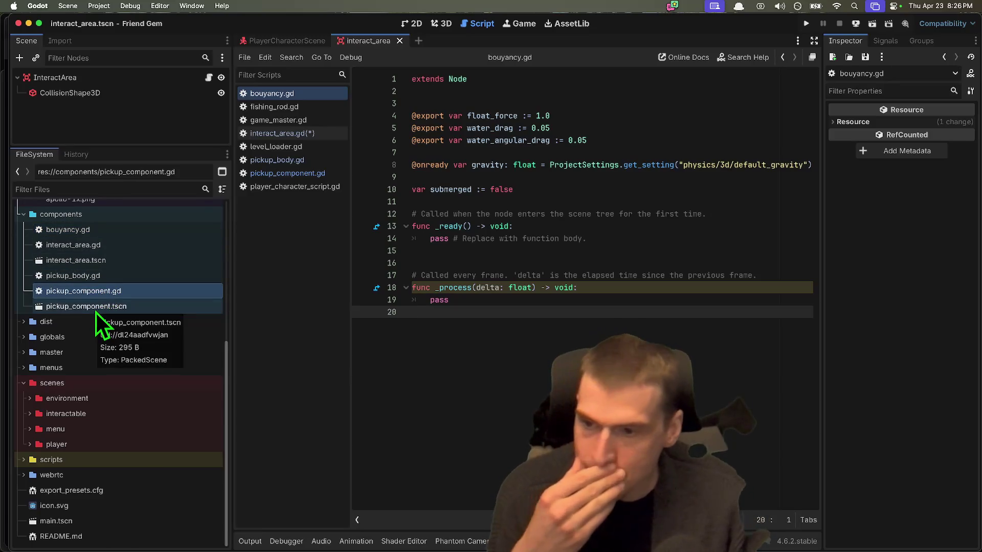
pyautogui.moveTo(96, 312); pyautogui.dragTo(96, 232)
pyautogui.rightClick(97, 232)
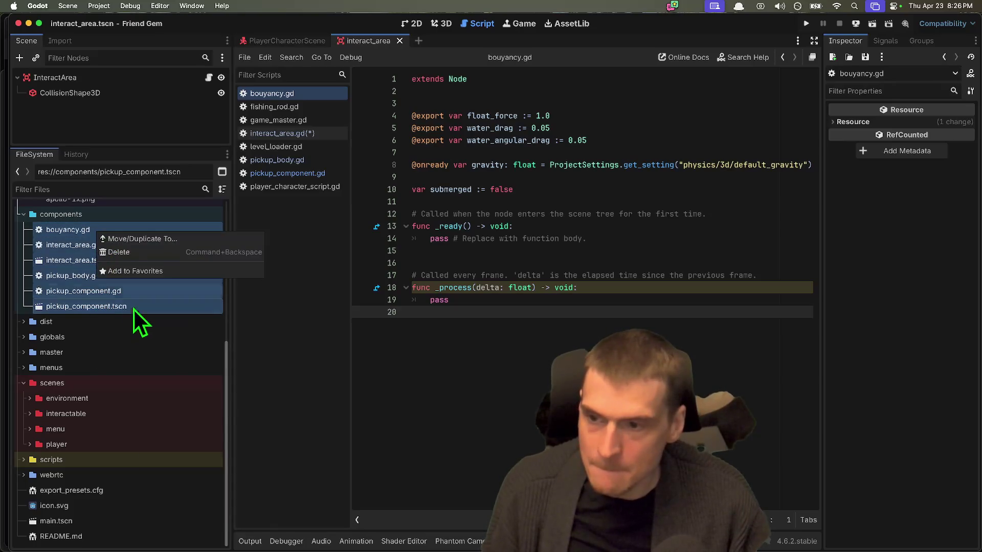
# Delete the six component files, confirm the prompt, and expand the interactable folder
pyautogui.click(149, 256)
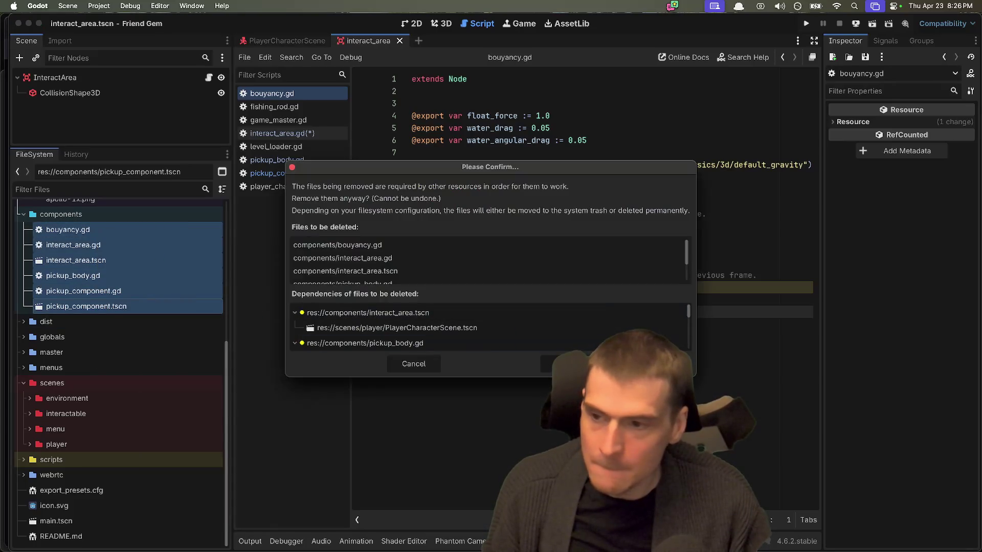
pyautogui.click(567, 363)
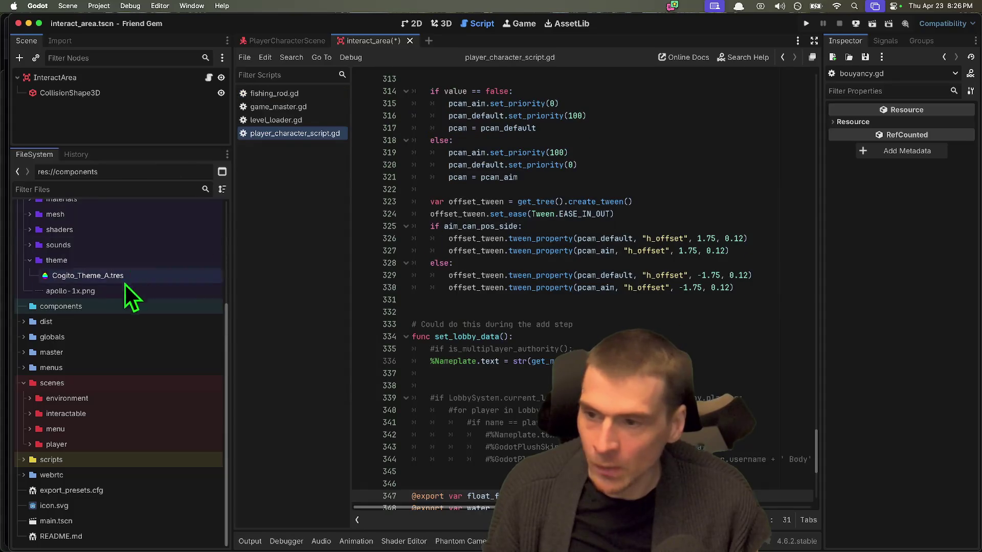
pyautogui.click(98, 416)
pyautogui.doubleClick(99, 418)
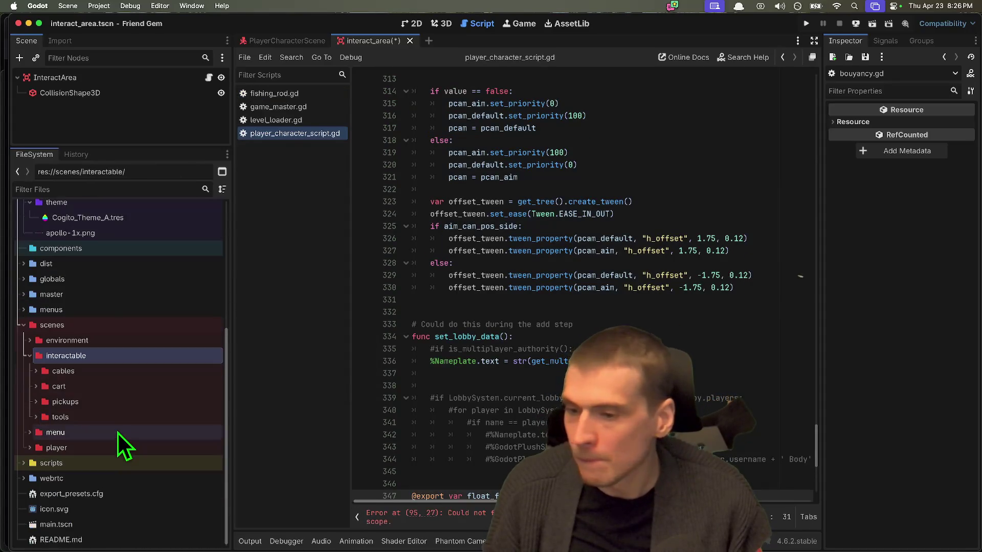
# Browse the pickups, cart and cables folders in the FileSystem dock
pyautogui.doubleClick(122, 406)
pyautogui.click(128, 394)
pyautogui.doubleClick(128, 393)
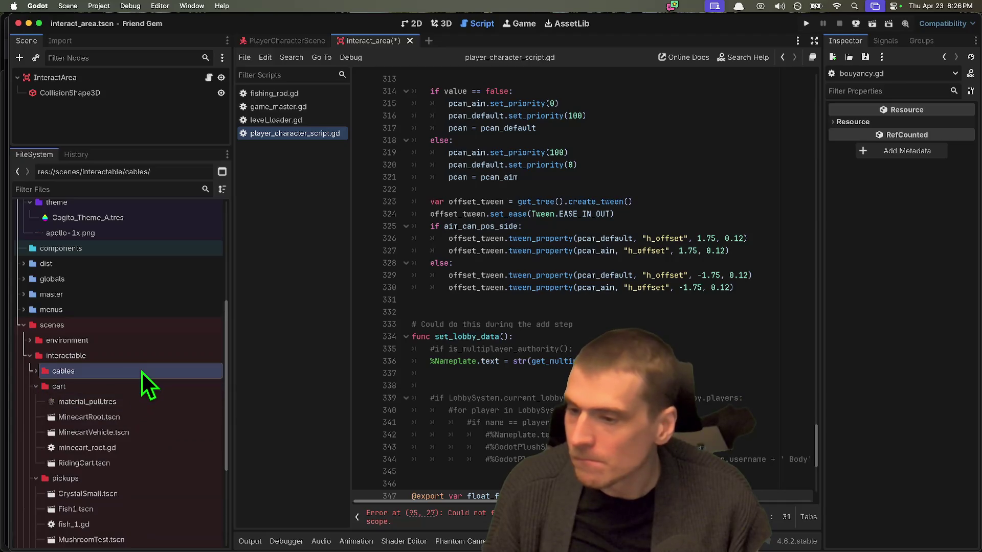
pyautogui.doubleClick(142, 372)
pyautogui.doubleClick(137, 370)
pyautogui.doubleClick(140, 385)
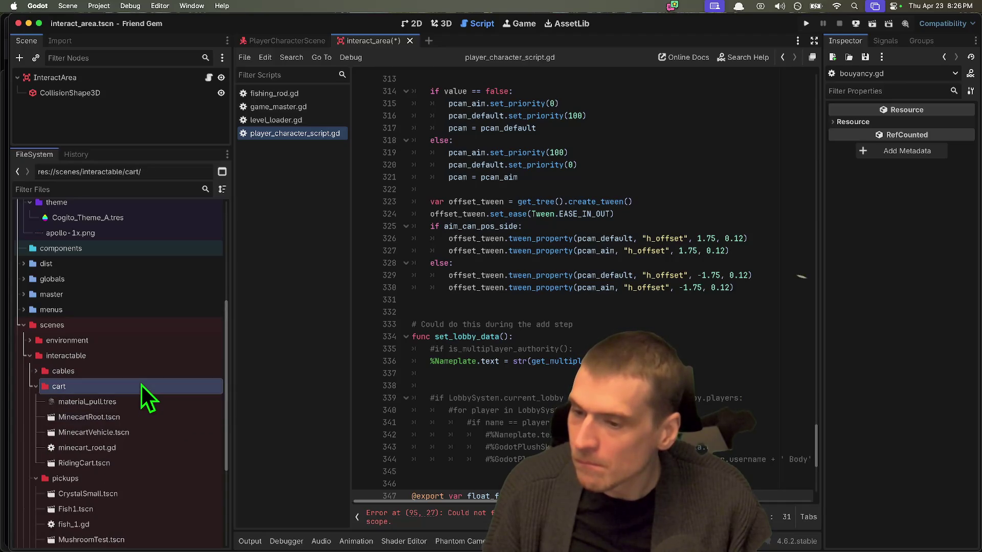
pyautogui.doubleClick(146, 370)
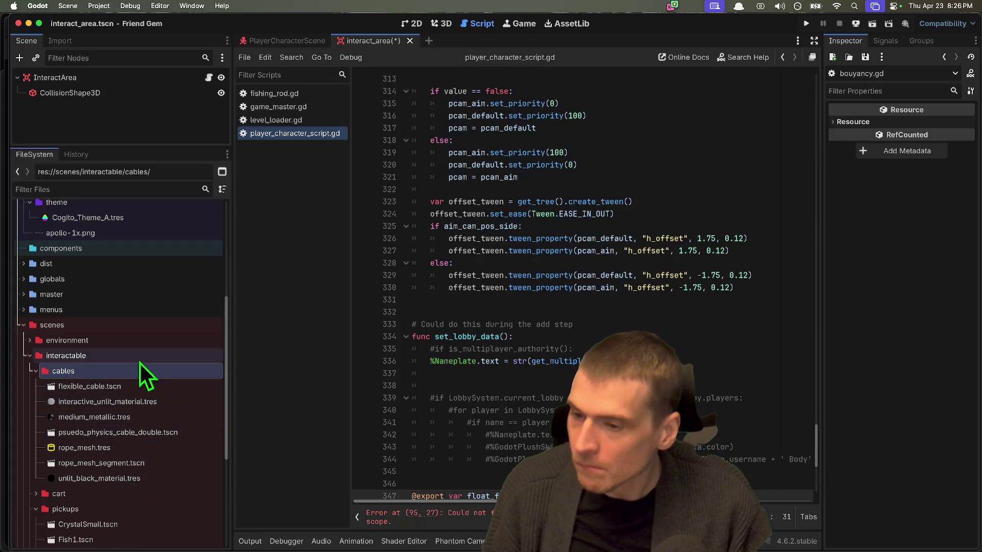
pyautogui.doubleClick(140, 376)
pyautogui.doubleClick(143, 384)
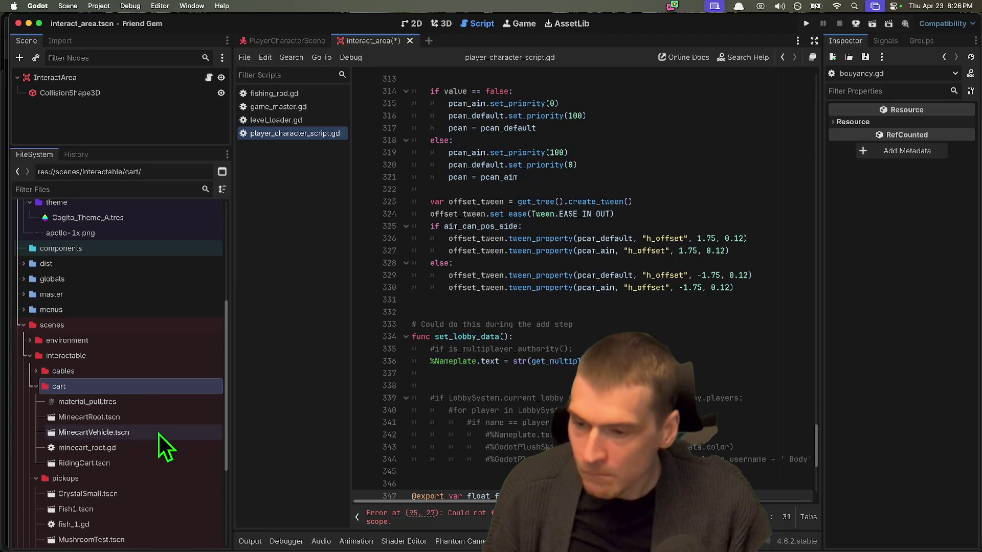
# Jump to the InteractArea error on line 95 of player_character_script.gd
pyautogui.click(130, 448)
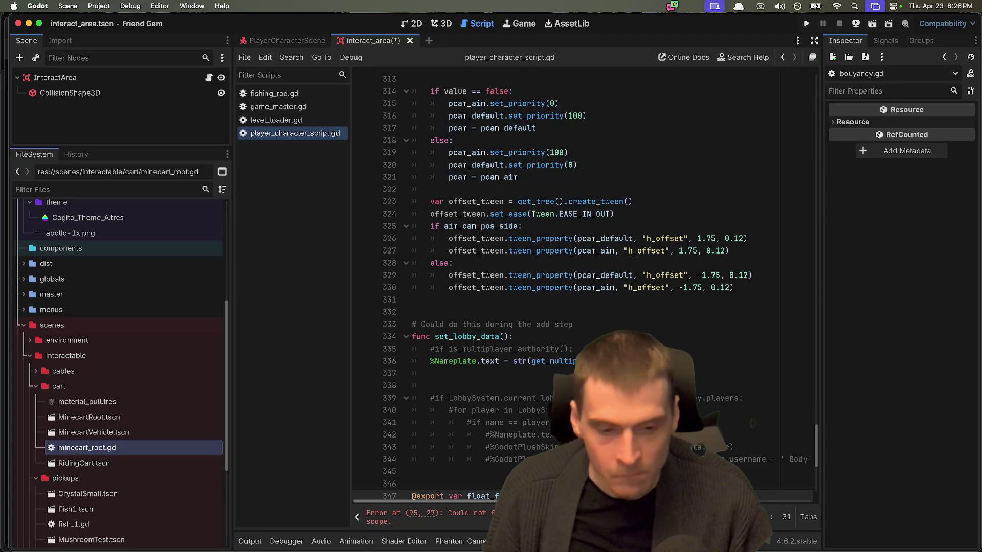
pyautogui.click(388, 513)
pyautogui.scroll(1, 177, 287)
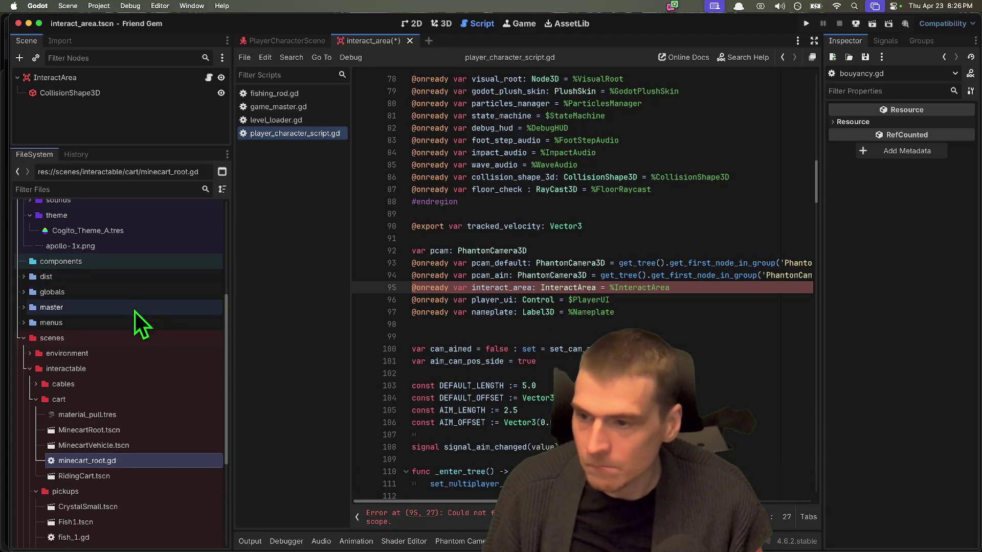
pyautogui.rightClick(124, 260)
# Create a new default script named interact_component.gd in the components folder
pyautogui.moveTo(165, 264)
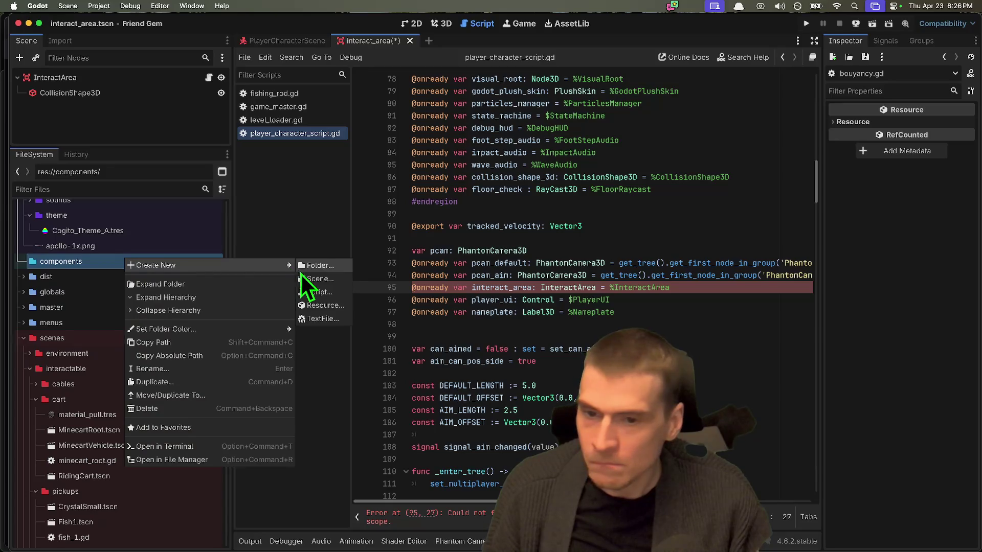
pyautogui.click(320, 291)
pyautogui.write('inter')
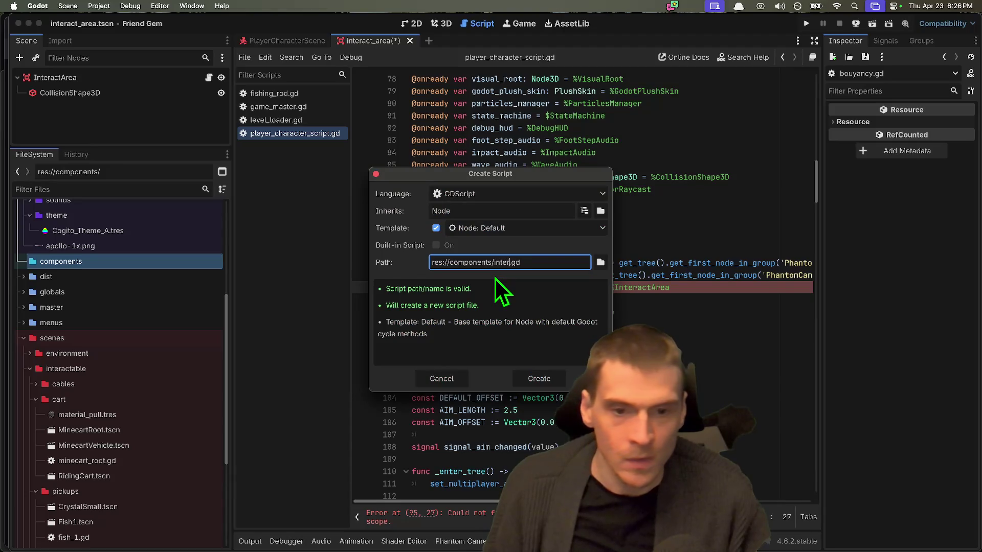
pyautogui.write('act_co')
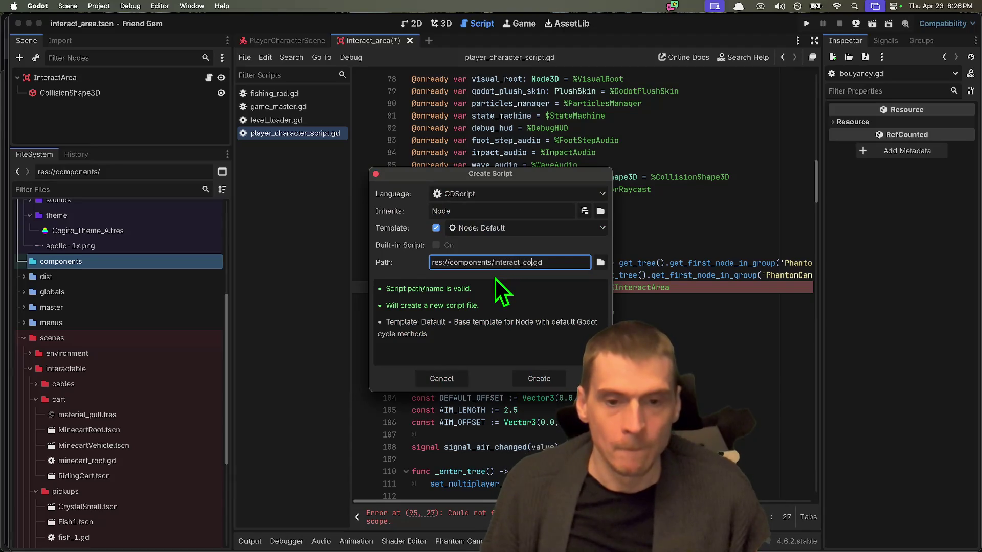
pyautogui.hotkey('alt', 'BackSpace')
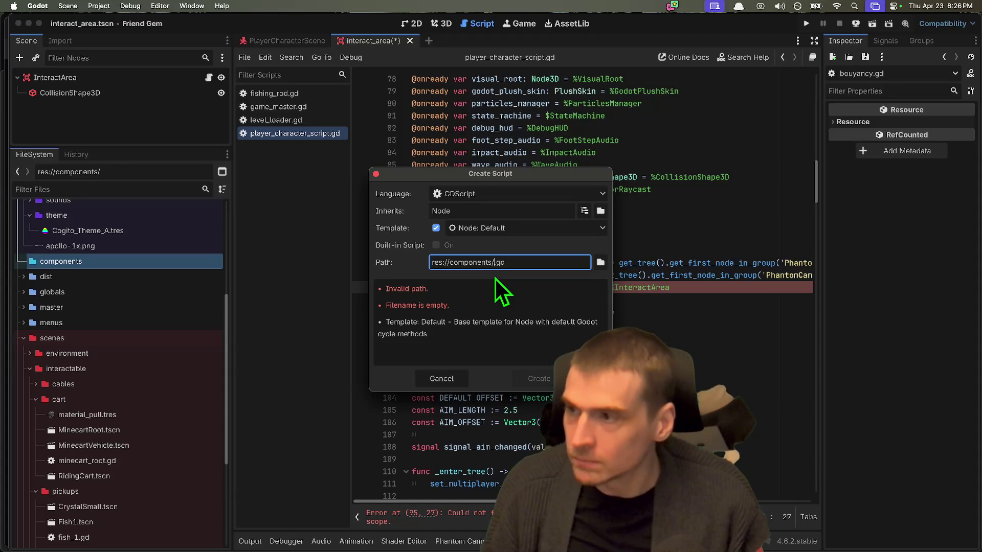
pyautogui.write('interac')
pyautogui.write('t_component')
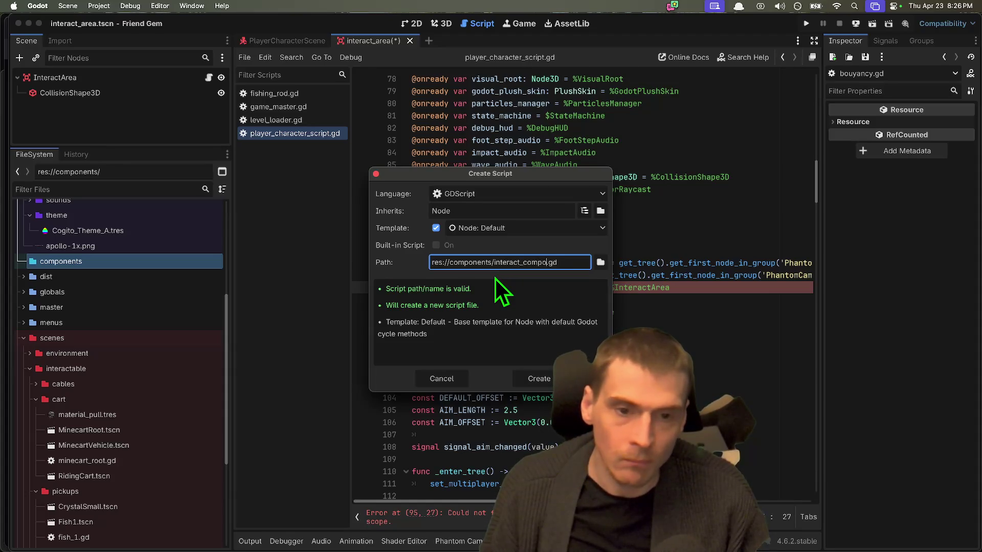
pyautogui.press('Return')
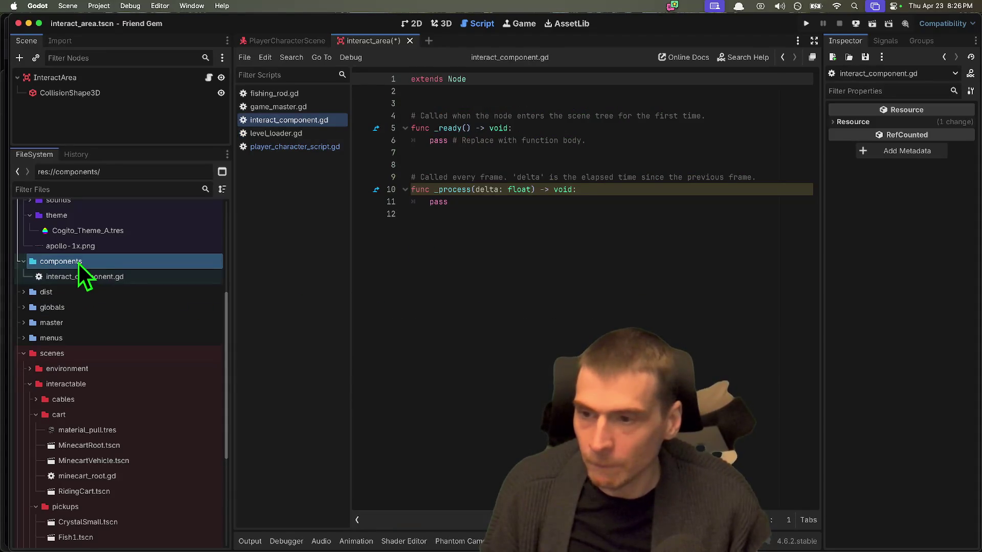
# After a look at the gist, select interact_component.gd and bring up its file actions
pyautogui.rightClick(79, 261)
pyautogui.moveTo(117, 264)
pyautogui.click(602, 325)
pyautogui.press('super+Tab')
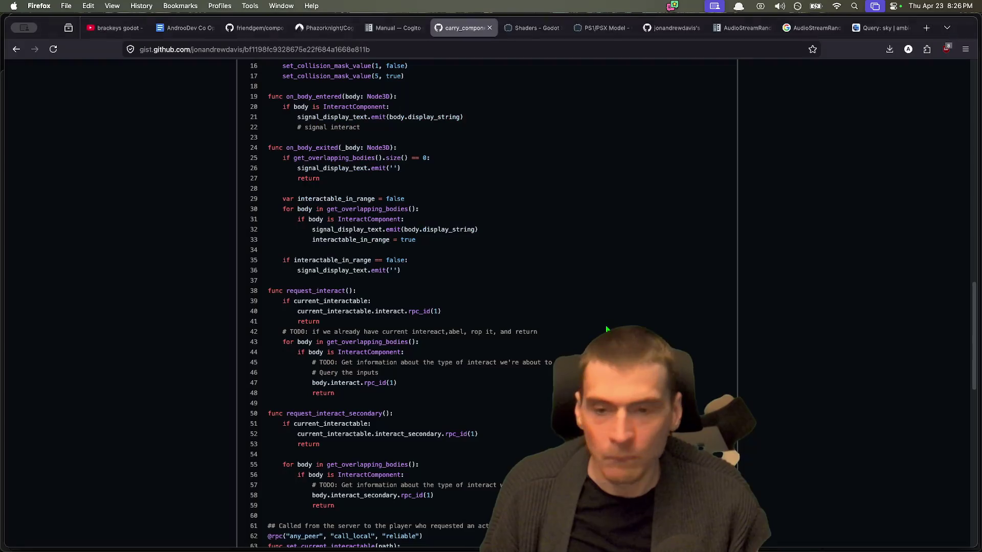
pyautogui.press('super+Tab')
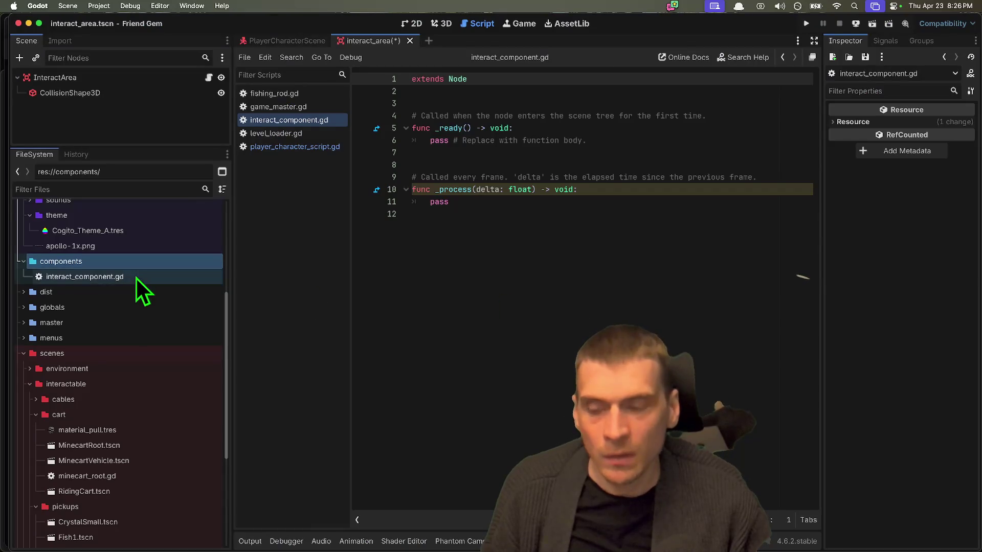
pyautogui.press('super+Tab')
pyautogui.press('super+Tab')
pyautogui.press('super+Tab')
pyautogui.click(136, 278)
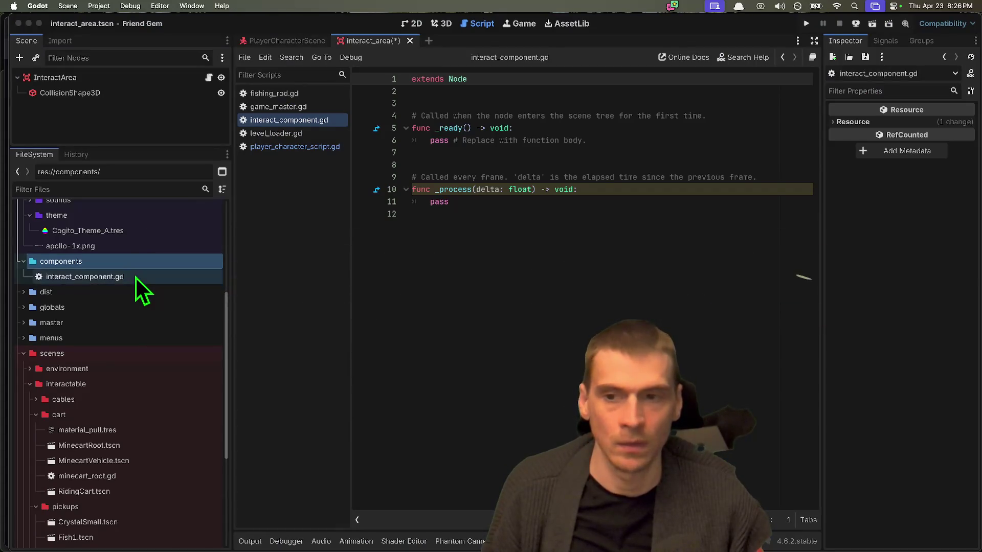
pyautogui.rightClick(85, 280)
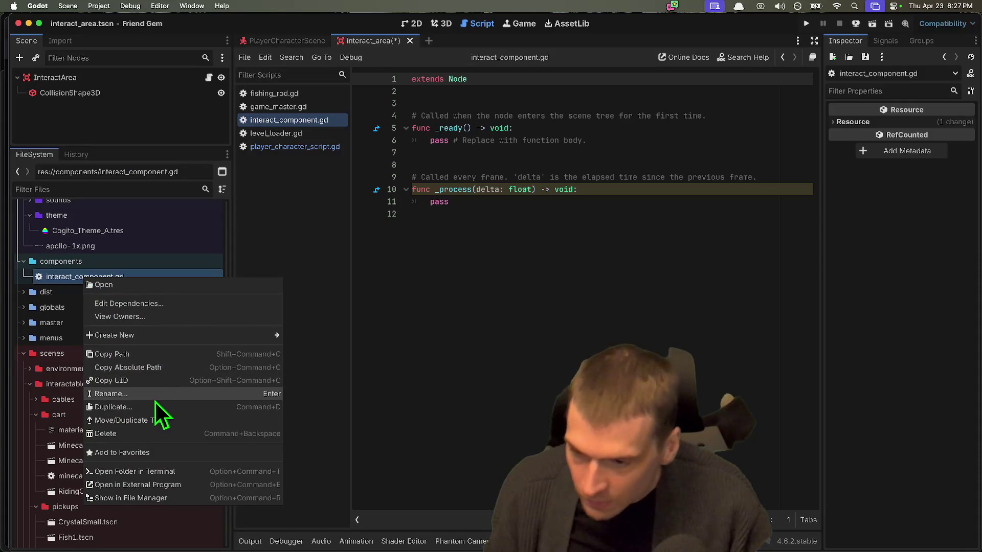
# Cancel the rename and find interact_component.gd in the gist in the browser
pyautogui.click(156, 395)
pyautogui.press('Escape')
pyautogui.press('super+Tab')
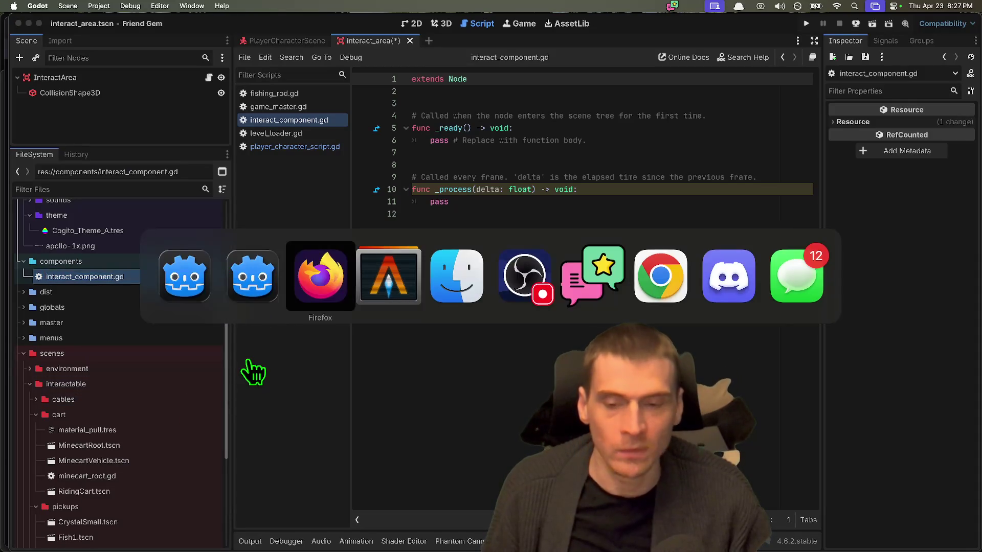
pyautogui.scroll(-15, 470, 277)
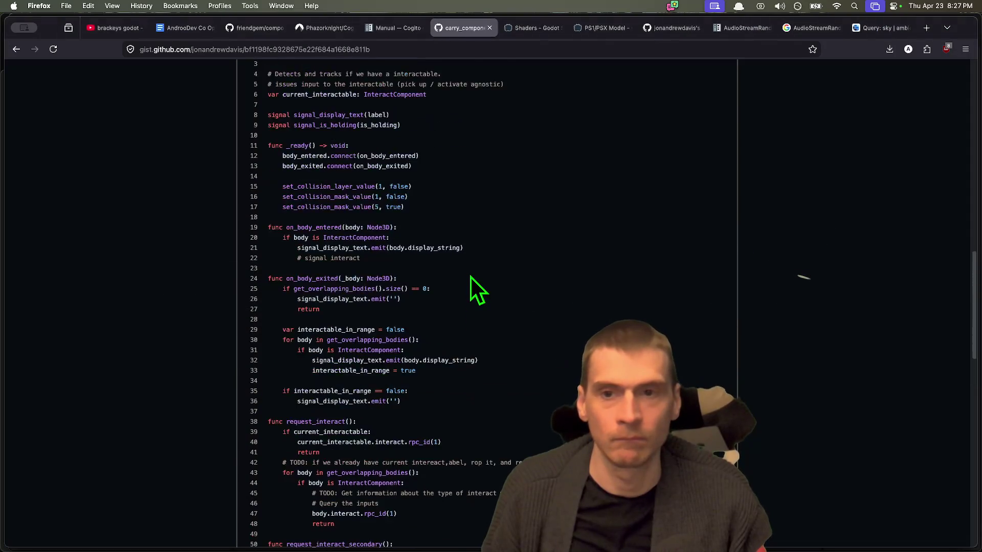
pyautogui.scroll(15, 468, 276)
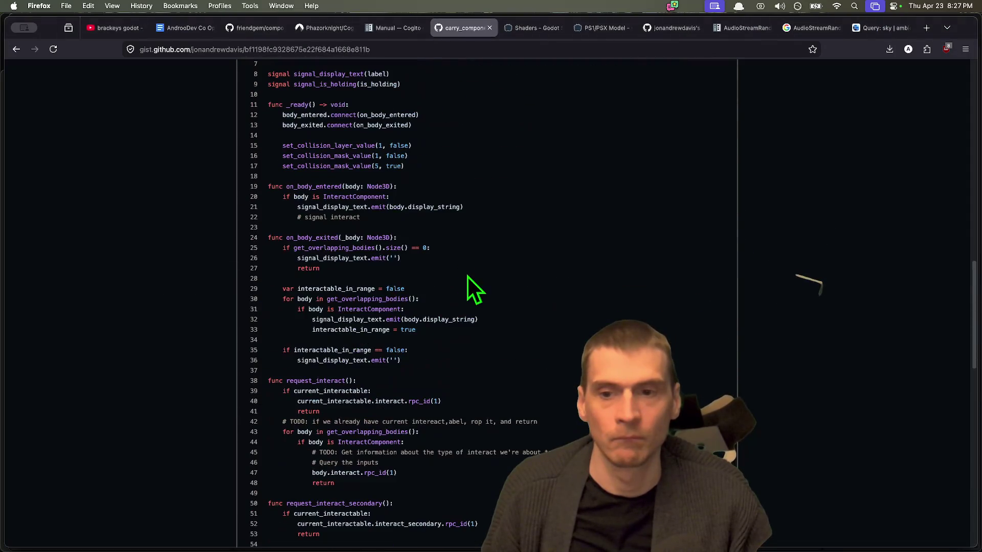
pyautogui.scroll(10, 467, 276)
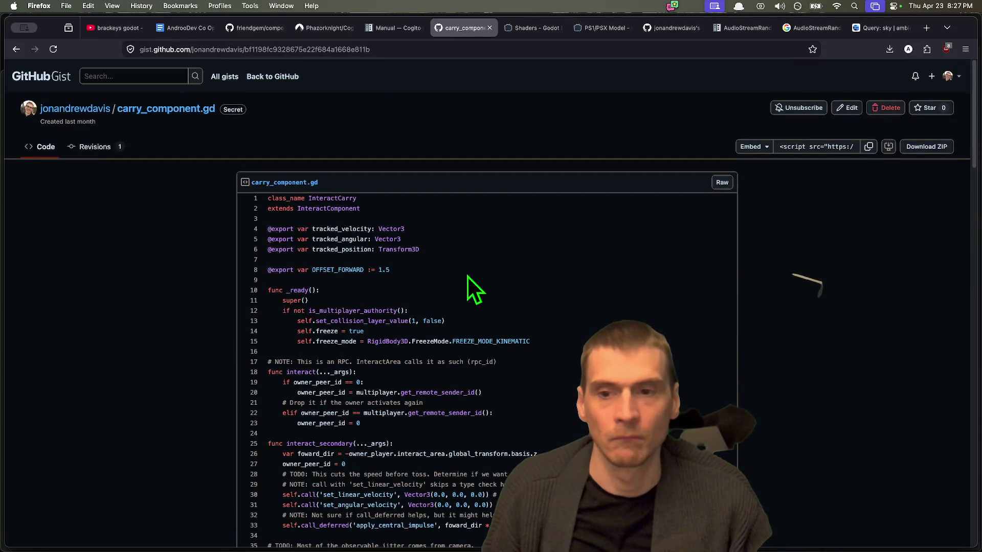
pyautogui.scroll(-15, 471, 223)
pyautogui.scroll(5, 468, 226)
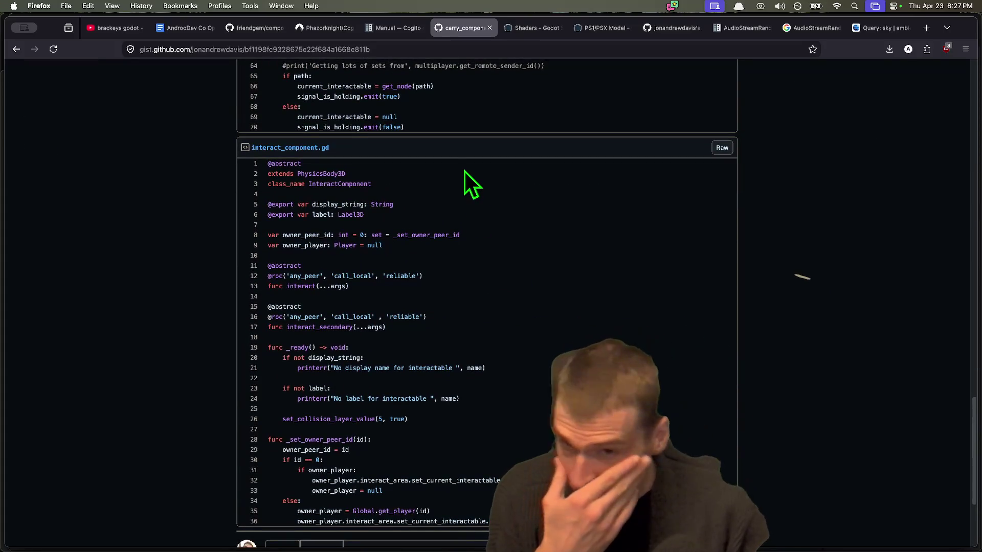
# Select the interact_component.gd code from line 1 down and return to Godot
pyautogui.doubleClick(370, 178)
pyautogui.tripleClick(368, 181)
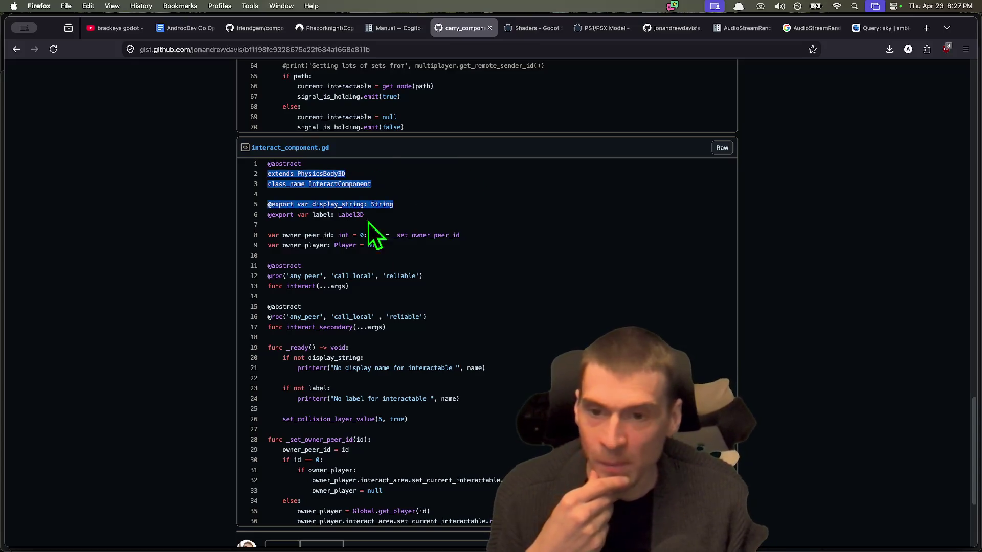
pyautogui.scroll(-1, 406, 362)
pyautogui.click(440, 367)
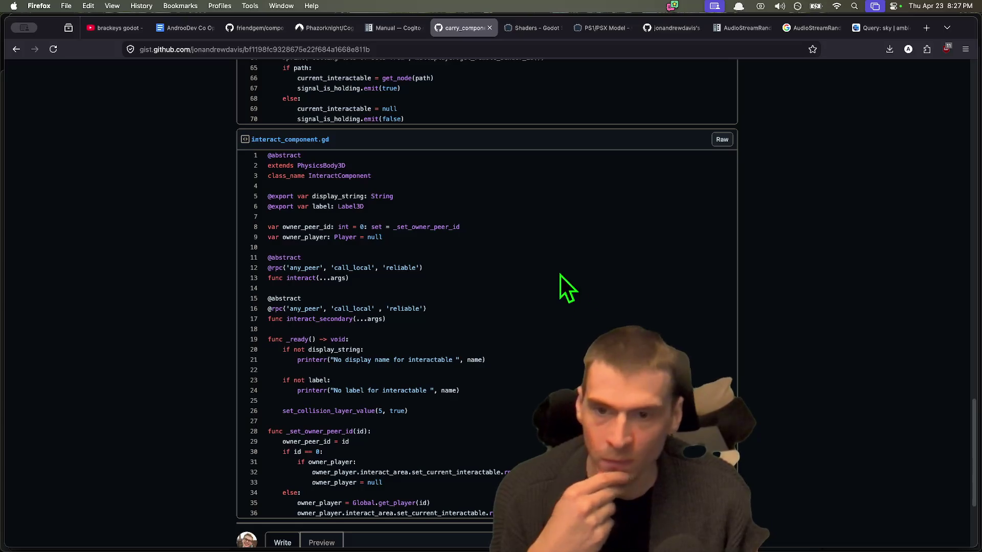
pyautogui.tripleClick(531, 165)
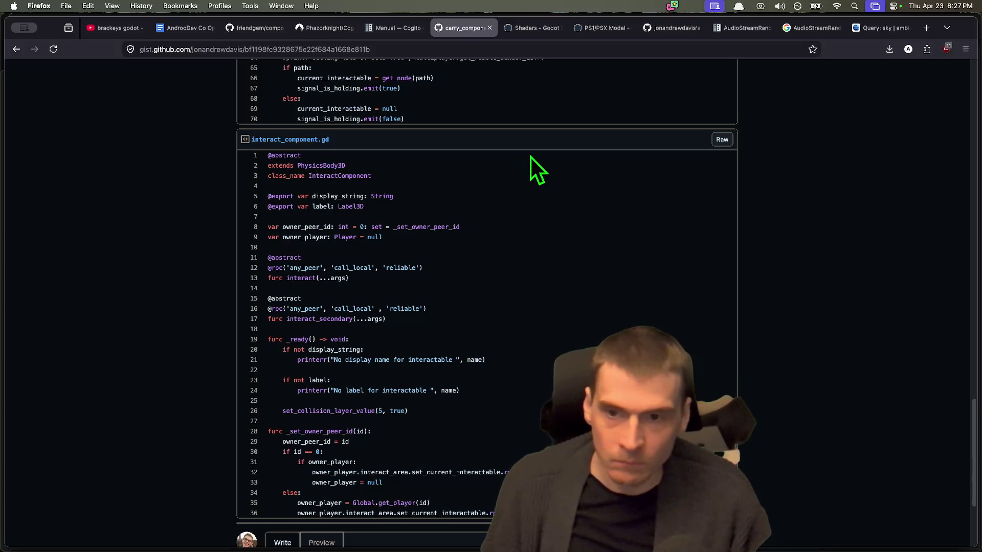
pyautogui.moveTo(531, 158); pyautogui.dragTo(531, 514)
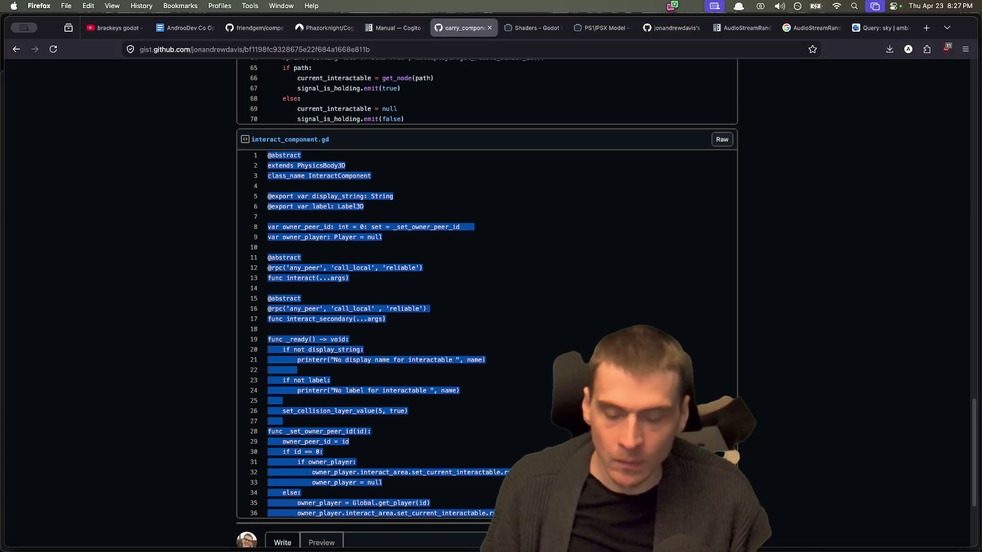
pyautogui.press('super+Tab')
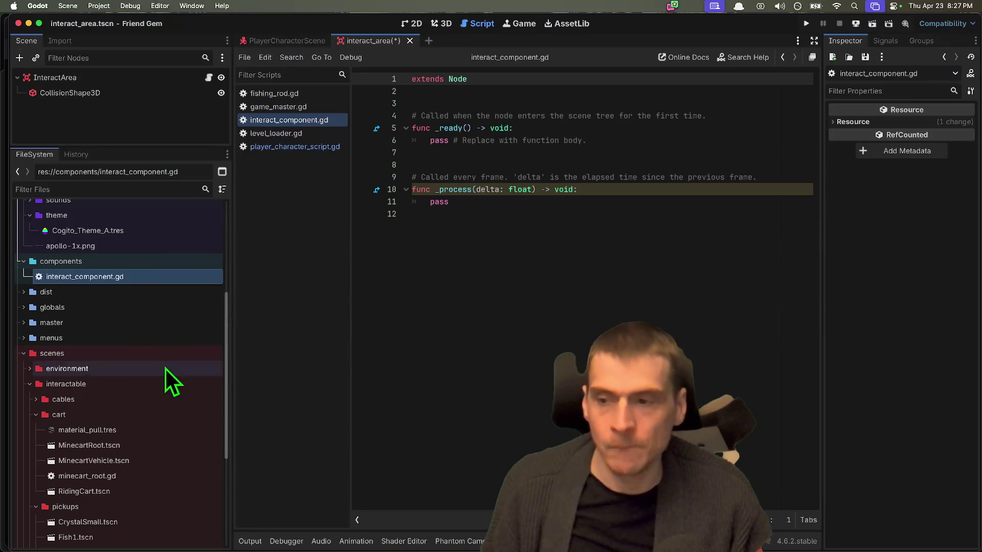
# Rename interact_component.gd to interact_body.gd
pyautogui.rightClick(99, 276)
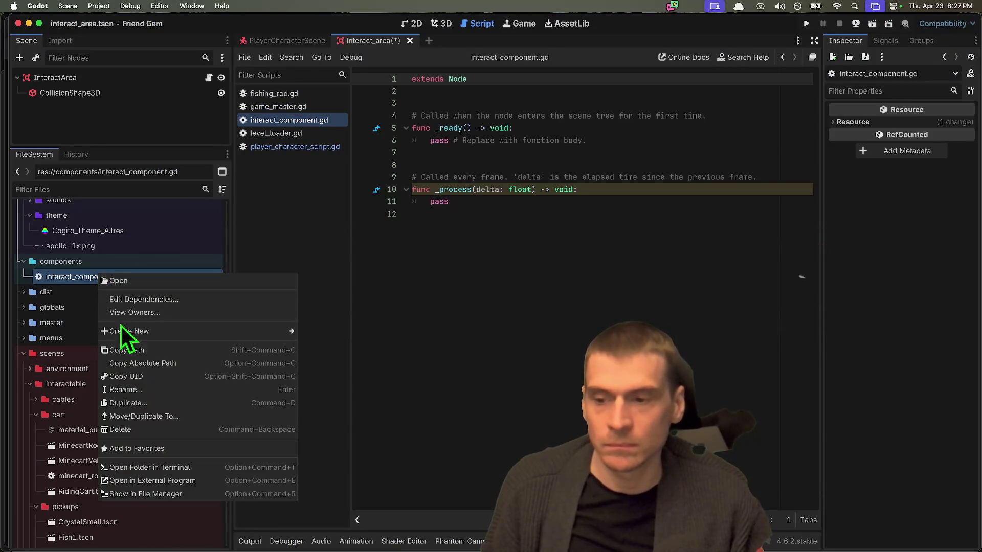
pyautogui.click(149, 389)
pyautogui.press('BackSpace')
pyautogui.press('BackSpace')
pyautogui.press('BackSpace')
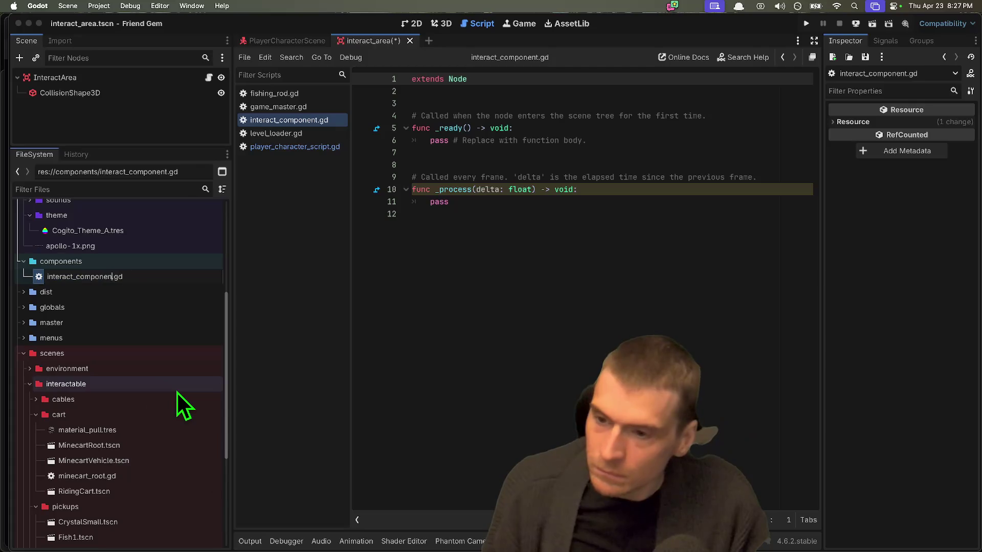
pyautogui.write('body')
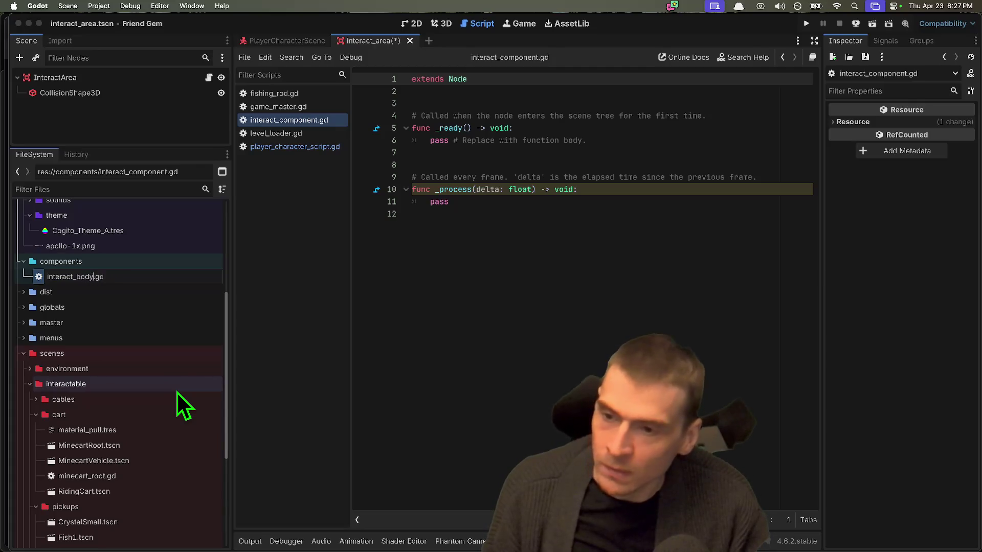
pyautogui.press('Return')
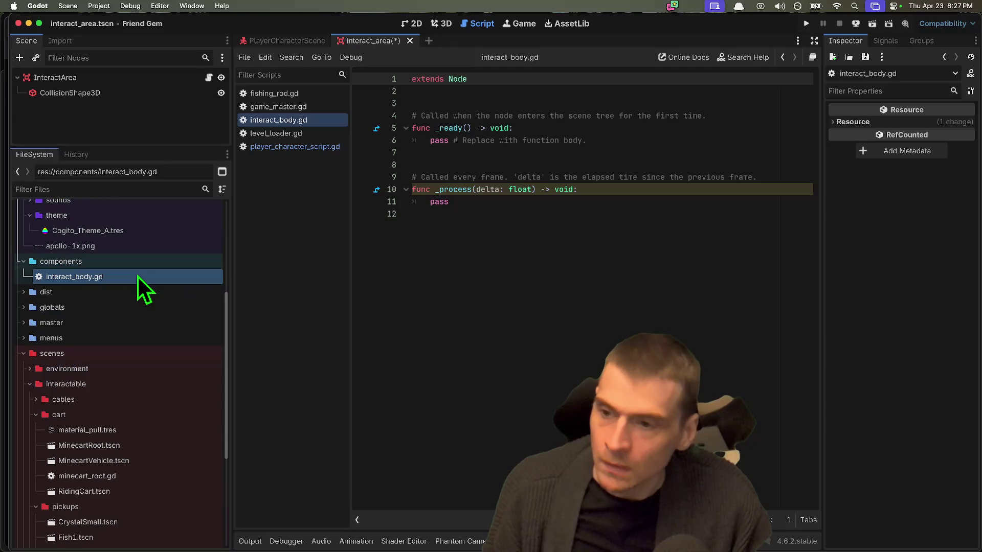
# Replace the template code in interact_body.gd with the pasted gist code
pyautogui.press('super+Tab')
pyautogui.press('super+Tab')
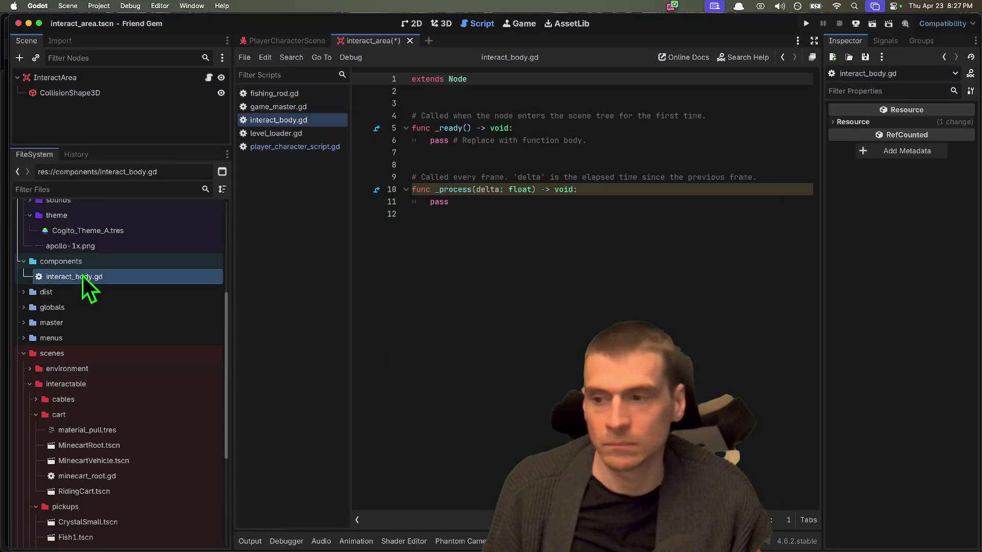
pyautogui.click(538, 303)
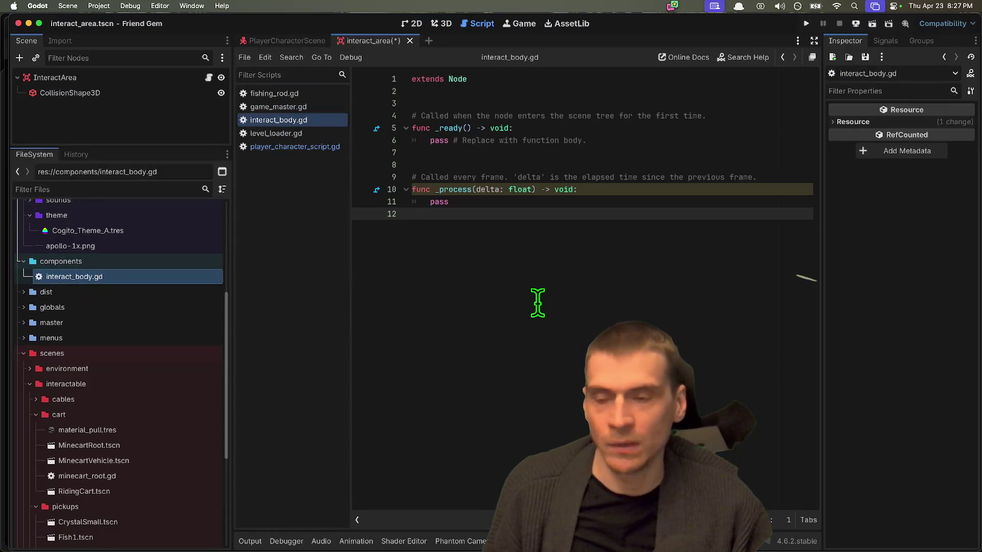
pyautogui.press('cmd+a')
pyautogui.press('super+v')
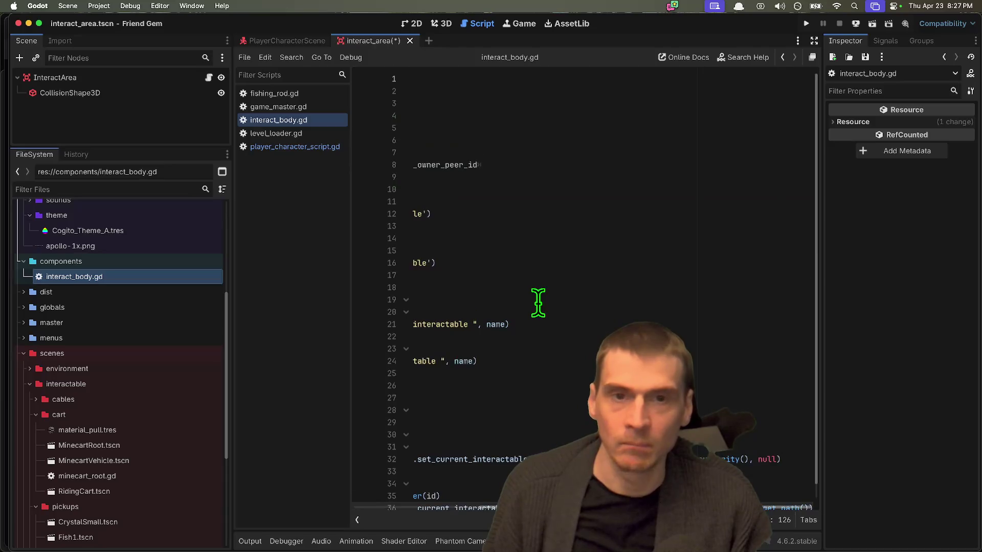
# Change the class name from InteractComponent to InteractBody and save the script
pyautogui.doubleClick(503, 103)
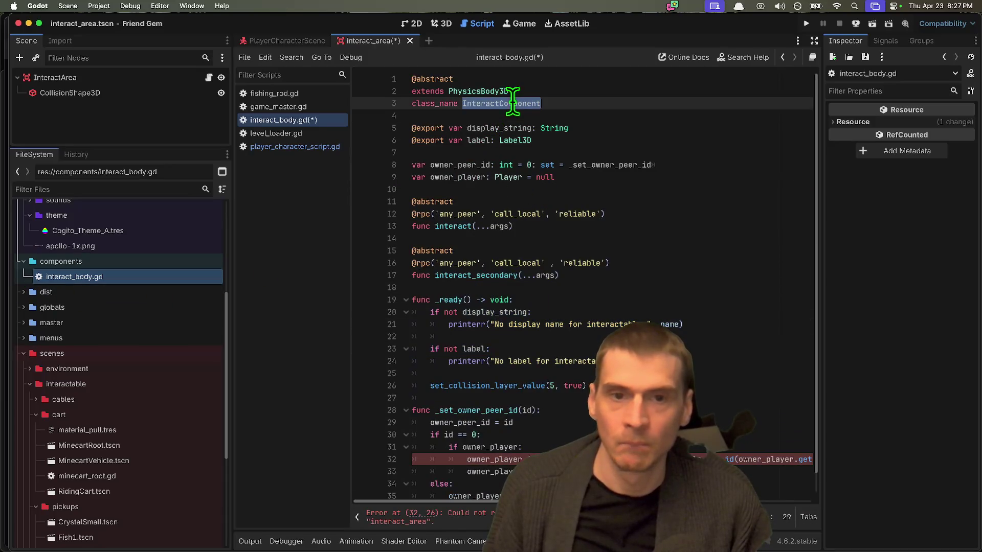
pyautogui.press('BackSpace')
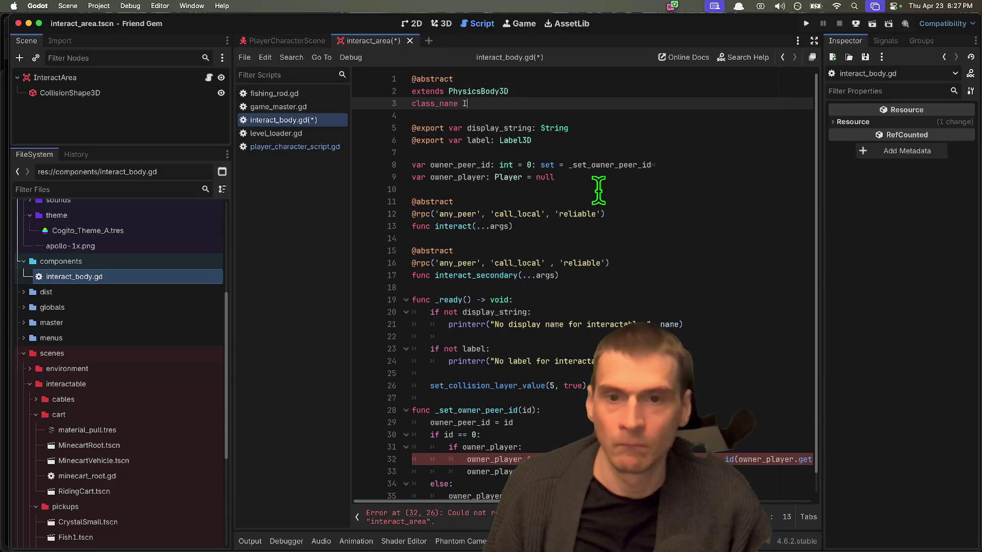
pyautogui.click(628, 238)
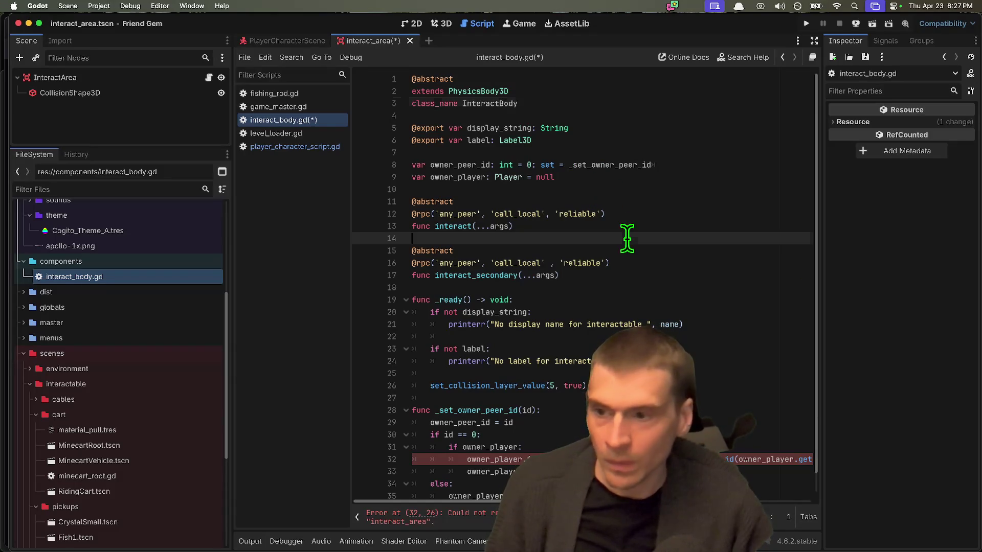
pyautogui.click(739, 286)
pyautogui.click(721, 154)
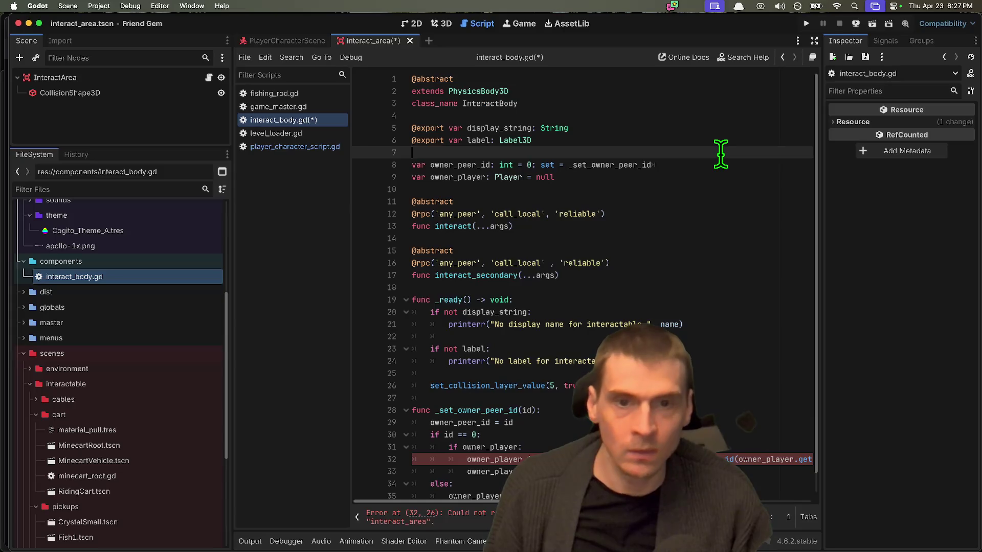
pyautogui.hotkey('ctrl', 's')
# Inspect the interact_area error on line 32, then view the interact_area.tscn scene in 3D
pyautogui.scroll(-1, 585, 284)
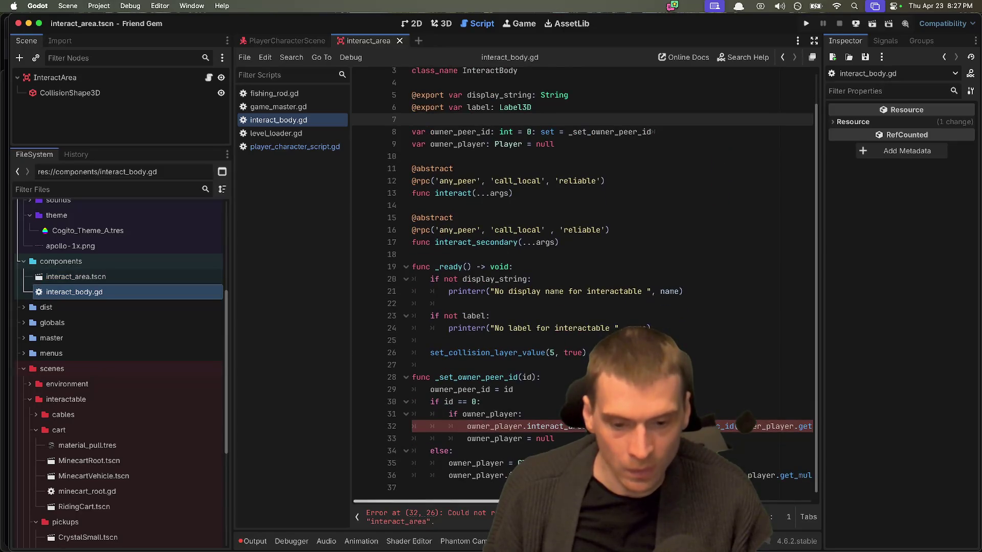
pyautogui.hscroll(5, 362, 503)
pyautogui.hscroll(-5, 361, 503)
pyautogui.doubleClick(546, 427)
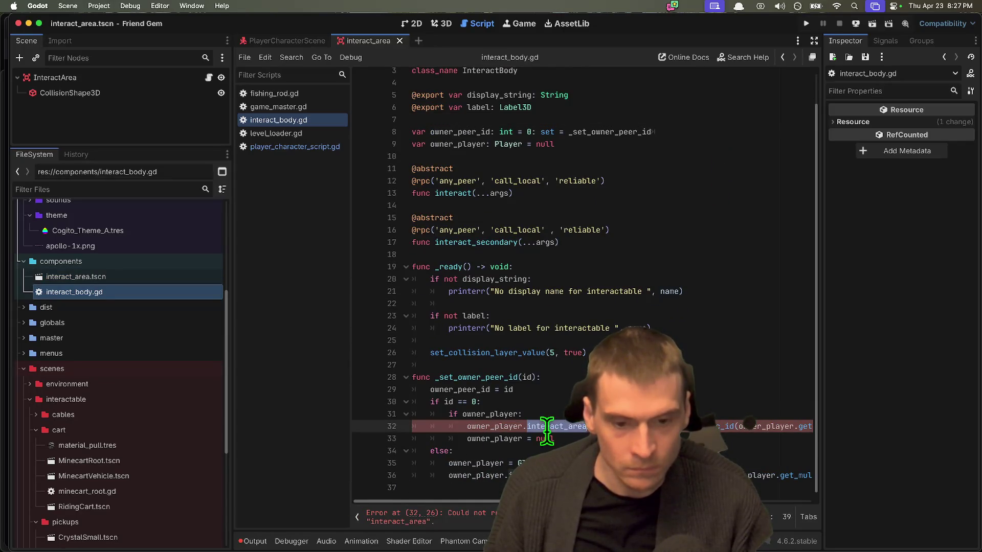
pyautogui.hscroll(5, 785, 511)
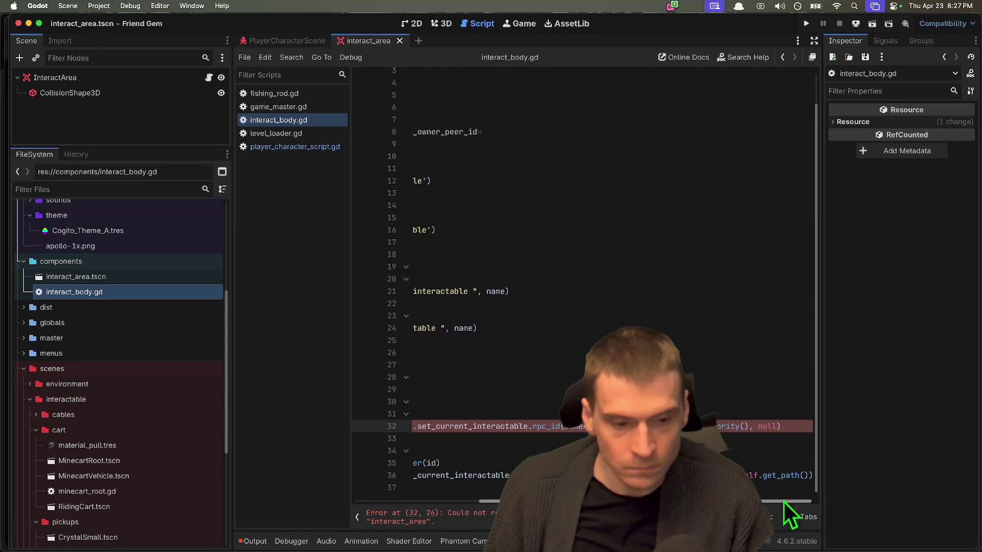
pyautogui.hscroll(-5, 390, 487)
pyautogui.click(121, 277)
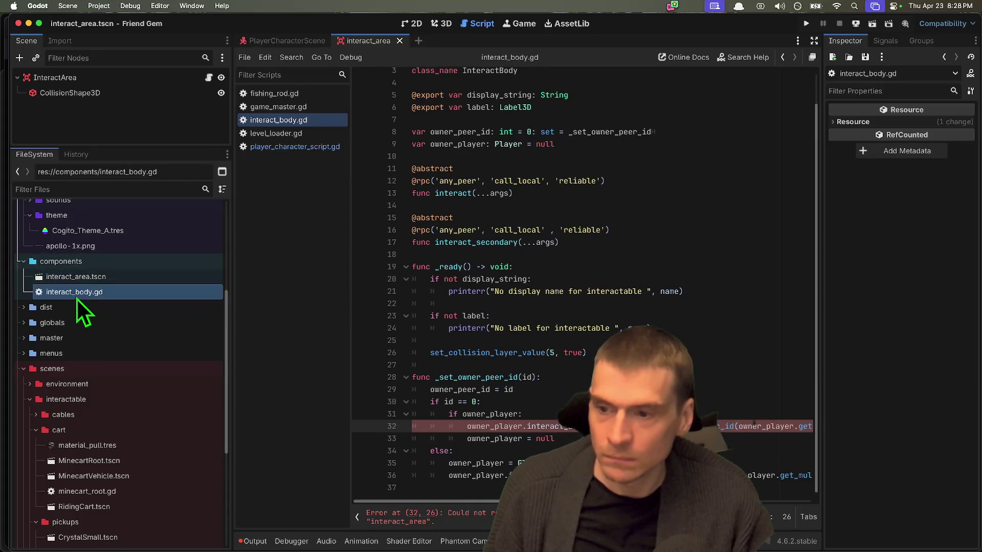
pyautogui.click(435, 27)
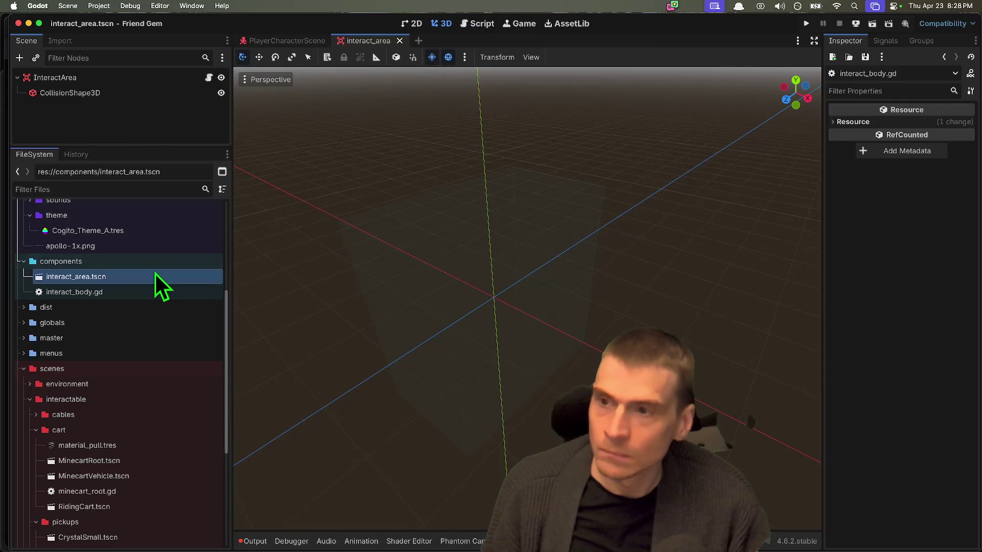
# Replace the InteractArea node's script with a new interact_area.gd script
pyautogui.click(198, 78)
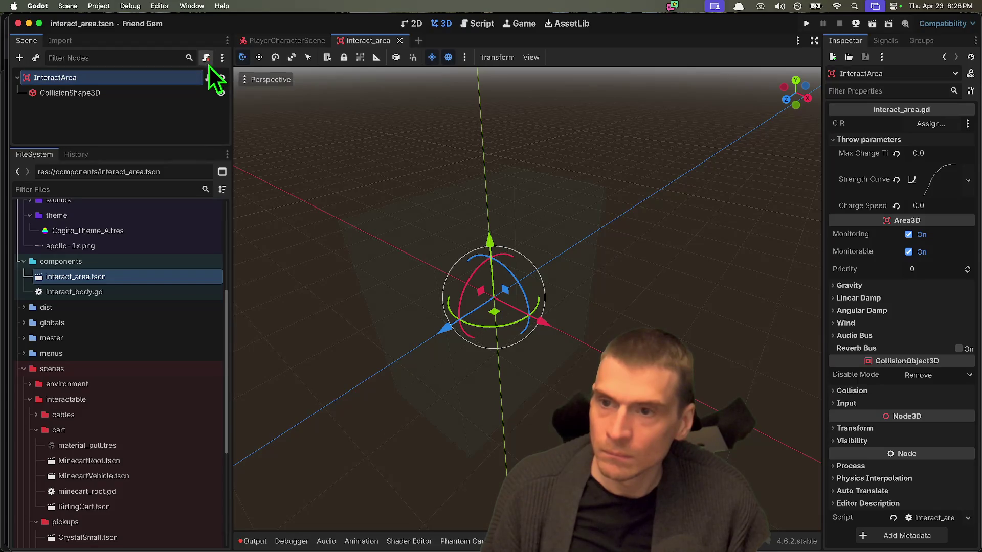
pyautogui.click(206, 58)
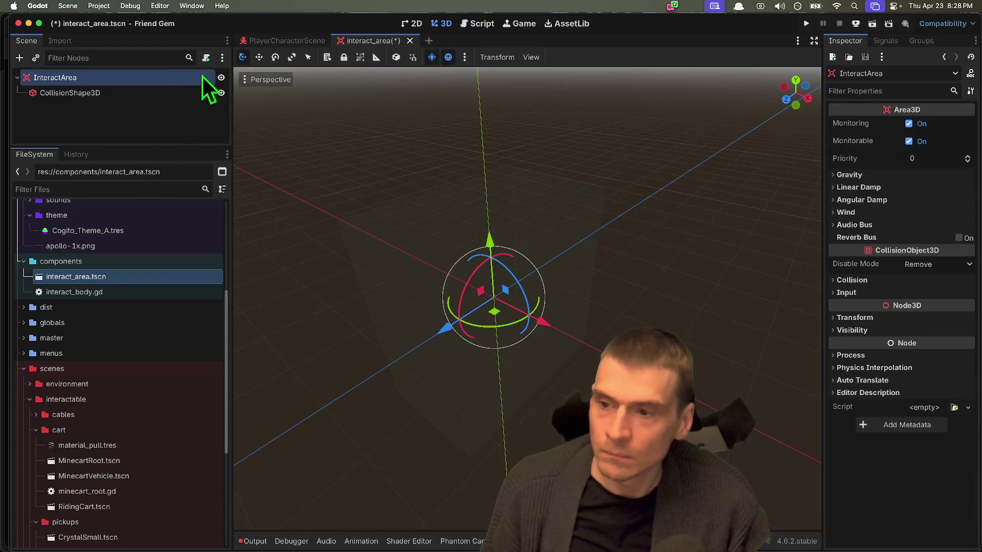
pyautogui.click(209, 58)
pyautogui.press('Return')
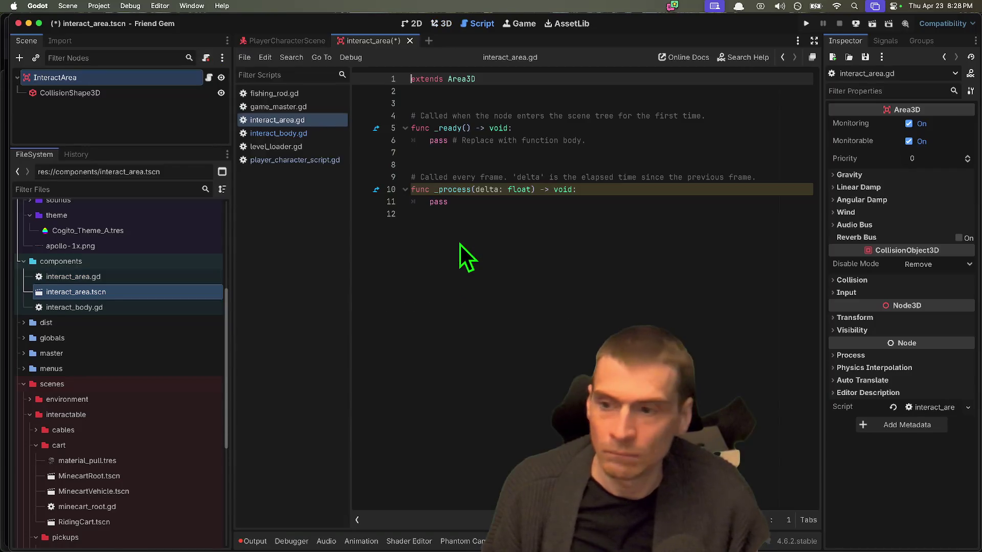
pyautogui.doubleClick(186, 307)
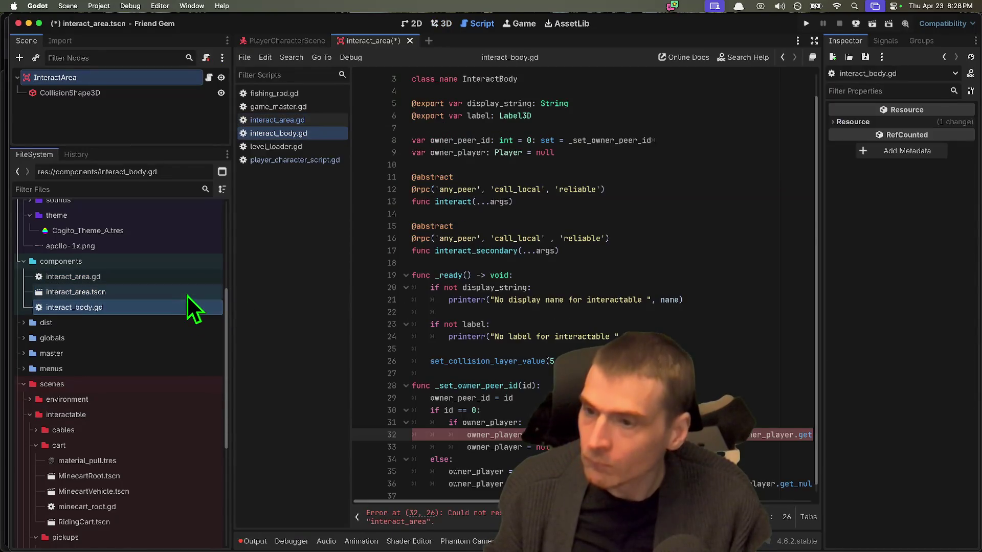
# Copy all of the gist's interact_area.gd code and open interact_area.gd for editing
pyautogui.press('super+Tab')
pyautogui.scroll(1, 543, 349)
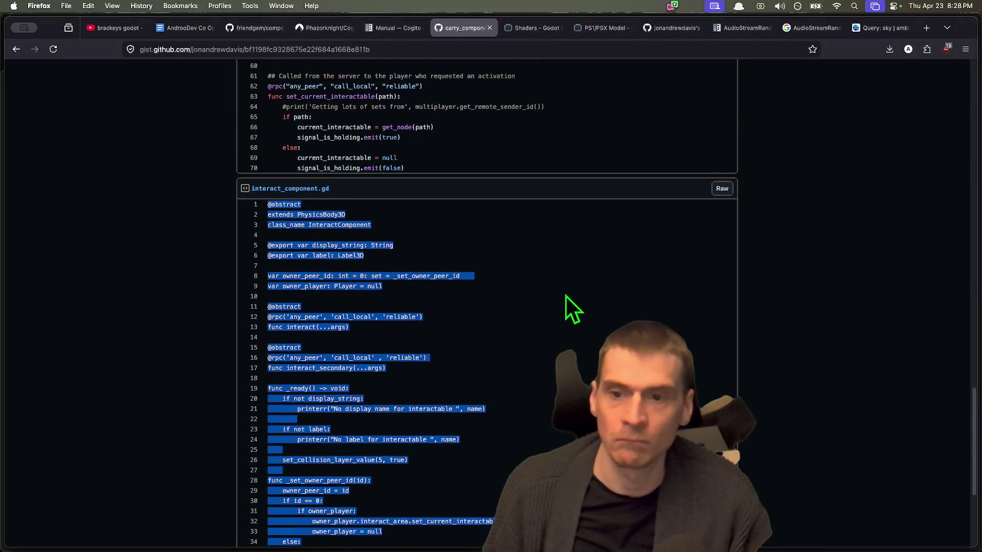
pyautogui.click(382, 216)
pyautogui.doubleClick(381, 216)
pyautogui.scroll(5, 425, 241)
pyautogui.scroll(12, 461, 259)
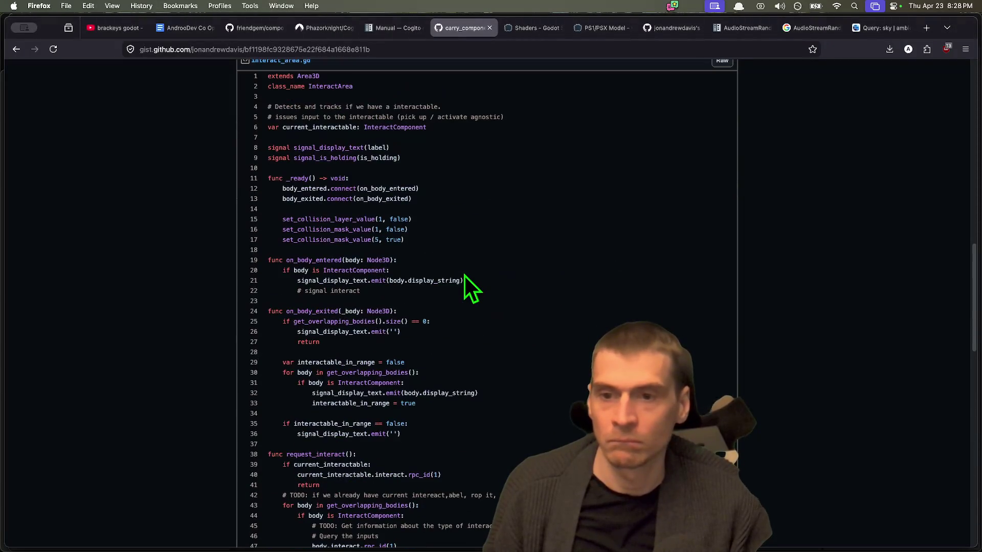
pyautogui.moveTo(406, 176)
pyautogui.mouseDown()
pyautogui.moveTo(455, 259)
pyautogui.moveTo(465, 307)
pyautogui.moveTo(497, 341)
pyautogui.moveTo(435, 380)
pyautogui.mouseUp()
pyautogui.scroll(-10, 465, 308)
pyautogui.press('super+Tab')
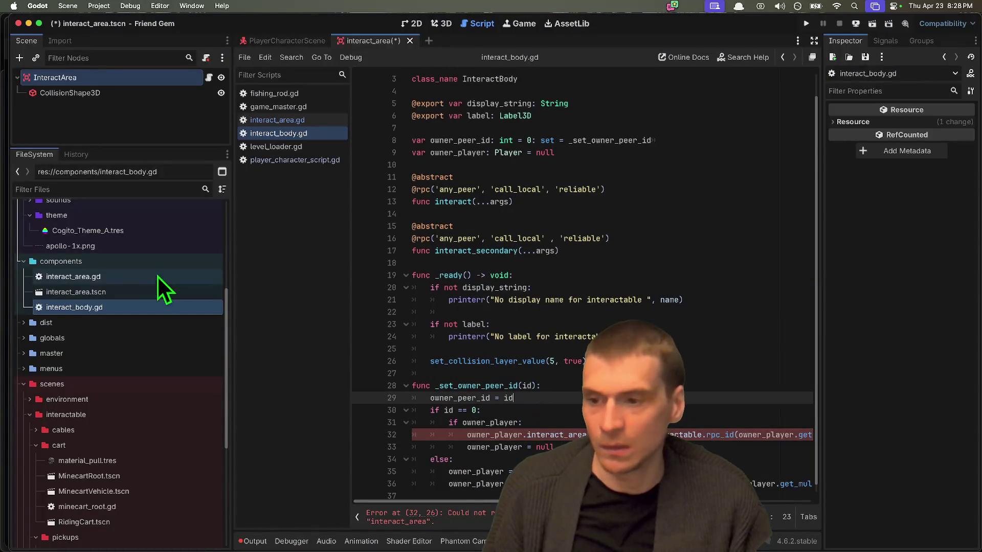
pyautogui.doubleClick(123, 277)
pyautogui.click(441, 308)
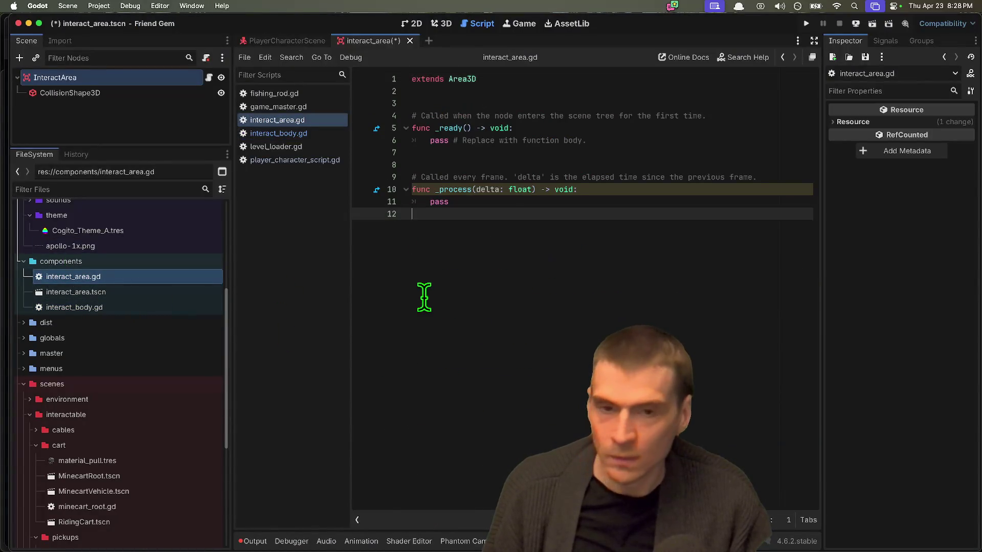
# Paste the InteractArea code over the template in interact_area.gd and save
pyautogui.hotkey('ctrl', 'a')
pyautogui.hotkey('ctrl', 'v')
pyautogui.scroll(15, 440, 304)
pyautogui.click(728, 164)
pyautogui.hotkey('ctrl', 's')
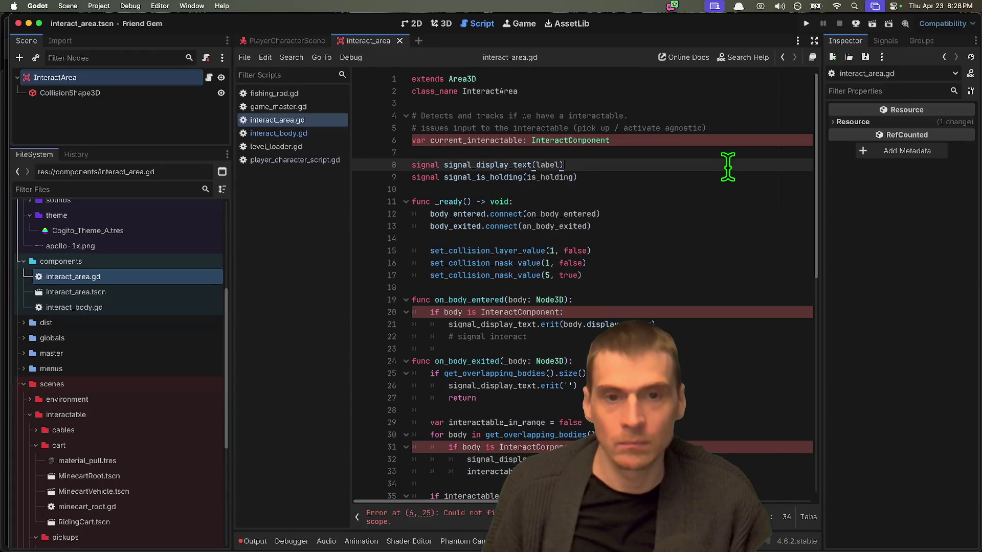
# Change every InteractComponent reference to InteractBody with multi-cursor editing and save
pyautogui.doubleClick(577, 140)
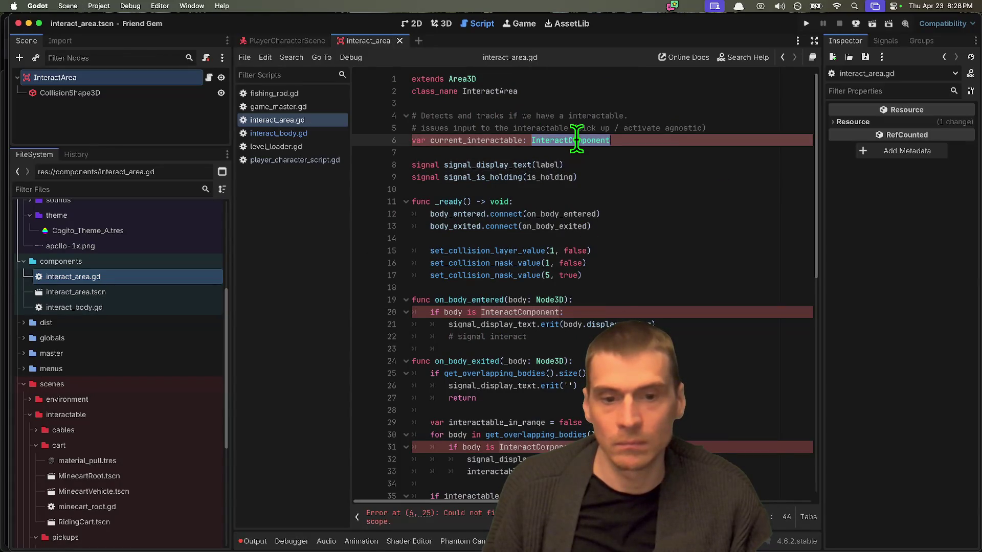
pyautogui.hotkey('ctrl', 'd')
pyautogui.hotkey('ctrl', 'd')
pyautogui.hotkey('ctrl', 'd')
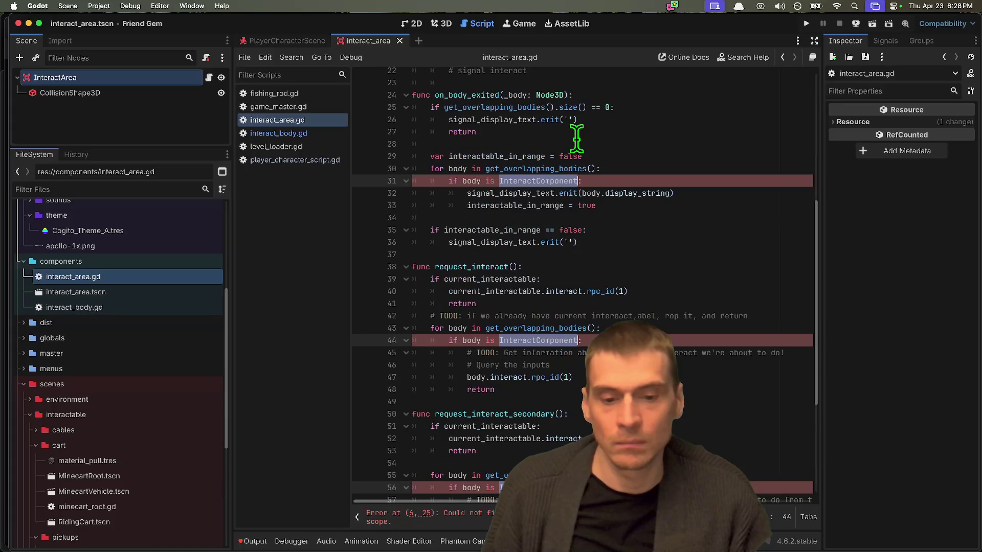
pyautogui.write('I')
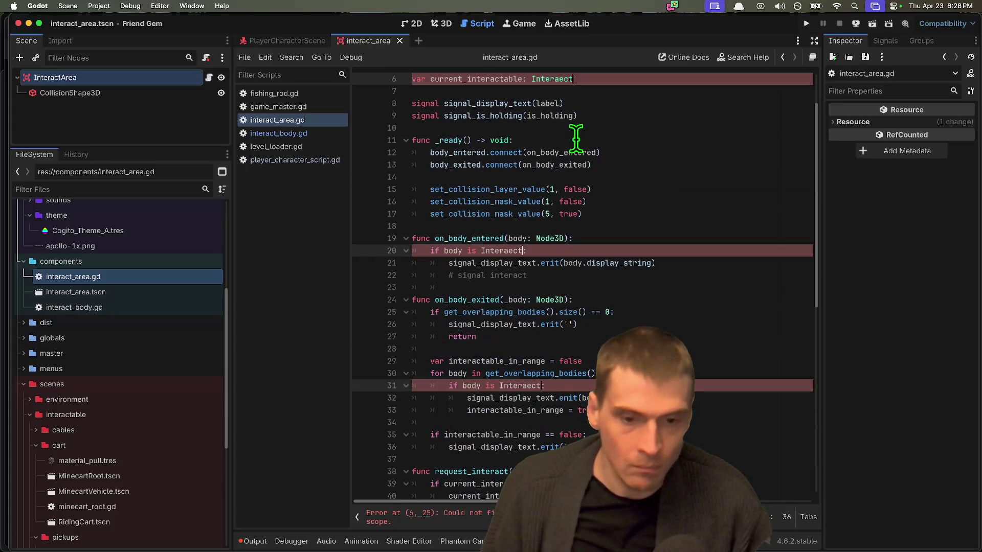
pyautogui.press('BackSpace')
pyautogui.press('BackSpace')
pyautogui.press('BackSpace')
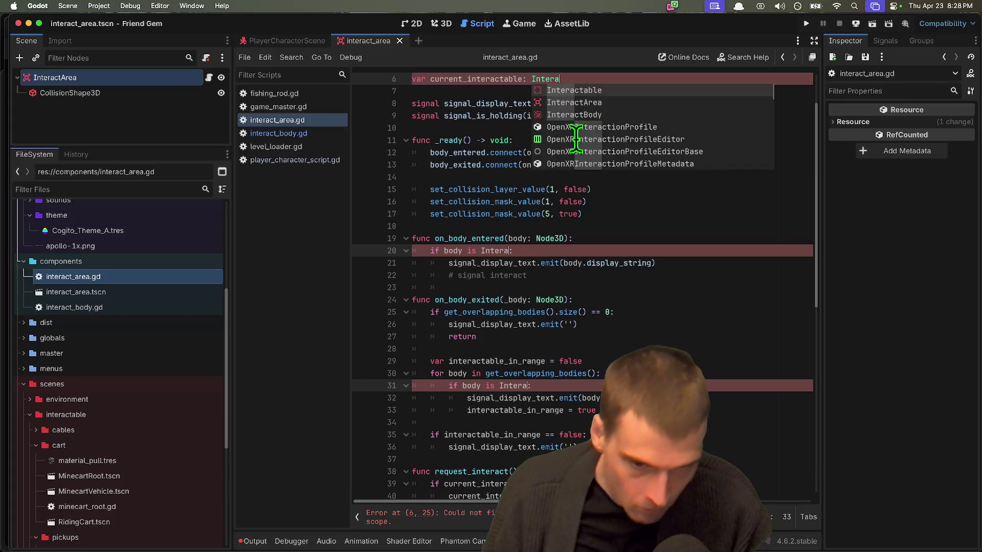
pyautogui.write('act')
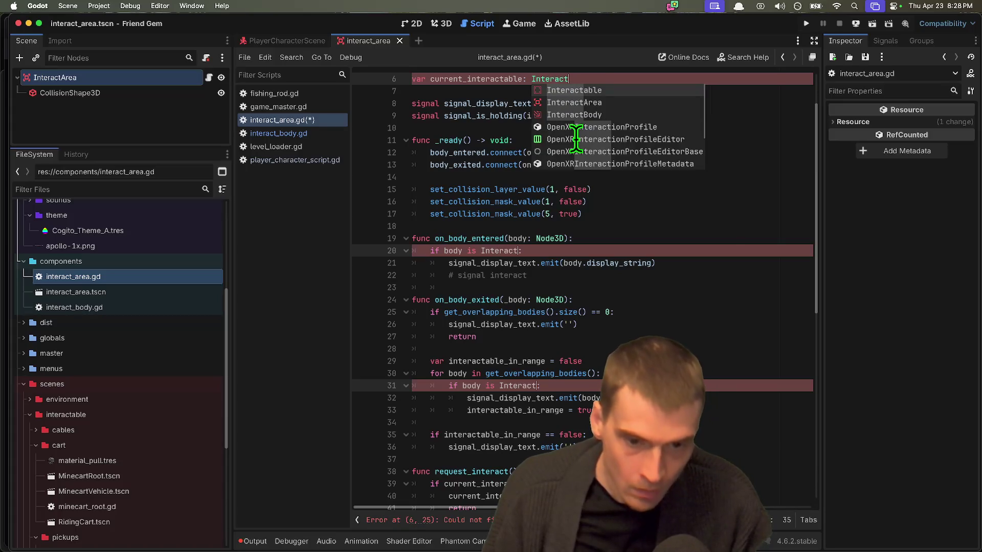
pyautogui.press('BackSpace')
pyautogui.press('BackSpace')
pyautogui.press('BackSpace')
pyautogui.write('actBody')
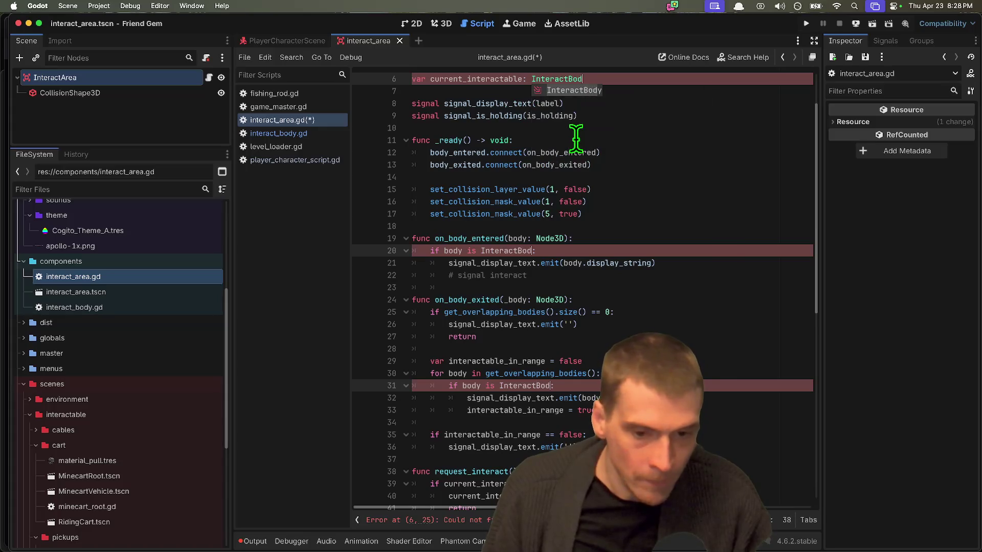
pyautogui.click(583, 434)
pyautogui.hotkey('ctrl', 's')
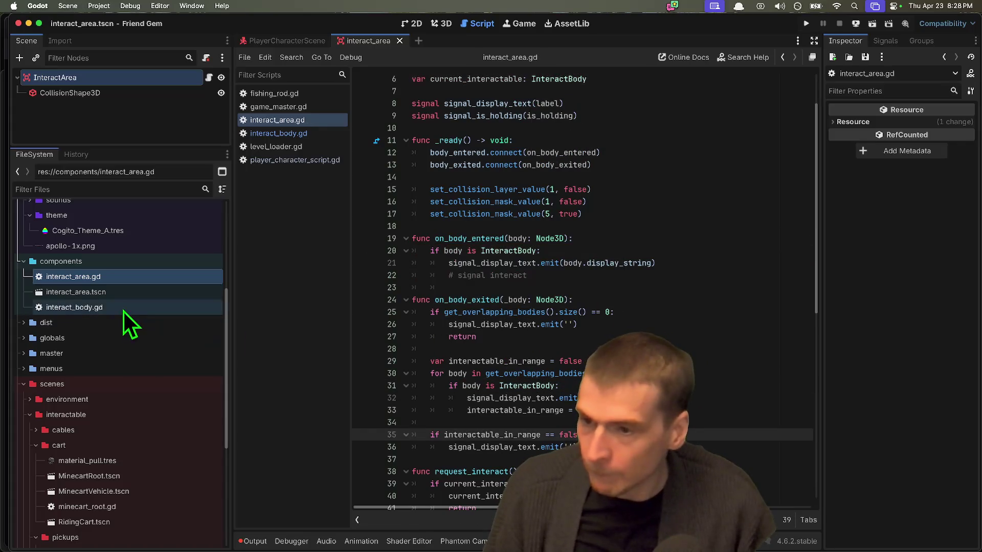
# Move between the component files and bring interact_body.gd up in the script editor
pyautogui.click(134, 293)
pyautogui.click(146, 303)
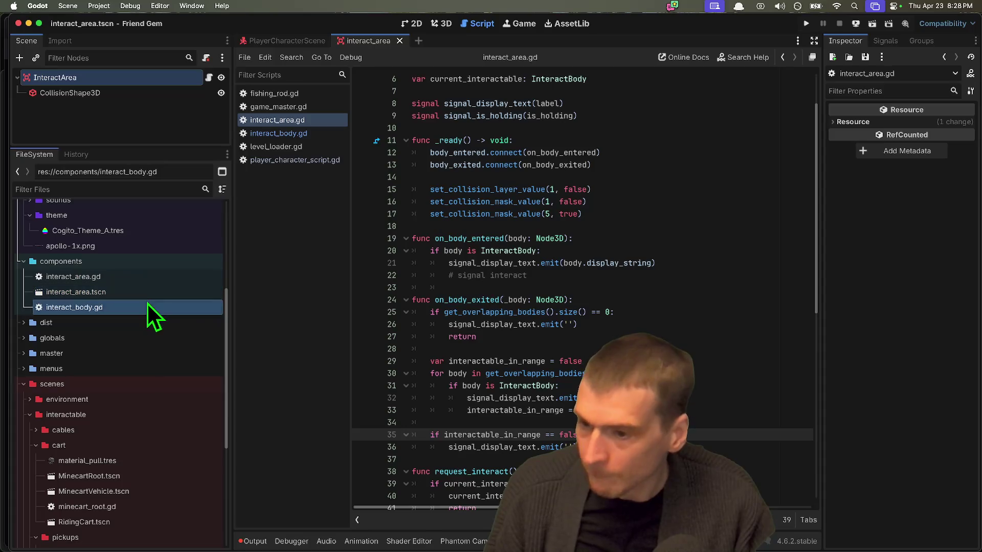
pyautogui.click(149, 288)
pyautogui.click(153, 278)
pyautogui.click(150, 290)
pyautogui.click(144, 304)
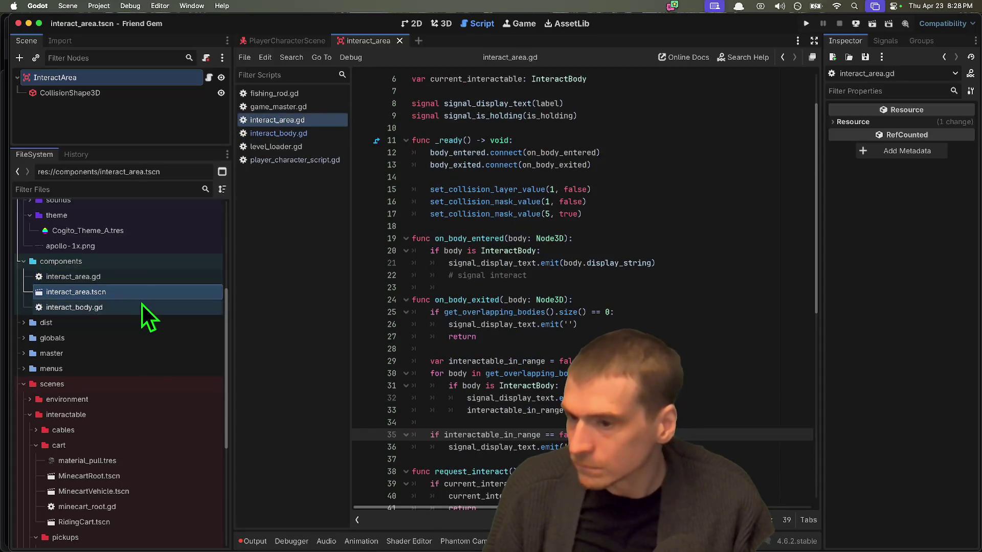
pyautogui.click(146, 294)
pyautogui.click(153, 304)
# Review interact_body.gd, including _set_owner_peer_id, ending after InteractBody on line 3
pyautogui.click(557, 336)
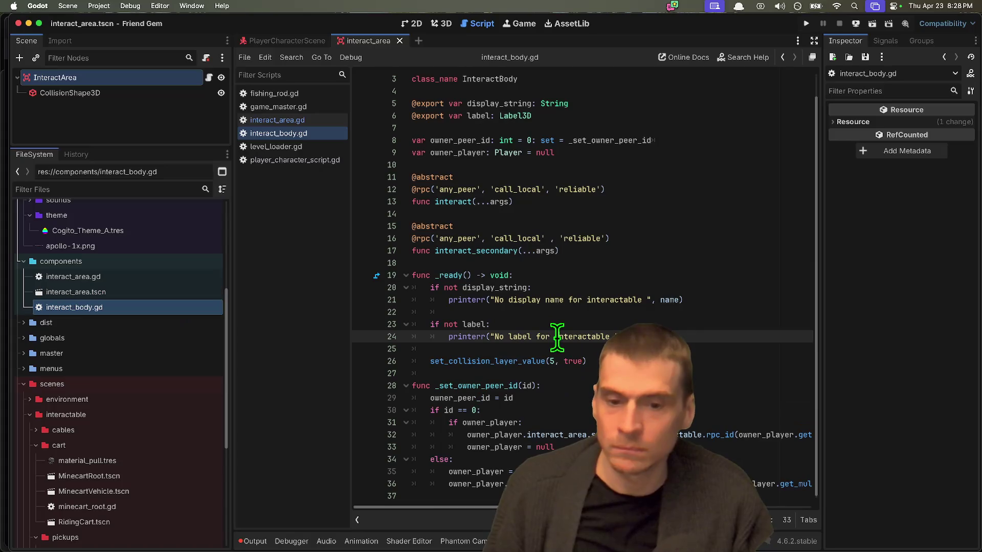
pyautogui.scroll(1, 546, 334)
pyautogui.scroll(-1, 549, 332)
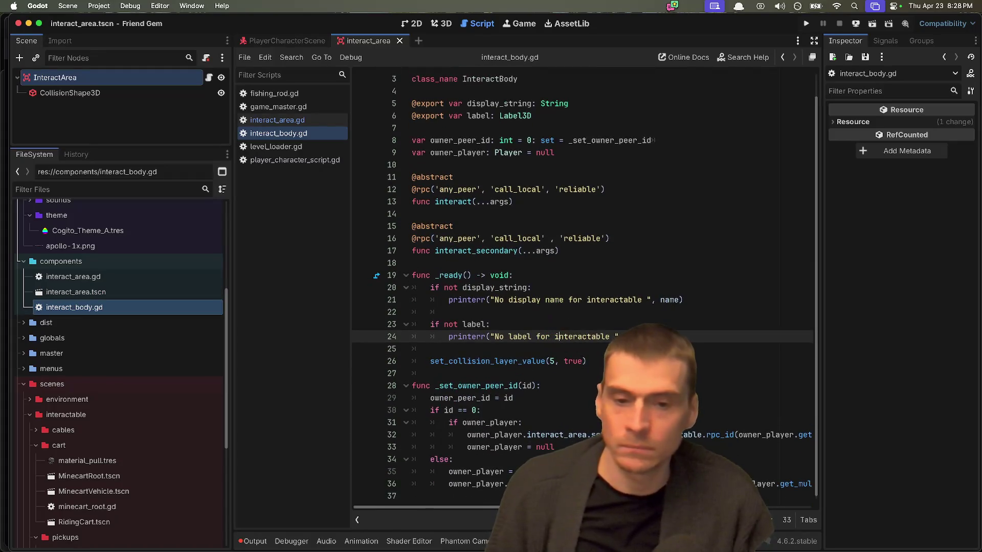
pyautogui.click(588, 361)
pyautogui.doubleClick(478, 385)
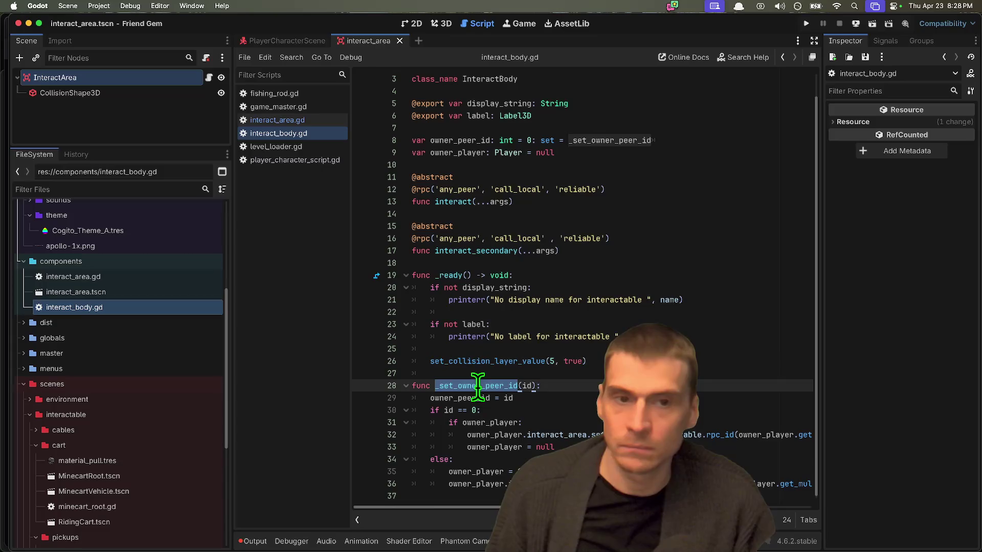
pyautogui.scroll(1, 478, 386)
pyautogui.click(727, 104)
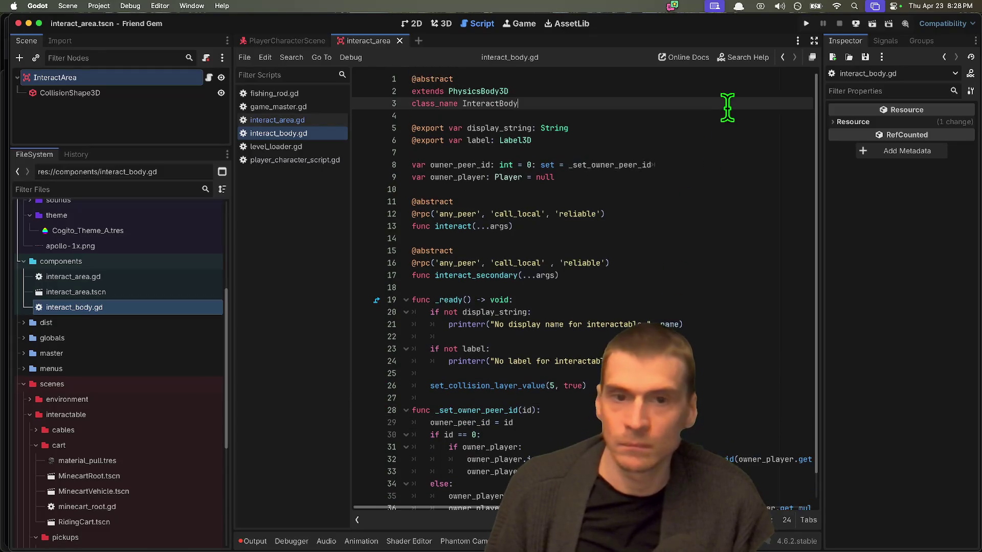
pyautogui.press('Up')
pyautogui.press('Up')
pyautogui.press('Return')
pyautogui.press('Return')
pyautogui.press('Up')
pyautogui.press('Up')
pyautogui.write('#')
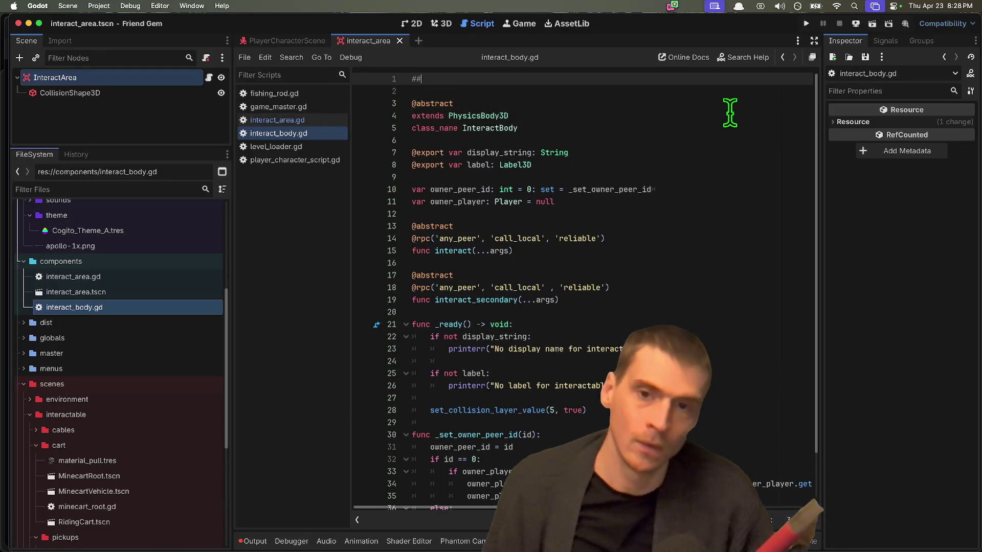
pyautogui.write(' NOTE:')
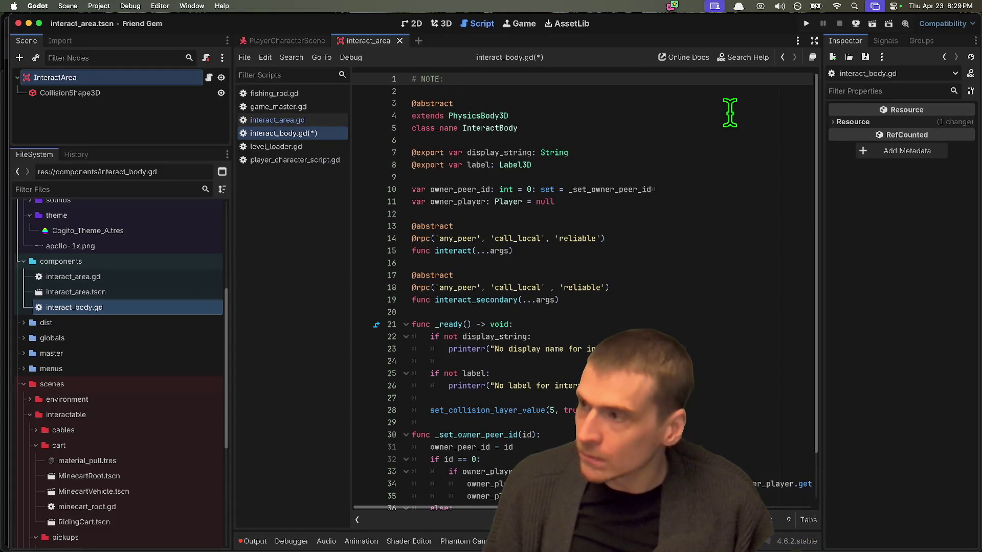
pyautogui.press('super+z')
pyautogui.press('super+z')
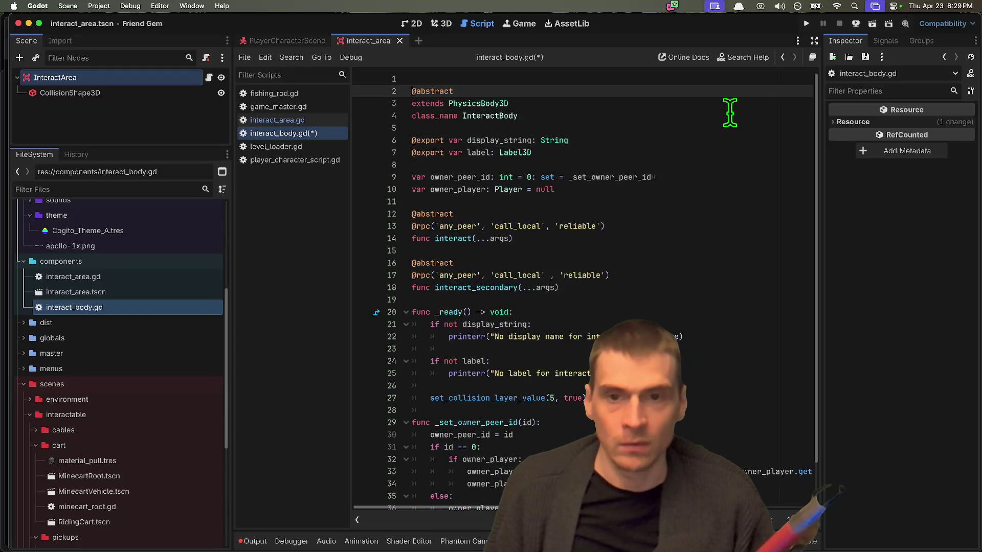
pyautogui.press('super+z')
# Start a browser search for 'godot documentation inline' in a new tab
pyautogui.press('super+Tab')
pyautogui.press('super+t')
pyautogui.write('g')
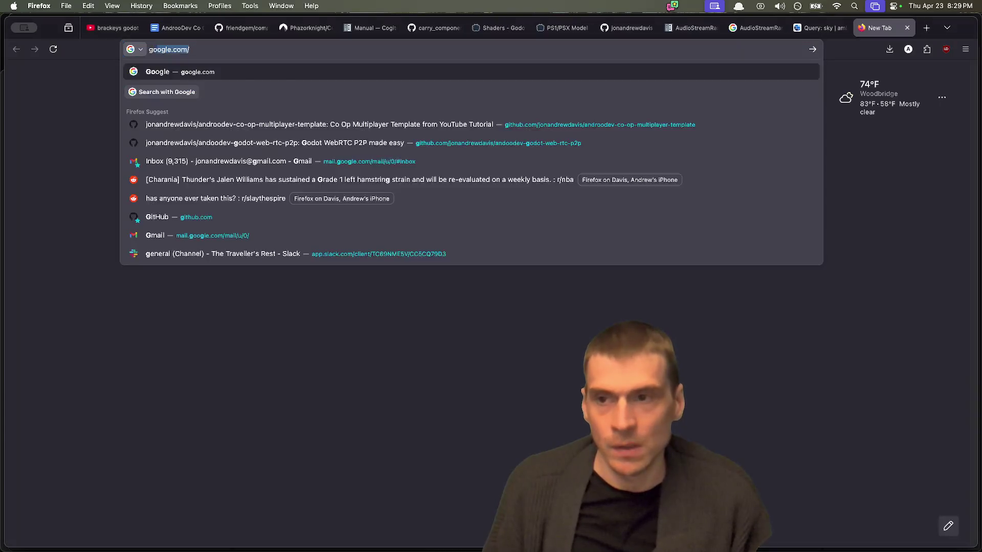
pyautogui.write('odot documentation inline')
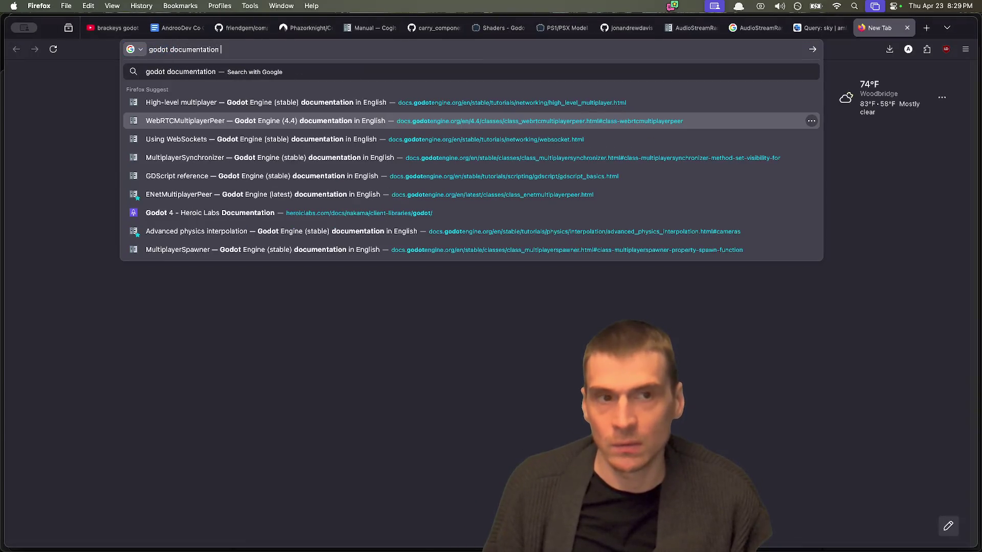
# Run the search and open the GDScript documentation comments page
pyautogui.press('Return')
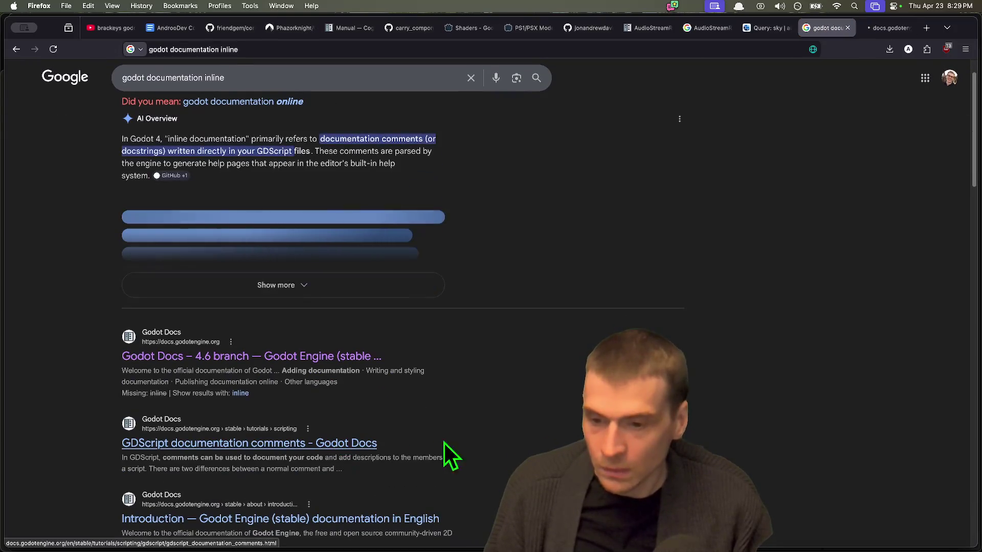
pyautogui.click(443, 443)
pyautogui.scroll(-5, 719, 366)
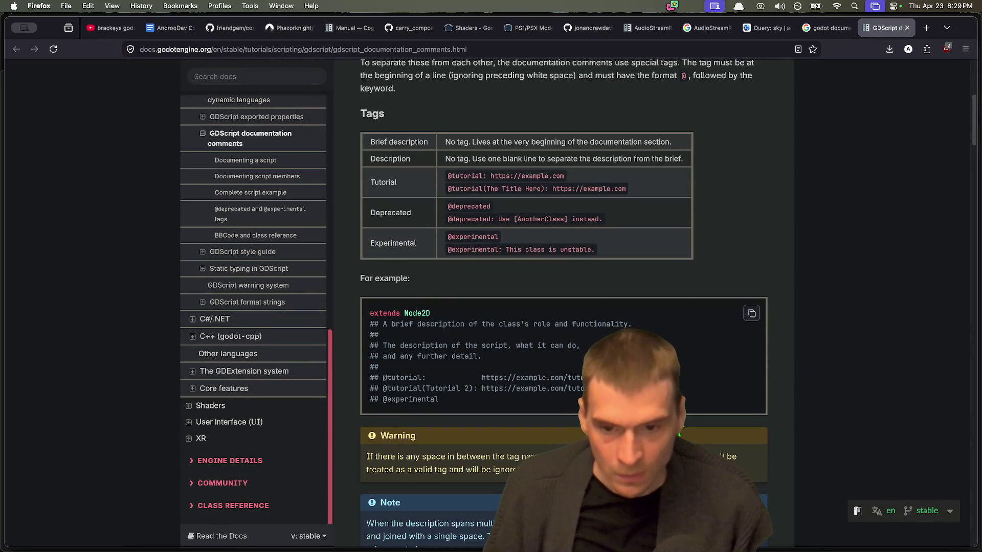
pyautogui.moveTo(439, 400); pyautogui.dragTo(366, 318)
pyautogui.scroll(-3, 545, 360)
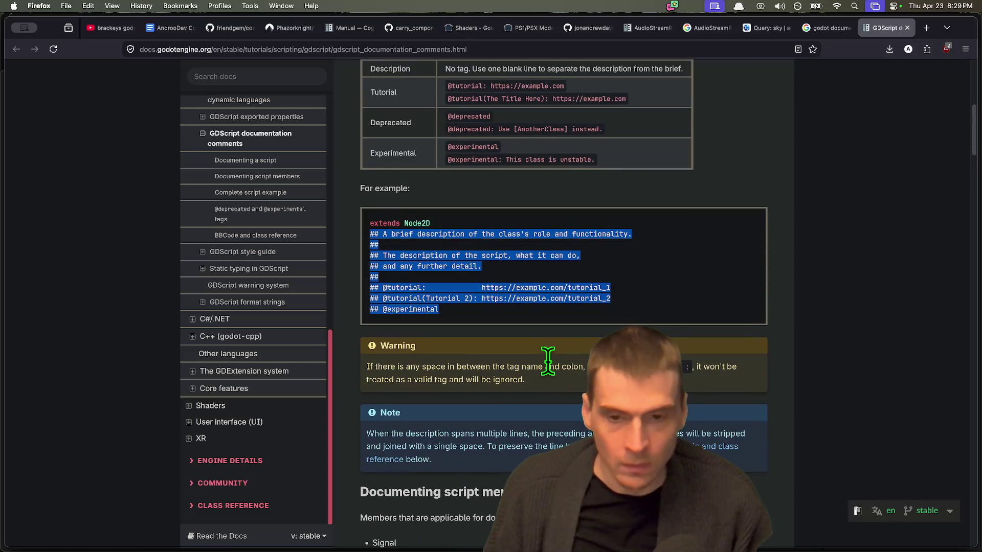
pyautogui.scroll(-1, 573, 333)
pyautogui.click(573, 333)
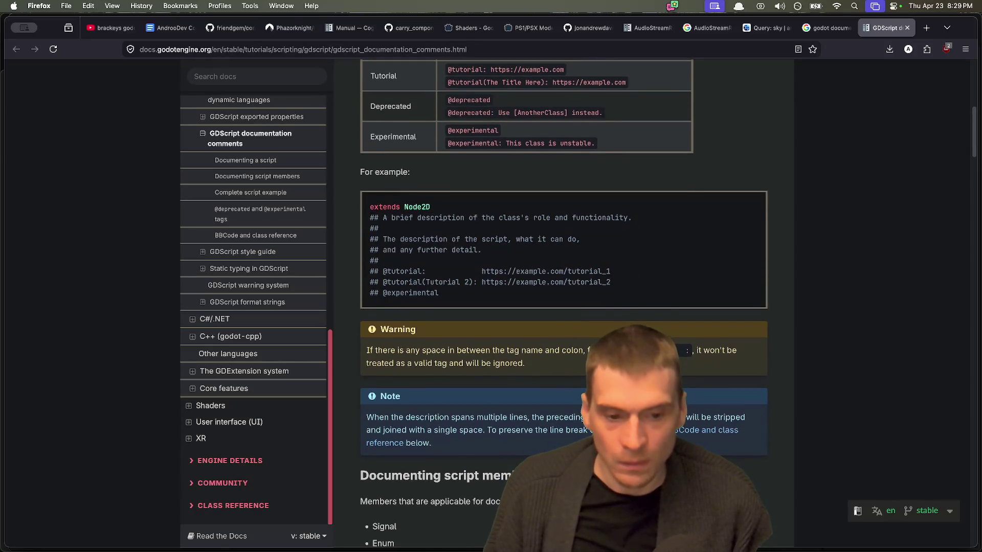
# Select the four ## class-description lines in the Complete script example
pyautogui.scroll(-7, 572, 333)
pyautogui.scroll(-5, 649, 323)
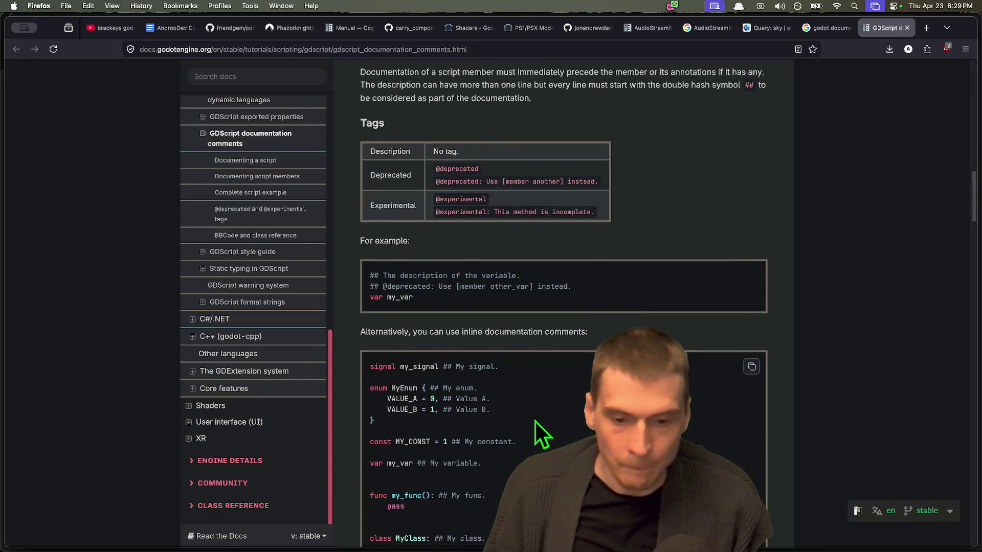
pyautogui.scroll(-2, 536, 429)
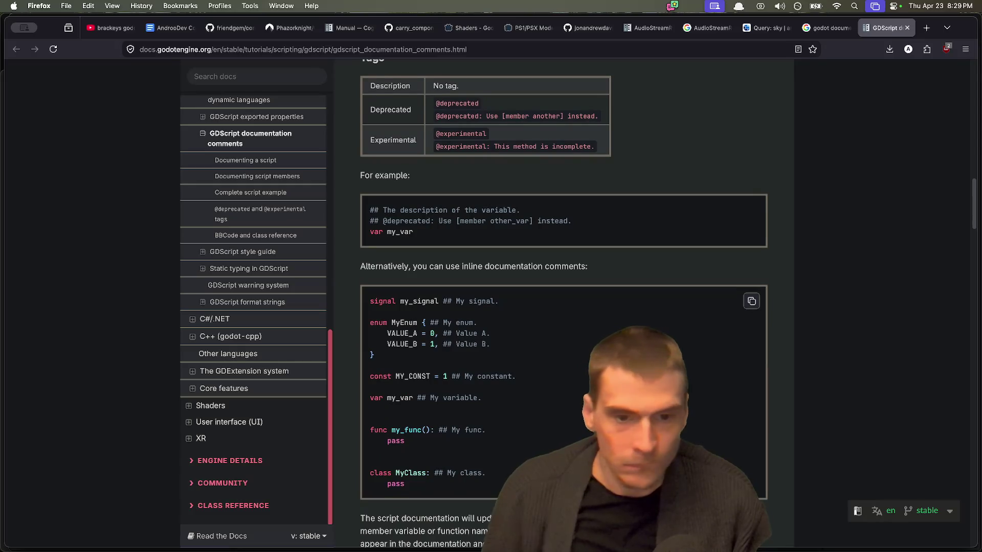
pyautogui.scroll(-1, 588, 285)
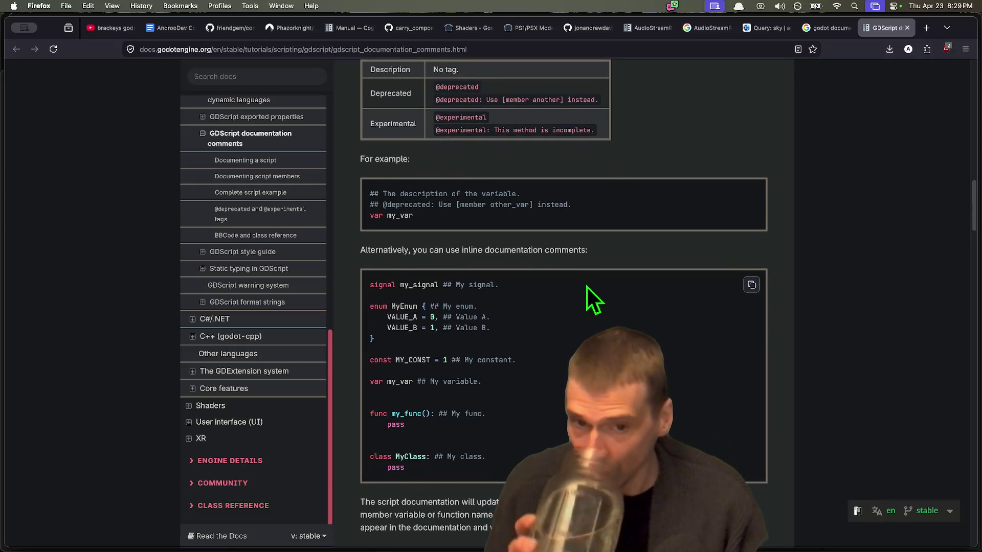
pyautogui.scroll(-3, 587, 287)
pyautogui.scroll(-4, 585, 301)
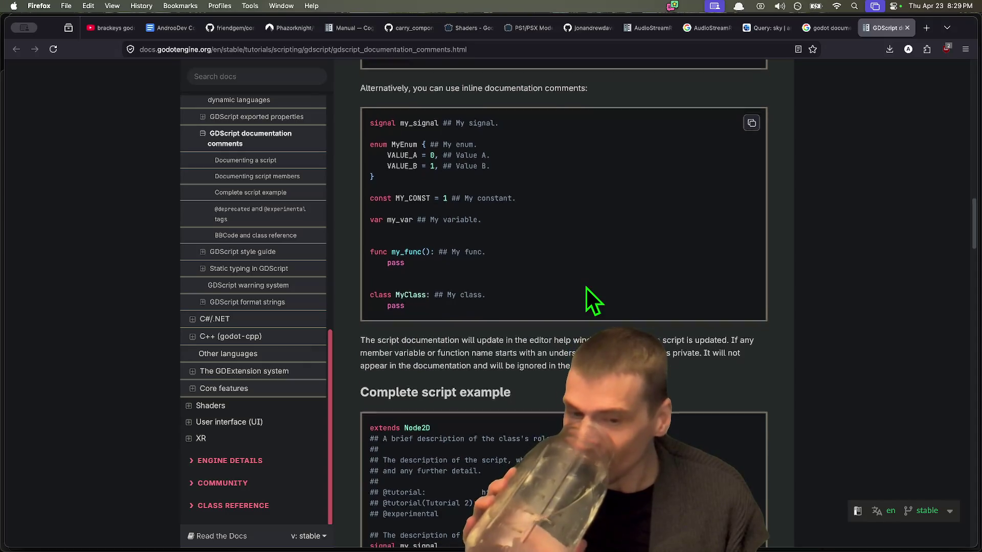
pyautogui.scroll(-3, 585, 285)
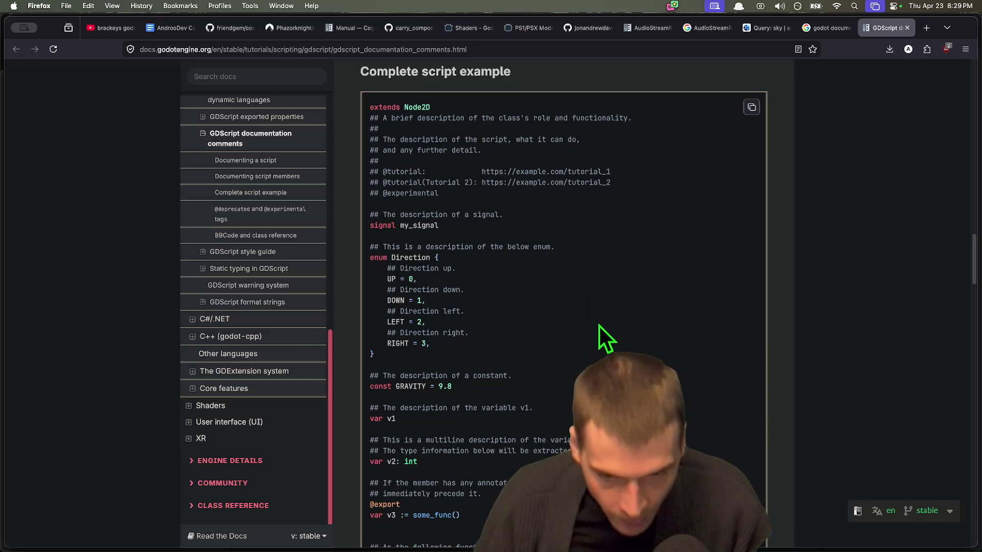
pyautogui.press('super+Tab')
pyautogui.press('super+Tab')
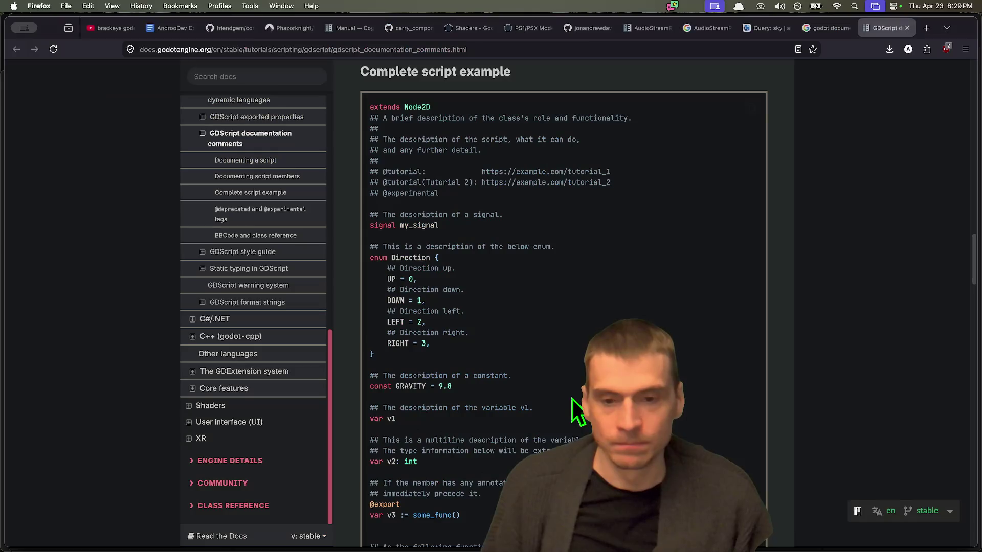
pyautogui.scroll(1, 582, 322)
pyautogui.moveTo(611, 234)
pyautogui.mouseDown()
pyautogui.moveTo(373, 184)
pyautogui.moveTo(501, 209)
pyautogui.mouseUp()
pyautogui.press('super+c')
pyautogui.click(408, 153)
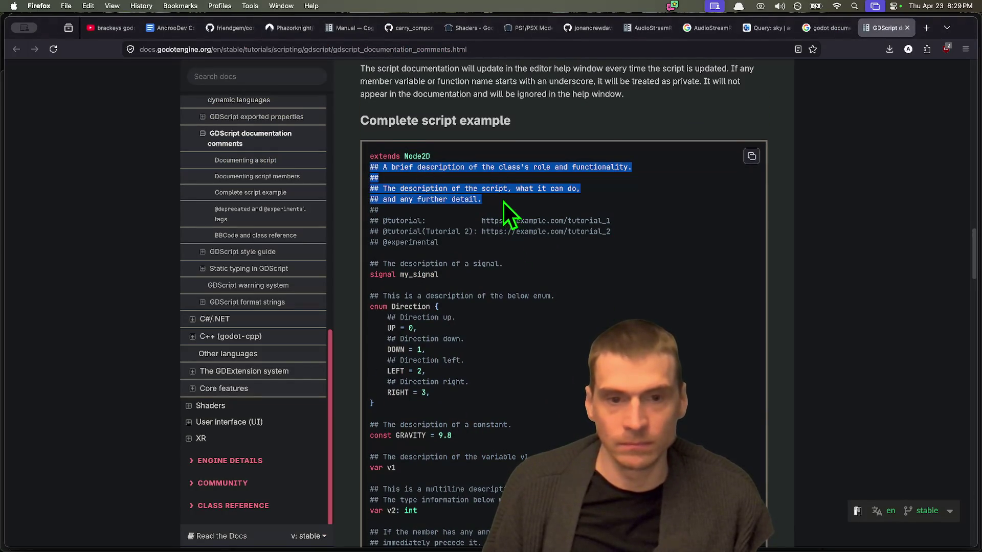
# Return to interact_body.gd and position the caret at the class_name line
pyautogui.press('super+Tab')
pyautogui.press('super+Tab')
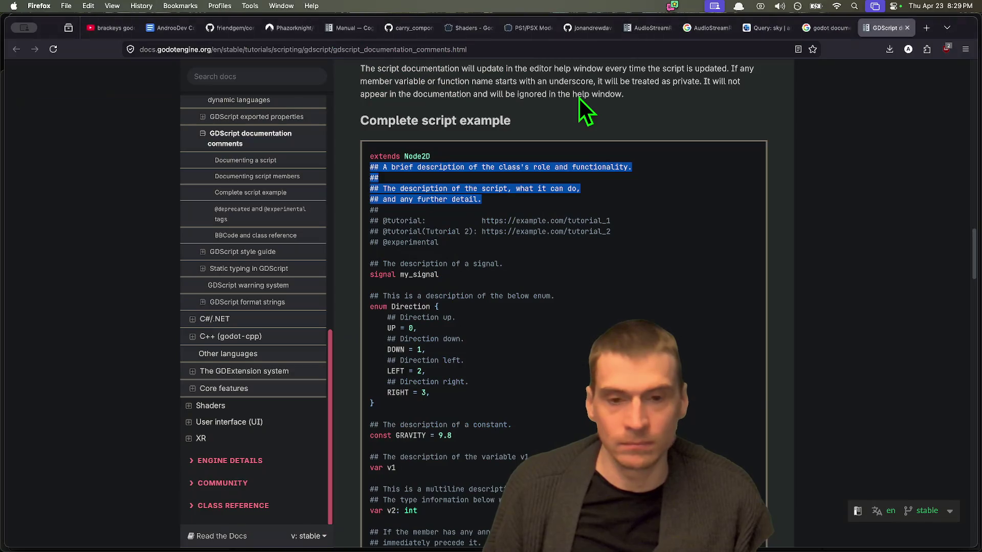
pyautogui.press('super+Tab')
pyautogui.click(597, 131)
pyautogui.press('Up')
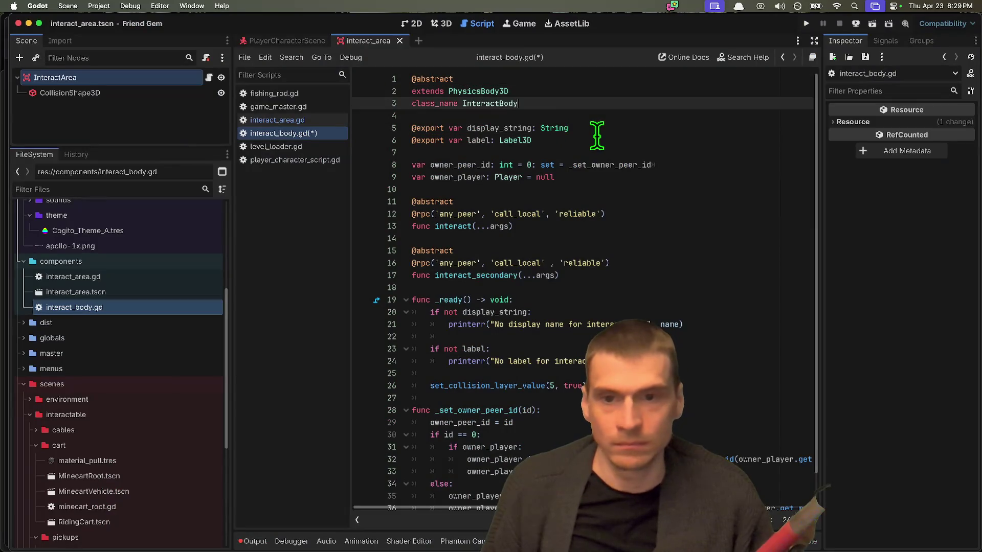
# Paste the copied ## doc comments into interact_body.gd and save the script
pyautogui.press('super+v')
pyautogui.press('super+Tab')
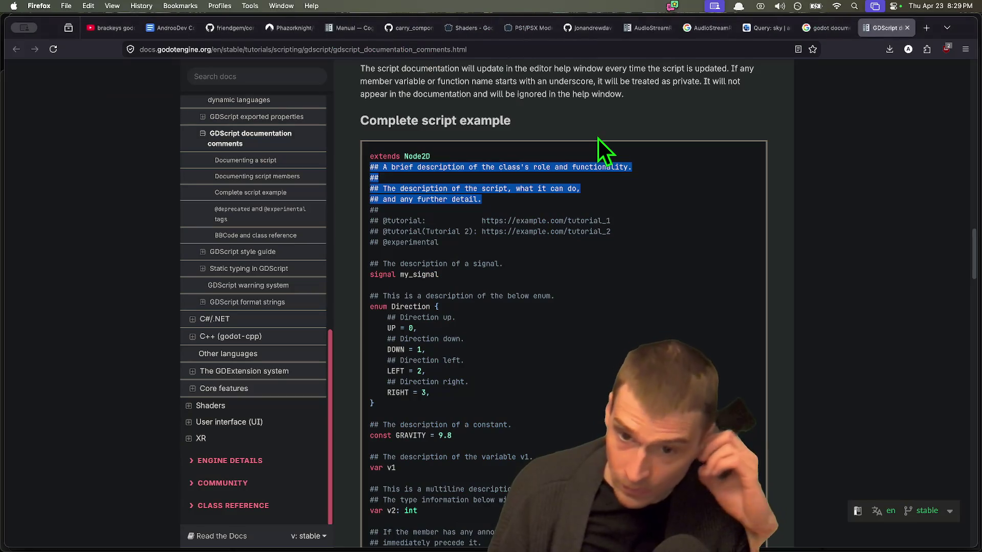
pyautogui.press('super+Tab')
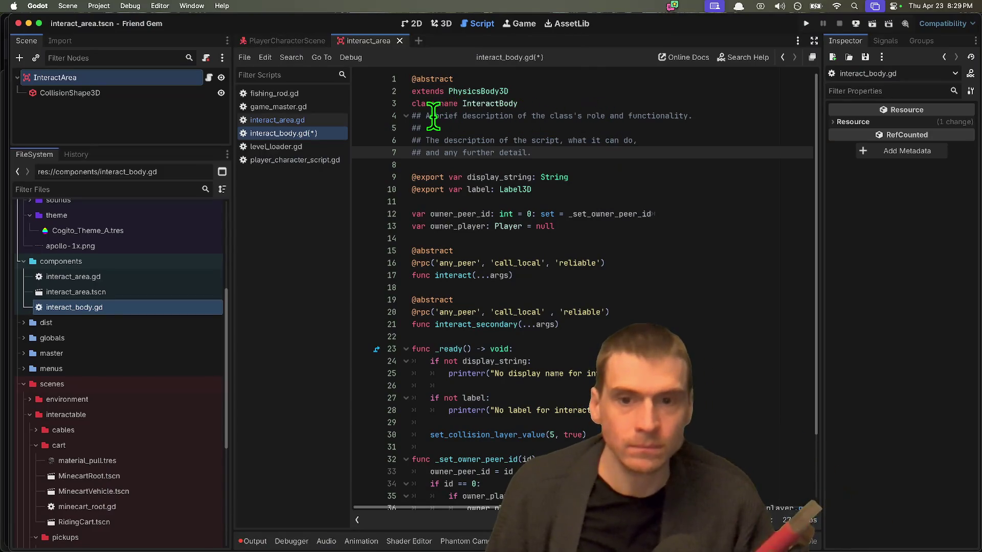
pyautogui.press('super+s')
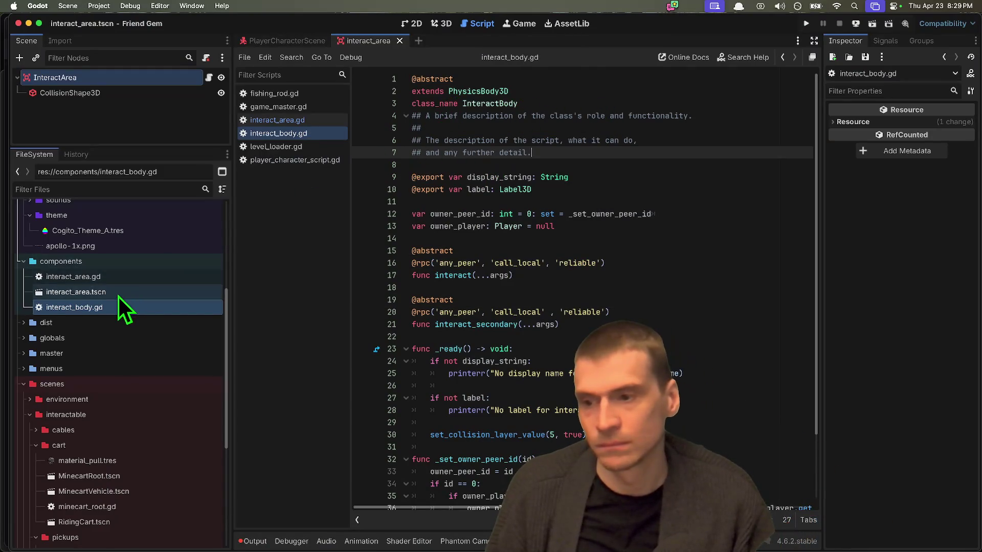
# Open interact_area.gd and inspect the InteractBody reference in on_body_entered on line 20
pyautogui.click(118, 292)
pyautogui.click(143, 277)
pyautogui.doubleClick(143, 277)
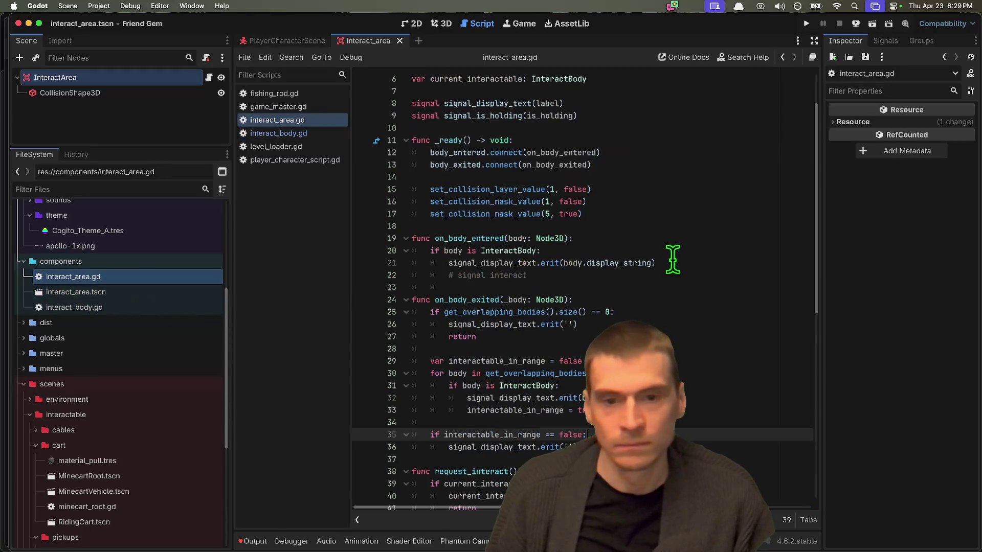
pyautogui.click(674, 261)
pyautogui.click(517, 250)
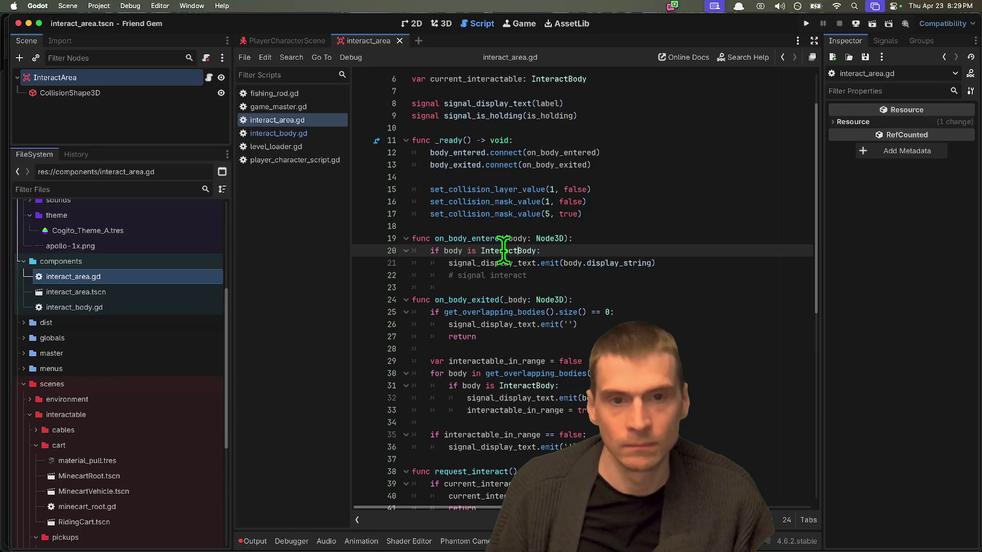
pyautogui.scroll(2, 649, 236)
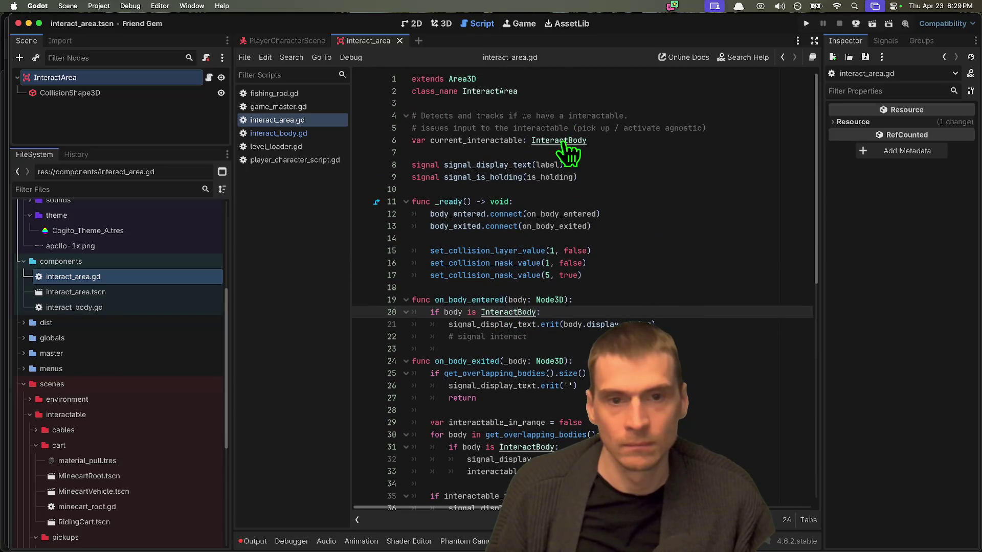
pyautogui.scroll(-2, 566, 163)
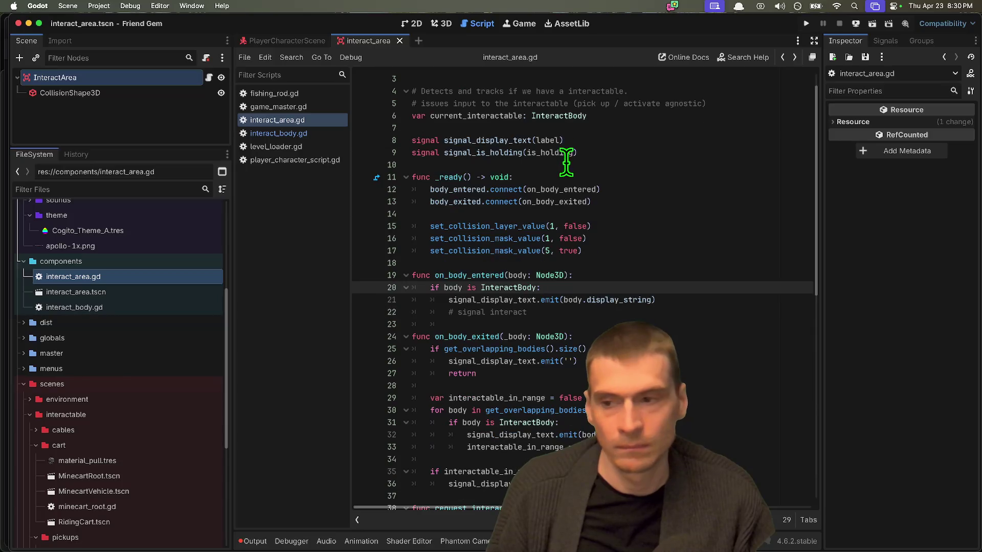
pyautogui.doubleClick(91, 307)
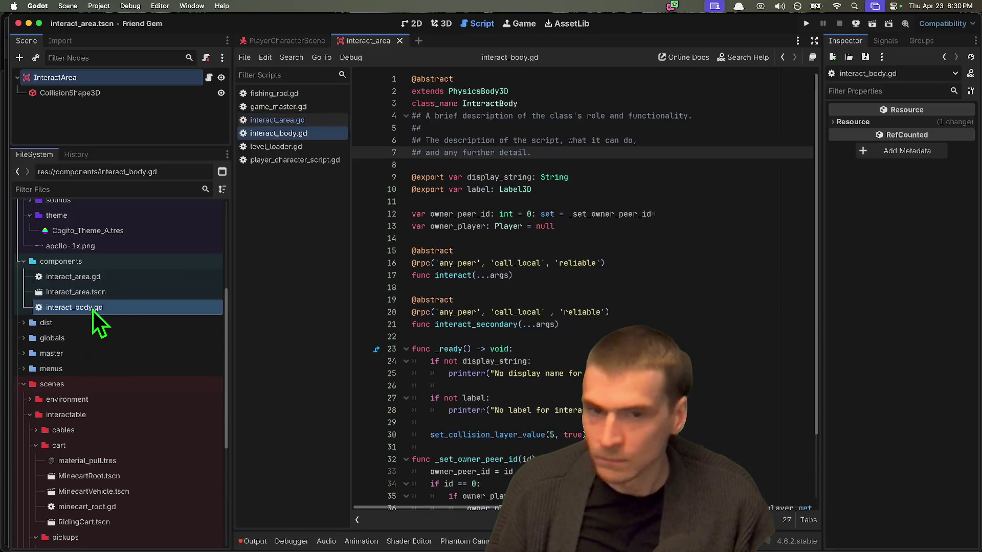
pyautogui.moveTo(639, 152)
pyautogui.mouseDown()
pyautogui.moveTo(460, 120)
pyautogui.moveTo(355, 115)
pyautogui.mouseUp()
pyautogui.press('Delete')
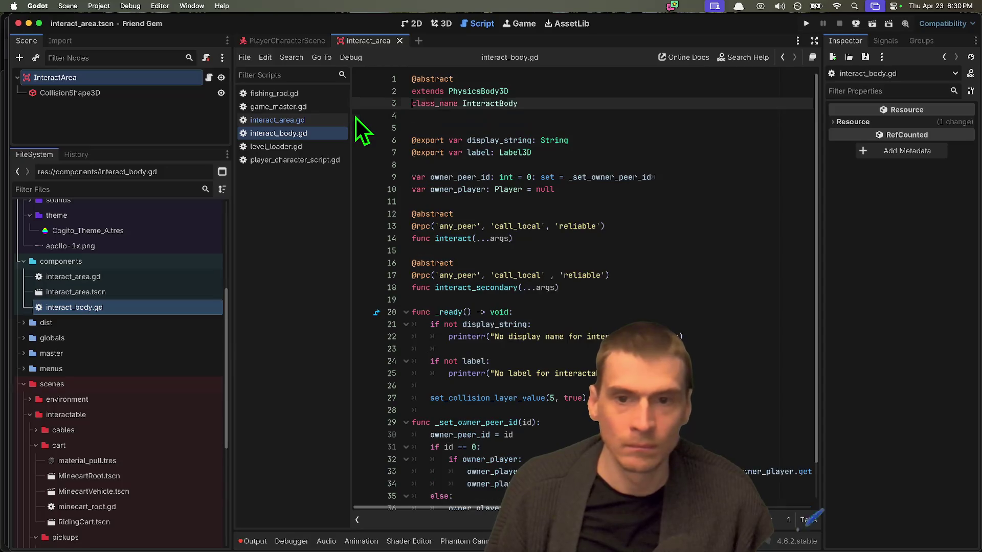
pyautogui.hotkey('ctrl', 'Home')
pyautogui.press('Return')
pyautogui.press('Up')
pyautogui.press('super+v')
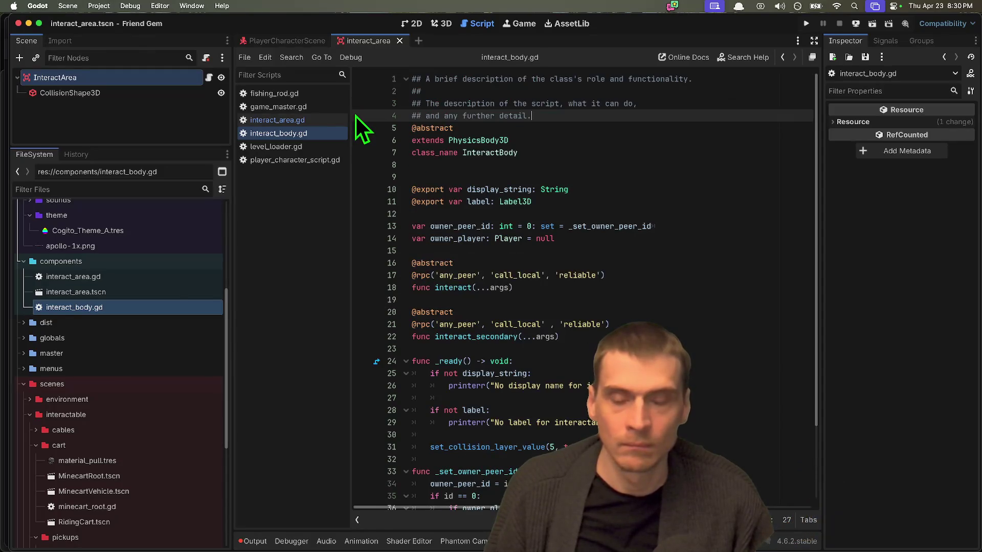
pyautogui.press('super+Tab')
pyautogui.press('super+Tab')
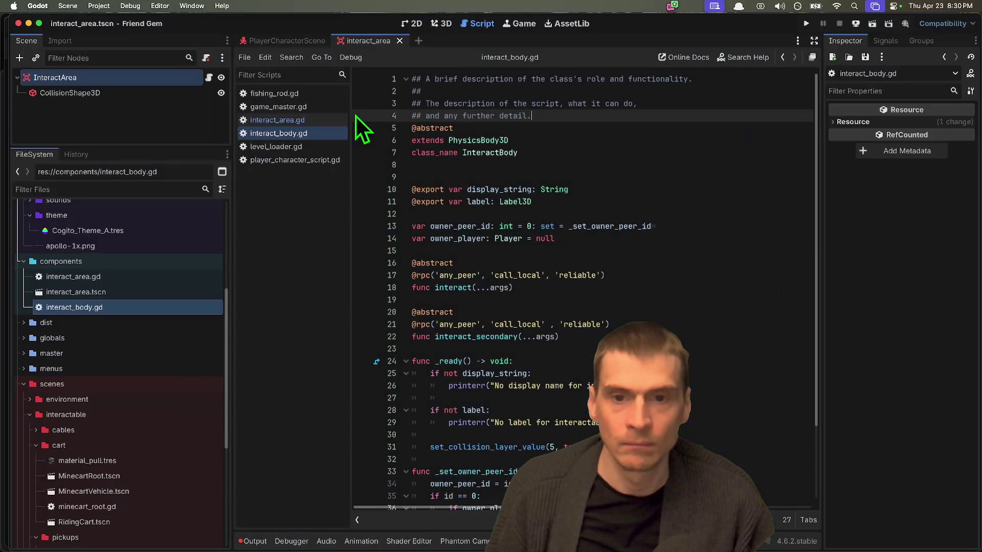
# Recheck the on_body_entered line in interact_area.gd before returning to the docs page
pyautogui.click(130, 290)
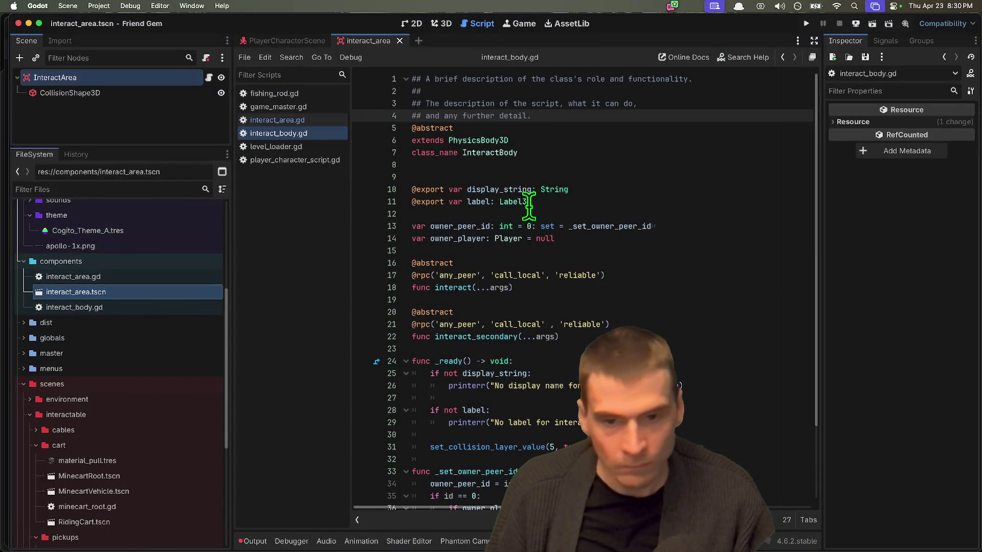
pyautogui.doubleClick(102, 276)
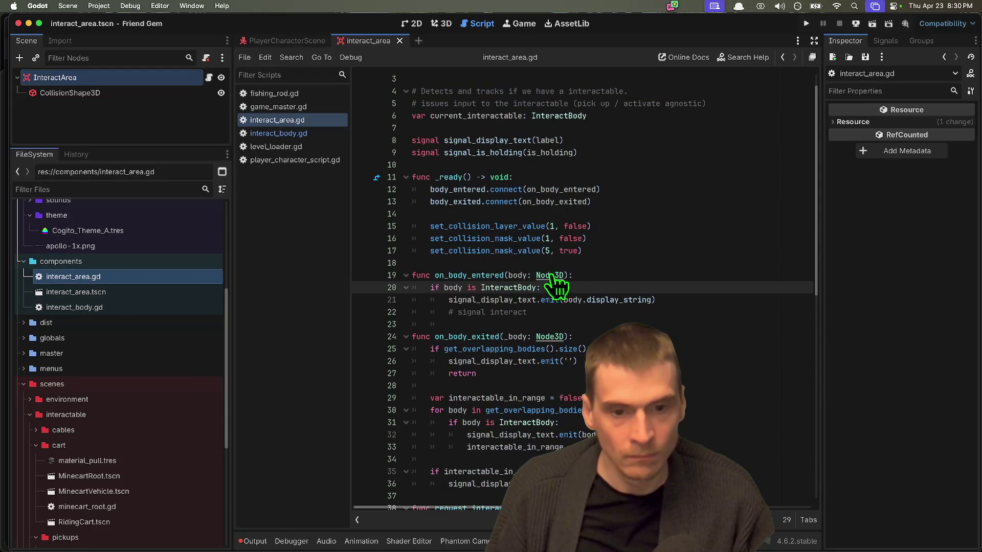
pyautogui.click(592, 274)
pyautogui.moveTo(546, 276)
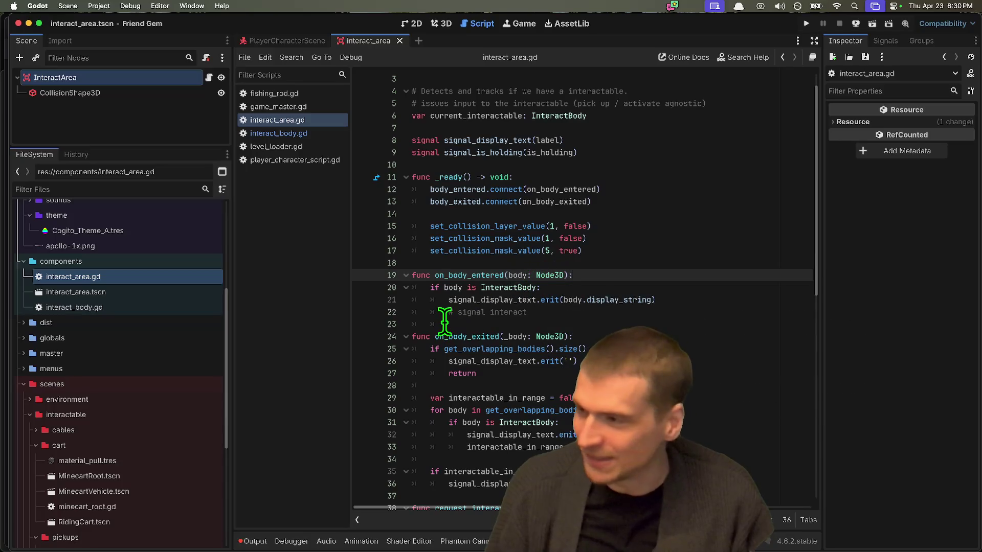
pyautogui.press('super+Tab')
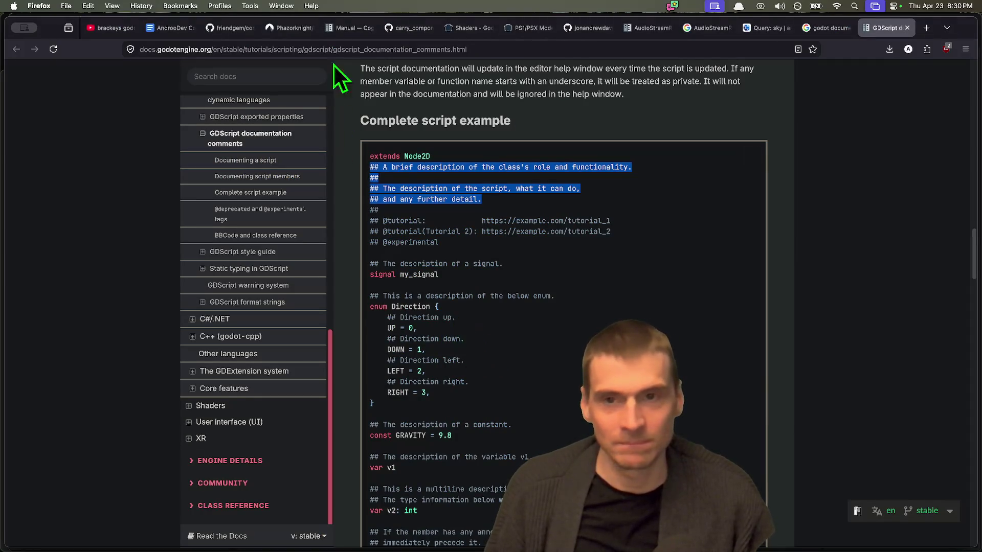
# Copy all of carry_component.gd's code from the carry_comp gist and go back to Godot
pyautogui.click(405, 30)
pyautogui.scroll(-2, 525, 389)
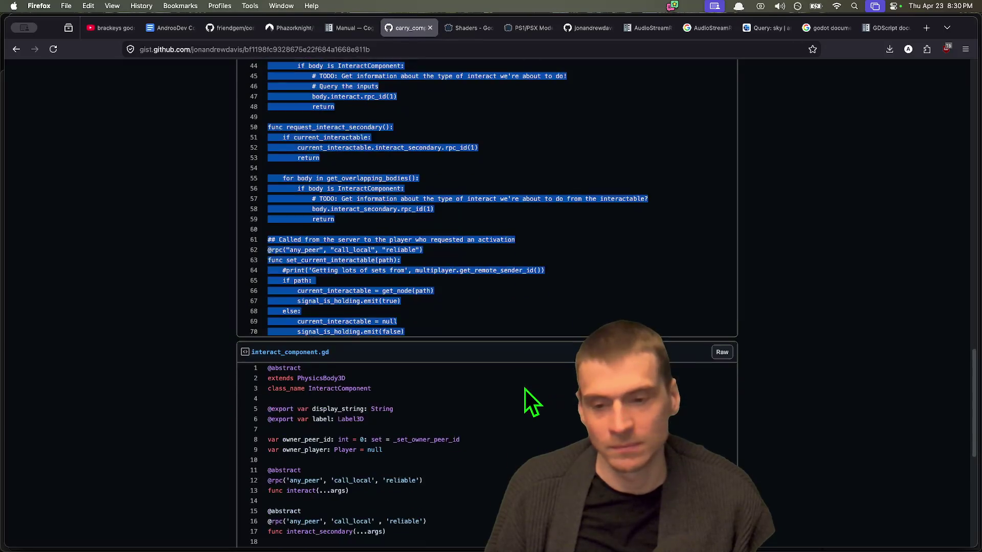
pyautogui.scroll(10, 524, 389)
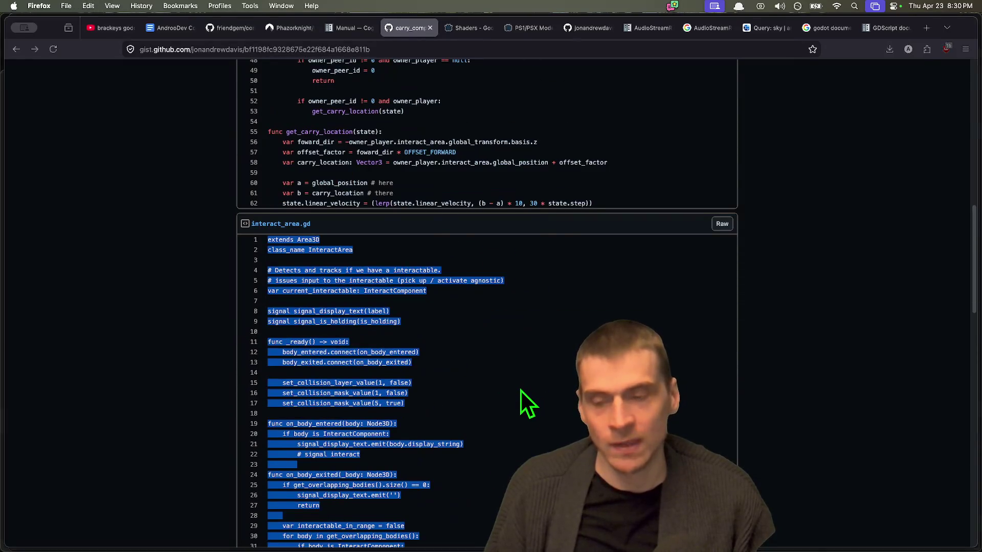
pyautogui.scroll(3, 520, 389)
pyautogui.scroll(15, 519, 385)
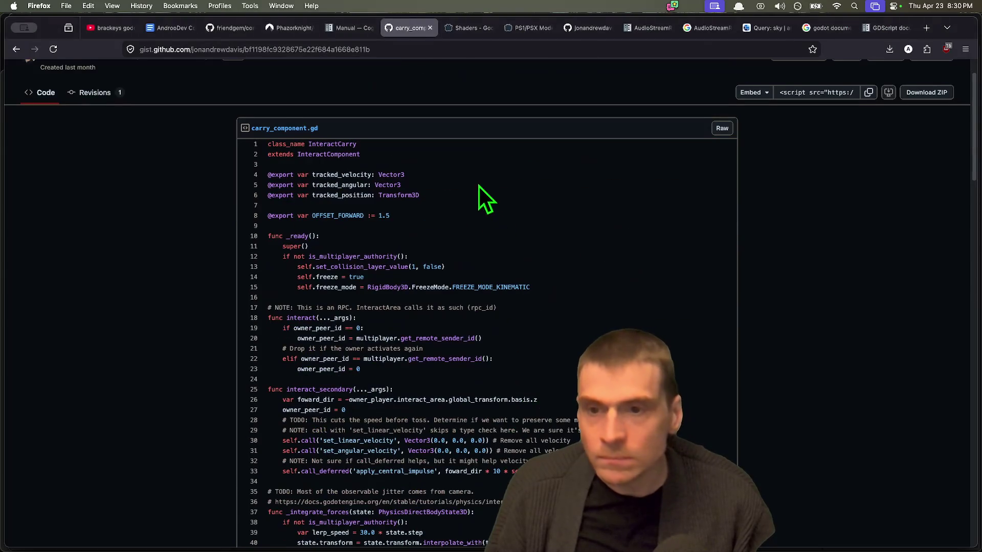
pyautogui.moveTo(502, 150)
pyautogui.mouseDown()
pyautogui.moveTo(548, 425)
pyautogui.moveTo(559, 407)
pyautogui.mouseUp()
pyautogui.press('super+c')
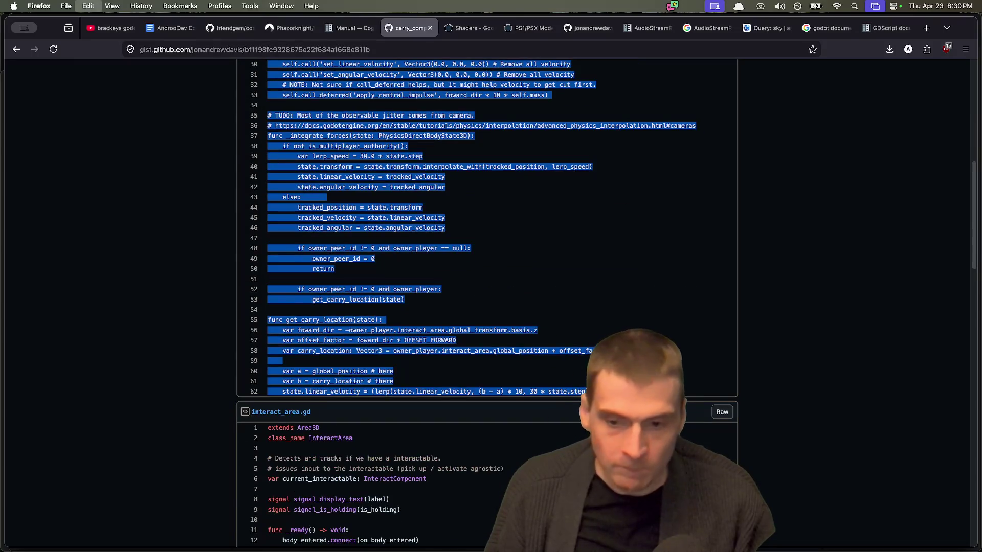
pyautogui.press('super+Tab')
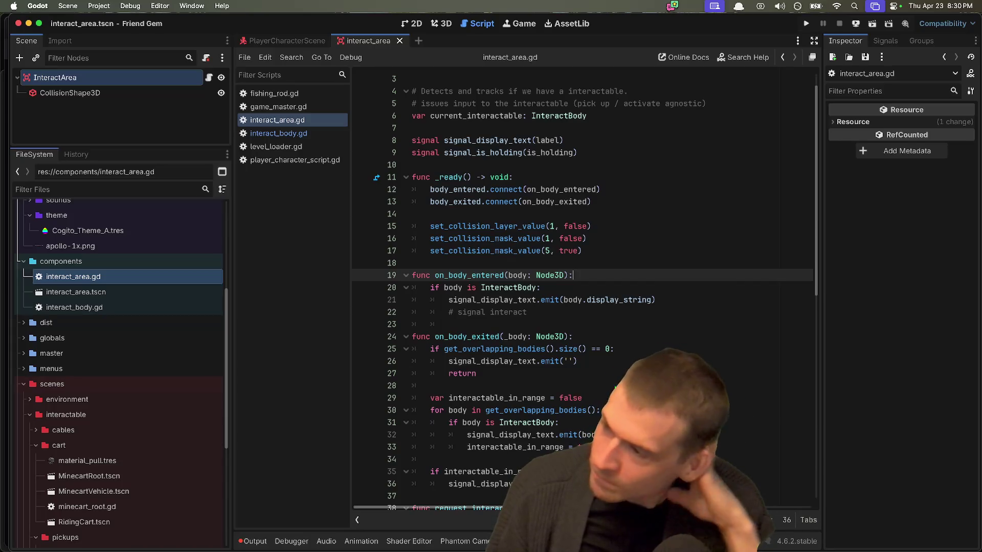
pyautogui.press('super+Tab')
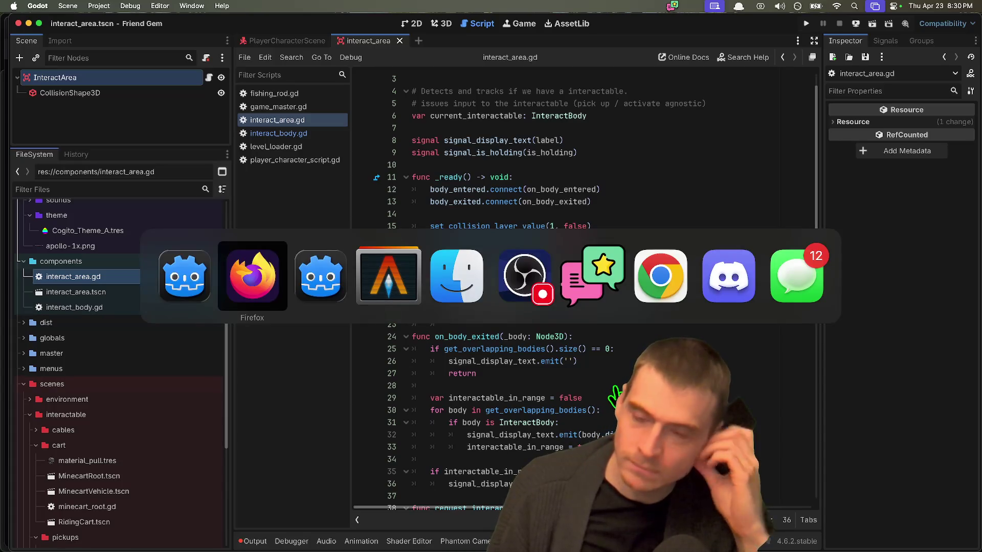
pyautogui.press('super+shift+Tab')
pyautogui.press('super+shift+Tab')
pyautogui.press('super+shift+Tab')
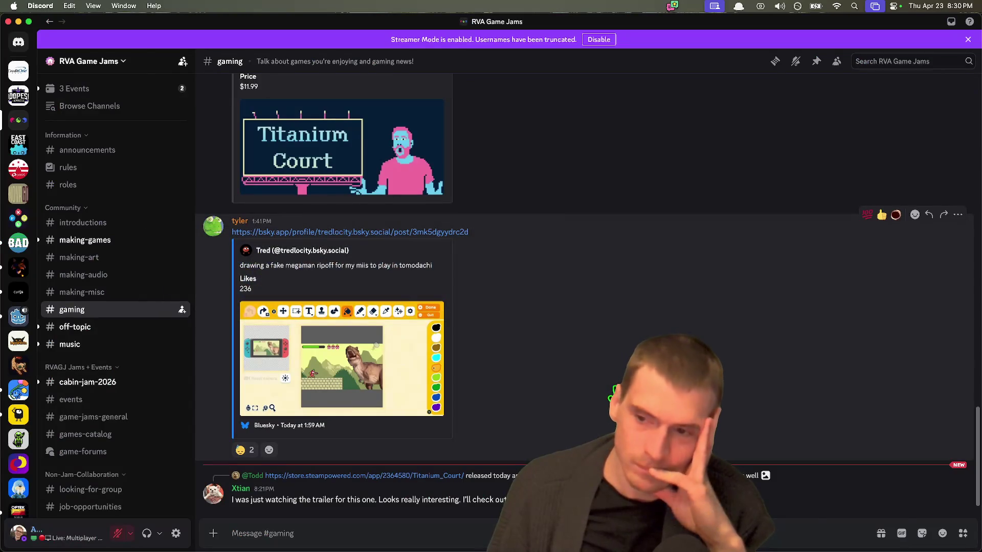
pyautogui.click(126, 244)
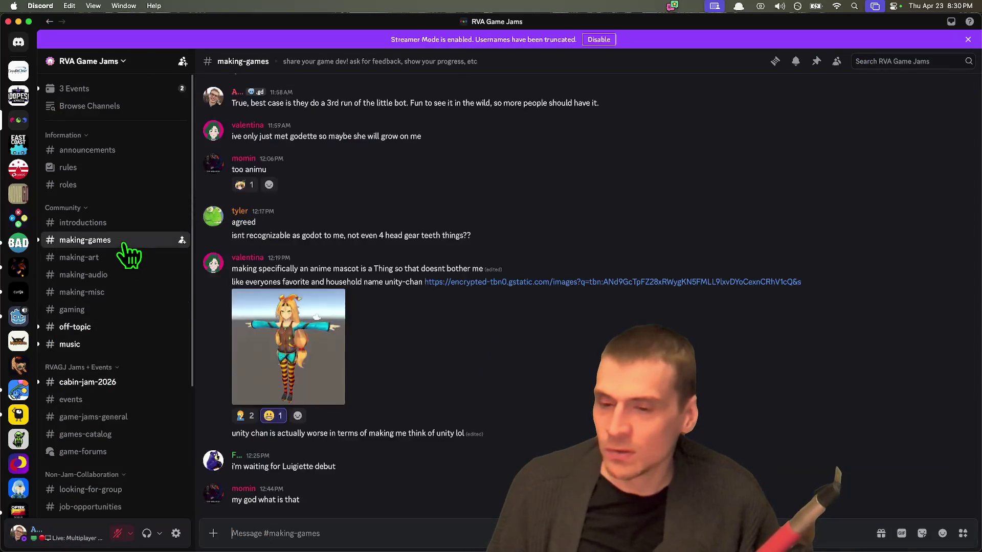
pyautogui.press('super+Tab')
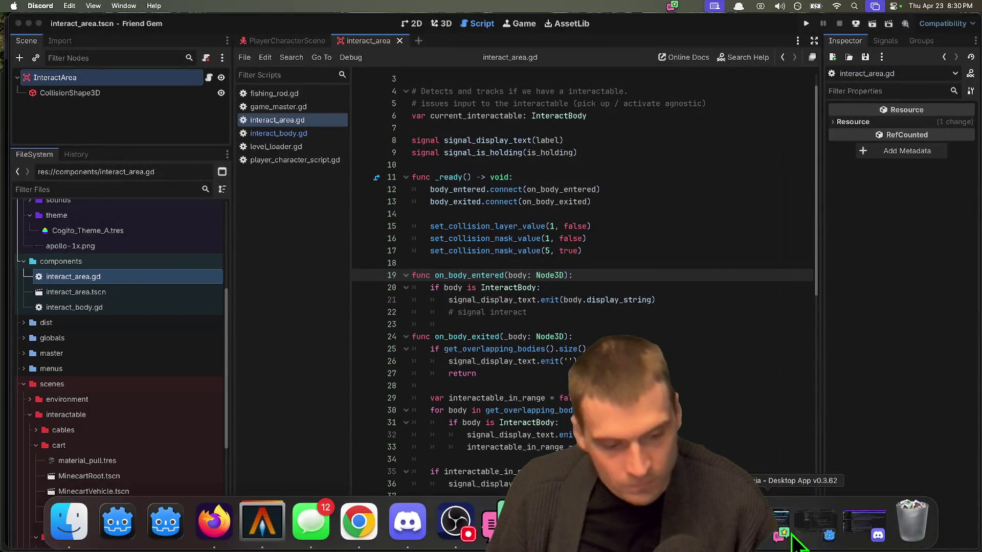
pyautogui.click(874, 532)
pyautogui.press('super+Tab')
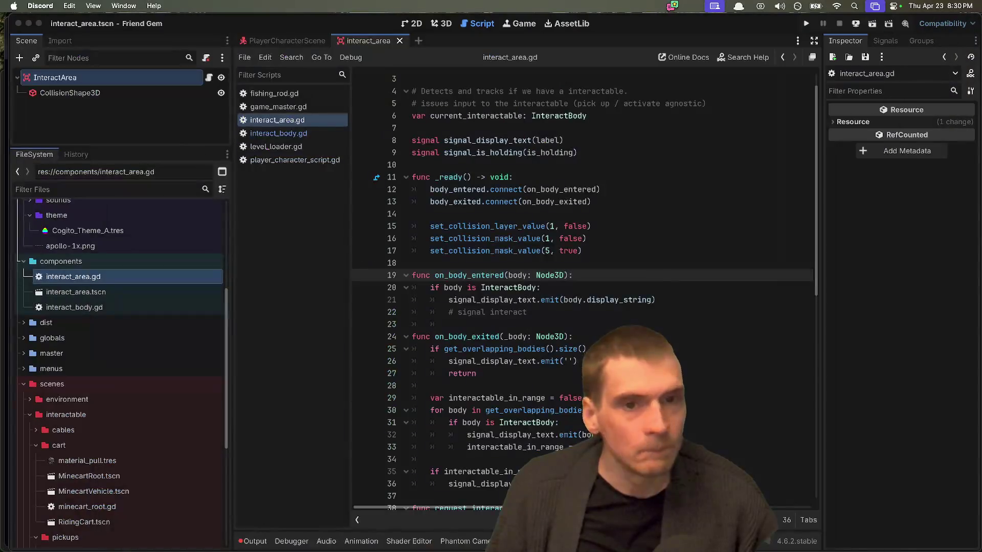
pyautogui.hotkey('ctrl', 'Up')
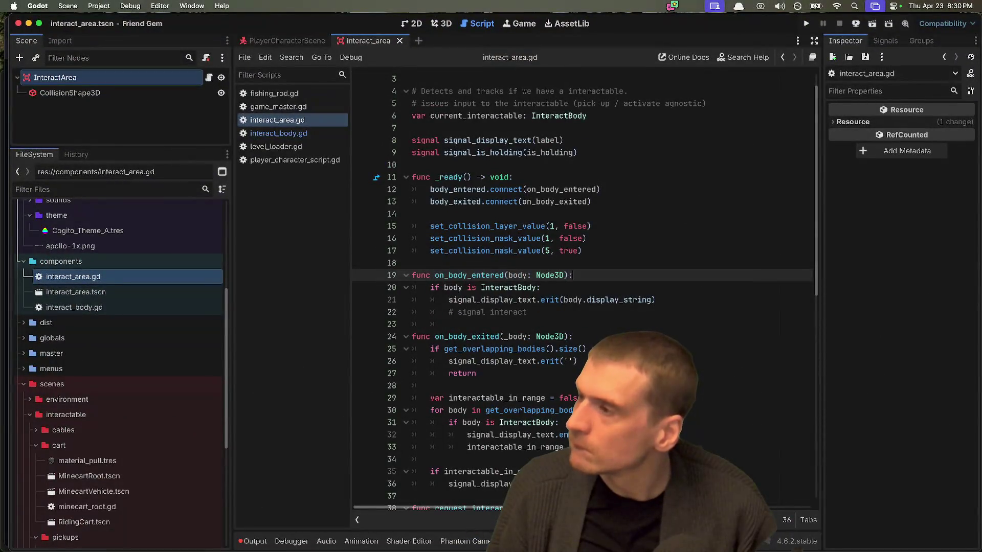
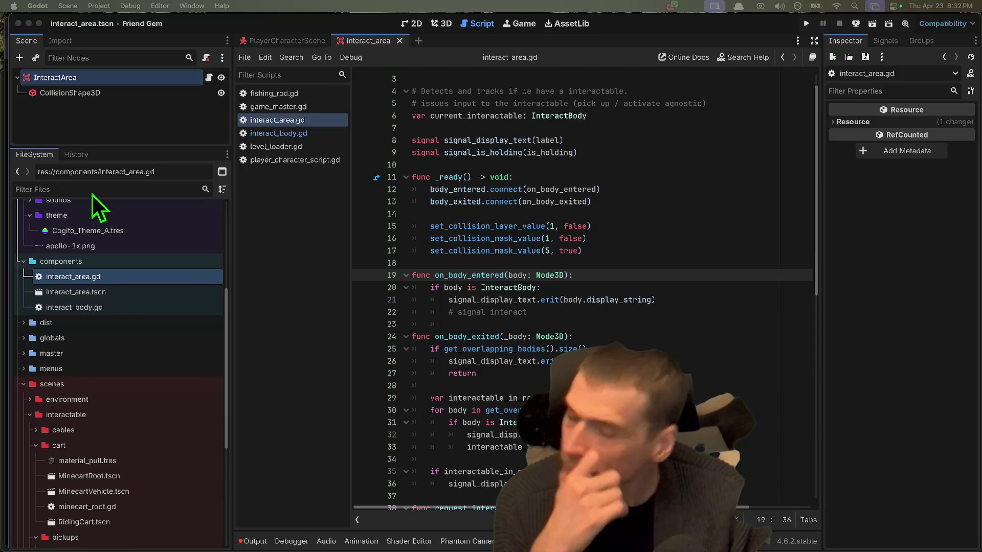
# Review the interact_area and interact_body scripts and files in the FileSystem dock
pyautogui.click(602, 226)
pyautogui.scroll(1, 592, 205)
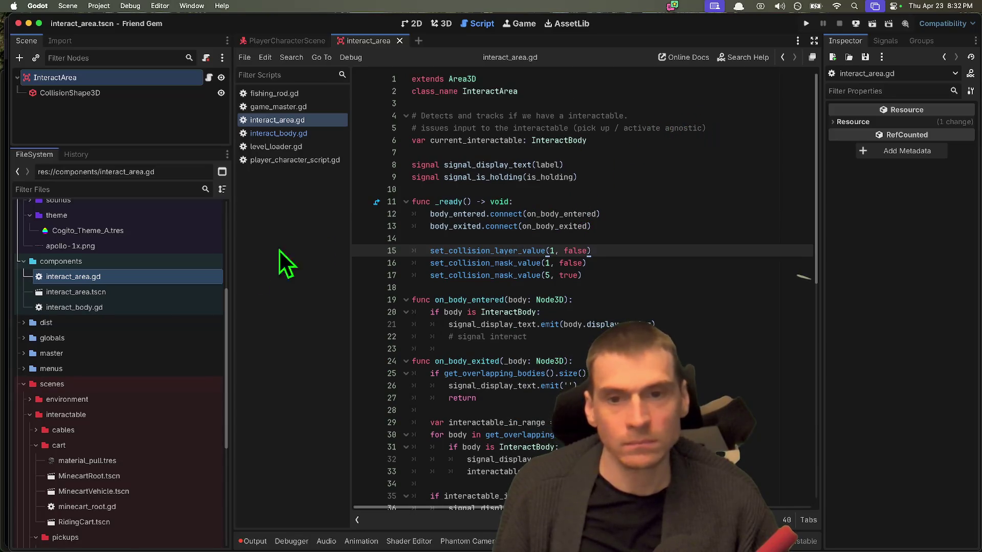
pyautogui.click(134, 292)
pyautogui.doubleClick(131, 303)
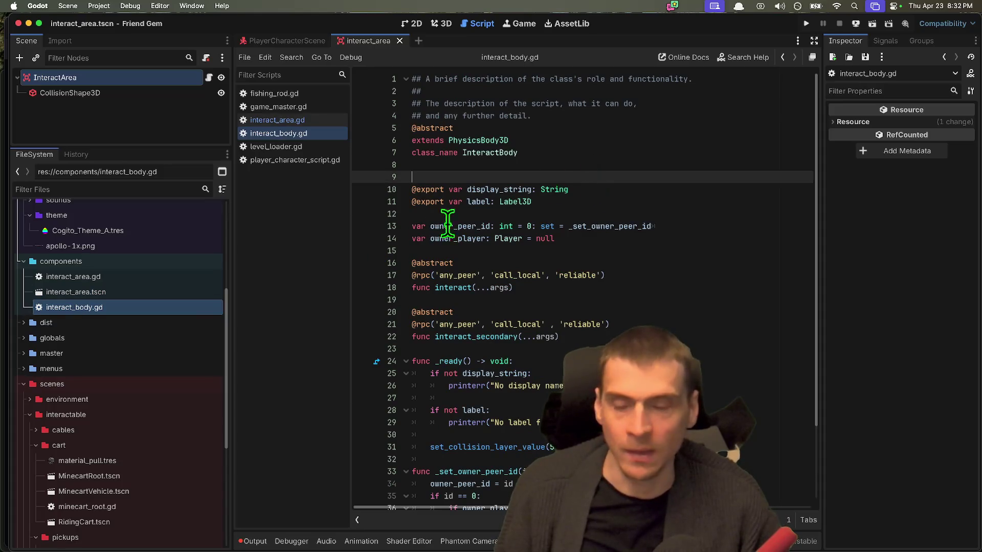
pyautogui.doubleClick(158, 273)
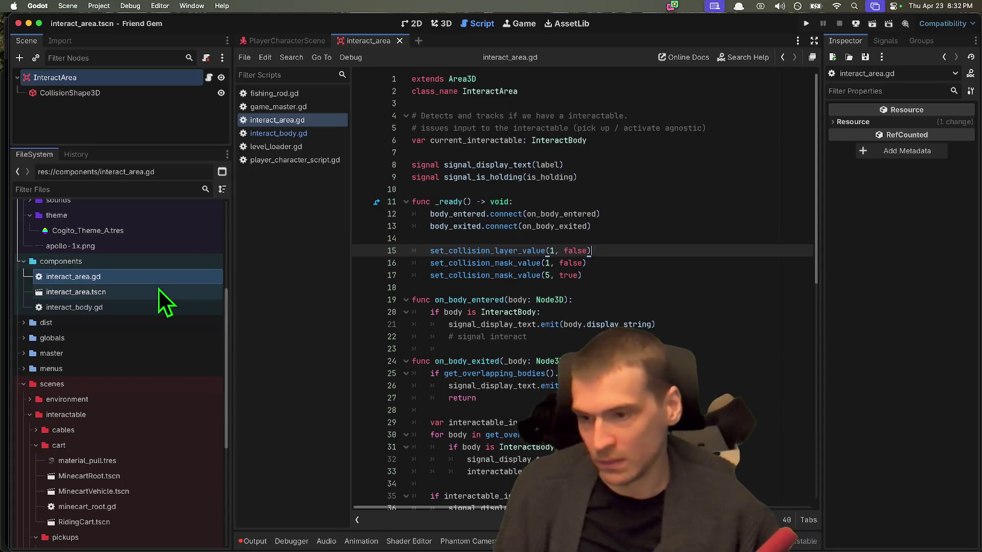
pyautogui.click(153, 308)
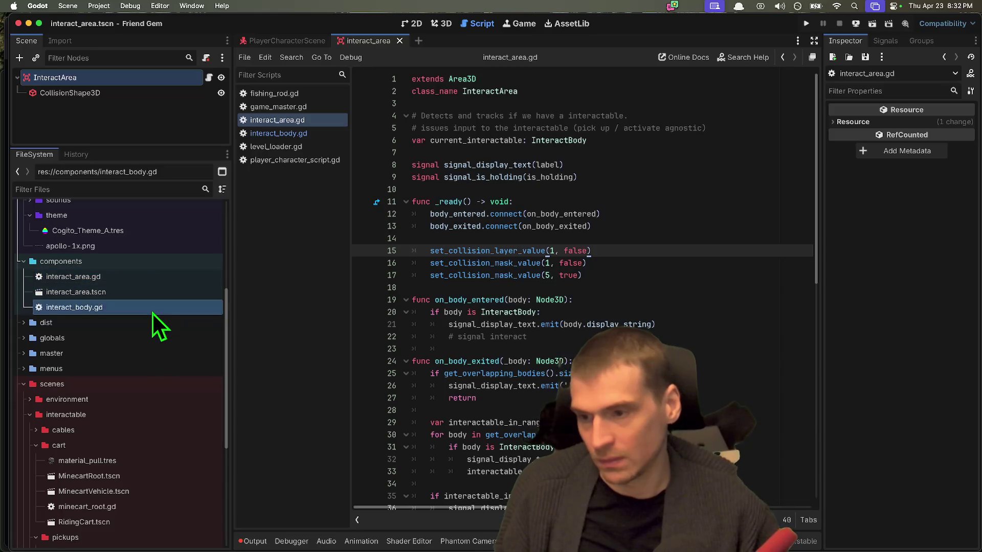
pyautogui.click(159, 293)
pyautogui.click(166, 280)
pyautogui.click(161, 293)
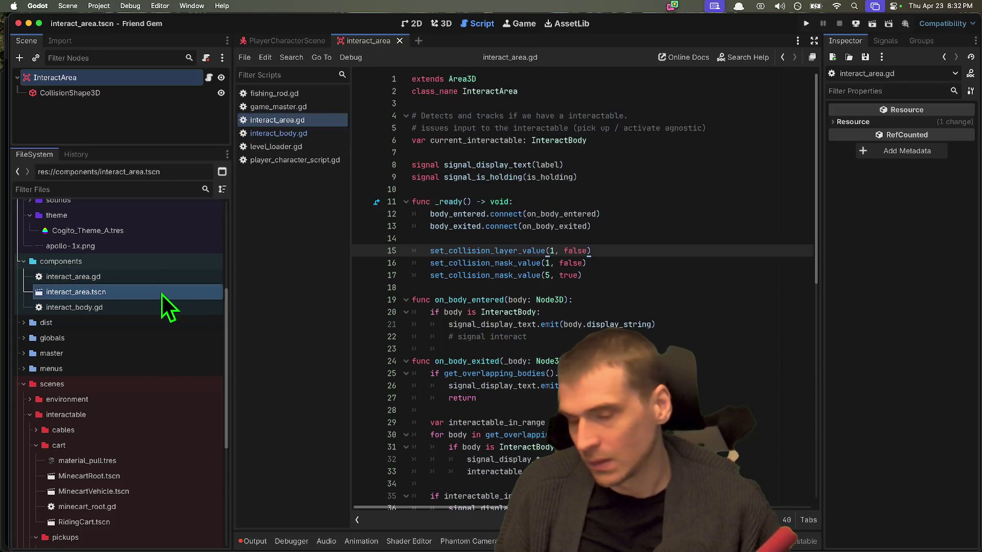
pyautogui.click(166, 282)
pyautogui.click(160, 295)
pyautogui.click(161, 302)
pyautogui.click(162, 288)
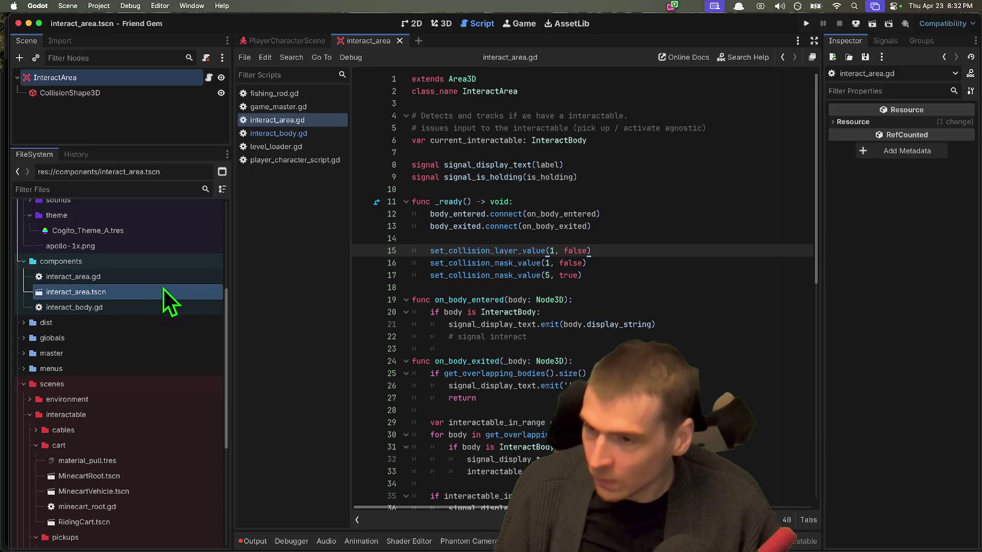
pyautogui.click(163, 277)
pyautogui.click(162, 292)
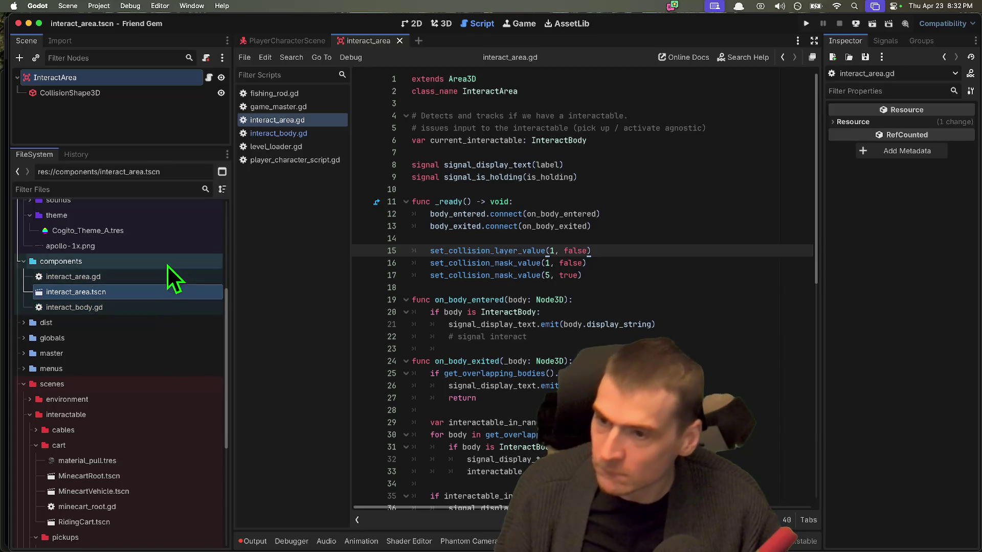
# Create a new pickup_component scene in the components folder with a plain Node root
pyautogui.click(166, 276)
pyautogui.click(167, 286)
pyautogui.click(168, 275)
pyautogui.click(170, 265)
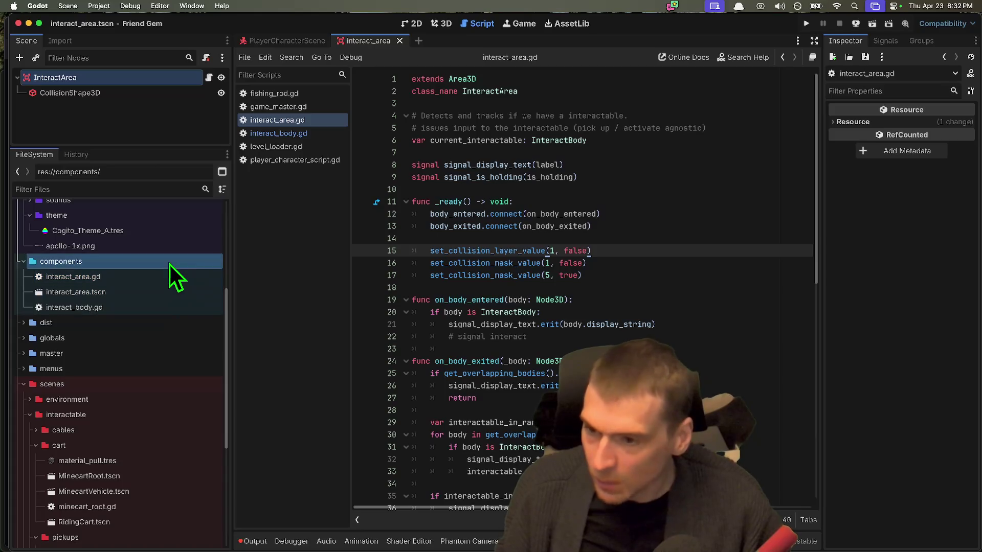
pyautogui.rightClick(170, 265)
pyautogui.moveTo(198, 268)
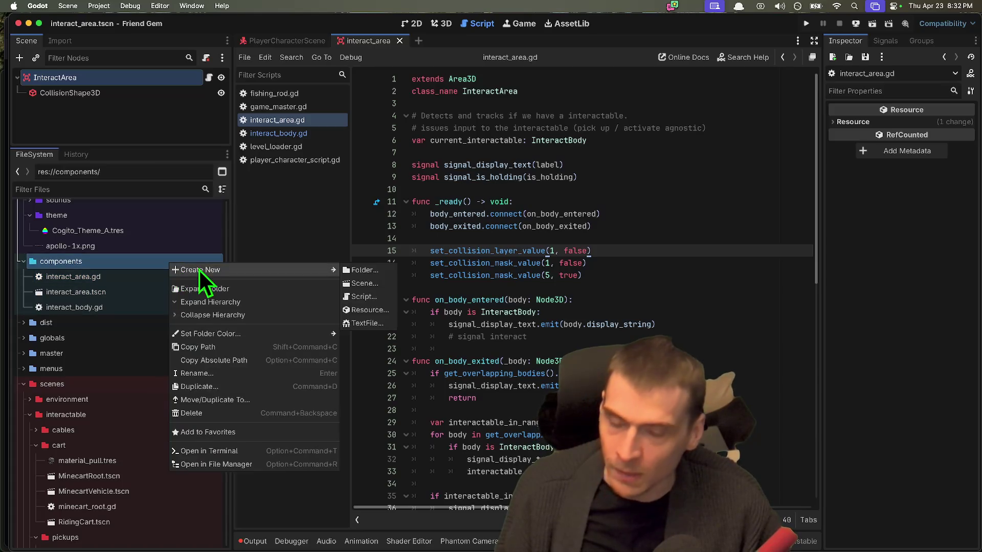
pyautogui.click(379, 287)
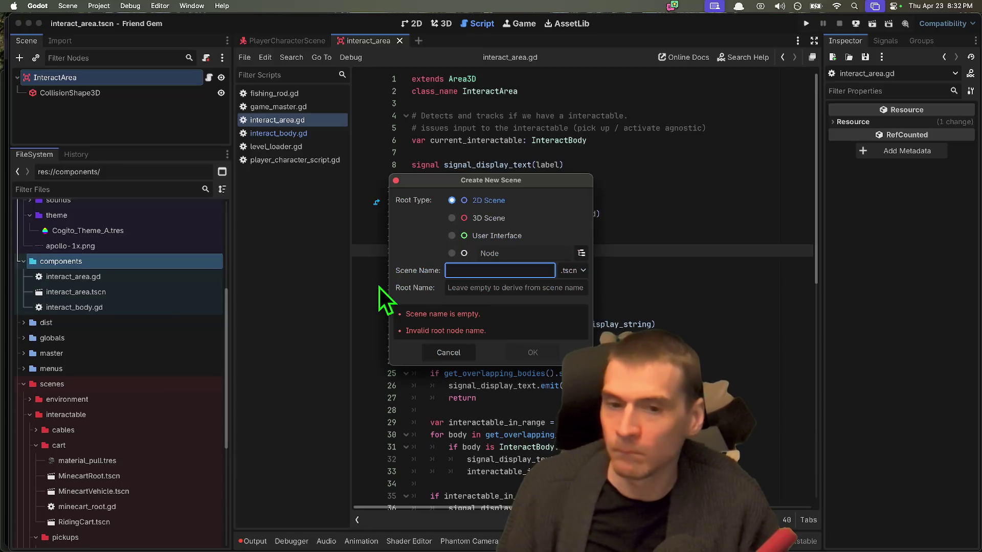
pyautogui.click(468, 255)
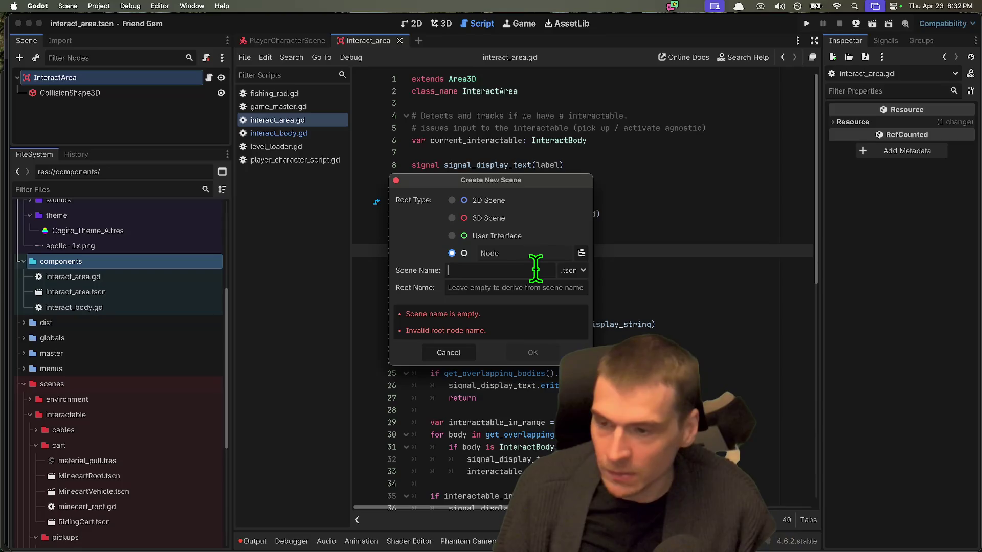
pyautogui.click(535, 268)
pyautogui.write('pickup_component')
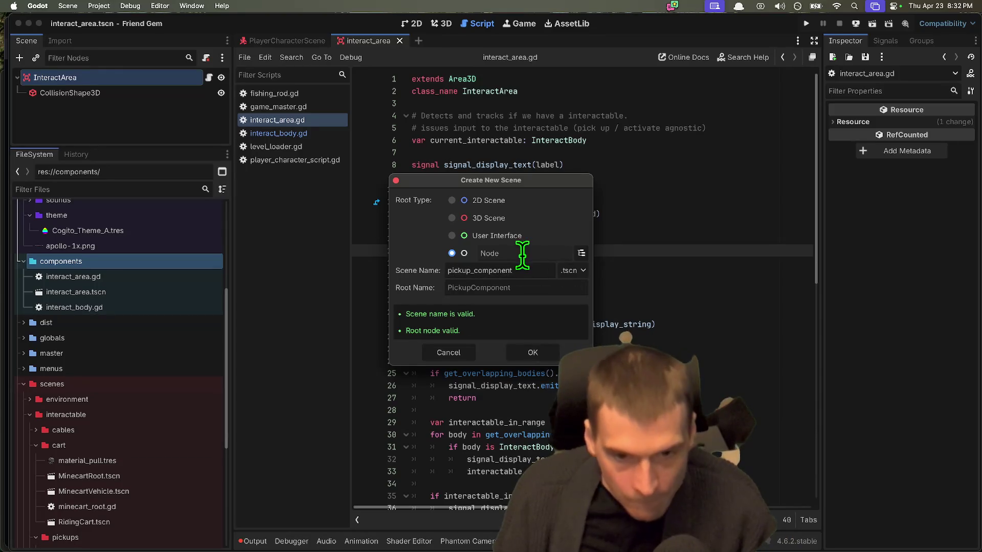
pyautogui.click(521, 352)
# Select pickup_component.tscn and its PickupComponent root node to attach a script
pyautogui.click(94, 323)
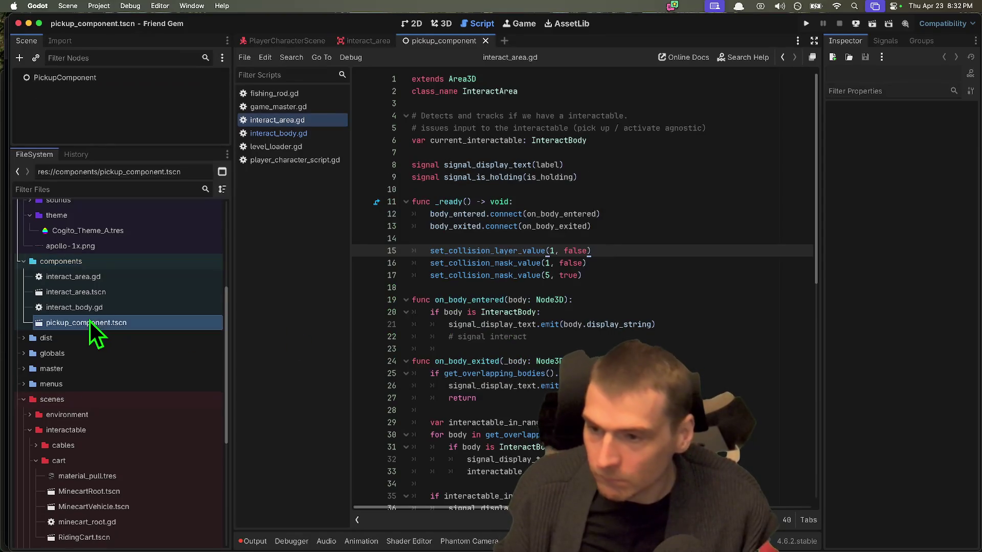
pyautogui.rightClick(90, 322)
pyautogui.press('Escape')
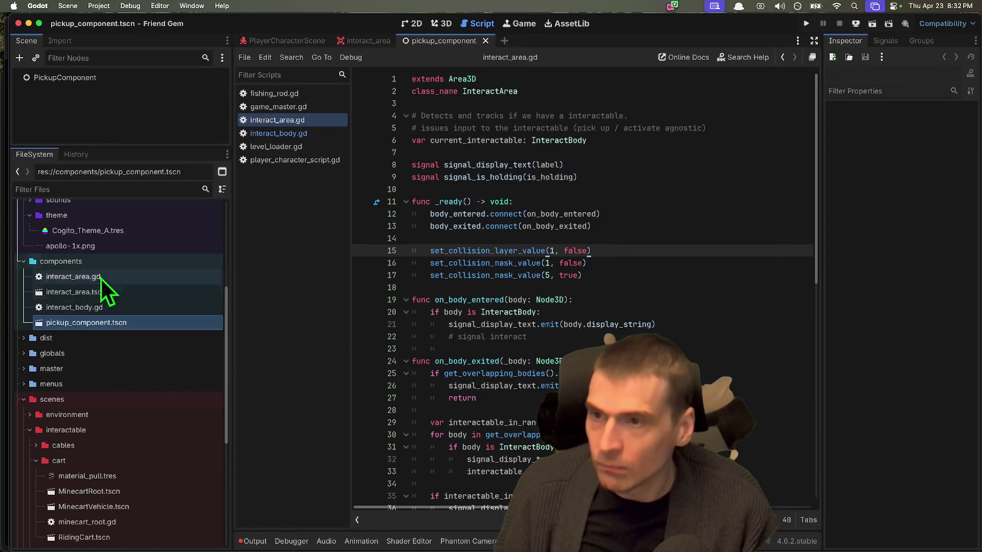
pyautogui.click(152, 81)
pyautogui.rightClick(154, 81)
pyautogui.press('Escape')
pyautogui.click(203, 57)
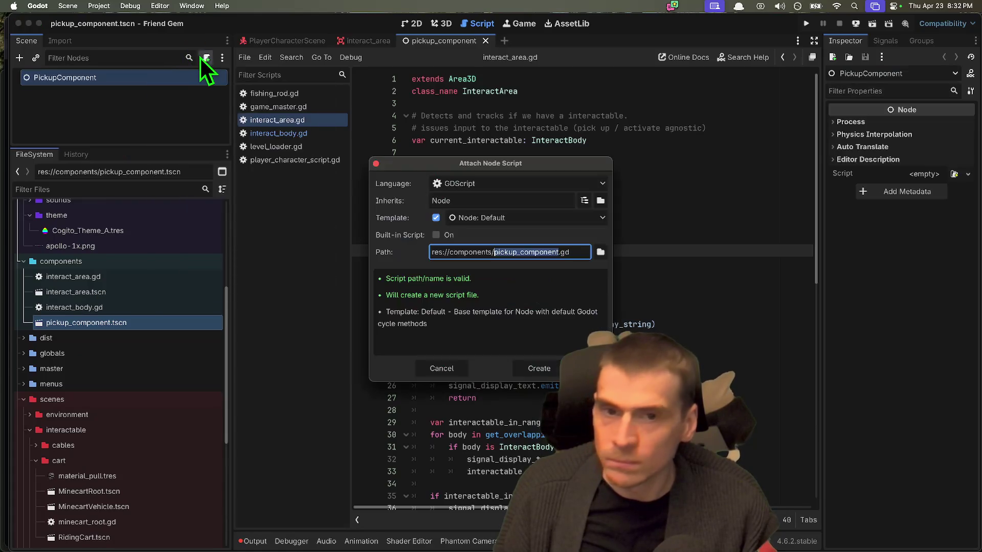
# Create pickup_component.gd from the default Node template, then save and test-run the game
pyautogui.press('Return')
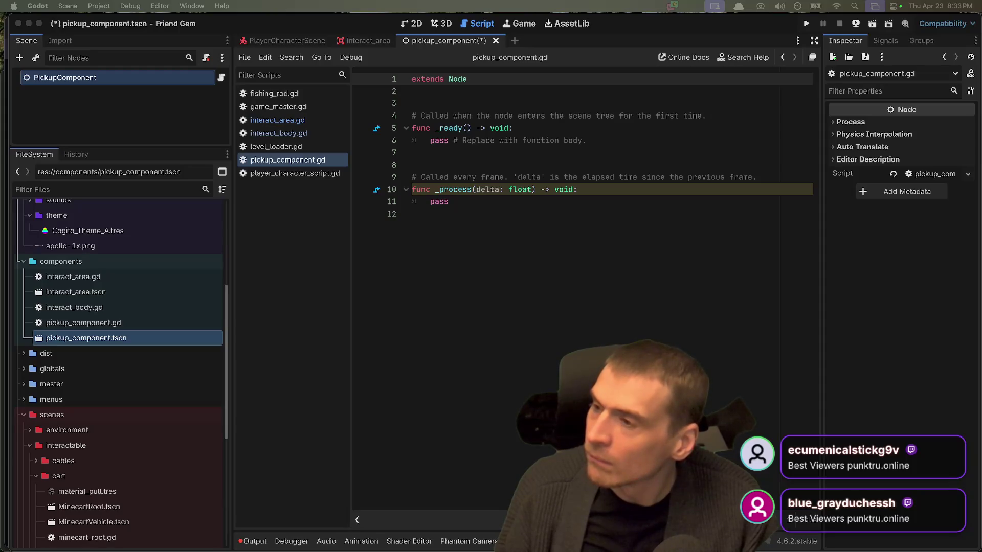
pyautogui.click(761, 404)
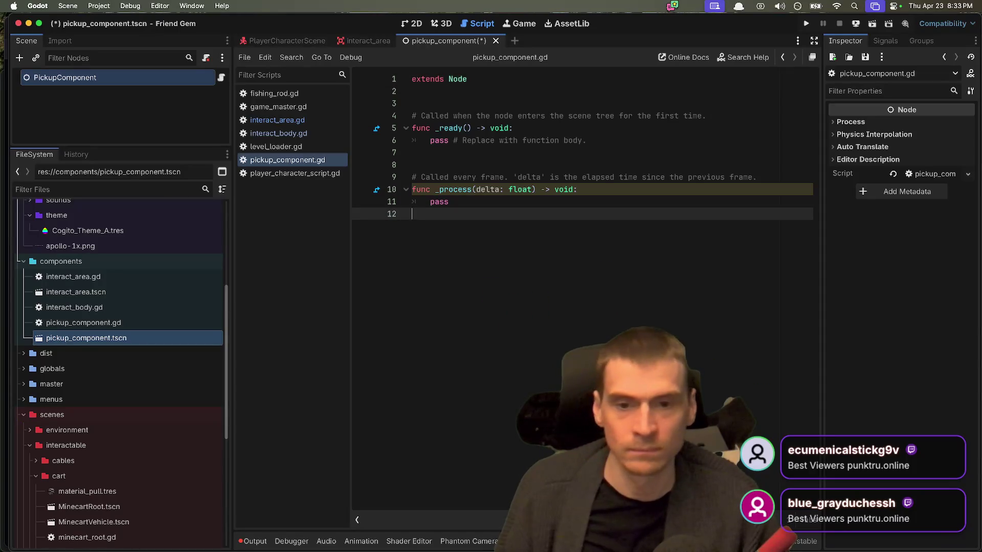
pyautogui.press('super+b')
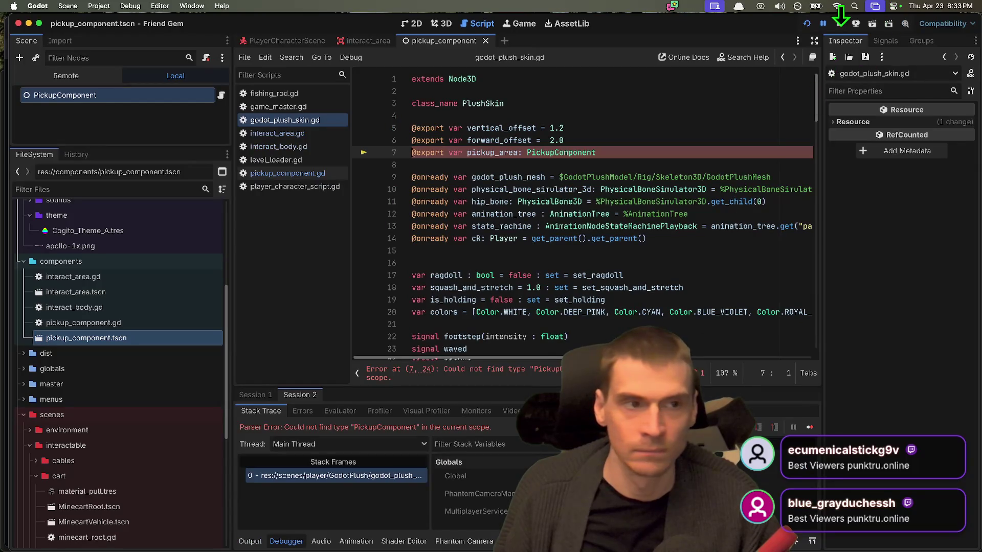
pyautogui.click(840, 23)
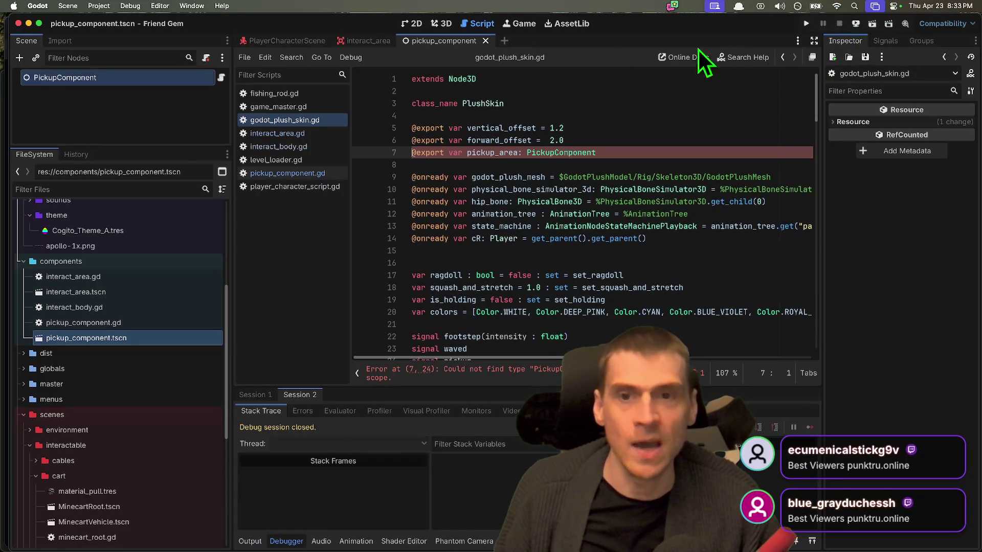
# Reopen the PickupComponent node's script and select all its template code
pyautogui.click(128, 105)
pyautogui.click(214, 78)
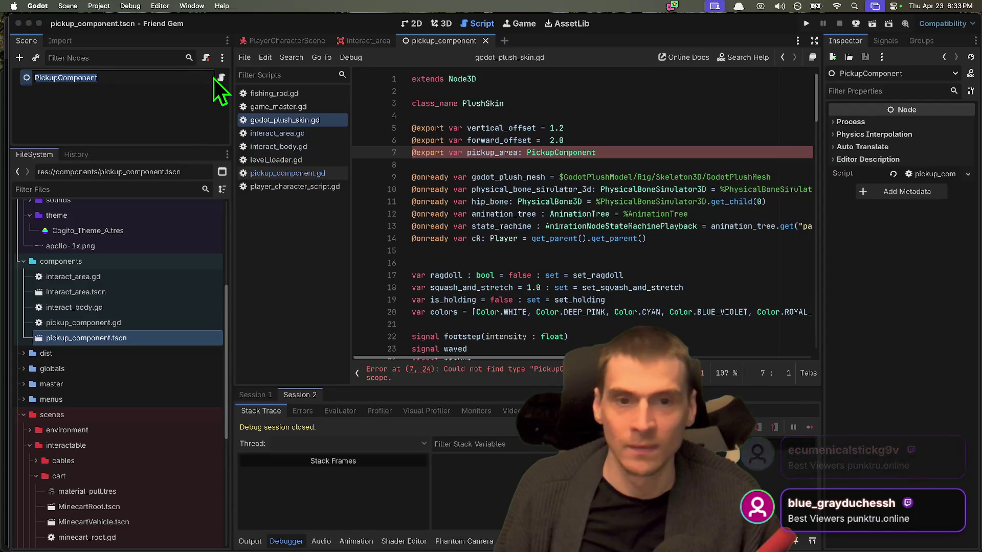
pyautogui.click(221, 77)
pyautogui.hotkey('ctrl', 'a')
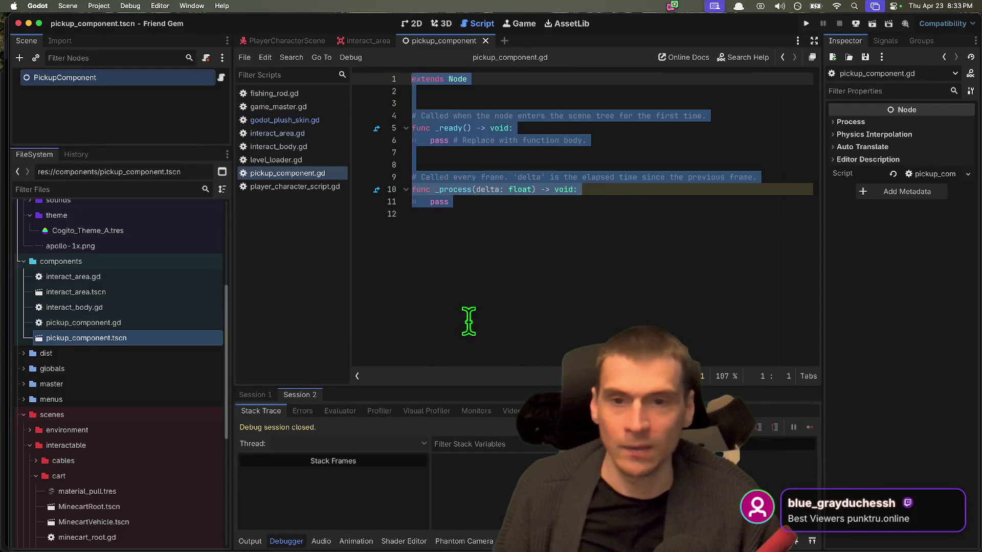
# Paste the InteractCarry code, renaming its class to PickupComponent extending InteractBody
pyautogui.hotkey('ctrl', 'v')
pyautogui.scroll(10, 529, 279)
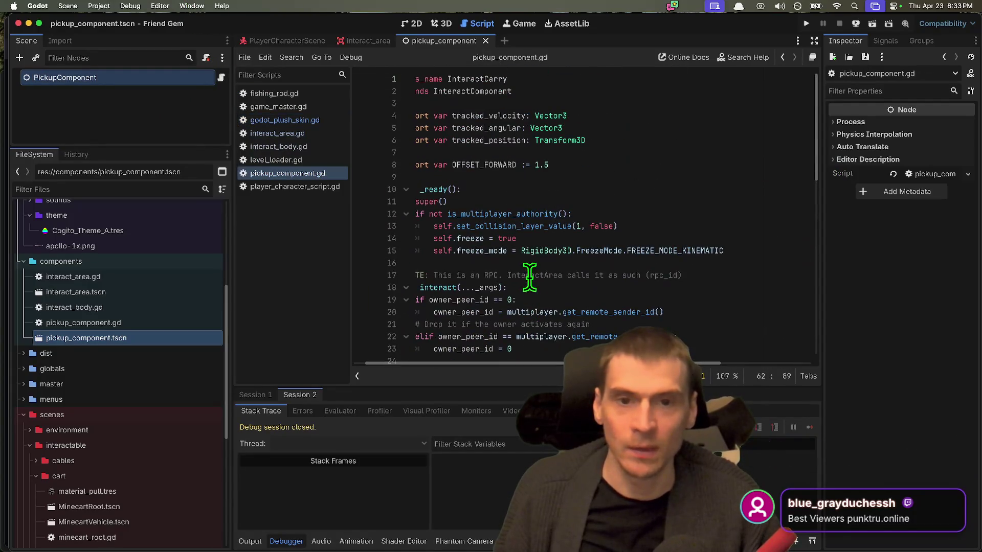
pyautogui.doubleClick(479, 90)
pyautogui.hscroll(-1, 578, 81)
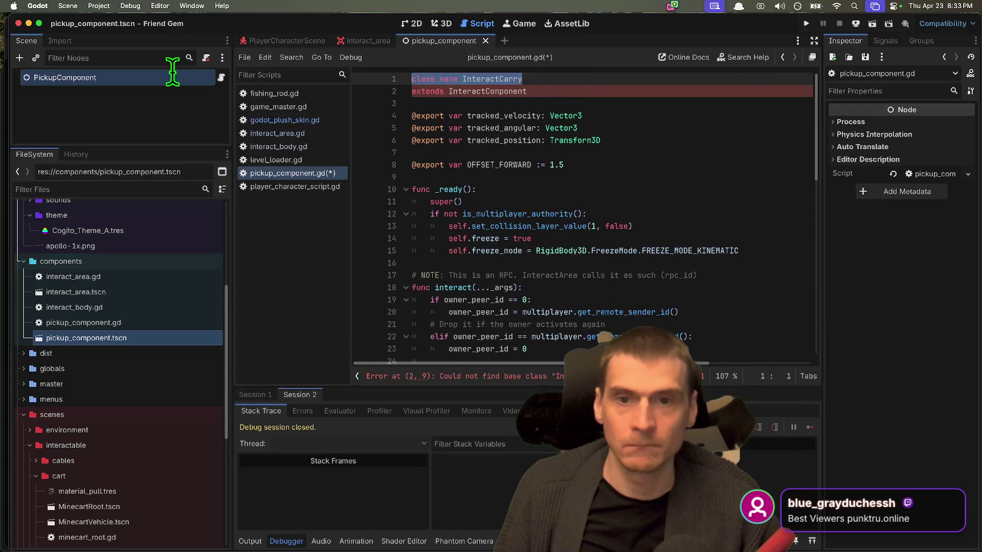
pyautogui.doubleClick(475, 78)
pyautogui.write('PickupCompone')
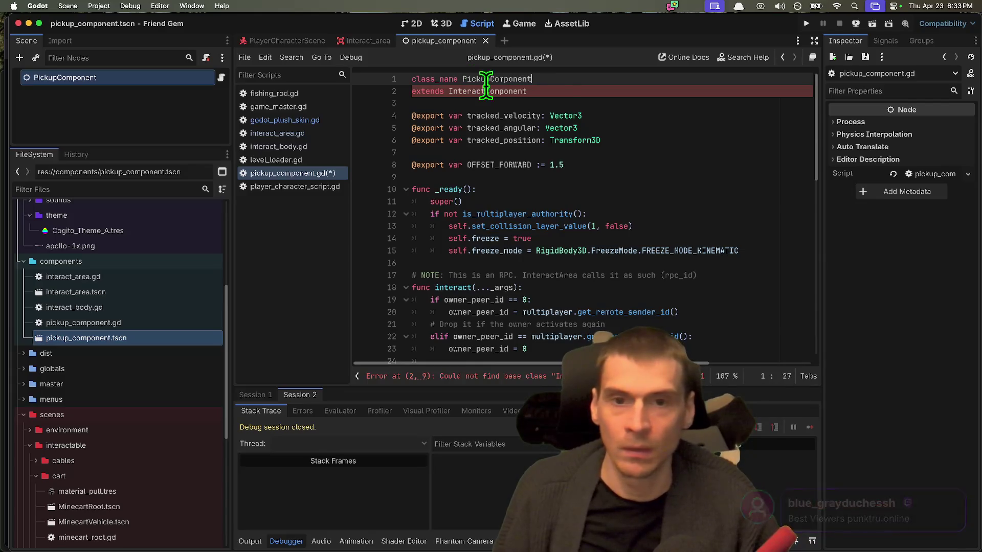
pyautogui.write('nt')
pyautogui.doubleClick(511, 91)
pyautogui.scroll(-2, 621, 165)
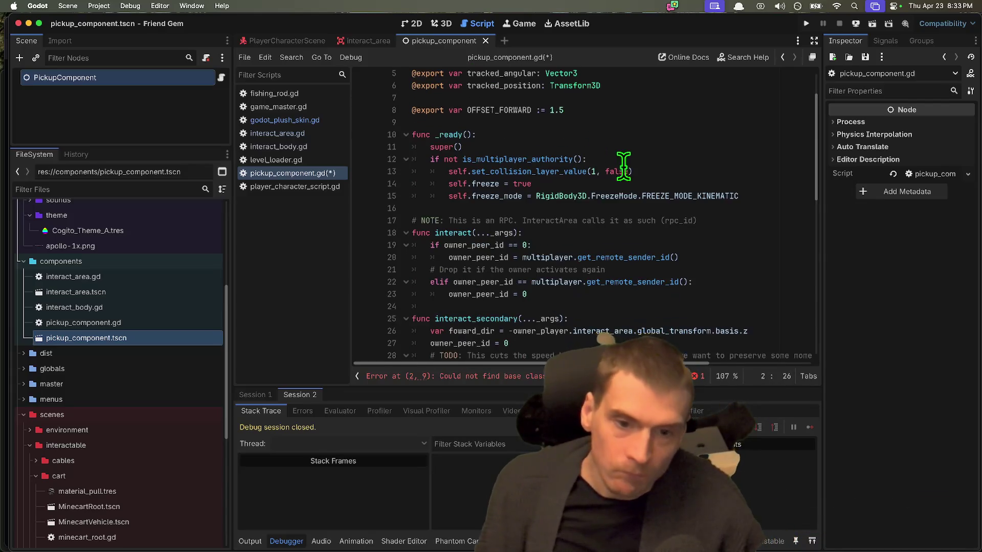
pyautogui.scroll(2, 622, 165)
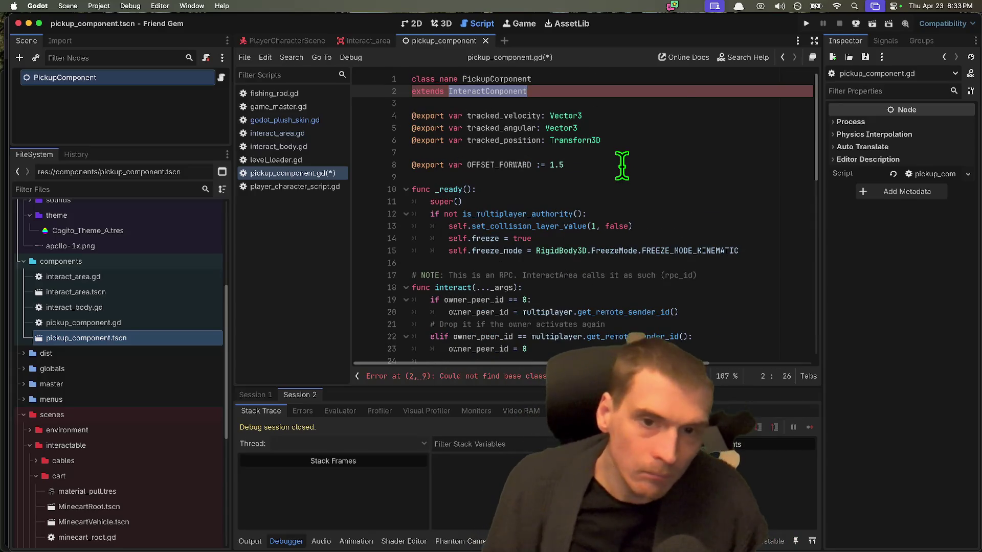
pyautogui.write('InteractB')
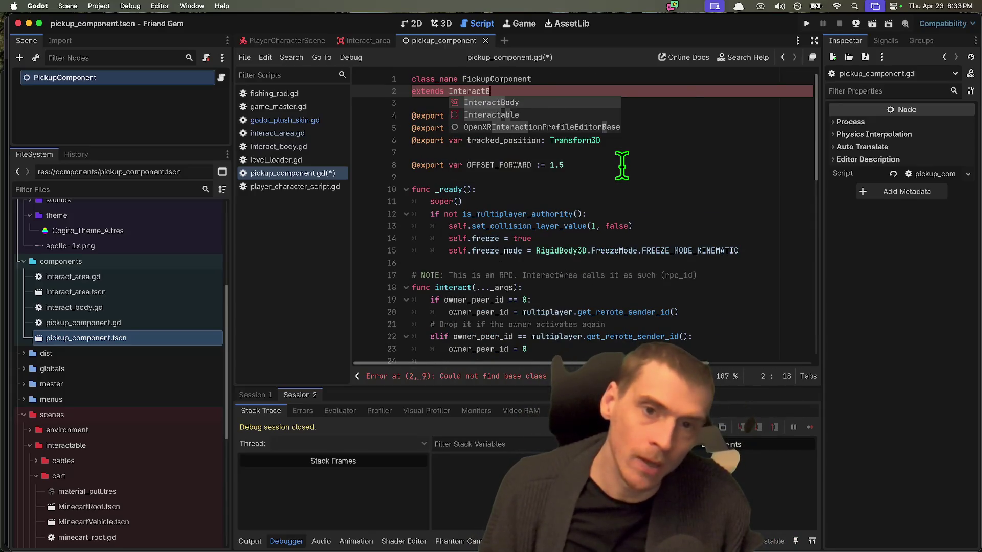
pyautogui.press('Down')
pyautogui.press('Return')
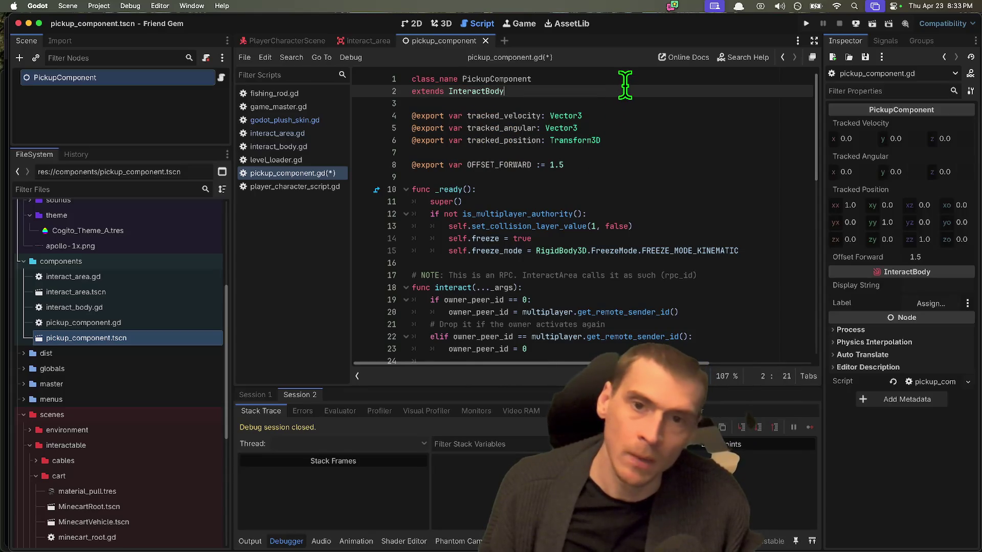
# Widen the code editor and clear the PickupComponent class name on line 1
pyautogui.click(627, 80)
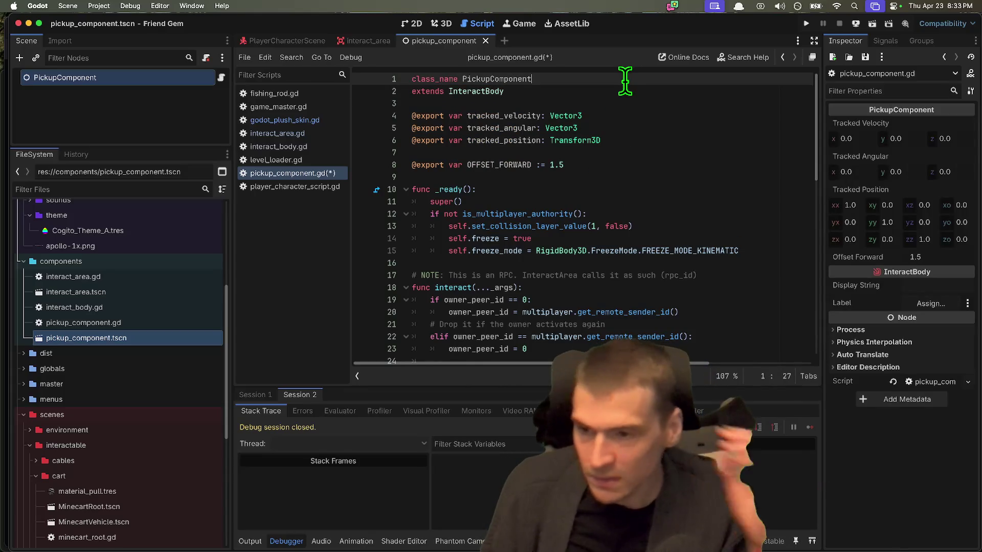
pyautogui.scroll(-5, 664, 225)
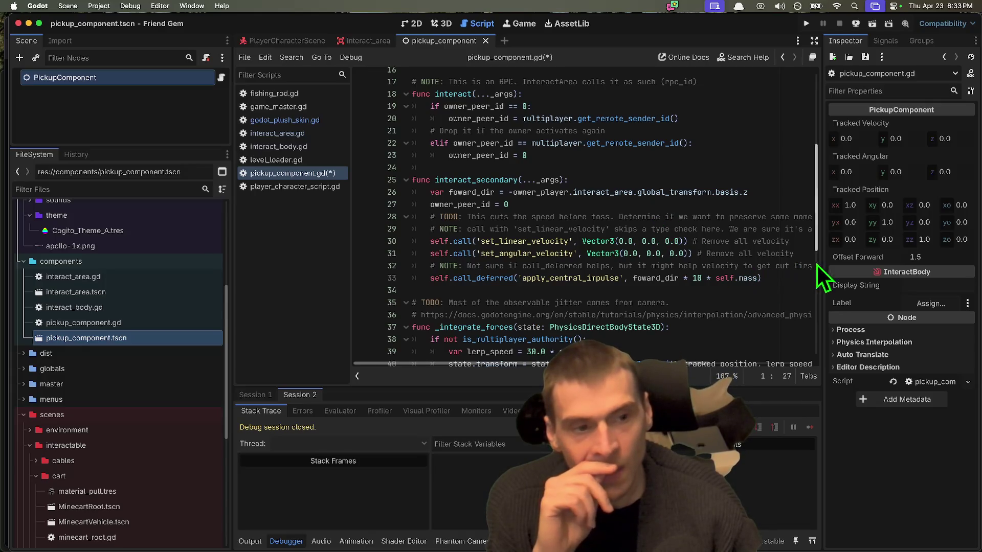
pyautogui.moveTo(822, 251)
pyautogui.mouseDown()
pyautogui.moveTo(929, 246)
pyautogui.moveTo(940, 237)
pyautogui.mouseUp()
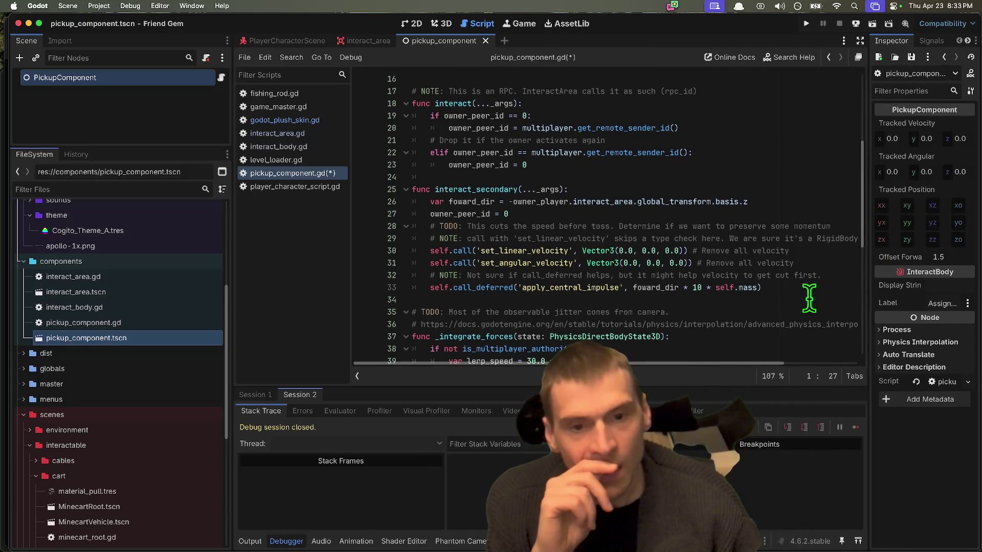
pyautogui.scroll(5, 807, 296)
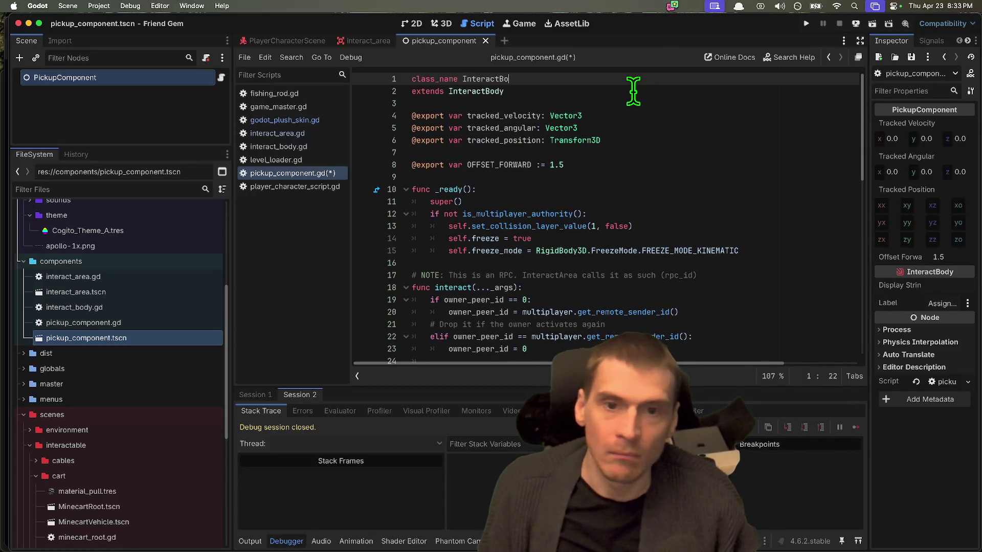
pyautogui.hotkey('alt', 'BackSpace')
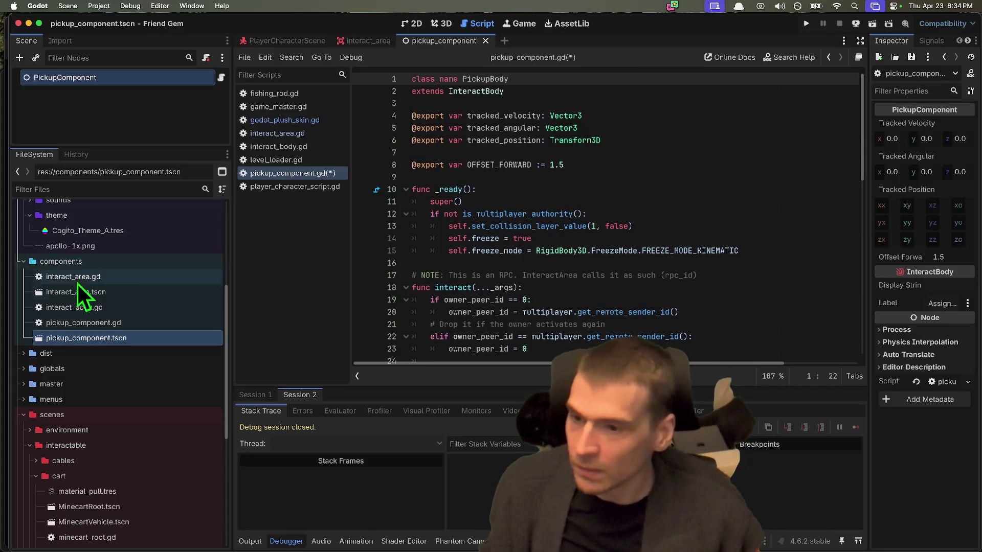
pyautogui.click(75, 324)
# Rename pickup_component.gd and pickup_component.tscn to pickup_body.gd and pickup_body.tscn
pyautogui.rightClick(75, 323)
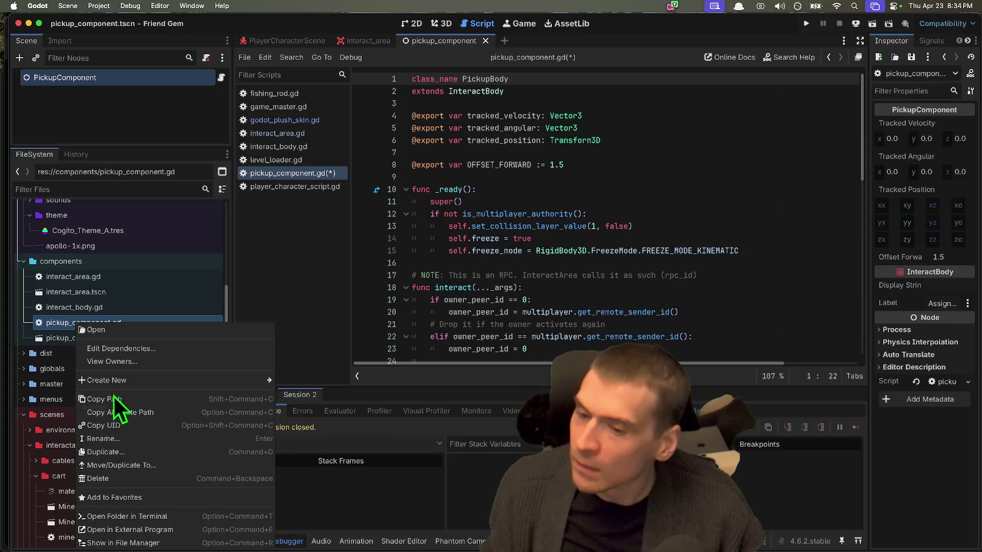
pyautogui.click(126, 445)
pyautogui.press('BackSpace')
pyautogui.press('BackSpace')
pyautogui.press('BackSpace')
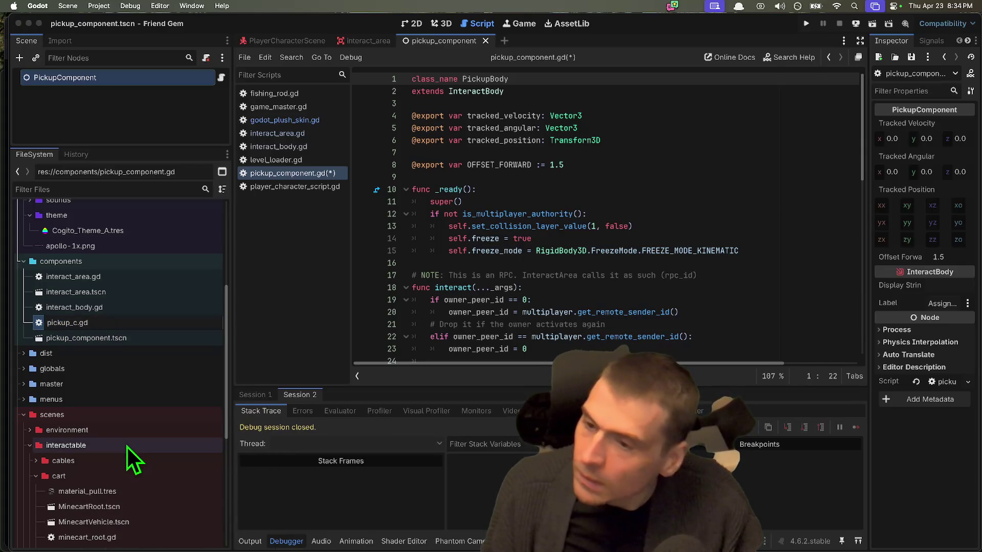
pyautogui.write('body')
pyautogui.press('Return')
pyautogui.click(125, 336)
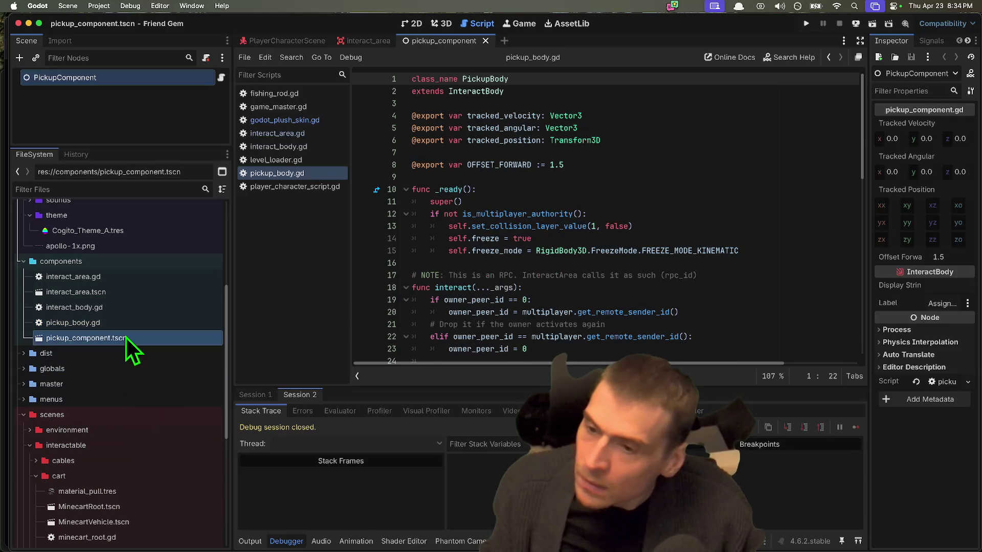
pyautogui.rightClick(94, 341)
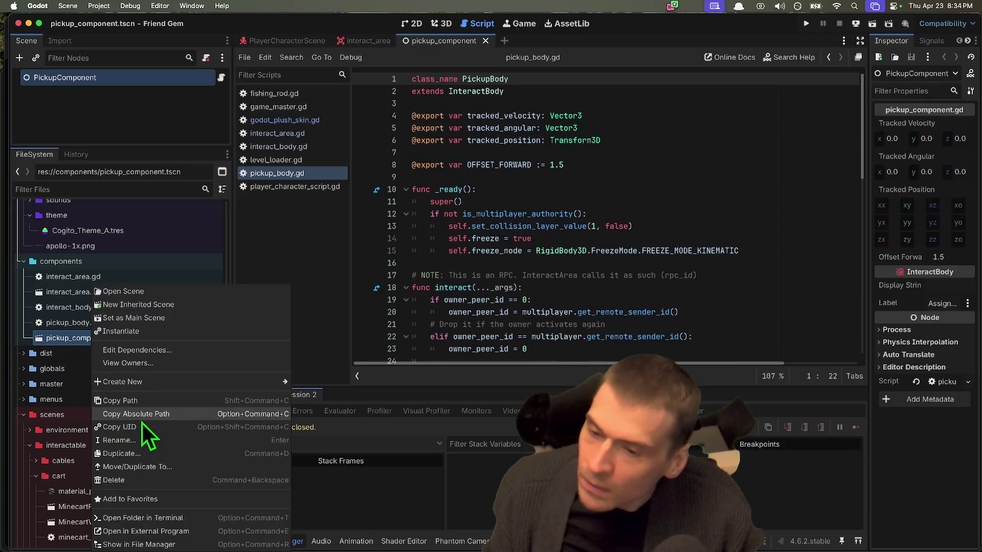
pyautogui.click(157, 446)
pyautogui.write('pick')
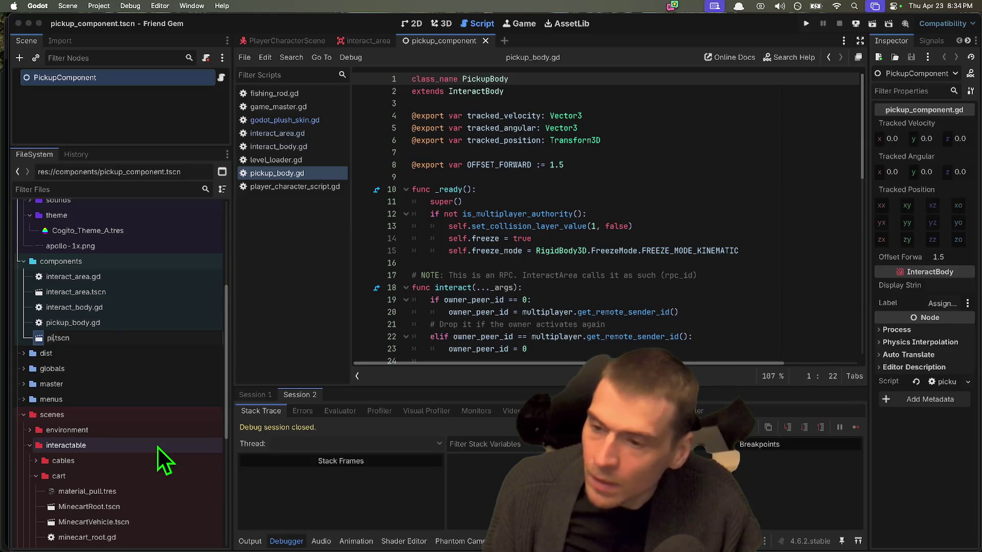
pyautogui.write('up_body')
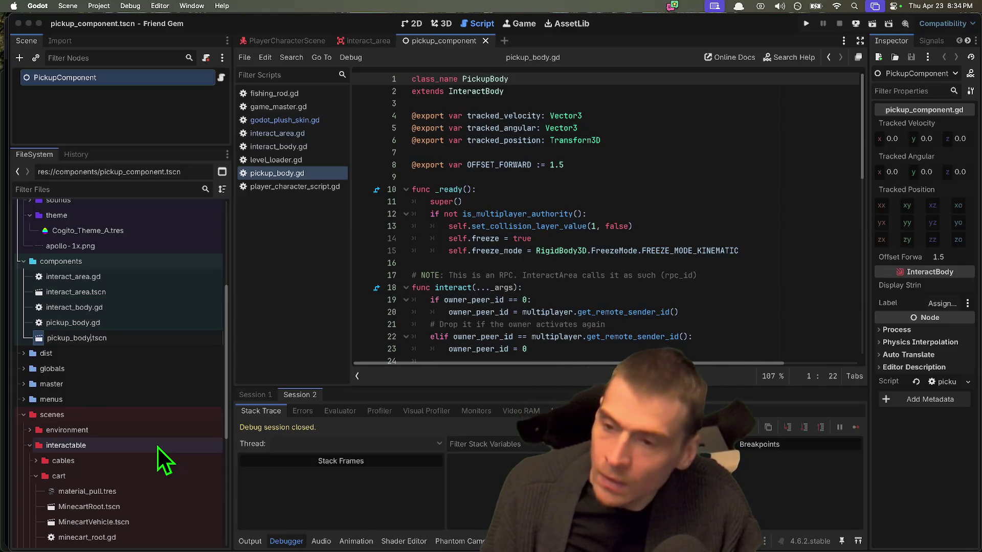
pyautogui.press('Return')
# Start deleting pickup_body.tscn but cancel, keeping the scene file
pyautogui.click(149, 316)
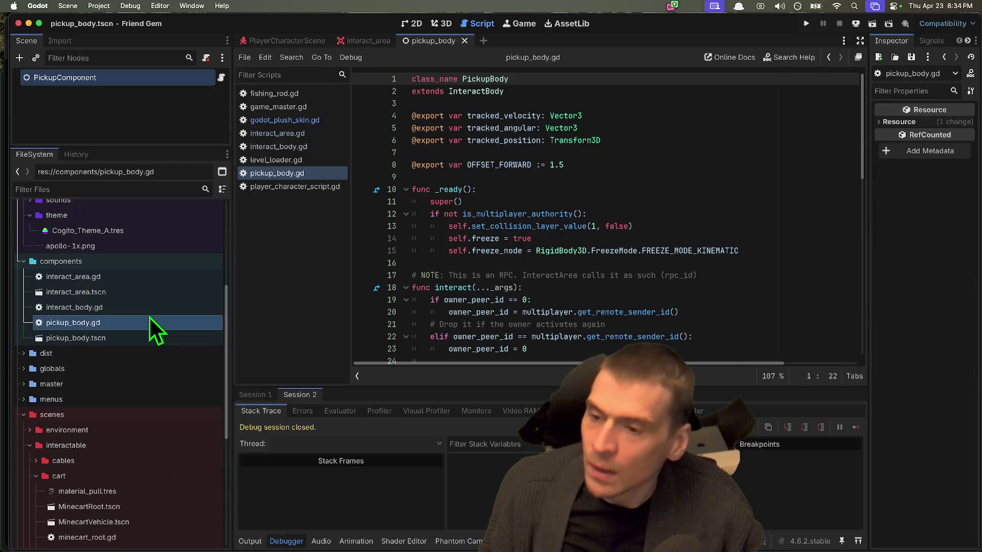
pyautogui.click(142, 332)
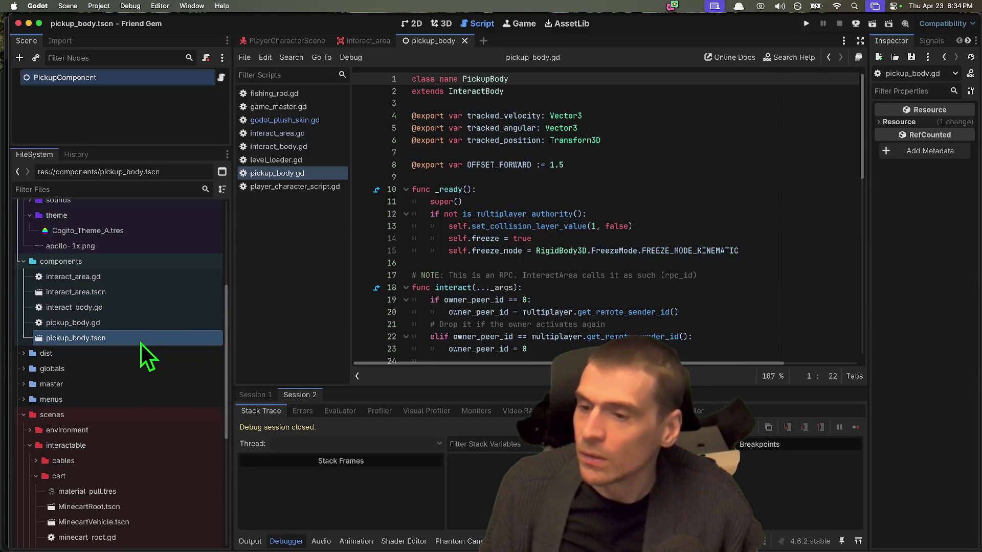
pyautogui.rightClick(142, 341)
pyautogui.click(210, 481)
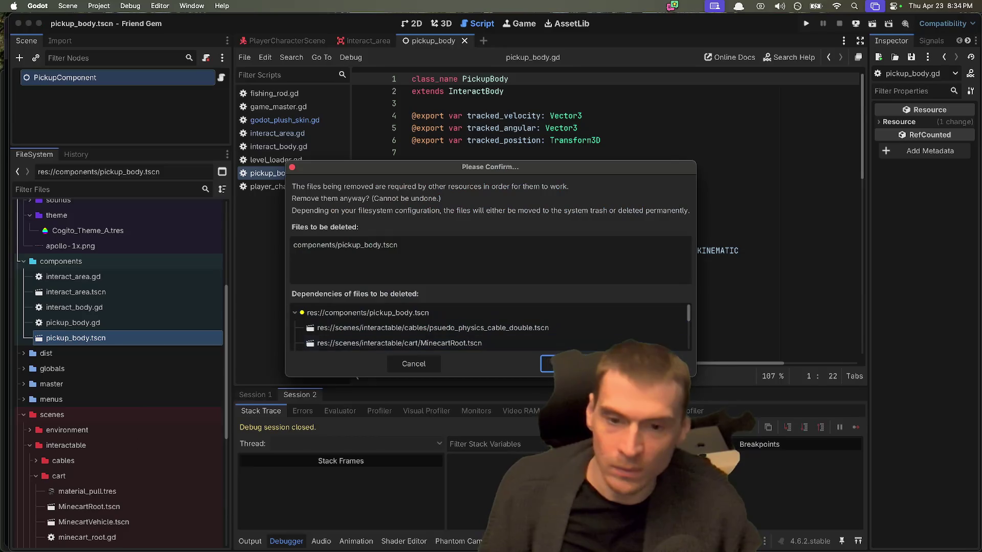
pyautogui.scroll(-3, 568, 318)
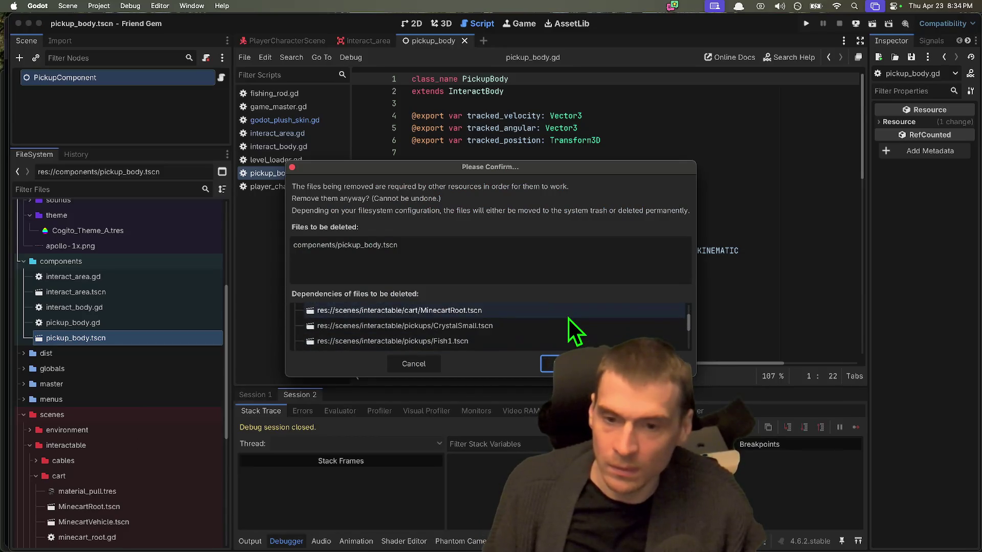
pyautogui.scroll(2, 570, 321)
pyautogui.press('Escape')
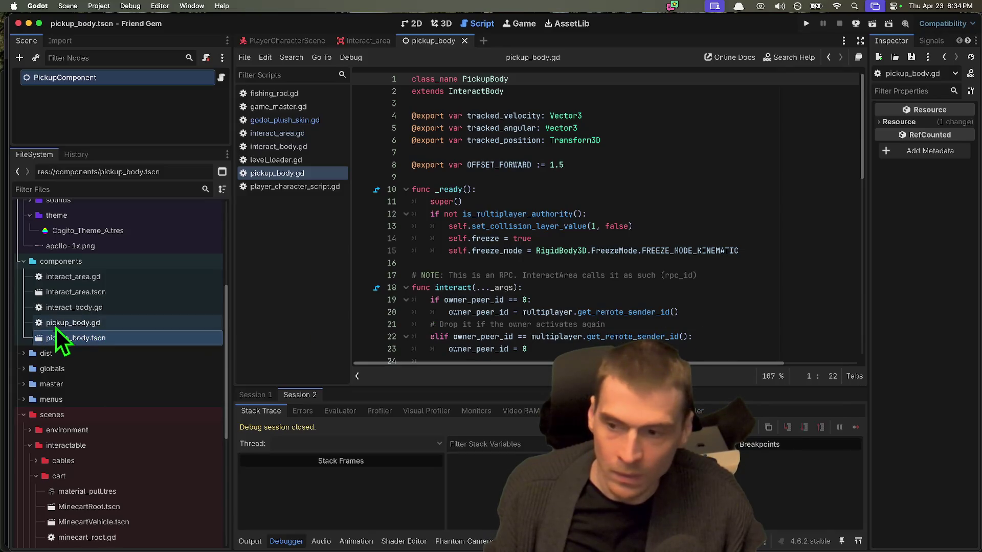
# Enlarge the file browser, collapse the cart folder, and open the Fish1 scene
pyautogui.click(86, 321)
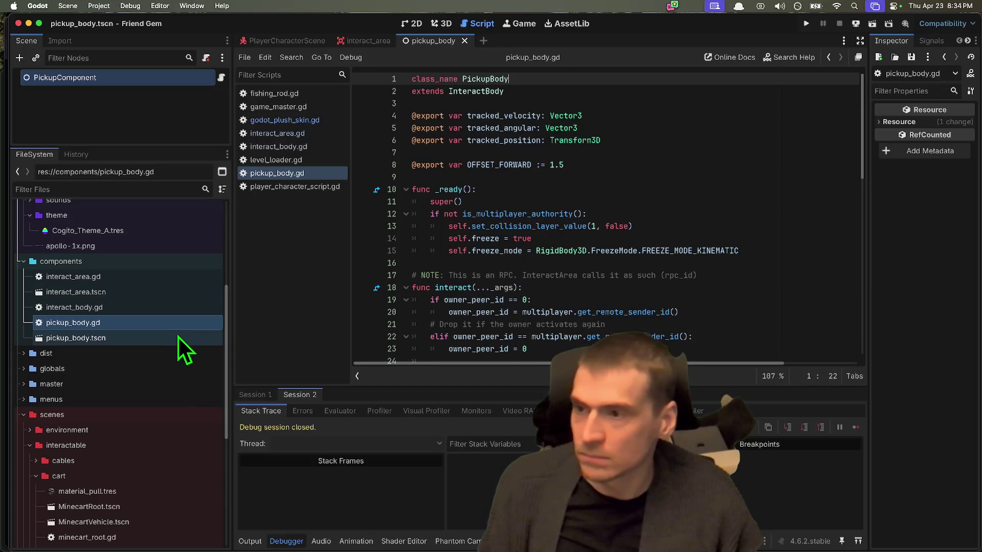
pyautogui.click(108, 339)
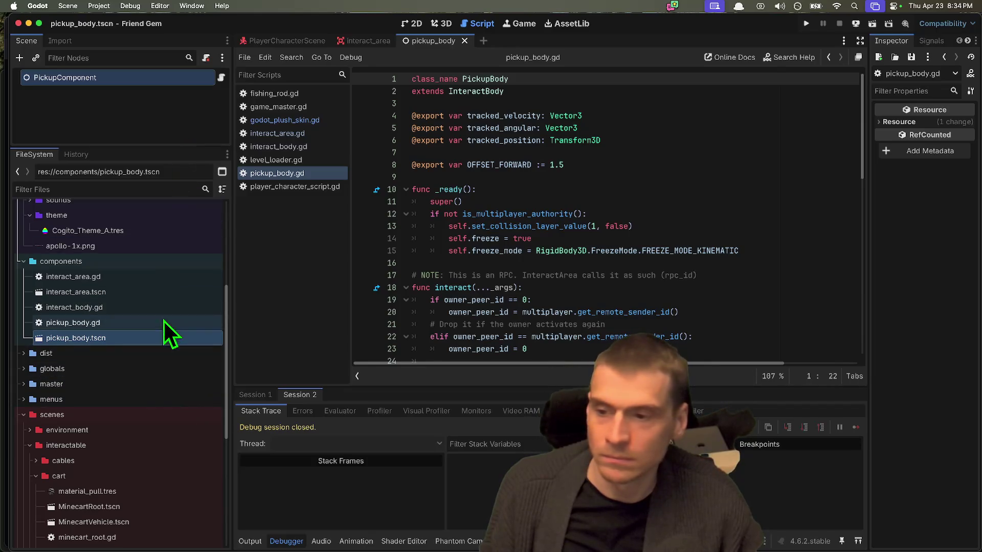
pyautogui.rightClick(152, 339)
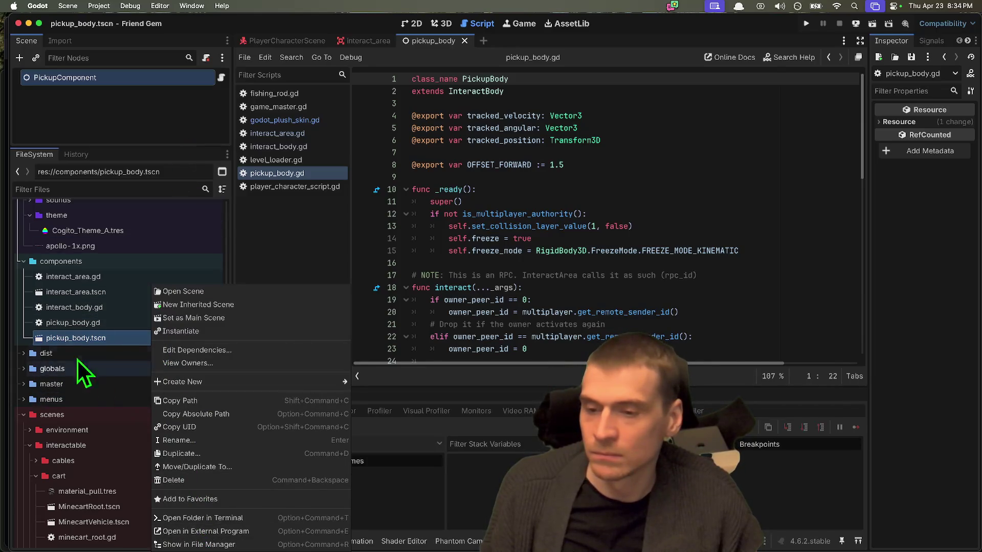
pyautogui.click(80, 328)
pyautogui.click(83, 324)
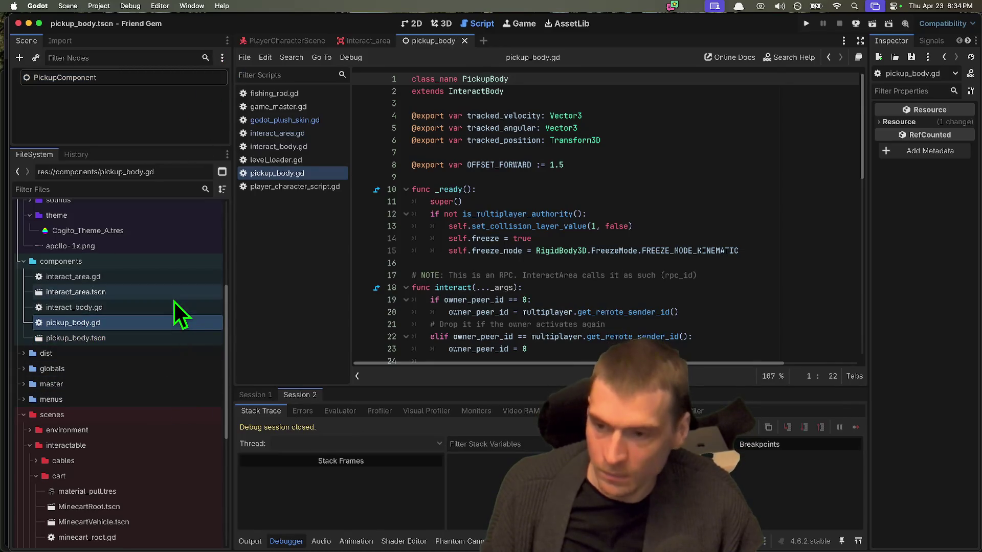
pyautogui.moveTo(172, 148); pyautogui.dragTo(179, 131)
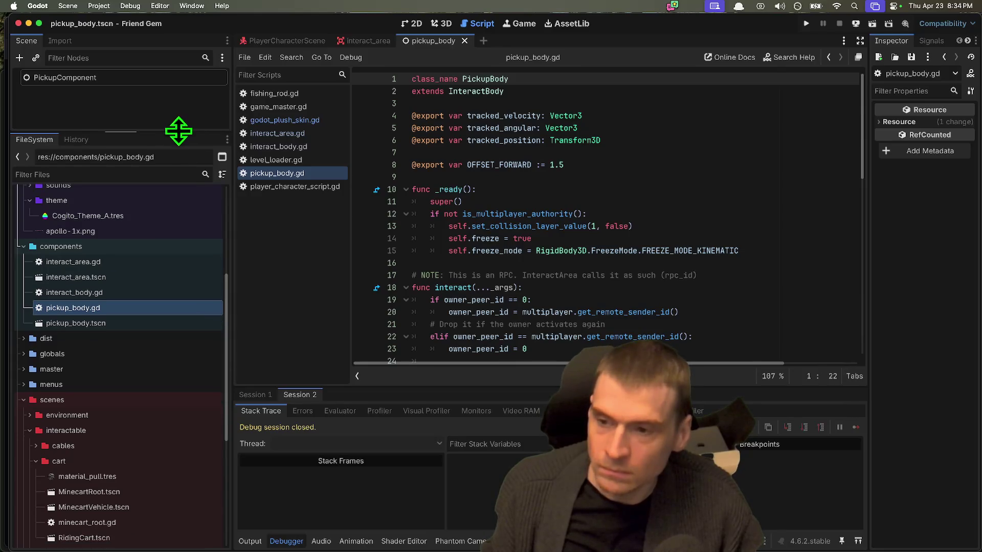
pyautogui.scroll(-5, 121, 428)
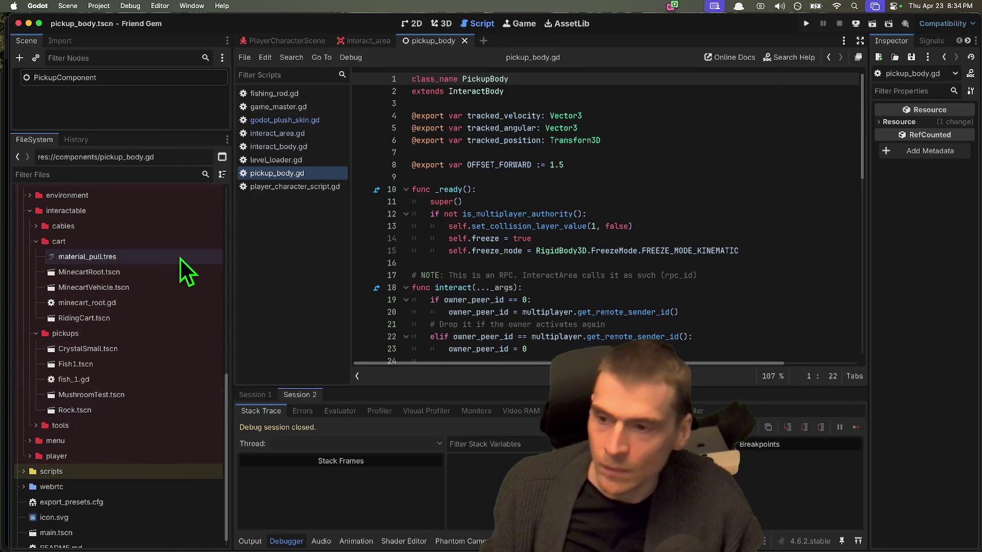
pyautogui.scroll(2, 169, 263)
pyautogui.doubleClick(122, 304)
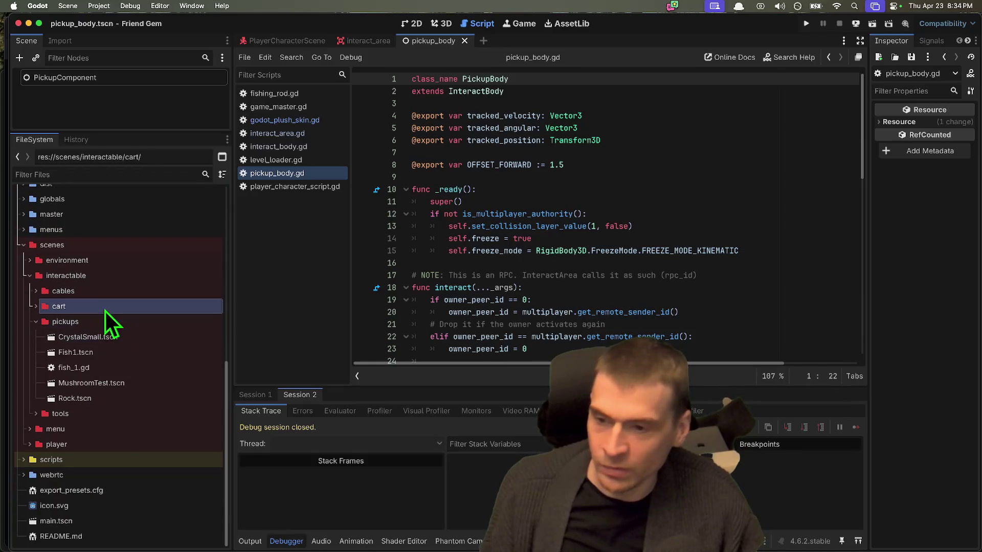
pyautogui.doubleClick(72, 355)
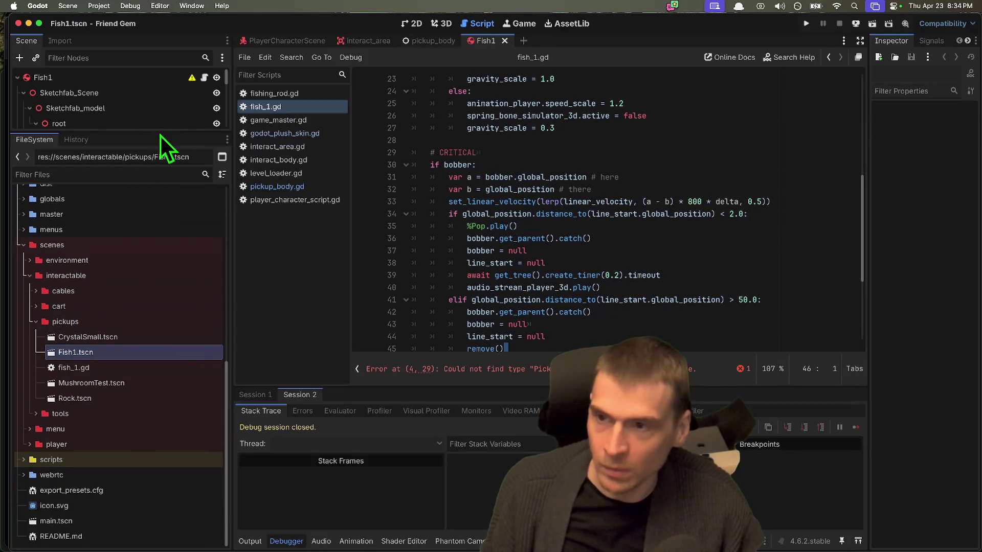
# Enlarge the scene tree to show all Fish1 nodes and select all of fish_1.gd
pyautogui.moveTo(160, 135)
pyautogui.mouseDown()
pyautogui.moveTo(158, 128)
pyautogui.moveTo(143, 410)
pyautogui.moveTo(158, 338)
pyautogui.moveTo(163, 365)
pyautogui.mouseUp()
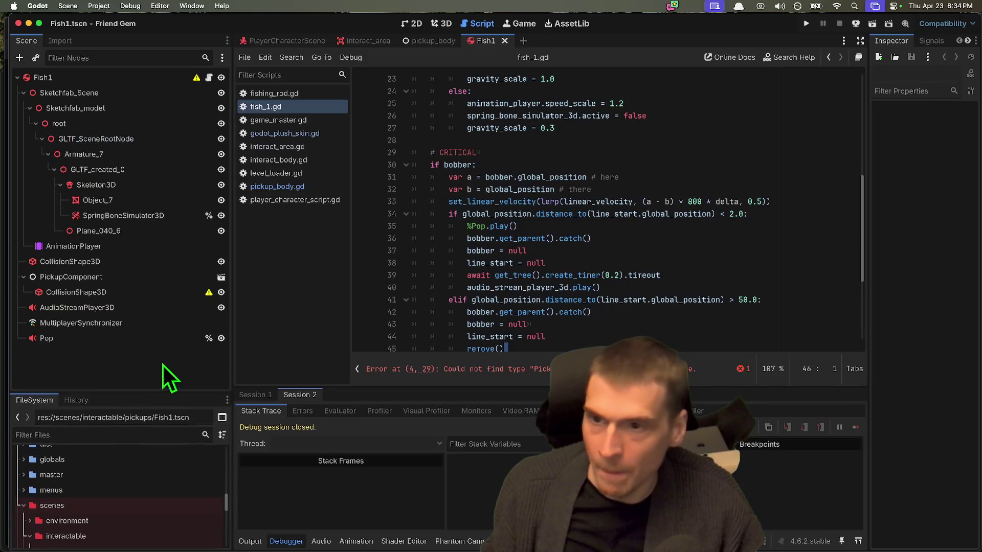
pyautogui.click(209, 77)
pyautogui.scroll(7, 651, 252)
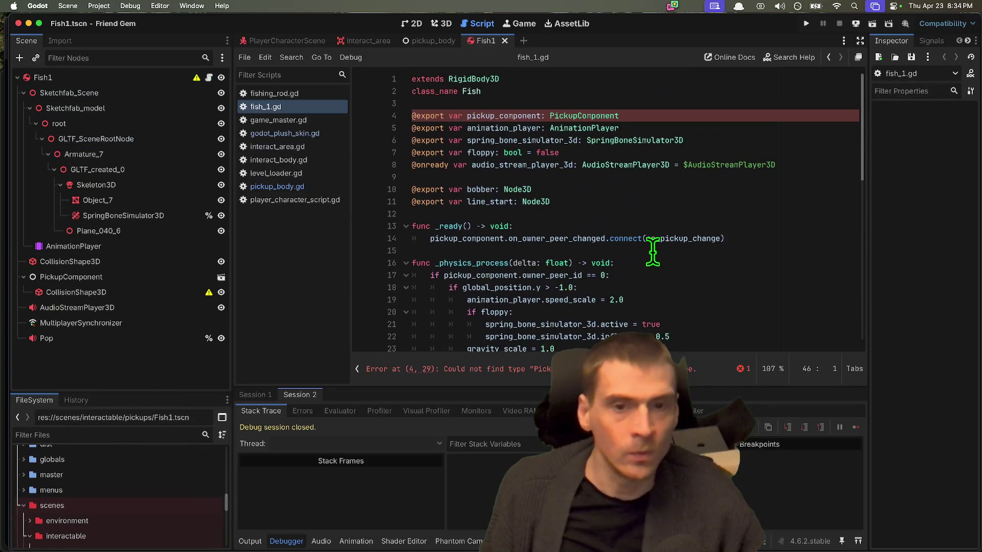
pyautogui.scroll(-5, 651, 252)
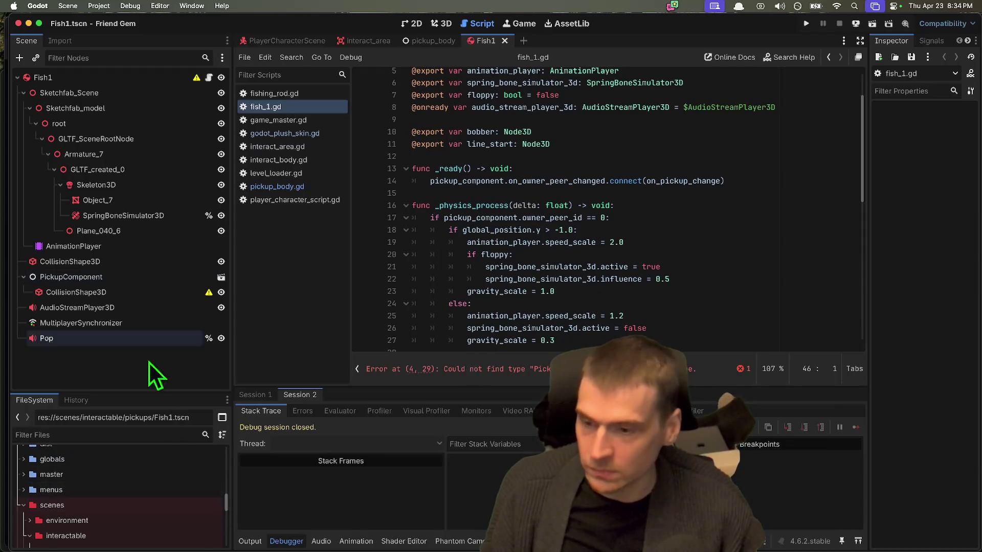
pyautogui.scroll(4, 674, 198)
pyautogui.scroll(-15, 658, 202)
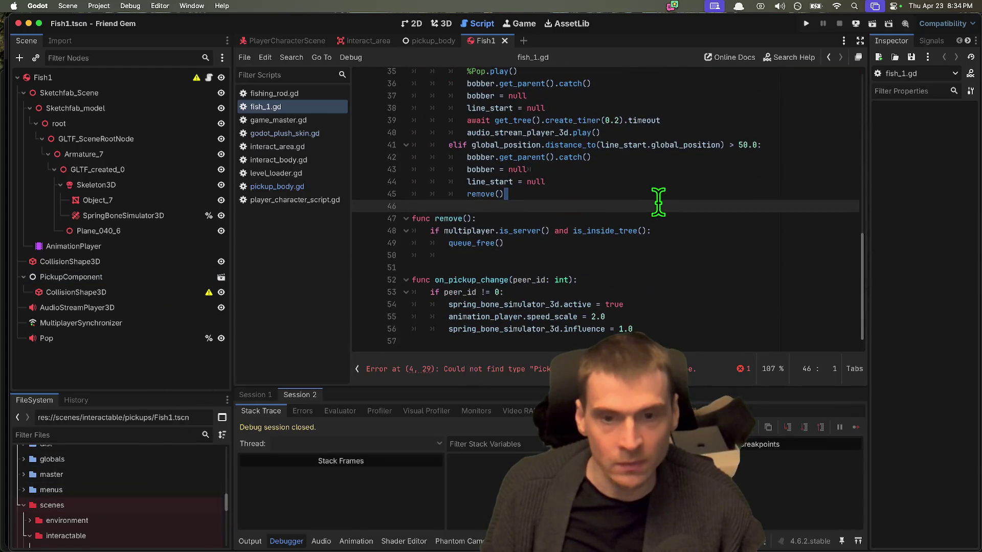
pyautogui.press('super+a')
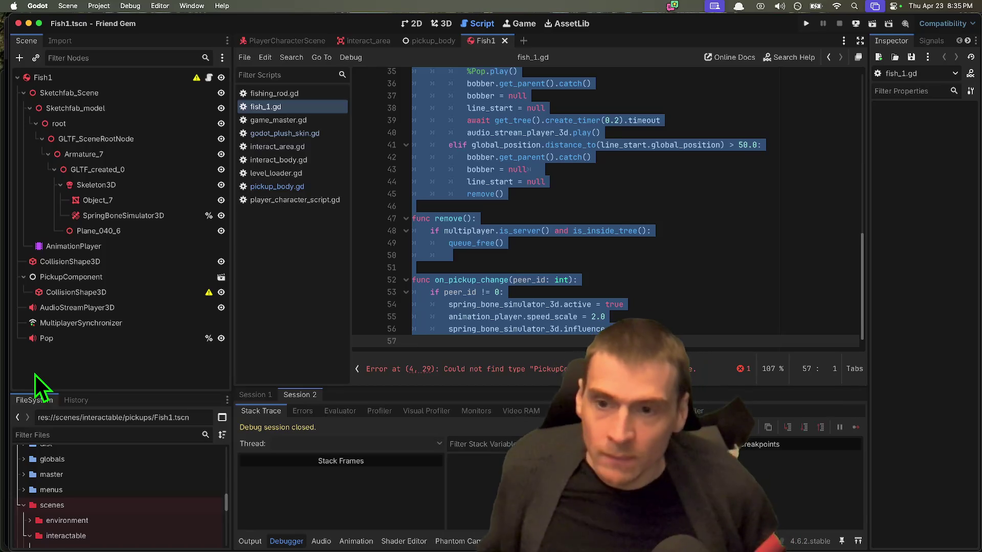
# Make the file panel taller, scroll down to README.md, and return to interact_area
pyautogui.scroll(3, 128, 483)
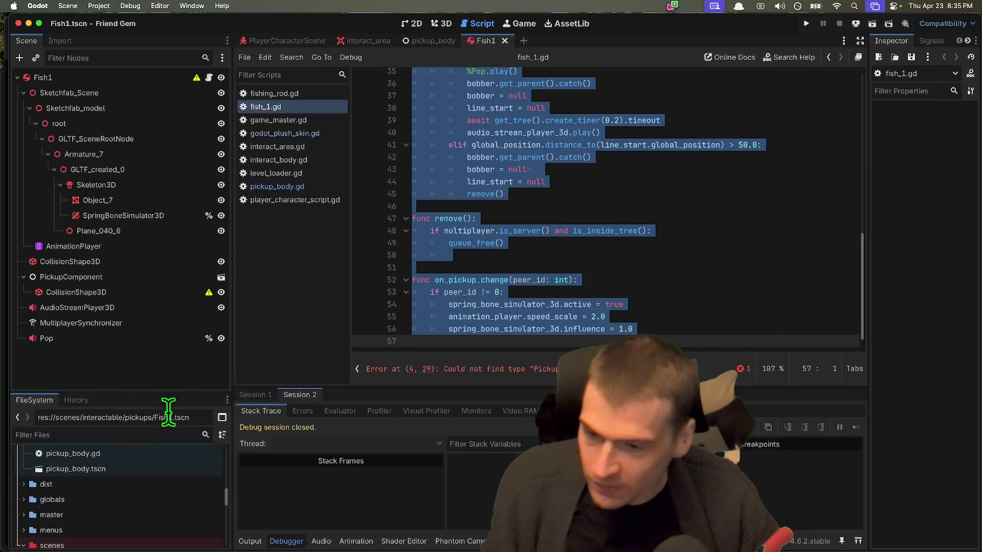
pyautogui.moveTo(176, 392); pyautogui.dragTo(184, 354)
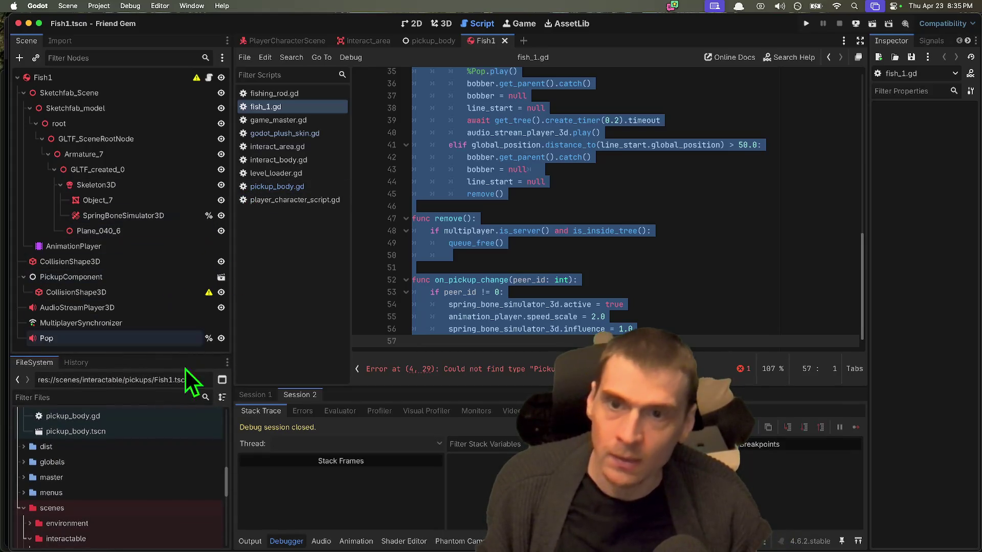
pyautogui.scroll(-2, 123, 468)
pyautogui.scroll(-10, 124, 467)
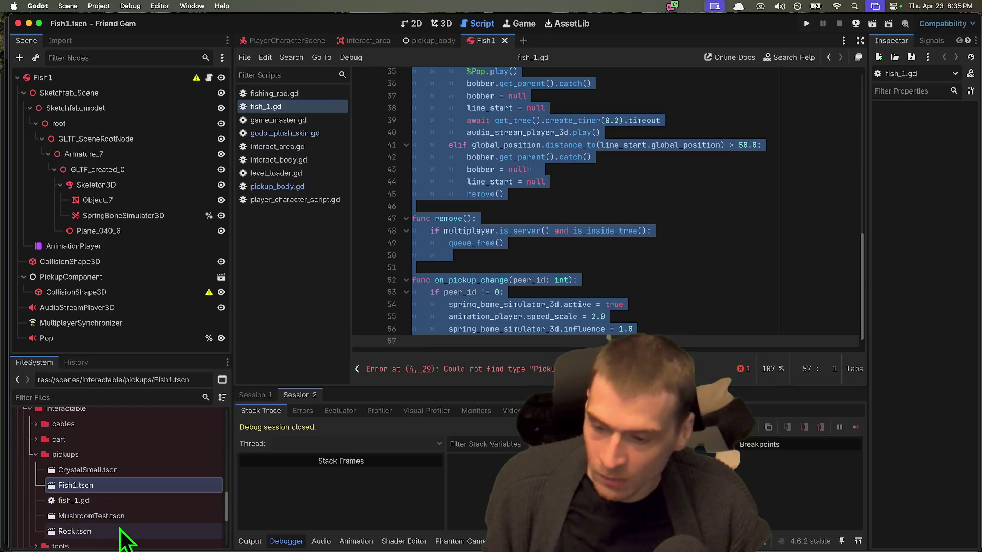
pyautogui.scroll(-1, 123, 537)
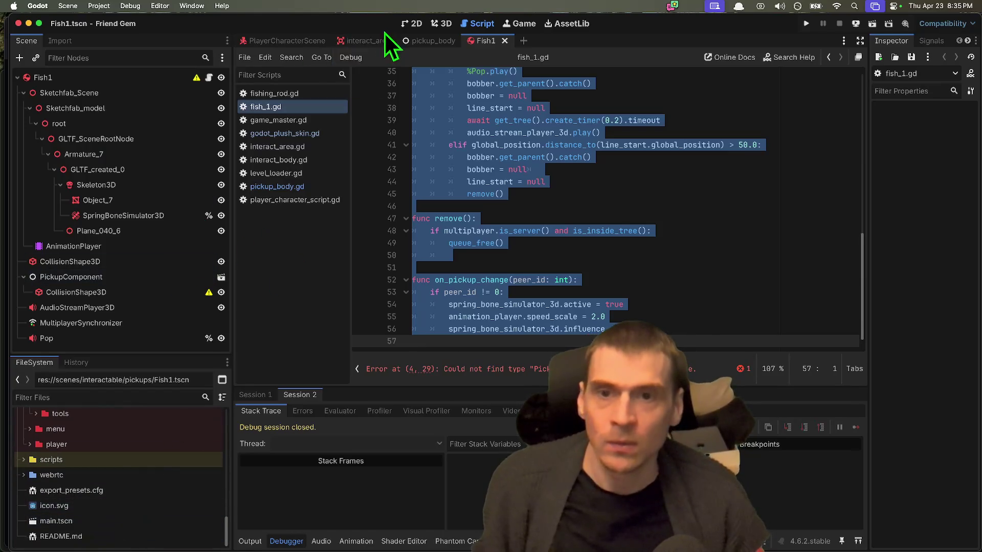
pyautogui.click(364, 36)
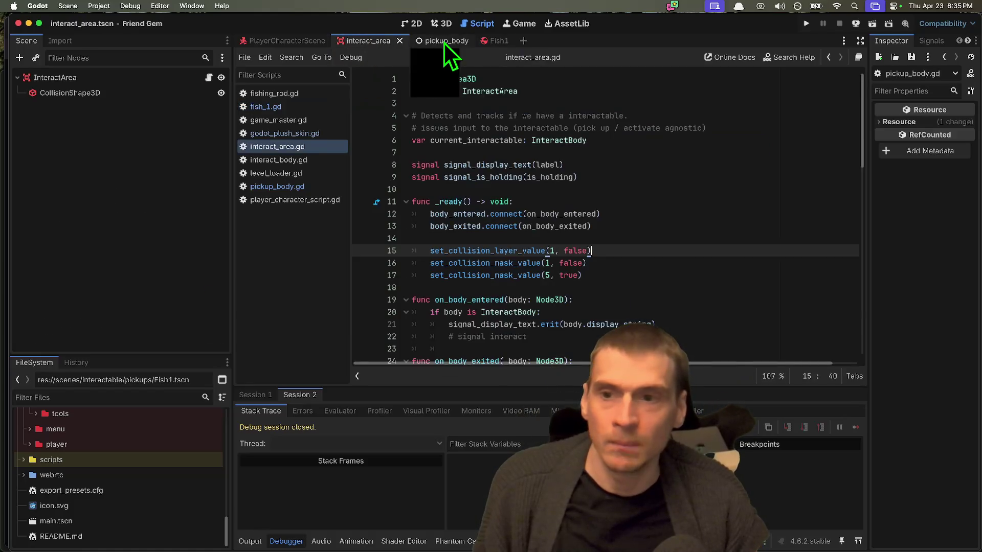
# Open interact_body.gd and begin overwriting the template description comment lines
pyautogui.click(302, 160)
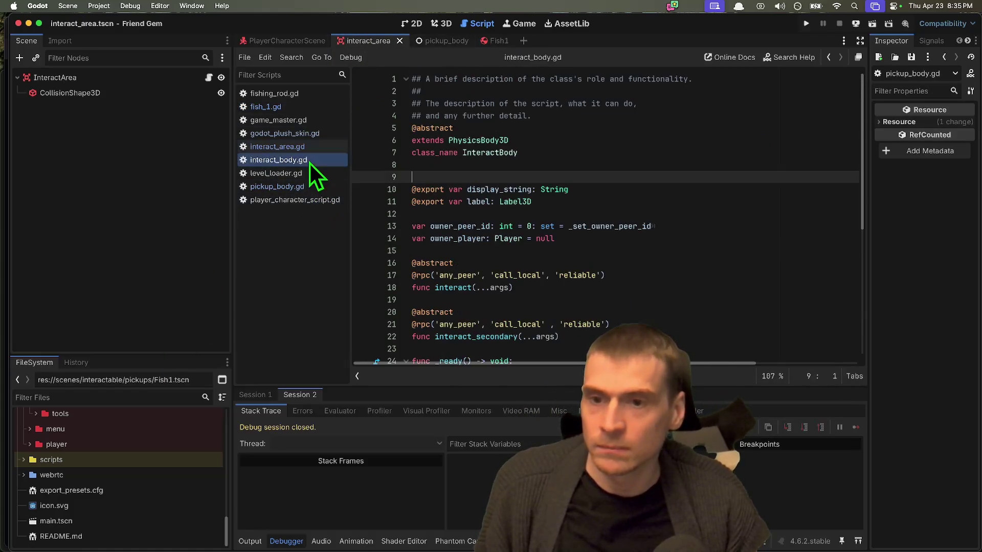
pyautogui.click(762, 164)
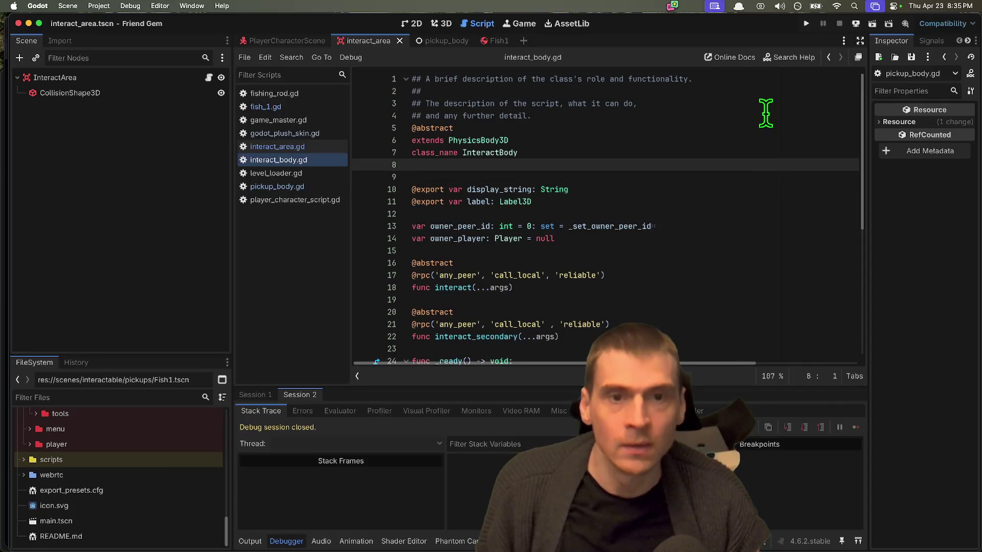
pyautogui.moveTo(765, 112); pyautogui.dragTo(531, 87)
pyautogui.moveTo(426, 78); pyautogui.dragTo(740, 80)
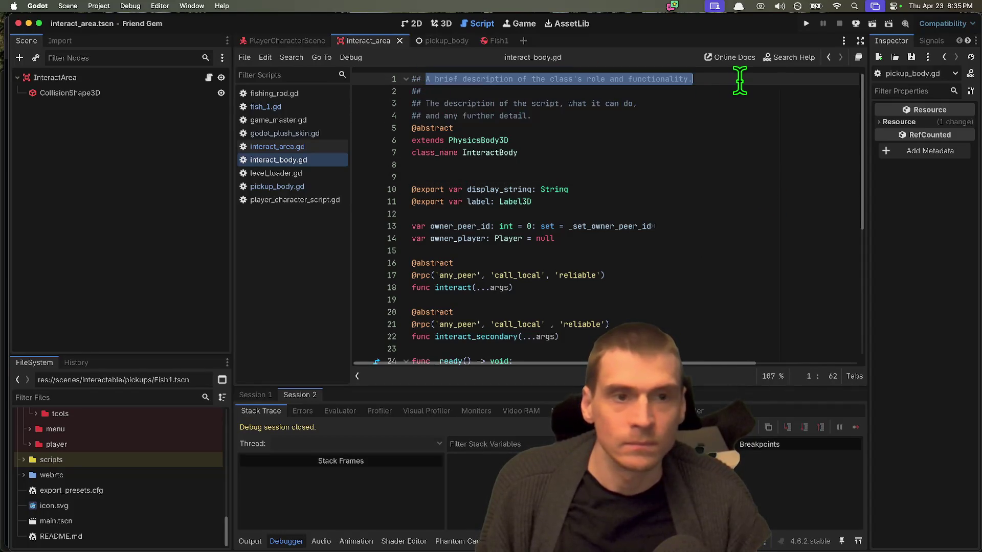
pyautogui.write('A ob')
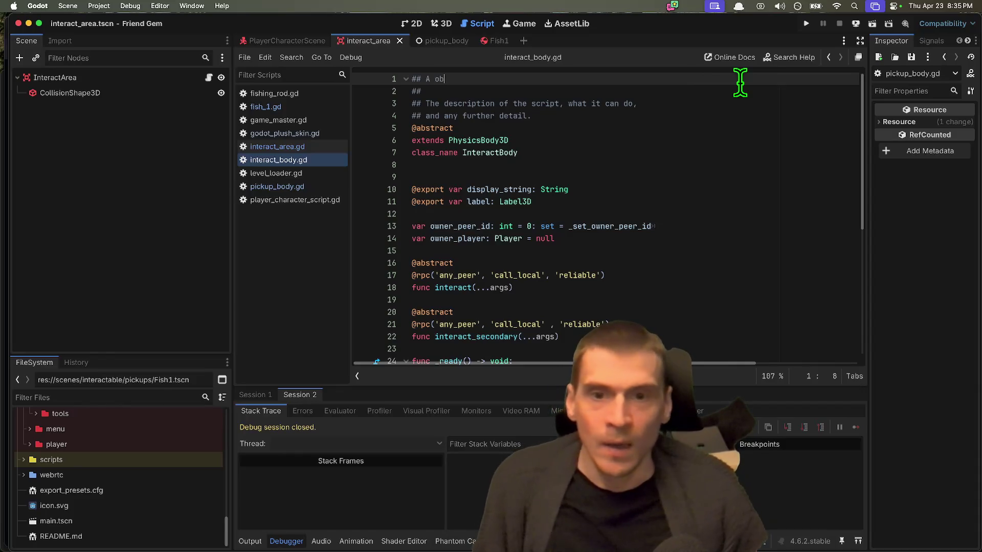
pyautogui.write(' can be int')
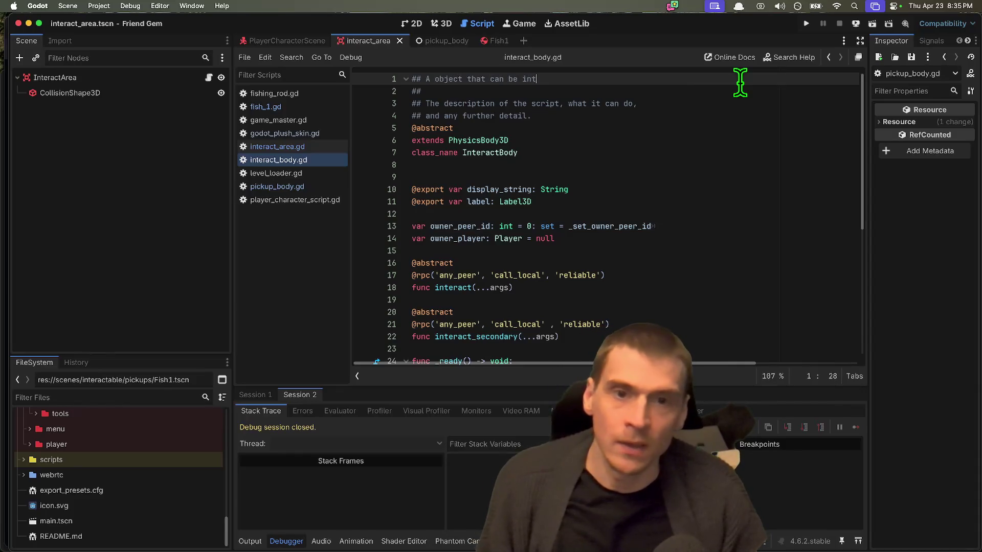
pyautogui.write('h.')
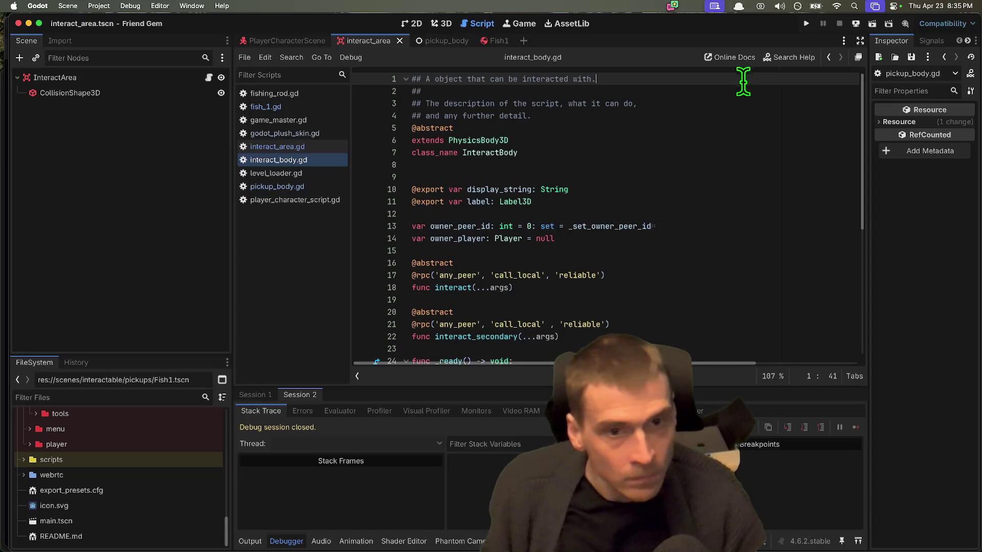
pyautogui.moveTo(640, 103); pyautogui.dragTo(420, 103)
pyautogui.write('Pass')
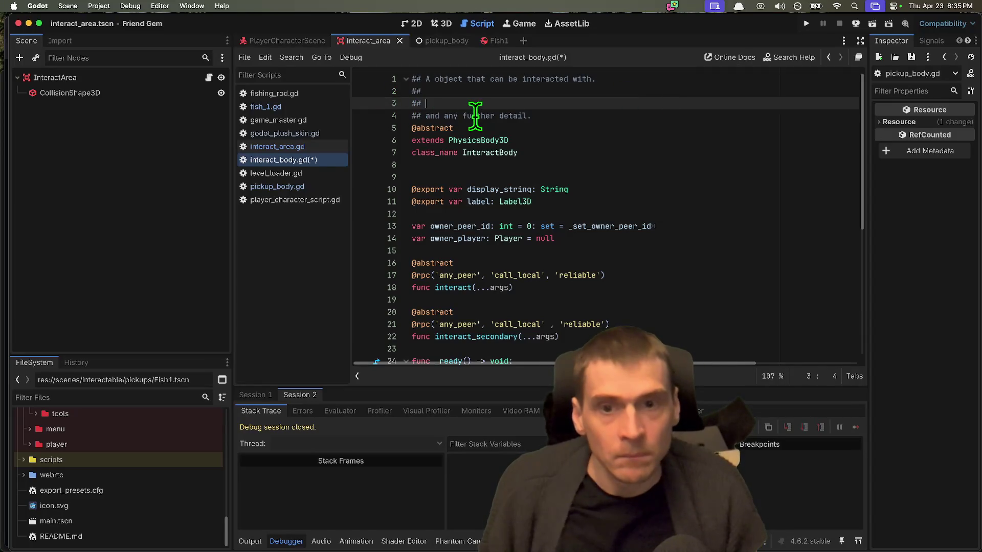
pyautogui.write('es')
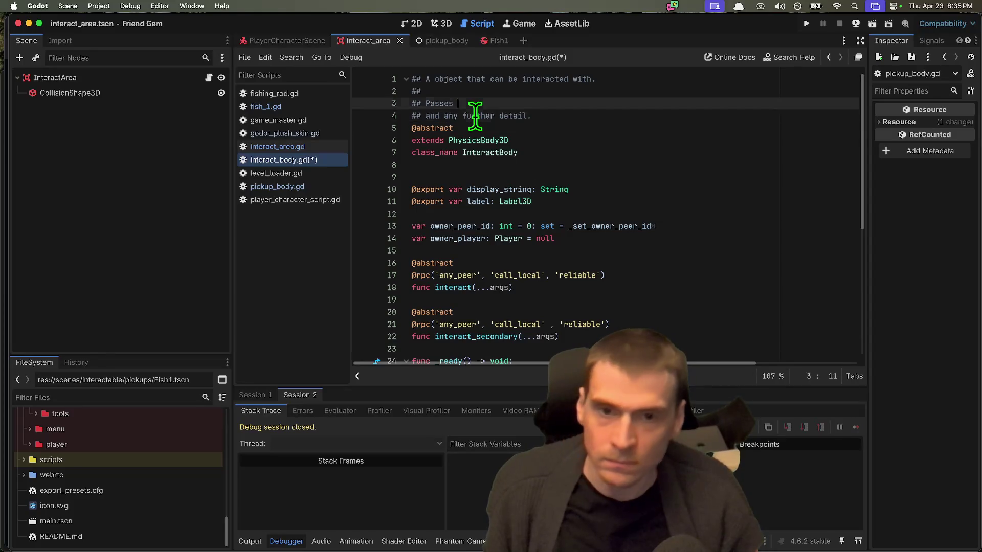
# Delete the leftover template detail line and the unfinished word 'Passes'
pyautogui.press('Right')
pyautogui.hotkey('ctrl', 'shift', 'k')
pyautogui.press('Up')
pyautogui.press('End')
pyautogui.hotkey('alt', 'BackSpace')
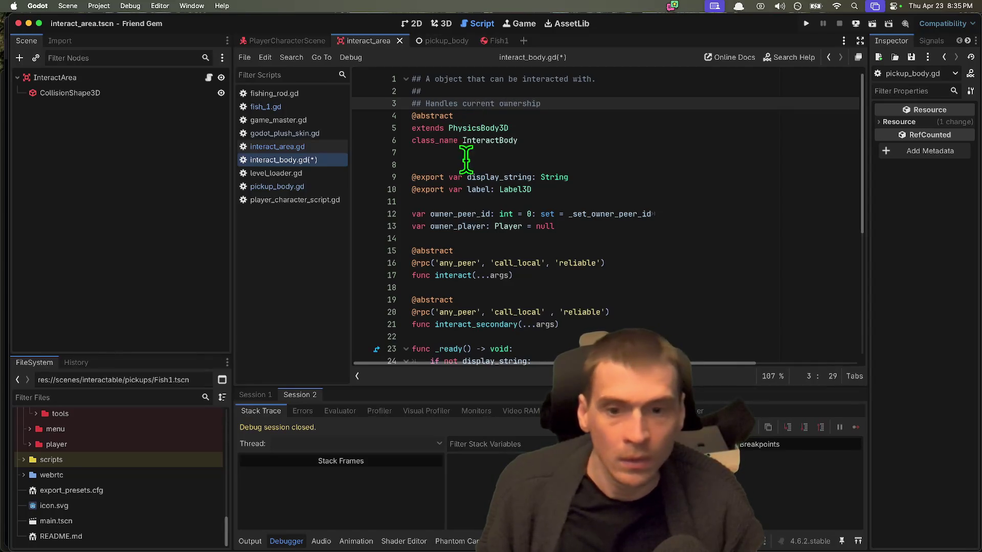
pyautogui.scroll(-6, 470, 194)
pyautogui.scroll(6, 558, 240)
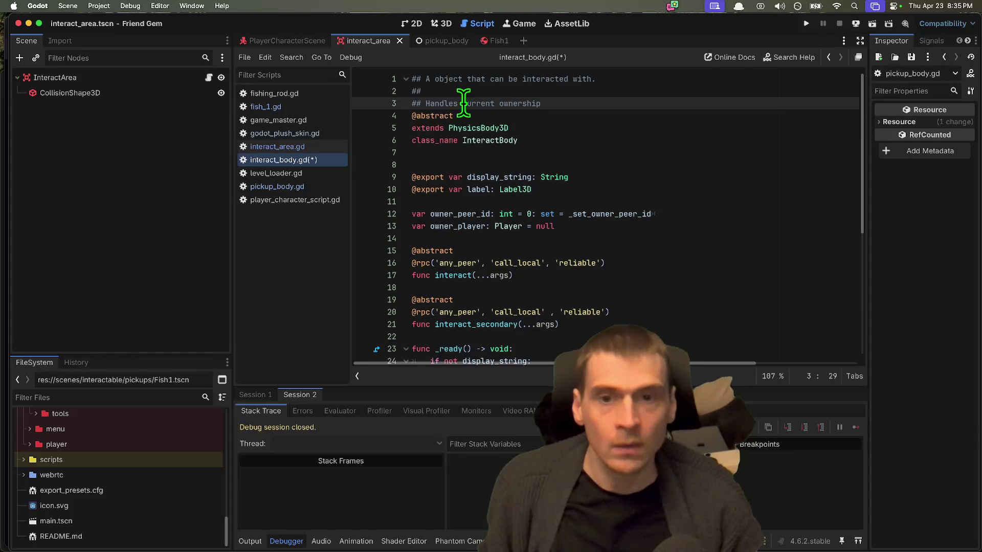
# Draft new wording on the header lines, adding 'abstract' to the first line
pyautogui.click(462, 103)
pyautogui.write('common f')
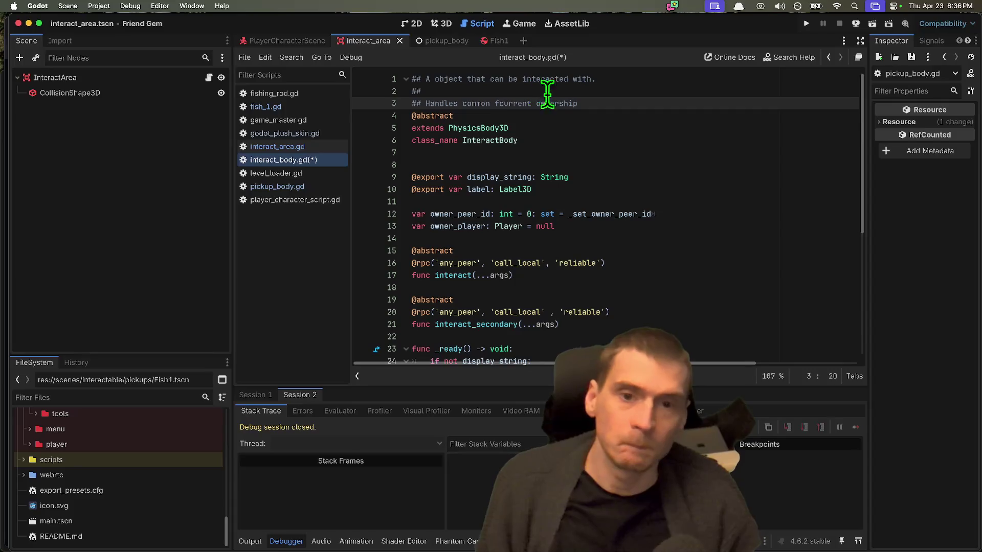
pyautogui.moveTo(426, 104); pyautogui.dragTo(583, 103)
pyautogui.write('D')
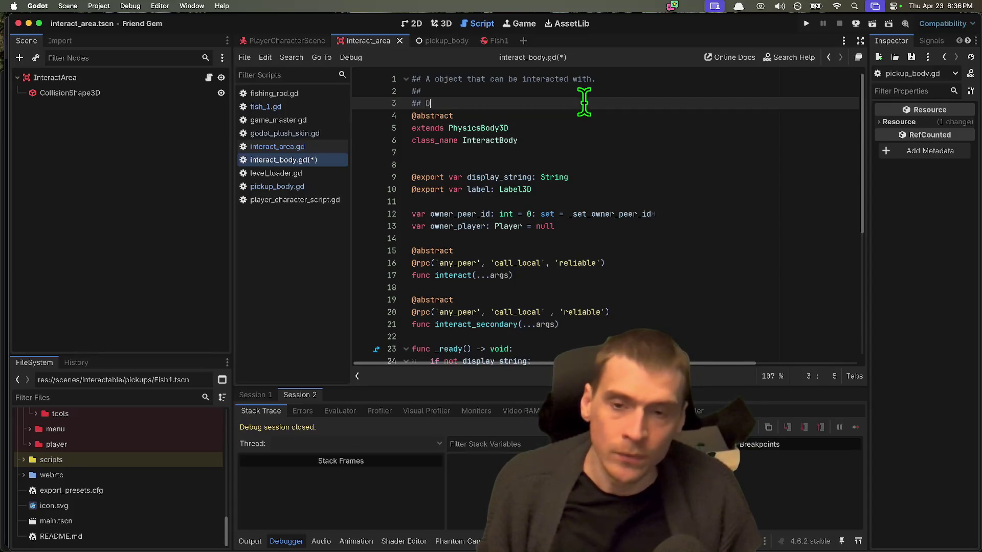
pyautogui.press('Up')
pyautogui.press('Up')
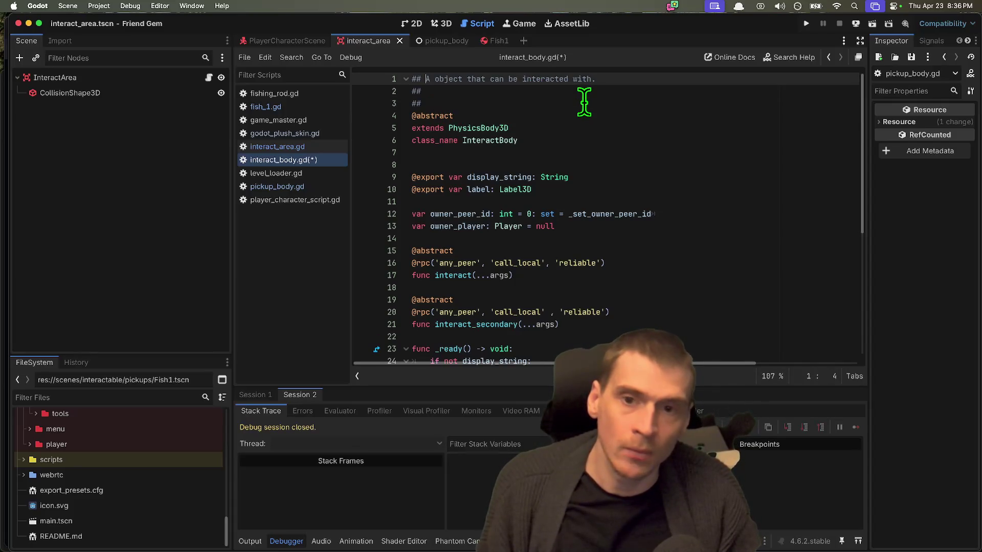
pyautogui.write('abstract')
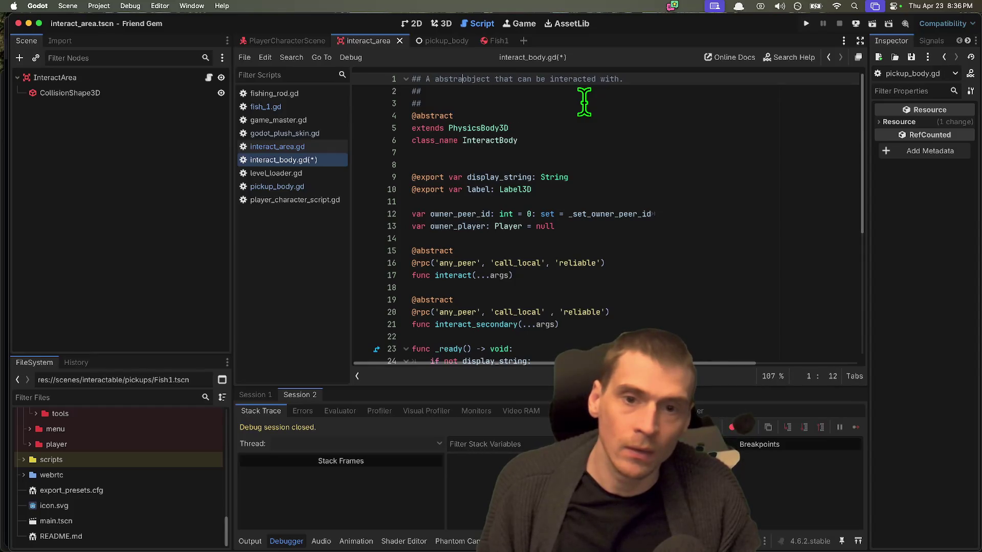
pyautogui.press('Down')
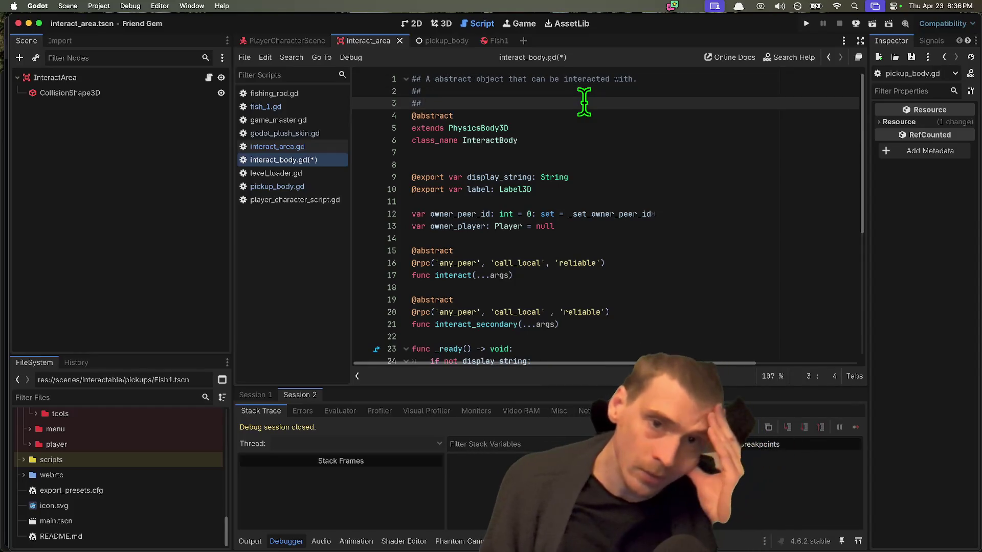
# Change 'object' to 'class' on the first line and trim its ending words
pyautogui.doubleClick(492, 79)
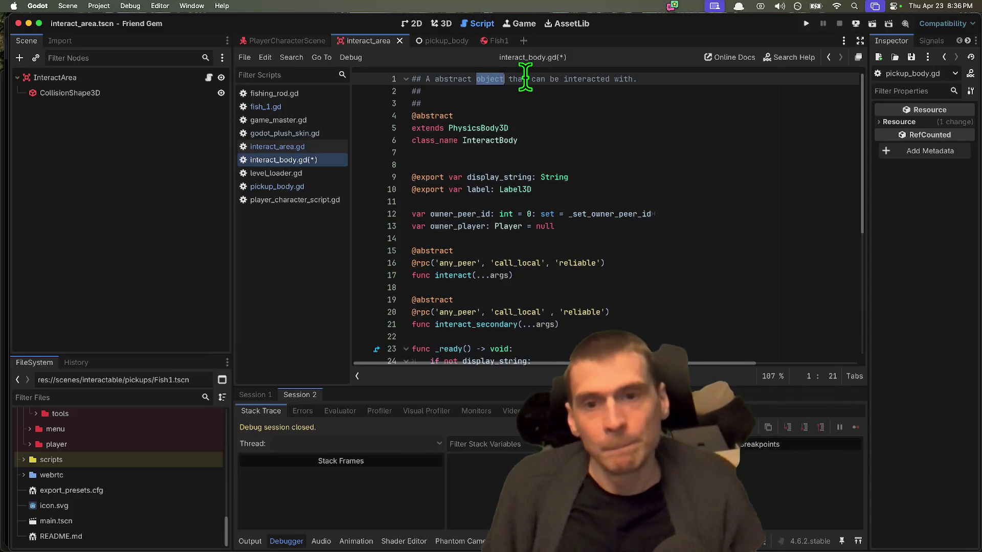
pyautogui.write('class')
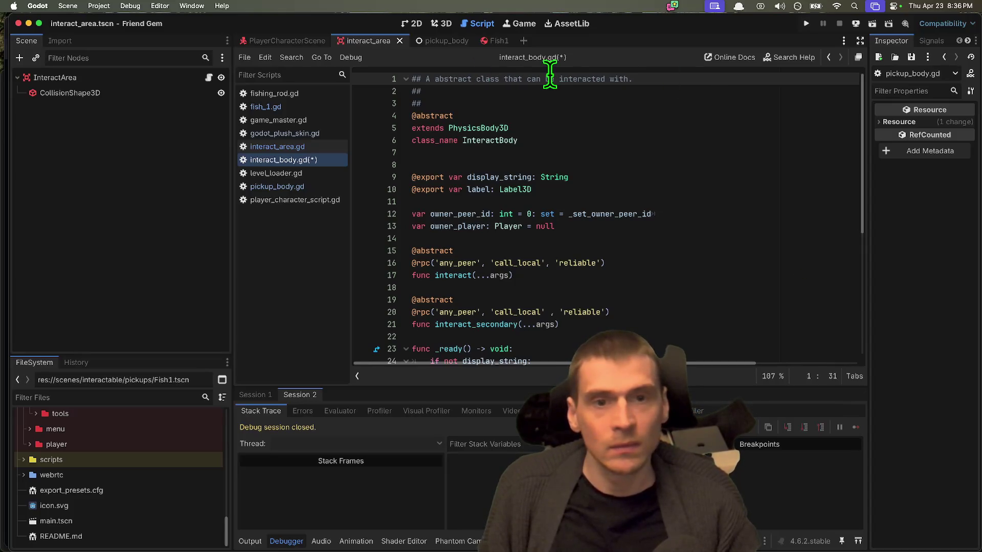
pyautogui.moveTo(546, 79); pyautogui.dragTo(701, 78)
pyautogui.press('BackSpace')
pyautogui.press('BackSpace')
pyautogui.press('BackSpace')
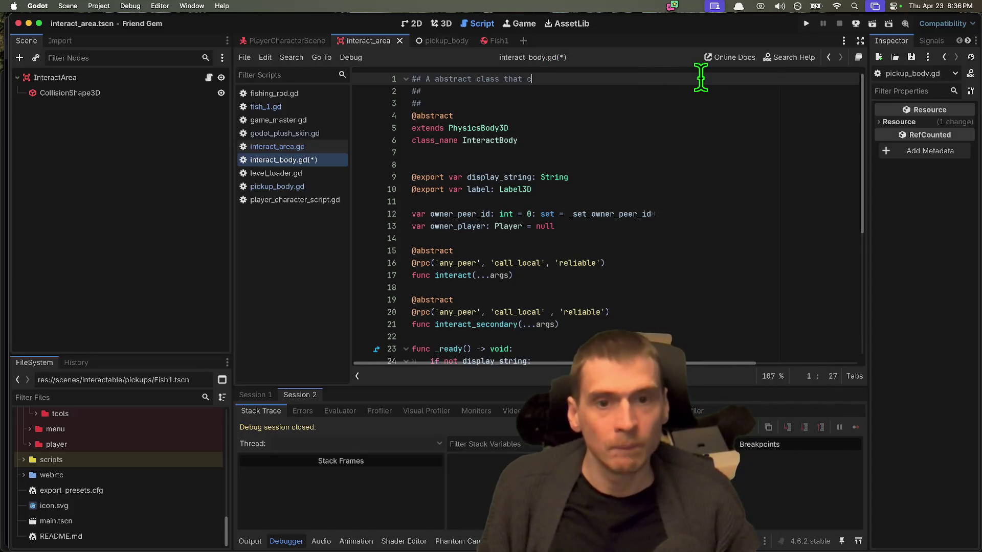
pyautogui.press('BackSpace')
pyautogui.press('BackSpace')
pyautogui.press('BackSpace')
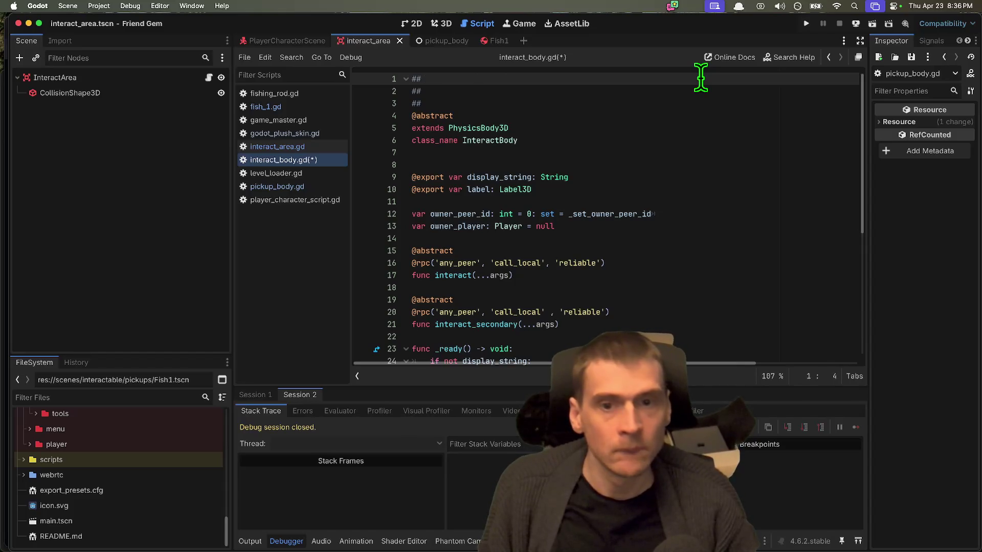
# Scroll down to review the owner peer id setter code below the header
pyautogui.scroll(-3, 653, 162)
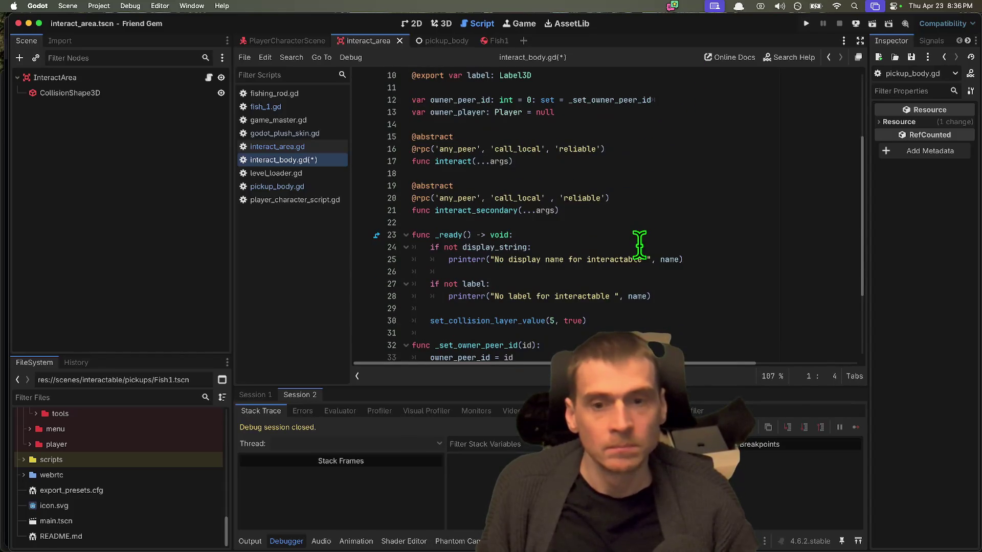
pyautogui.moveTo(670, 210); pyautogui.dragTo(186, 215)
pyautogui.moveTo(675, 211); pyautogui.dragTo(192, 102)
pyautogui.click(791, 143)
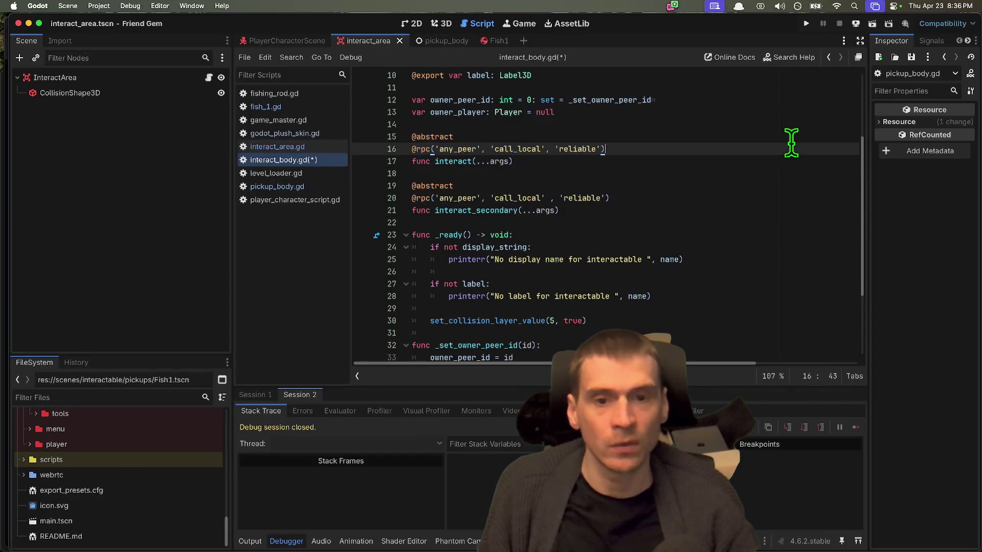
pyautogui.scroll(-3, 777, 153)
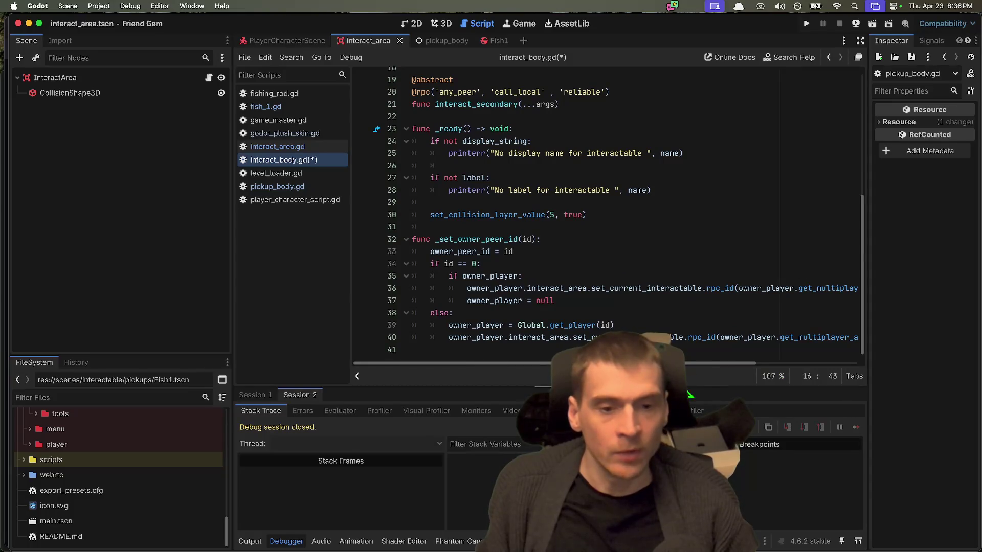
pyautogui.moveTo(614, 350)
pyautogui.mouseDown()
pyautogui.moveTo(588, 344)
pyautogui.moveTo(400, 219)
pyautogui.moveTo(406, 238)
pyautogui.mouseUp()
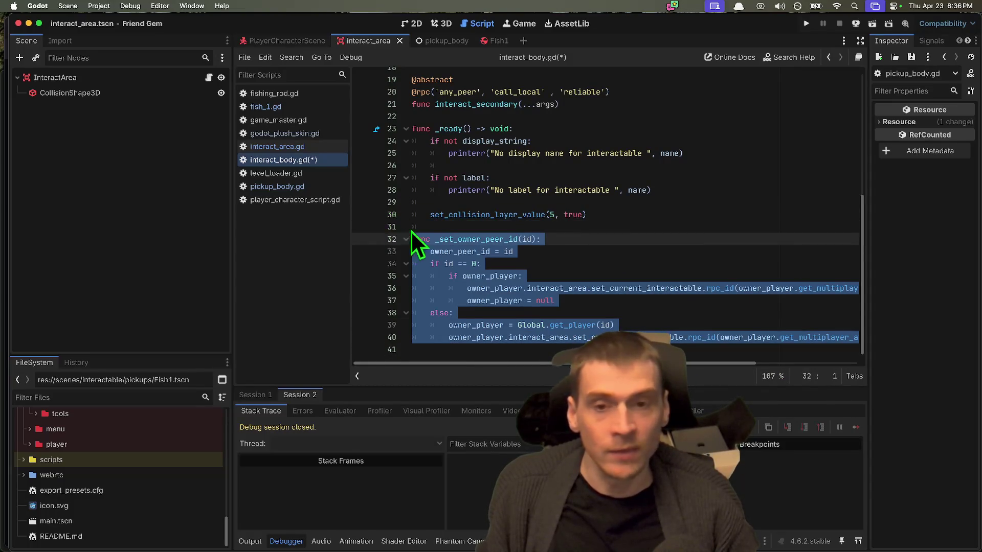
pyautogui.click(413, 240)
pyautogui.scroll(6, 499, 210)
# Rewrite the first comment line to describe an interactable or any object
pyautogui.click(629, 81)
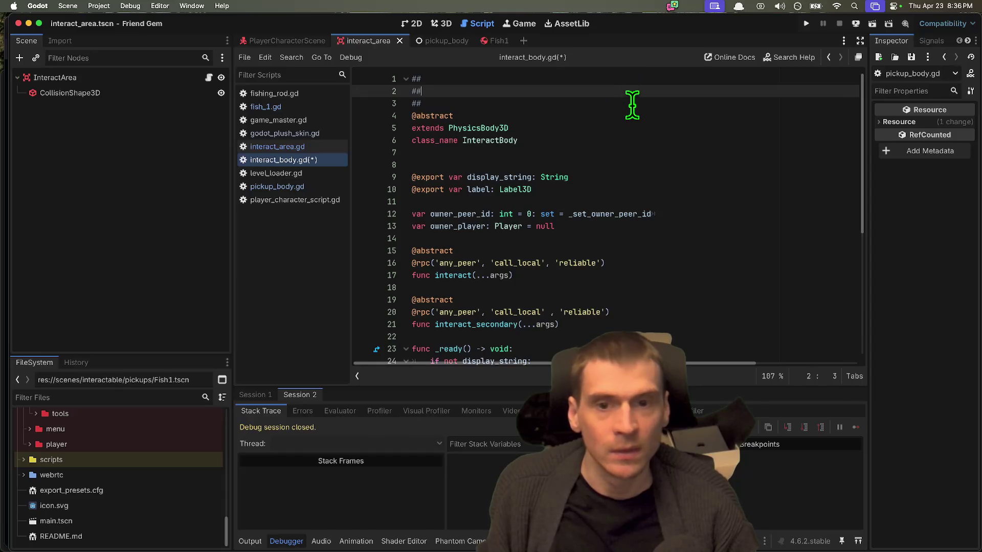
pyautogui.write(' A abstract class that can be interacted with.')
pyautogui.moveTo(654, 80); pyautogui.dragTo(426, 79)
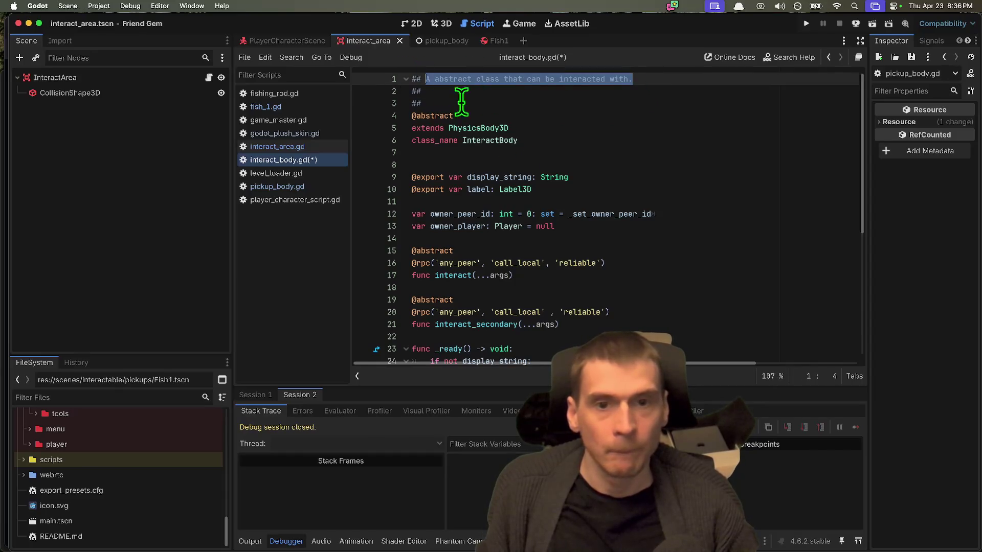
pyautogui.write('InteractB')
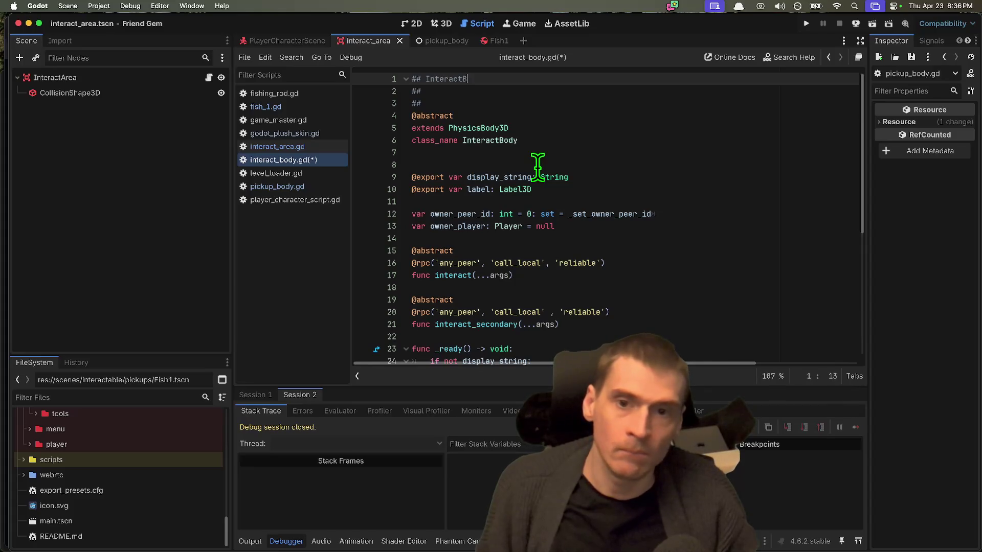
pyautogui.write('vel ')
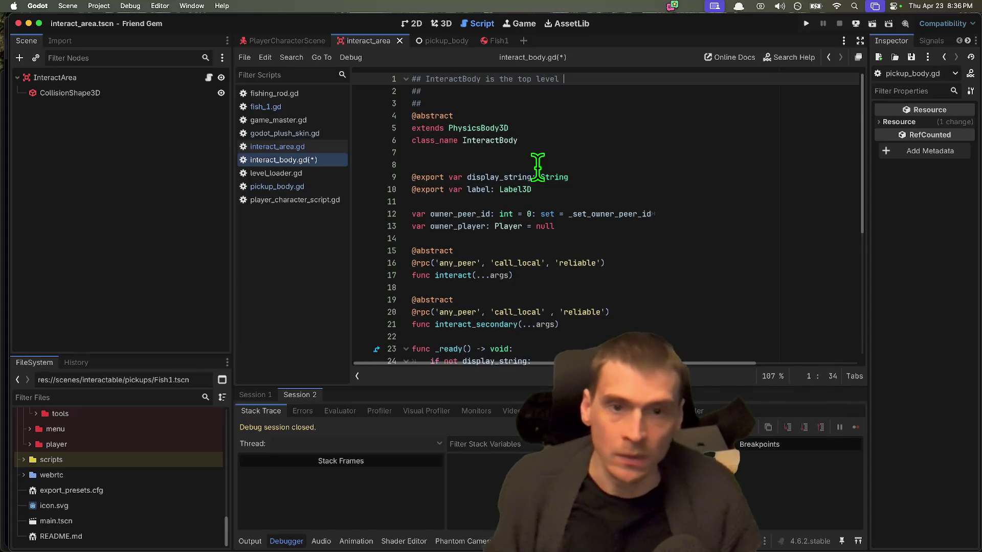
pyautogui.write('node for any object that can be interact')
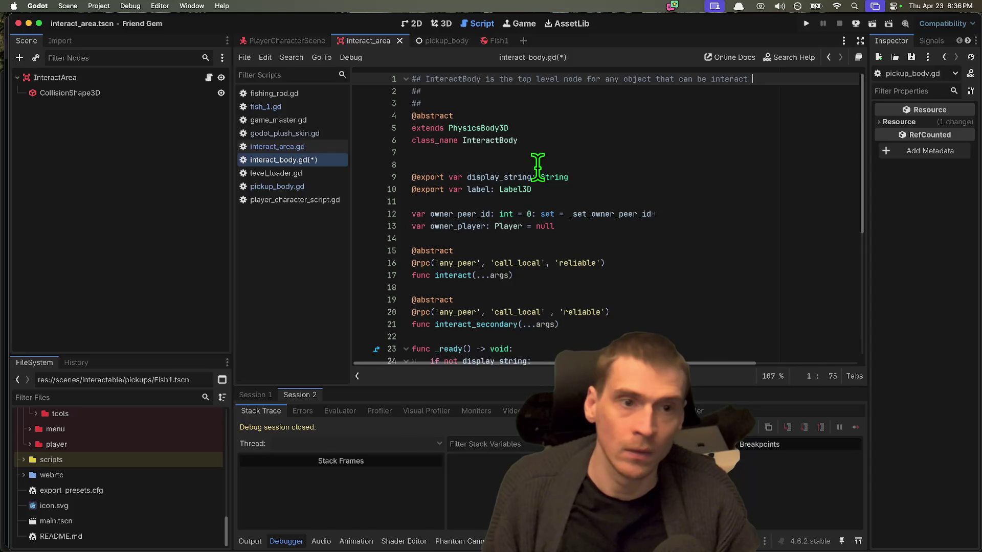
# Insert a blank line below the comments and begin line 3 with 'It requires'
pyautogui.press('Down')
pyautogui.press('Down')
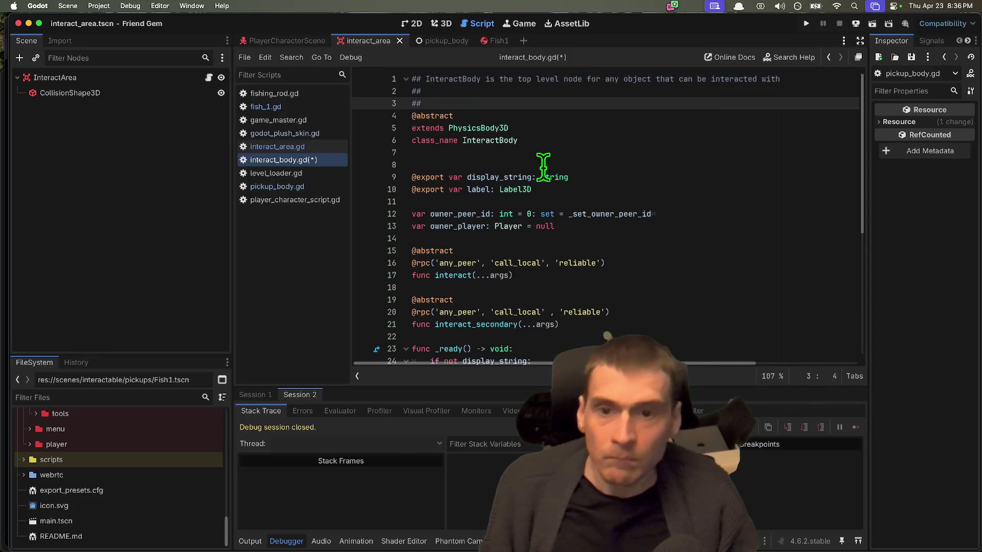
pyautogui.press('Return')
pyautogui.press('Up')
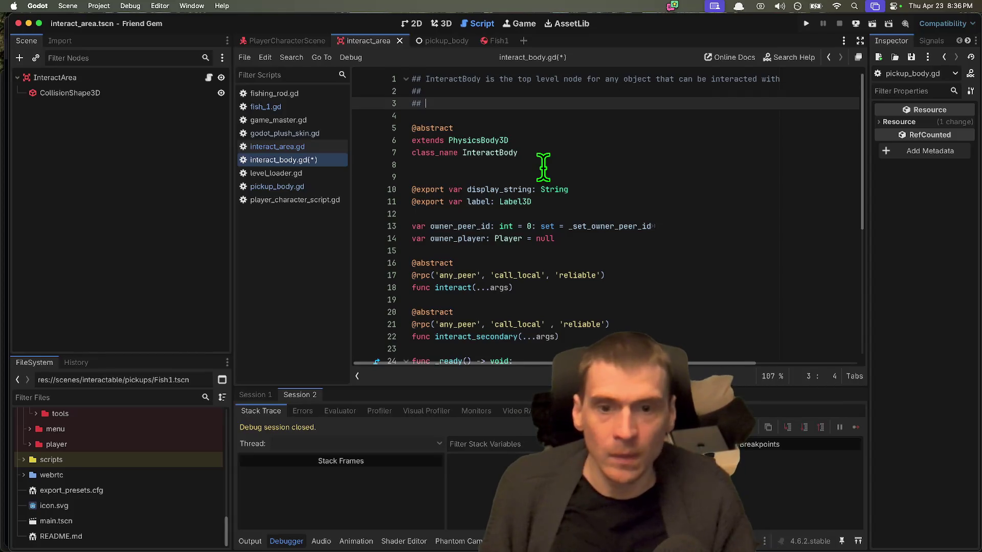
pyautogui.write('It requires anything with a collision shape, like StaticBody or RigidBody')
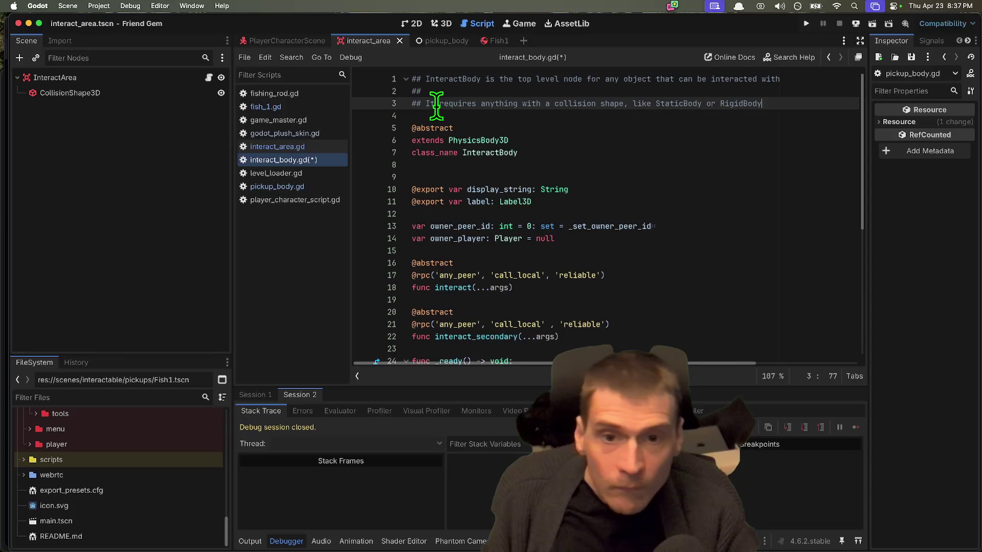
# Reword line 3 to 'Add it to a collision shape node'
pyautogui.click(435, 103)
pyautogui.doubleClick(455, 103)
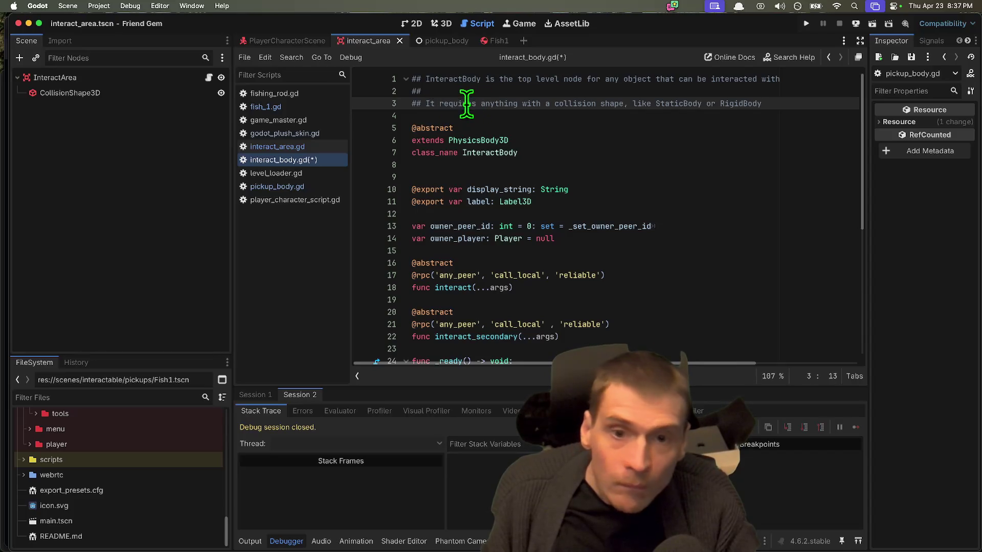
pyautogui.moveTo(473, 104); pyautogui.dragTo(427, 104)
pyautogui.write('Add it toa')
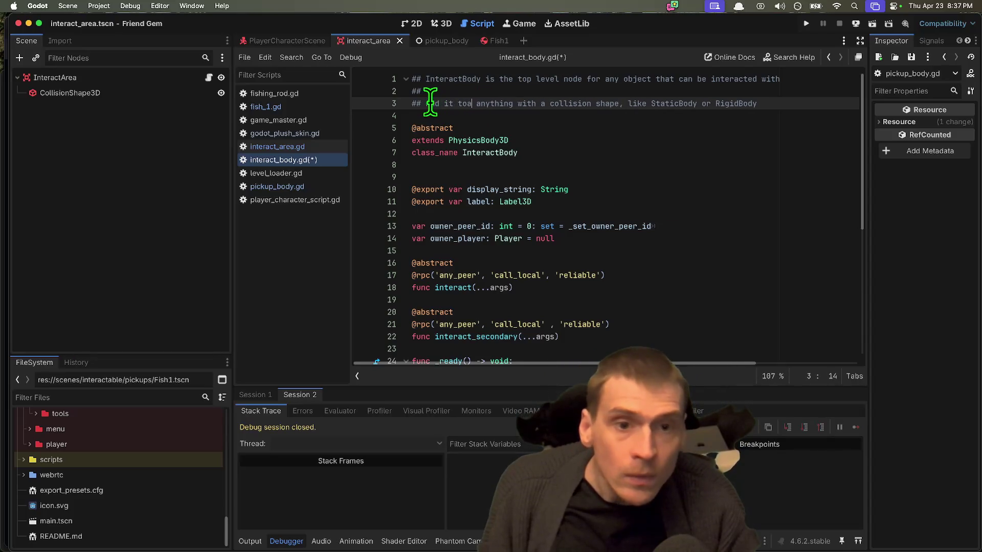
pyautogui.press('BackSpace')
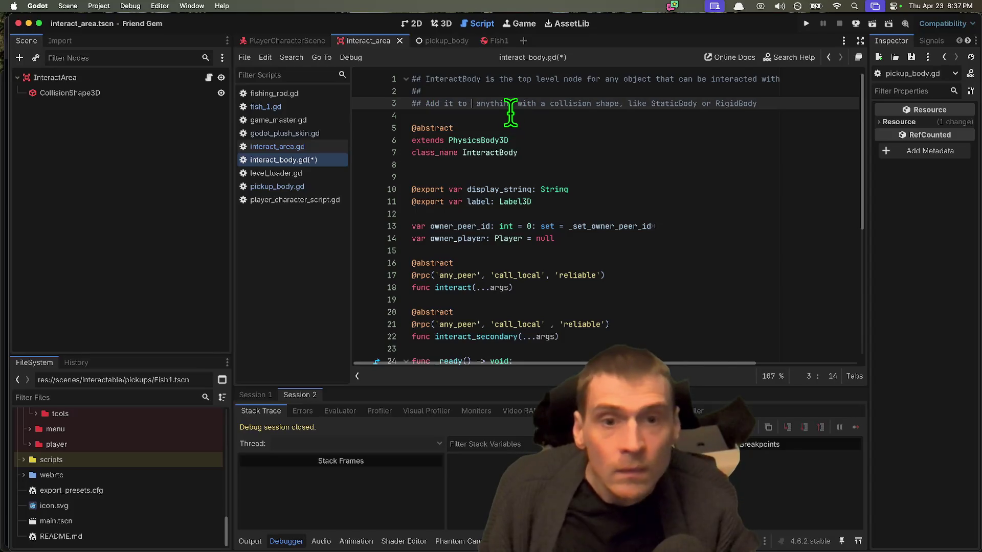
pyautogui.moveTo(492, 102); pyautogui.dragTo(527, 101)
pyautogui.press('BackSpace')
pyautogui.press('BackSpace')
pyautogui.press('BackSpace')
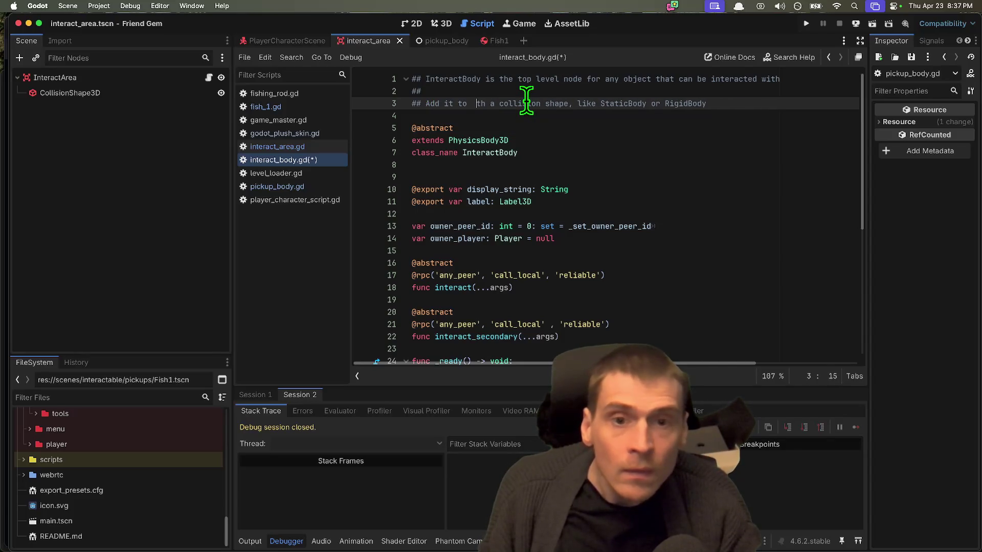
pyautogui.press('Delete')
pyautogui.press('Delete')
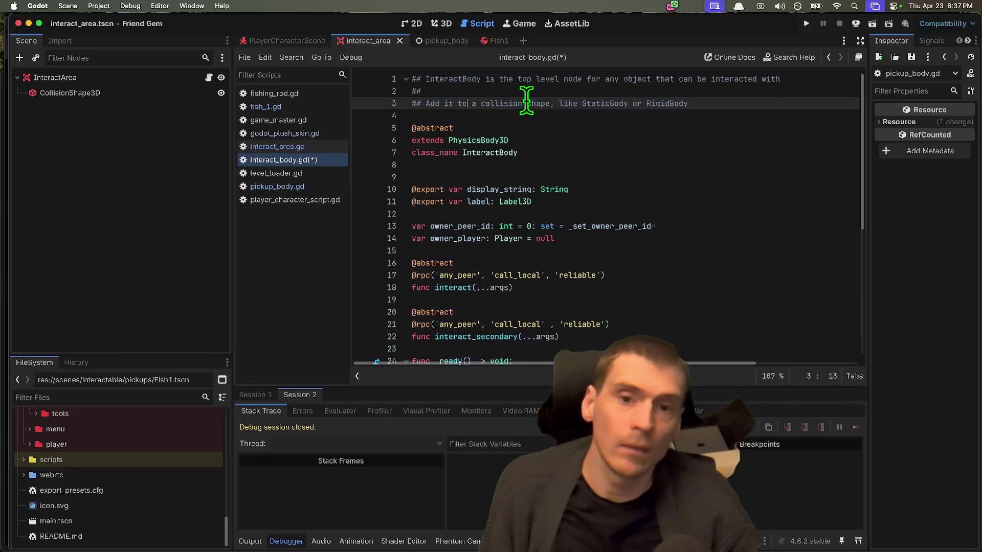
pyautogui.write('node')
# Change 'object' to 'world object' on line 1 and start a '# Provide' comment line
pyautogui.press('Down')
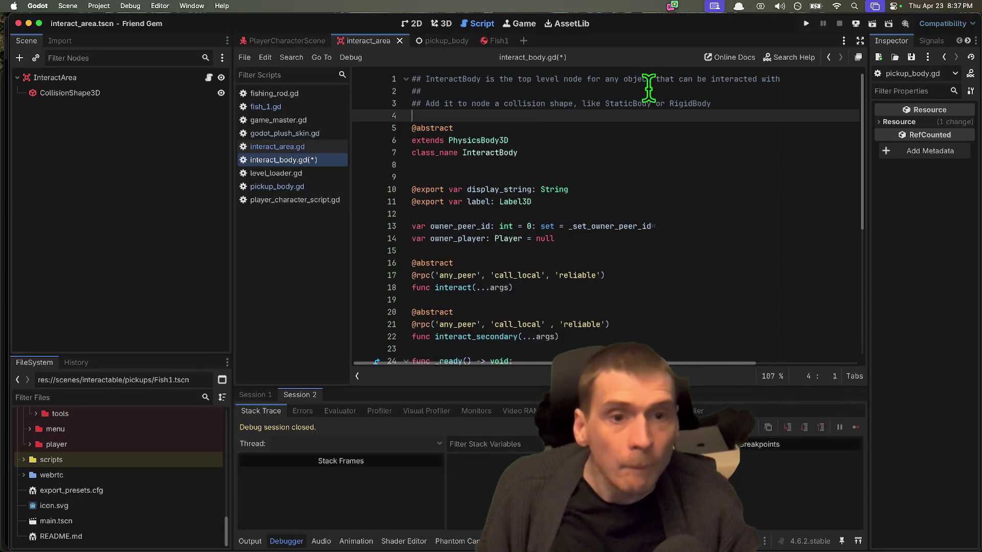
pyautogui.doubleClick(638, 80)
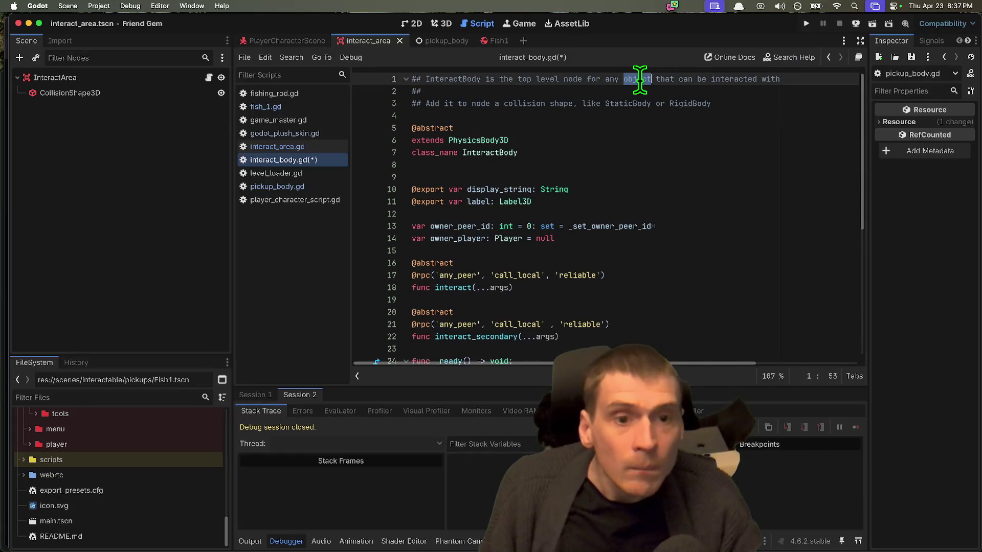
pyautogui.write('world')
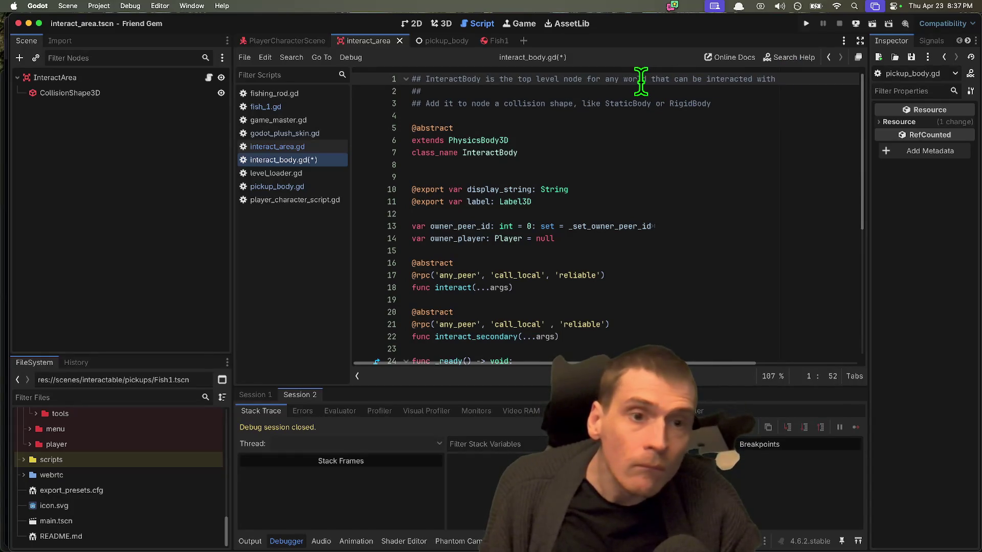
pyautogui.write(' object')
pyautogui.click(819, 104)
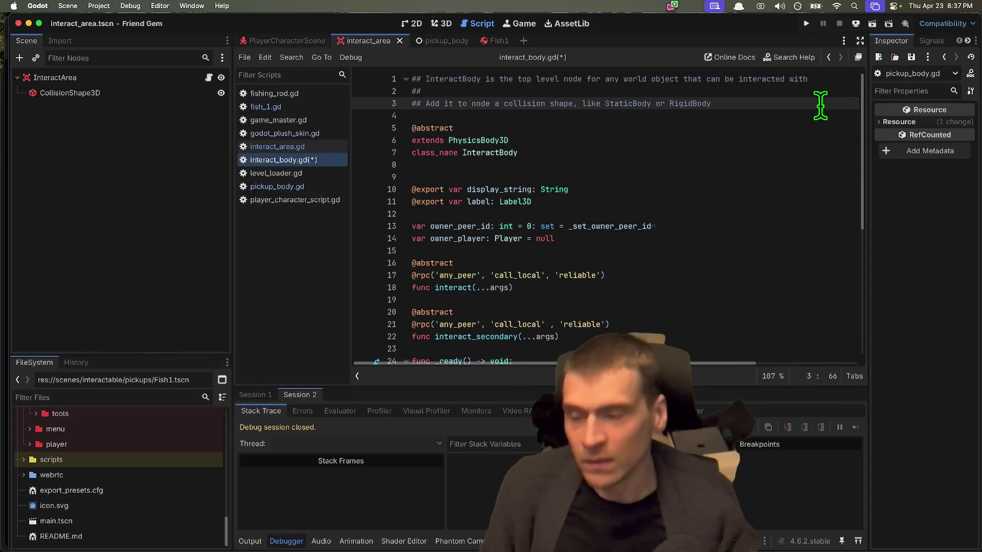
pyautogui.press('Return')
pyautogui.write('# ')
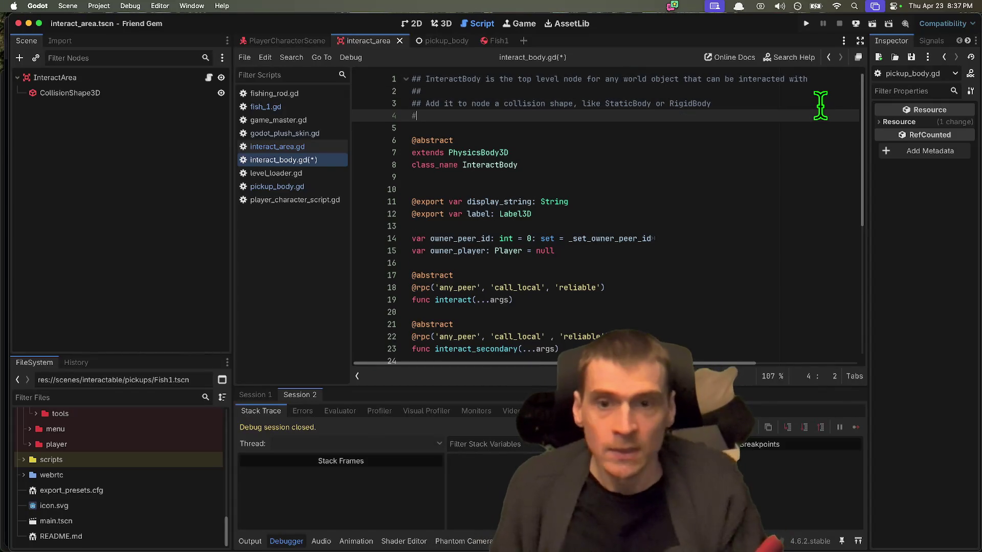
pyautogui.write('Provid')
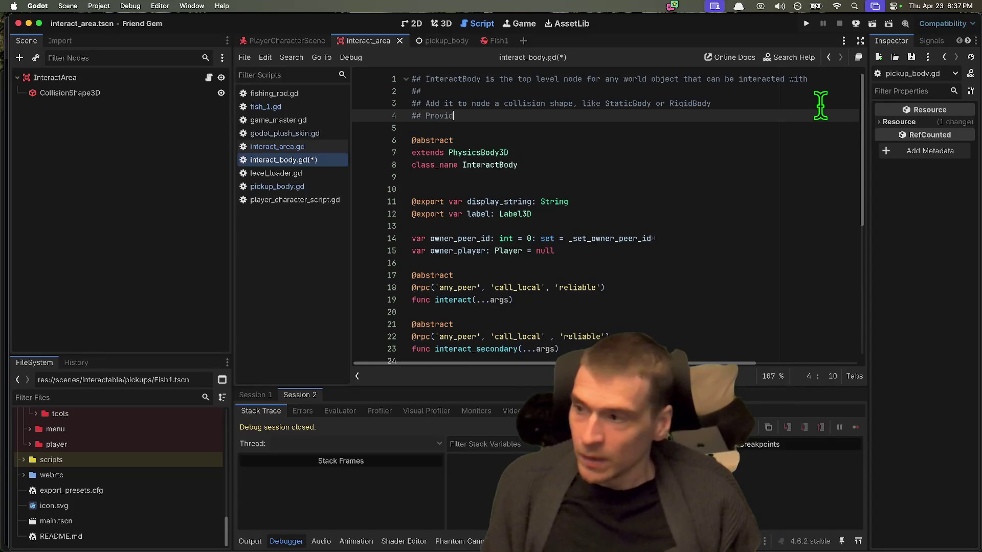
pyautogui.write('es basic interfac')
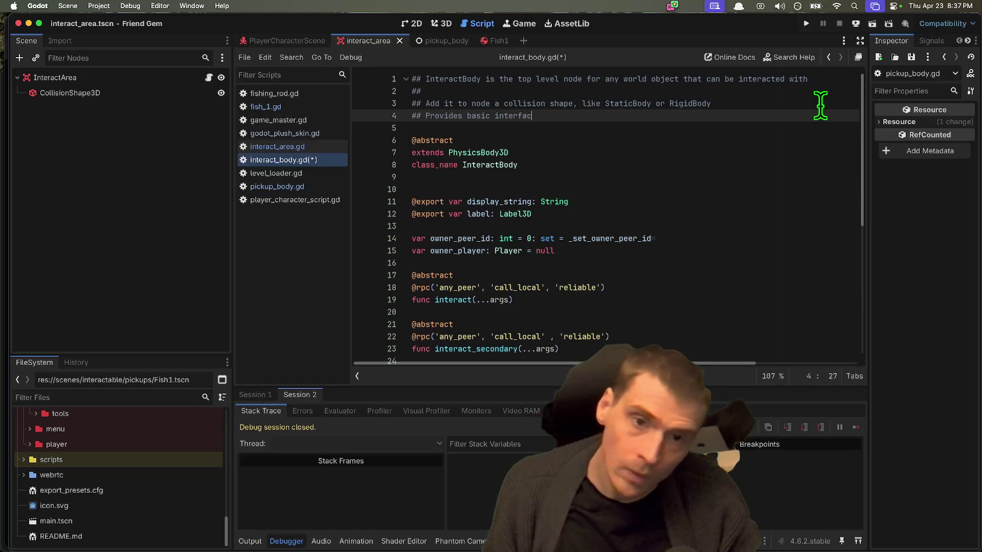
# Add comment lines on primary/secondary interactions and helpers like owner_peer_id
pyautogui.write('e for interactions, 1 or ')
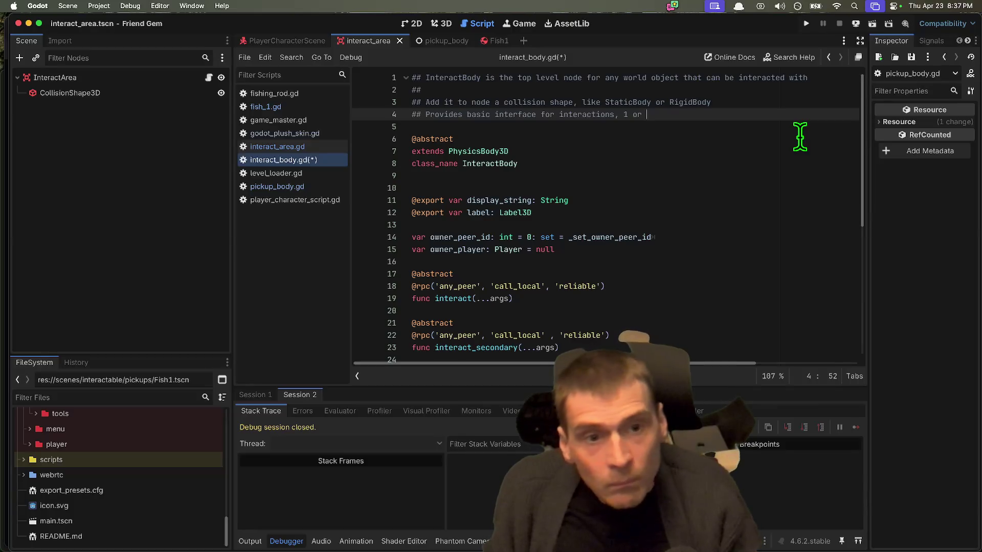
pyautogui.write(' secondary')
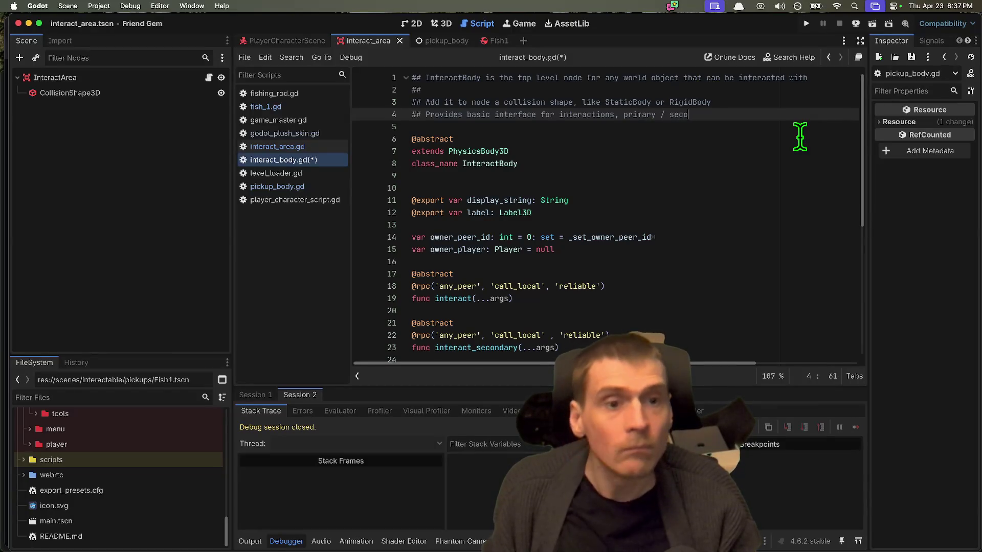
pyautogui.press('Return')
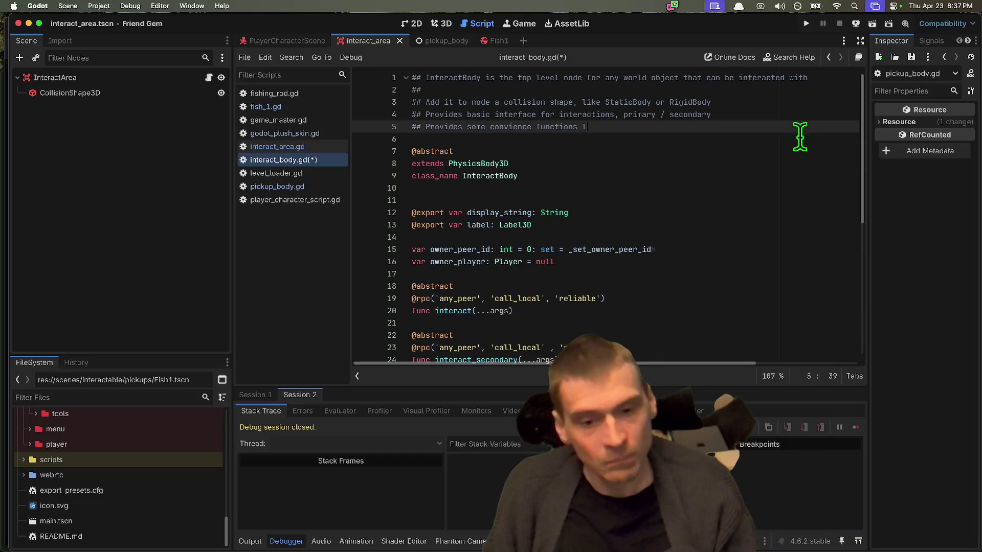
pyautogui.write('like')
pyautogui.doubleClick(484, 249)
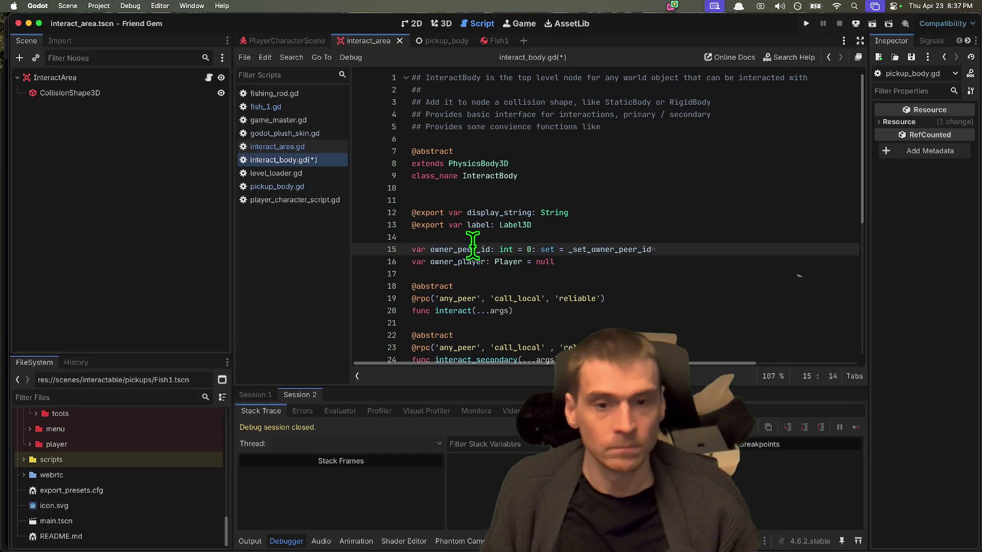
pyautogui.click(663, 128)
pyautogui.press('BackSpace')
pyautogui.press('BackSpace')
pyautogui.press('BackSpace')
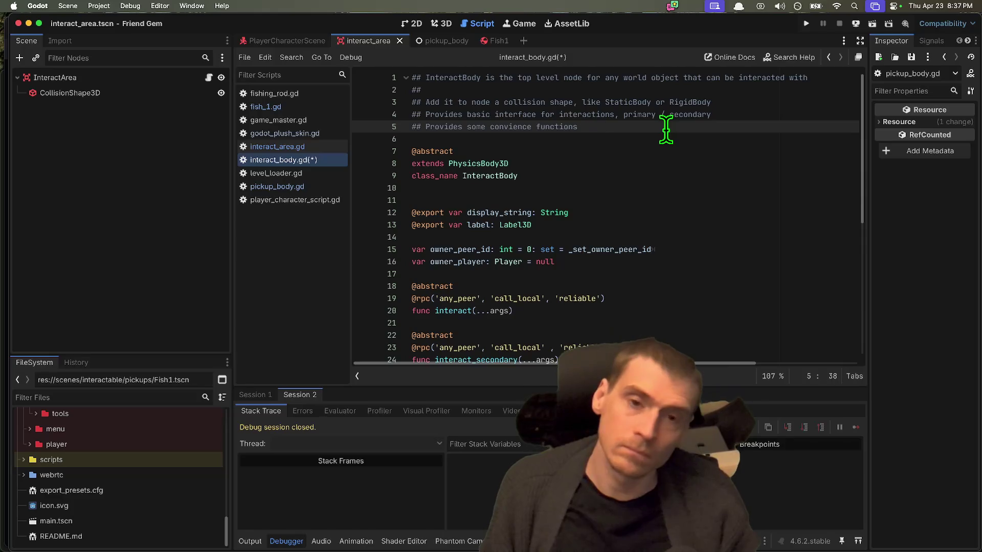
pyautogui.hotkey('alt', 'BackSpace')
pyautogui.hotkey('alt', 'BackSpace')
pyautogui.hotkey('alt', 'BackSpace')
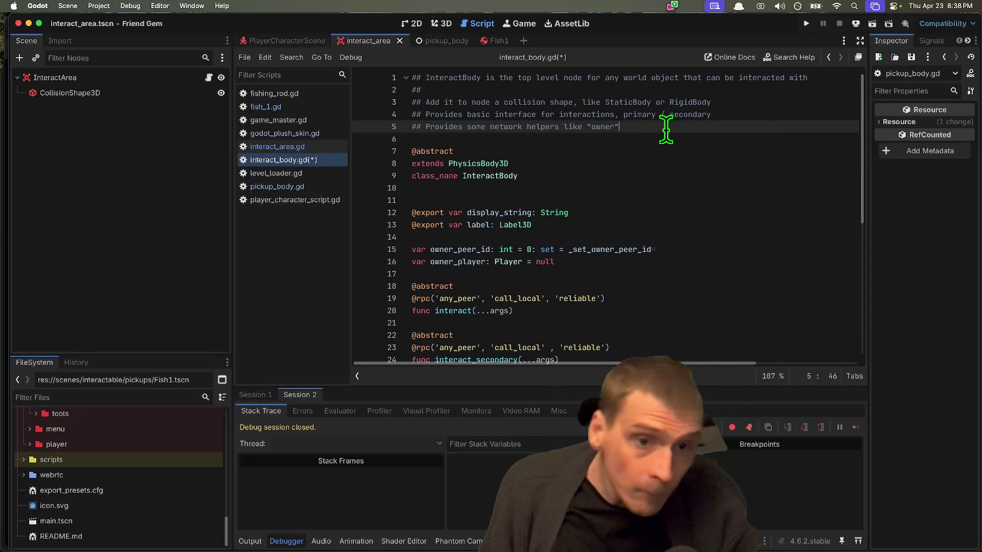
pyautogui.press('super+BackSpace')
pyautogui.press('super+z')
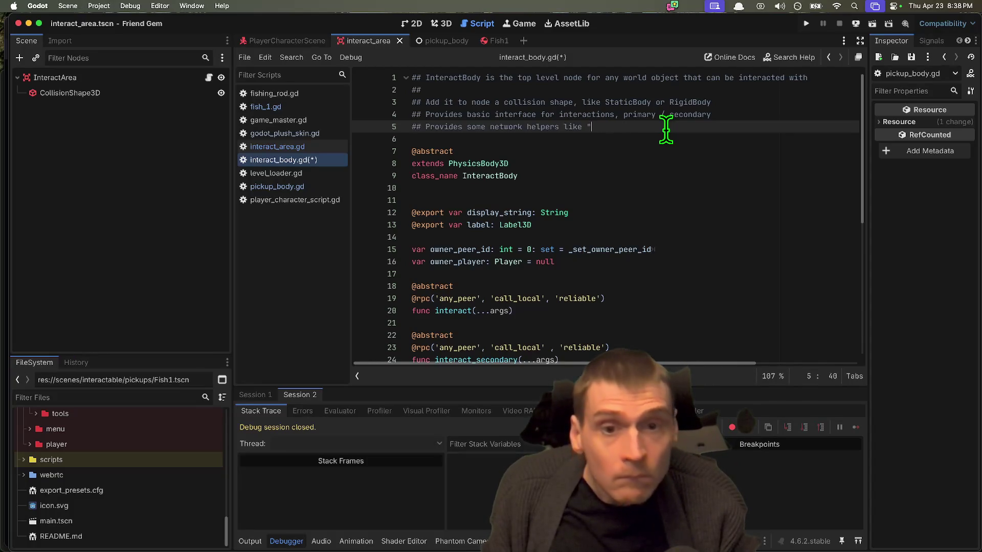
pyautogui.write('"owner_peer_id')
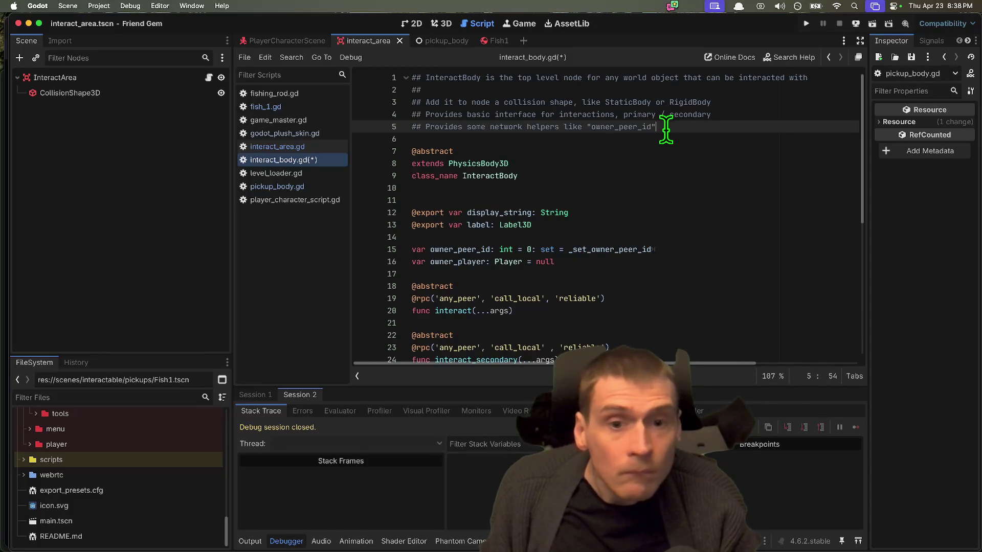
# Remove the word 'network' from line 5's helper description
pyautogui.doubleClick(547, 127)
pyautogui.press('BackSpace')
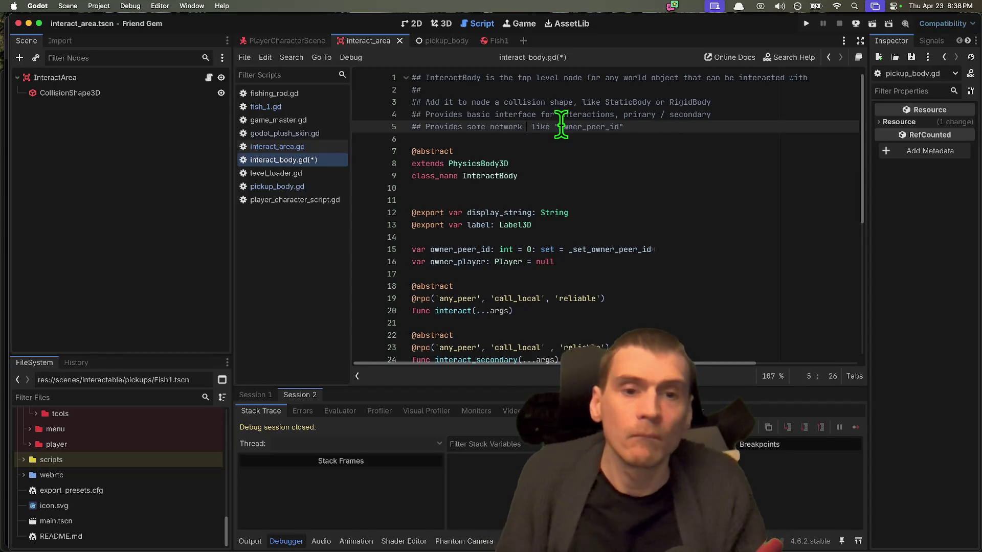
pyautogui.write('se')
pyautogui.press('super+z')
pyautogui.press('super+z')
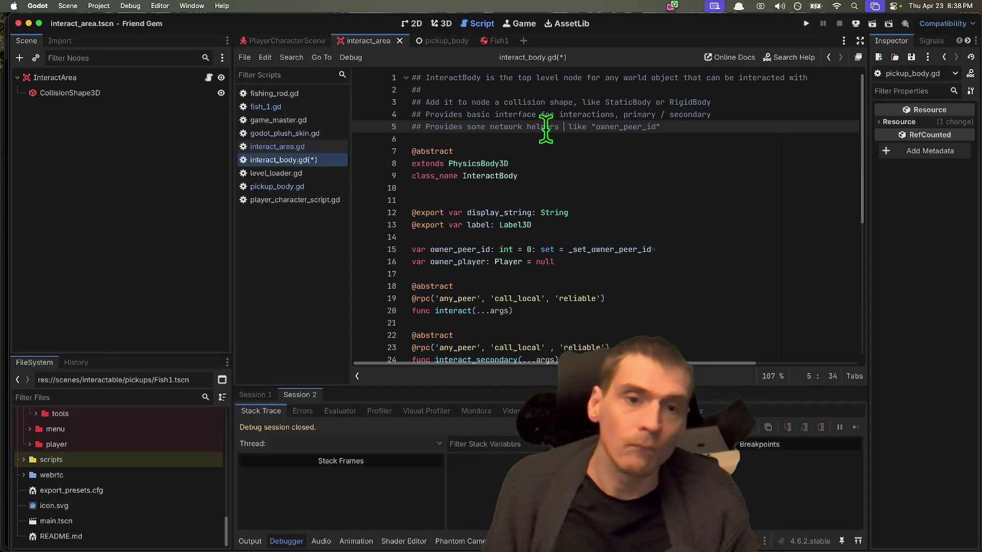
pyautogui.doubleClick(517, 126)
pyautogui.press('BackSpace')
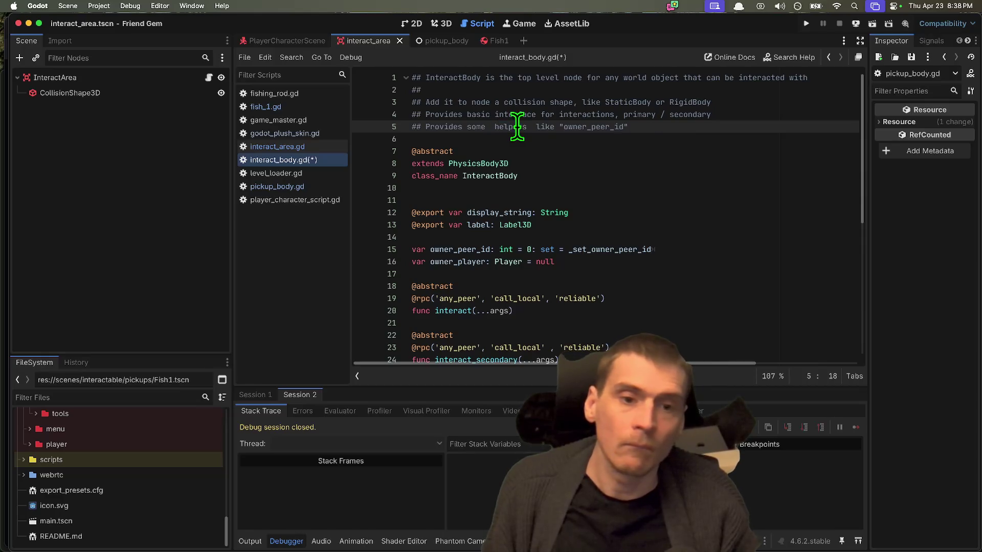
# Replace line 5's example with the copied _set_owner_peer_id name
pyautogui.doubleClick(633, 250)
pyautogui.press('super+c')
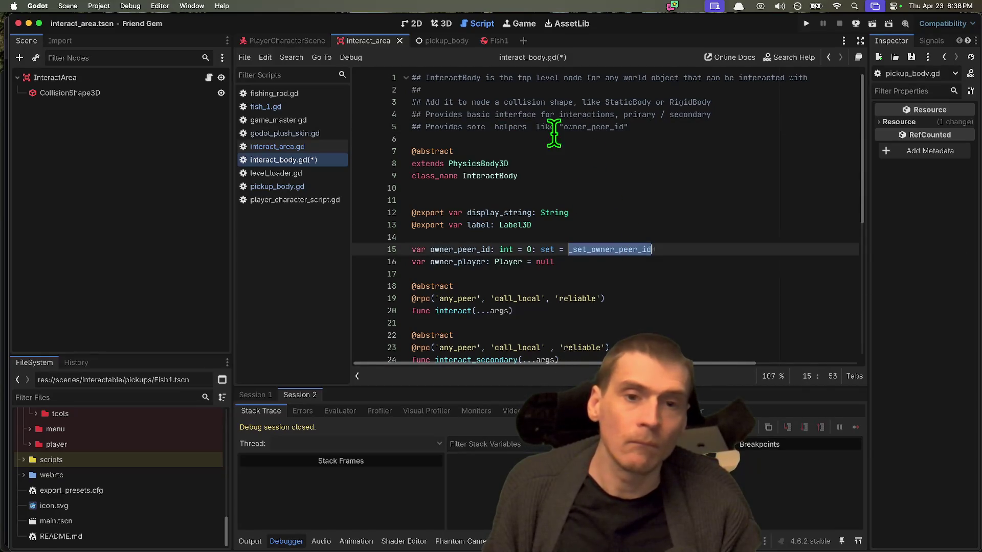
pyautogui.click(536, 127)
pyautogui.press('BackSpace')
pyautogui.press('Left')
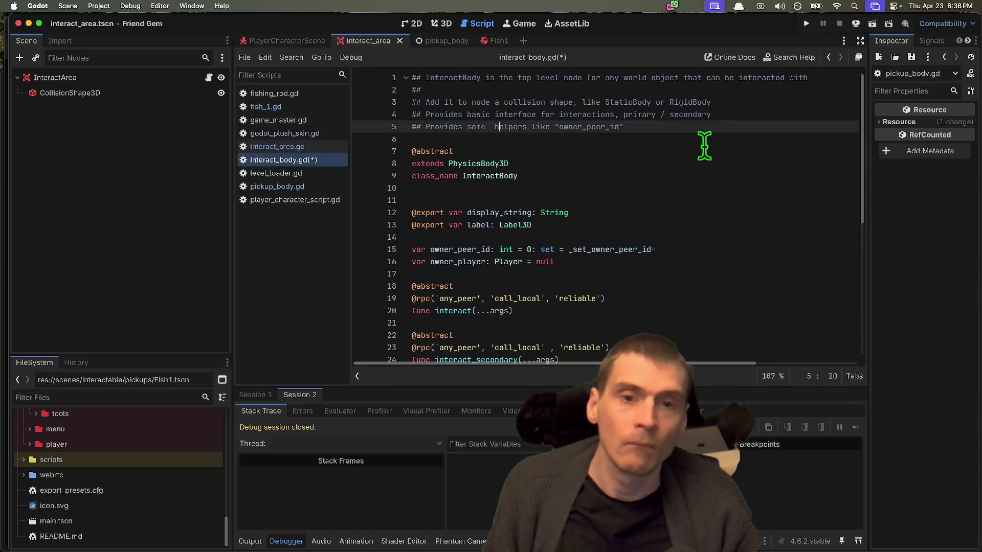
pyautogui.press('BackSpace')
pyautogui.press('End')
pyautogui.press('BackSpace')
pyautogui.press('BackSpace')
pyautogui.press('BackSpace')
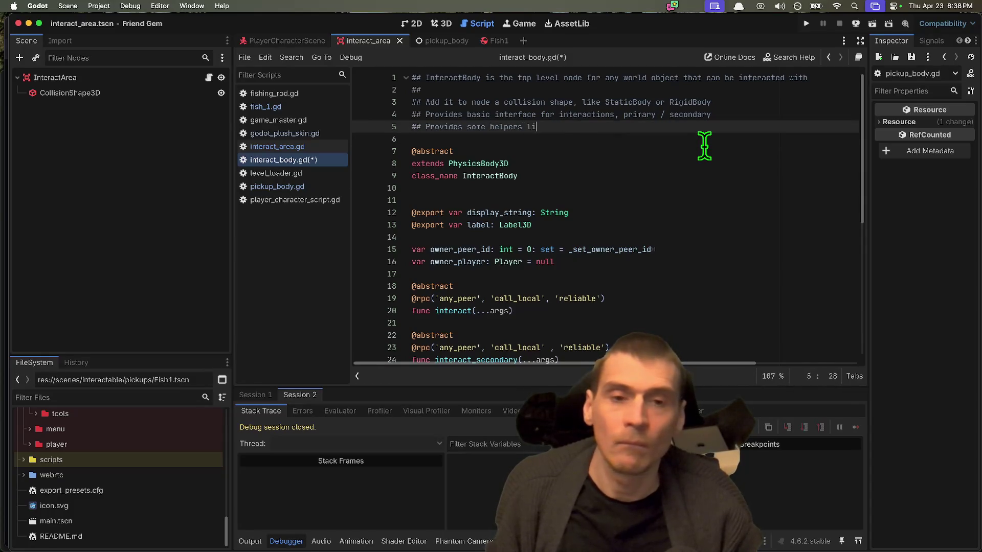
pyautogui.press('super+v')
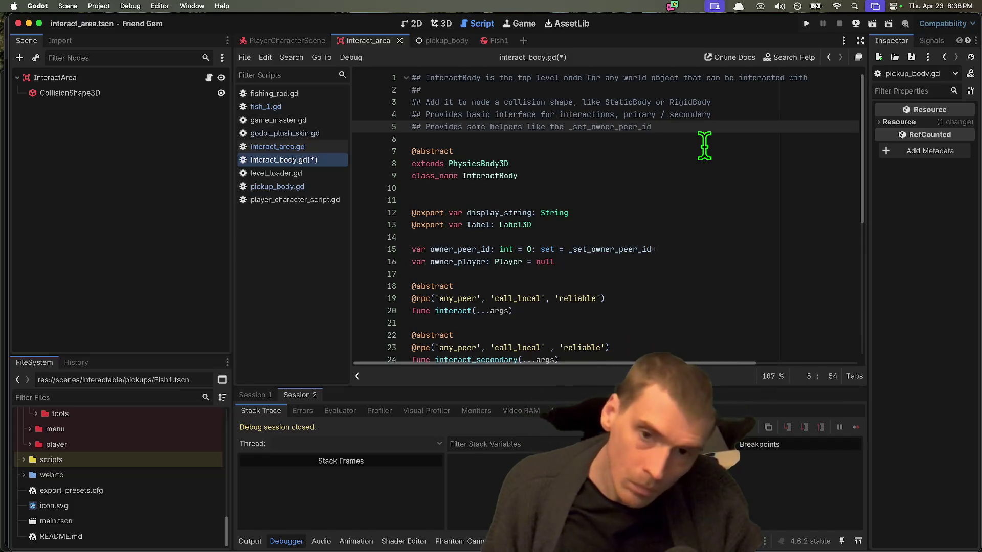
pyautogui.press('Return')
pyautogui.press('BackSpace')
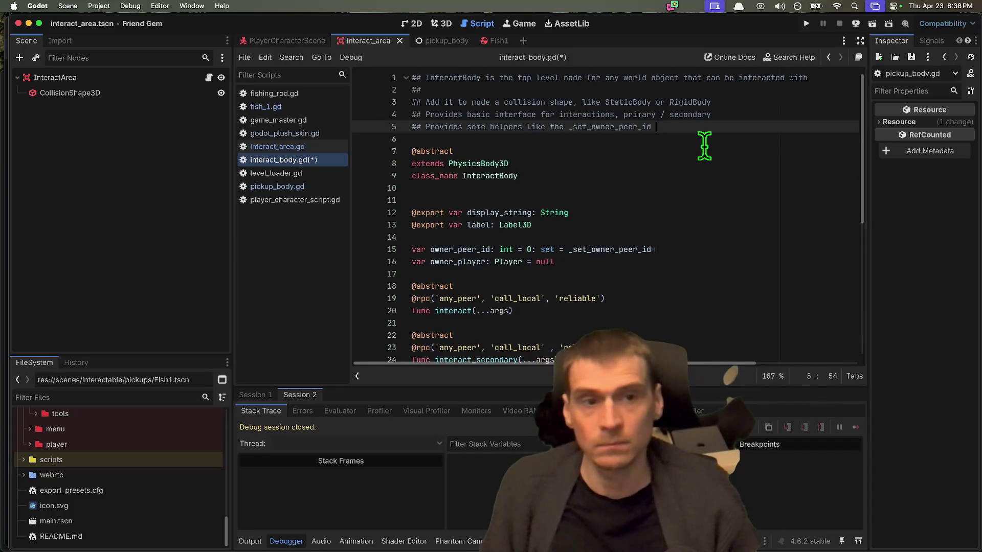
# Save interact_body.gd and change 'helpers' to 'utility functions' on line 5
pyautogui.click(759, 113)
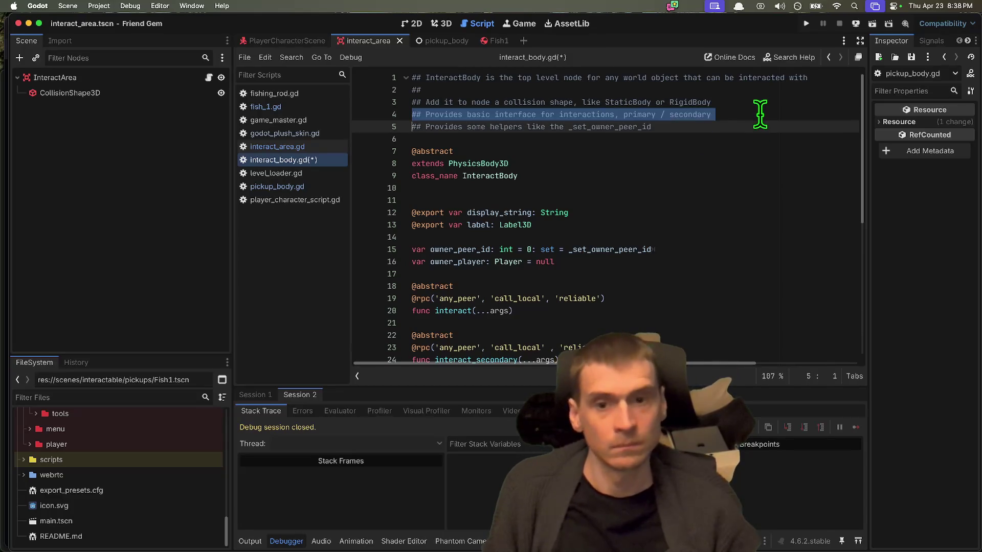
pyautogui.press('super+s')
pyautogui.click(515, 128)
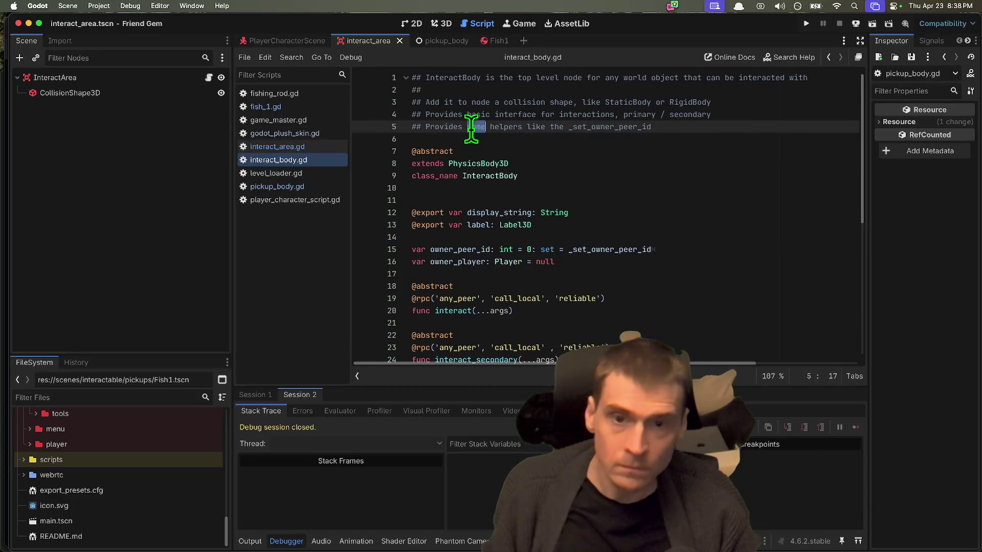
pyautogui.doubleClick(500, 127)
pyautogui.write('utility')
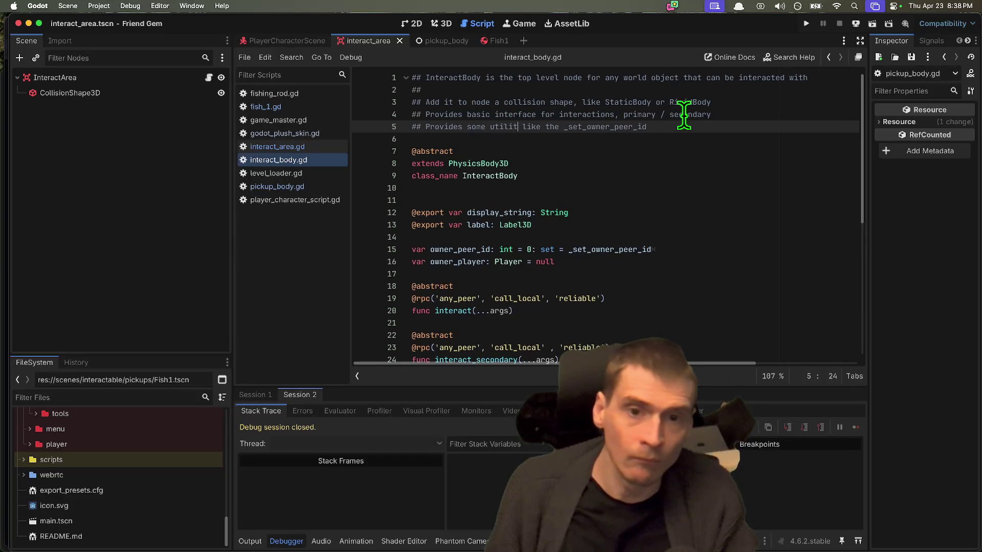
pyautogui.press('BackSpace')
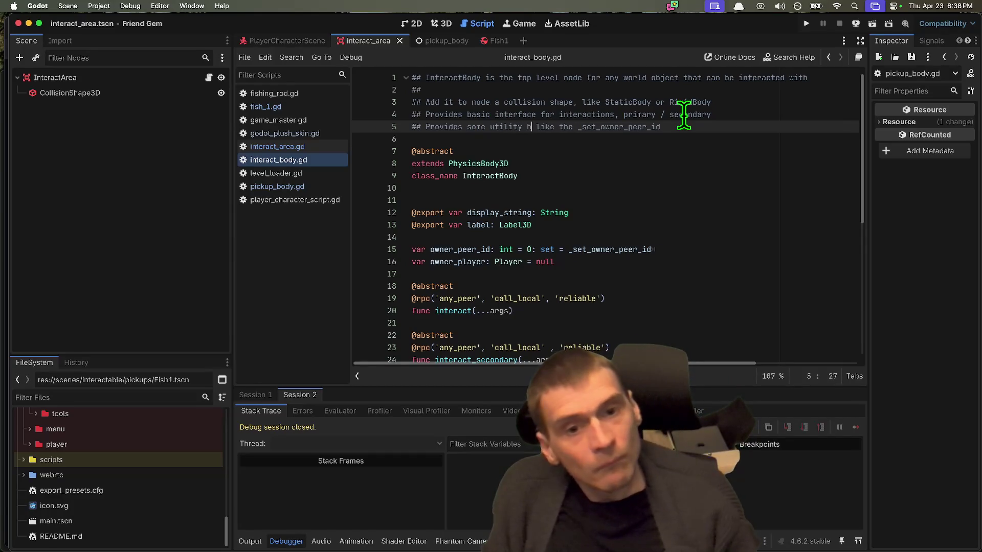
pyautogui.write('y functions')
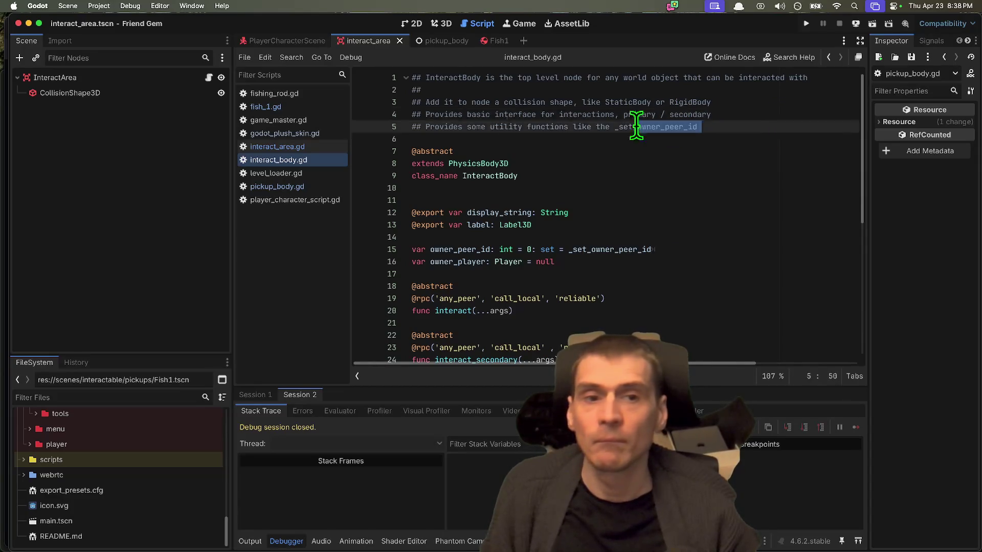
# Change 'interactions' to 'interacting' on line 4 and widen the code editor
pyautogui.doubleClick(569, 114)
pyautogui.press('BackSpace')
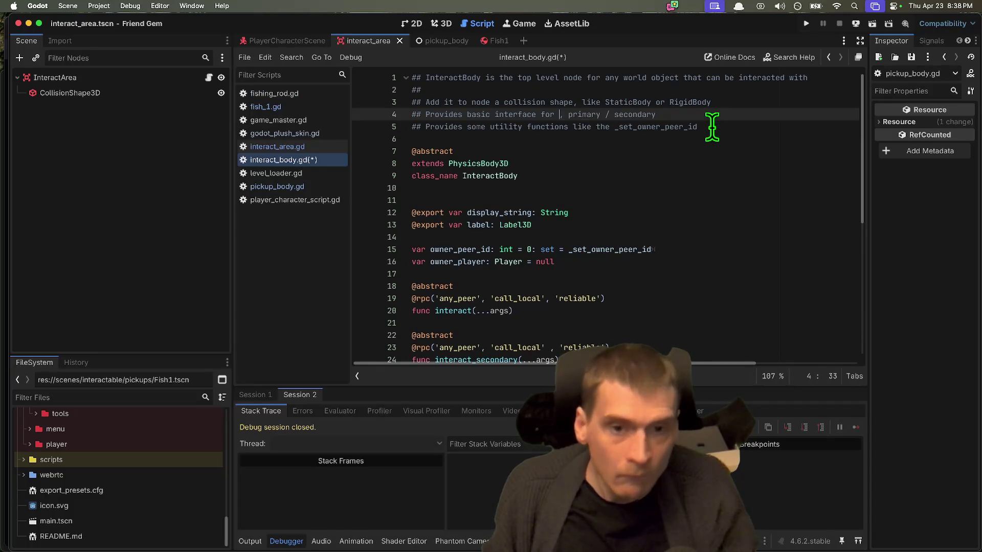
pyautogui.write('interacting')
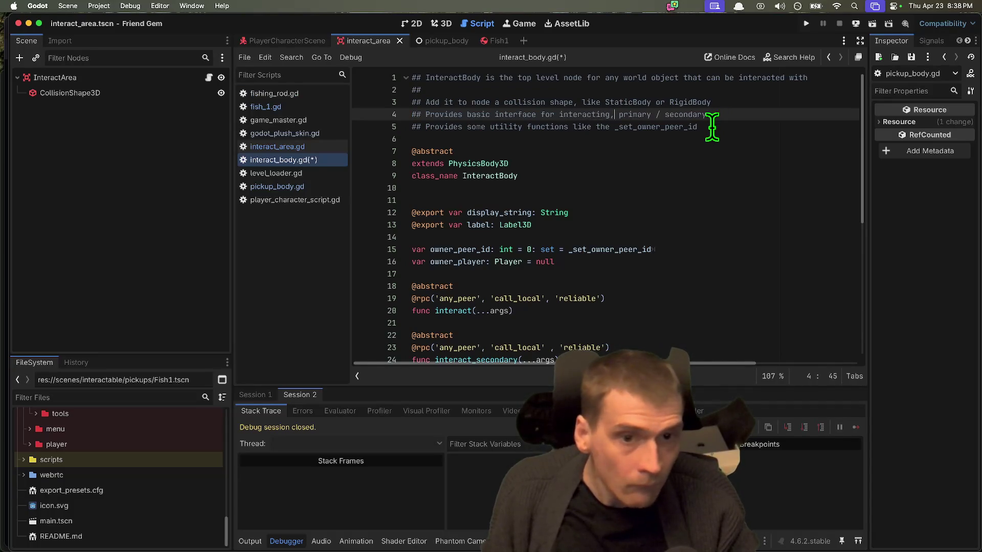
pyautogui.press('Down')
pyautogui.press('Down')
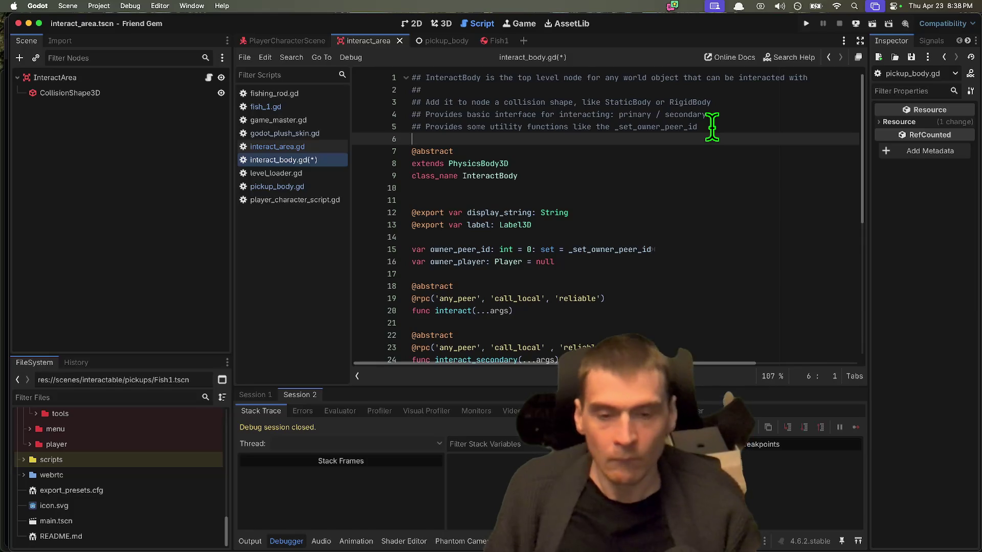
pyautogui.scroll(-5, 690, 157)
pyautogui.hscroll(3, 690, 333)
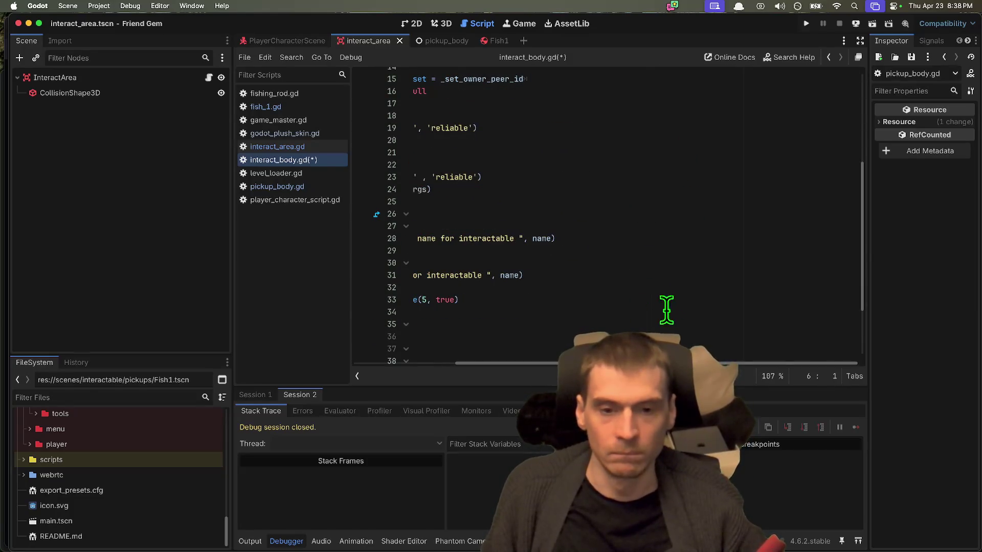
pyautogui.moveTo(506, 363); pyautogui.dragTo(293, 359)
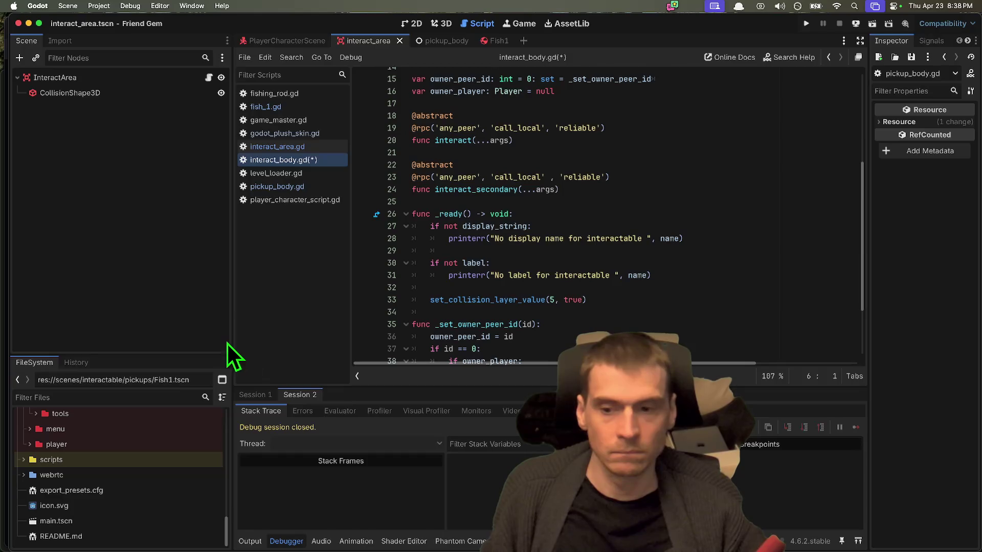
pyautogui.moveTo(231, 333)
pyautogui.mouseDown()
pyautogui.moveTo(171, 335)
pyautogui.moveTo(204, 335)
pyautogui.mouseUp()
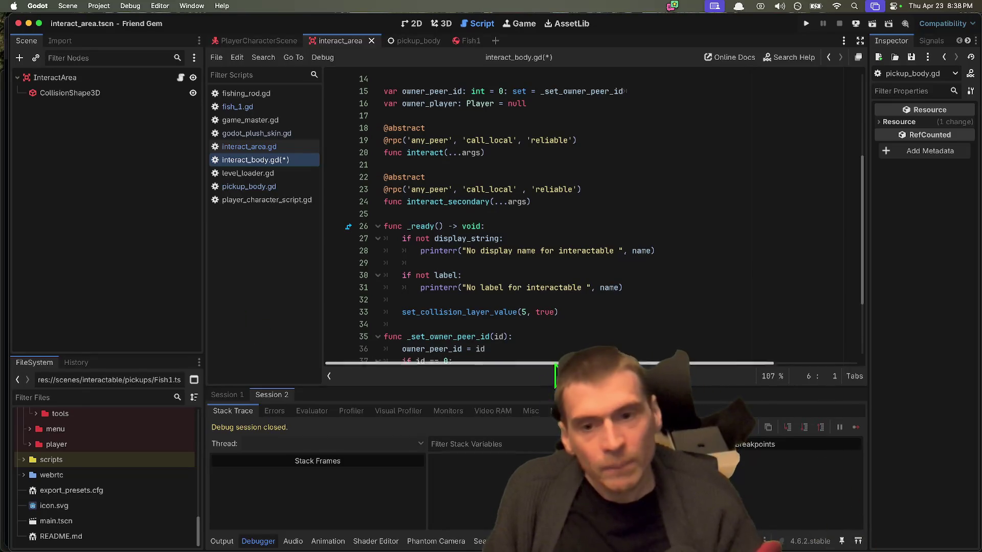
# Delete one blank line after class_name, enlarge the file tree, and collapse pickups
pyautogui.scroll(5, 487, 300)
pyautogui.click(557, 186)
pyautogui.press('Delete')
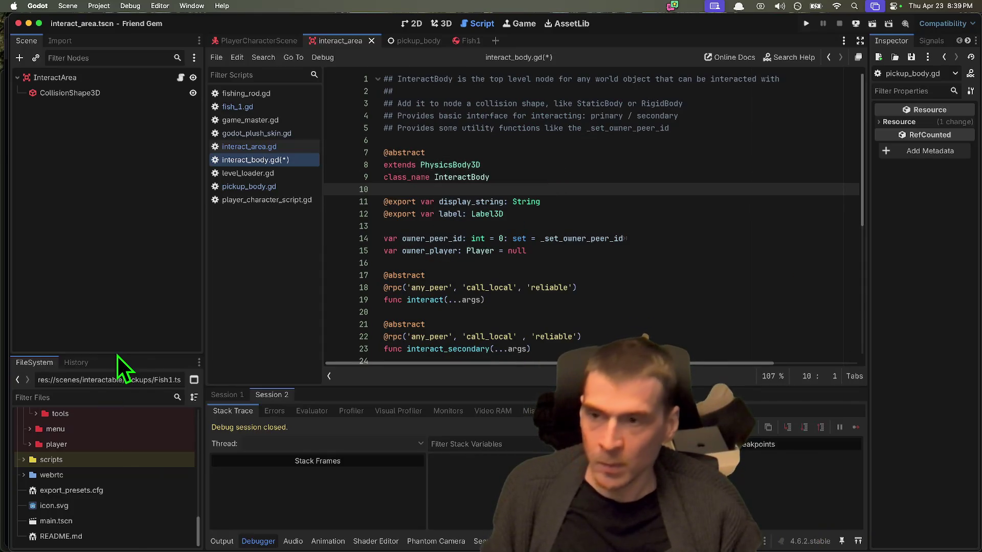
pyautogui.moveTo(116, 354)
pyautogui.mouseDown()
pyautogui.moveTo(142, 215)
pyautogui.moveTo(158, 204)
pyautogui.moveTo(154, 244)
pyautogui.mouseUp()
pyautogui.doubleClick(121, 387)
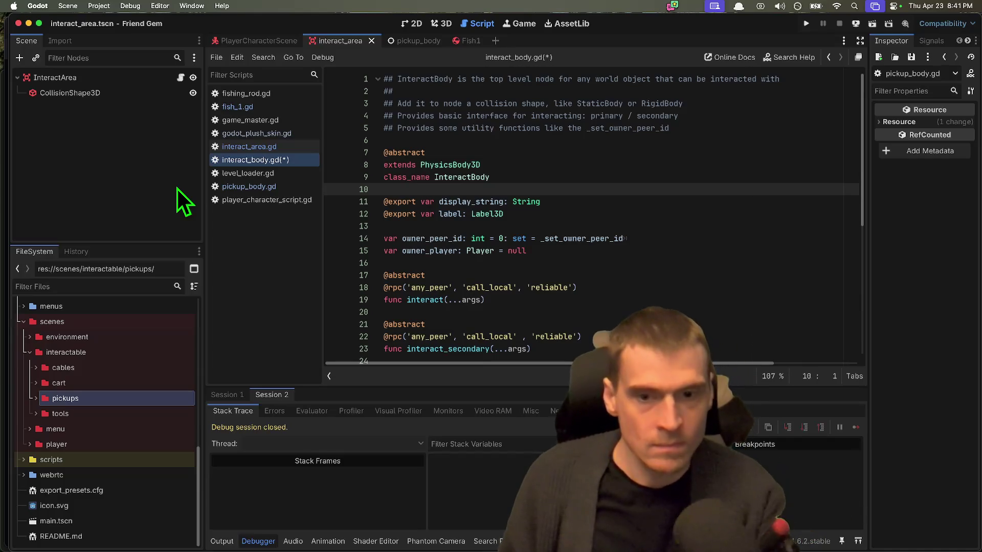
# Select the two abstract interact stubs on lines 19–23, then switch to fish_1.gd
pyautogui.scroll(-5, 574, 169)
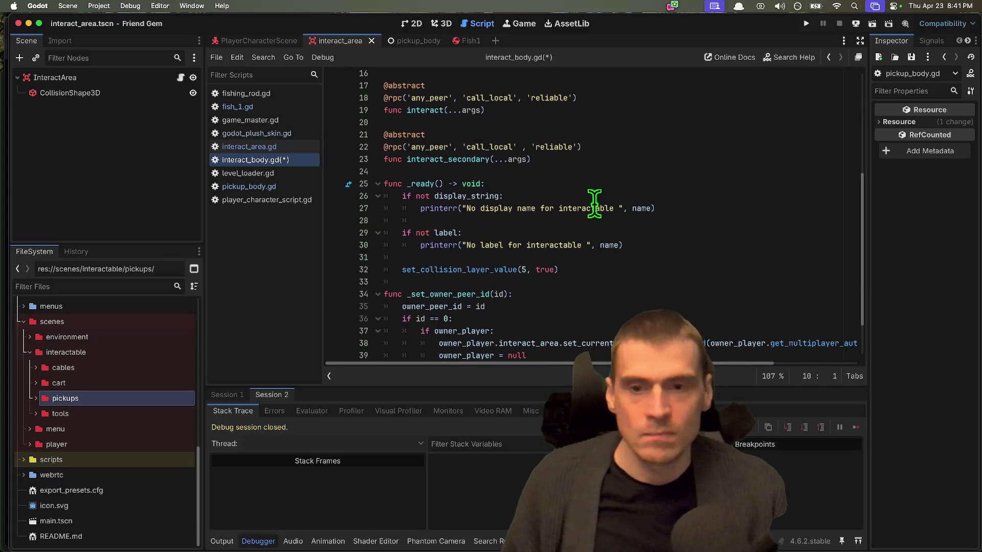
pyautogui.moveTo(534, 159); pyautogui.dragTo(575, 147)
pyautogui.hotkey('shift', 'Up')
pyautogui.hotkey('shift', 'Up')
pyautogui.hotkey('shift', 'Up')
pyautogui.hotkey('shift', 'Home')
pyautogui.scroll(-2, 608, 132)
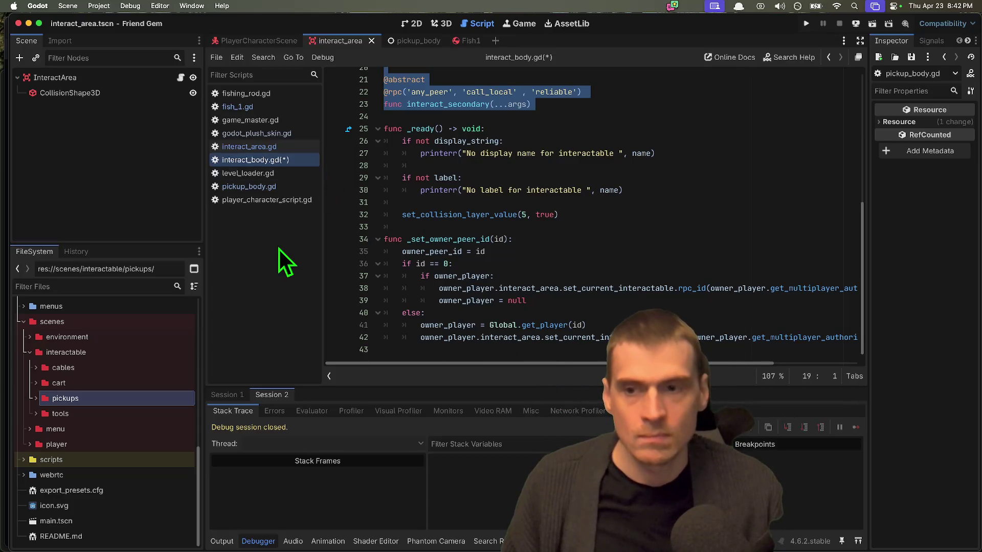
pyautogui.click(268, 102)
pyautogui.scroll(10, 583, 132)
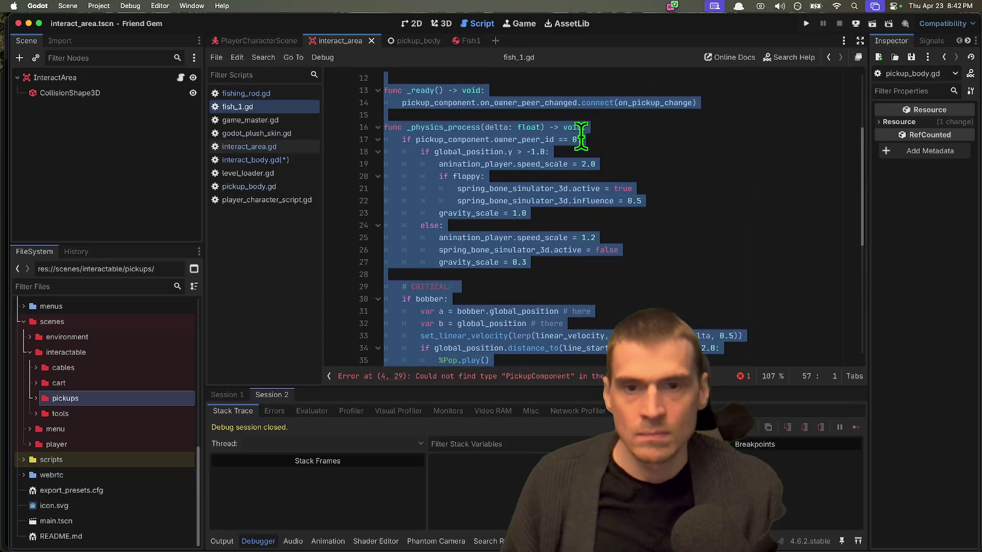
# Comment out the body of _physics_process and give it a 'pass' placeholder
pyautogui.click(652, 110)
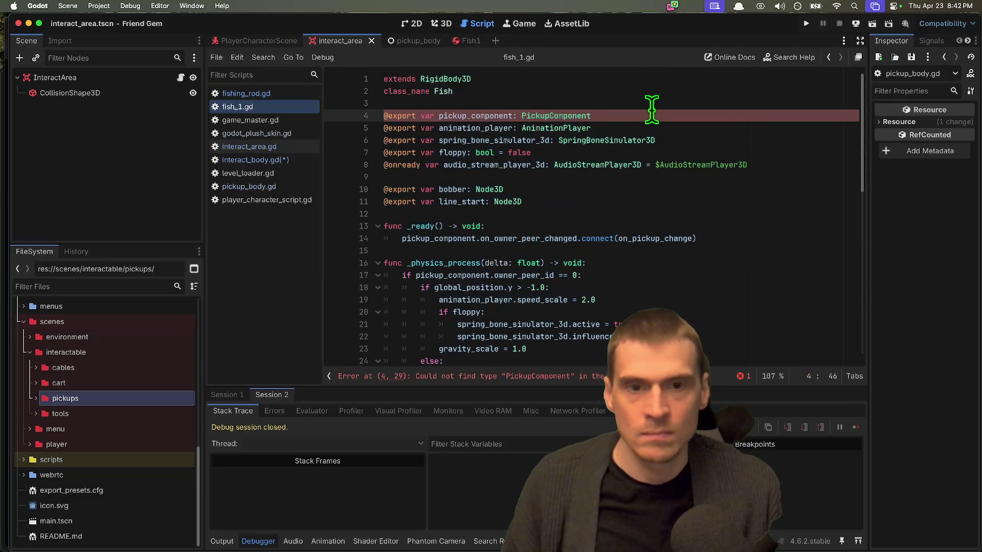
pyautogui.hotkey('shift', 'Home')
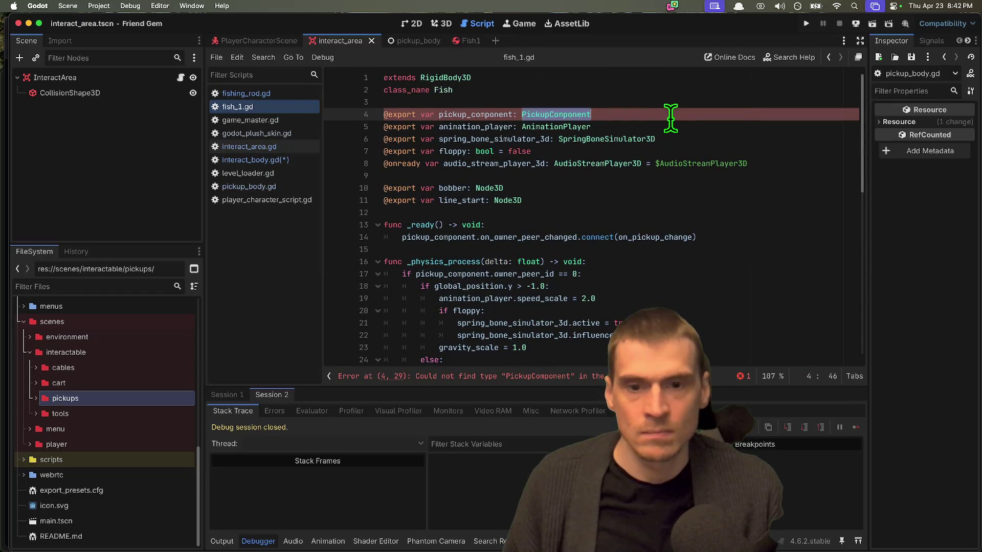
pyautogui.press('BackSpace')
pyautogui.press('BackSpace')
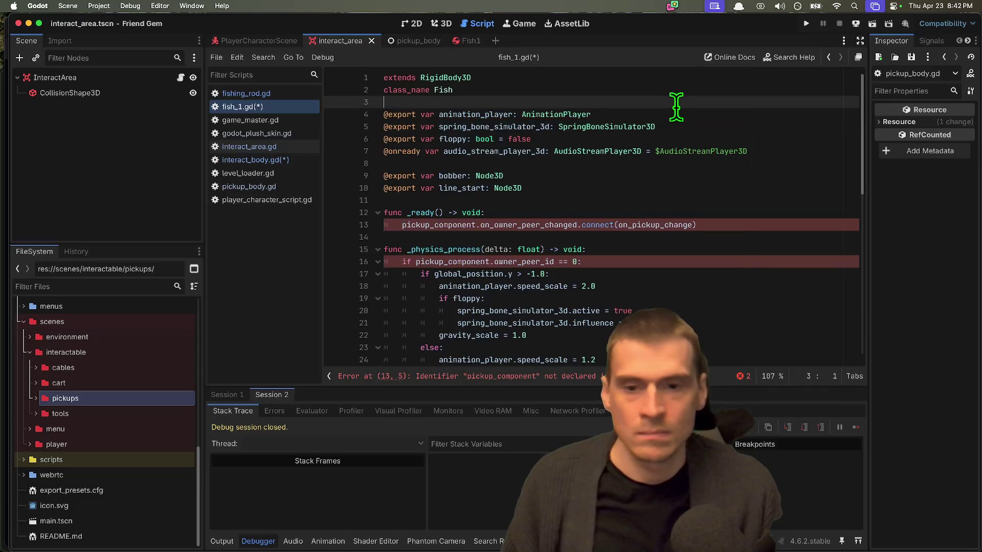
pyautogui.hotkey('ctrl', 'z')
pyautogui.scroll(-10, 701, 198)
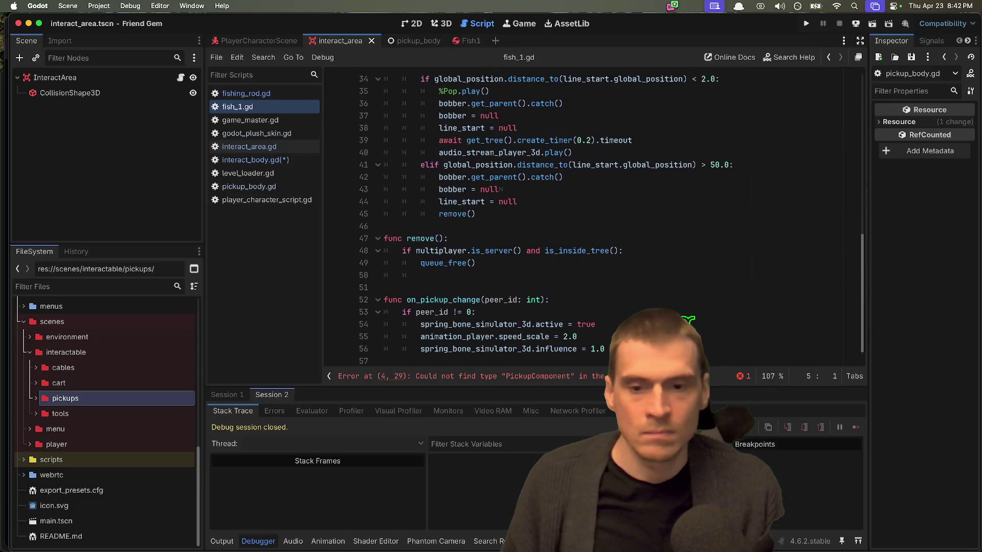
pyautogui.scroll(8, 655, 307)
pyautogui.scroll(-8, 654, 307)
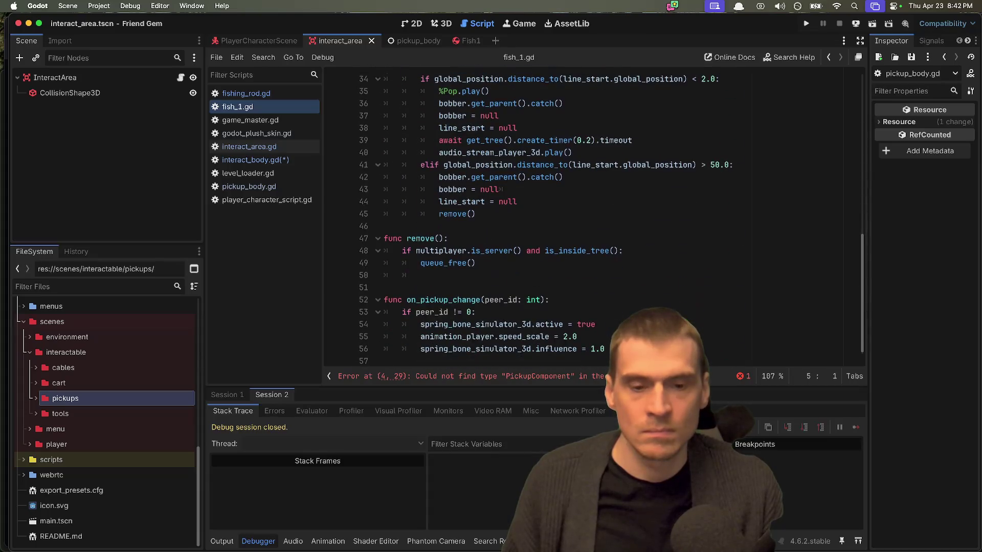
pyautogui.moveTo(606, 349)
pyautogui.mouseDown()
pyautogui.moveTo(653, 303)
pyautogui.moveTo(622, 246)
pyautogui.moveTo(624, 204)
pyautogui.moveTo(329, 225)
pyautogui.moveTo(318, 276)
pyautogui.mouseUp()
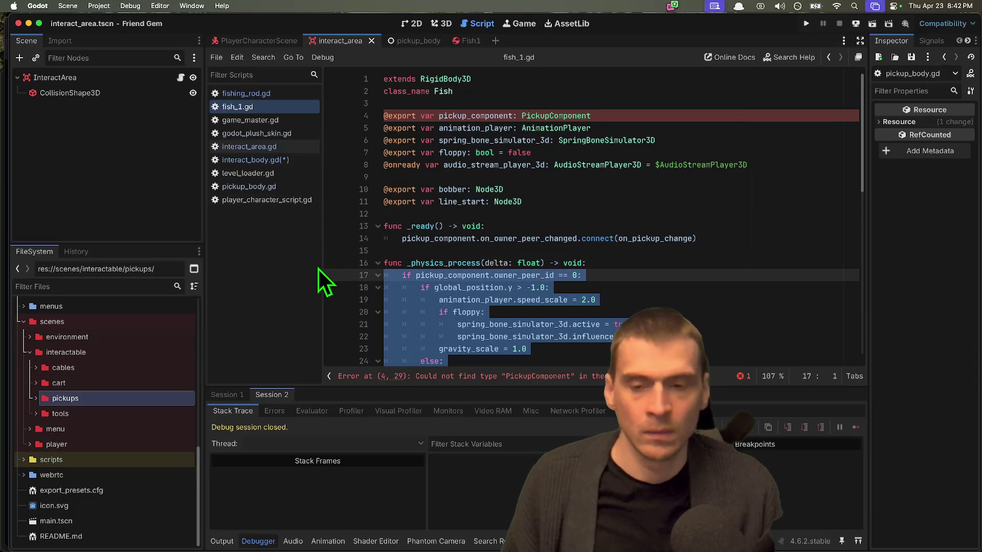
pyautogui.hotkey('ctrl', 'k')
pyautogui.press('Left')
pyautogui.press('Left')
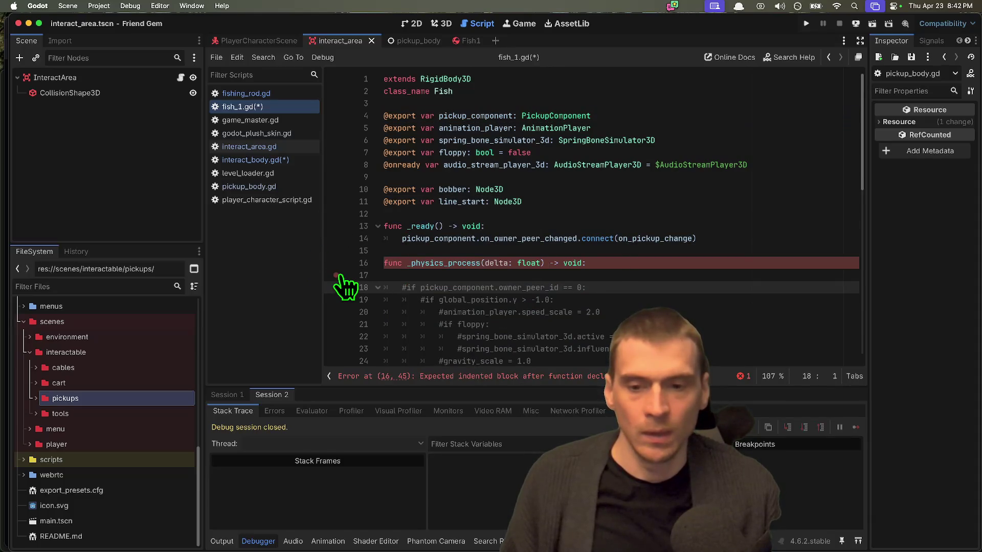
pyautogui.press('Return')
pyautogui.write('pass')
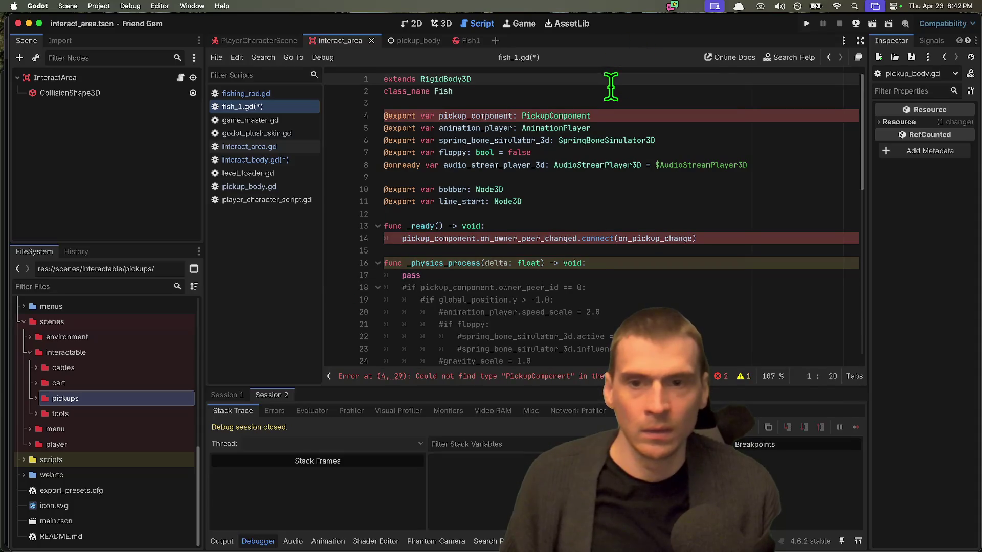
# Comment out the pickup_component signal connection in _ready and add a placeholder line
pyautogui.click(612, 87)
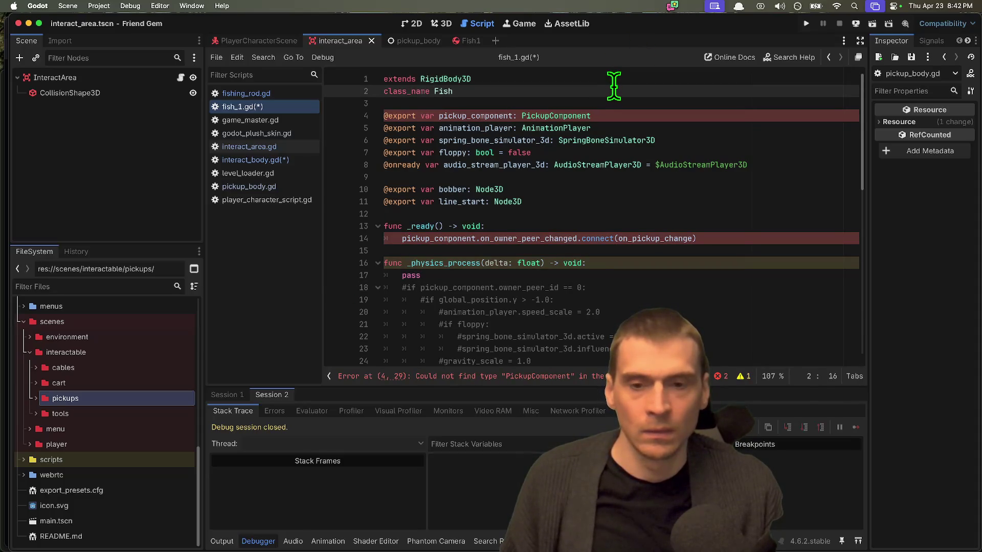
pyautogui.click(736, 234)
pyautogui.press('super+k')
pyautogui.press('Up')
pyautogui.press('Return')
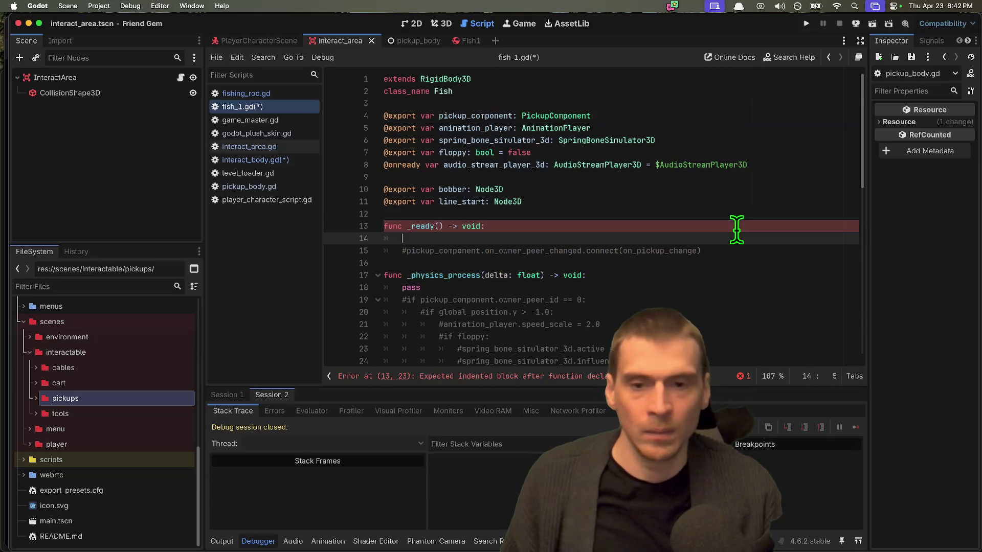
# Delete the pickup_component export line and save fish_1.gd
pyautogui.click(746, 116)
pyautogui.hotkey('alt', 'BackSpace')
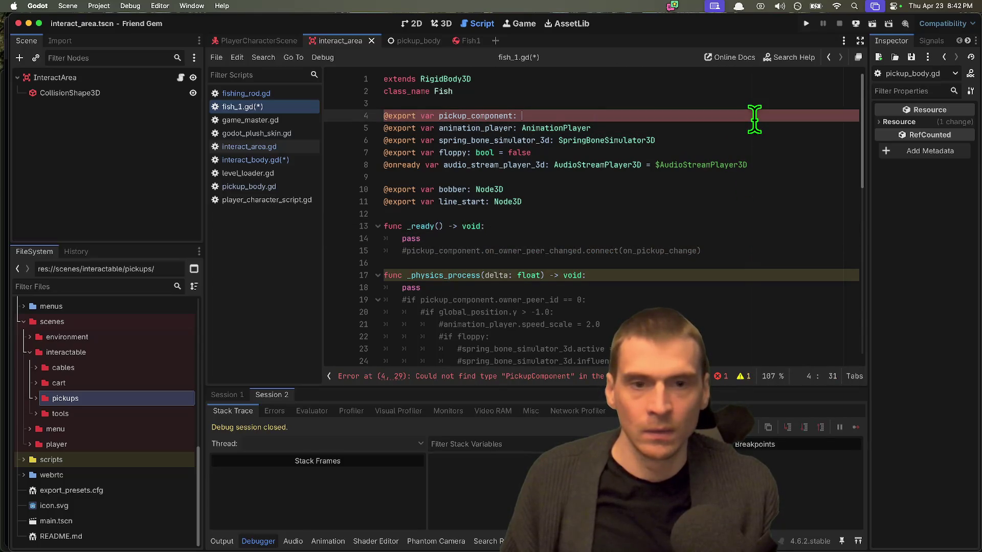
pyautogui.press('super+shift+k')
pyautogui.press('super+s')
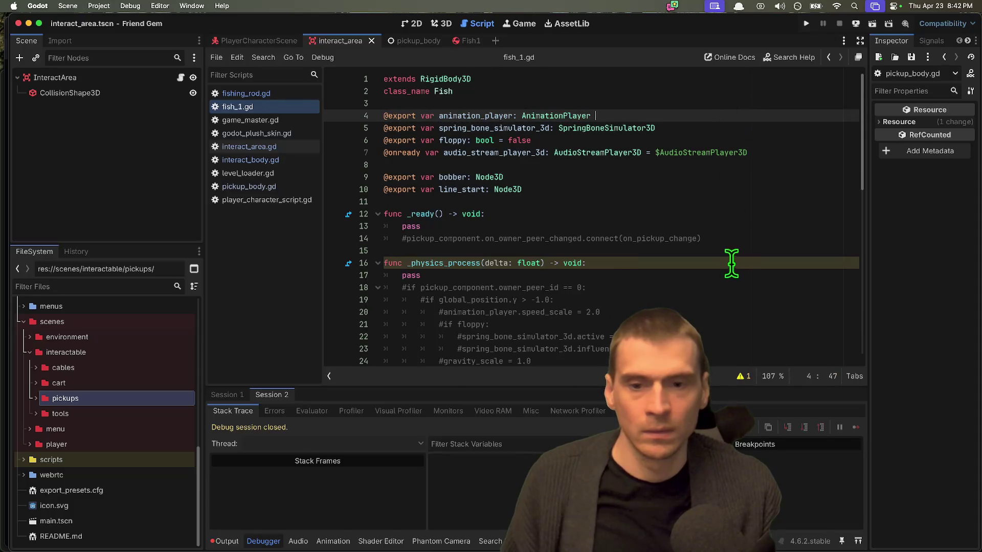
# Change 'extends RigidBody3D' to 'extends InteractBody' and jump to the abstract-method error
pyautogui.click(586, 92)
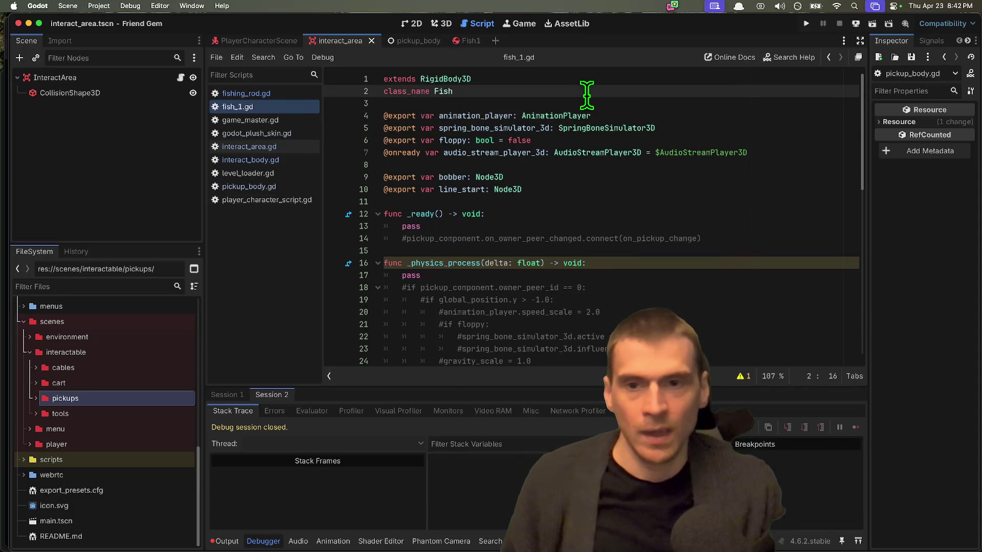
pyautogui.press('Up')
pyautogui.hotkey('alt', 'BackSpace')
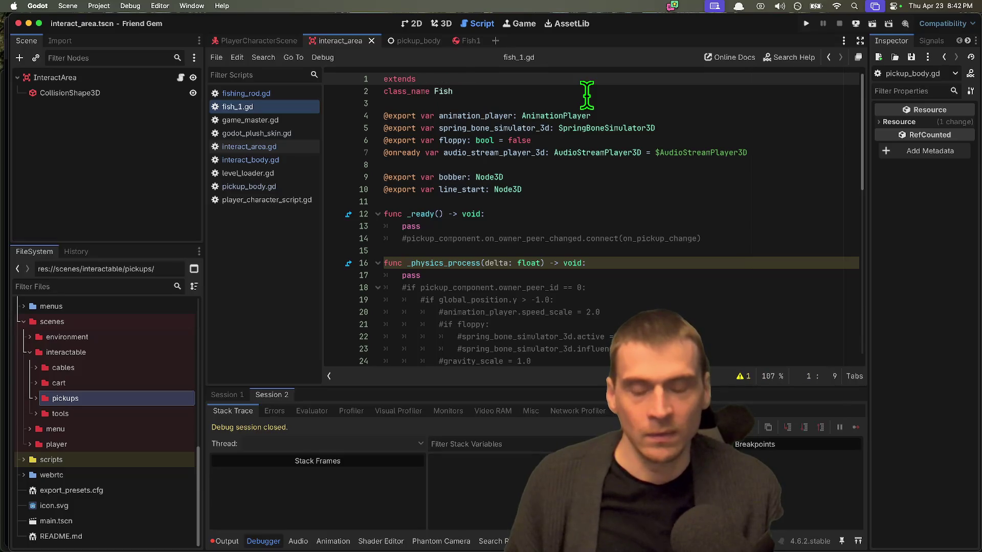
pyautogui.write('Pi')
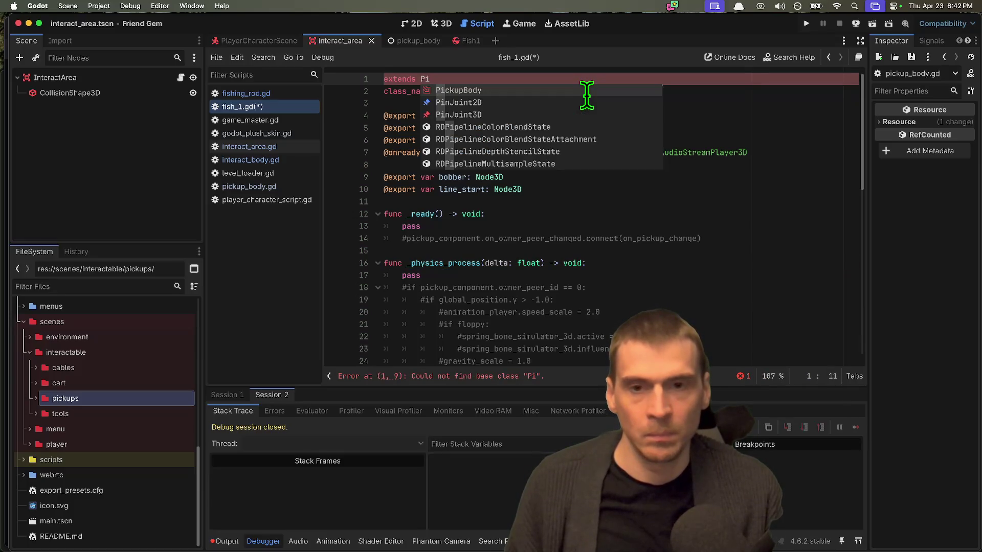
pyautogui.press('BackSpace')
pyautogui.press('BackSpace')
pyautogui.write('Inter')
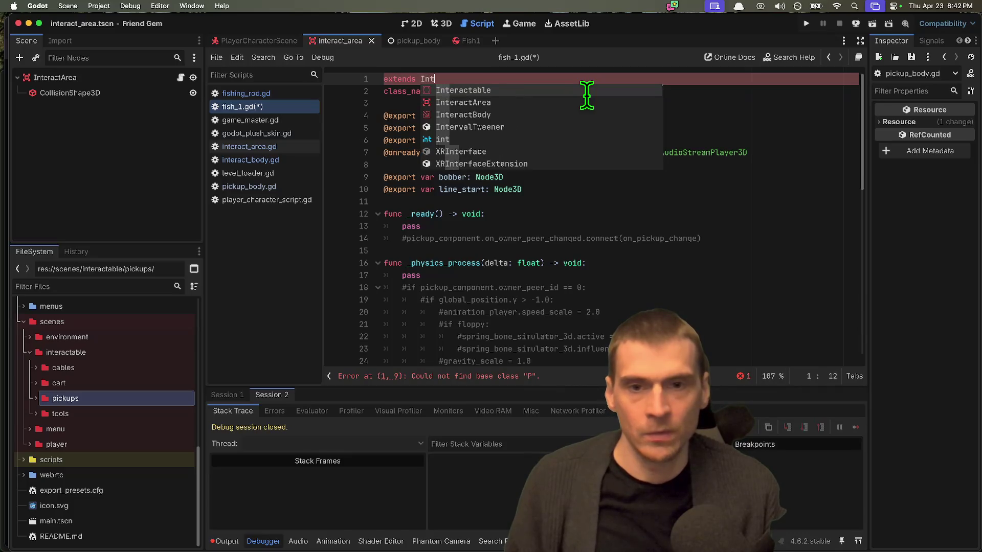
pyautogui.press('Down')
pyautogui.press('Down')
pyautogui.press('Return')
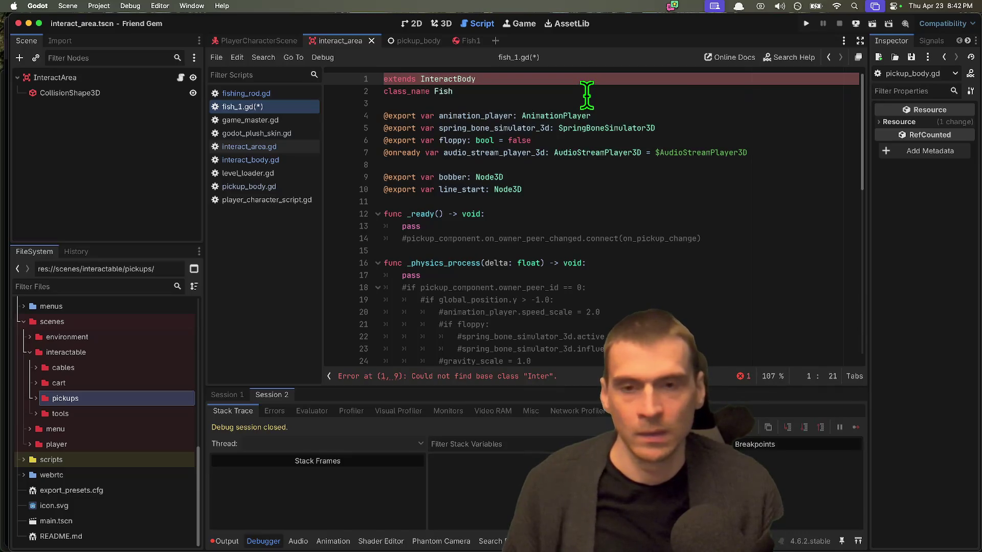
pyautogui.press('Down')
pyautogui.click(532, 390)
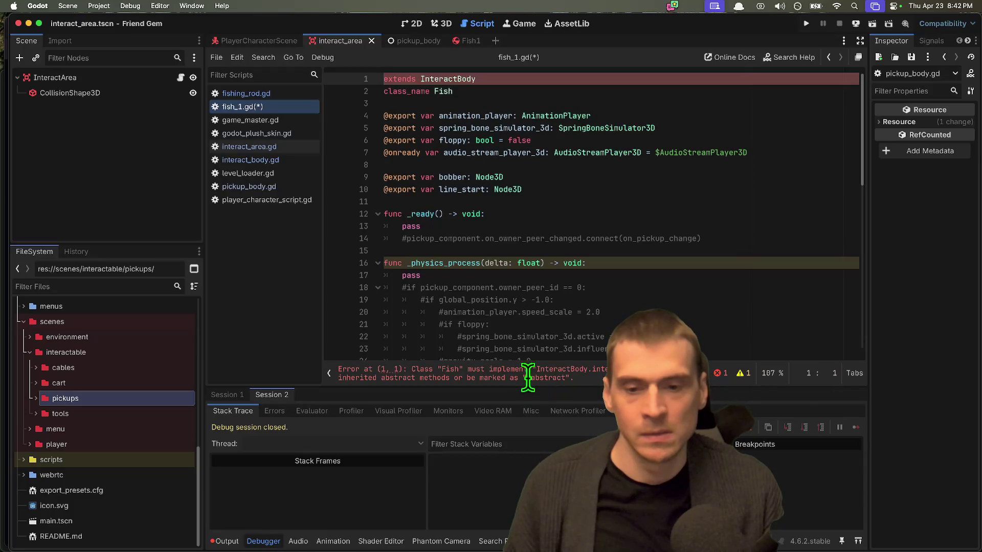
# Insert blank lines after the exported variables and add an interact(...args) function via autocomplete
pyautogui.click(615, 211)
pyautogui.press('Return')
pyautogui.press('Return')
pyautogui.press('Return')
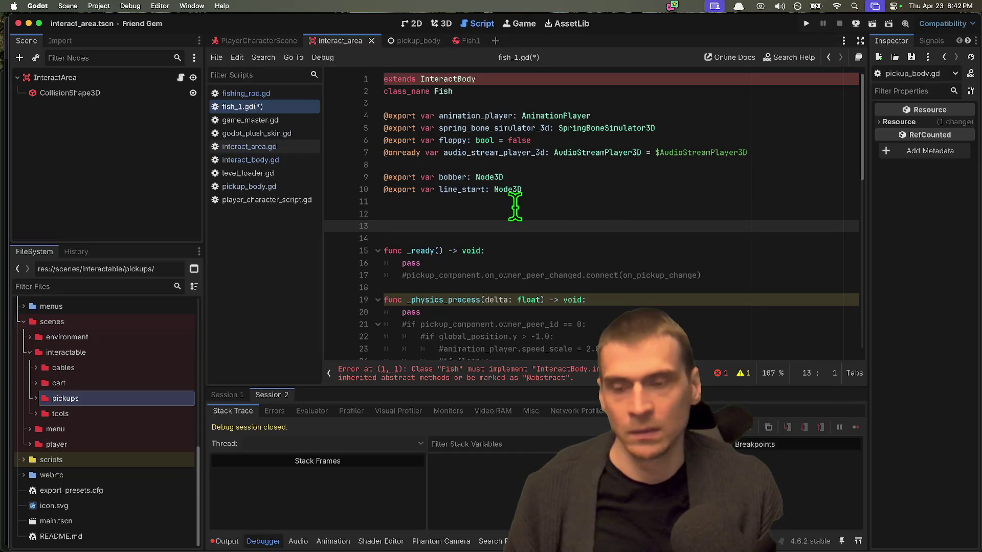
pyautogui.click(537, 384)
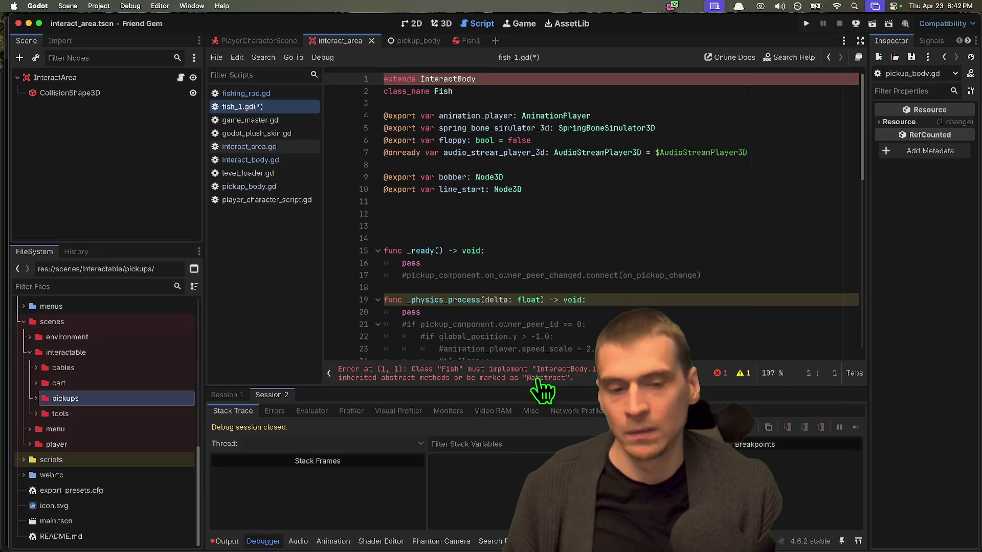
pyautogui.click(555, 215)
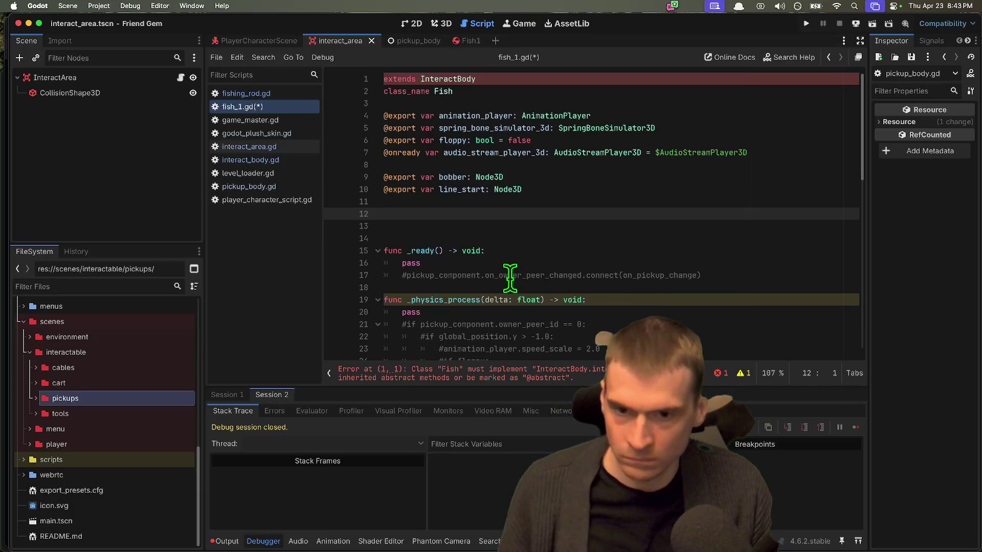
pyautogui.write('func inte')
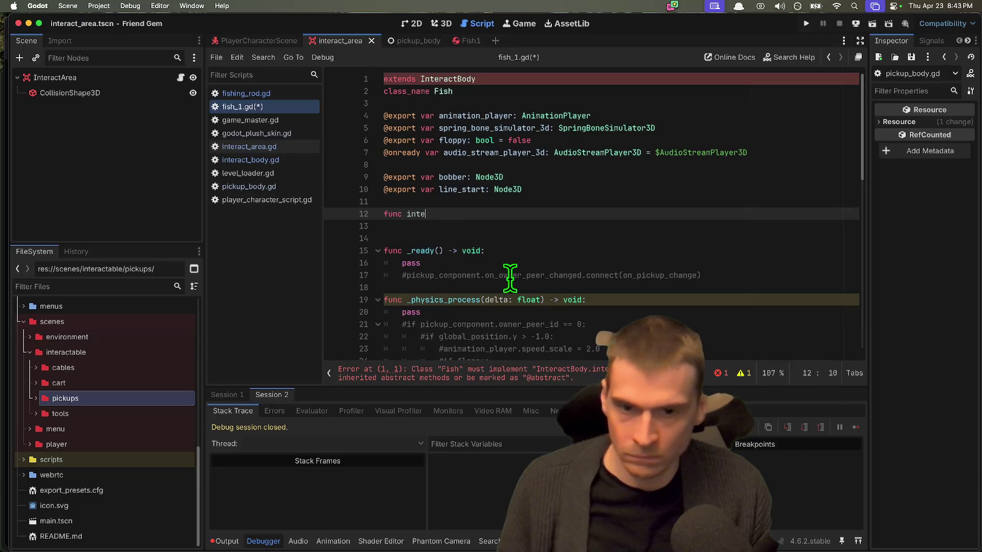
pyautogui.write('ra')
pyautogui.press('Return')
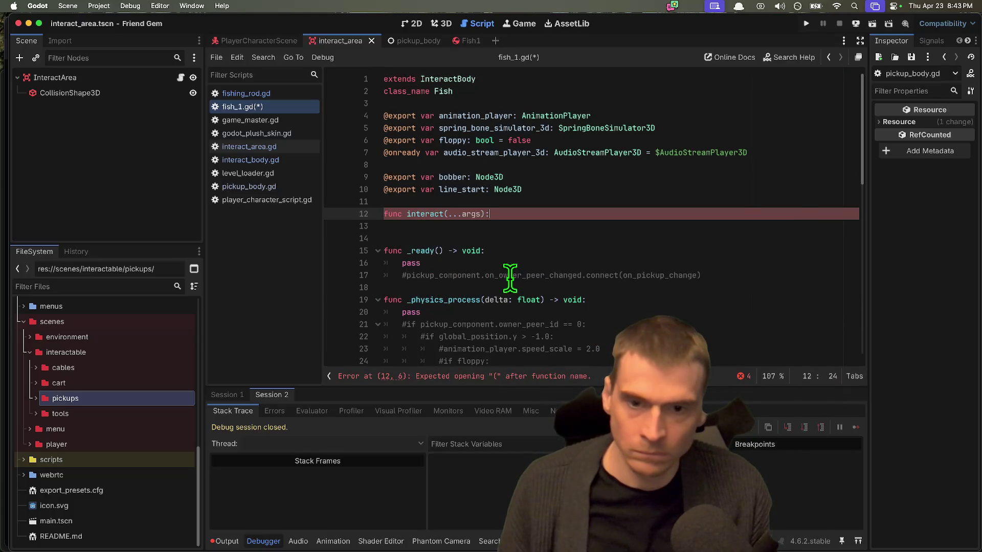
pyautogui.press('Return')
pyautogui.press('Return')
# Add an interact_secondary(...args) function and fill the interact body with 'pass'
pyautogui.write('fu')
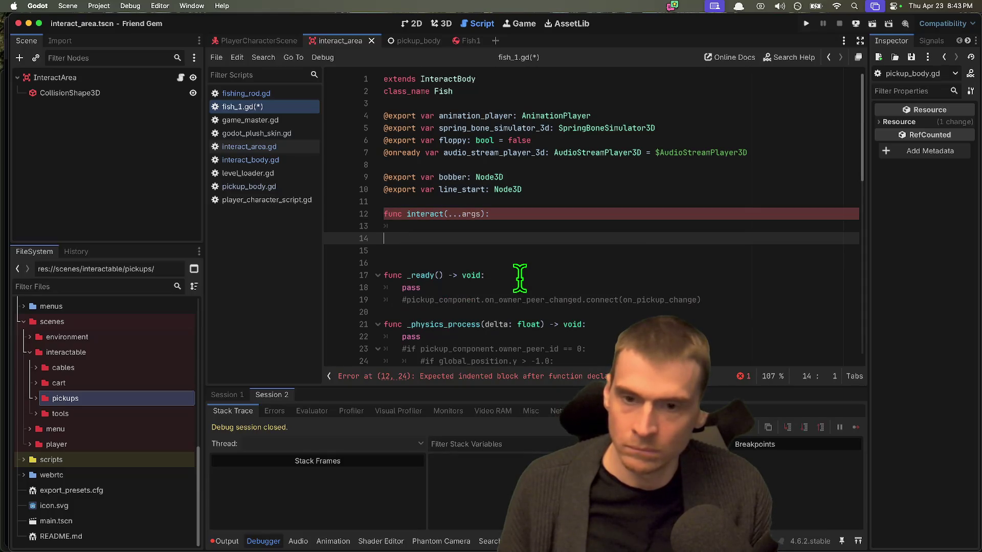
pyautogui.press('Return')
pyautogui.write('func int')
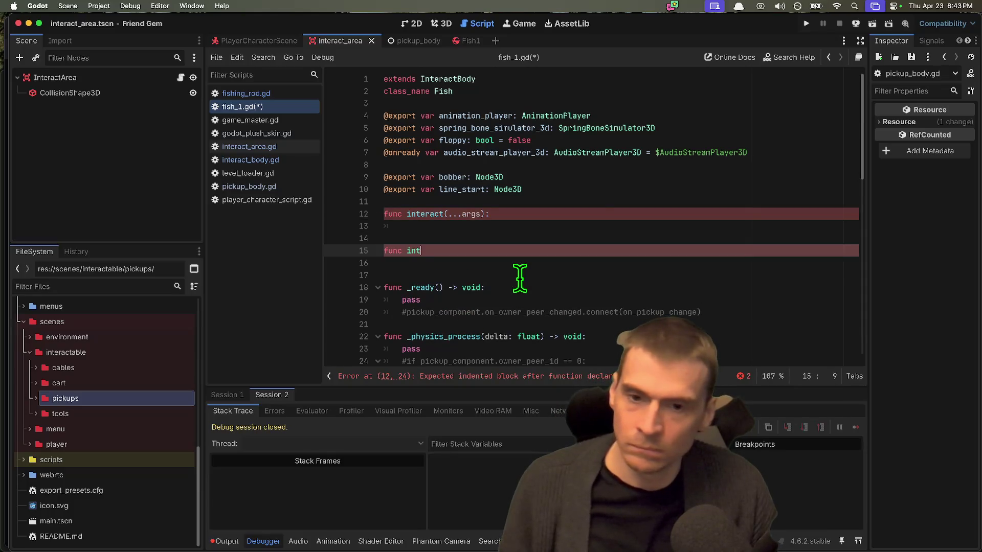
pyautogui.write('e')
pyautogui.press('Return')
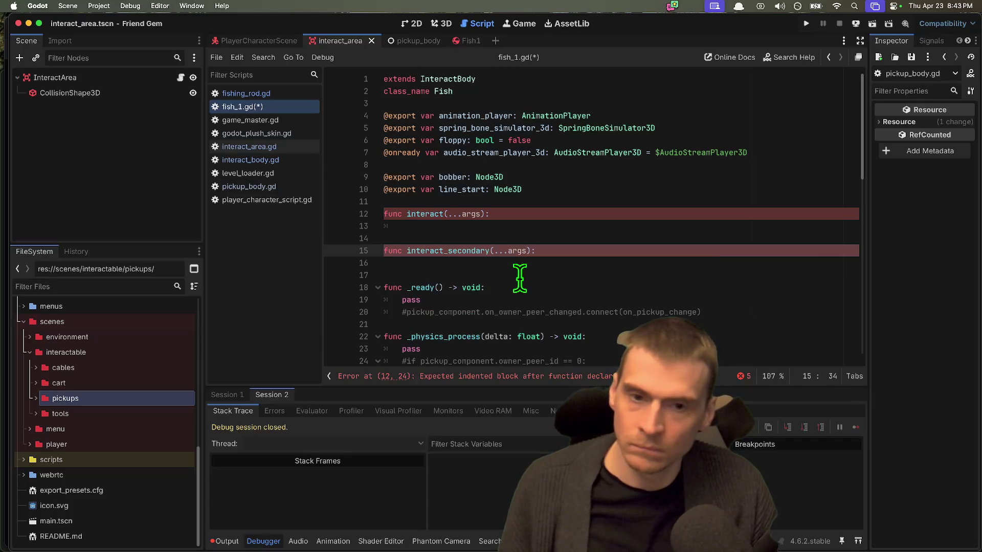
pyautogui.press('Down')
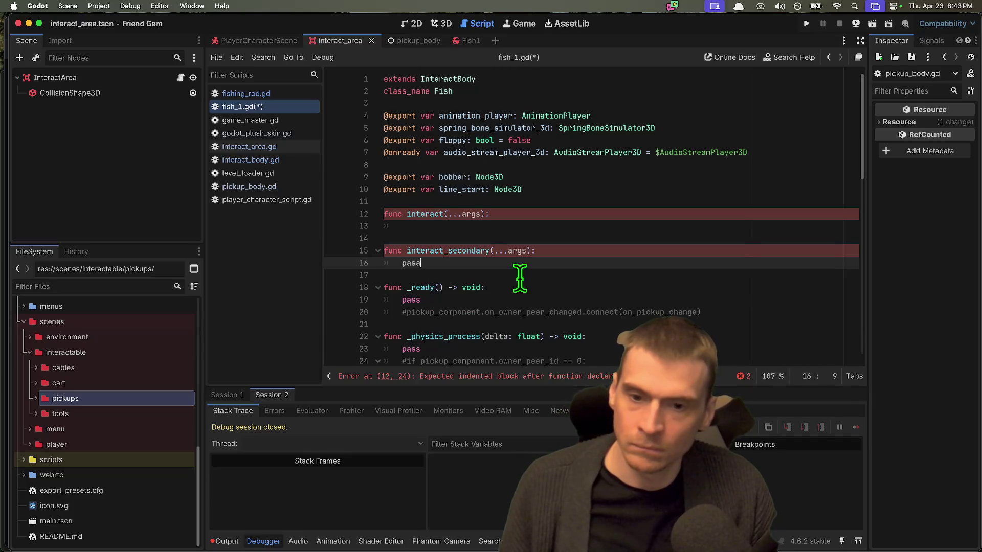
pyautogui.press('BackSpace')
pyautogui.write('s')
pyautogui.press('Up')
pyautogui.press('Up')
pyautogui.press('Up')
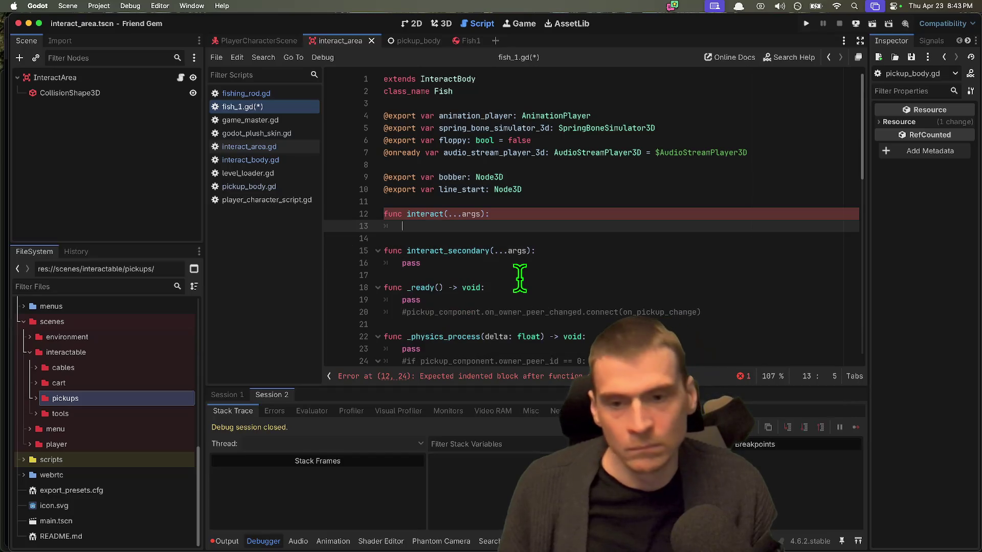
pyautogui.write('pass')
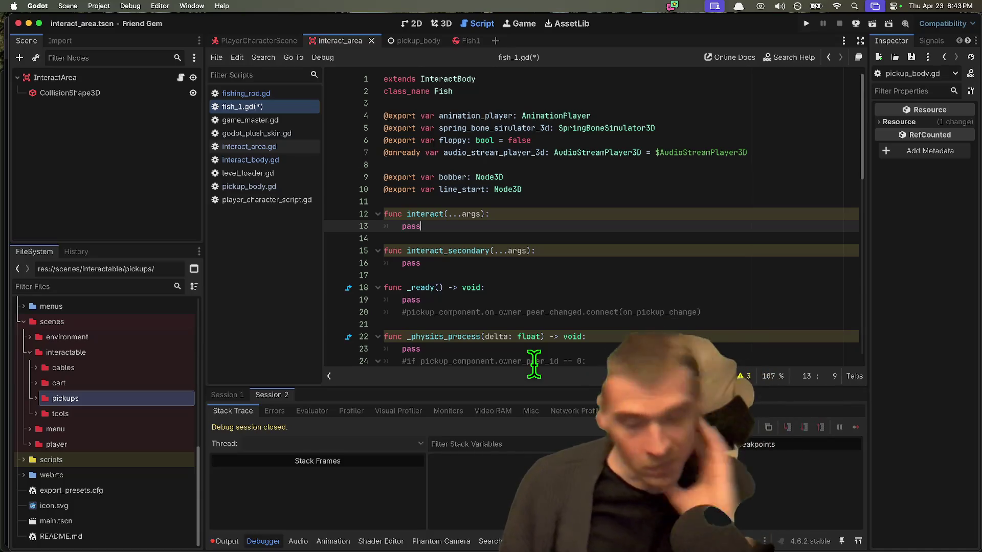
pyautogui.scroll(-3, 537, 353)
pyautogui.click(681, 224)
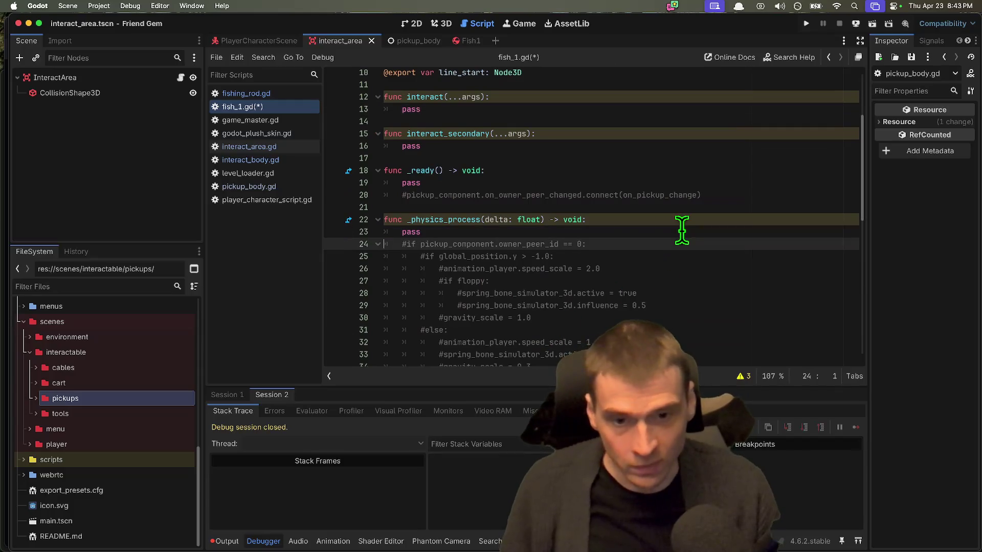
# Add an Input.is_action_just_pressed('interact') check in _physics_process
pyautogui.press('Return')
pyautogui.write('i')
pyautogui.press('BackSpace')
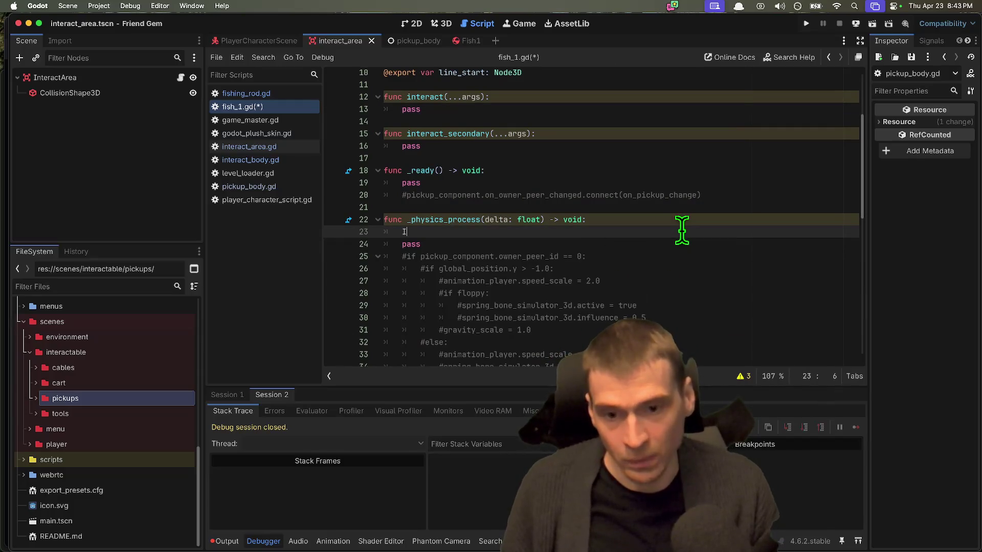
pyautogui.write('Input.i')
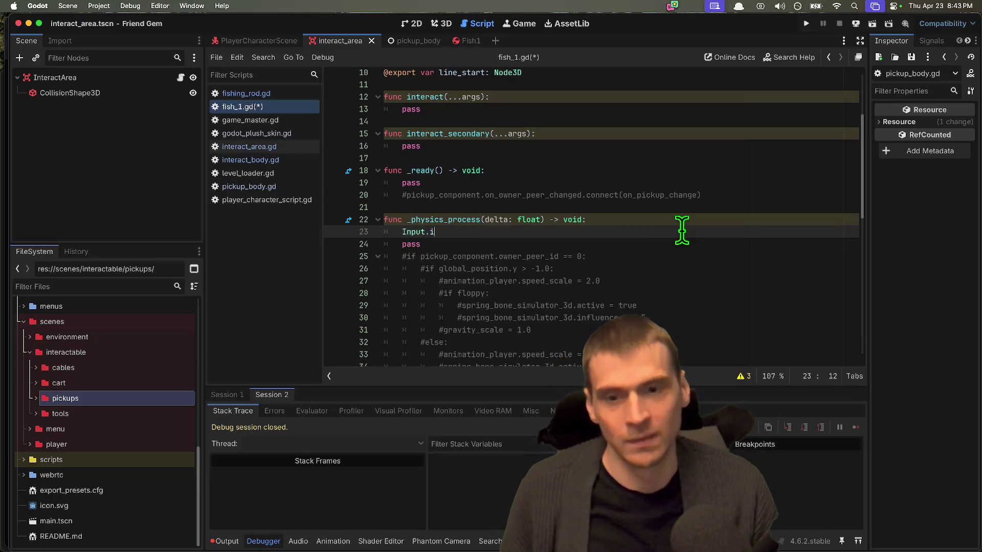
pyautogui.write('s_a')
pyautogui.press('Return')
pyautogui.write("'int')")
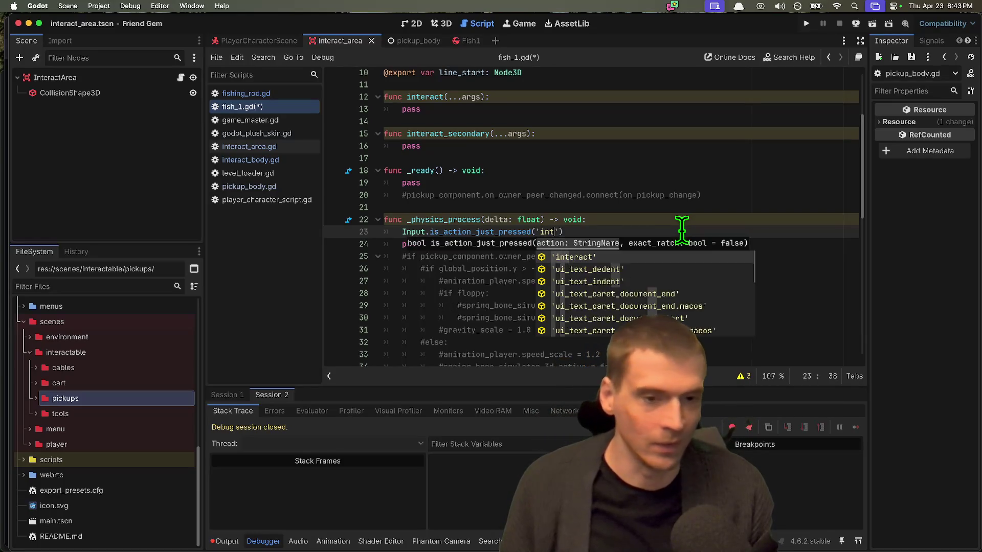
pyautogui.press('Return')
pyautogui.press('Down')
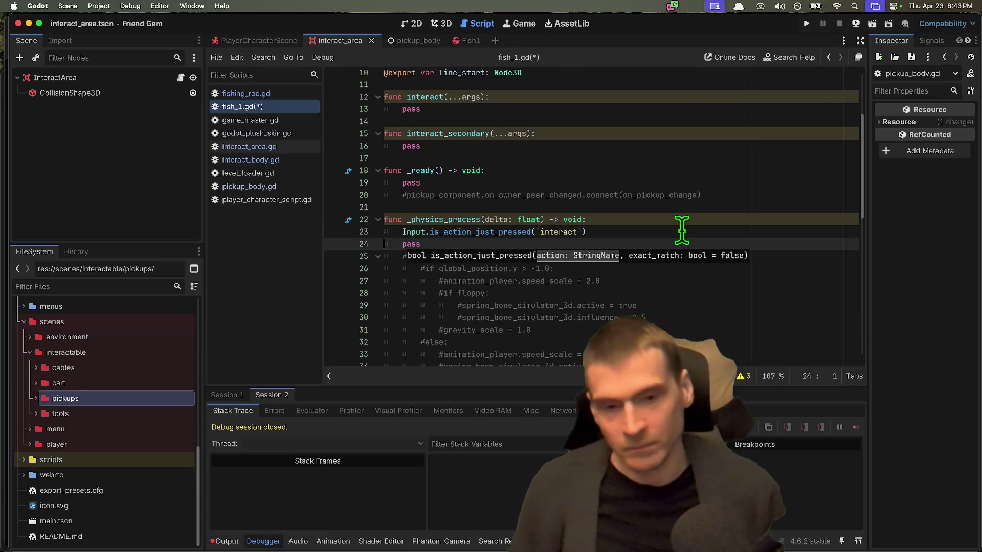
pyautogui.press('Return')
pyautogui.press('Return')
pyautogui.press('Return')
pyautogui.press('Up')
pyautogui.press('Up')
pyautogui.press('Up')
pyautogui.press('Up')
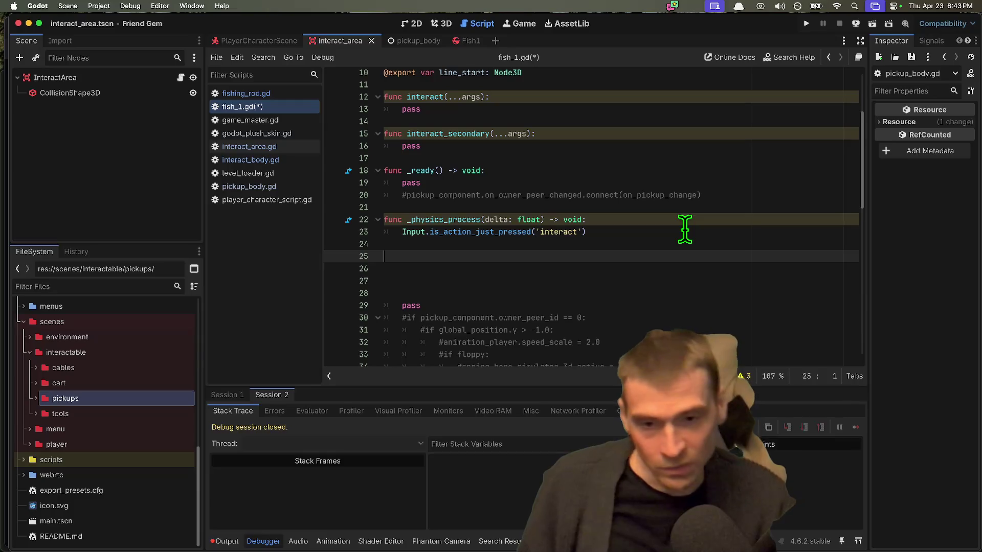
# Turn the interact check into an if statement with a pass body and remove extra blank lines
pyautogui.press('Up')
pyautogui.press('Up')
pyautogui.press('End')
pyautogui.write(':')
pyautogui.press('Return')
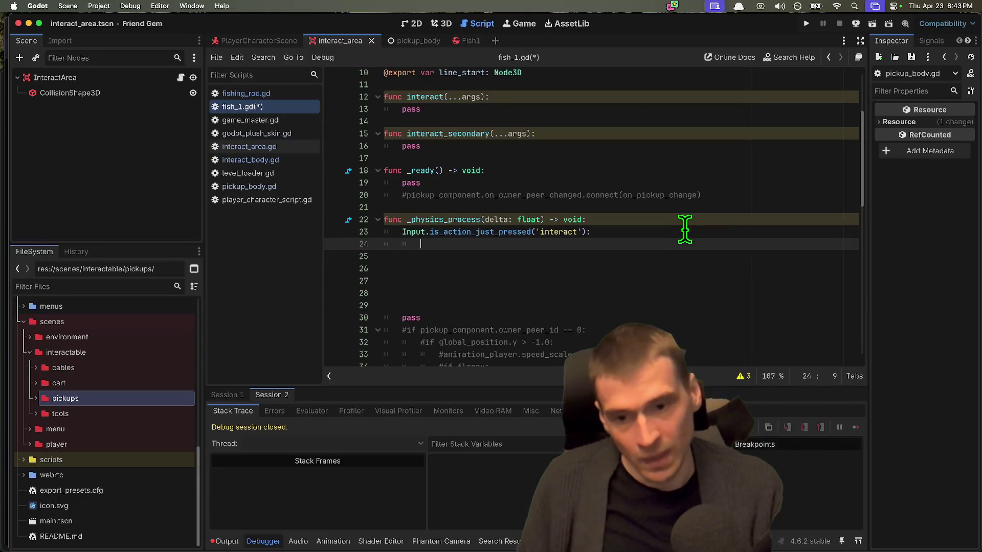
pyautogui.press('Tab')
pyautogui.press('Tab')
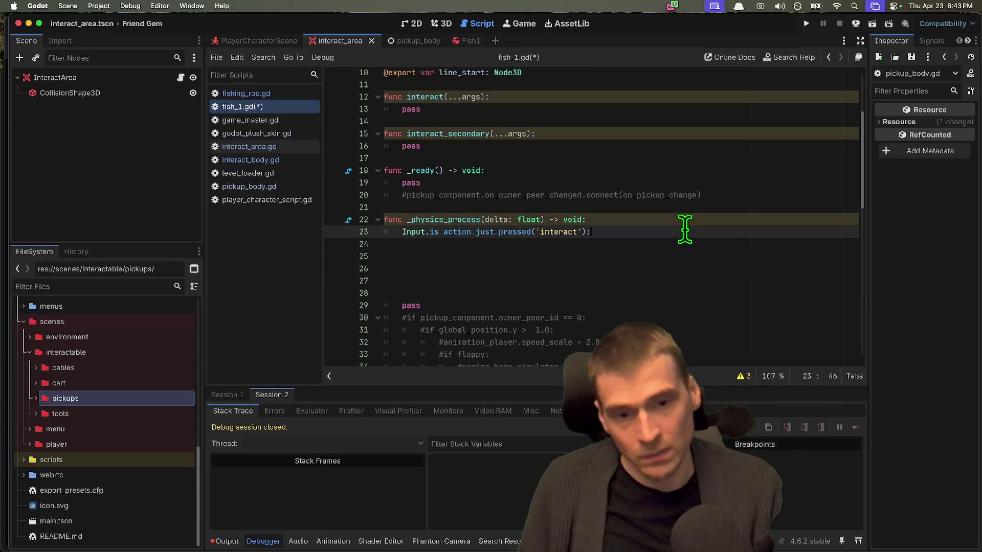
pyautogui.write('s')
pyautogui.press('Down')
pyautogui.press('Down')
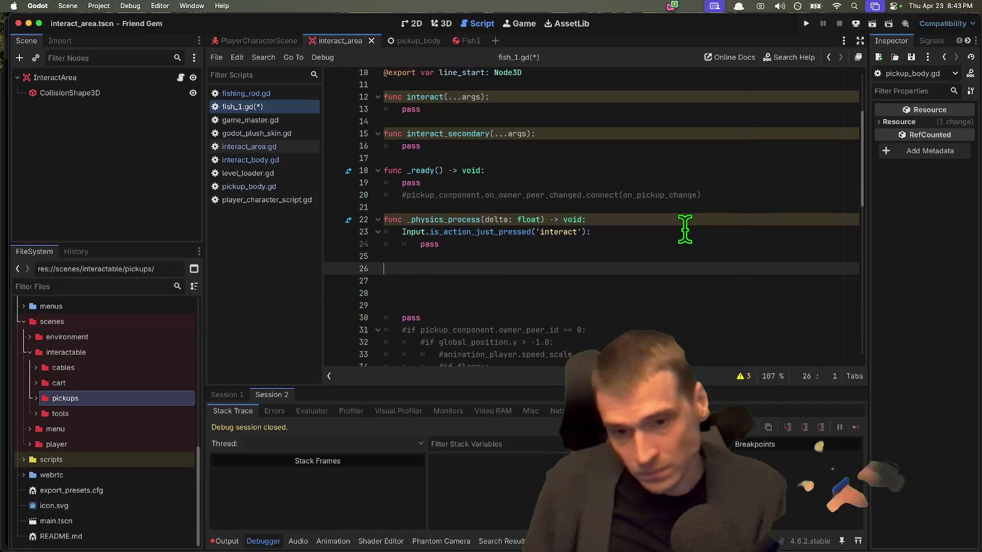
pyautogui.press('Delete')
pyautogui.press('Delete')
pyautogui.press('Up')
pyautogui.press('Up')
pyautogui.press('Up')
pyautogui.press('Up')
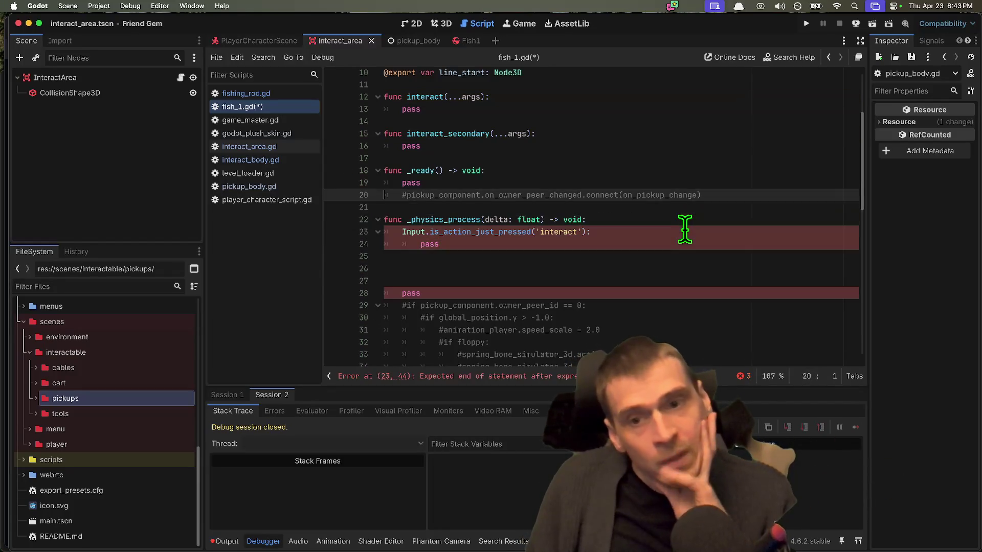
pyautogui.press('Down')
pyautogui.press('Down')
pyautogui.press('Down')
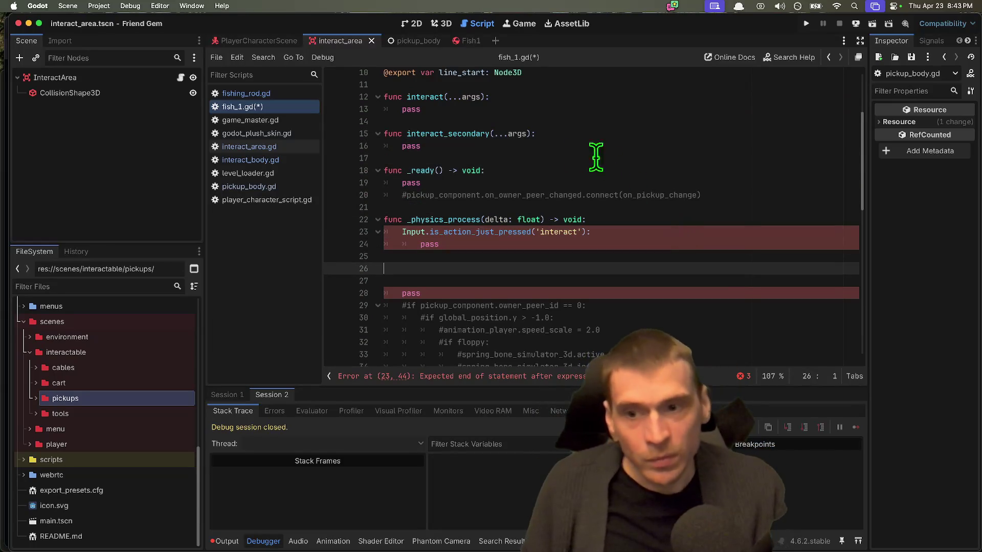
pyautogui.click(291, 148)
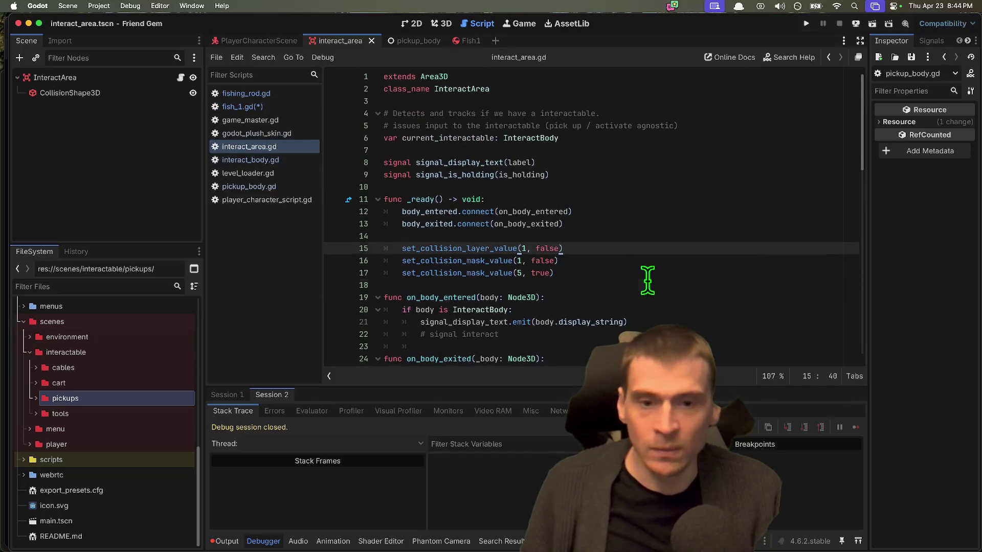
# Scroll through interact_area.gd to review request_interact and request_interact_secondary
pyautogui.scroll(-5, 646, 278)
pyautogui.scroll(-2, 647, 280)
pyautogui.scroll(-5, 655, 250)
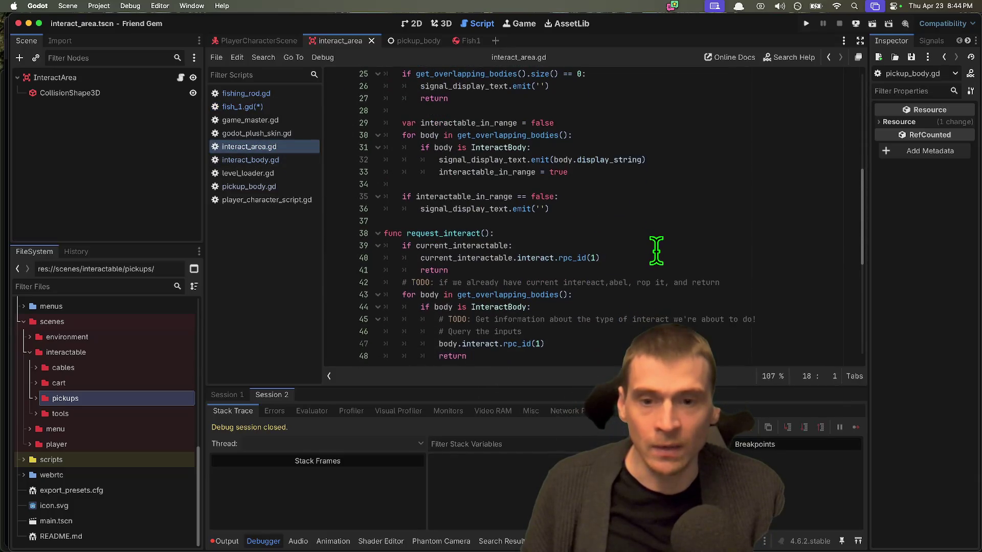
pyautogui.moveTo(588, 252); pyautogui.dragTo(407, 203)
pyautogui.click(590, 252)
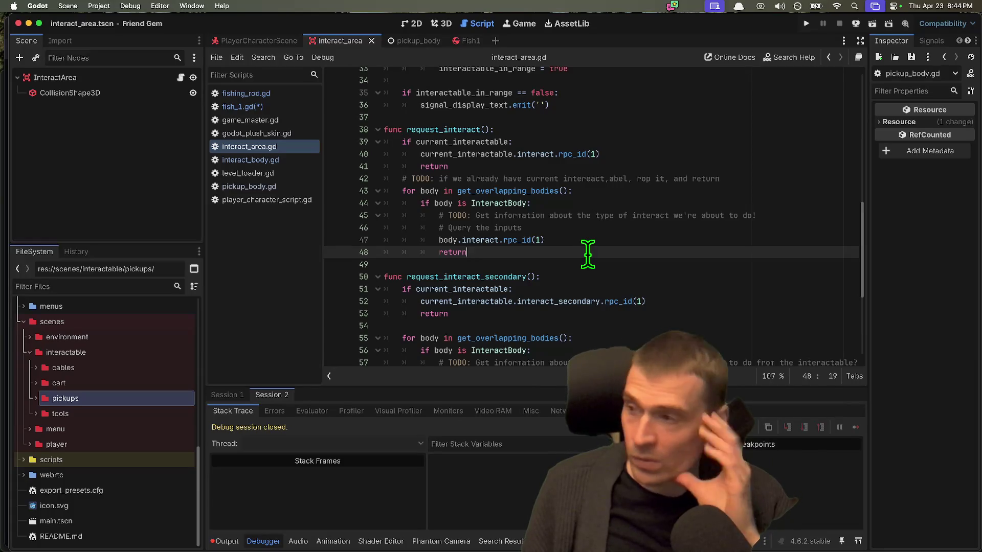
pyautogui.press('Down')
pyautogui.press('Down')
pyautogui.press('Down')
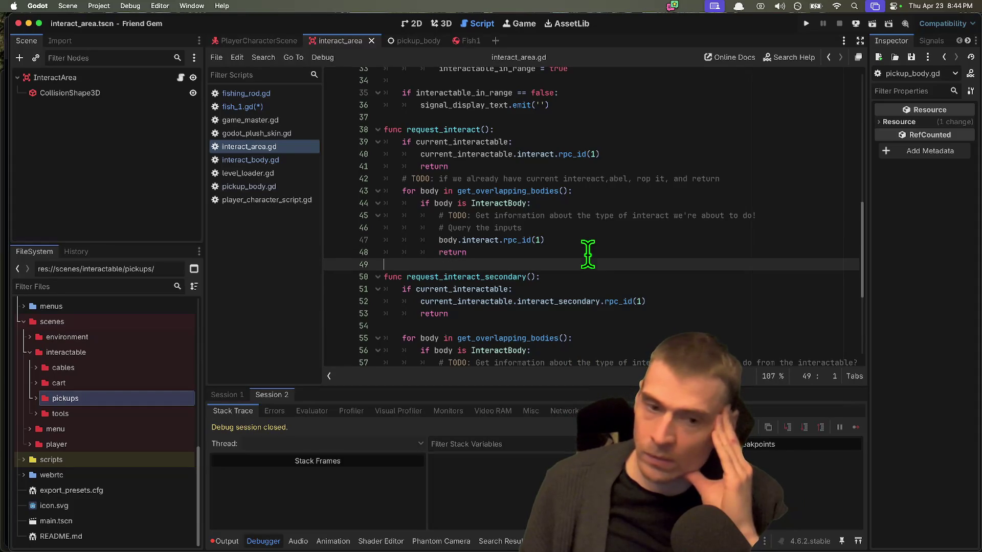
pyautogui.press('Down')
pyautogui.press('Down')
pyautogui.press('Down')
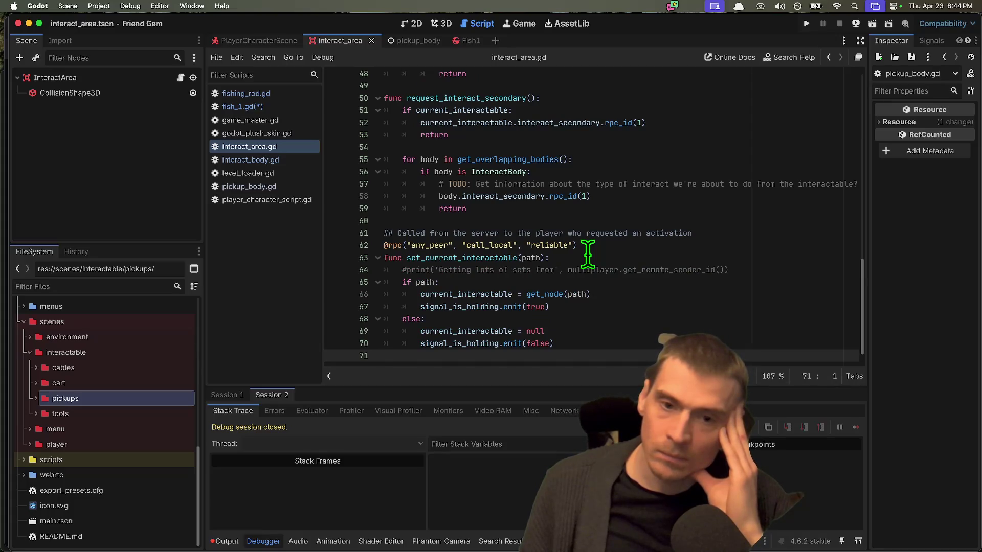
pyautogui.press('Up')
pyautogui.press('Up')
pyautogui.press('Up')
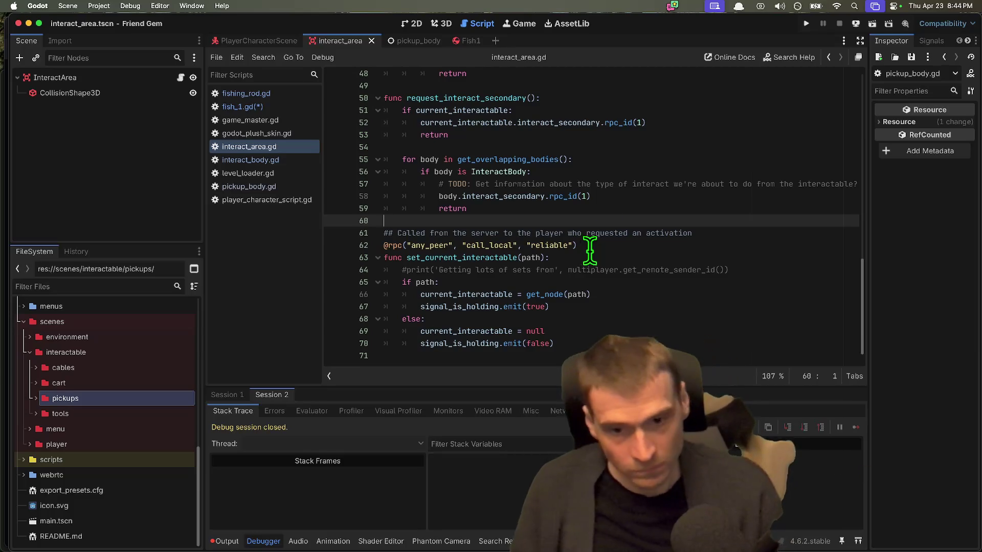
pyautogui.scroll(3, 587, 249)
pyautogui.scroll(5, 613, 243)
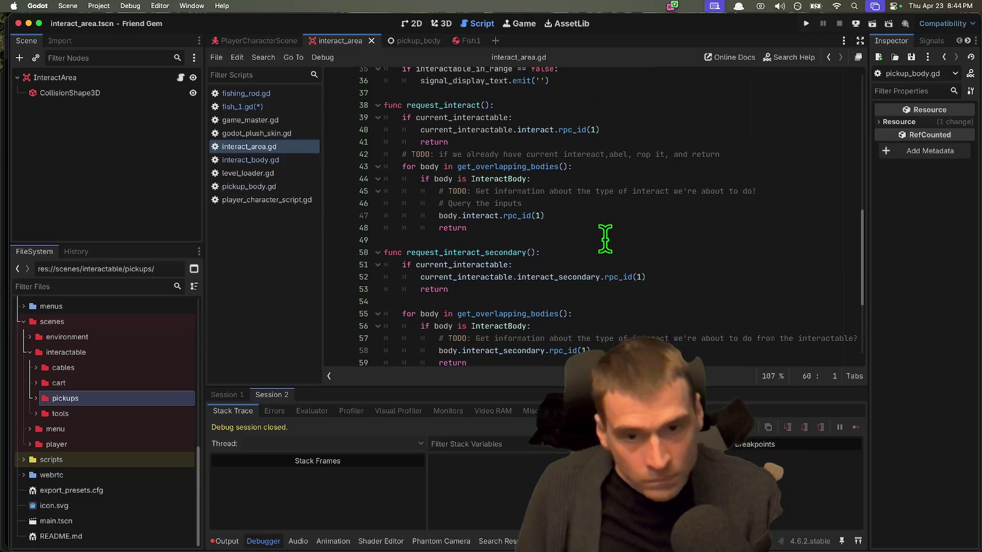
# Highlight interact on line 47 to see where it is called on bodies
pyautogui.doubleClick(481, 212)
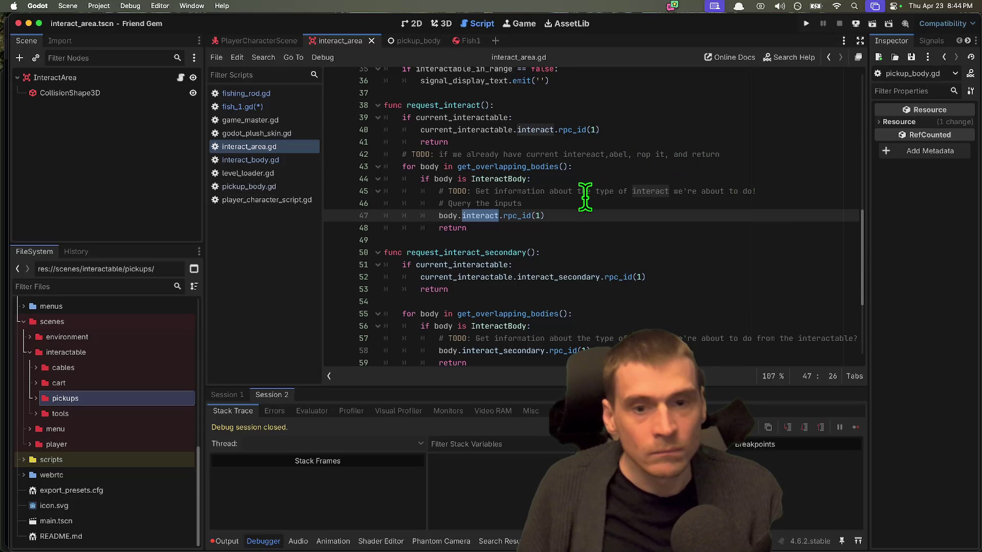
pyautogui.scroll(2, 593, 240)
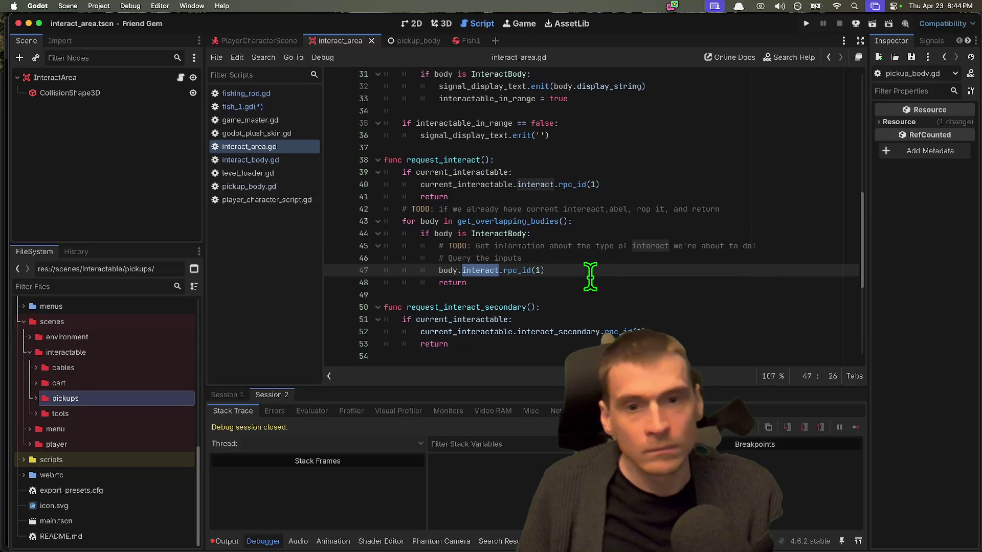
pyautogui.scroll(4, 596, 274)
pyautogui.scroll(-1, 590, 276)
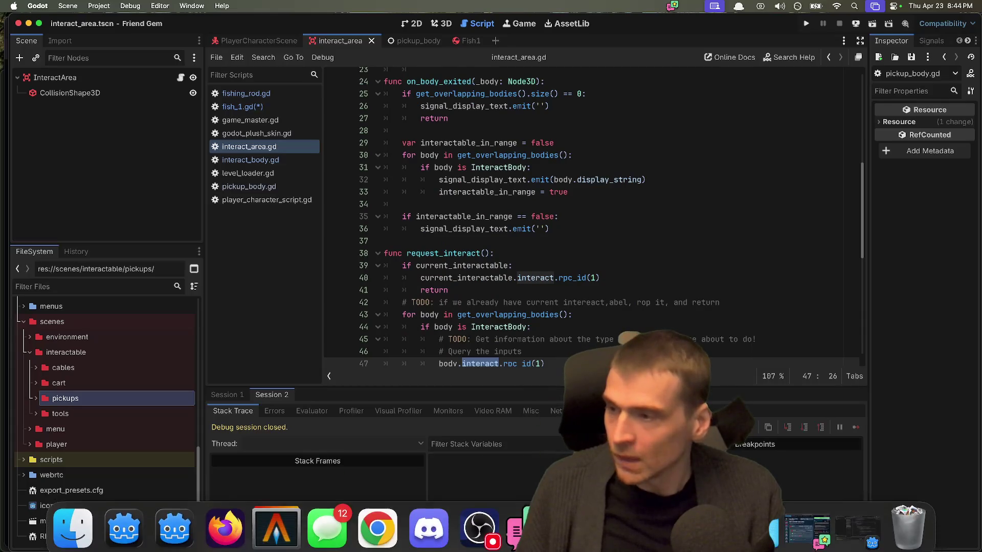
# Google 'video game interact systems' in a new tab and scroll to the discussion results
pyautogui.moveTo(326, 534)
pyautogui.click(225, 535)
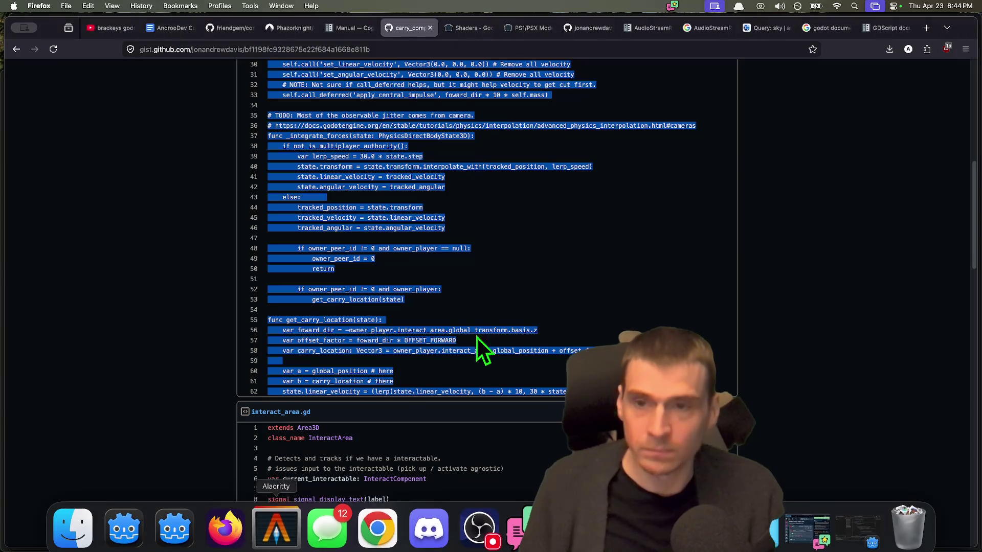
pyautogui.press('super+t')
pyautogui.write('video g')
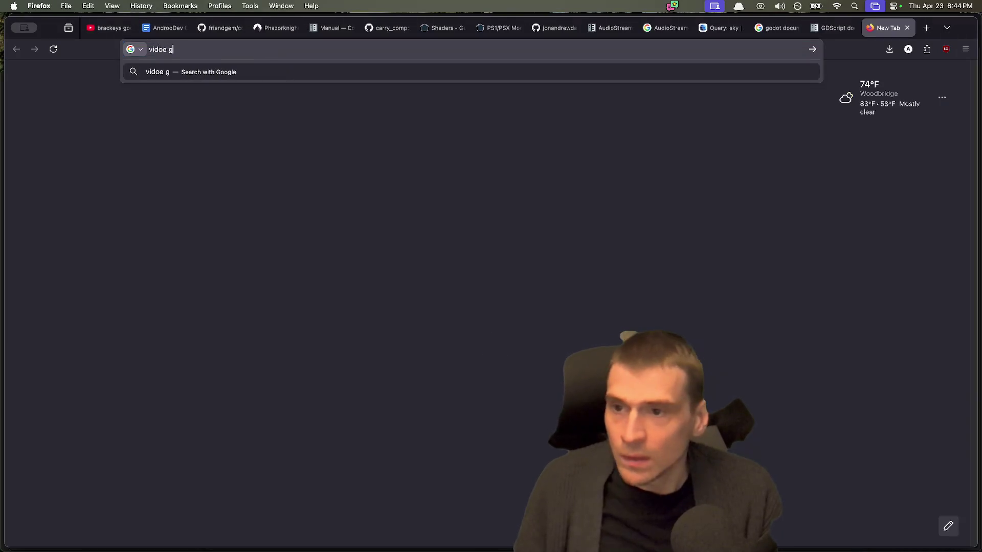
pyautogui.press('BackSpace')
pyautogui.write('game interac')
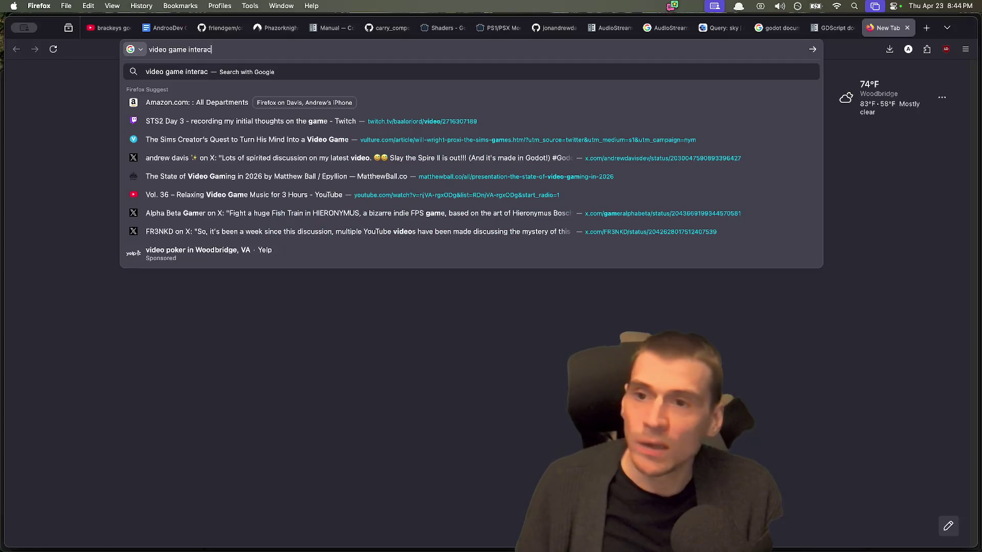
pyautogui.write('tisystems')
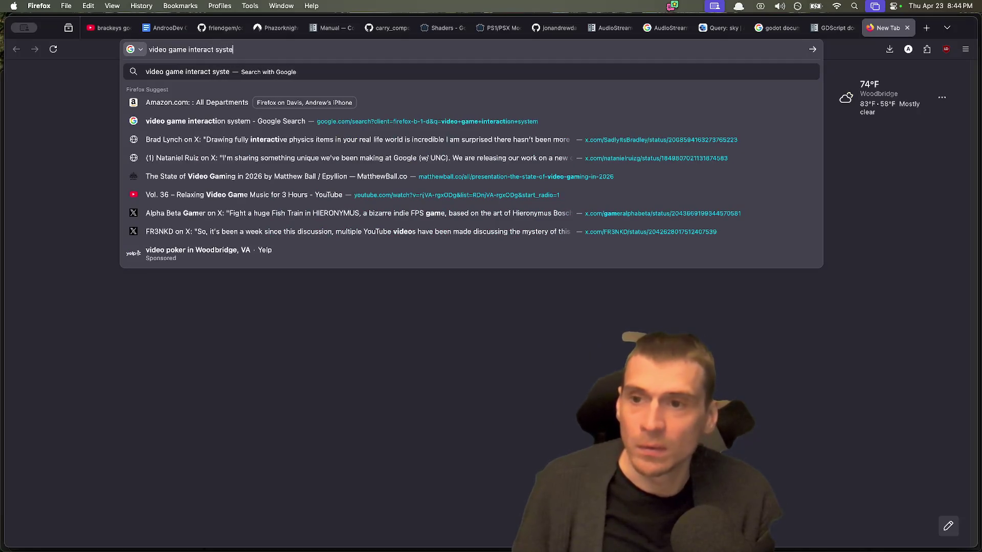
pyautogui.press('Return')
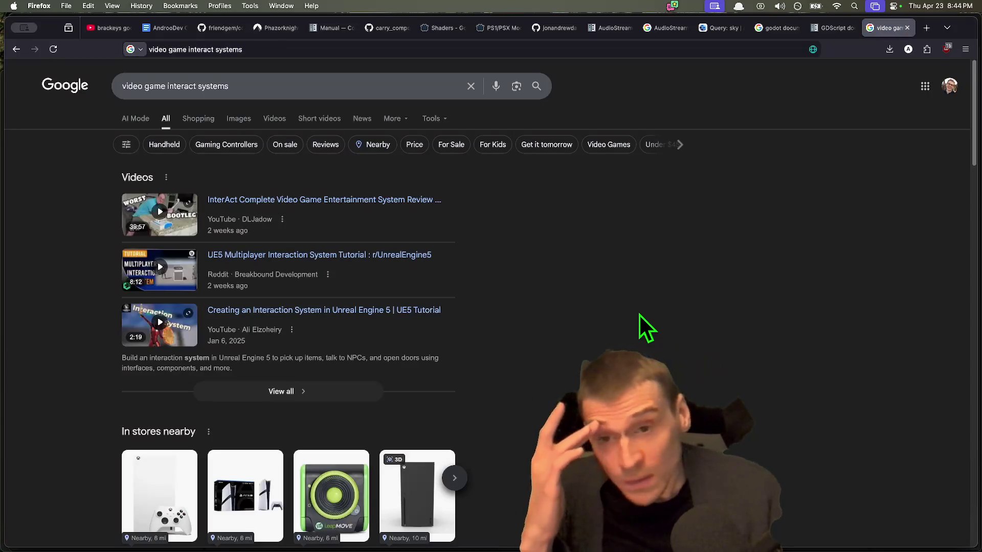
pyautogui.scroll(-2, 636, 318)
pyautogui.scroll(-6, 637, 335)
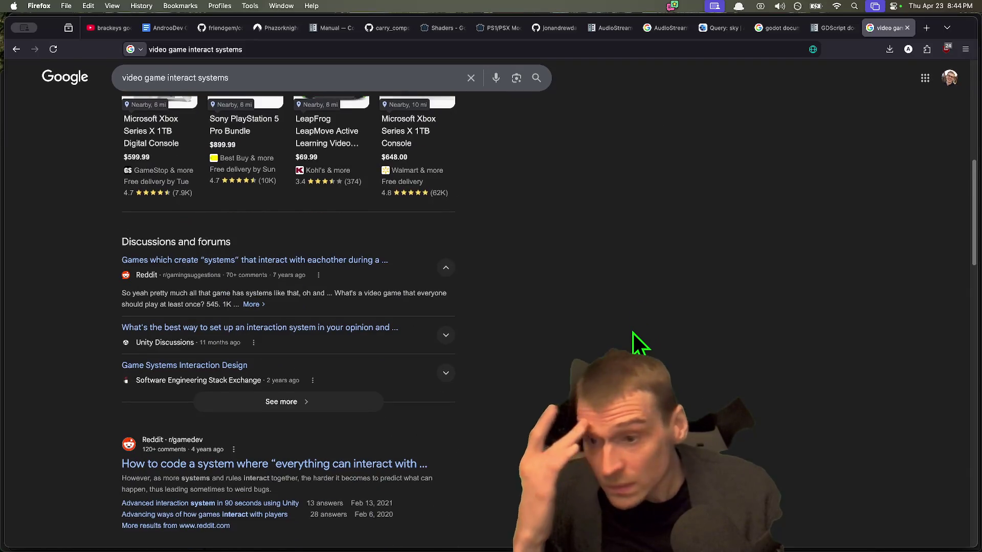
# Read the Unity thread's replies on an Interactable component and Door script, then go back
pyautogui.click(328, 328)
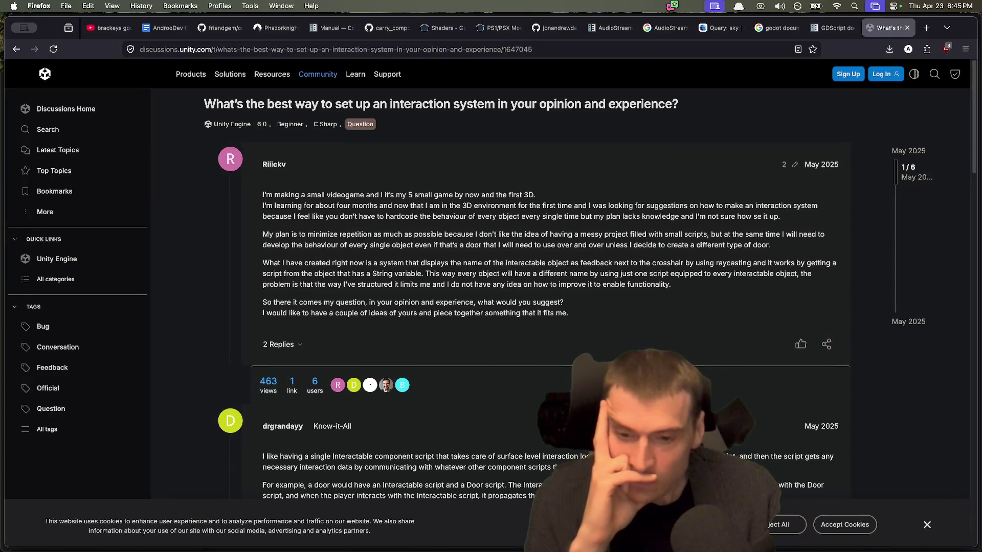
pyautogui.scroll(-3, 511, 363)
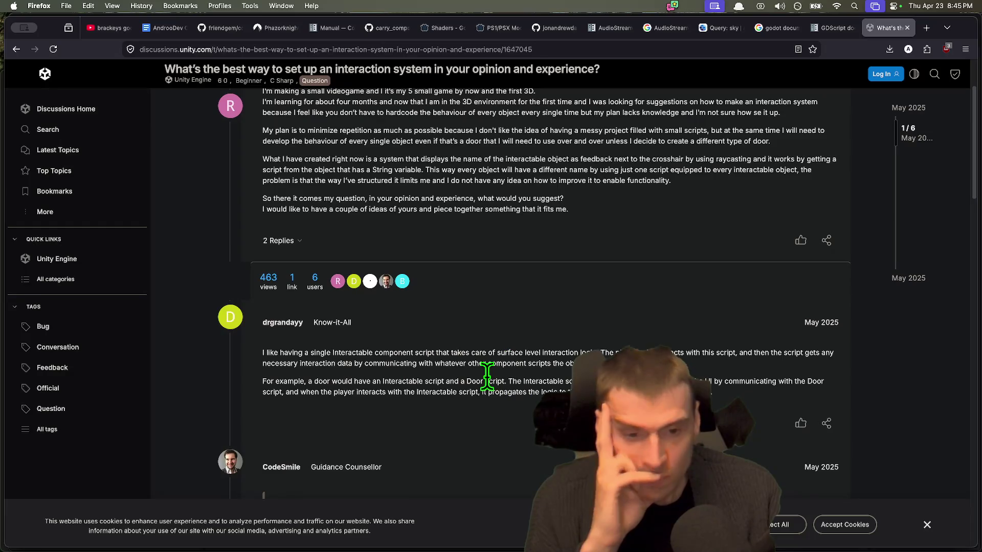
pyautogui.moveTo(736, 353)
pyautogui.mouseDown()
pyautogui.moveTo(588, 363)
pyautogui.moveTo(604, 352)
pyautogui.moveTo(332, 354)
pyautogui.moveTo(559, 360)
pyautogui.mouseUp()
pyautogui.click(331, 362)
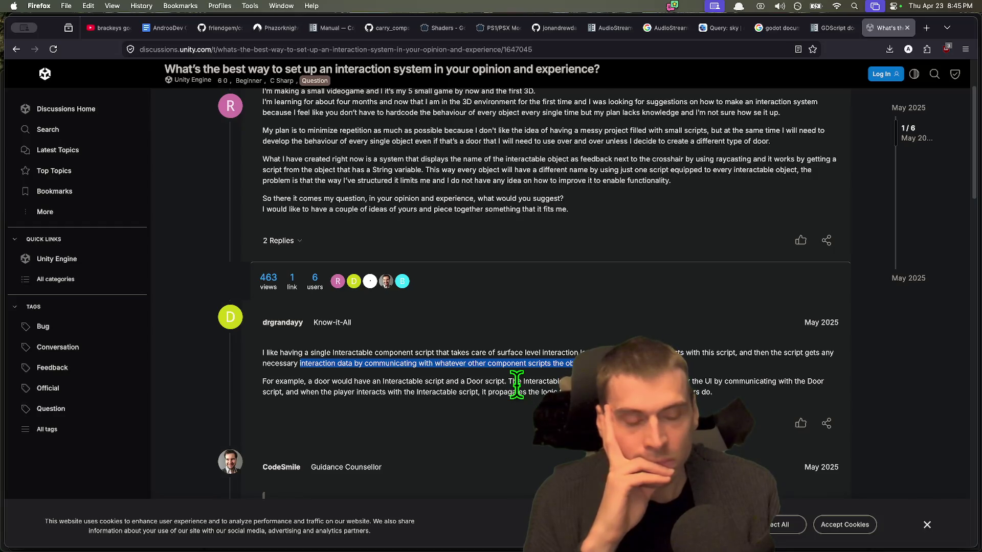
pyautogui.moveTo(284, 384); pyautogui.dragTo(721, 403)
pyautogui.scroll(-5, 721, 404)
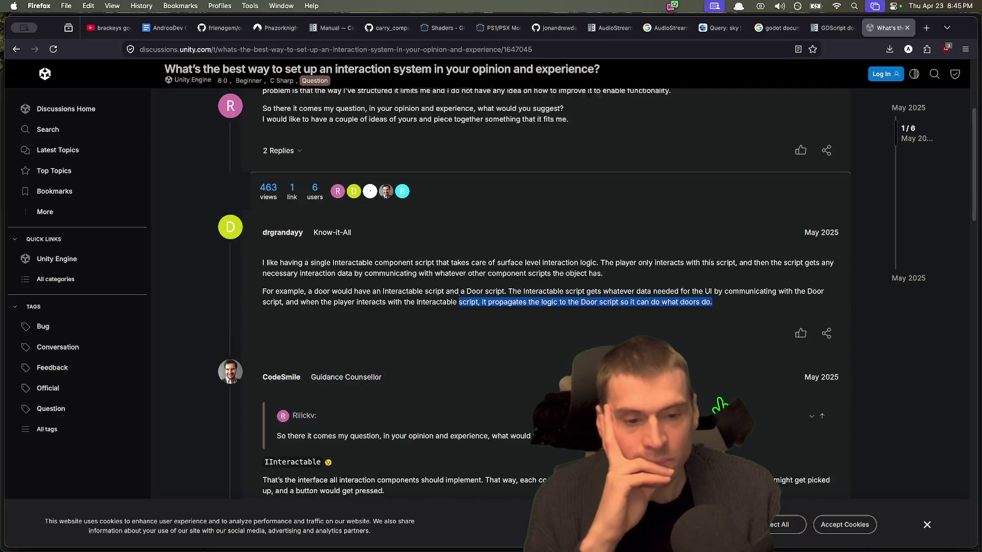
pyautogui.scroll(-3, 720, 404)
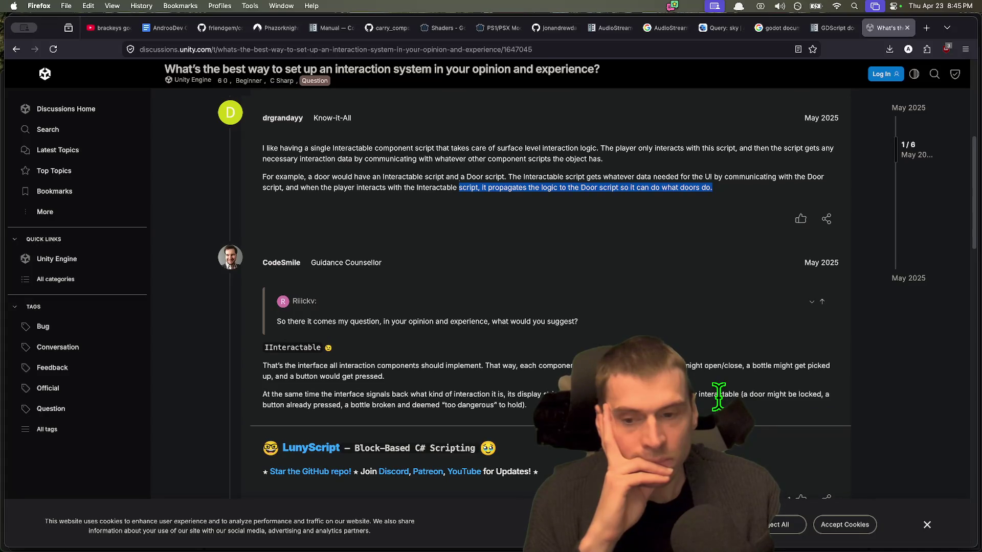
pyautogui.press('super+bracketleft')
pyautogui.press('super+bracketleft')
# Return to the Godot editor, then switch to the other Godot window with the Cogito project
pyautogui.moveTo(512, 543)
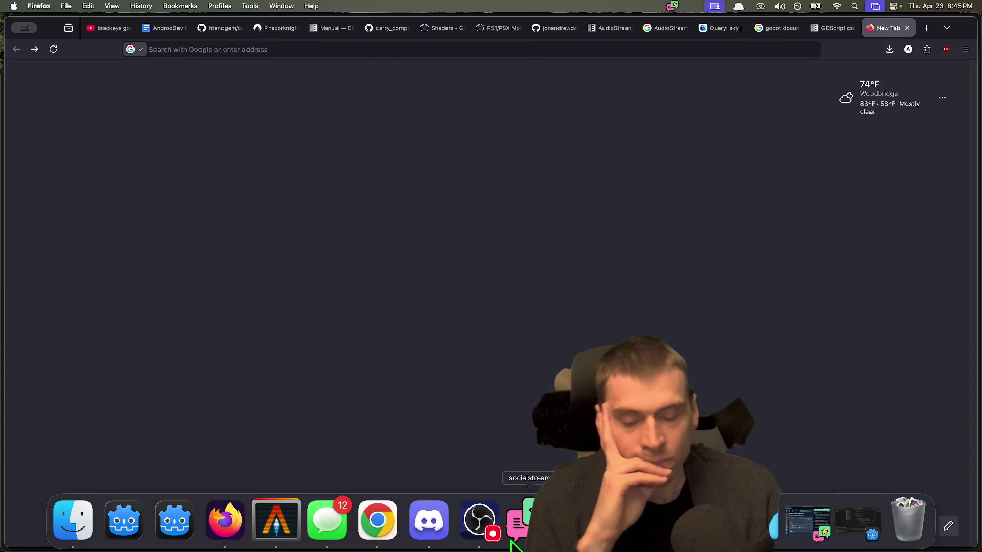
pyautogui.click(124, 520)
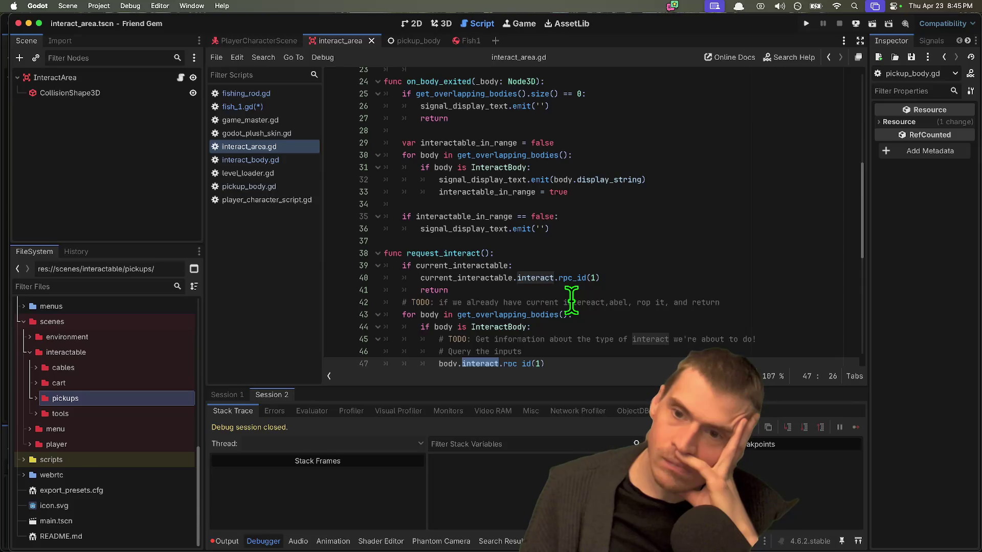
pyautogui.press('super+Tab')
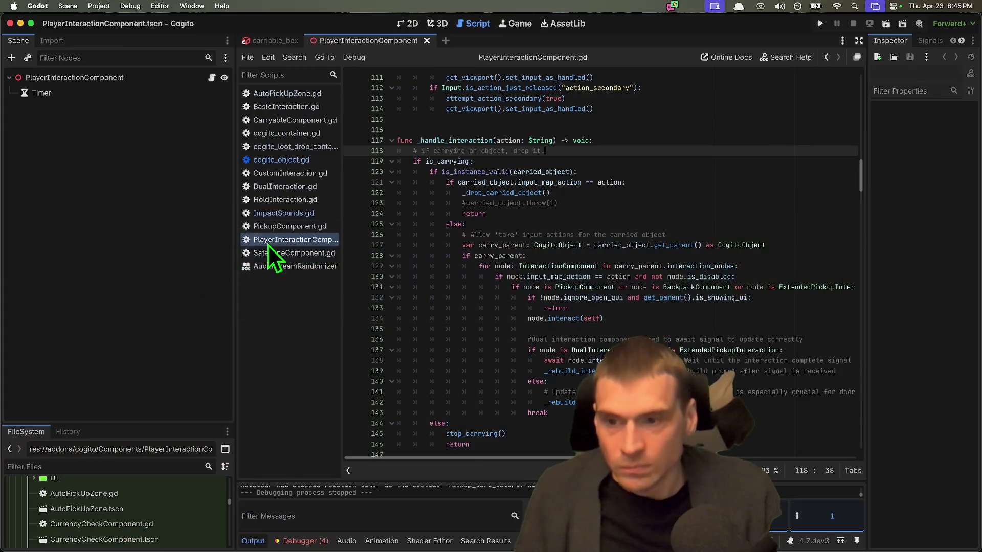
pyautogui.moveTo(234, 137)
pyautogui.mouseDown()
pyautogui.moveTo(160, 151)
pyautogui.moveTo(138, 235)
pyautogui.mouseUp()
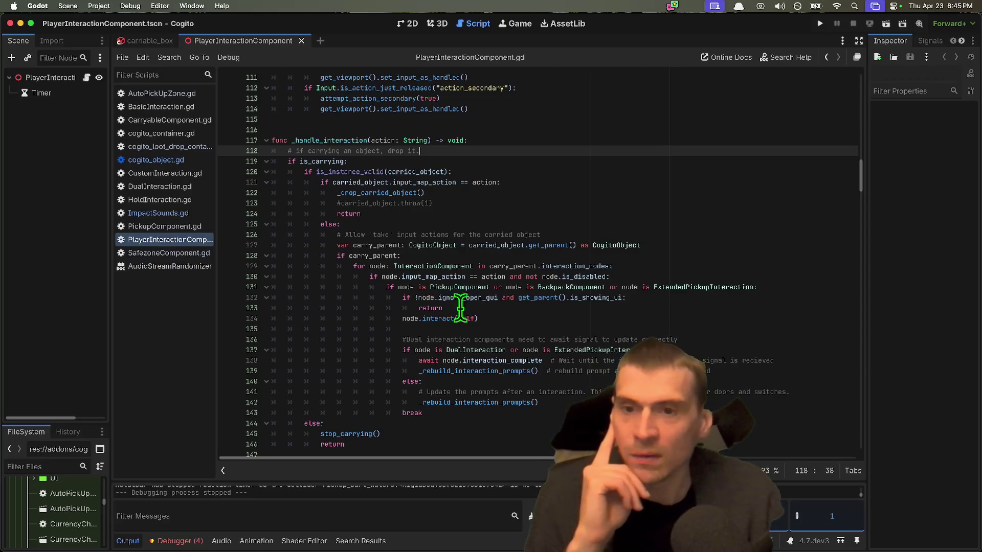
pyautogui.scroll(-1, 803, 424)
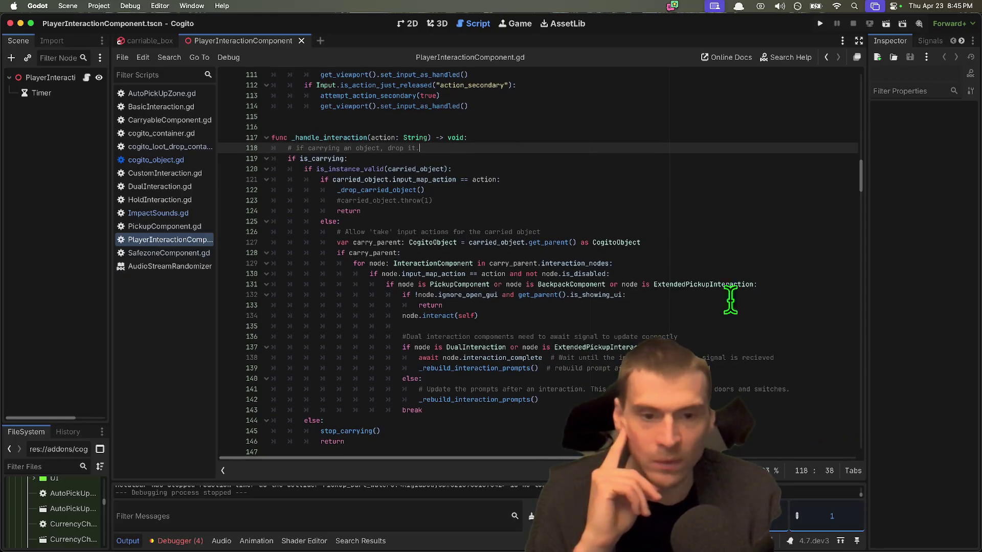
pyautogui.doubleClick(440, 273)
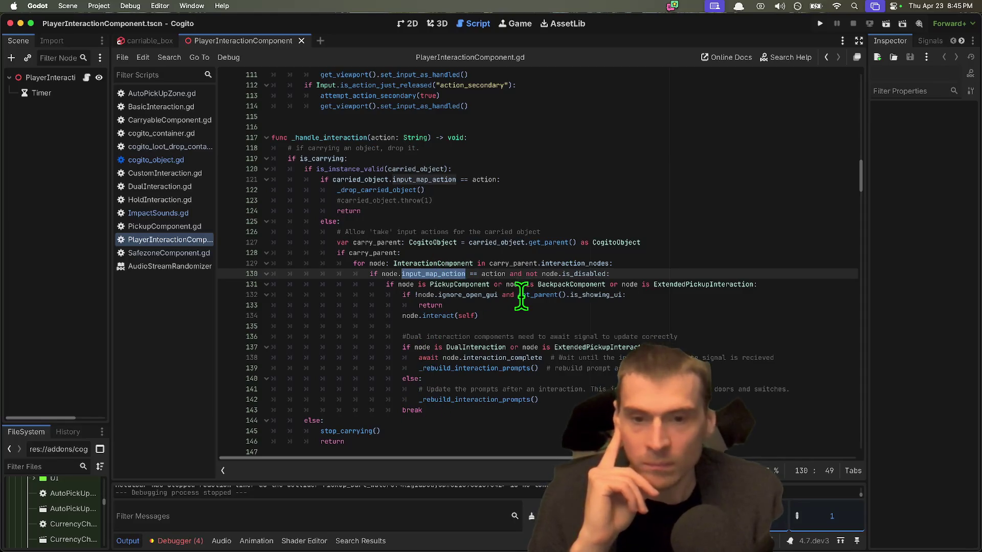
pyautogui.doubleClick(443, 316)
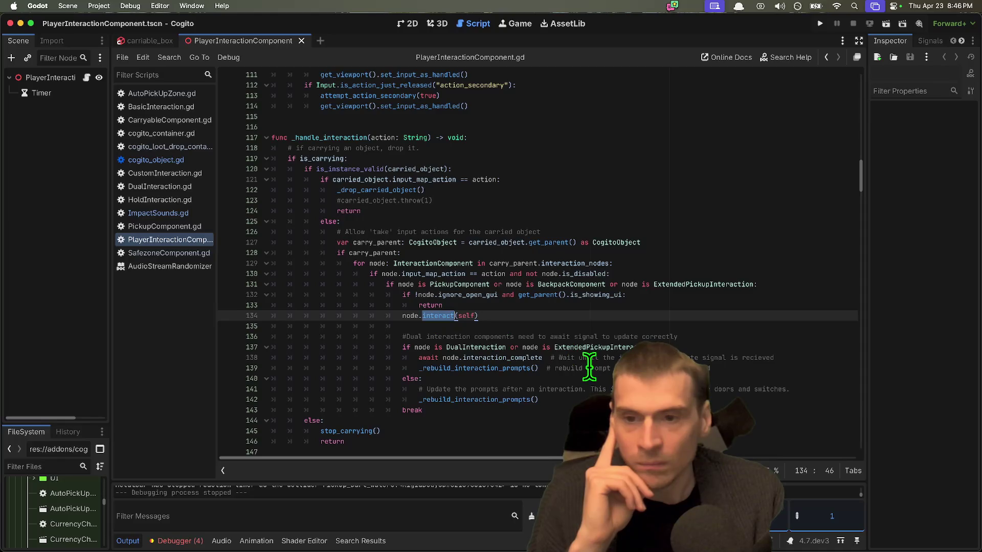
pyautogui.doubleClick(440, 179)
pyautogui.doubleClick(351, 169)
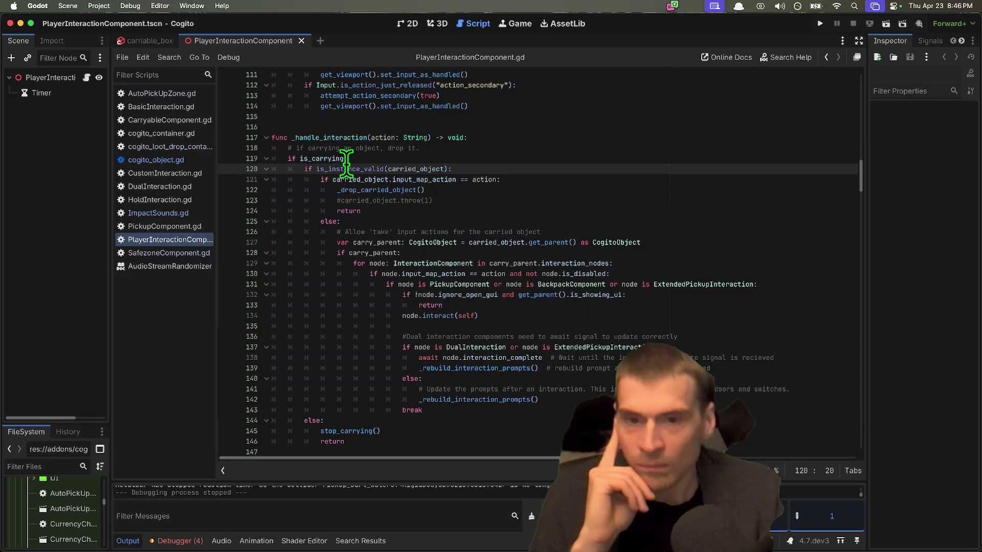
pyautogui.scroll(-2, 620, 294)
pyautogui.scroll(-1, 620, 299)
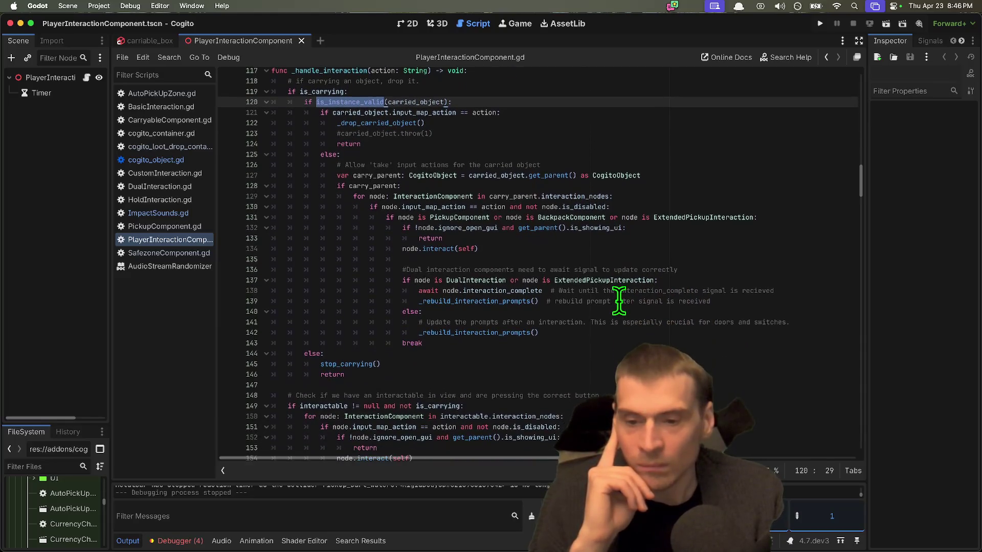
pyautogui.scroll(-6, 619, 301)
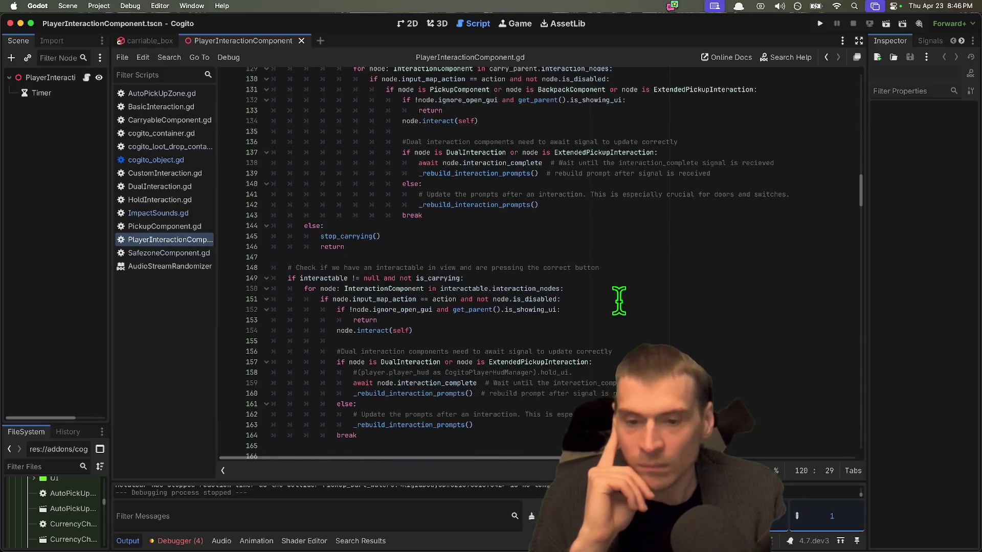
pyautogui.click(685, 305)
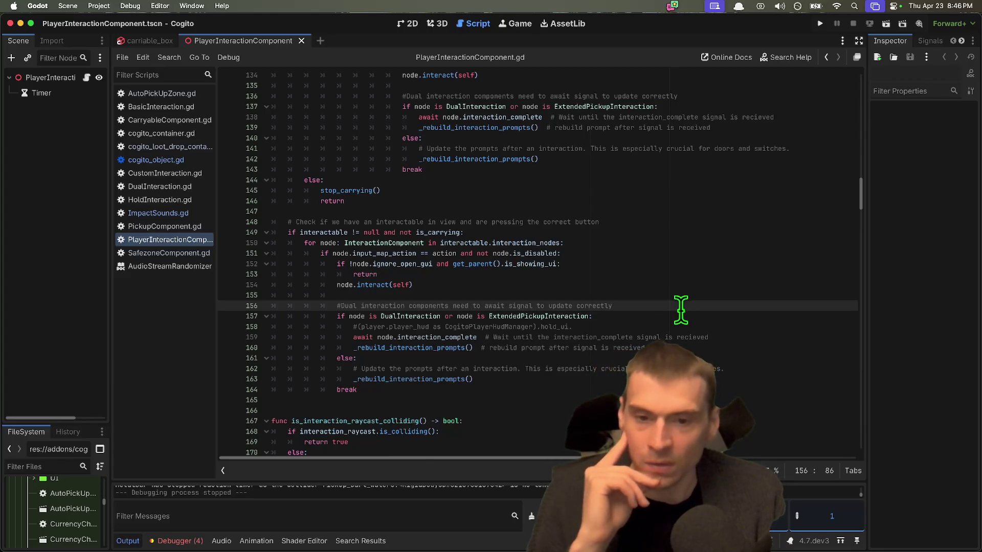
# Search the whole project for DualInteraction and open the match in UI_HoldComponent.gd
pyautogui.doubleClick(405, 317)
pyautogui.press('super+shift+f')
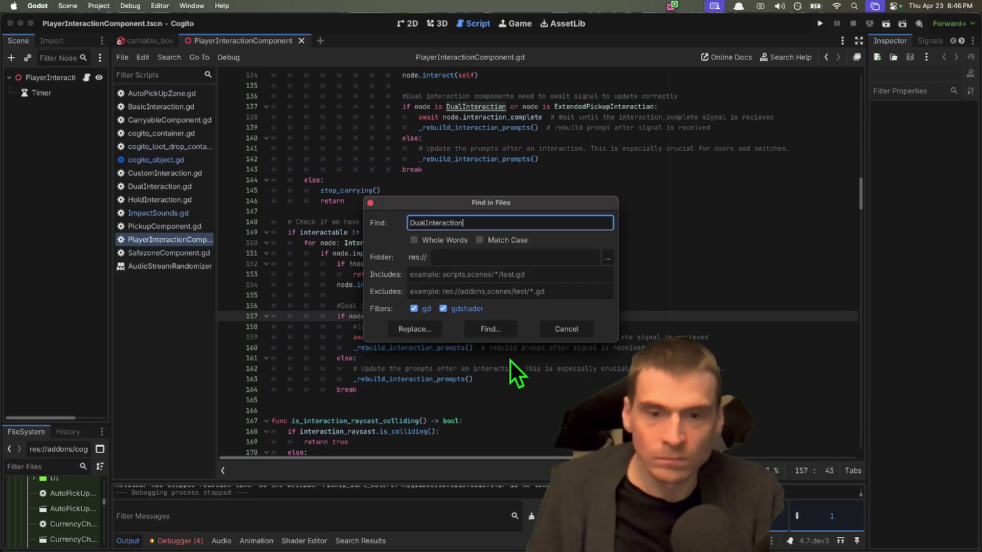
pyautogui.click(499, 335)
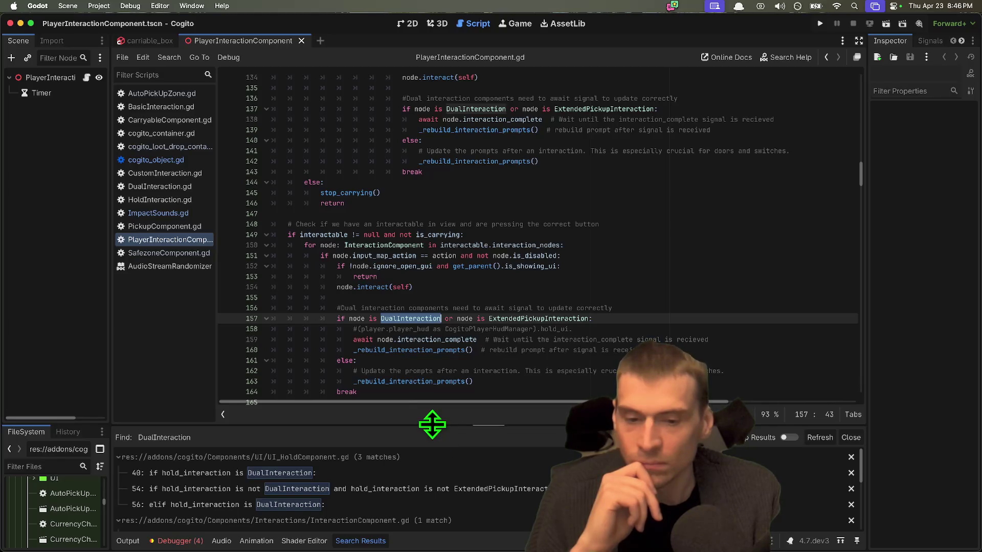
pyautogui.moveTo(431, 427); pyautogui.dragTo(432, 425)
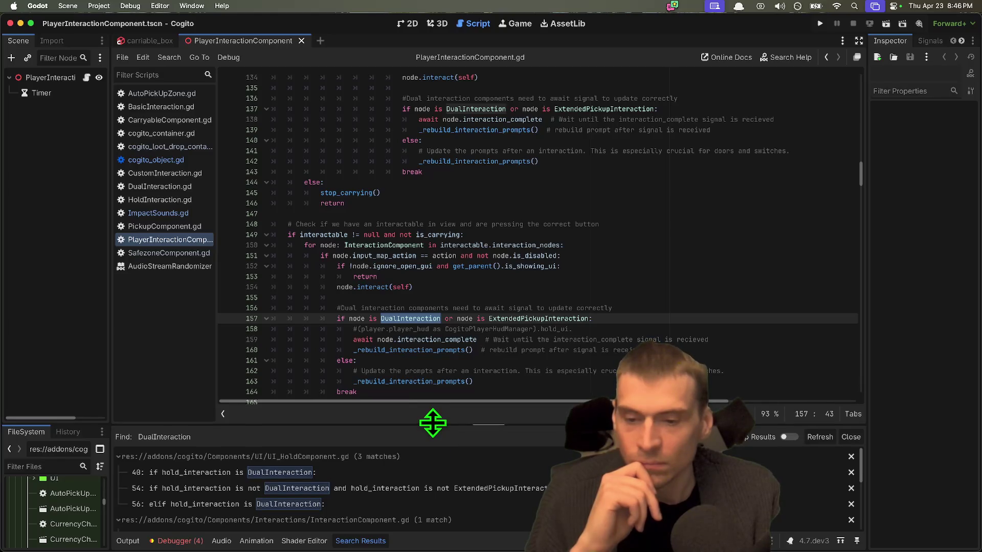
pyautogui.click(391, 486)
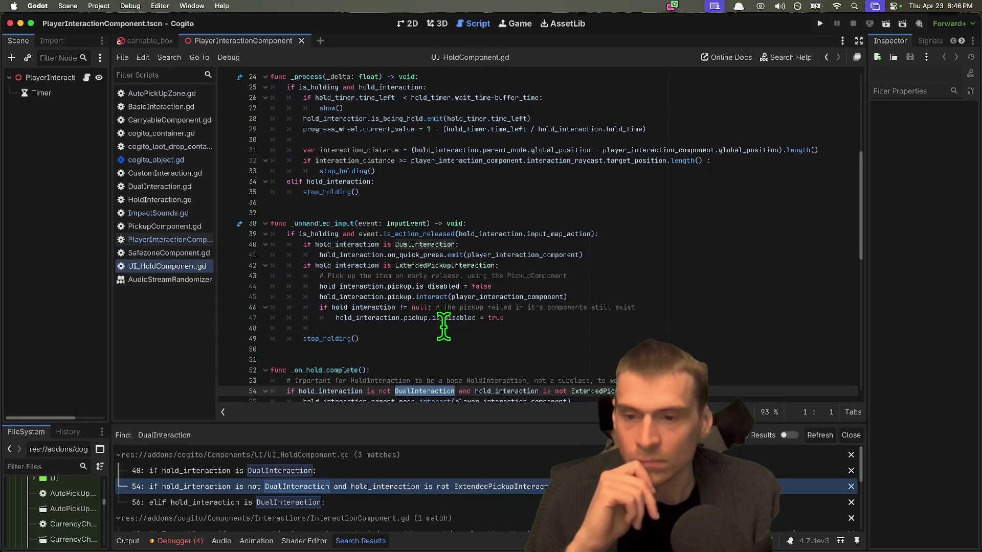
# Open the ExtendedPickupInteraction script from line 58, then bring up the Cogito repository tab in Firefox
pyautogui.scroll(2, 443, 326)
pyautogui.scroll(-6, 444, 326)
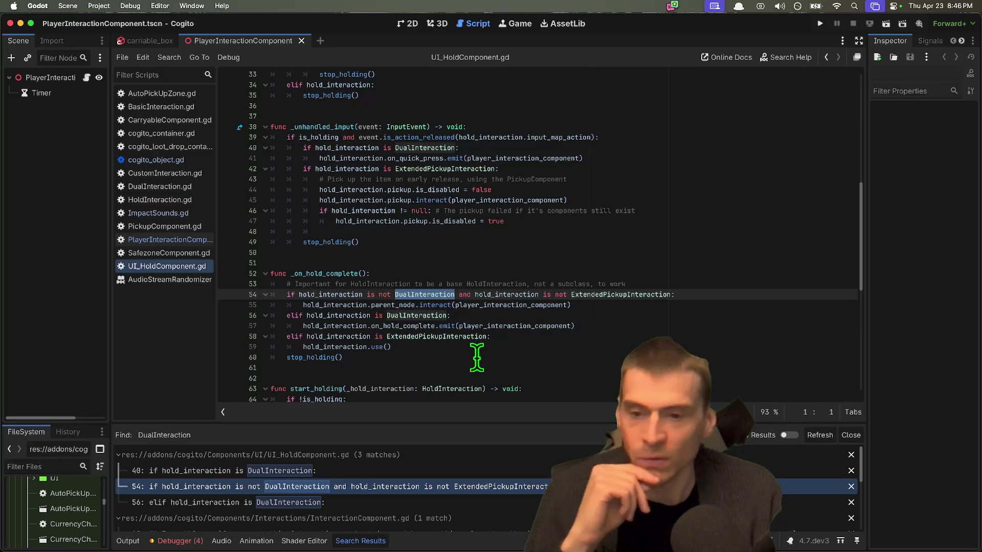
pyautogui.scroll(-1, 477, 358)
pyautogui.scroll(-2, 477, 358)
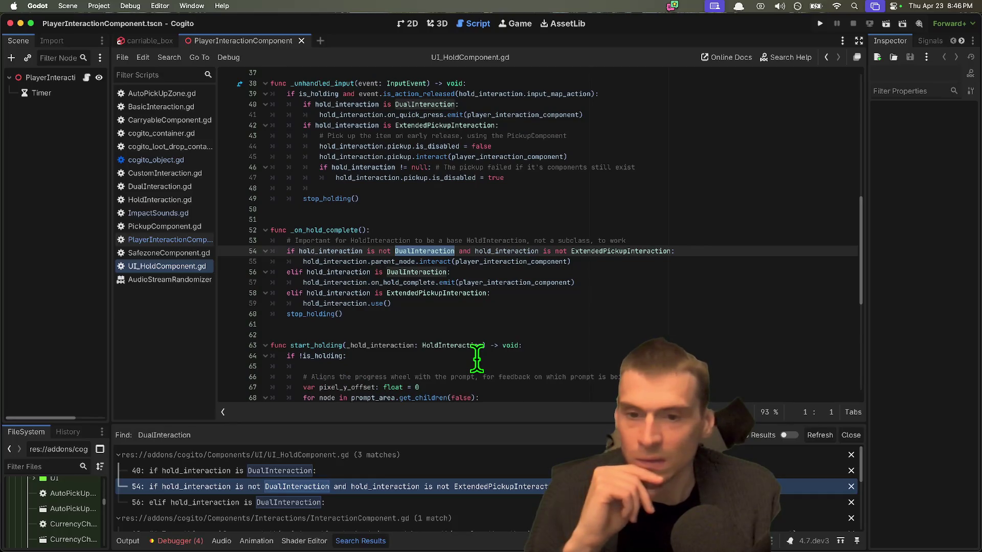
pyautogui.scroll(-1, 476, 358)
pyautogui.click(458, 276)
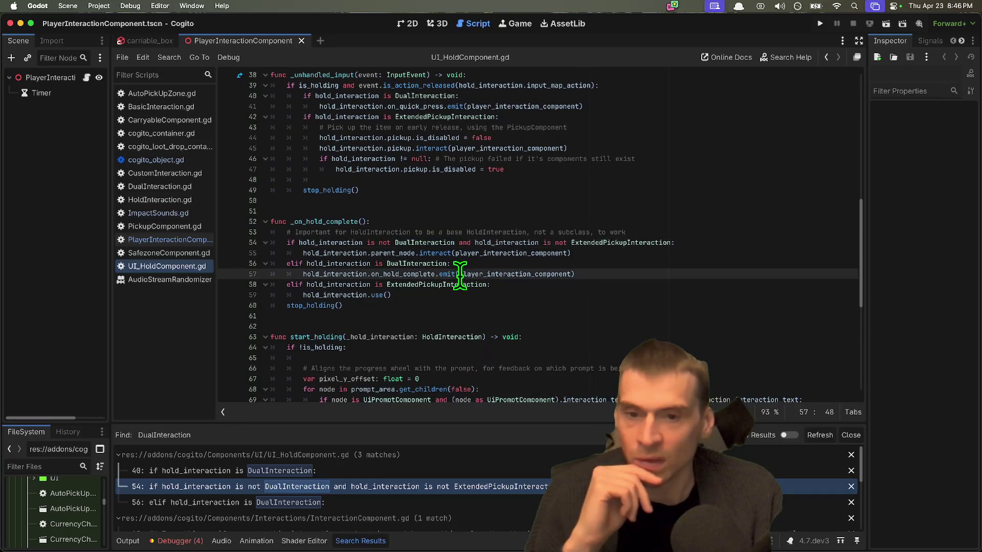
pyautogui.doubleClick(437, 284)
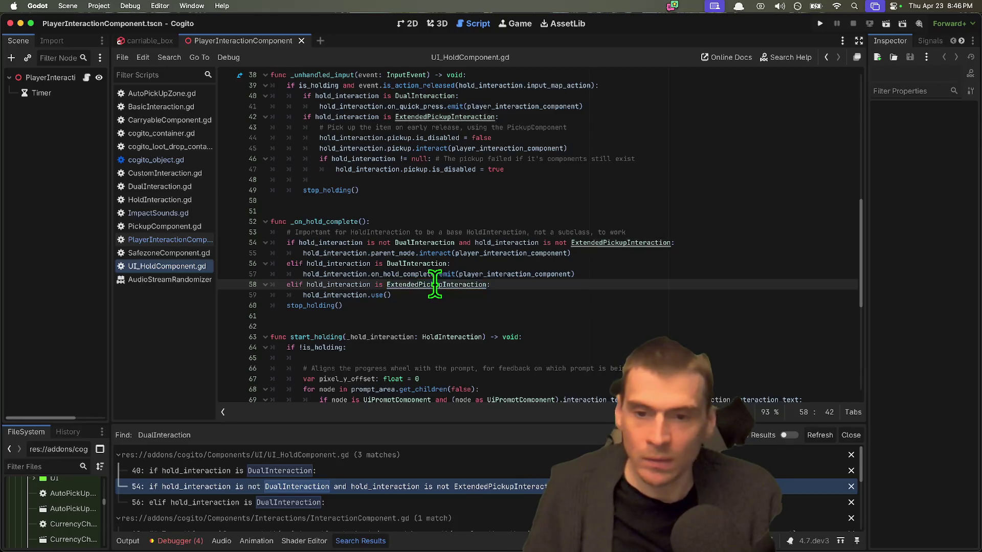
pyautogui.keyDown('super'); pyautogui.click(437, 284); pyautogui.keyUp('super')
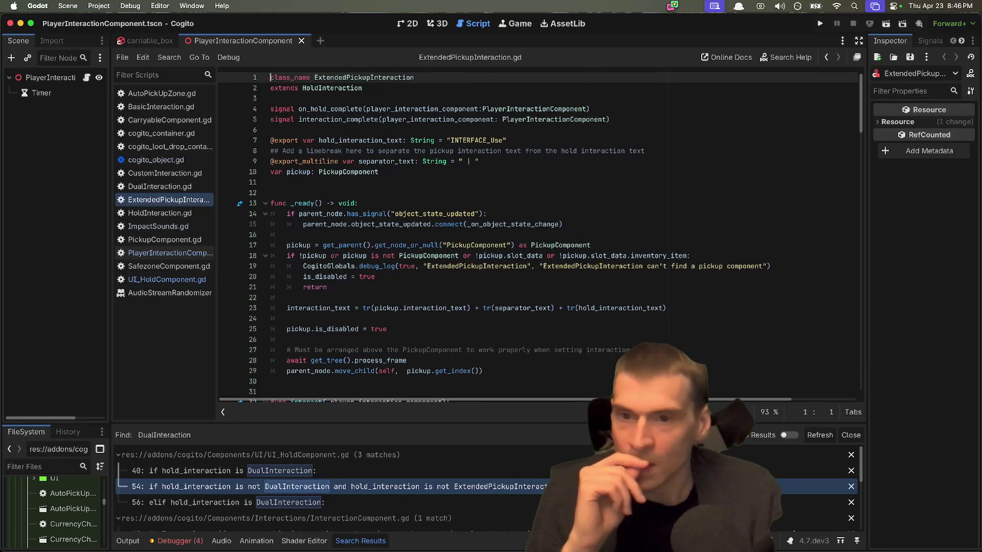
pyautogui.click(237, 517)
pyautogui.click(270, 28)
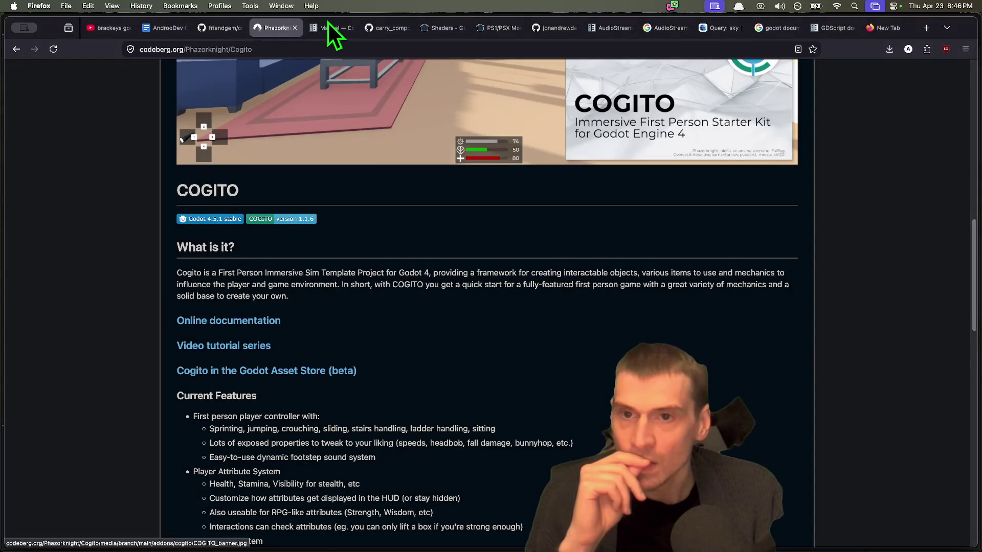
# Open the Cogito manual and browse Cogito Objects, Static Interactable, Additional tools and the FAQ
pyautogui.click(329, 25)
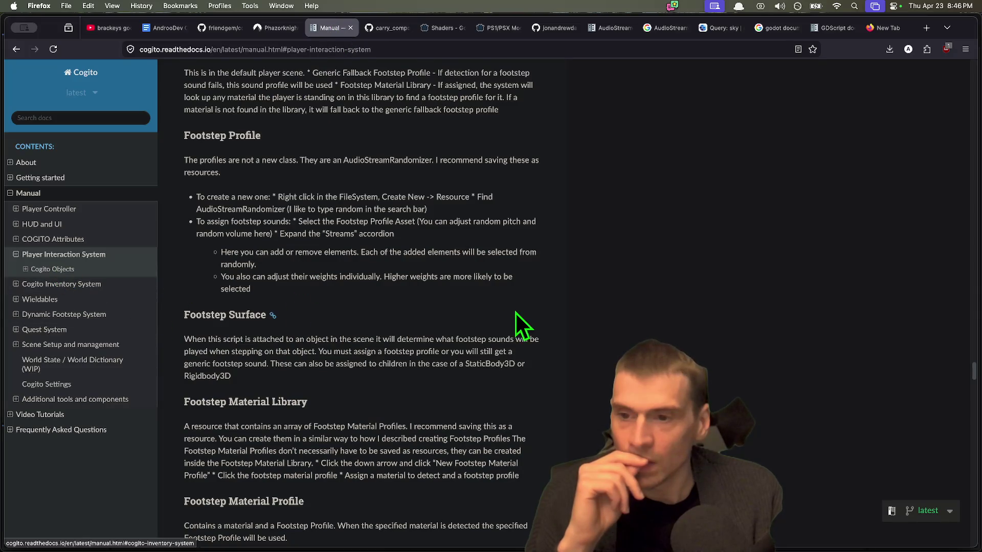
pyautogui.scroll(-10, 516, 313)
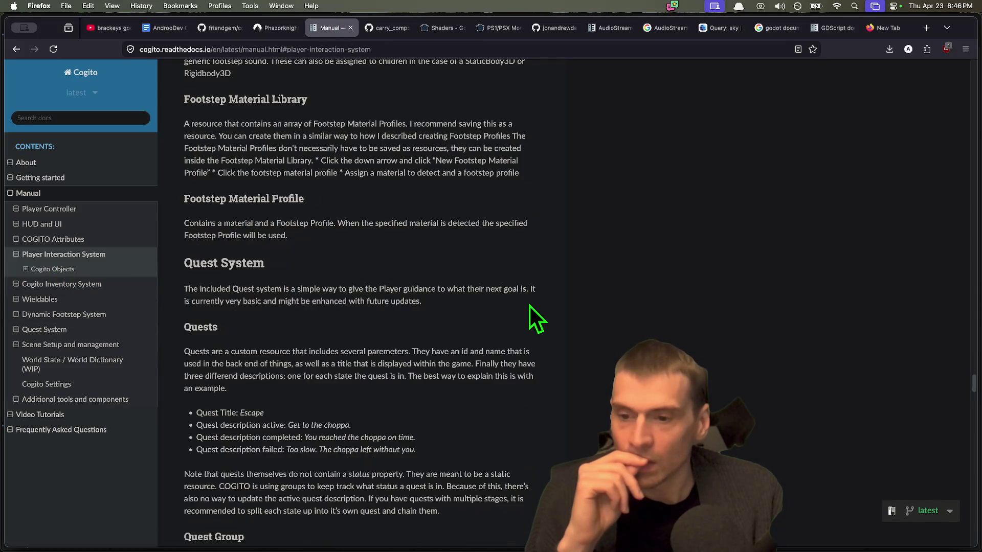
pyautogui.scroll(-15, 530, 306)
pyautogui.click(63, 271)
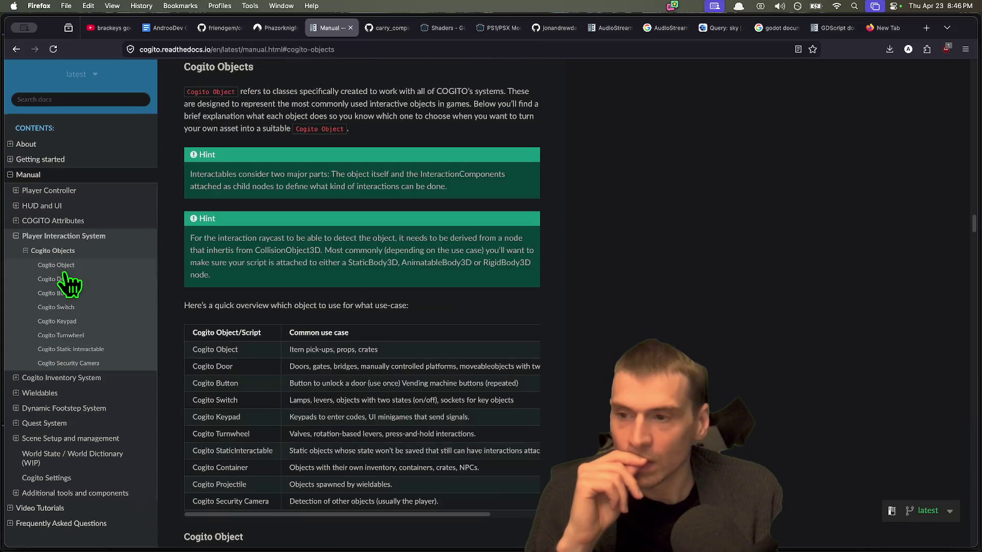
pyautogui.click(74, 350)
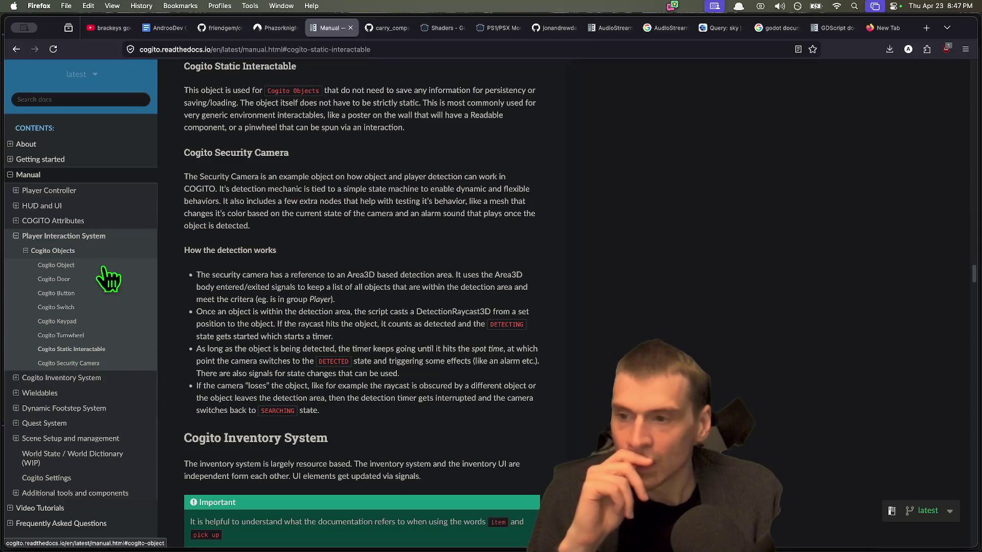
pyautogui.scroll(-2, 107, 279)
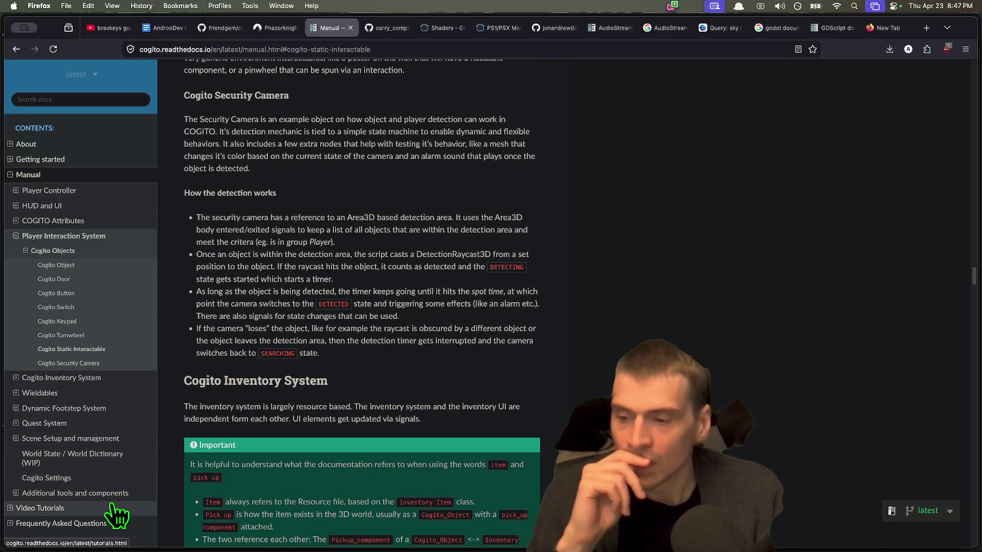
pyautogui.click(97, 493)
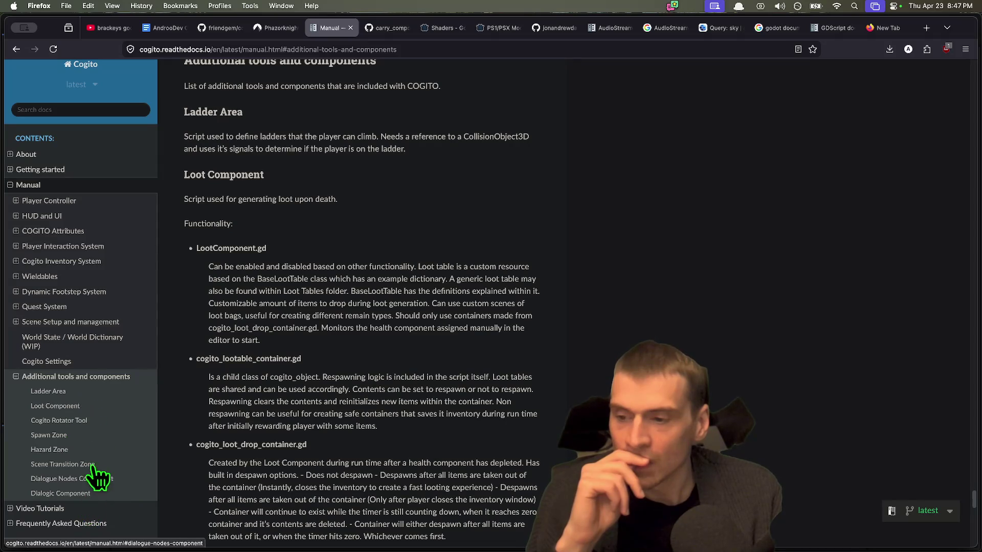
pyautogui.scroll(-2, 97, 504)
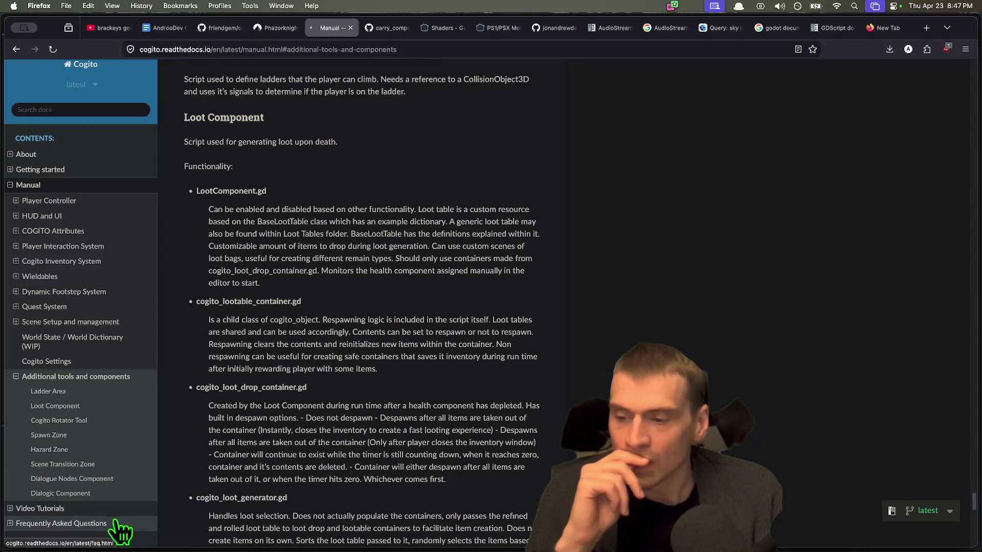
pyautogui.click(116, 522)
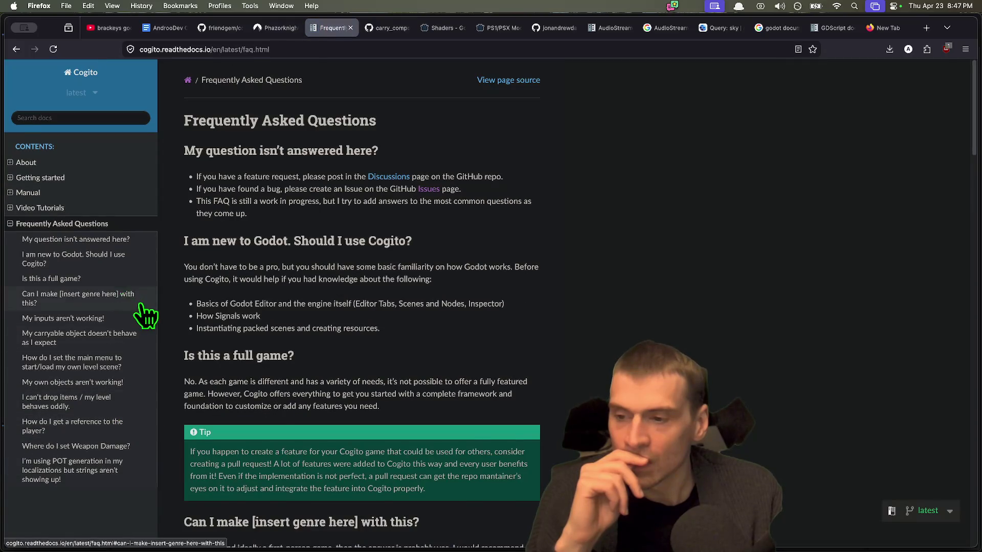
pyautogui.press('super+bracketleft')
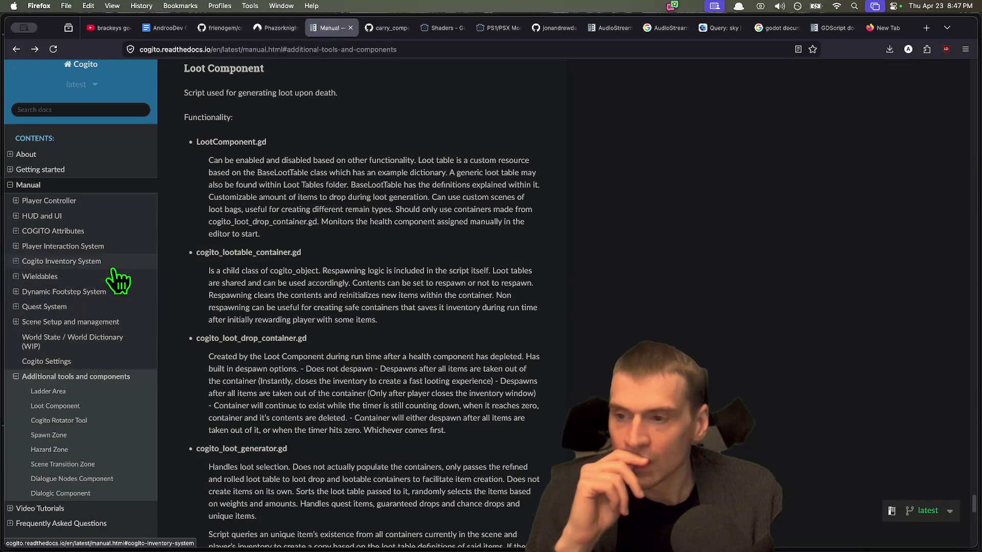
# Browse the Wieldables and Inventory System sections, ending at Player Interaction System
pyautogui.click(113, 274)
pyautogui.click(115, 271)
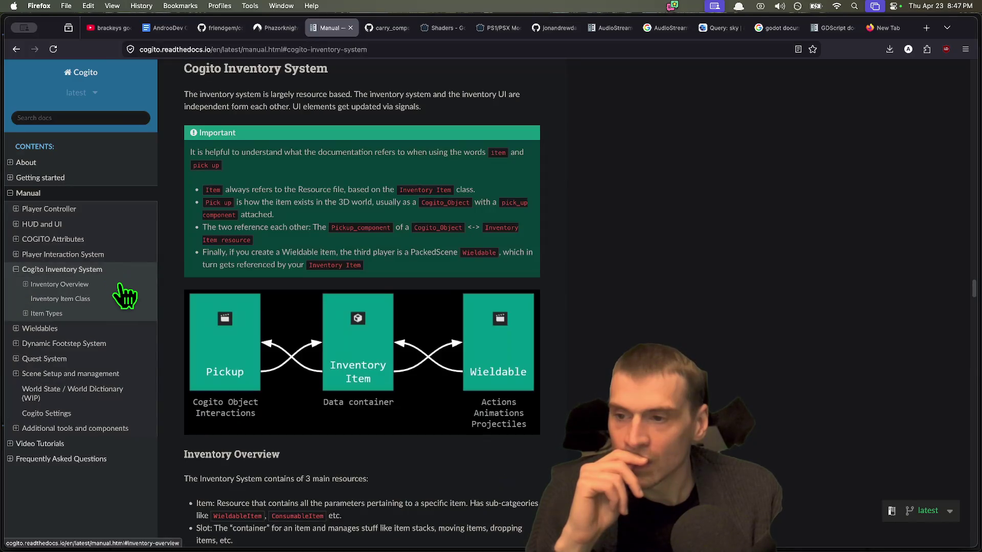
pyautogui.click(109, 314)
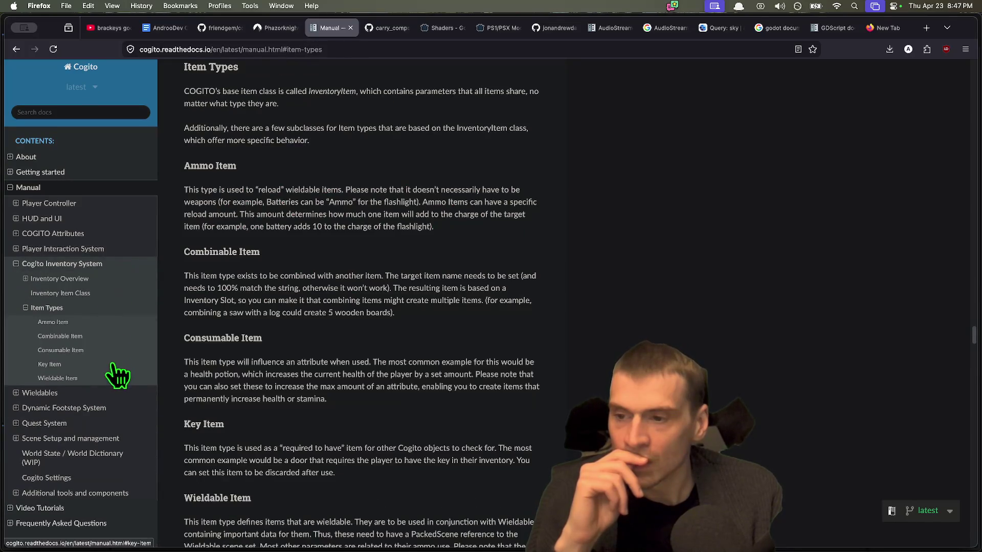
pyautogui.scroll(-1, 114, 375)
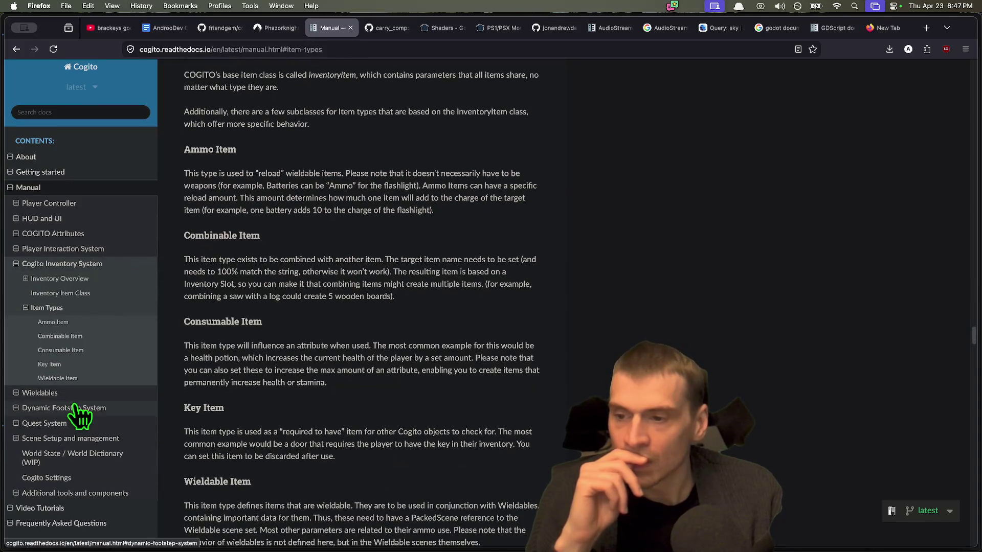
pyautogui.click(102, 279)
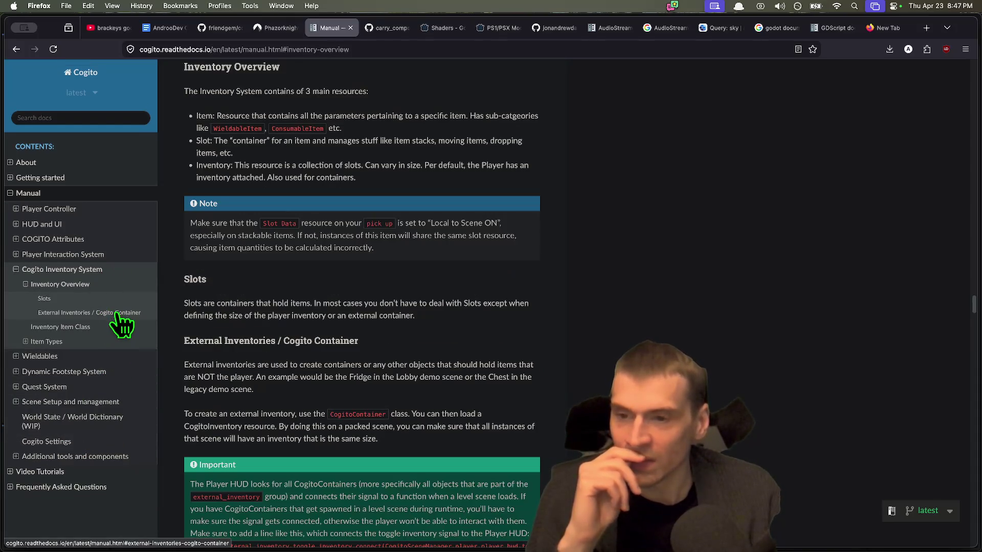
pyautogui.scroll(1, 71, 283)
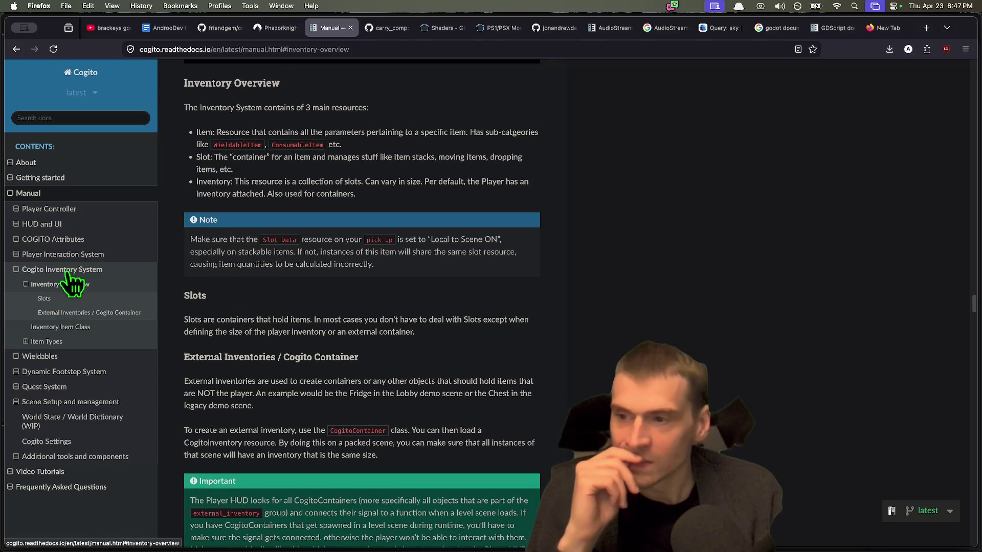
pyautogui.click(77, 254)
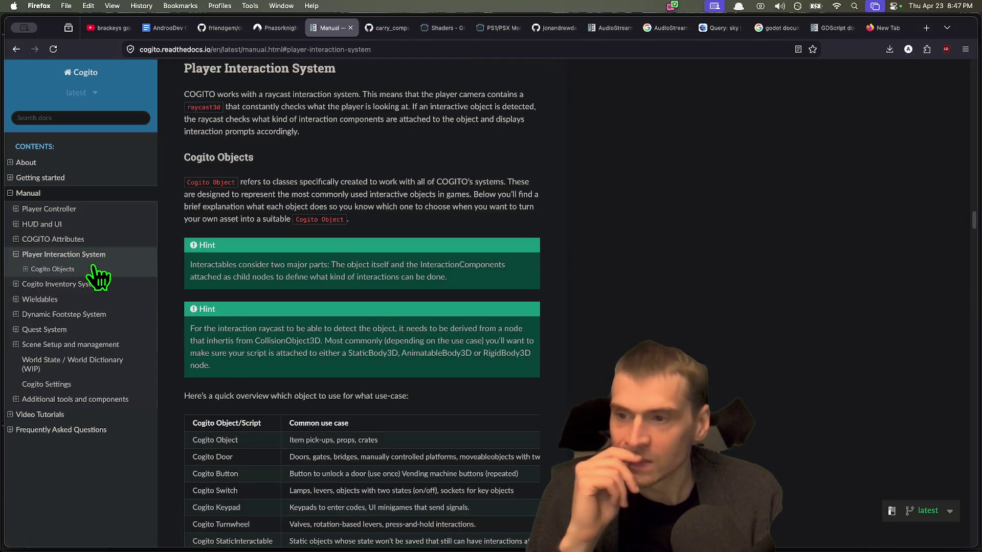
# Go to the Cogito Objects section of the manual and scroll down toward the Cogito Turnwheel entry
pyautogui.click(95, 269)
pyautogui.scroll(-4, 345, 275)
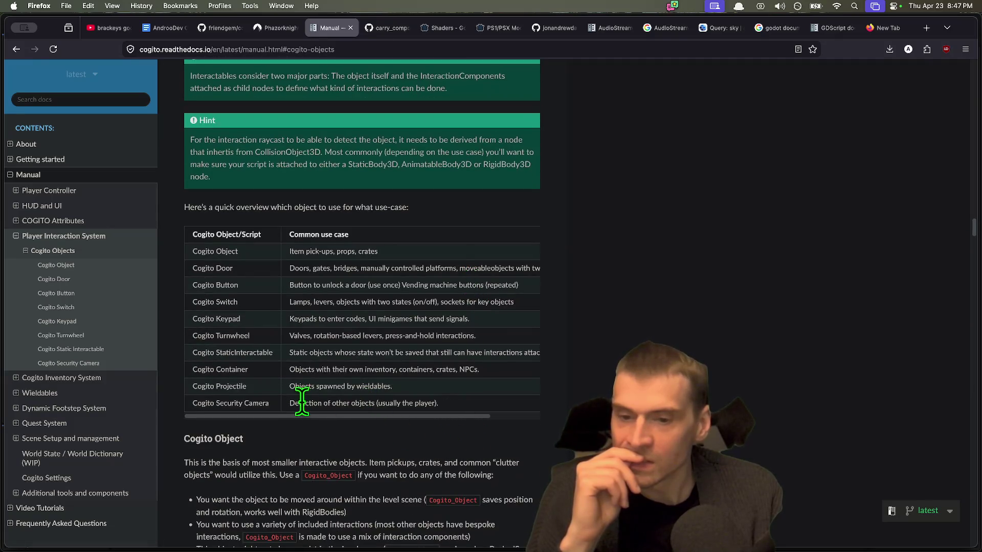
pyautogui.moveTo(301, 401); pyautogui.dragTo(452, 408)
pyautogui.click(463, 412)
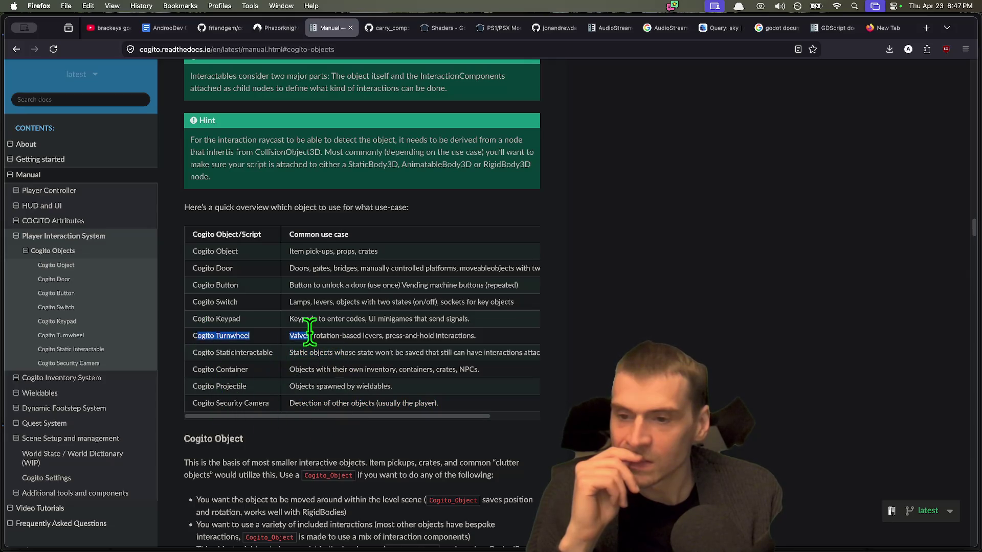
pyautogui.scroll(-15, 266, 317)
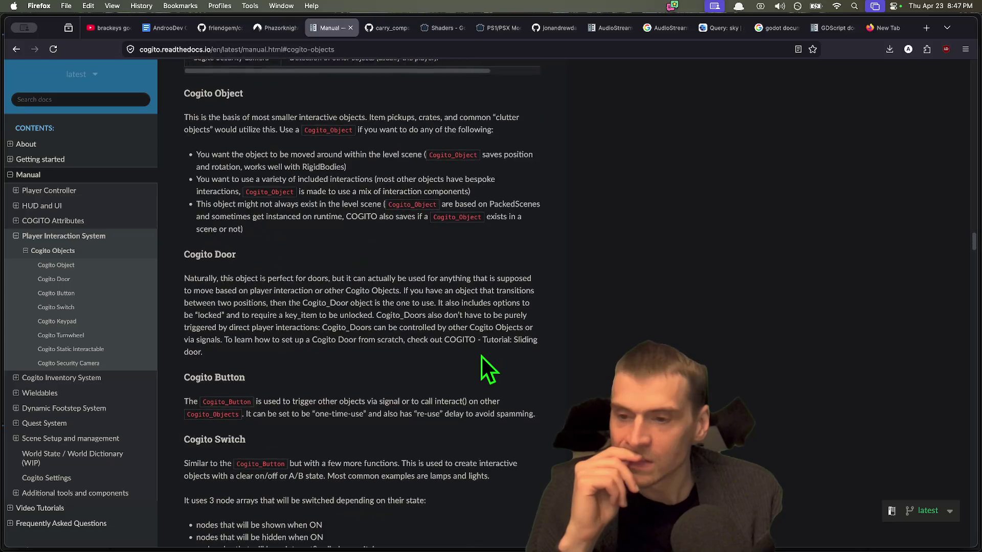
pyautogui.scroll(-13, 480, 355)
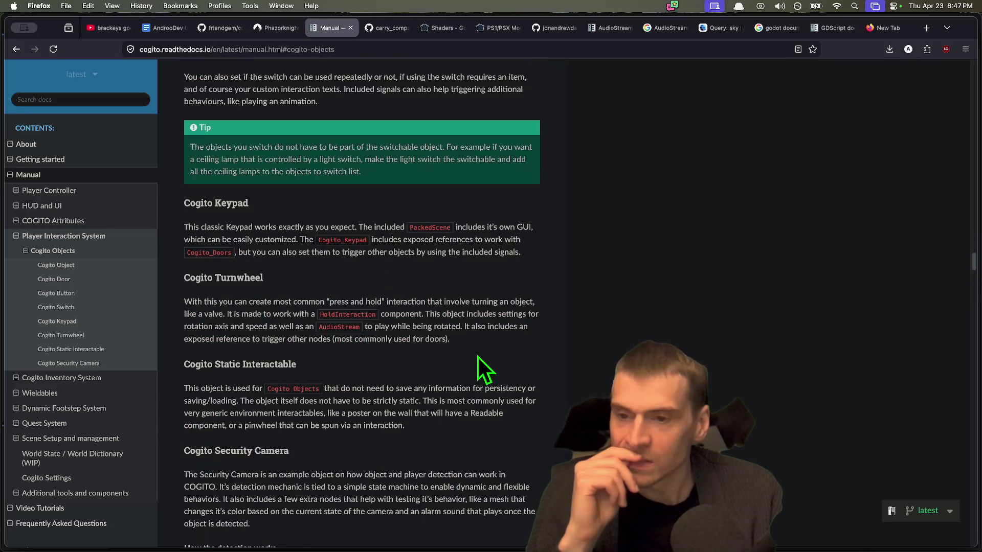
pyautogui.scroll(-2, 478, 356)
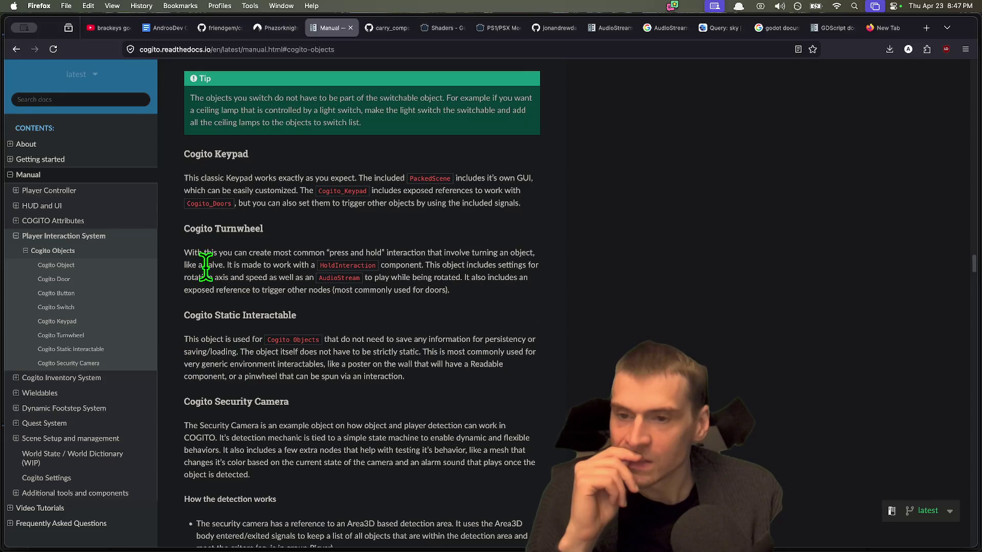
# Highlight 'HoldInteraction' and the sentence about triggering other nodes in the Turnwheel description
pyautogui.doubleClick(352, 266)
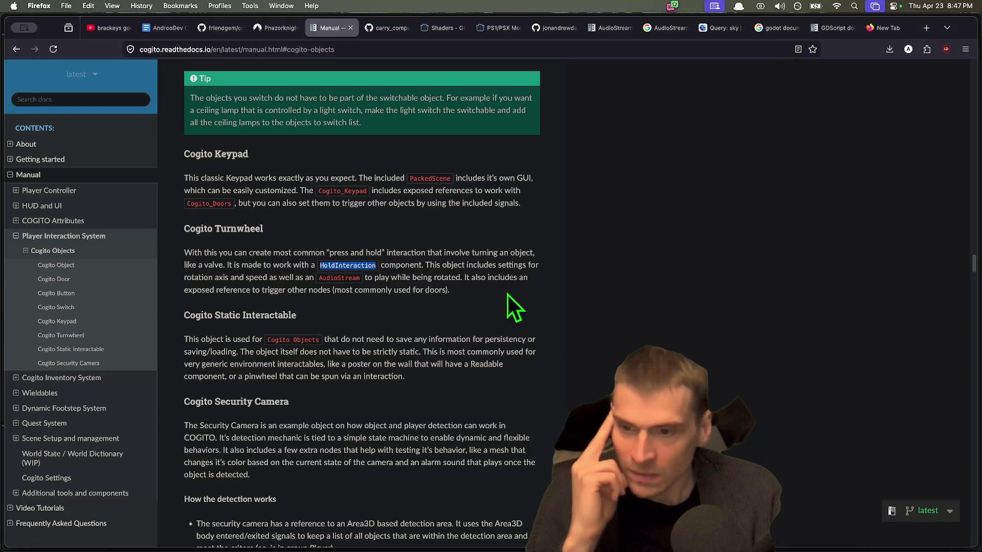
pyautogui.moveTo(507, 294)
pyautogui.mouseDown()
pyautogui.moveTo(239, 288)
pyautogui.moveTo(353, 289)
pyautogui.mouseUp()
pyautogui.scroll(-2, 477, 295)
pyautogui.scroll(-3, 477, 295)
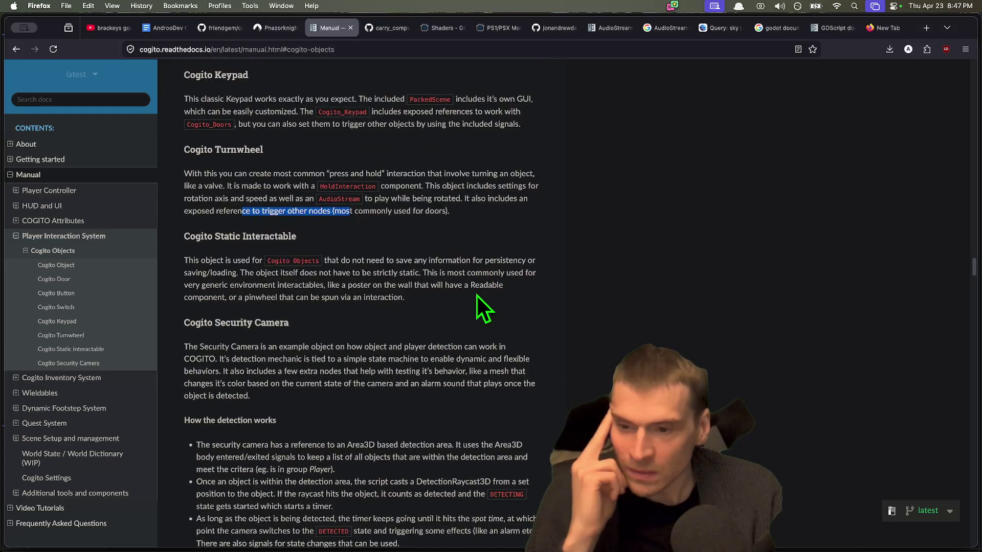
pyautogui.press('super+Tab')
pyautogui.press('super+Tab')
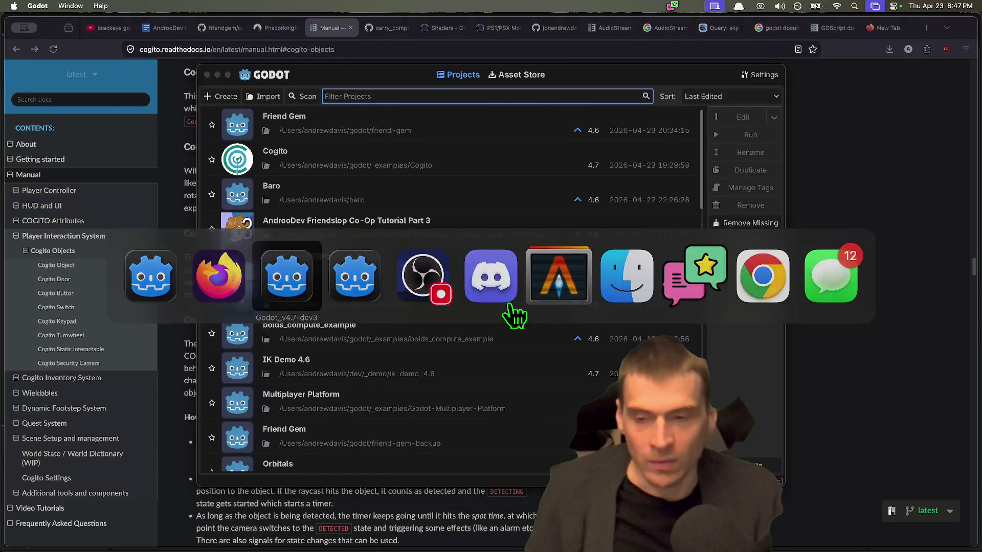
# Return to the Cogito editor and review _player_interaction_component in ExtendedPickupInteraction.gd's interact function
pyautogui.press('super+Tab')
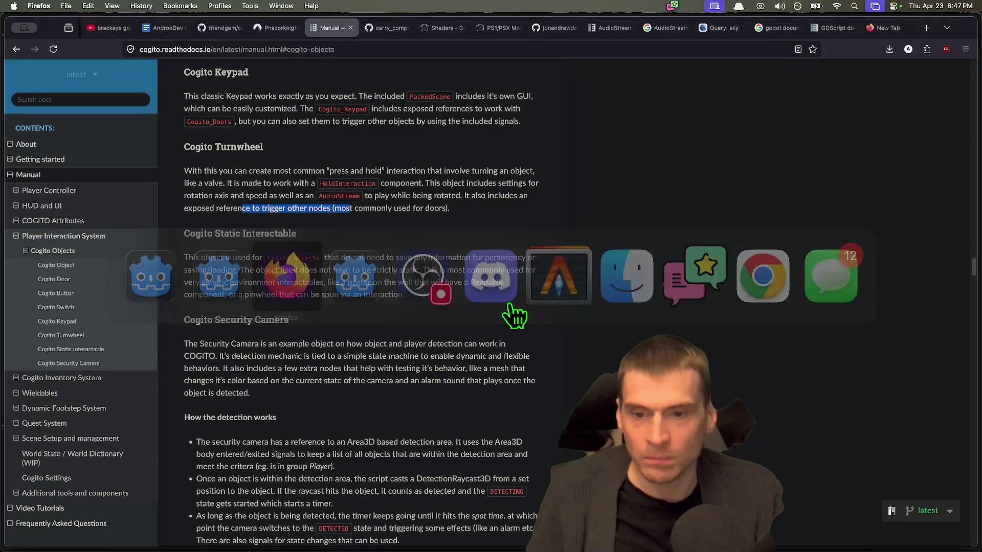
pyautogui.press('super+Tab')
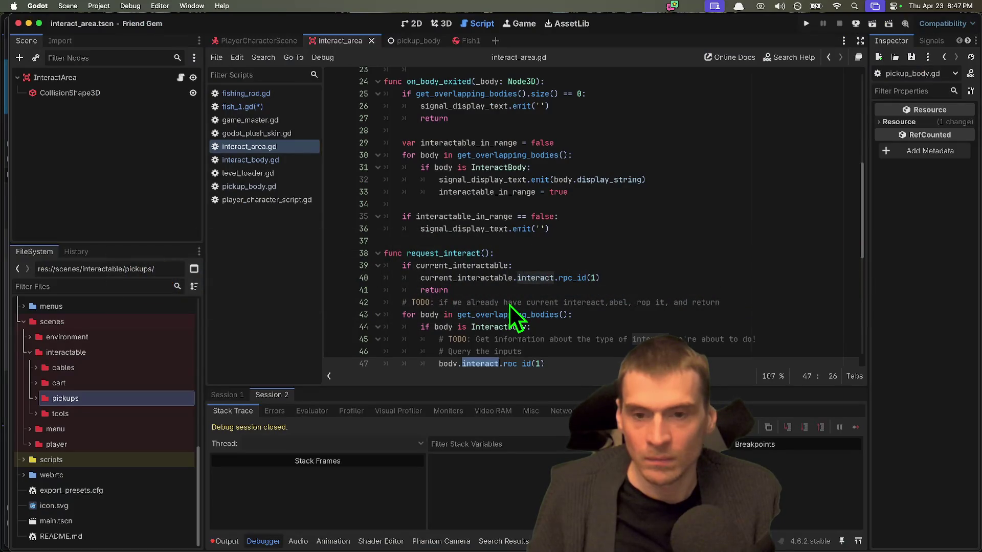
pyautogui.press('super+Tab')
pyautogui.press('super+Tab')
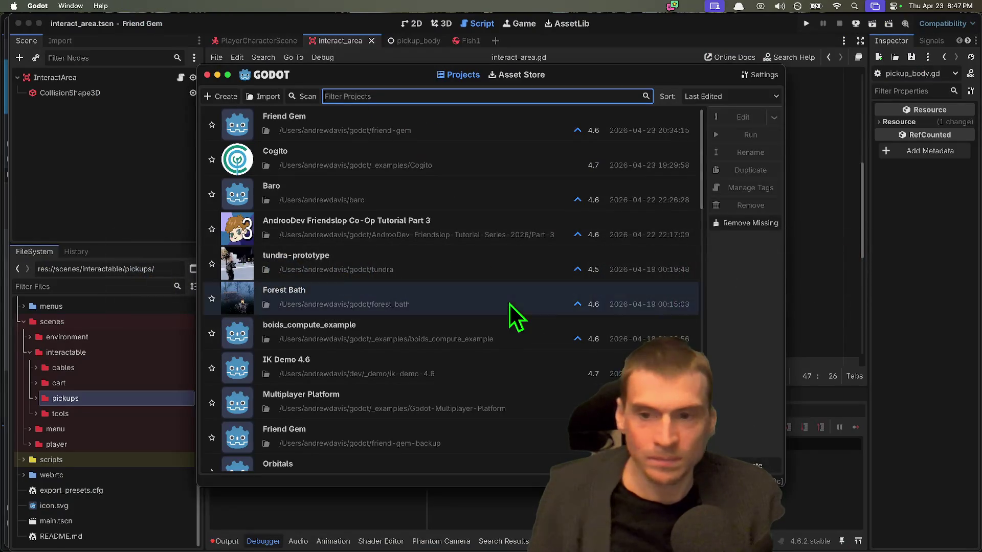
pyautogui.moveTo(660, 548)
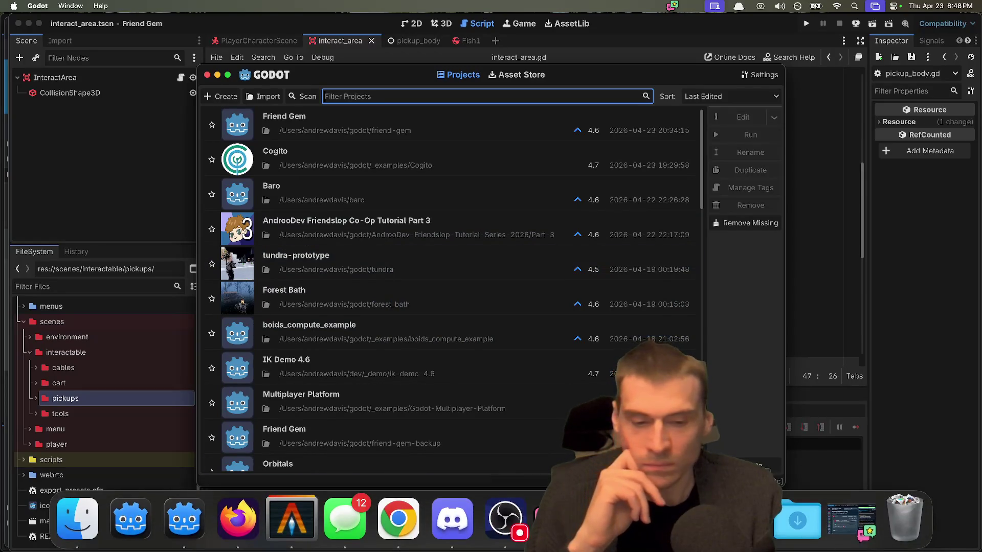
pyautogui.press('super+Tab')
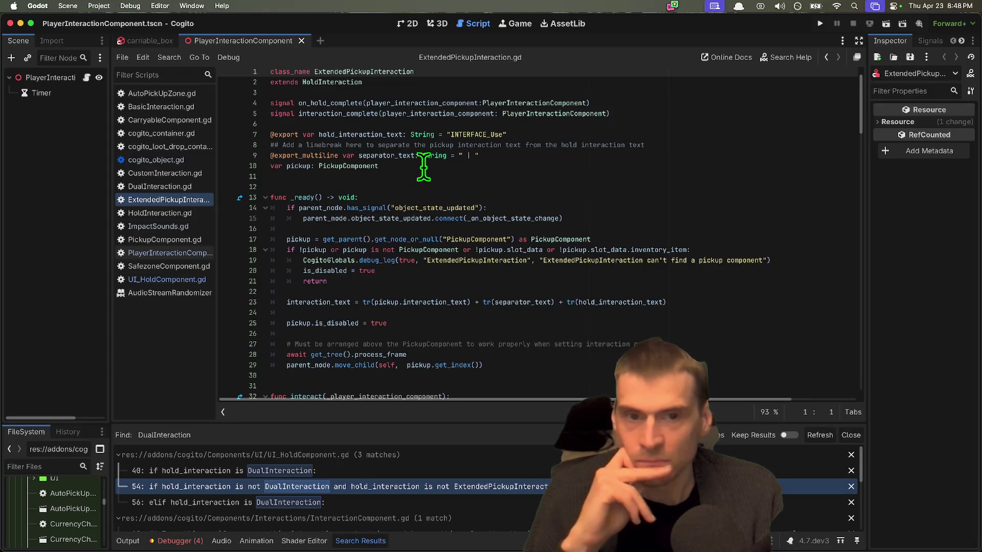
pyautogui.scroll(-4, 716, 186)
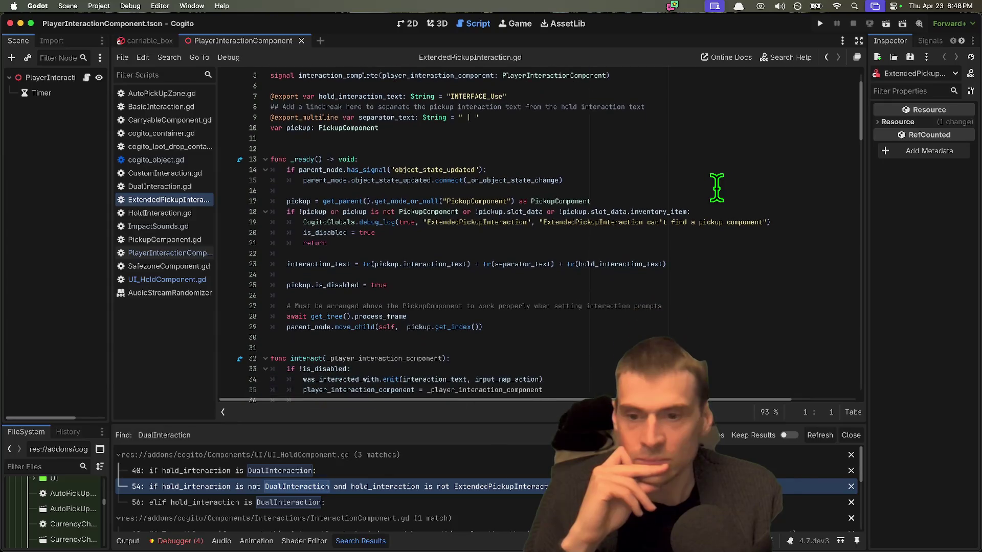
pyautogui.scroll(2, 716, 189)
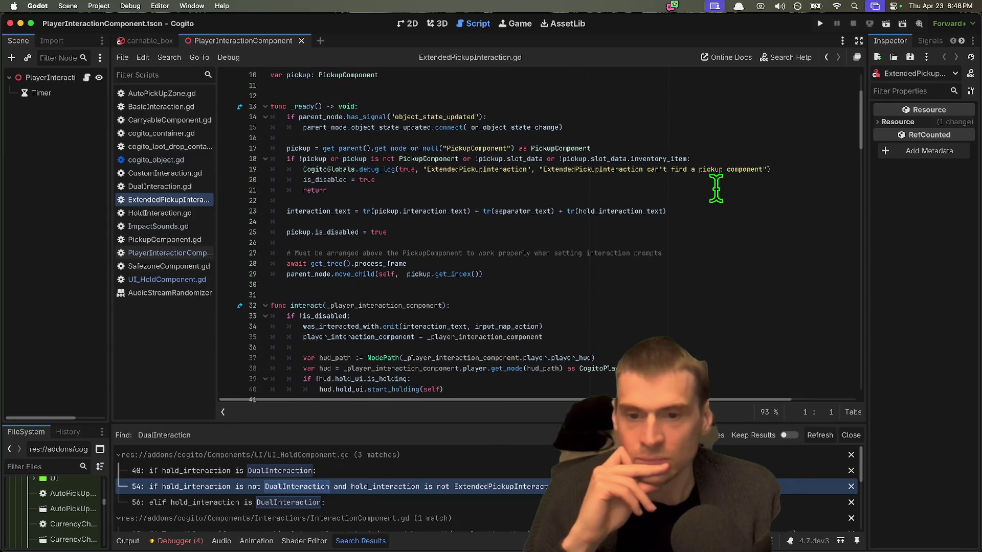
pyautogui.doubleClick(357, 305)
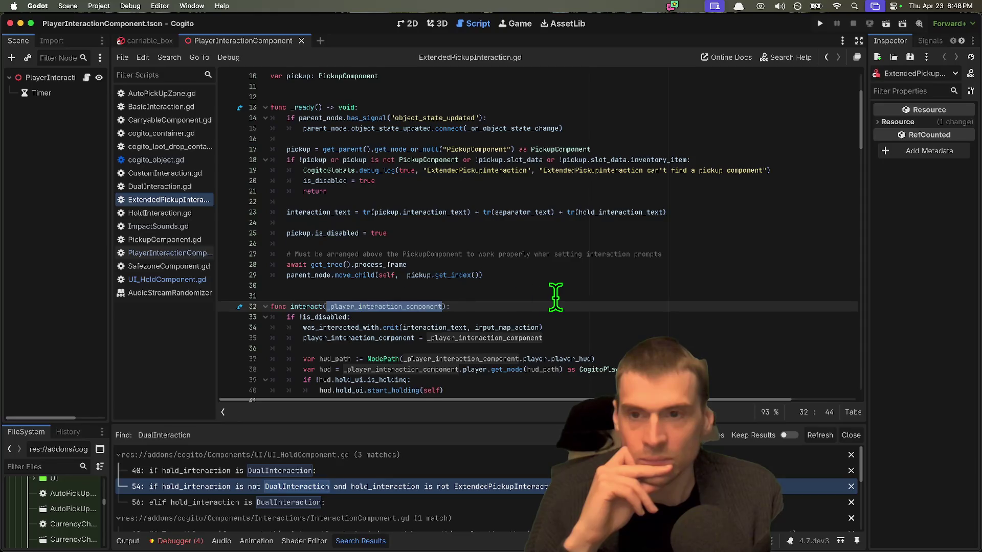
# Open HoldInteraction.gd and inspect interaction_text, input_map_action, _player_interaction_component and is_holding
pyautogui.click(121, 213)
pyautogui.click(653, 245)
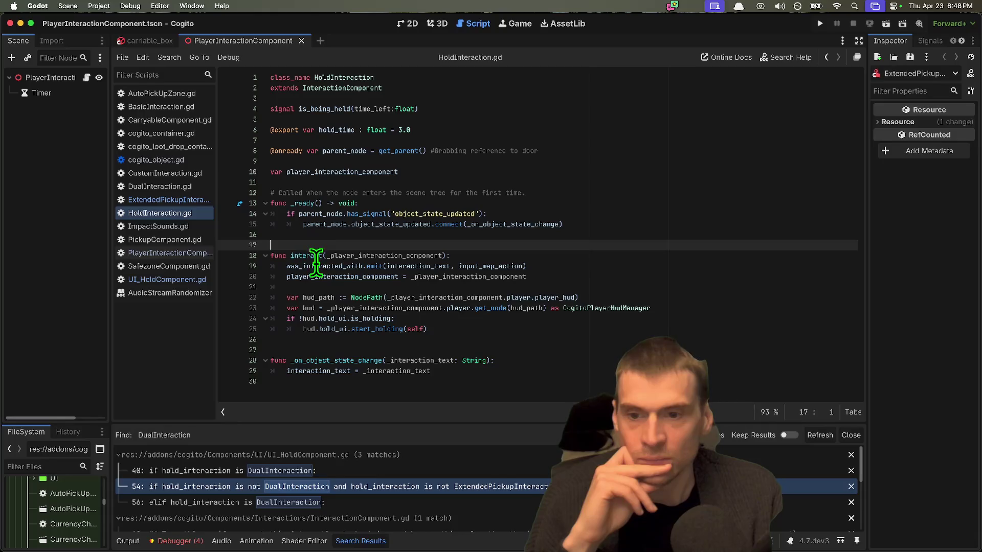
pyautogui.doubleClick(420, 266)
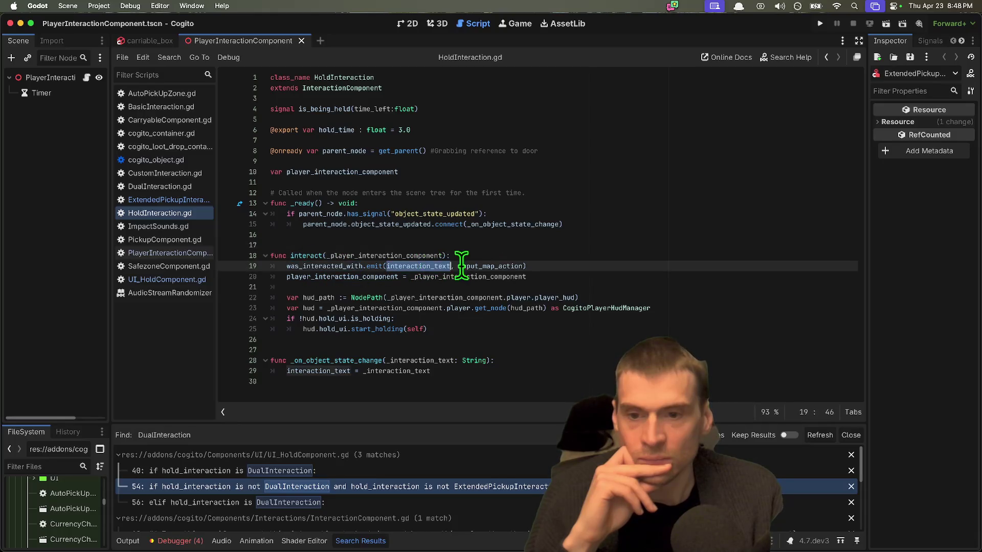
pyautogui.doubleClick(487, 266)
pyautogui.doubleClick(492, 276)
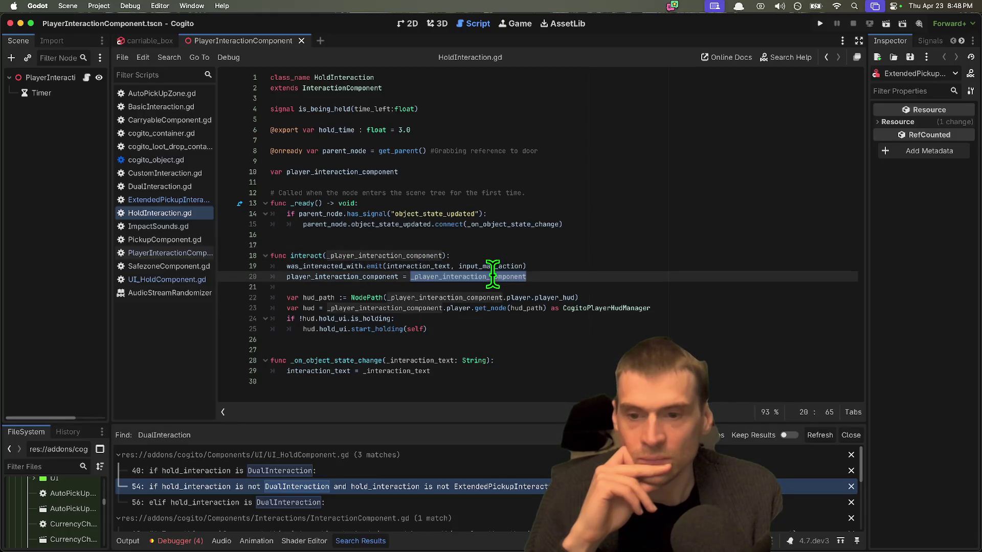
pyautogui.click(494, 328)
pyautogui.click(358, 318)
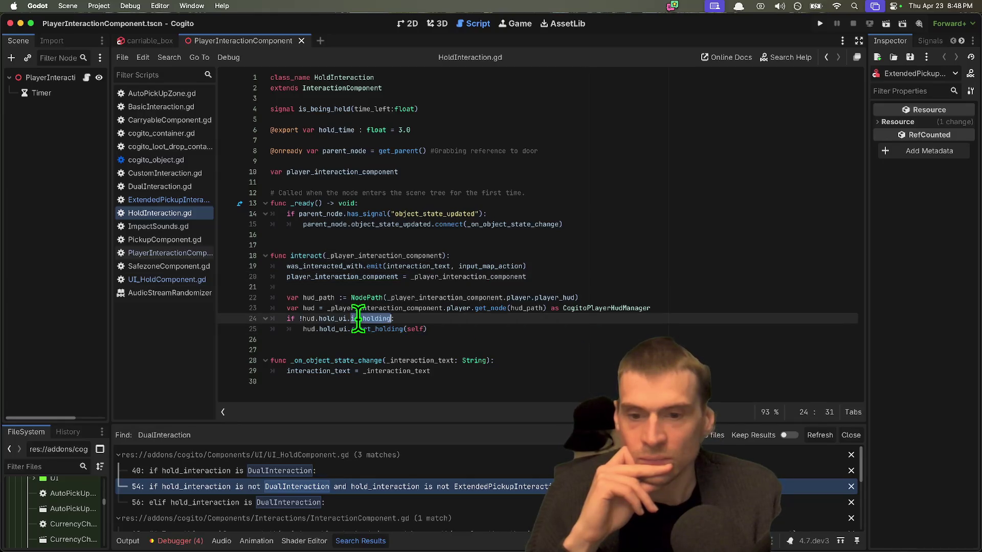
pyautogui.click(464, 336)
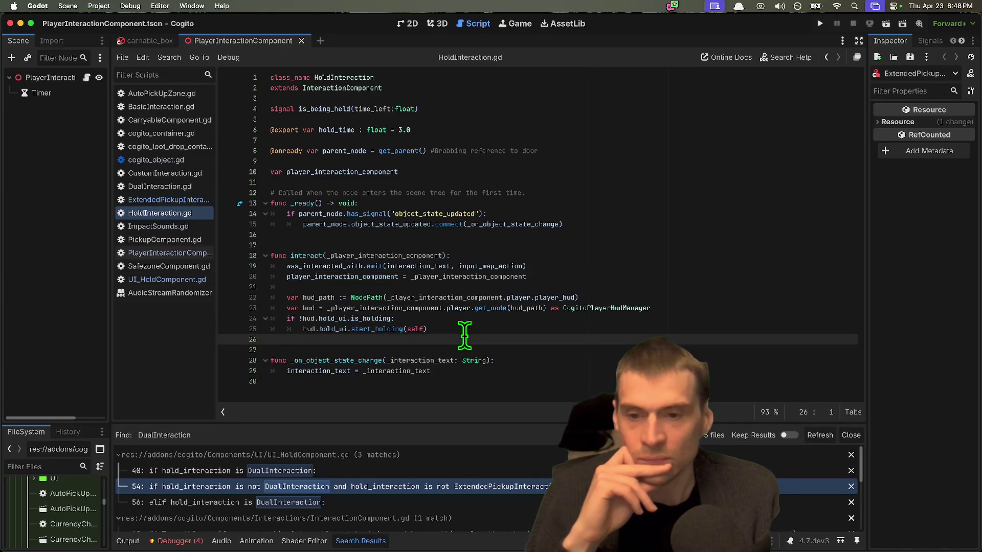
pyautogui.click(465, 385)
pyautogui.click(469, 350)
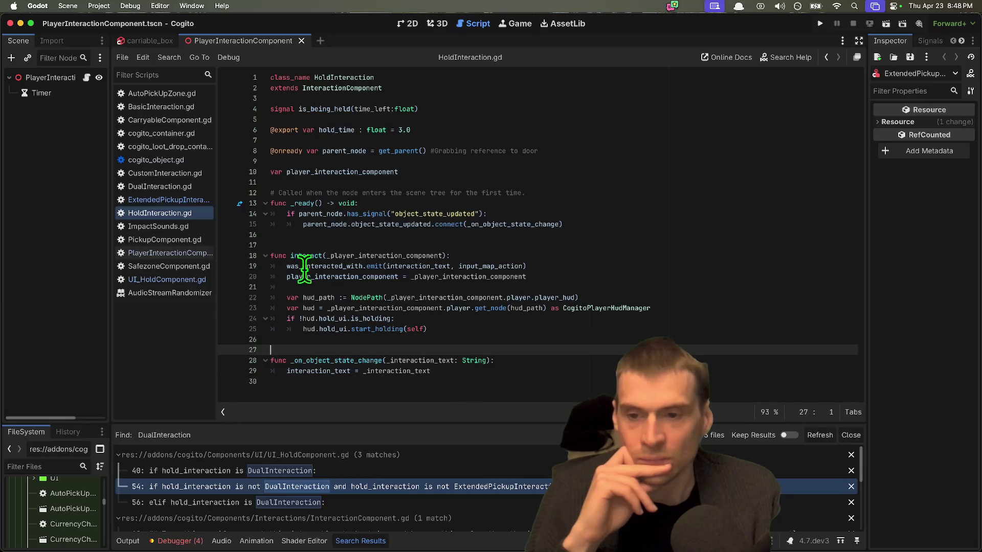
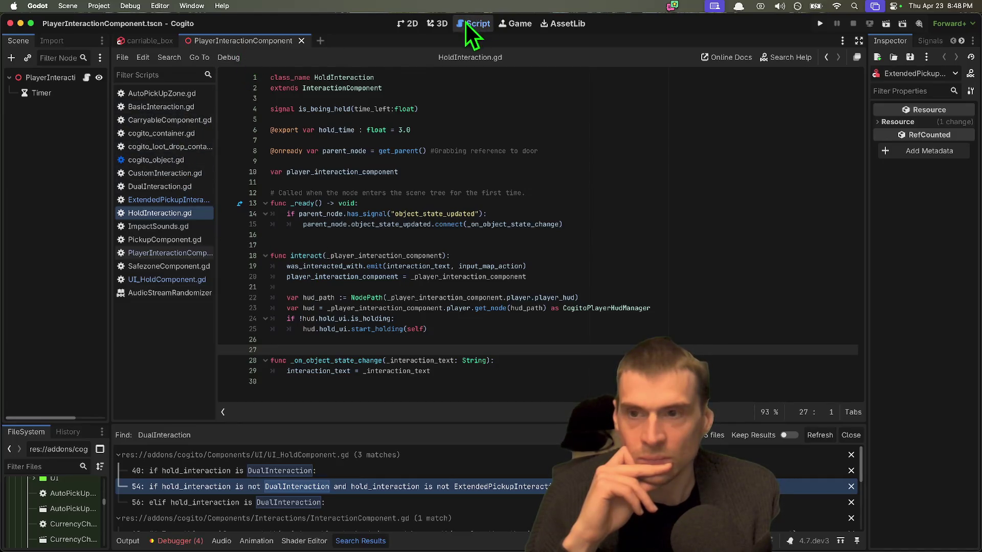
# Open PlayerInteractionComponent.gd and review the interaction loop around lines 149–164
pyautogui.click(84, 80)
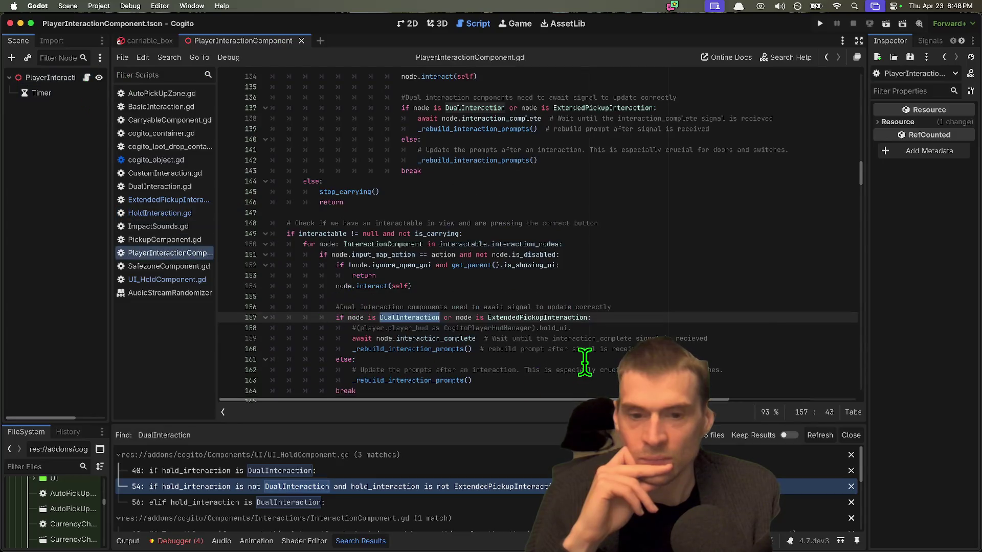
pyautogui.scroll(-1, 585, 362)
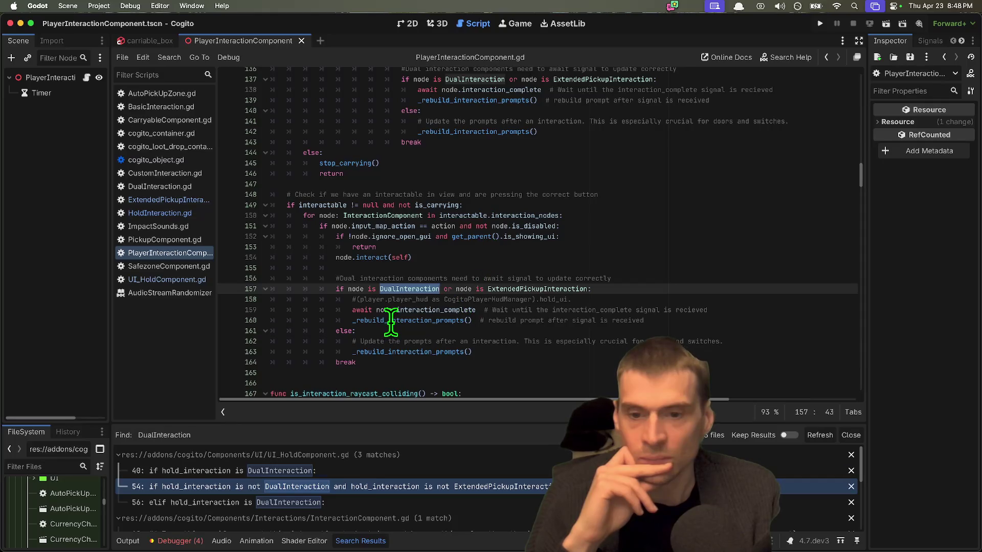
pyautogui.scroll(-1, 401, 382)
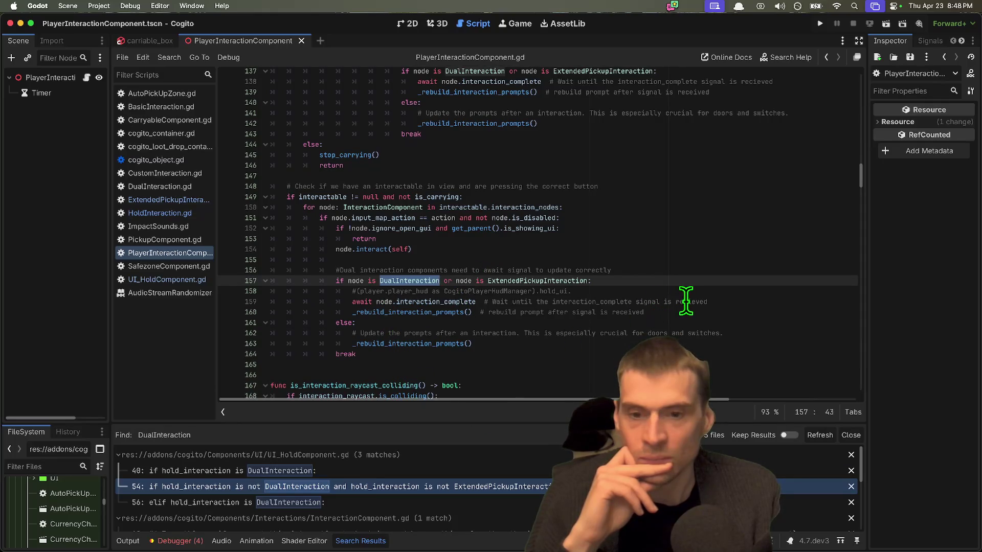
pyautogui.click(445, 322)
pyautogui.doubleClick(444, 312)
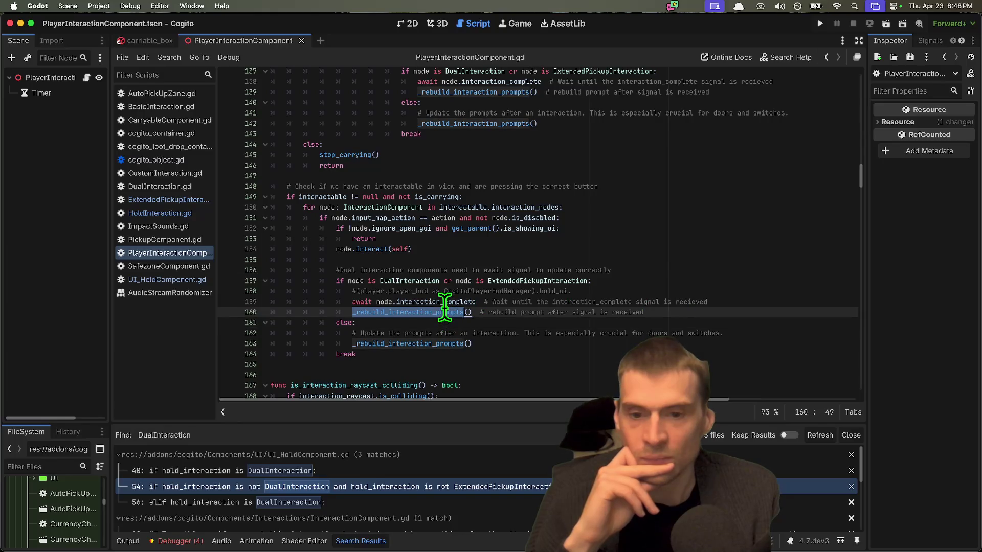
pyautogui.doubleClick(444, 302)
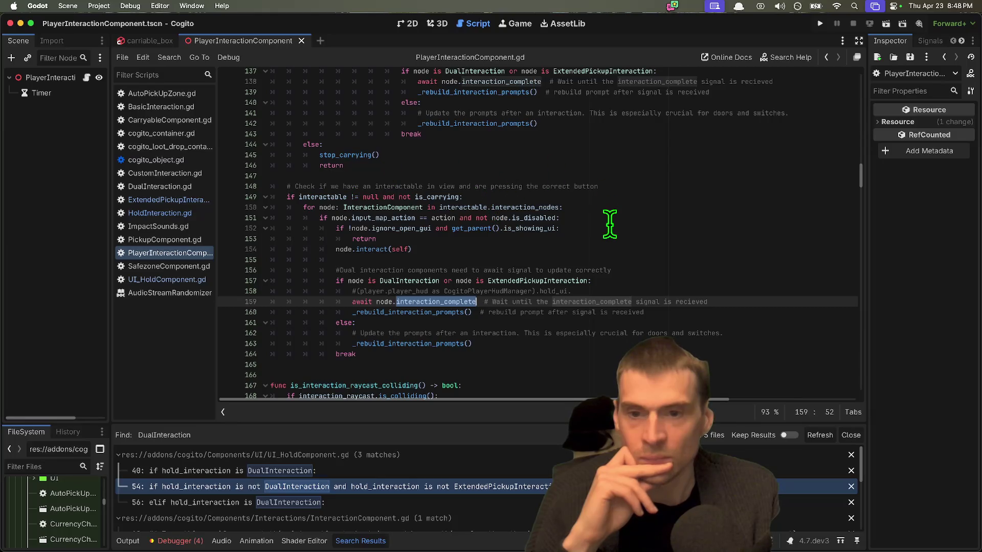
# Jump from the input_map_action check on line 151 to its declaration in InteractionComponent.gd
pyautogui.click(386, 217)
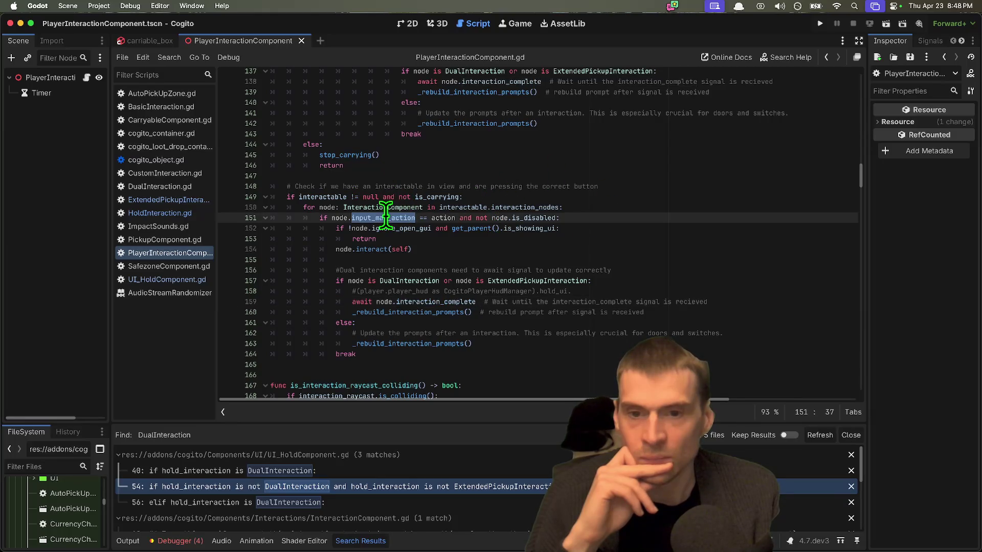
pyautogui.click(375, 218)
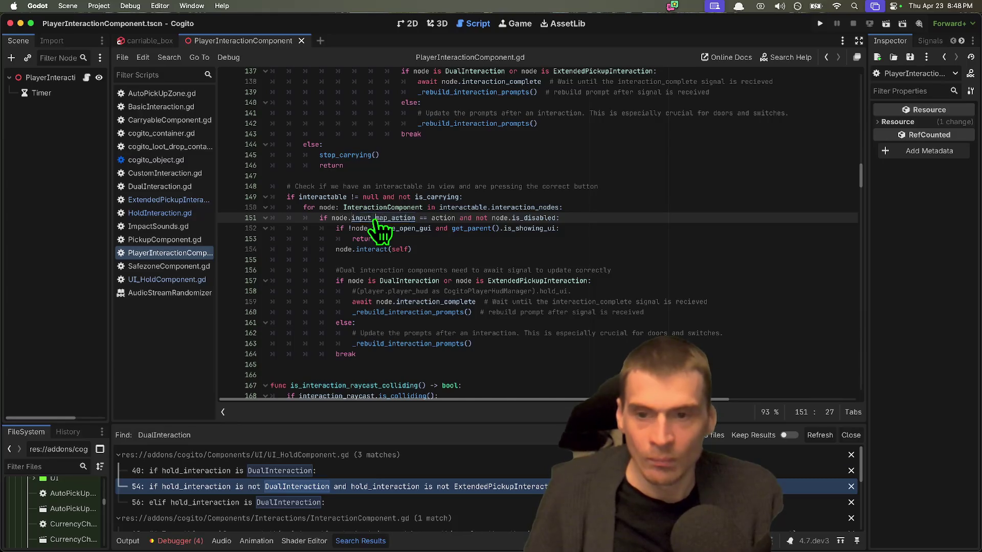
pyautogui.keyDown('super'); pyautogui.click(375, 219); pyautogui.keyUp('super')
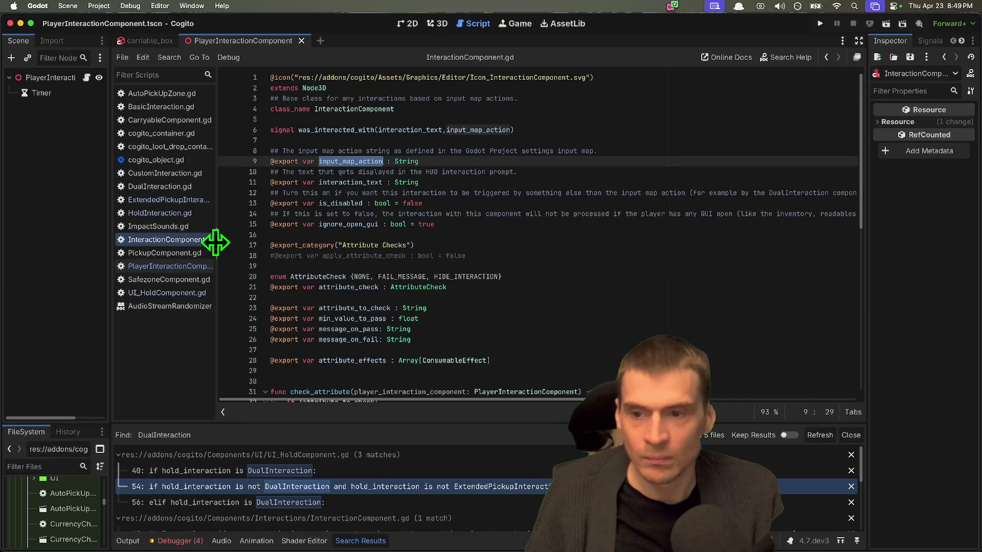
# Widen the script list to show full file names and inspect the InteractionComponent class declaration
pyautogui.moveTo(215, 243)
pyautogui.mouseDown()
pyautogui.moveTo(333, 249)
pyautogui.moveTo(261, 243)
pyautogui.mouseUp()
pyautogui.click(477, 118)
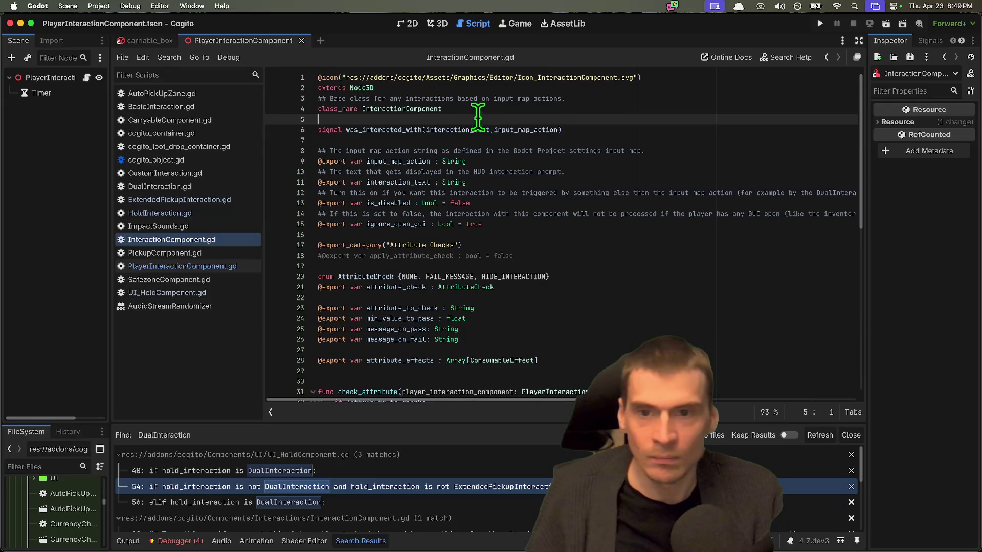
pyautogui.doubleClick(418, 108)
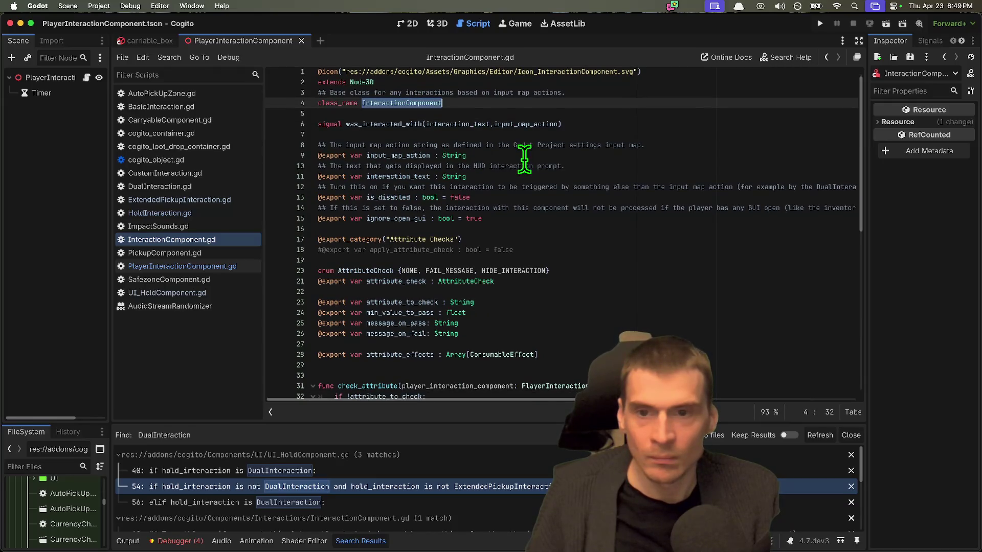
# Look over InteractionComponent.gd's exported properties and methods, then return to PlayerInteractionComponent.gd
pyautogui.scroll(-5, 519, 159)
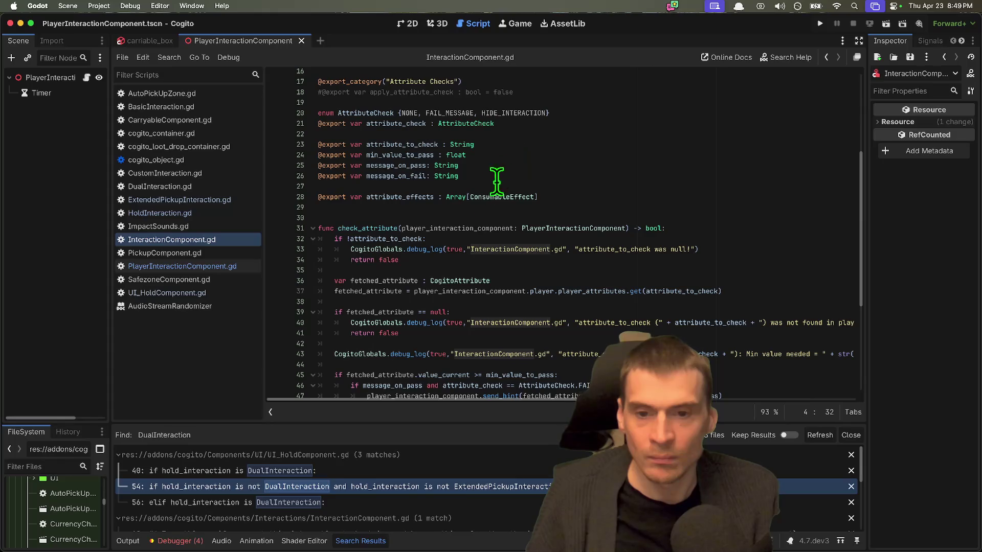
pyautogui.scroll(-6, 513, 145)
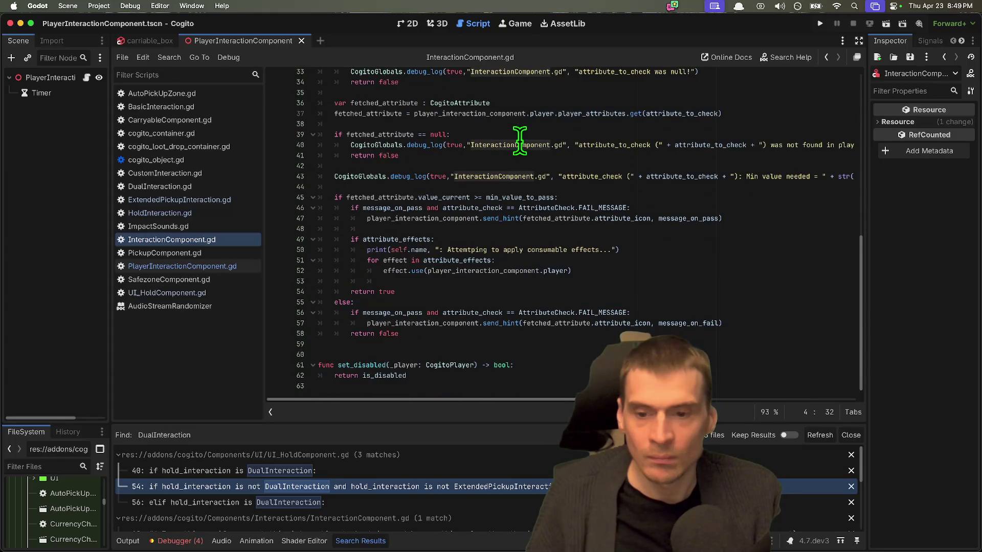
pyautogui.scroll(5, 519, 139)
pyautogui.scroll(-2, 519, 139)
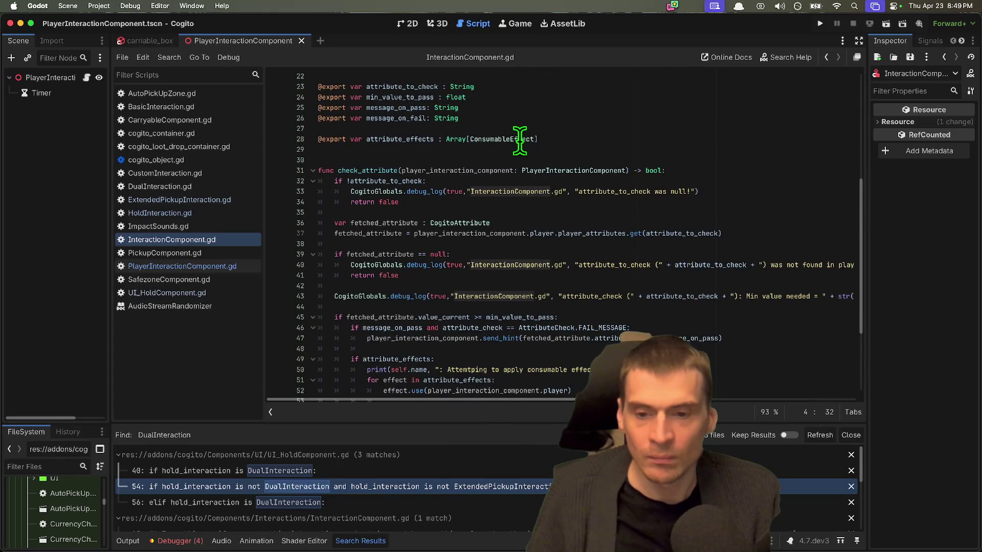
pyautogui.scroll(5, 519, 139)
pyautogui.scroll(1, 519, 139)
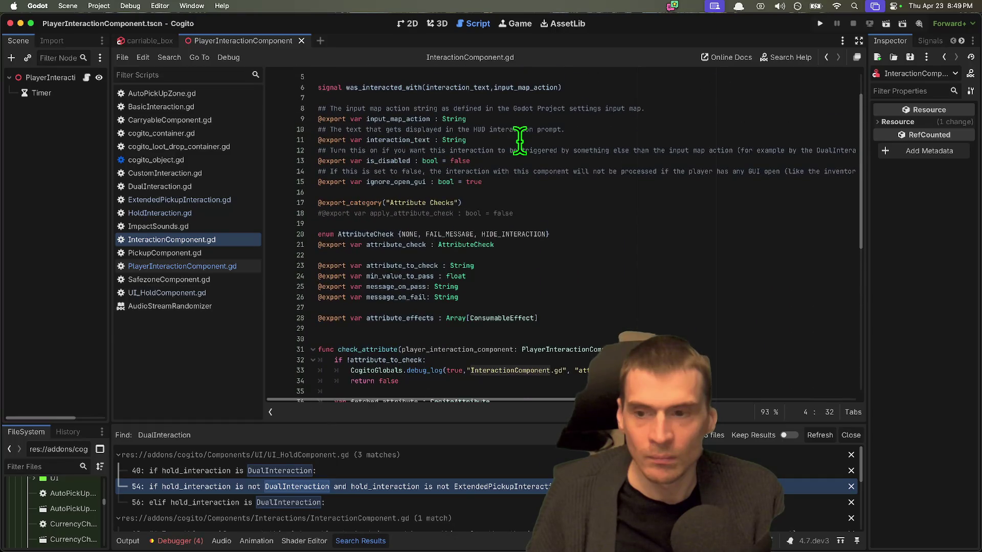
pyautogui.click(175, 267)
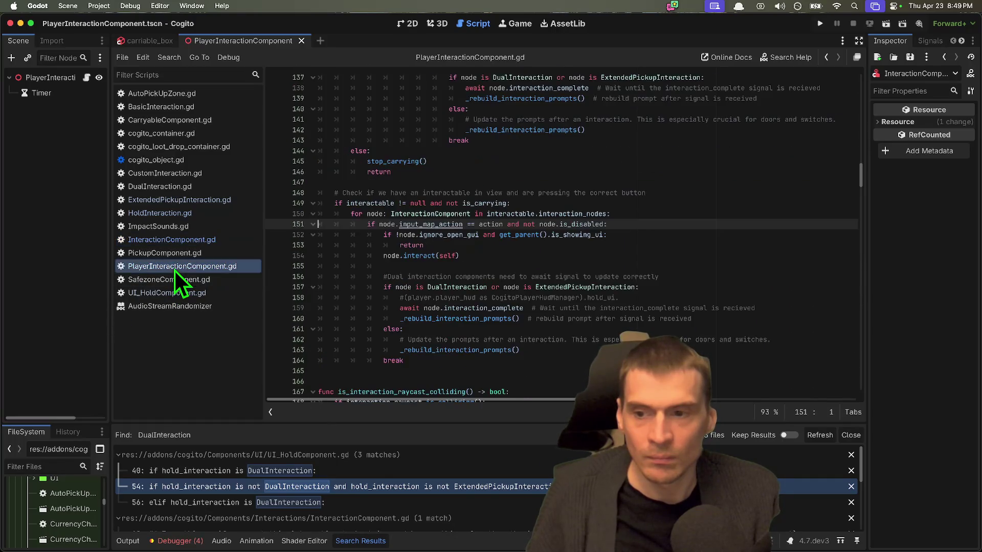
pyautogui.scroll(-5, 638, 275)
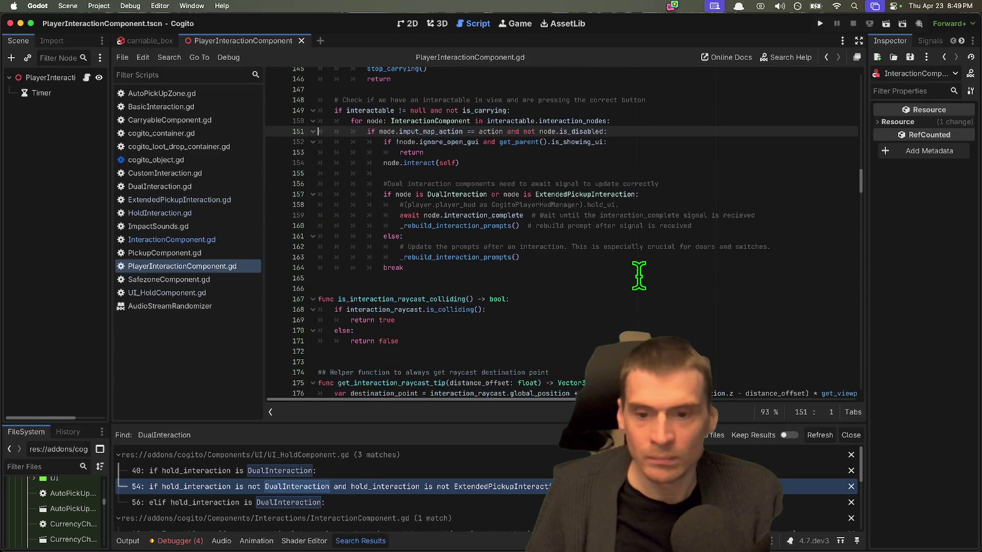
pyautogui.scroll(-1, 638, 275)
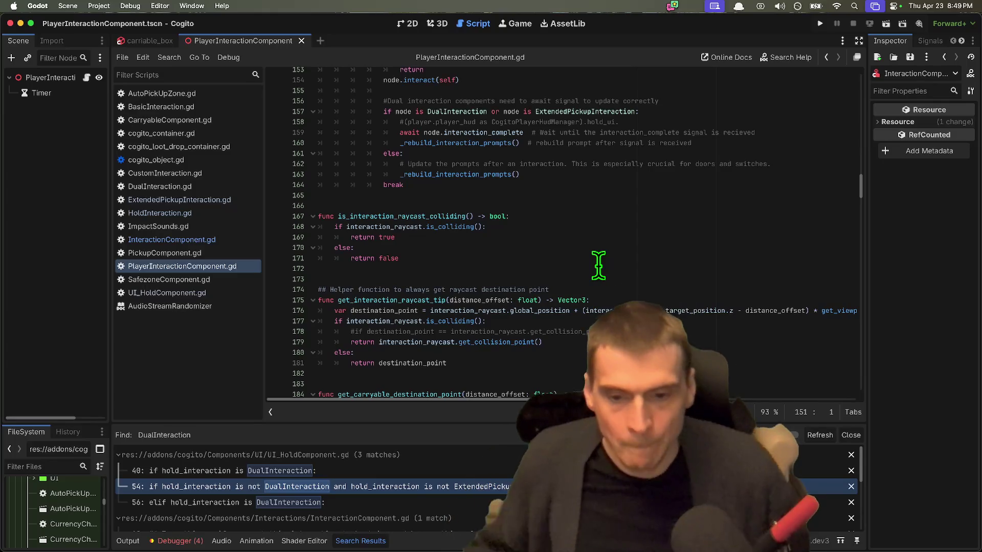
pyautogui.scroll(-10, 588, 302)
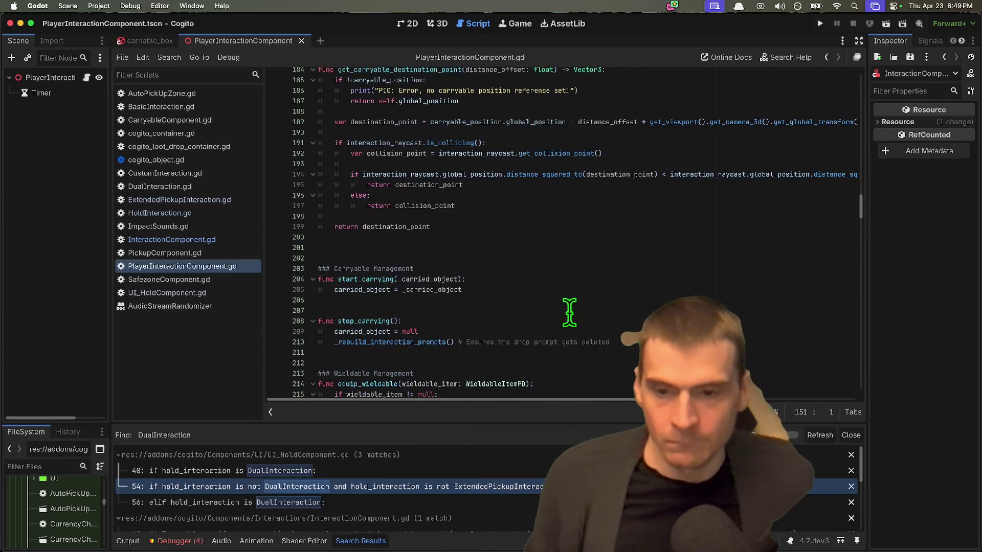
pyautogui.scroll(-6, 568, 317)
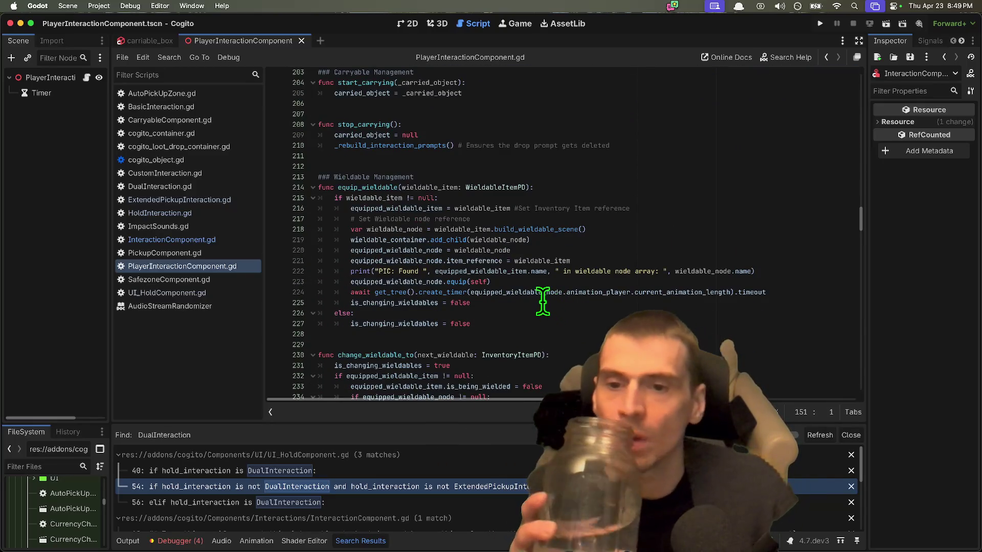
pyautogui.scroll(-11, 542, 302)
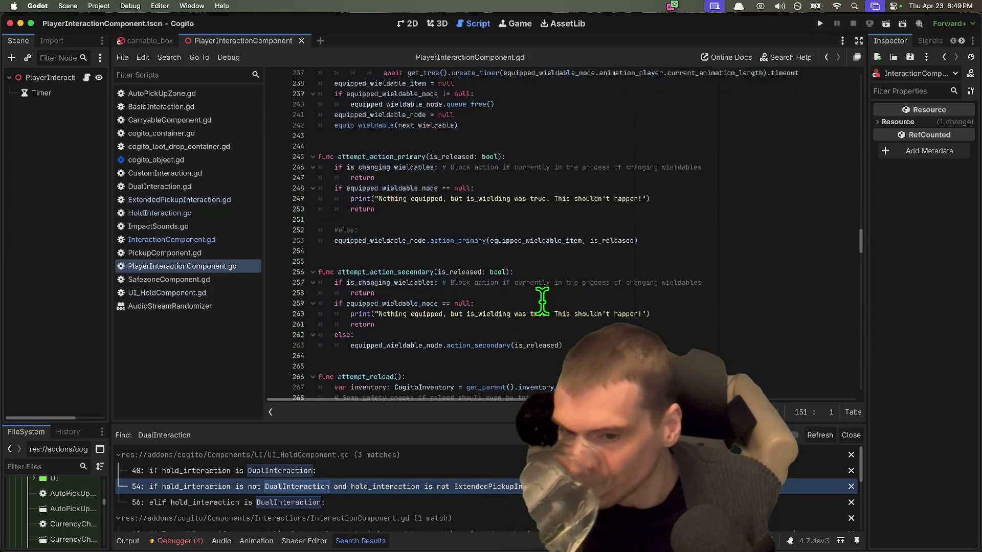
pyautogui.scroll(-3, 543, 302)
pyautogui.scroll(7, 543, 301)
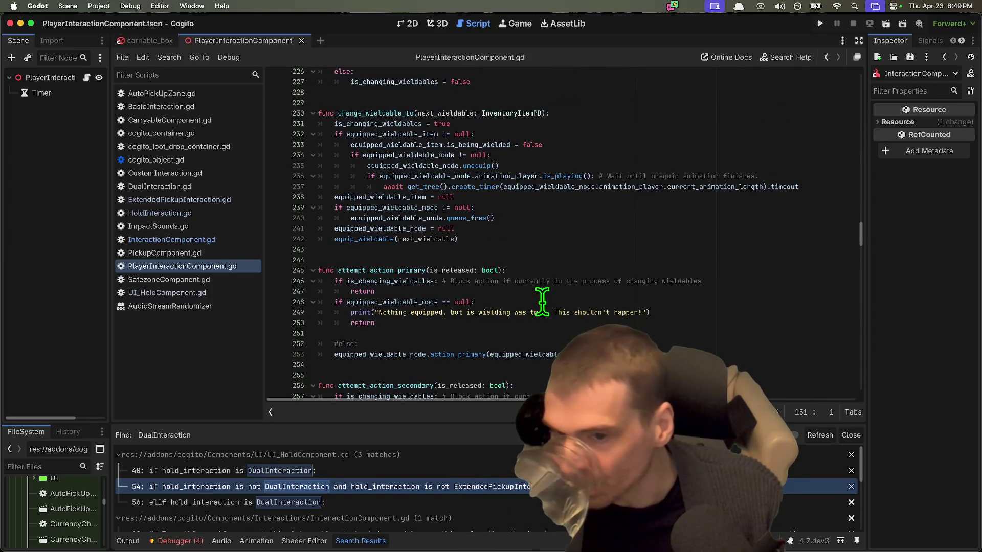
pyautogui.scroll(-5, 540, 299)
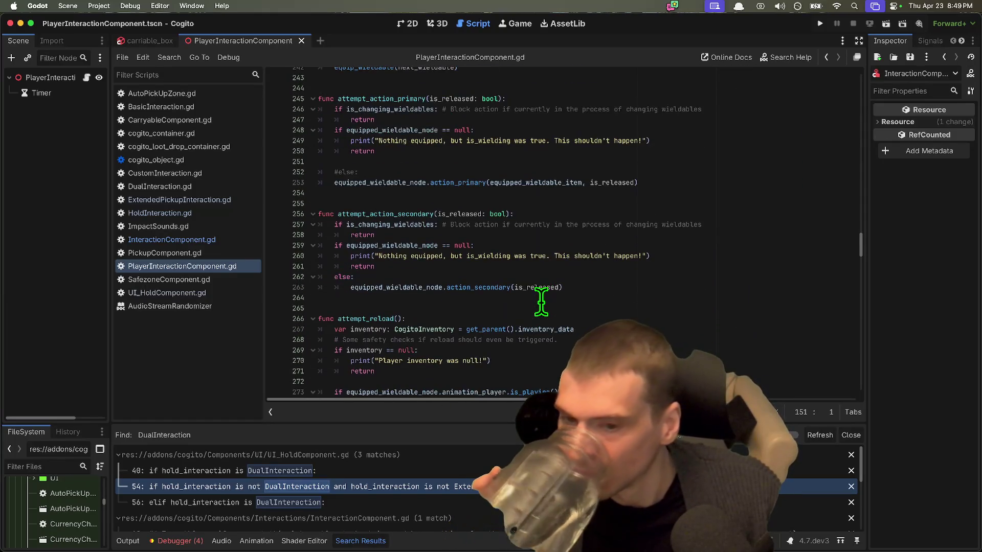
pyautogui.scroll(-17, 541, 302)
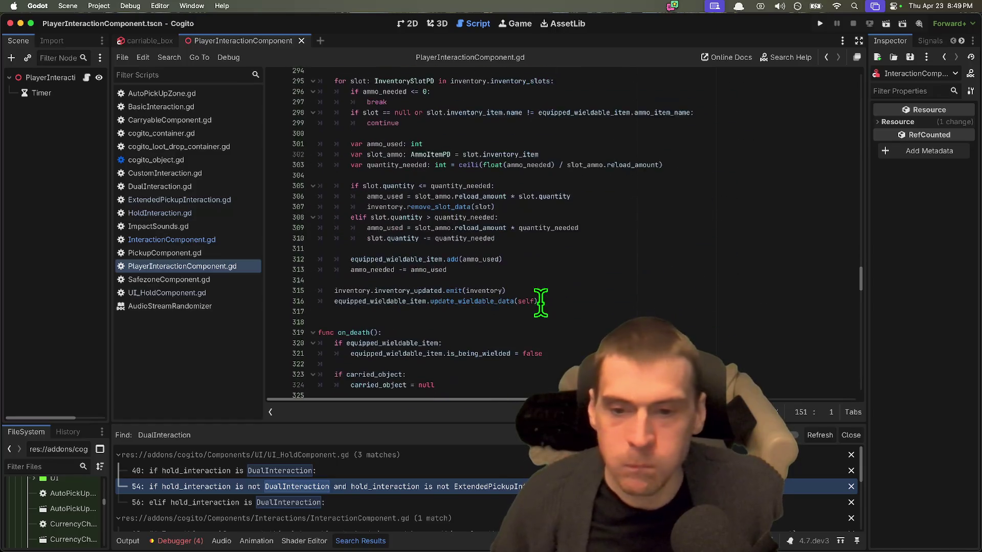
pyautogui.scroll(-8, 540, 302)
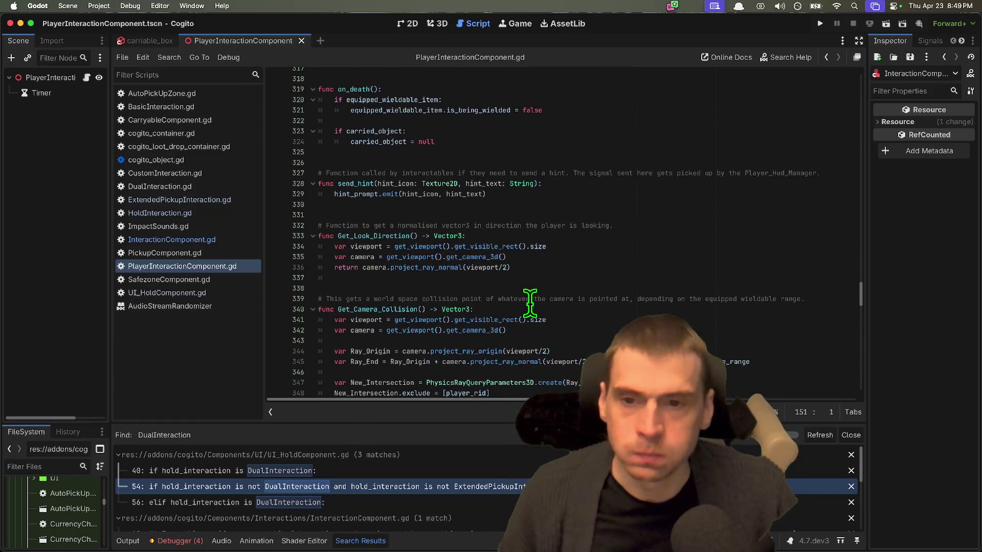
pyautogui.scroll(3, 525, 301)
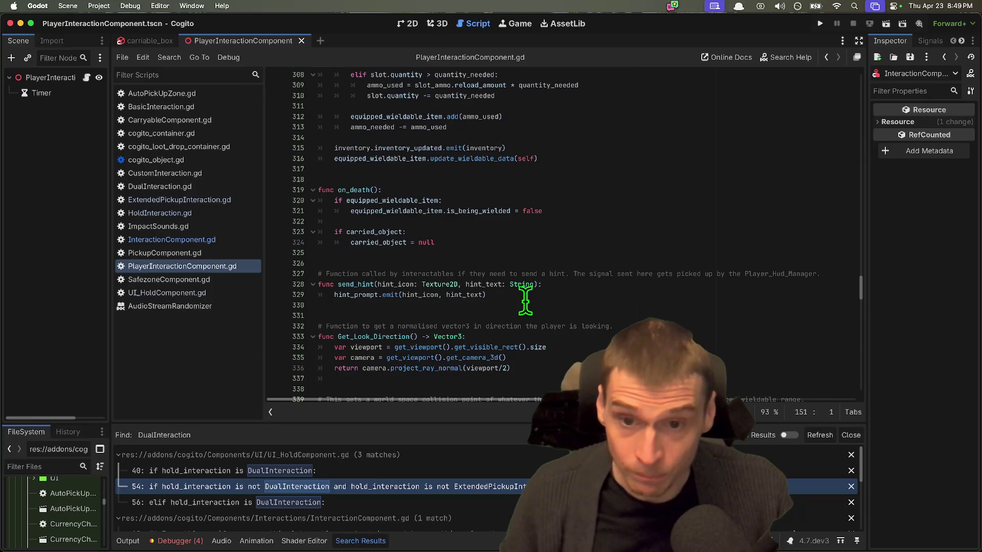
pyautogui.click(519, 230)
pyautogui.scroll(-2, 518, 230)
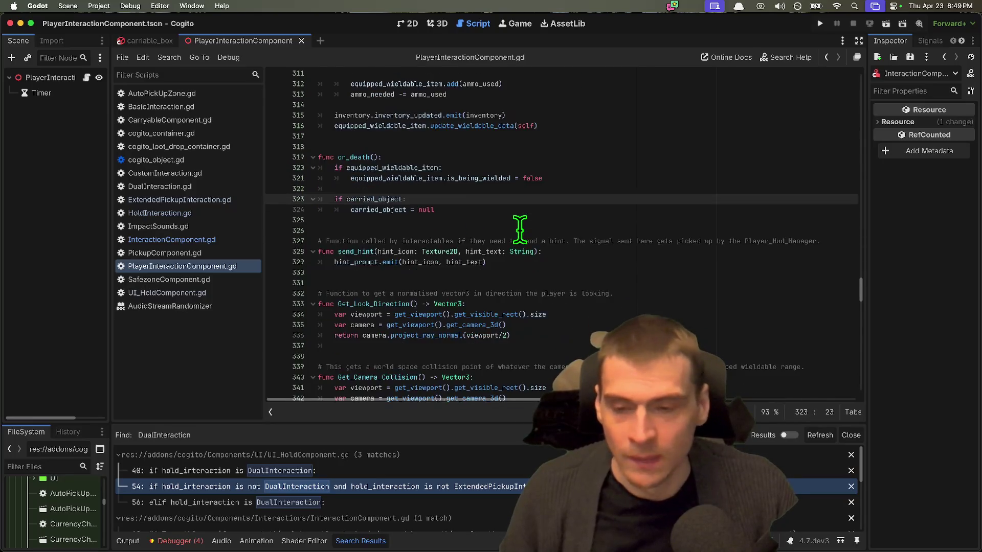
pyautogui.scroll(-5, 519, 230)
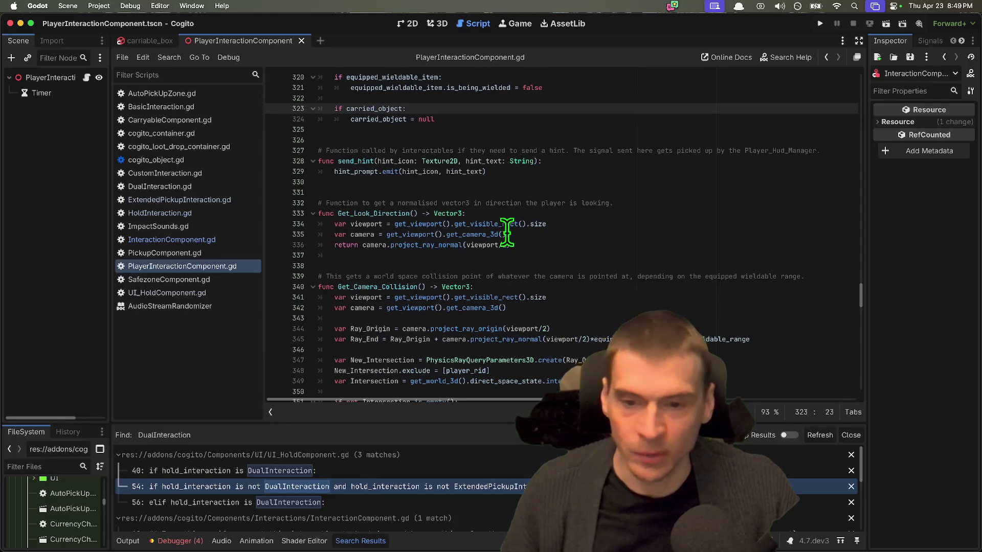
pyautogui.scroll(5, 506, 231)
pyautogui.scroll(-3, 506, 233)
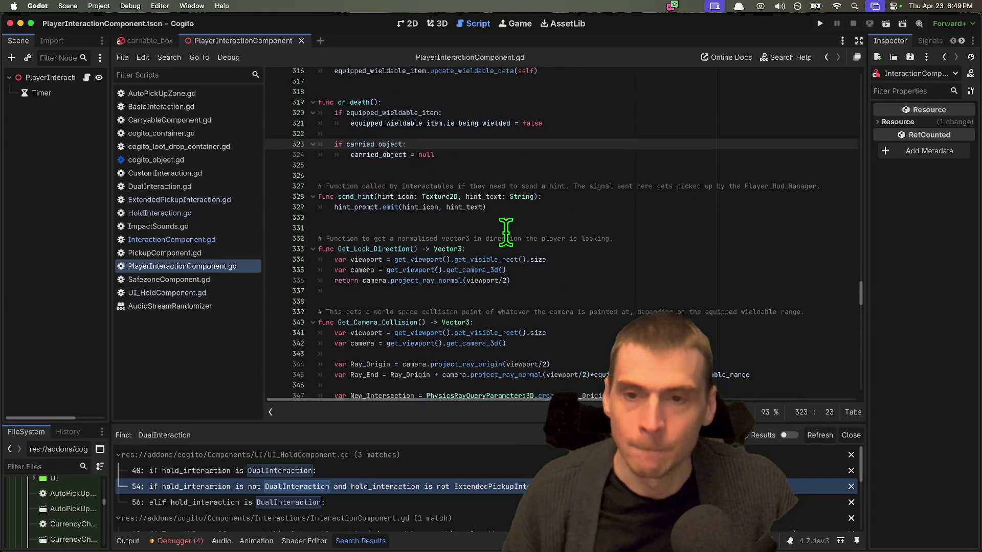
pyautogui.scroll(-1, 504, 237)
pyautogui.scroll(-10, 506, 236)
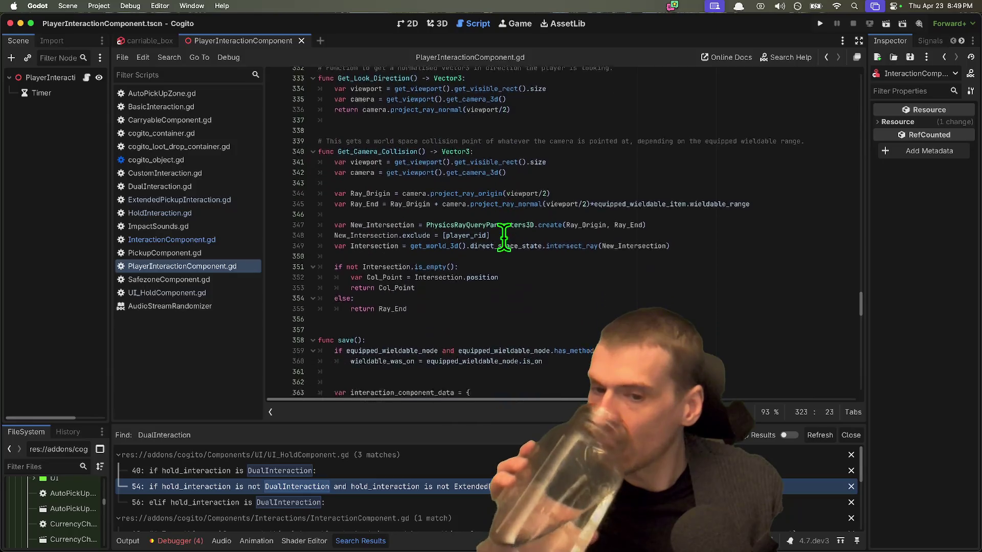
pyautogui.scroll(-15, 504, 238)
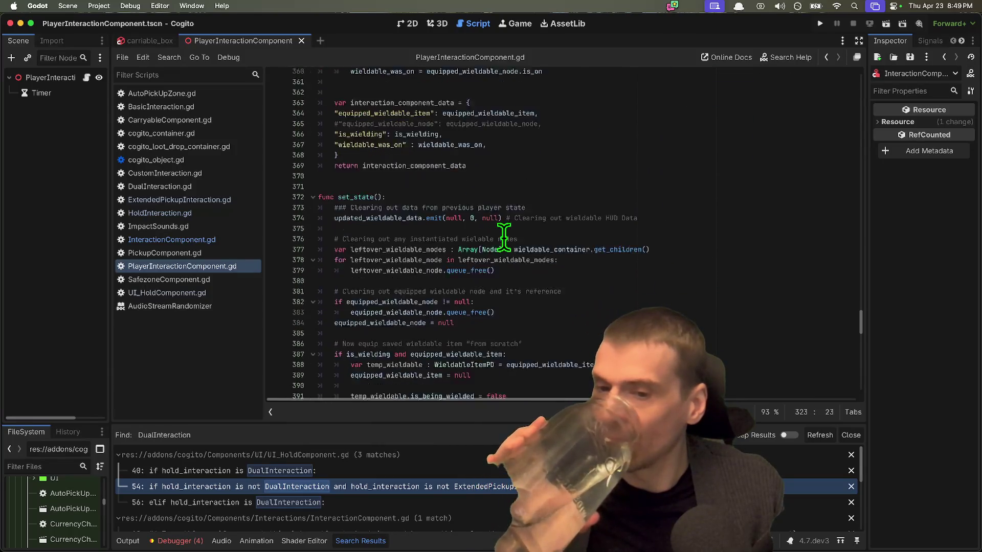
pyautogui.scroll(-12, 503, 238)
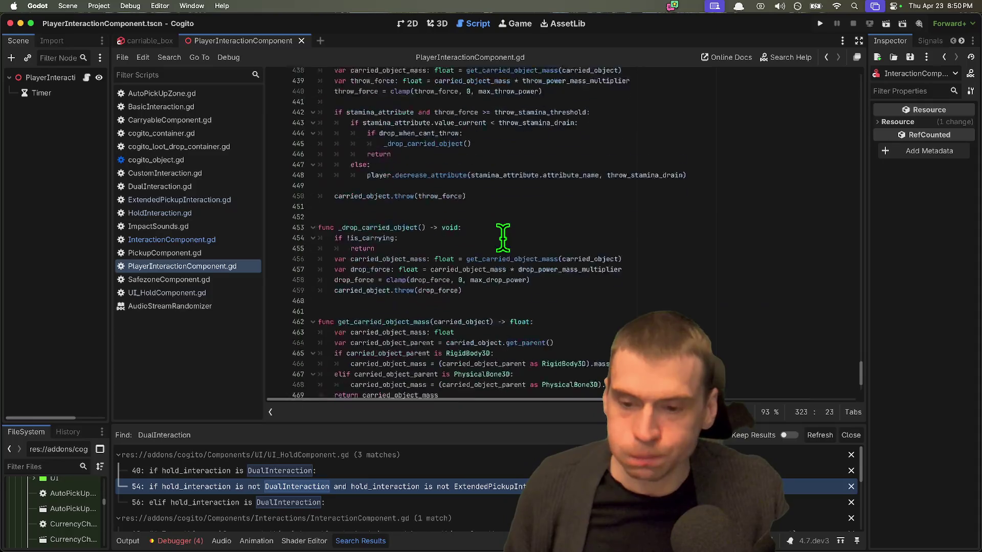
pyautogui.scroll(6, 435, 226)
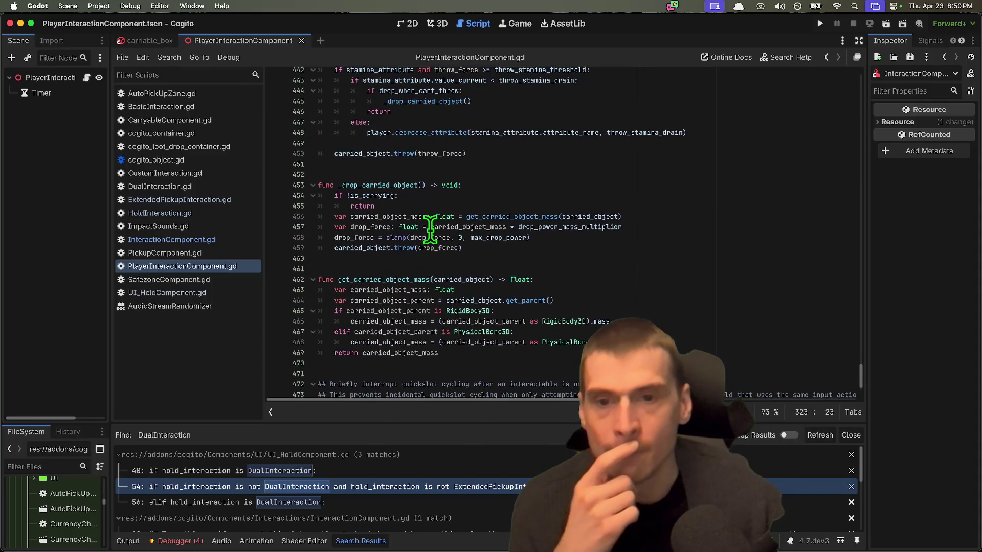
pyautogui.doubleClick(365, 137)
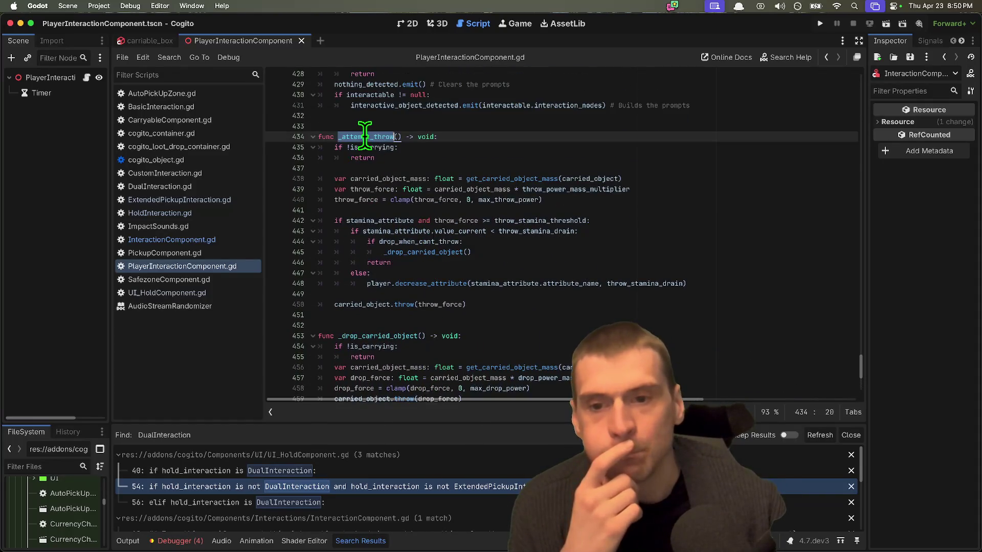
pyautogui.scroll(3, 456, 145)
pyautogui.scroll(6, 666, 269)
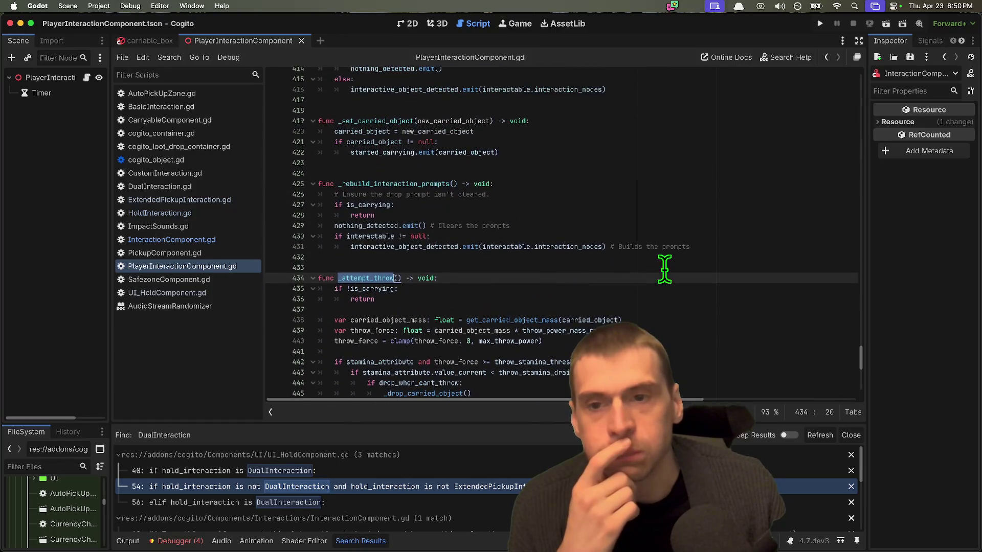
pyautogui.scroll(9, 661, 270)
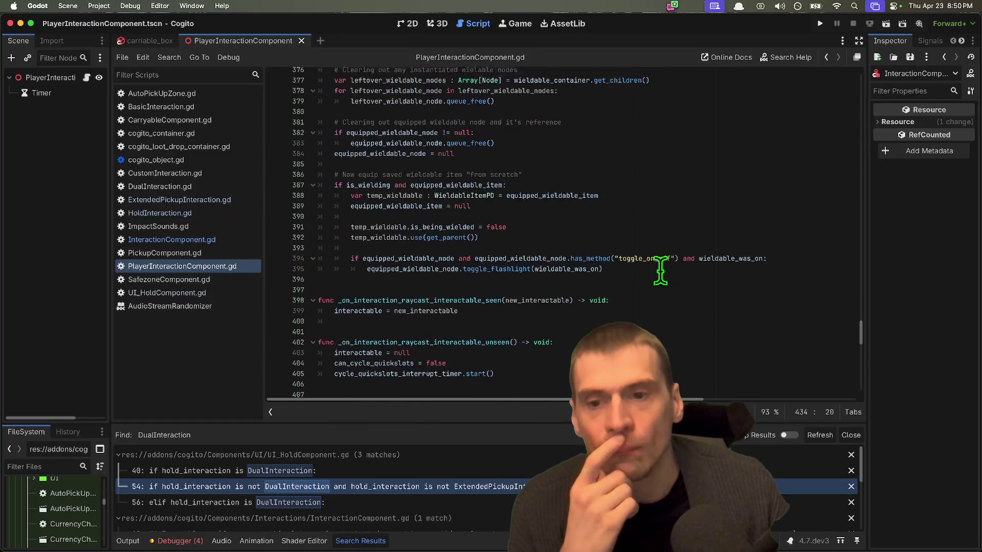
pyautogui.scroll(14, 660, 271)
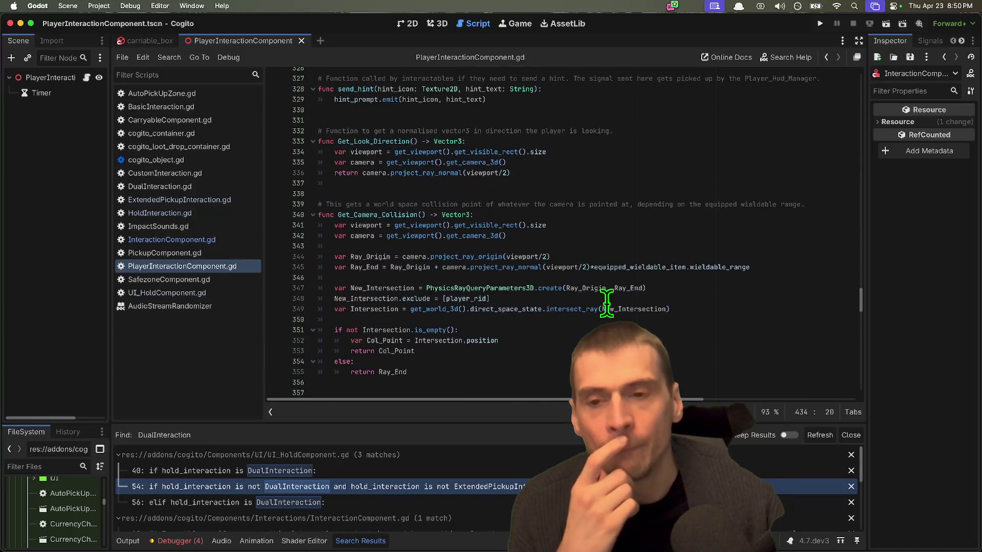
pyautogui.scroll(16, 531, 294)
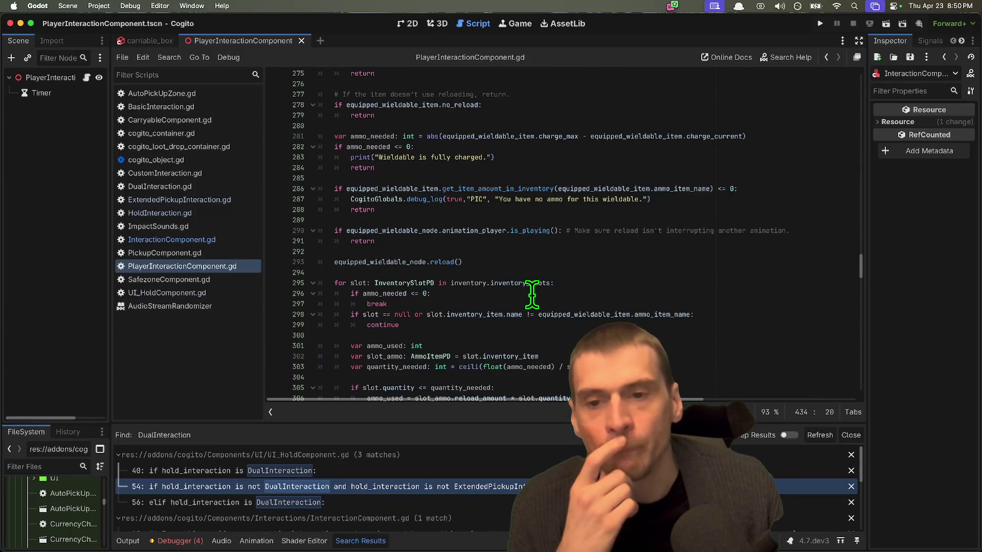
pyautogui.scroll(20, 532, 294)
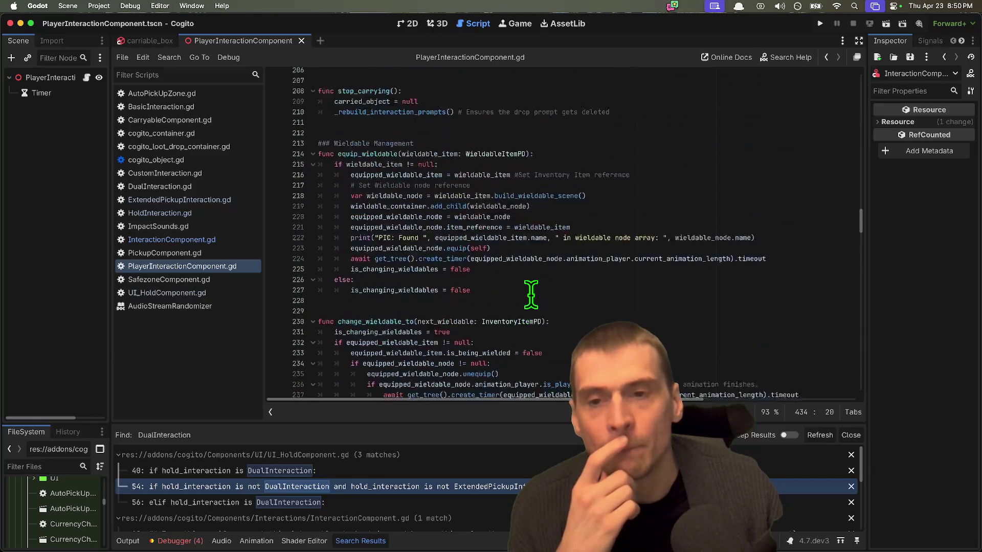
pyautogui.scroll(20, 532, 294)
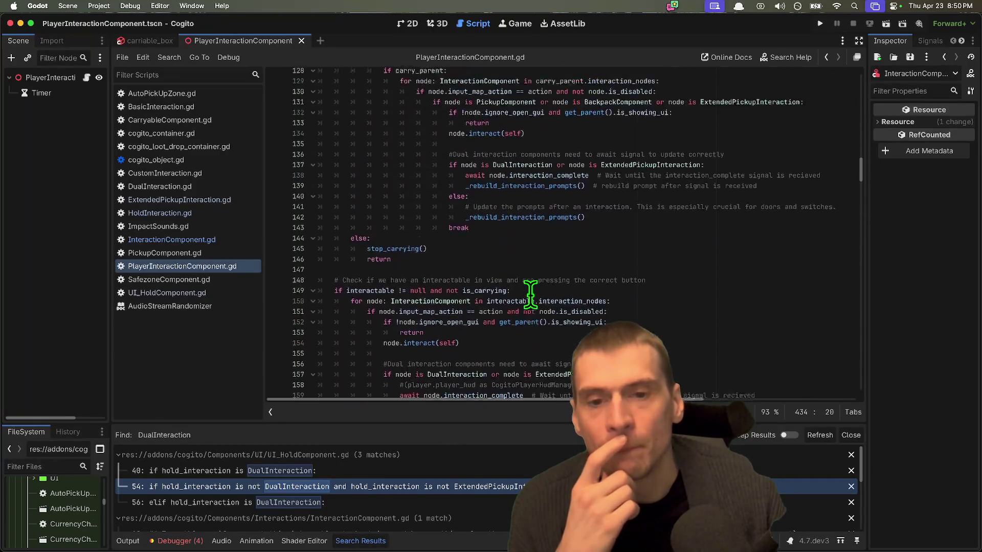
pyautogui.scroll(20, 527, 294)
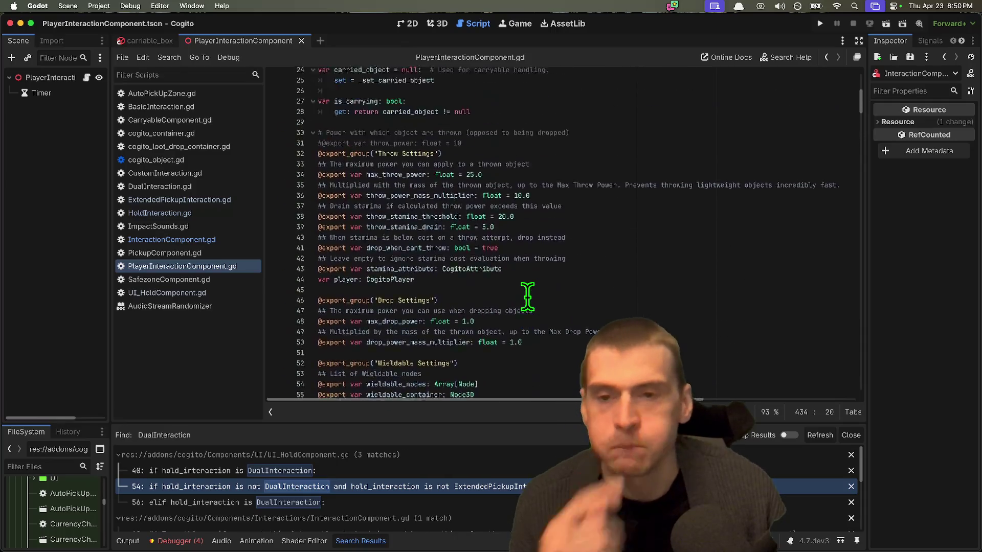
pyautogui.press('super+Tab')
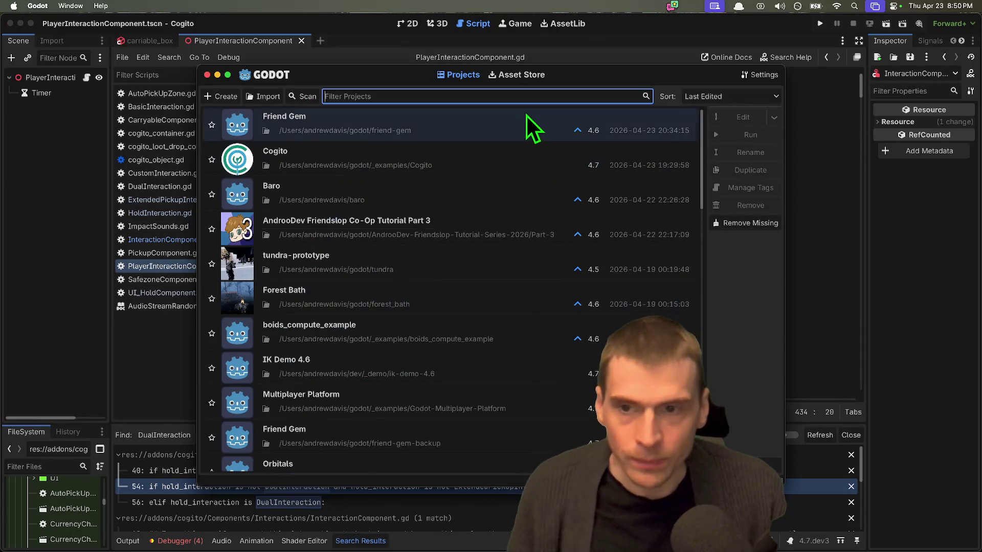
pyautogui.press('super+Tab')
pyautogui.doubleClick(412, 131)
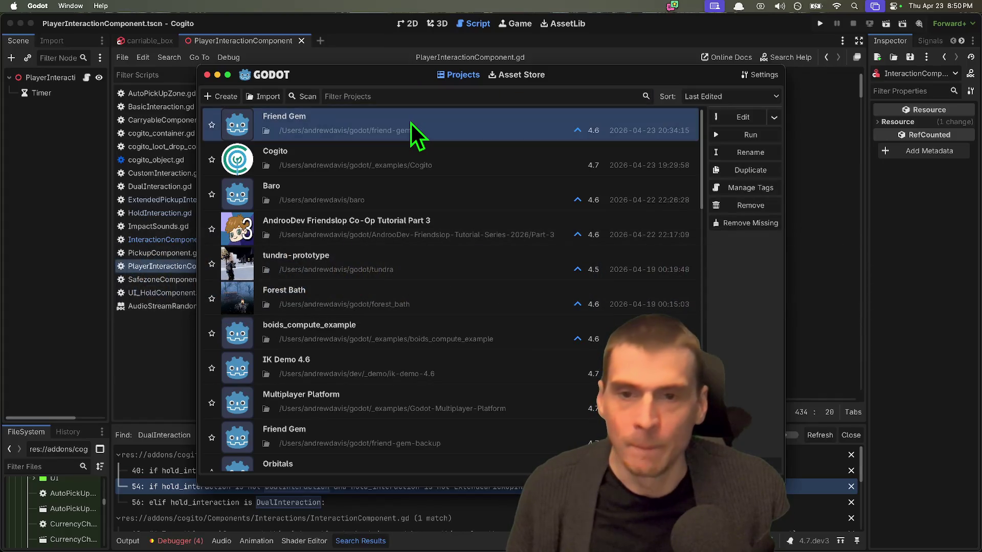
pyautogui.press('Escape')
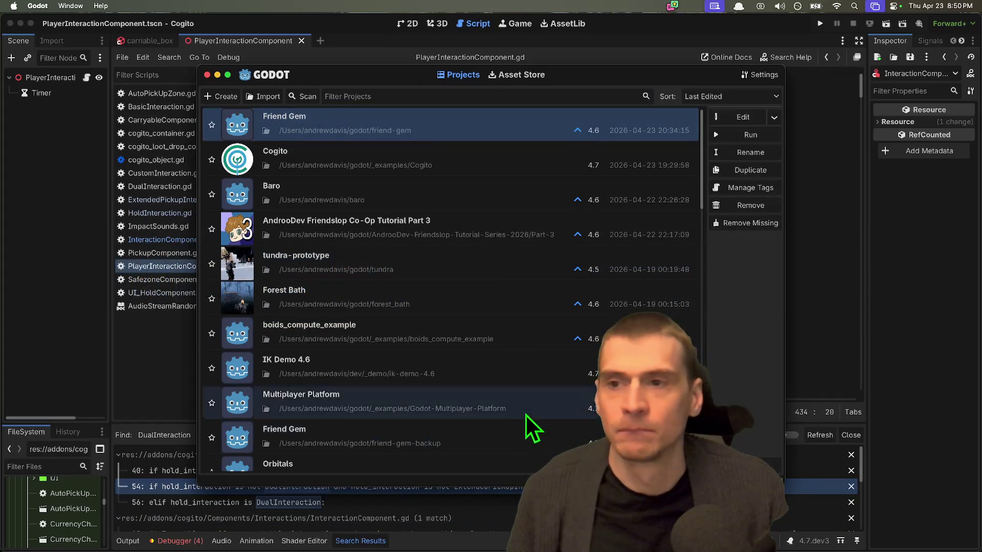
pyautogui.press('super+q')
pyautogui.click(587, 277)
pyautogui.click(195, 517)
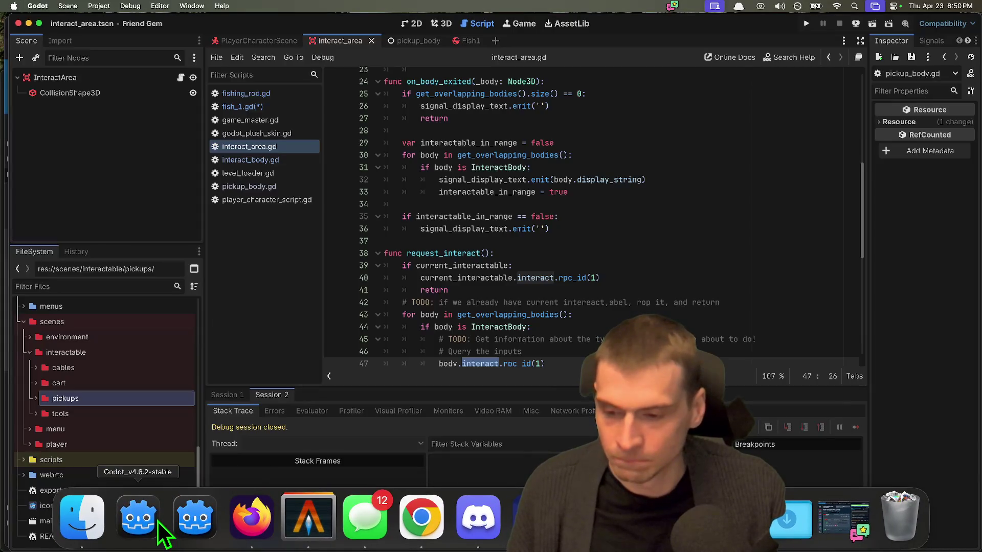
pyautogui.click(522, 303)
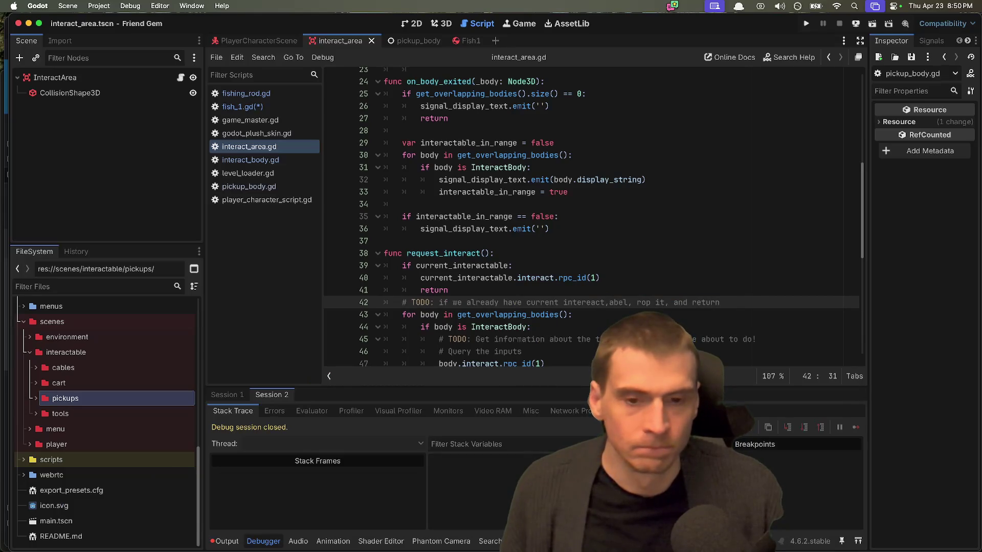
pyautogui.scroll(-3, 624, 286)
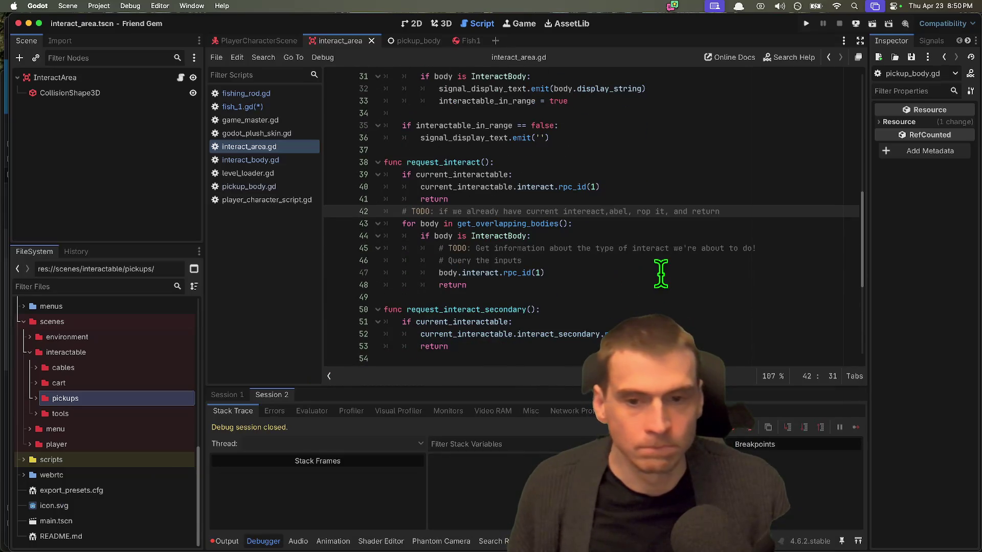
pyautogui.click(683, 249)
pyautogui.moveTo(784, 258); pyautogui.dragTo(369, 252)
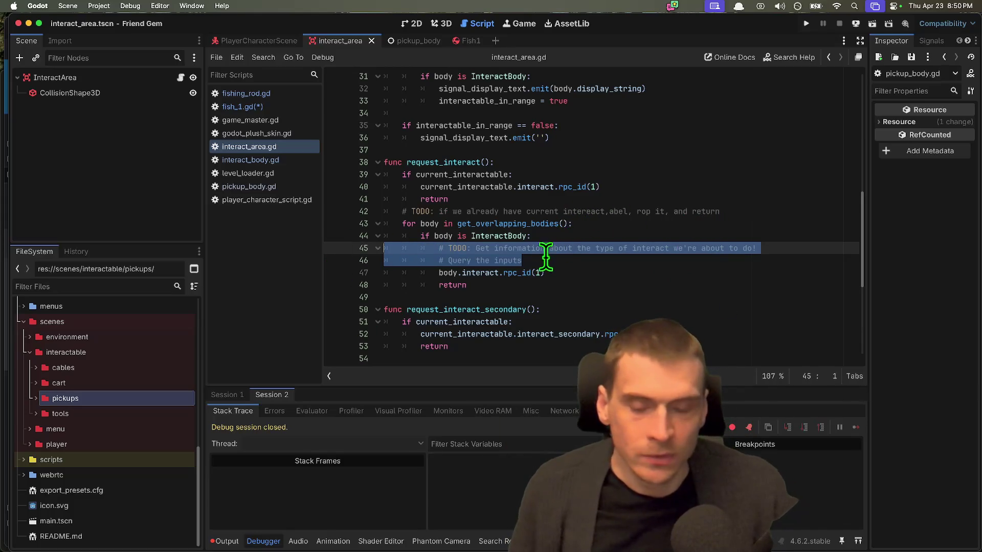
pyautogui.press('BackSpace')
pyautogui.hotkey('ctrl', 'z')
pyautogui.press('BackSpace')
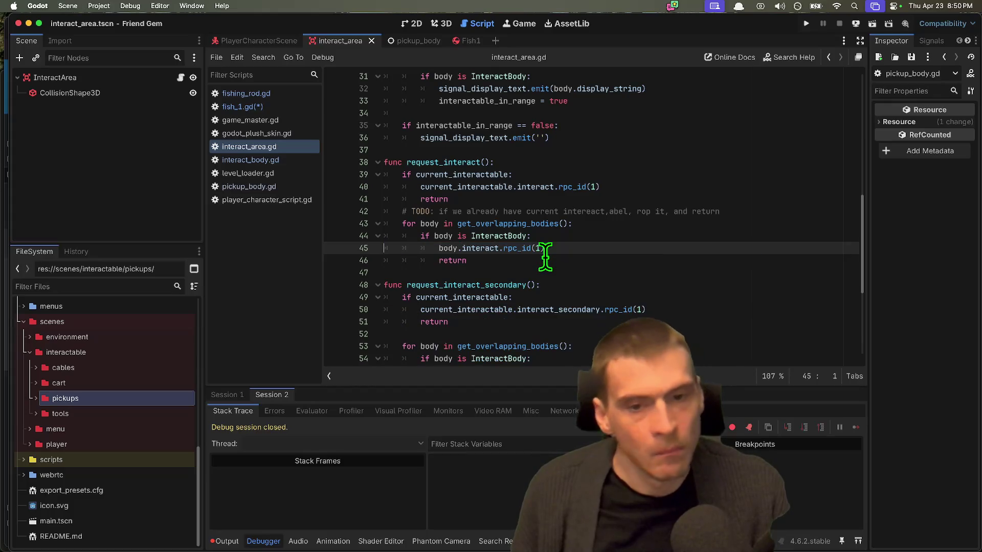
pyautogui.doubleClick(492, 236)
pyautogui.scroll(-2, 492, 235)
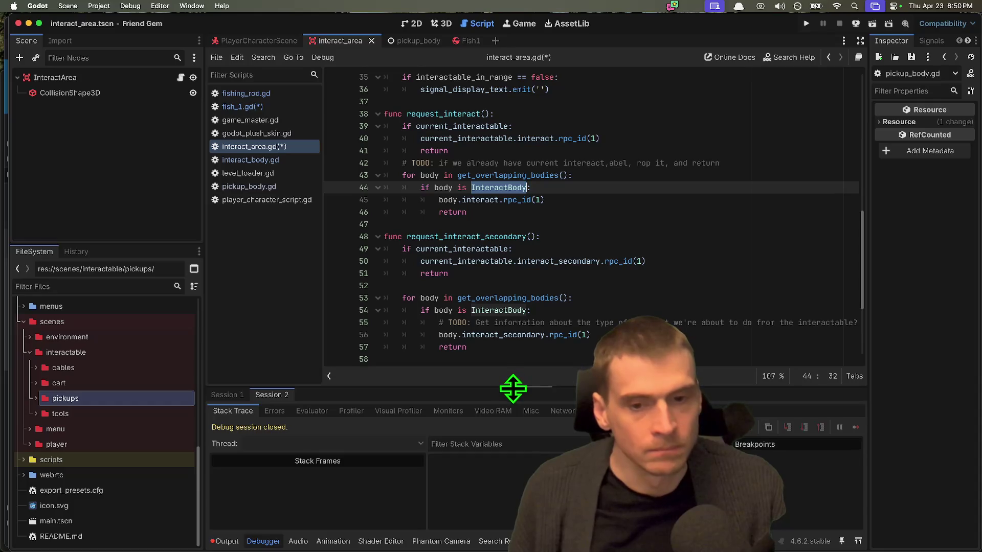
pyautogui.scroll(-1, 470, 319)
pyautogui.moveTo(471, 319); pyautogui.dragTo(349, 236)
pyautogui.click(447, 251)
pyautogui.scroll(1, 511, 248)
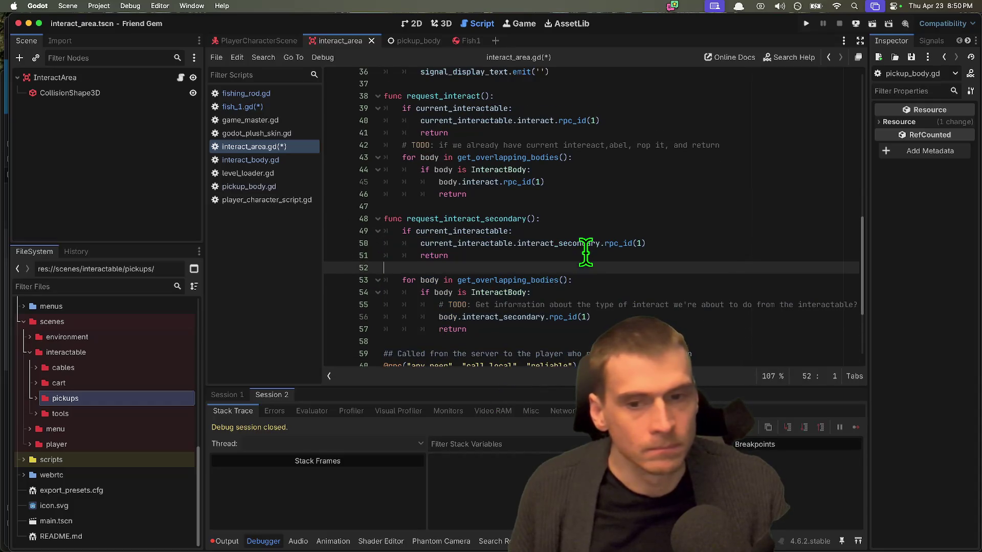
pyautogui.doubleClick(550, 245)
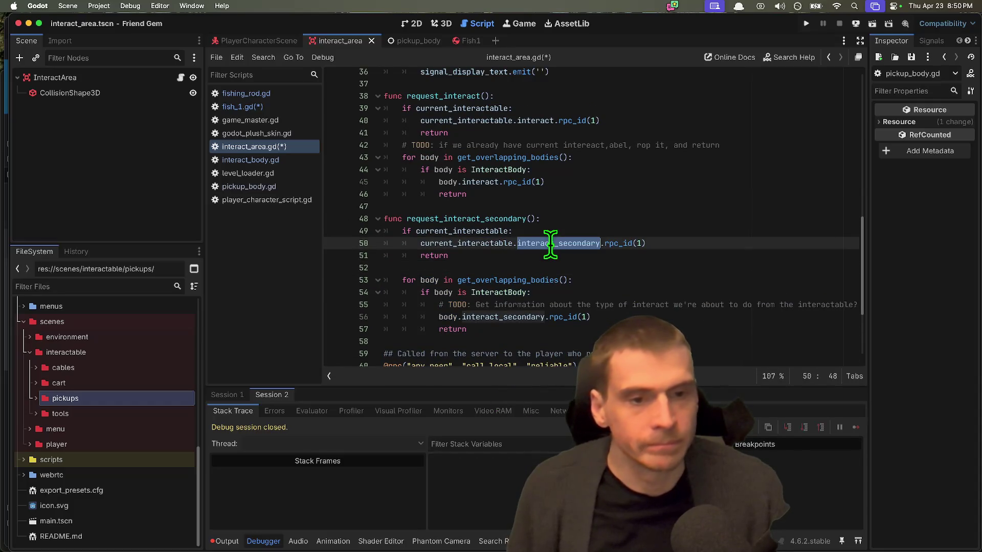
pyautogui.doubleClick(487, 244)
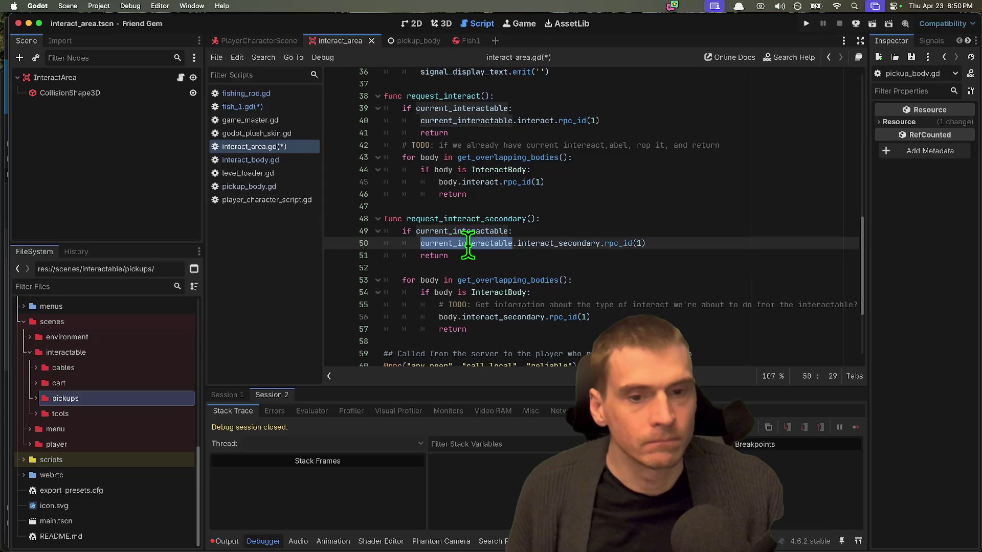
pyautogui.scroll(-1, 489, 337)
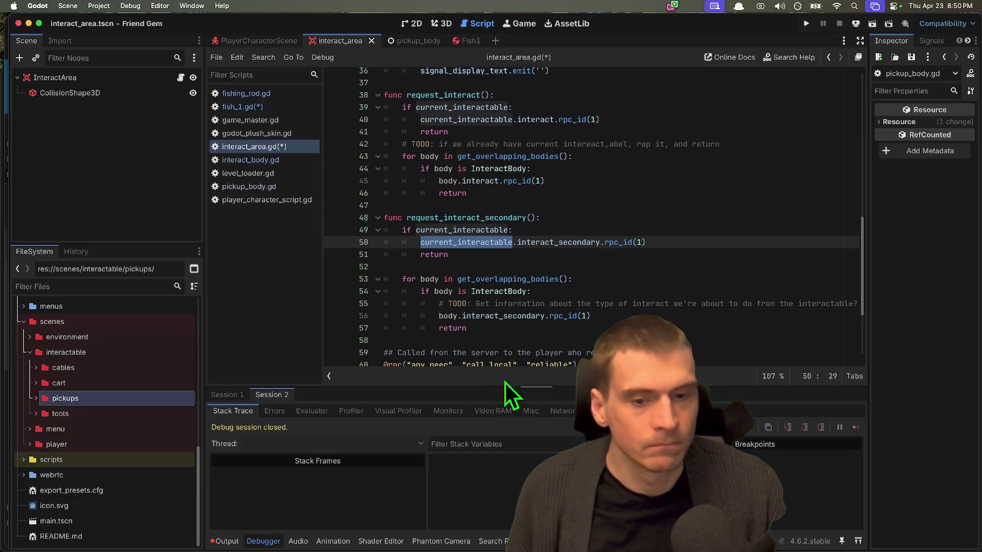
pyautogui.click(554, 329)
pyautogui.moveTo(553, 330); pyautogui.dragTo(401, 278)
pyautogui.scroll(3, 583, 262)
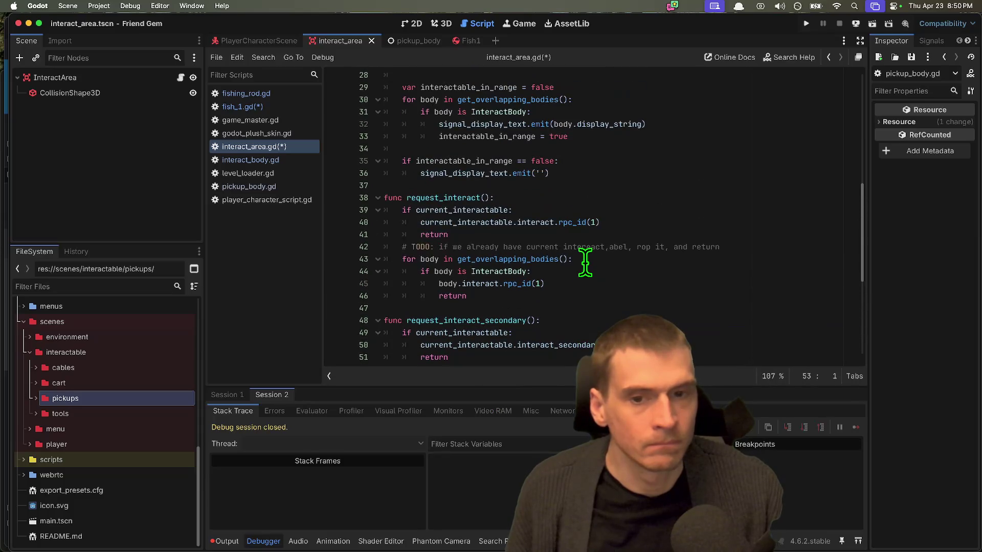
pyautogui.moveTo(610, 296); pyautogui.dragTo(368, 260)
pyautogui.scroll(-1, 464, 293)
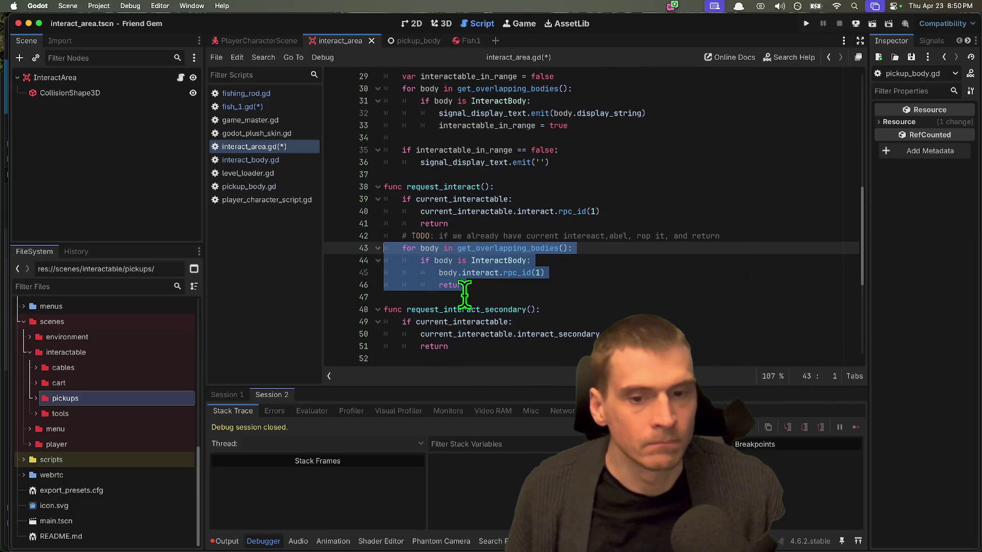
pyautogui.click(709, 289)
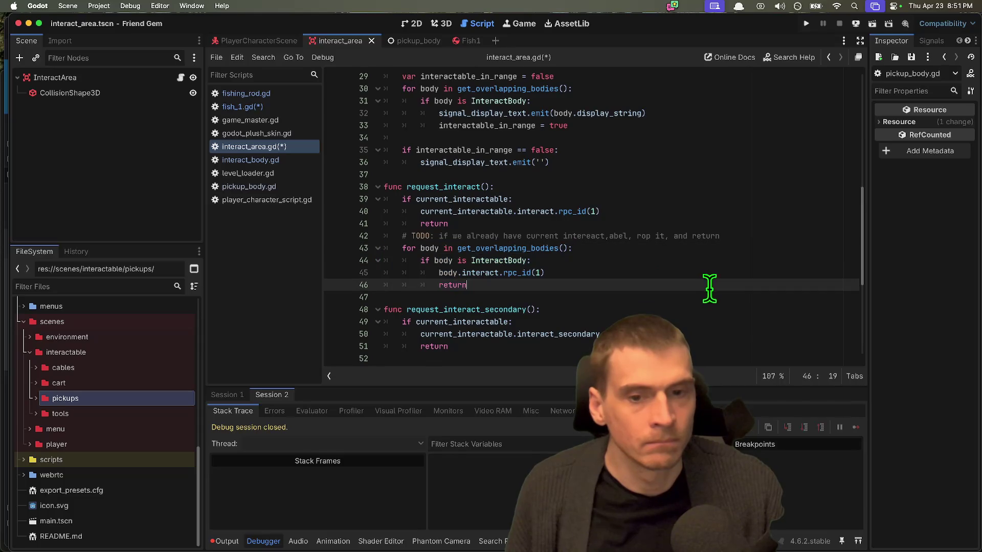
pyautogui.doubleClick(507, 248)
pyautogui.scroll(-3, 544, 259)
pyautogui.doubleClick(450, 204)
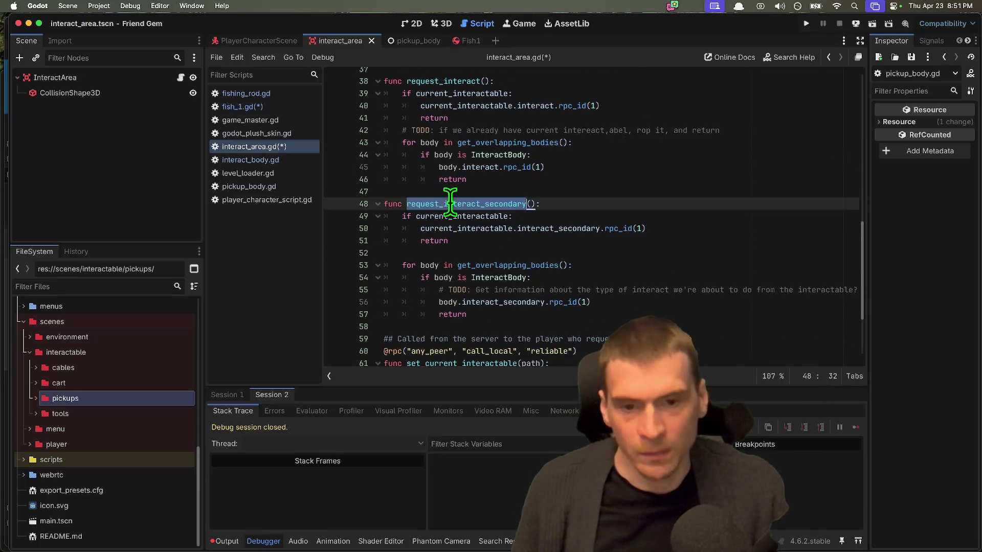
pyautogui.click(583, 191)
pyautogui.scroll(7, 583, 187)
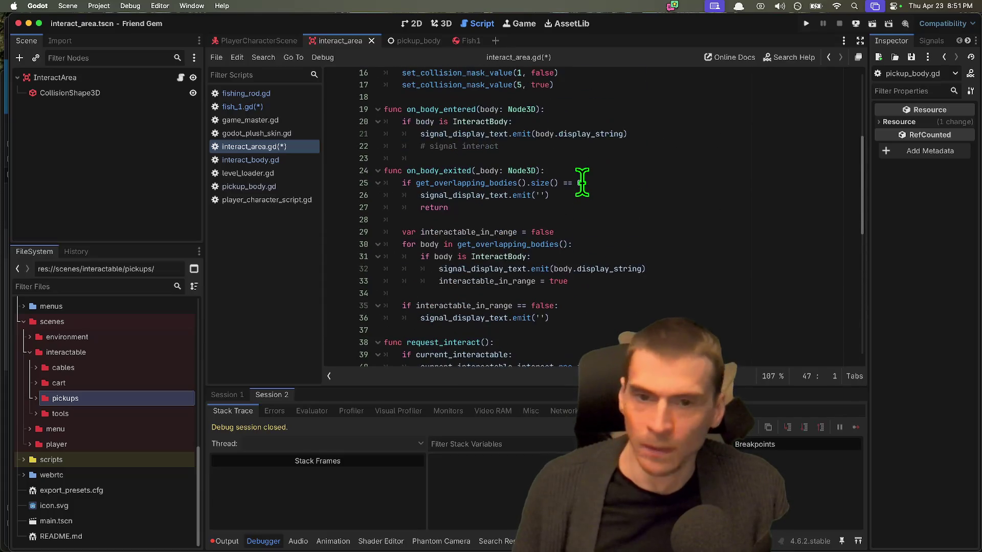
pyautogui.scroll(5, 583, 183)
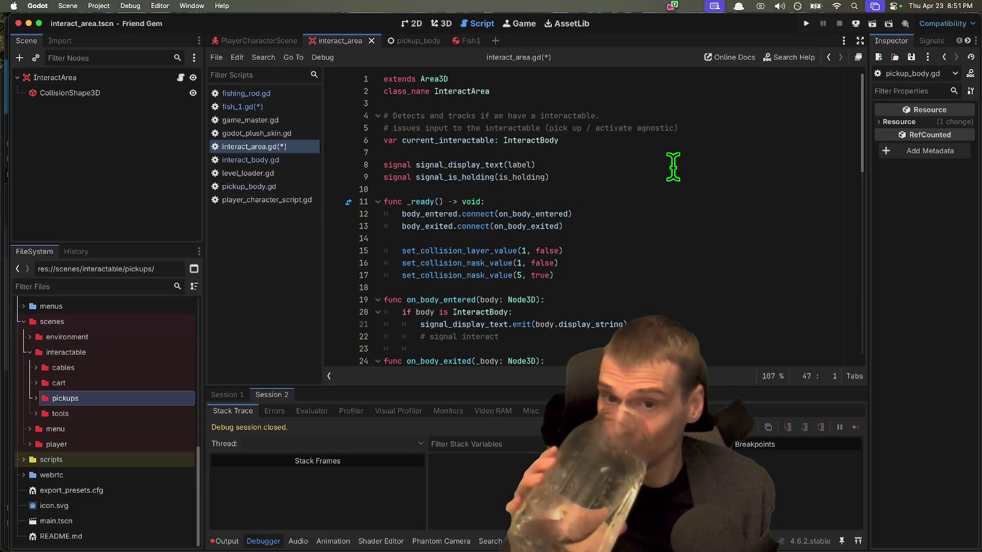
pyautogui.scroll(-1, 645, 159)
pyautogui.scroll(-10, 645, 159)
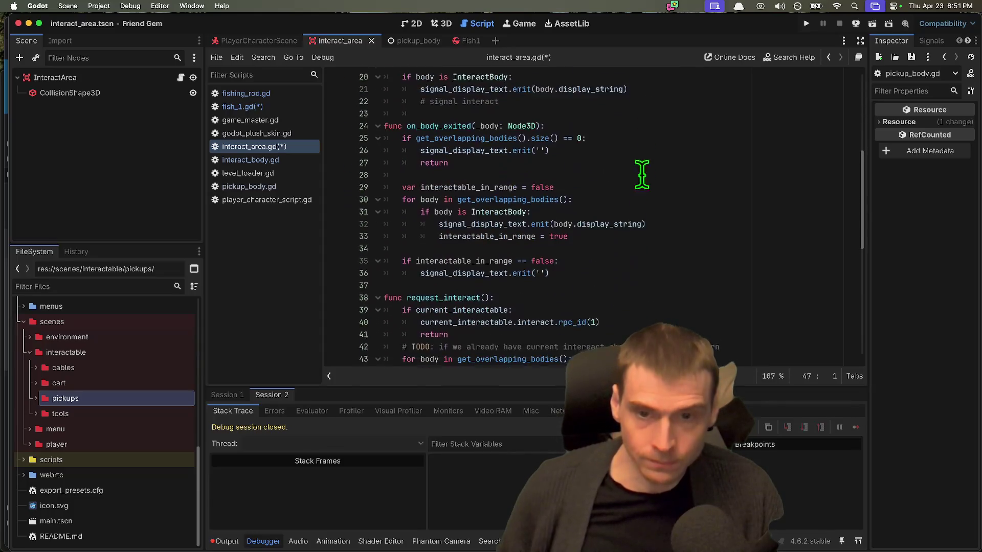
pyautogui.click(643, 149)
pyautogui.scroll(-5, 625, 198)
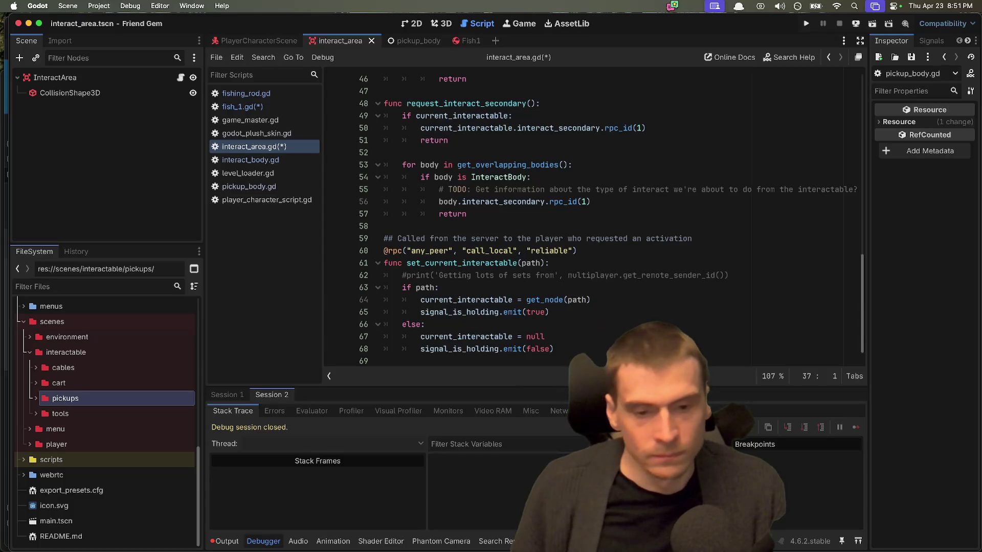
pyautogui.click(562, 348)
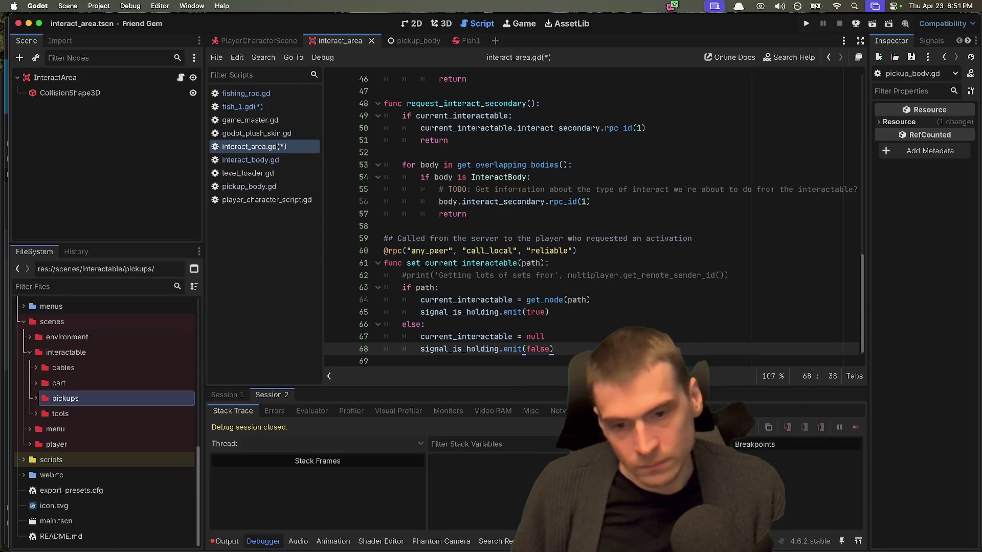
pyautogui.doubleClick(491, 349)
pyautogui.scroll(4, 624, 230)
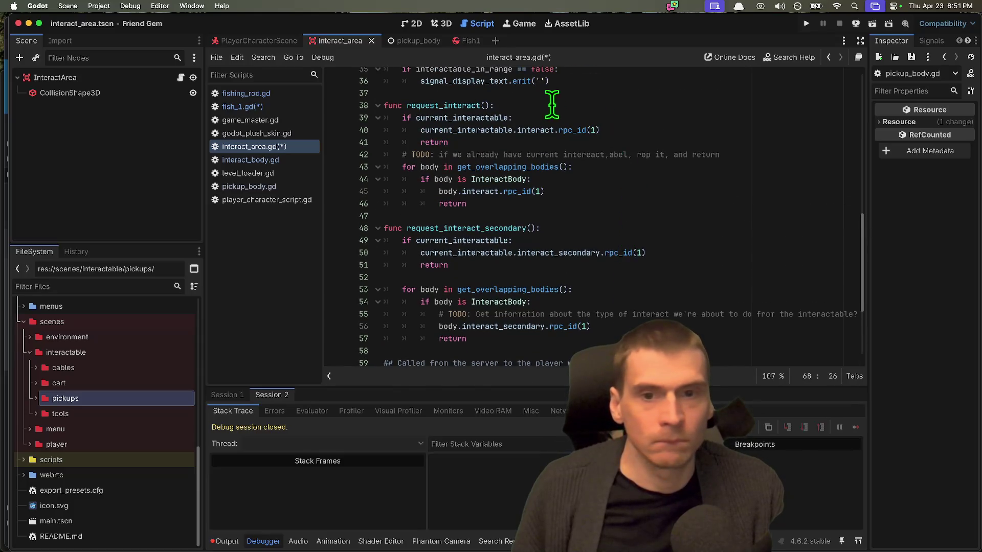
pyautogui.moveTo(597, 190)
pyautogui.mouseDown()
pyautogui.moveTo(460, 168)
pyautogui.moveTo(438, 185)
pyautogui.mouseUp()
pyautogui.click(517, 200)
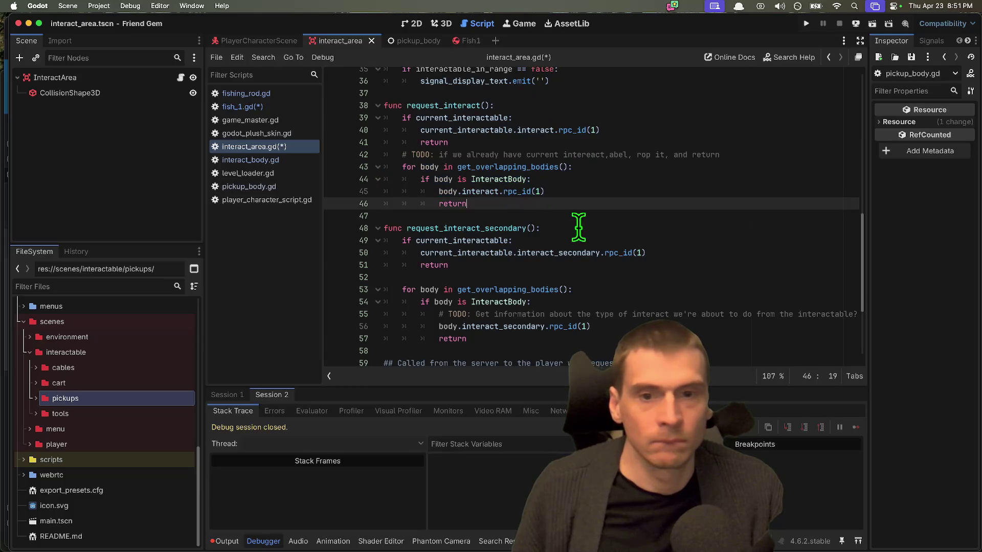
pyautogui.click(578, 227)
pyautogui.scroll(3, 619, 214)
pyautogui.doubleClick(450, 147)
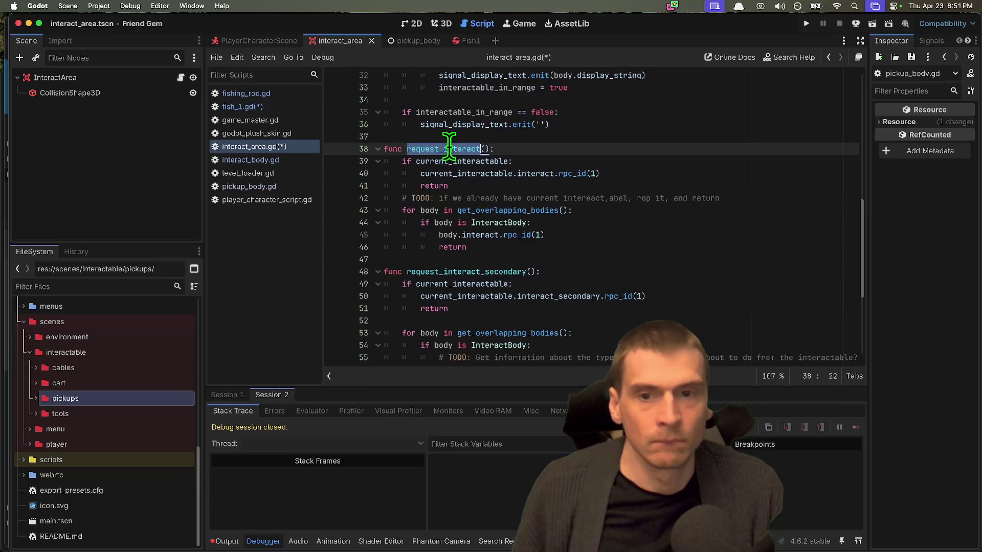
pyautogui.scroll(10, 659, 169)
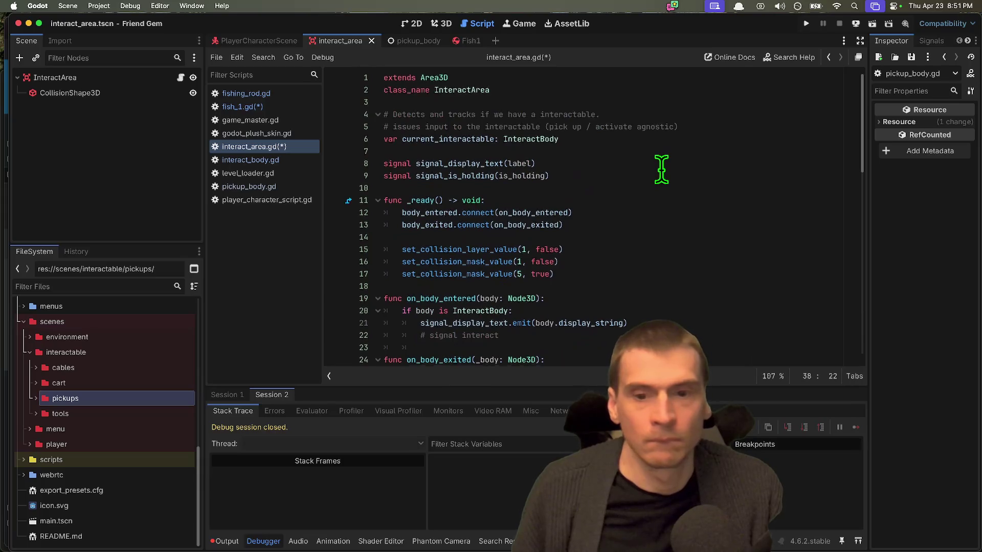
pyautogui.scroll(-3, 661, 169)
pyautogui.press('super+shift+f')
# Run the project-wide search and review the request_interact and request_interact_secondary matches
pyautogui.click(492, 331)
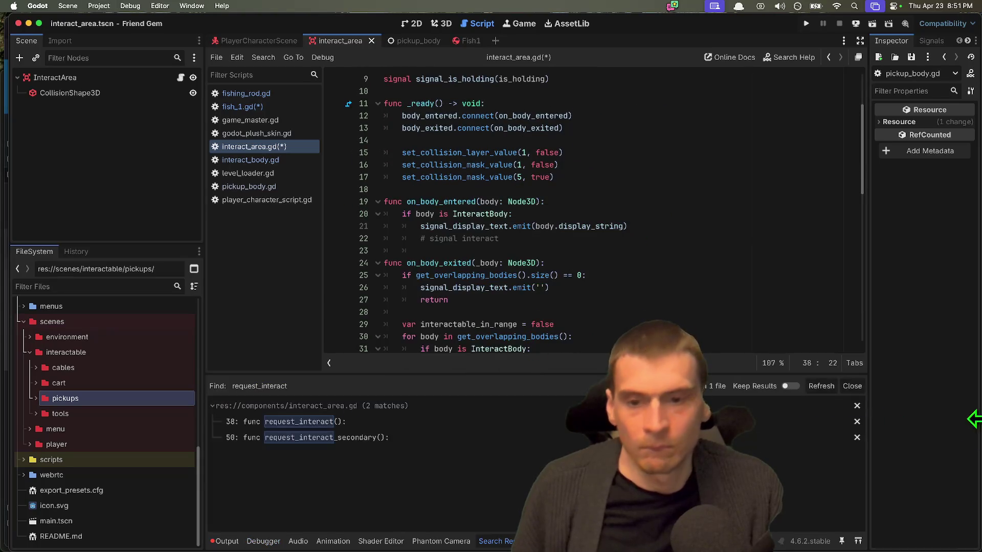
pyautogui.click(440, 438)
pyautogui.click(449, 425)
pyautogui.click(450, 436)
pyautogui.click(457, 423)
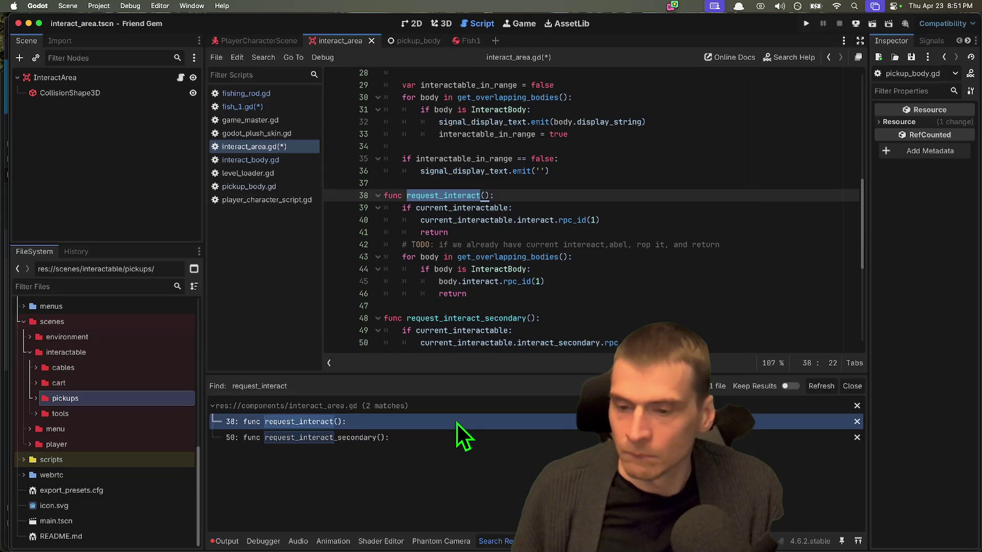
pyautogui.scroll(3, 560, 214)
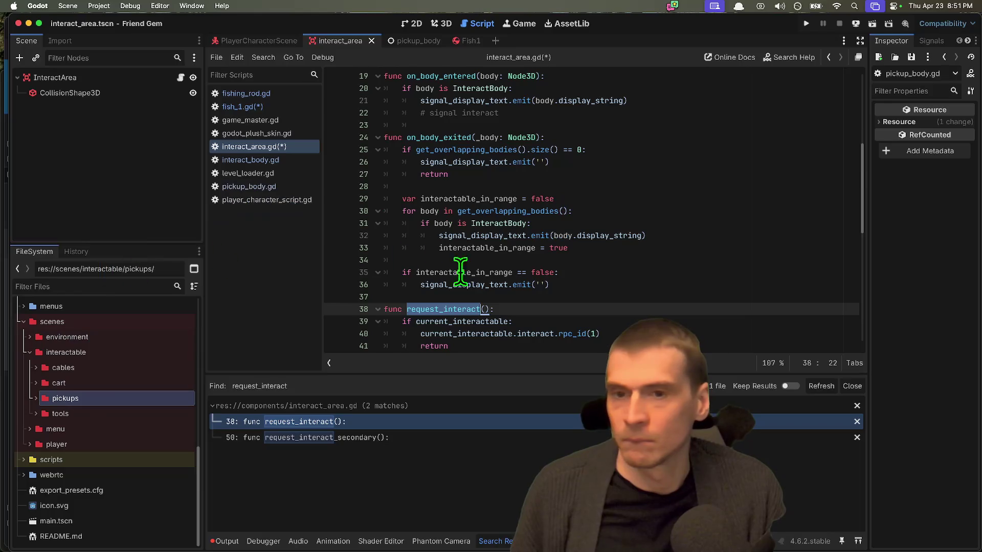
pyautogui.scroll(3, 497, 305)
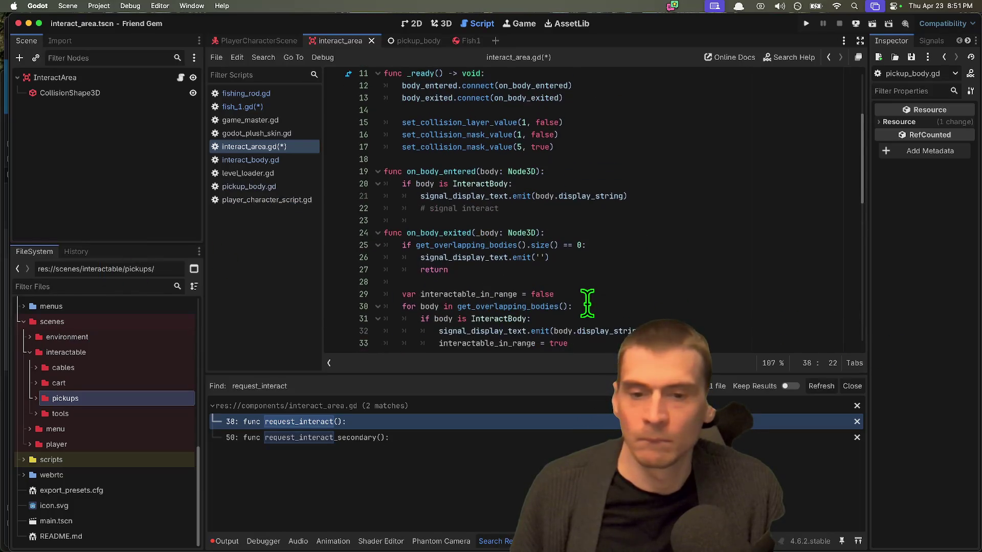
pyautogui.scroll(-4, 587, 304)
pyautogui.scroll(4, 624, 329)
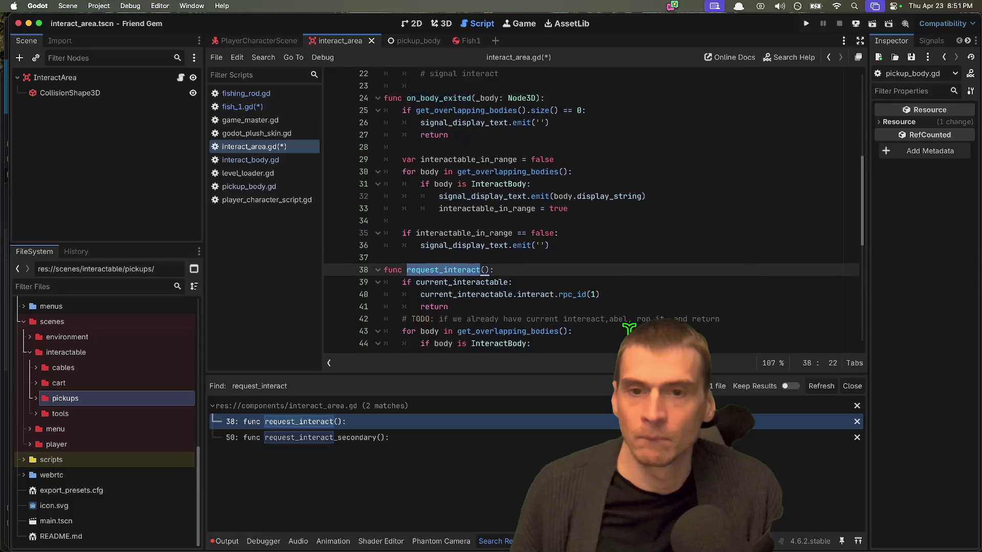
pyautogui.scroll(3, 588, 248)
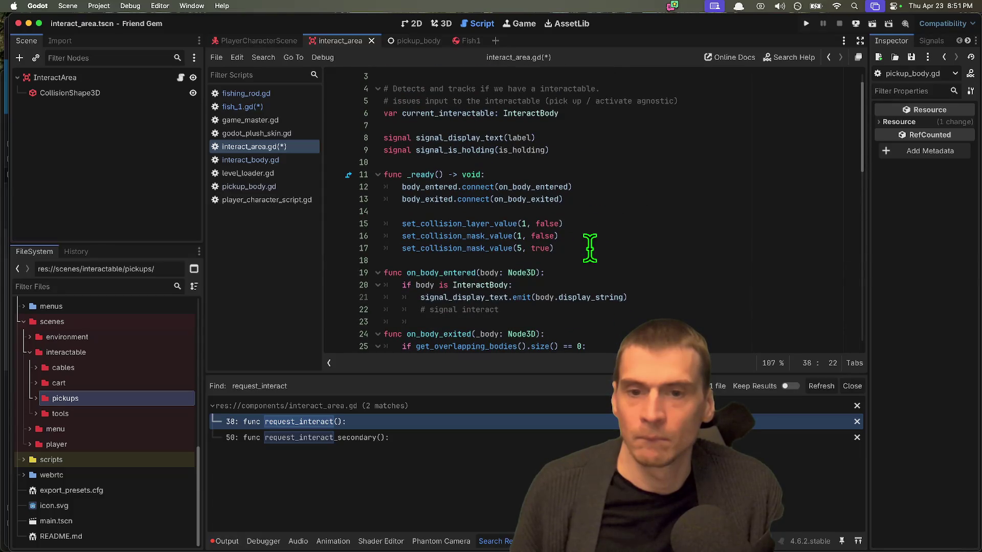
pyautogui.scroll(-8, 588, 248)
pyautogui.scroll(-1, 540, 250)
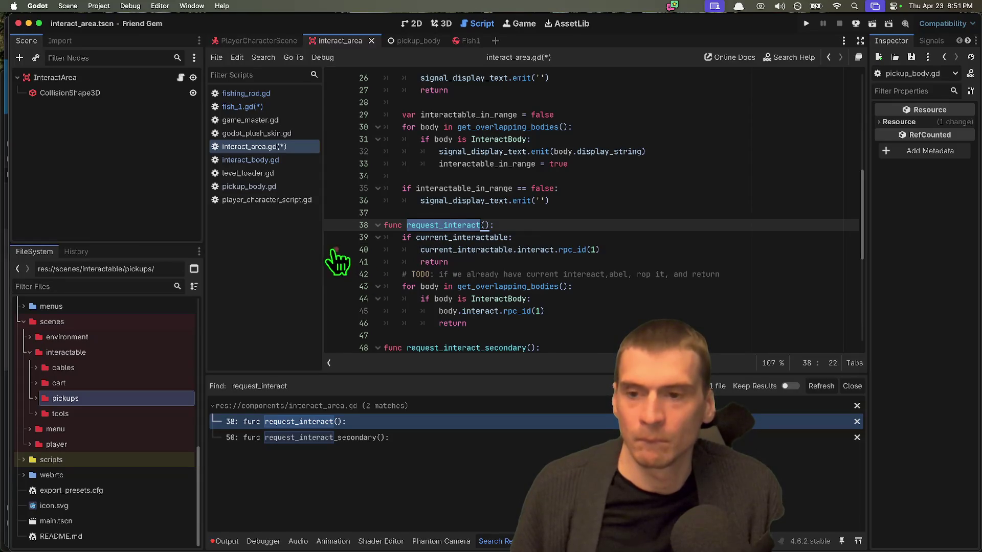
# Open player_ui.gd and search it for 'interact', inspecting the interact_area signal connections
pyautogui.write('player')
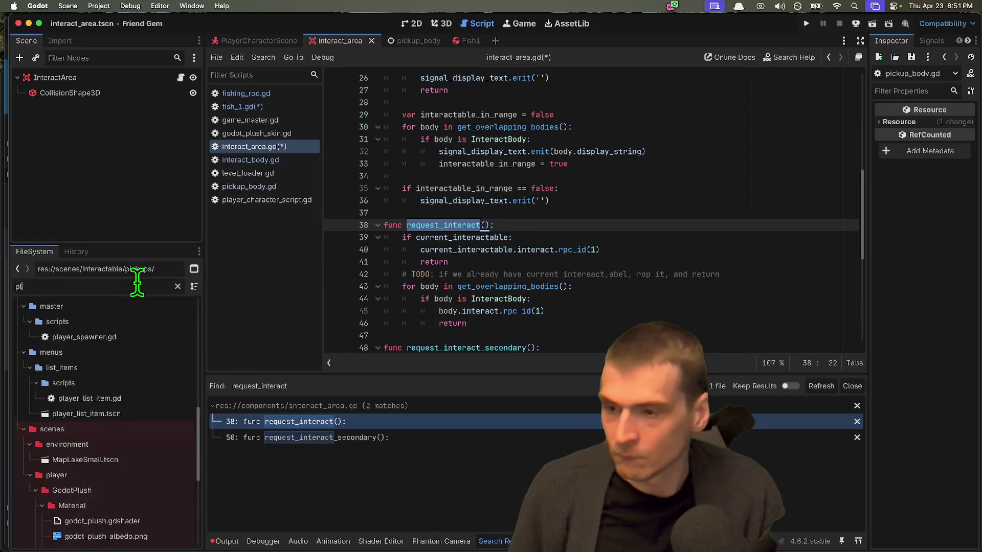
pyautogui.doubleClick(128, 536)
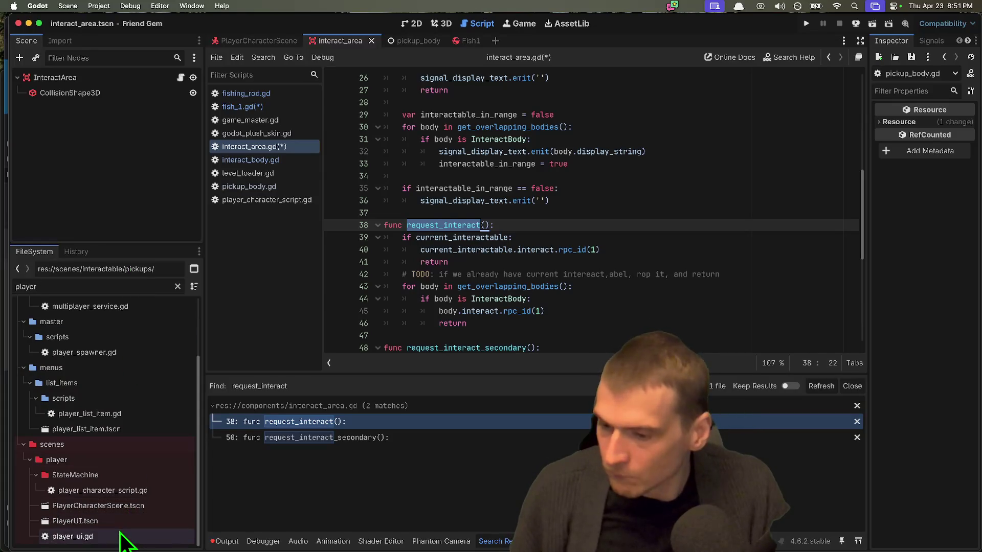
pyautogui.click(641, 194)
pyautogui.press('super+f')
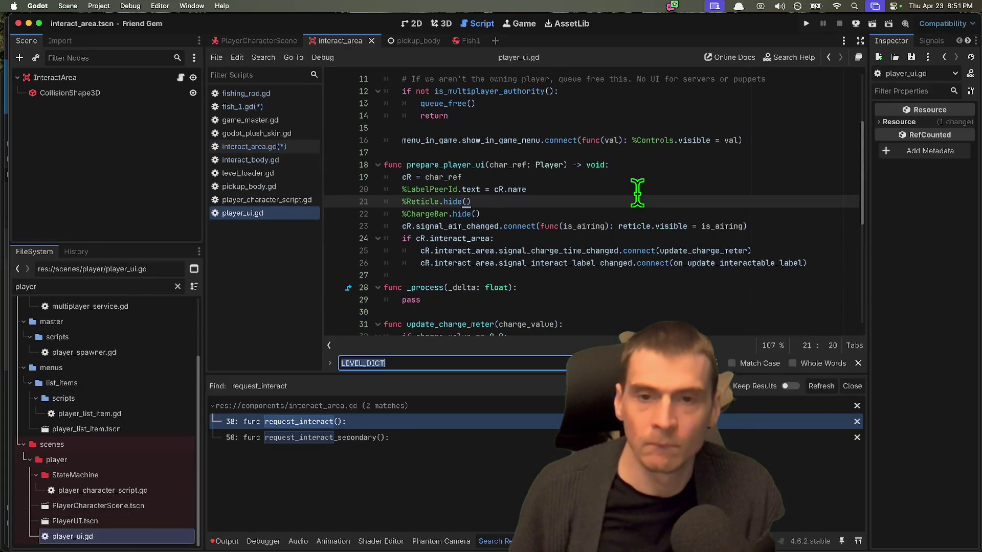
pyautogui.write('interact')
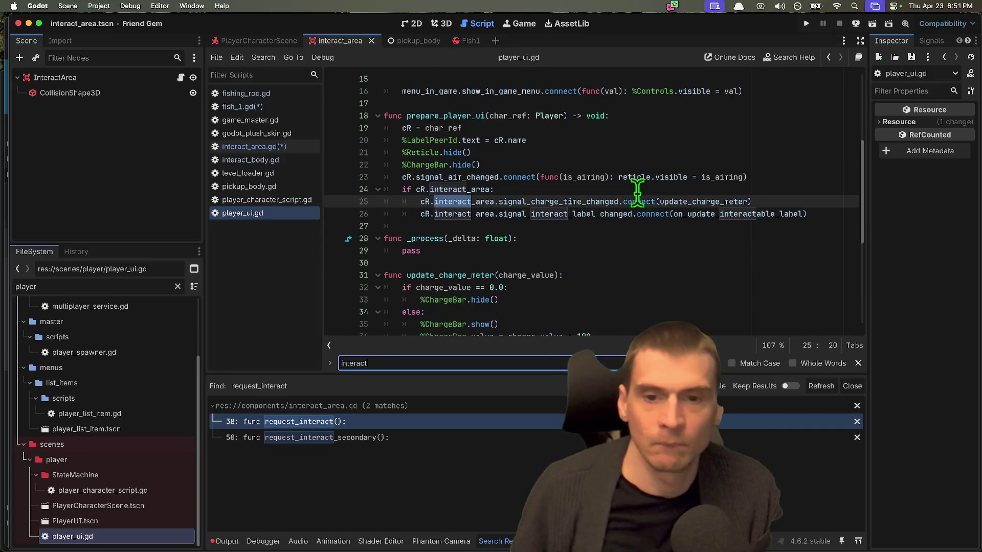
pyautogui.press('Escape')
pyautogui.doubleClick(584, 201)
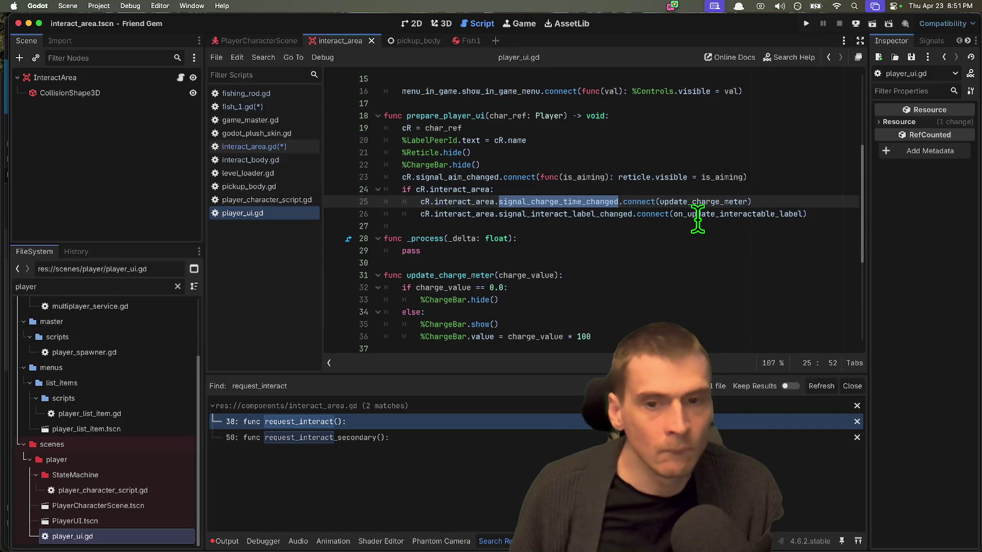
pyautogui.moveTo(797, 214); pyautogui.dragTo(321, 189)
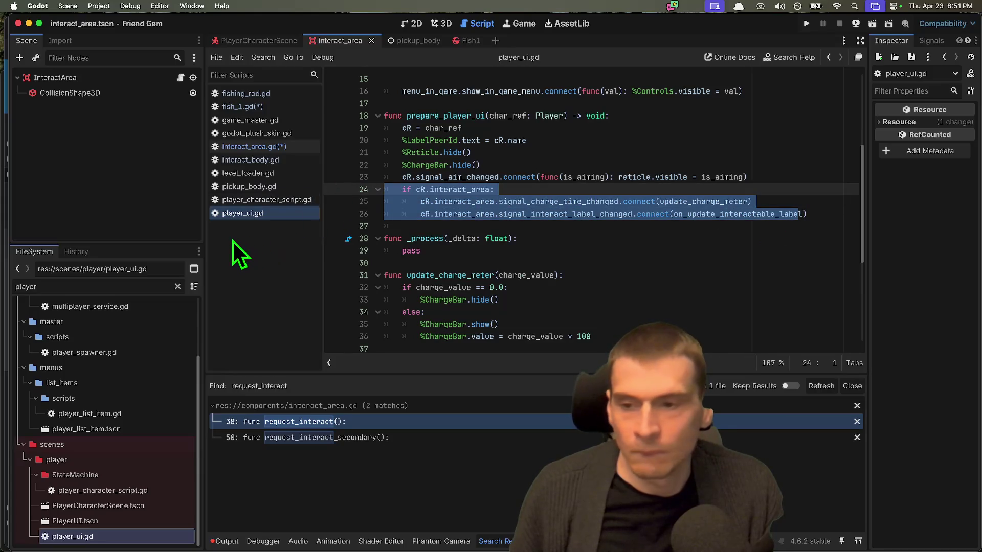
pyautogui.click(612, 233)
pyautogui.press('super+f')
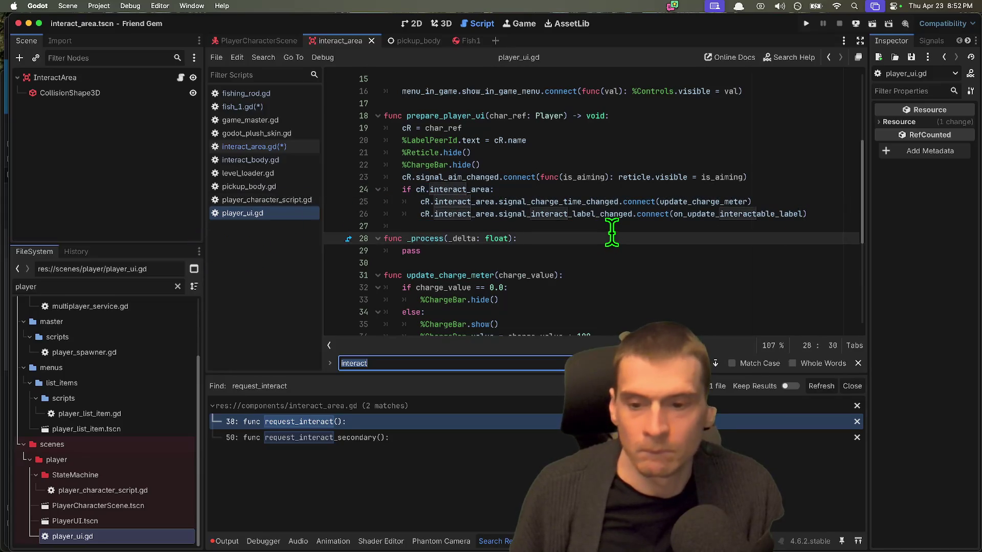
pyautogui.press('Escape')
# Open player_character_script.gd and search 'int' to inspect the interact_area InteractArea declaration on line 95
pyautogui.click(231, 201)
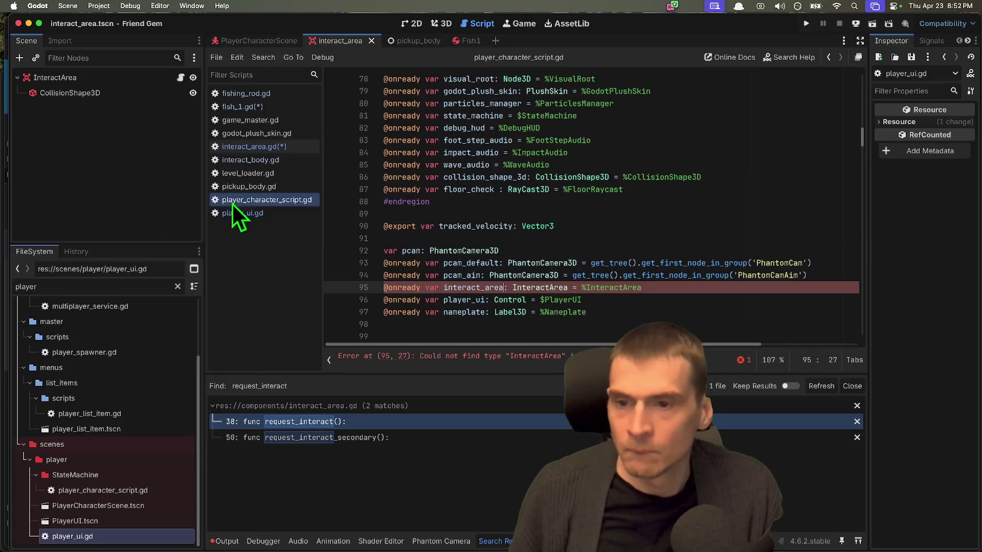
pyautogui.click(579, 183)
pyautogui.hotkey('ctrl', 'f')
pyautogui.write('int')
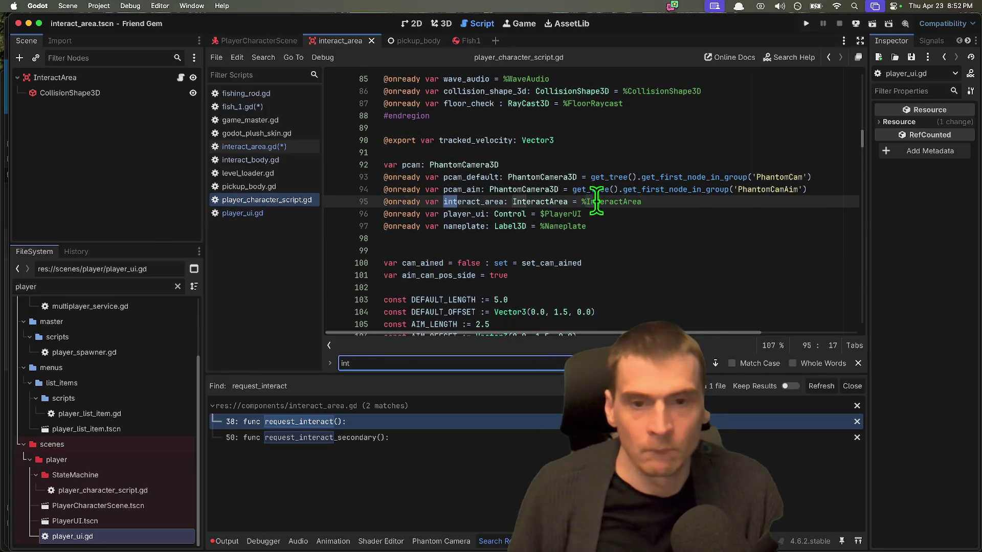
pyautogui.click(748, 202)
pyautogui.press('Escape')
pyautogui.moveTo(657, 203); pyautogui.dragTo(526, 204)
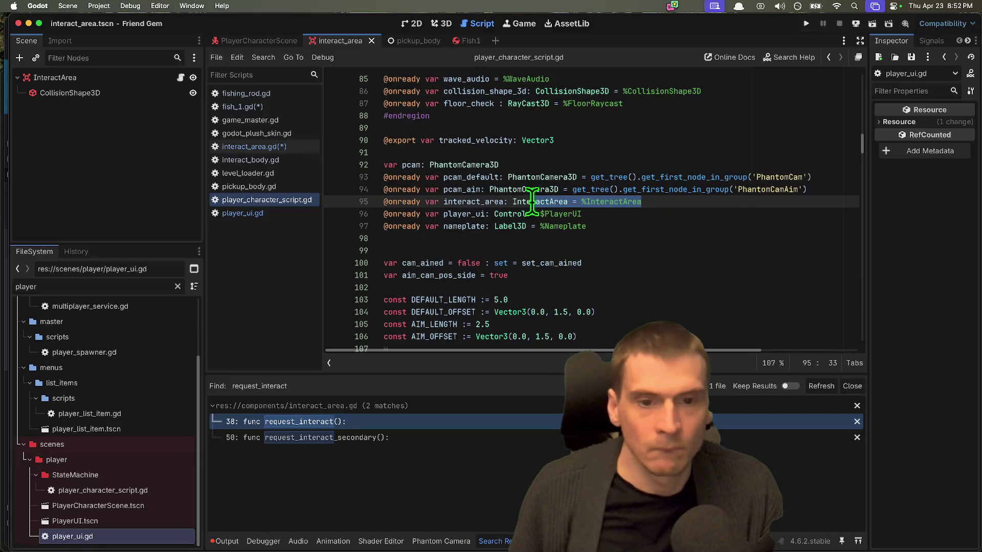
pyautogui.click(620, 202)
pyautogui.click(490, 202)
pyautogui.hotkey('ctrl', 'd')
pyautogui.hotkey('ctrl', 'd')
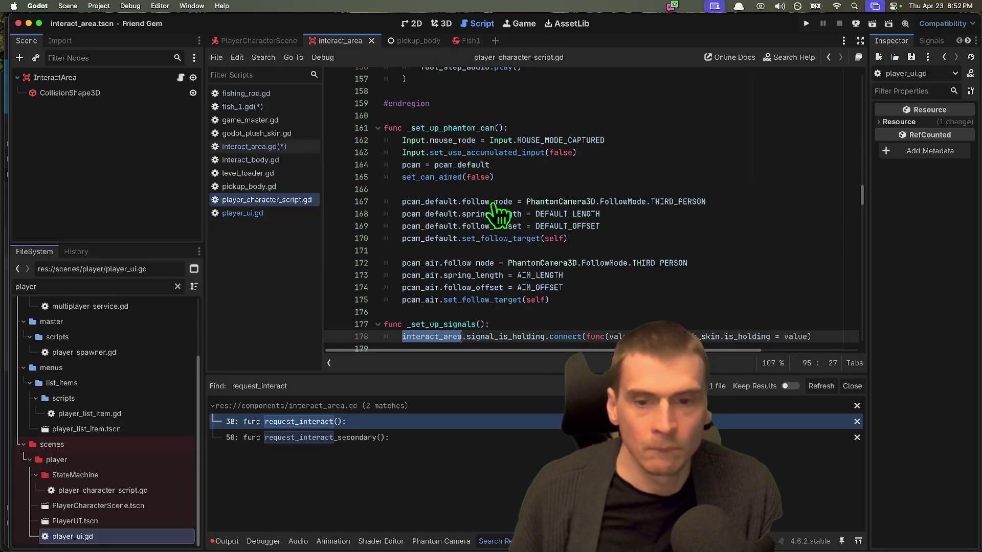
pyautogui.scroll(-2, 500, 219)
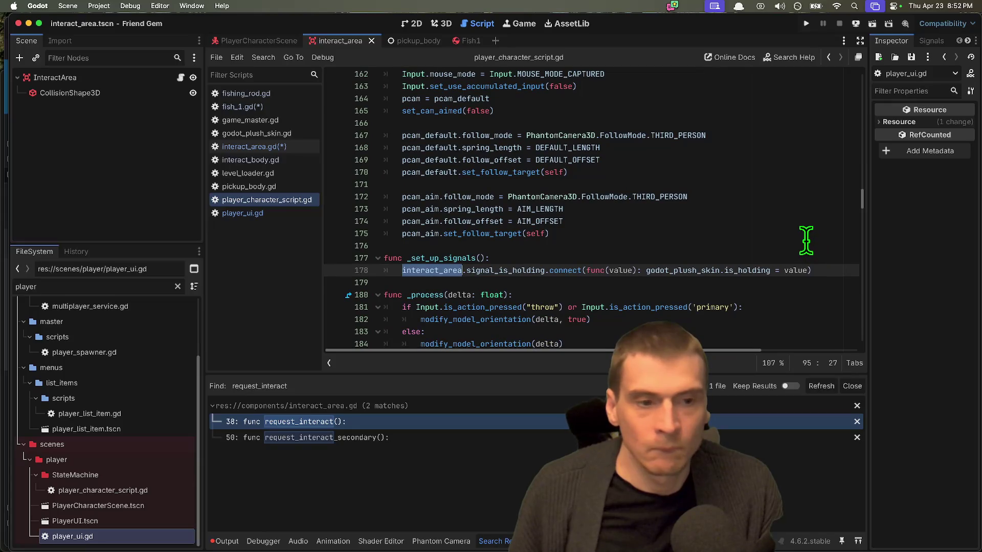
pyautogui.scroll(-1, 806, 240)
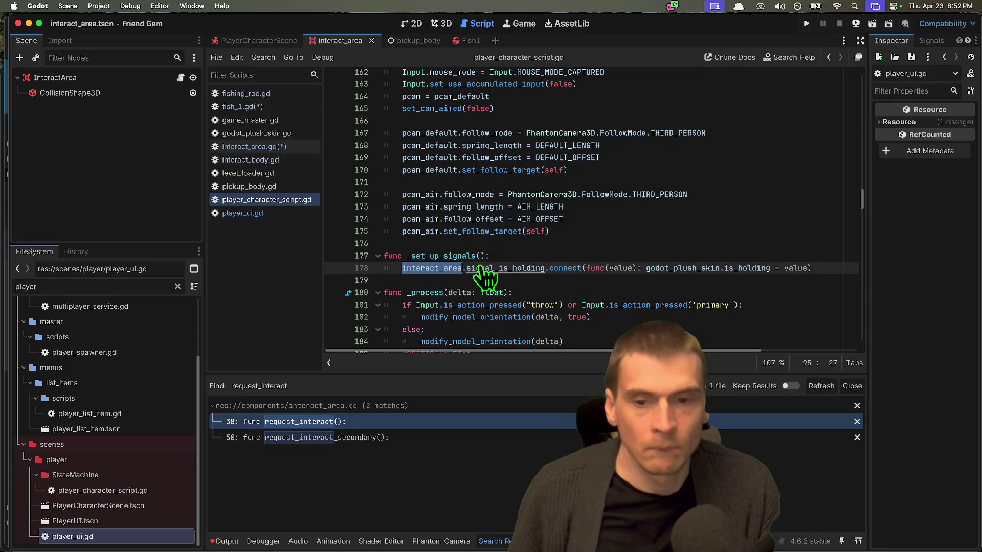
# Switch to interact_area.gd and search it for request_interact
pyautogui.keyDown('ctrl'); pyautogui.click(504, 268); pyautogui.keyUp('ctrl')
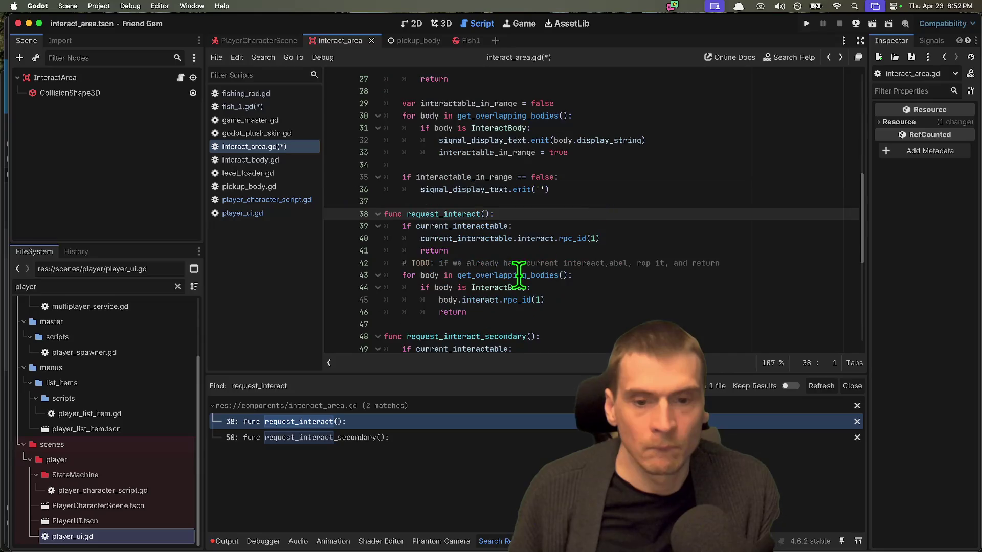
pyautogui.hotkey('ctrl', 'f')
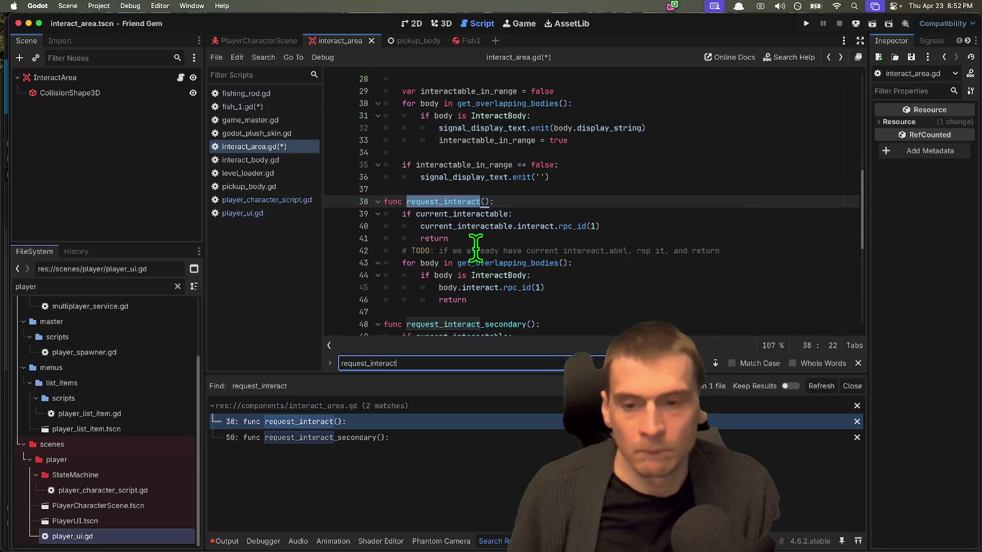
pyautogui.press('Escape')
# Back in player_character_script.gd, search for interact_area from line 95 and step through its matches
pyautogui.click(292, 211)
pyautogui.click(311, 202)
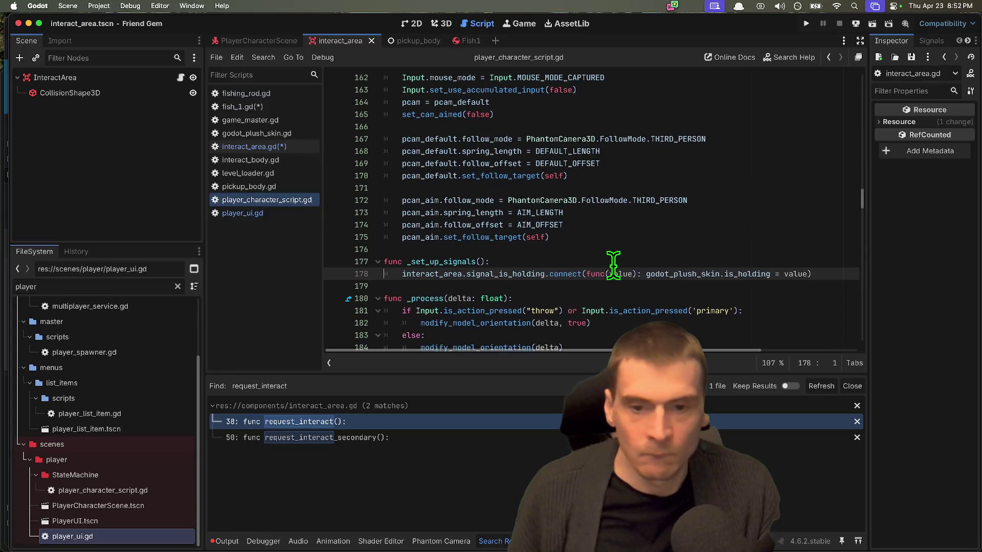
pyautogui.keyDown('ctrl'); pyautogui.click(432, 272); pyautogui.keyUp('ctrl')
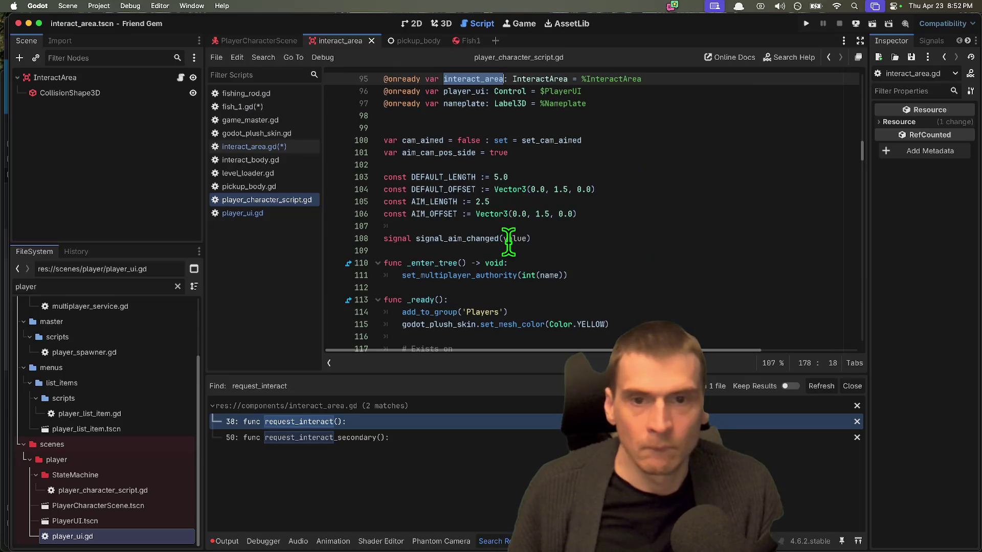
pyautogui.scroll(3, 483, 157)
pyautogui.doubleClick(469, 197)
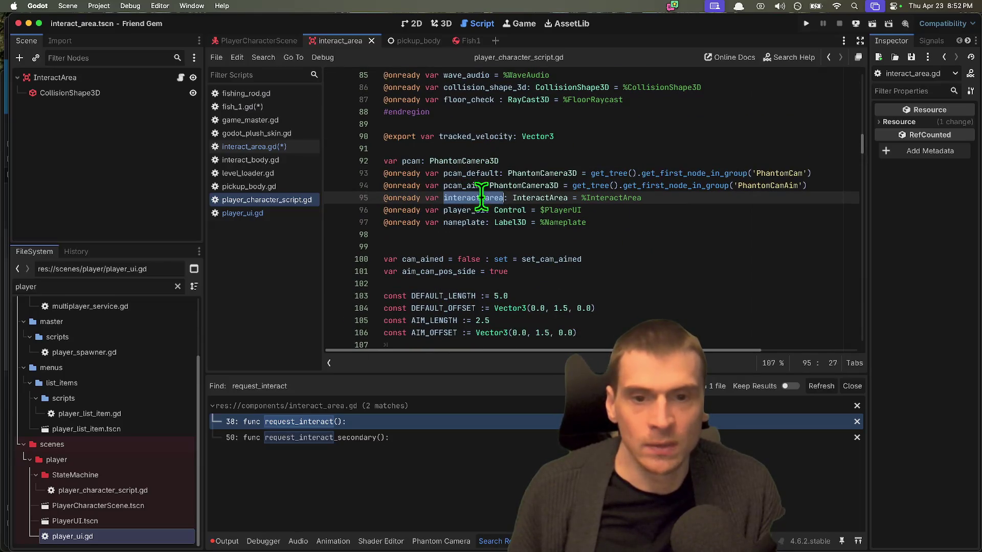
pyautogui.hotkey('ctrl', 'f')
pyautogui.press('Return')
pyautogui.hotkey('shift', 'Return')
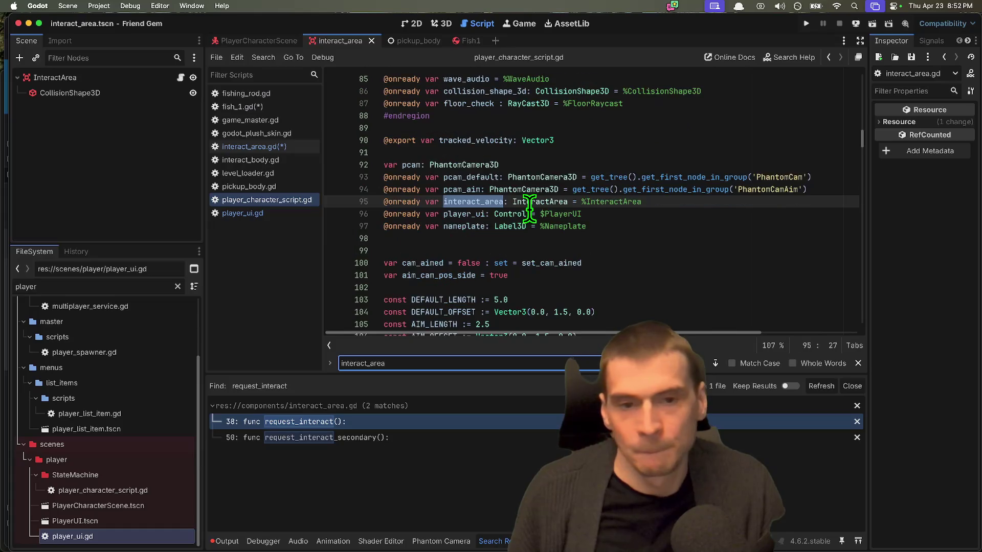
pyautogui.press('Return')
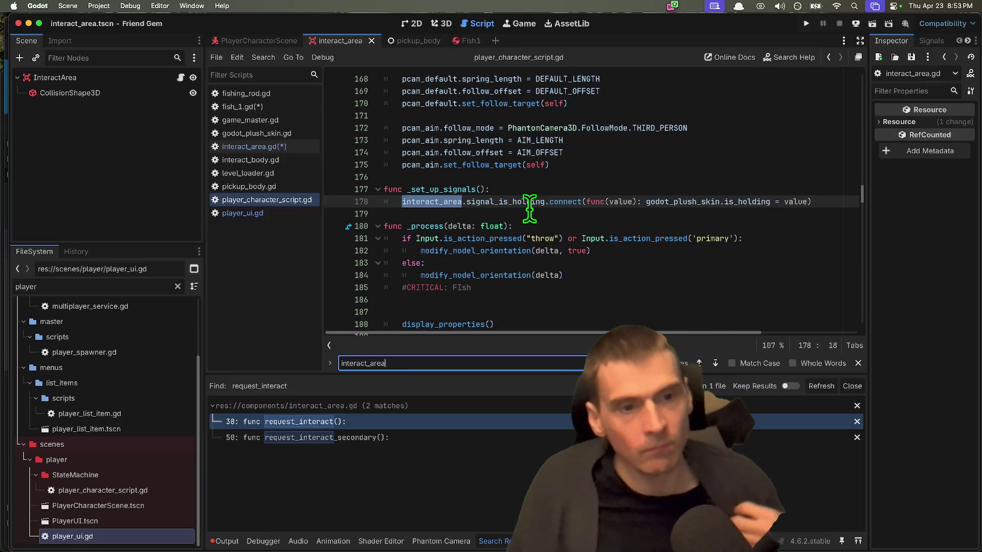
pyautogui.scroll(-5, 580, 196)
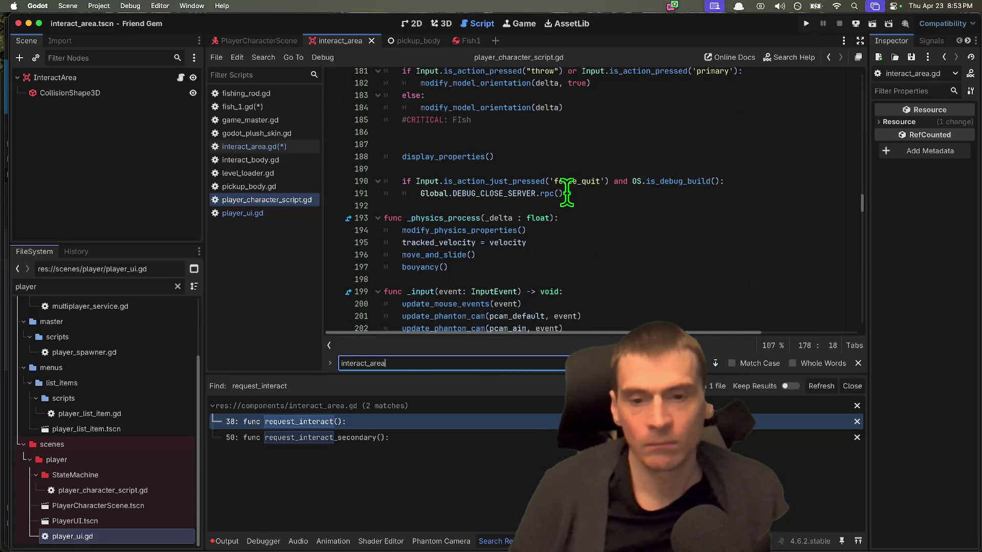
pyautogui.scroll(-8, 729, 191)
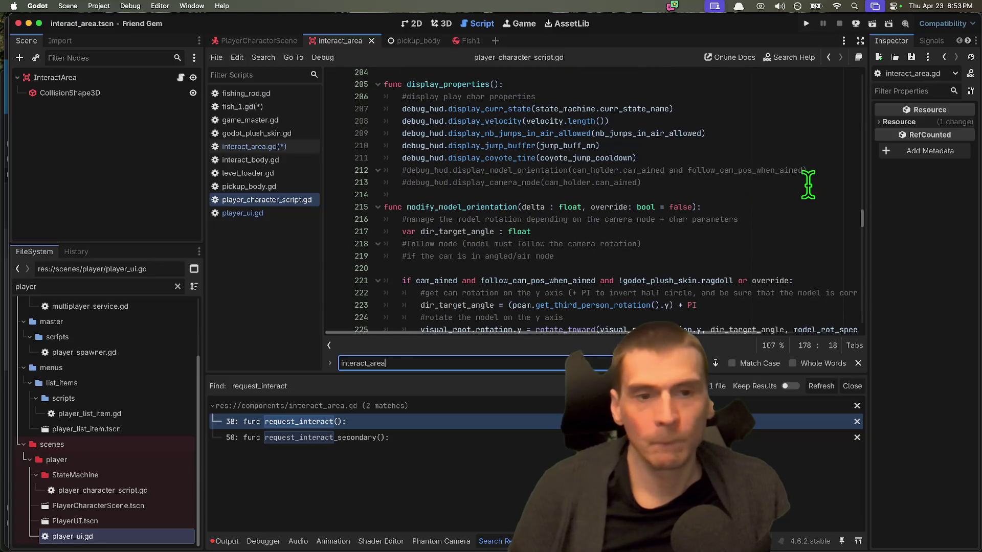
pyautogui.scroll(-1, 808, 189)
pyautogui.scroll(-17, 808, 189)
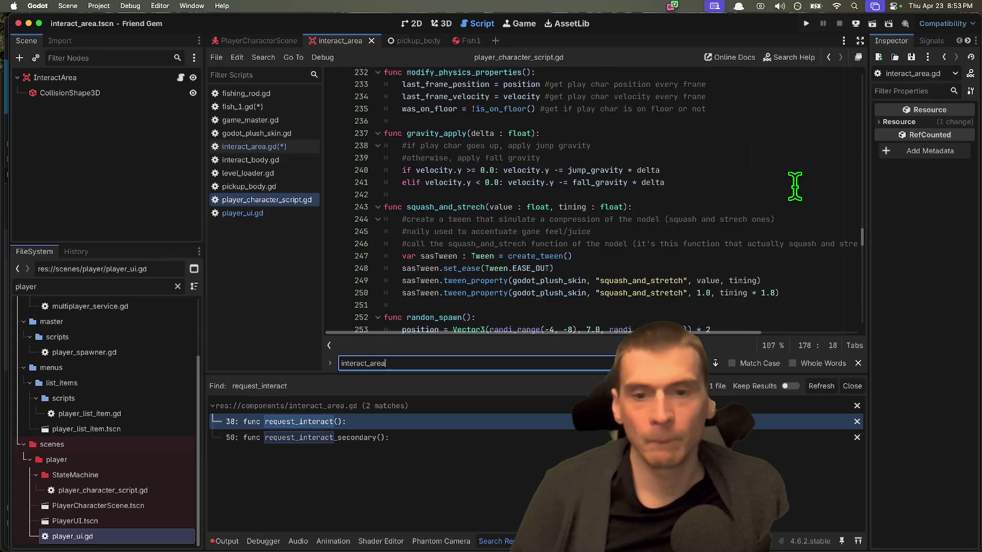
pyautogui.scroll(-7, 794, 186)
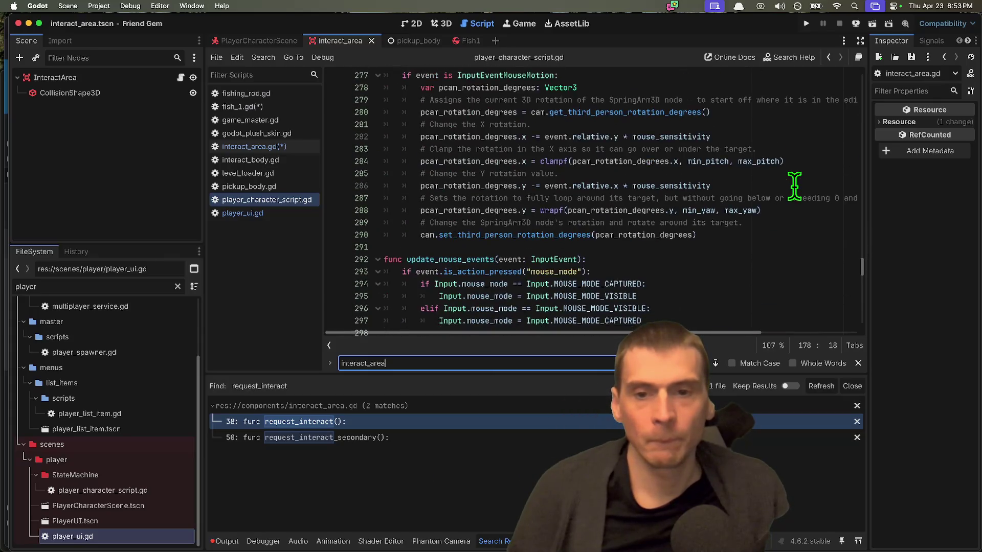
pyautogui.scroll(17, 795, 187)
pyautogui.scroll(-3, 794, 185)
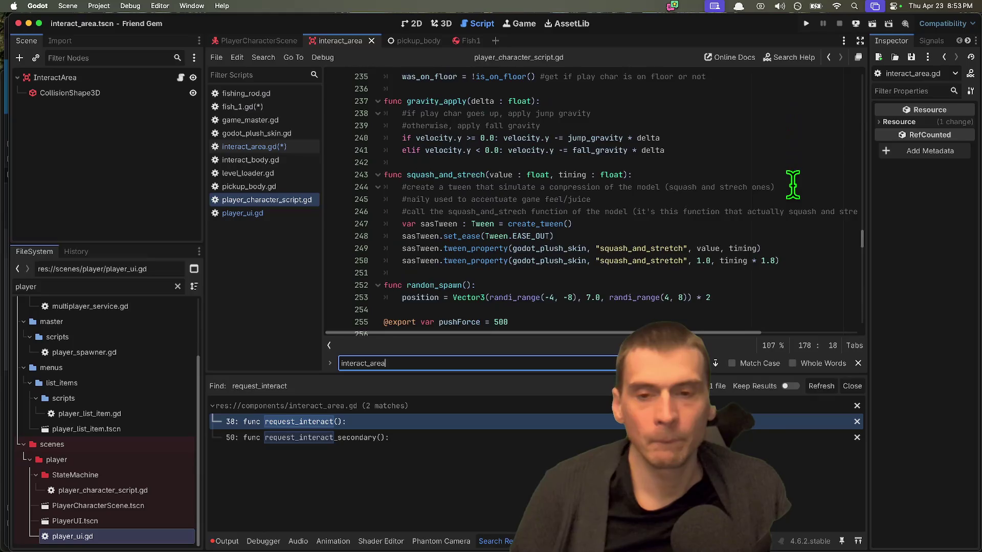
pyautogui.scroll(5, 792, 184)
pyautogui.scroll(3, 793, 184)
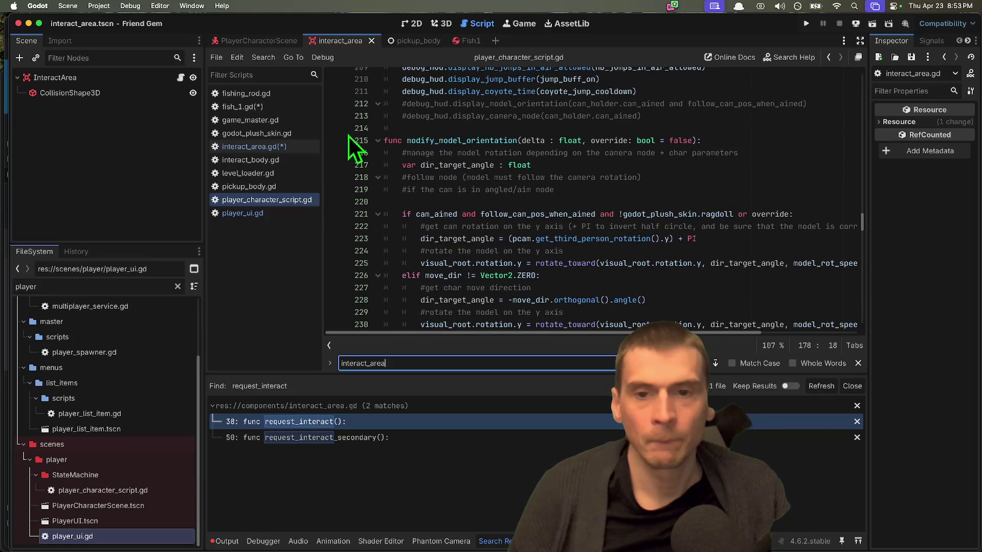
pyautogui.scroll(-1, 403, 173)
pyautogui.doubleClick(460, 111)
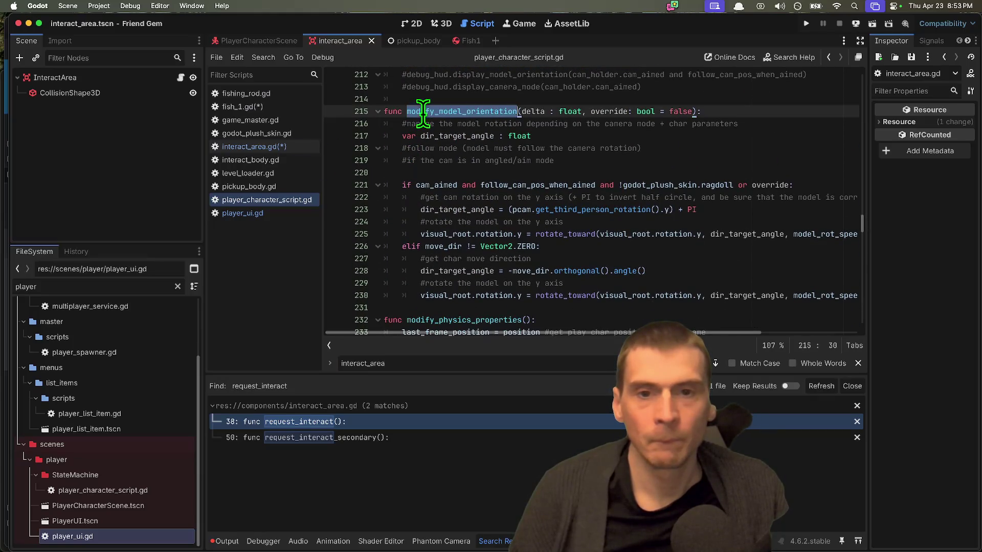
pyautogui.scroll(-3, 632, 209)
pyautogui.scroll(-10, 632, 209)
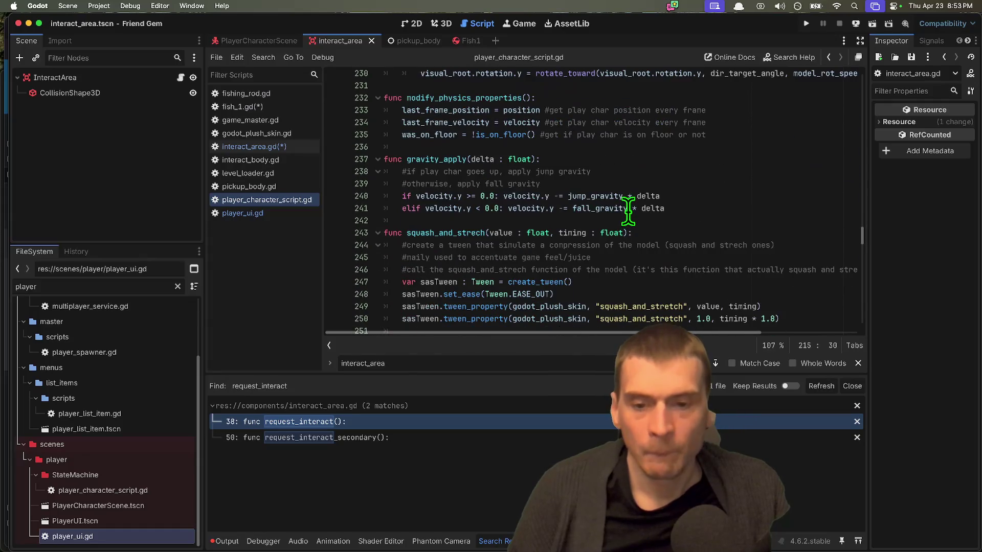
pyautogui.scroll(-2, 628, 210)
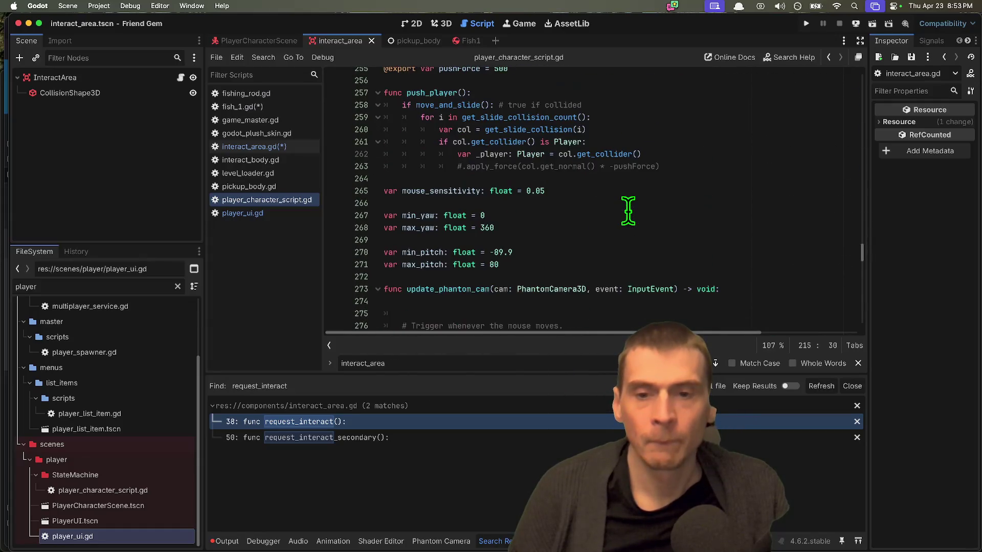
pyautogui.scroll(2, 687, 169)
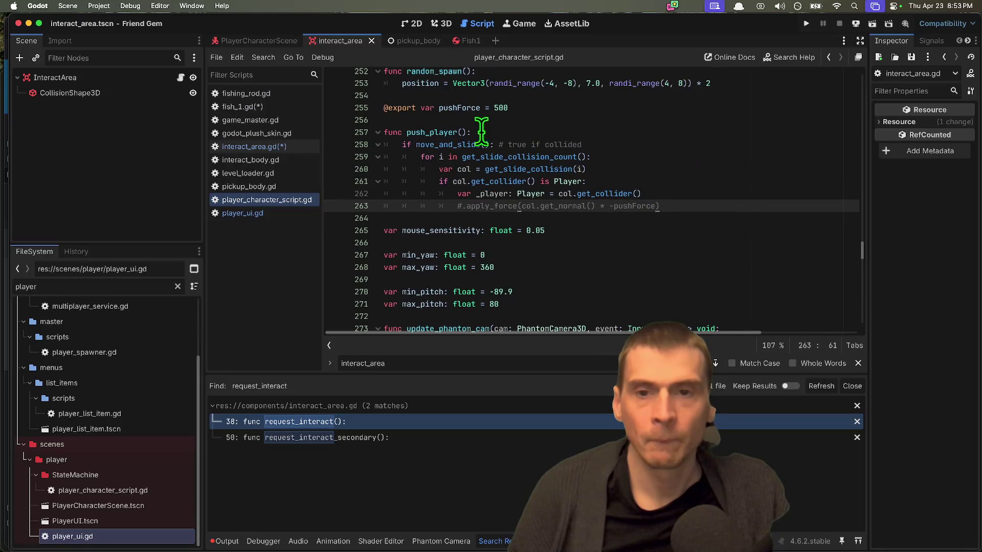
pyautogui.click(432, 139)
pyautogui.doubleClick(432, 139)
pyautogui.scroll(-2, 583, 204)
pyautogui.scroll(1, 583, 204)
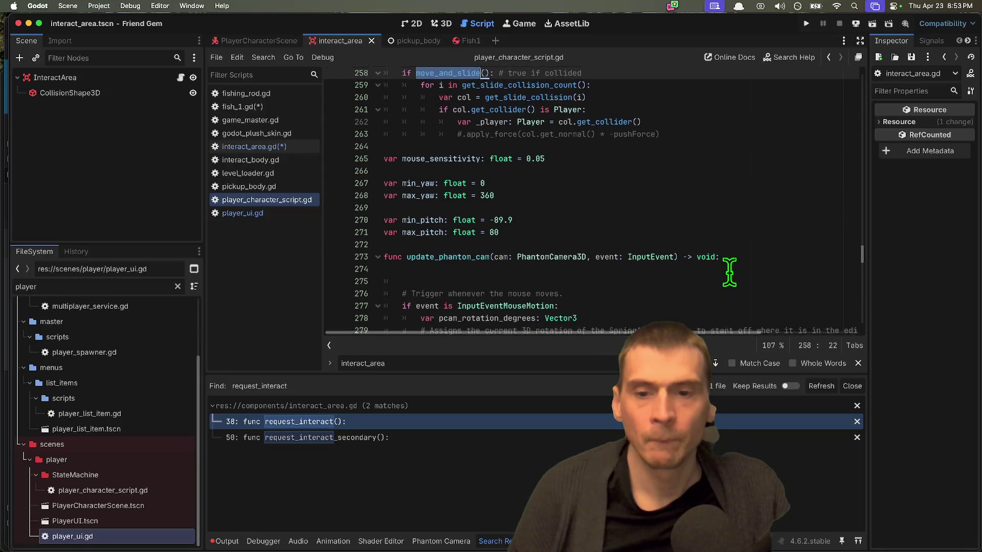
pyautogui.scroll(-8, 727, 268)
pyautogui.scroll(-10, 727, 268)
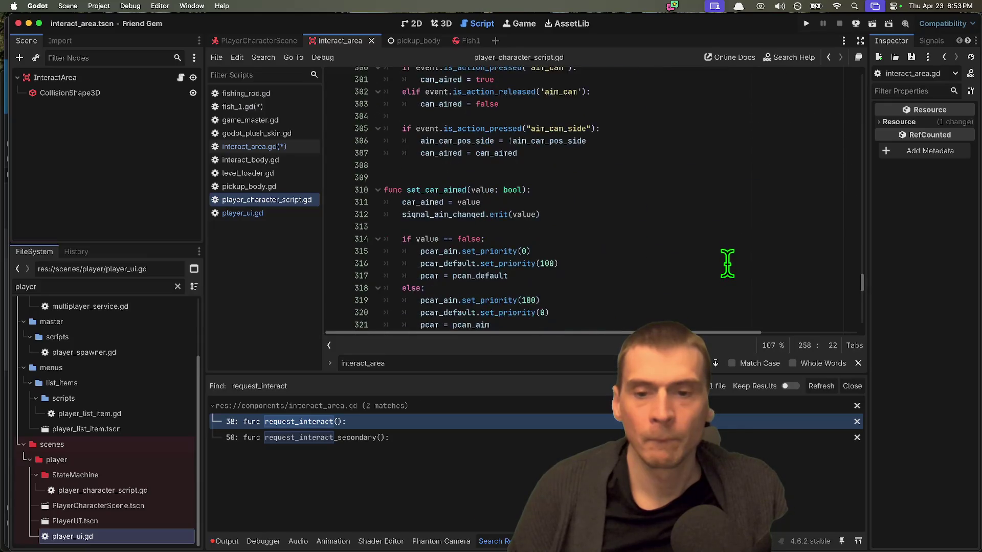
pyautogui.scroll(-5, 727, 264)
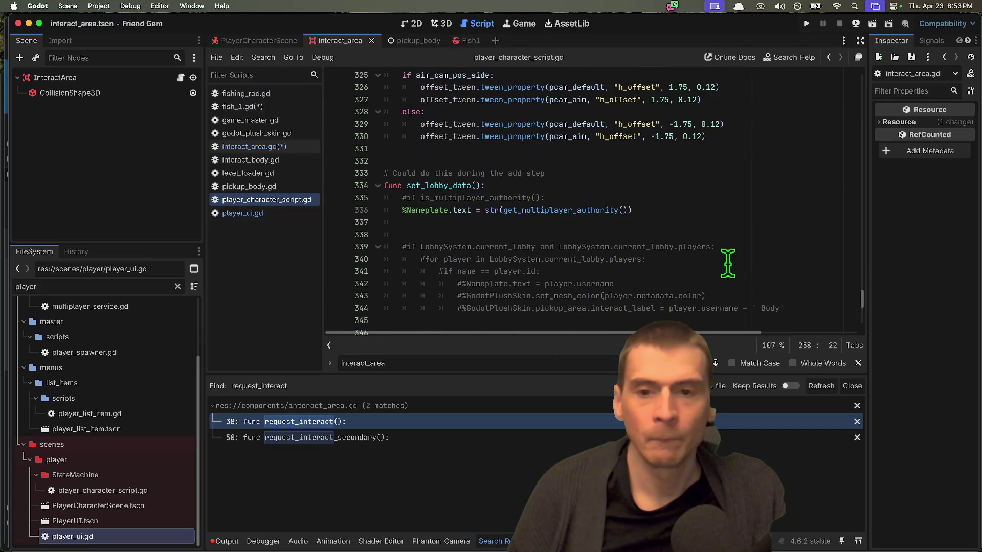
pyautogui.click(735, 224)
pyautogui.scroll(-4, 735, 226)
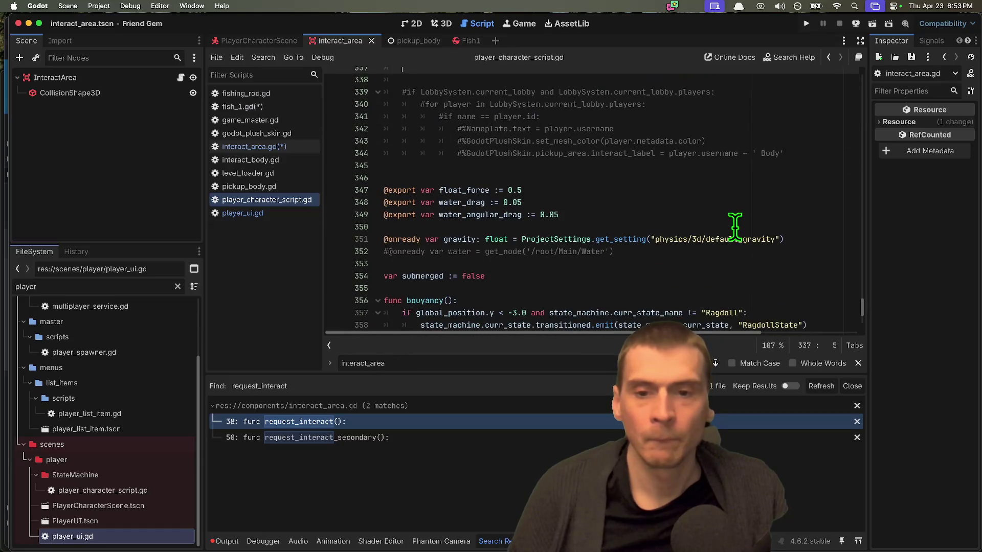
pyautogui.scroll(-2, 735, 226)
pyautogui.scroll(-3, 735, 226)
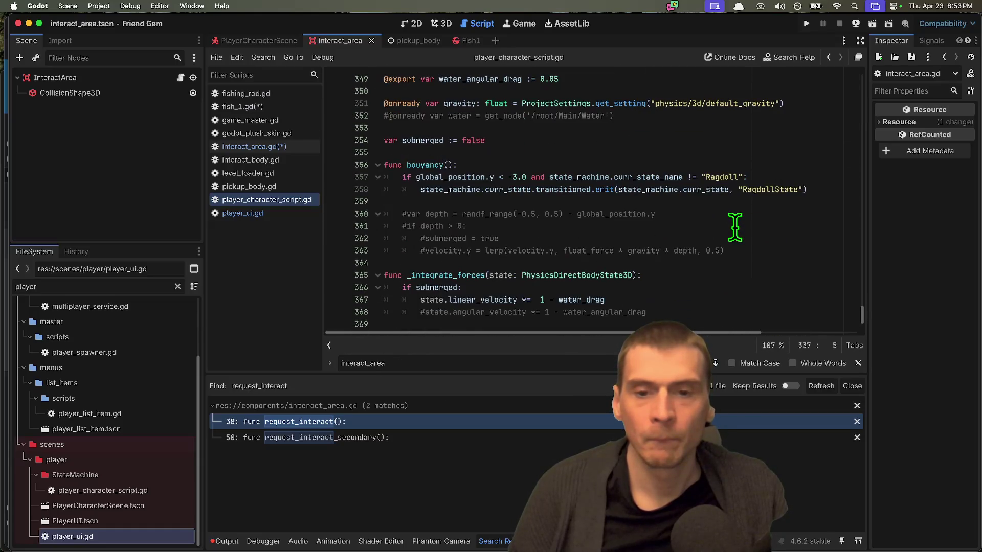
pyautogui.scroll(2, 731, 230)
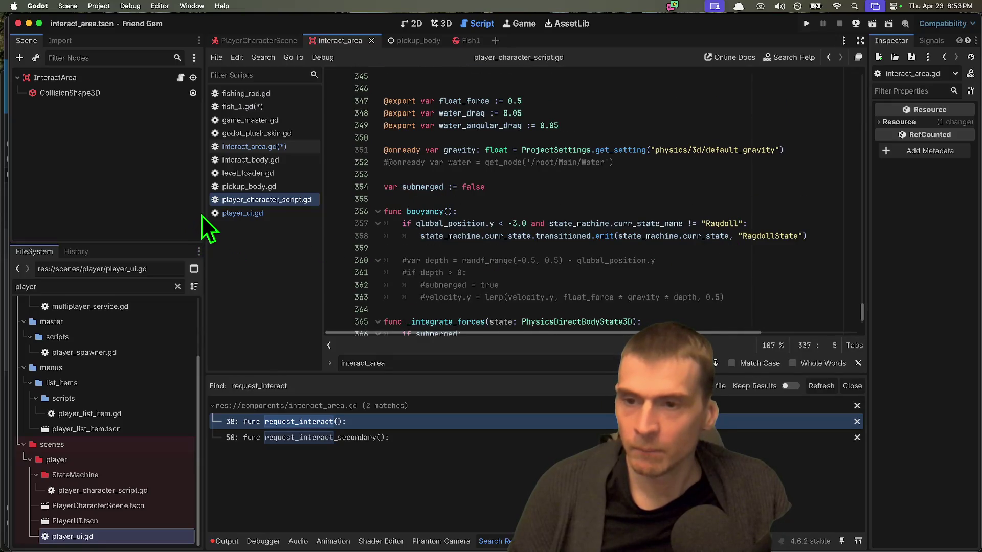
pyautogui.moveTo(202, 208); pyautogui.dragTo(131, 213)
# Search the current script for 'interact' and land on the match in _set_up_signals at line 178
pyautogui.click(572, 165)
pyautogui.hotkey('ctrl', 'f')
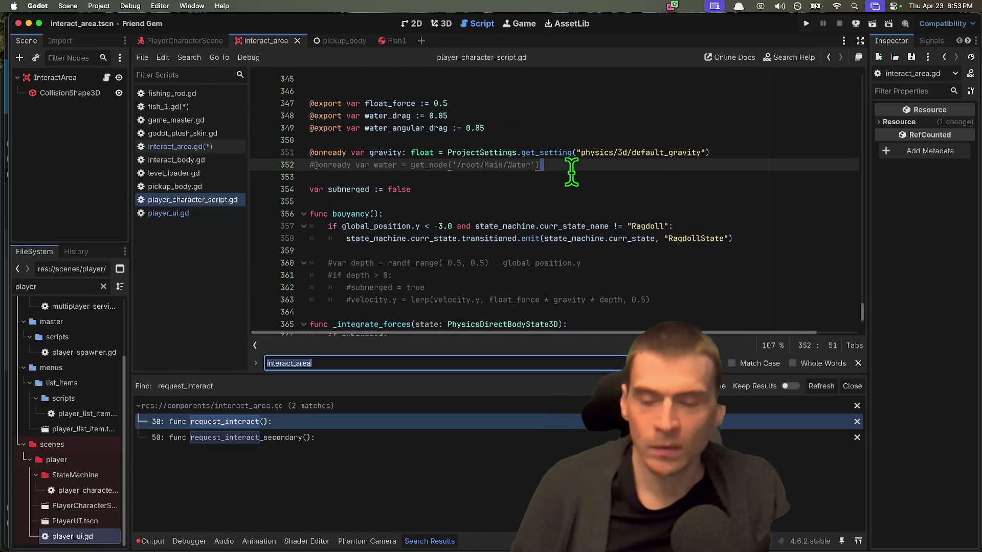
pyautogui.write('interact')
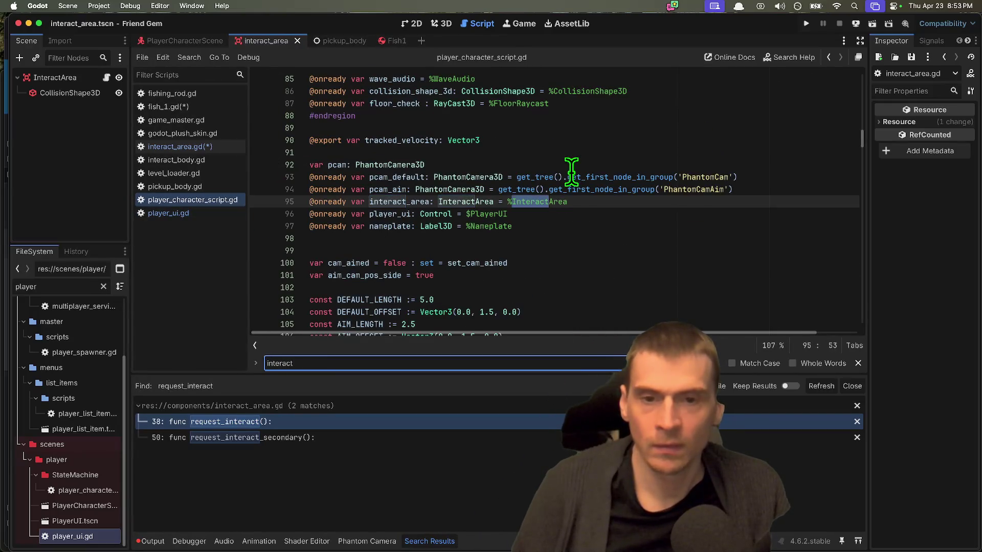
pyautogui.press('Return')
pyautogui.press('Return')
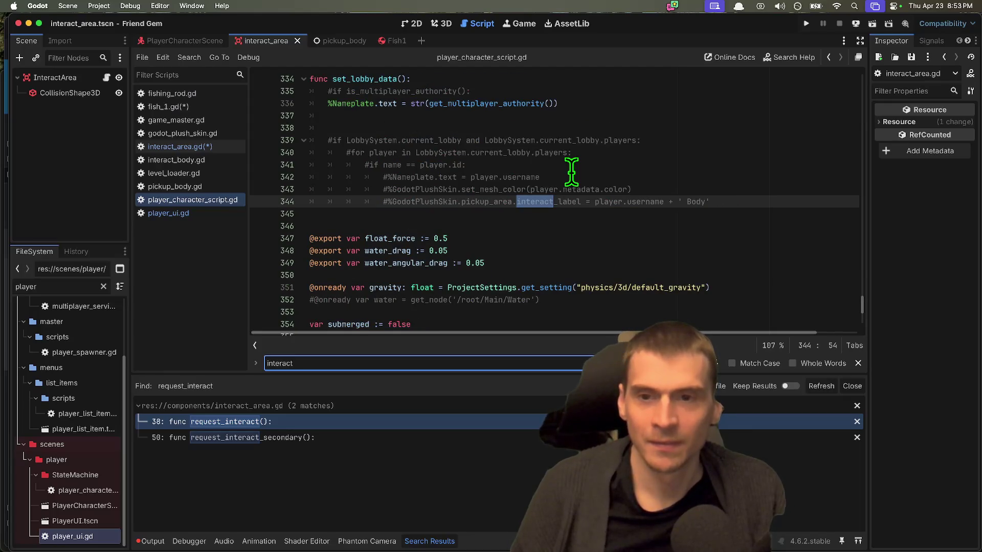
pyautogui.hotkey('shift', 'Return')
pyautogui.click(394, 190)
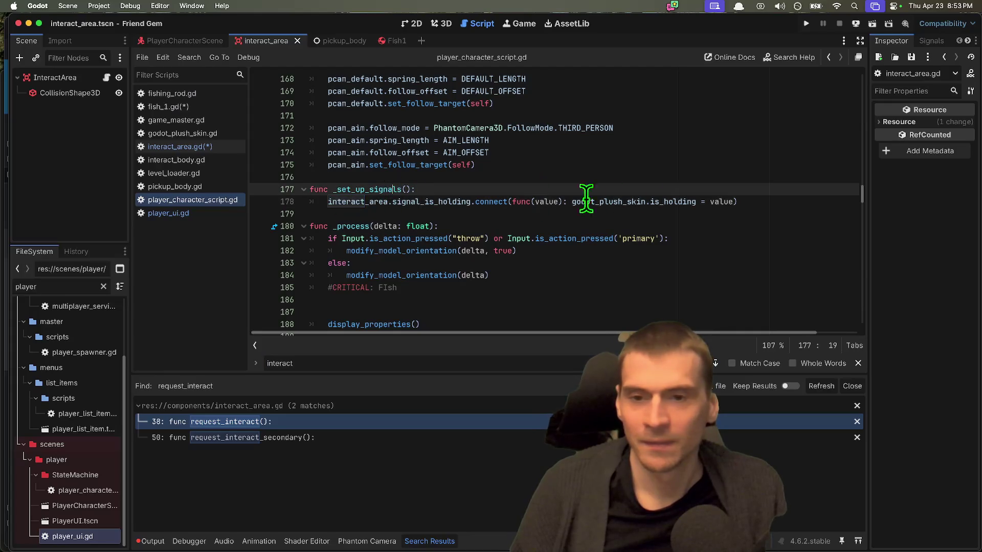
pyautogui.moveTo(435, 209)
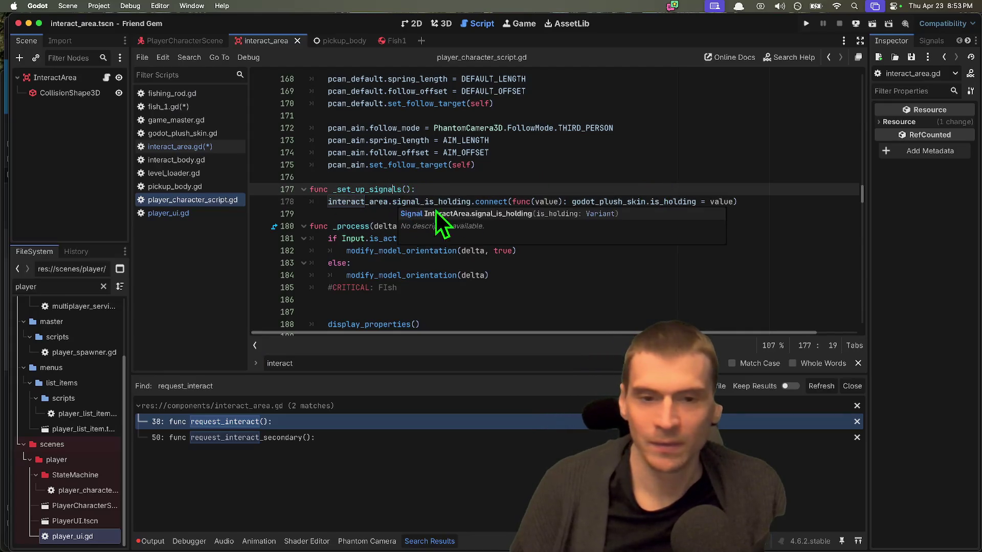
pyautogui.scroll(1, 445, 219)
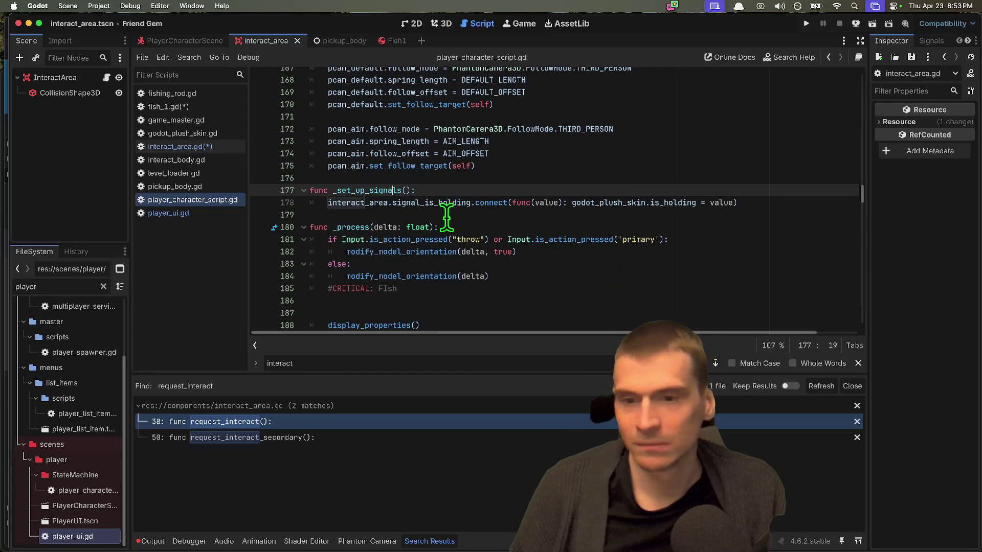
# Inspect the _process function on line 180, then open request_interact in interact_area.gd
pyautogui.doubleClick(353, 227)
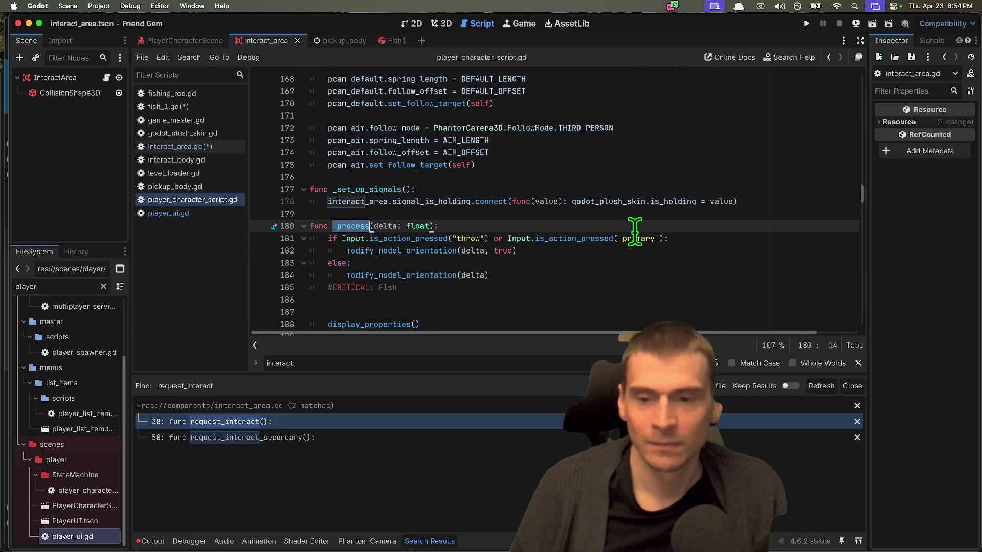
pyautogui.scroll(-3, 633, 227)
pyautogui.scroll(10, 685, 263)
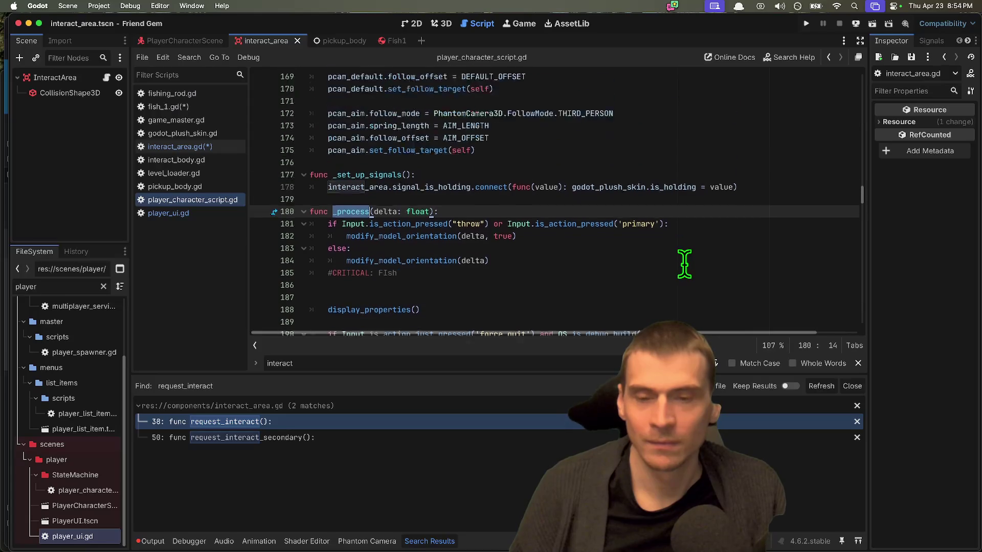
pyautogui.scroll(10, 684, 263)
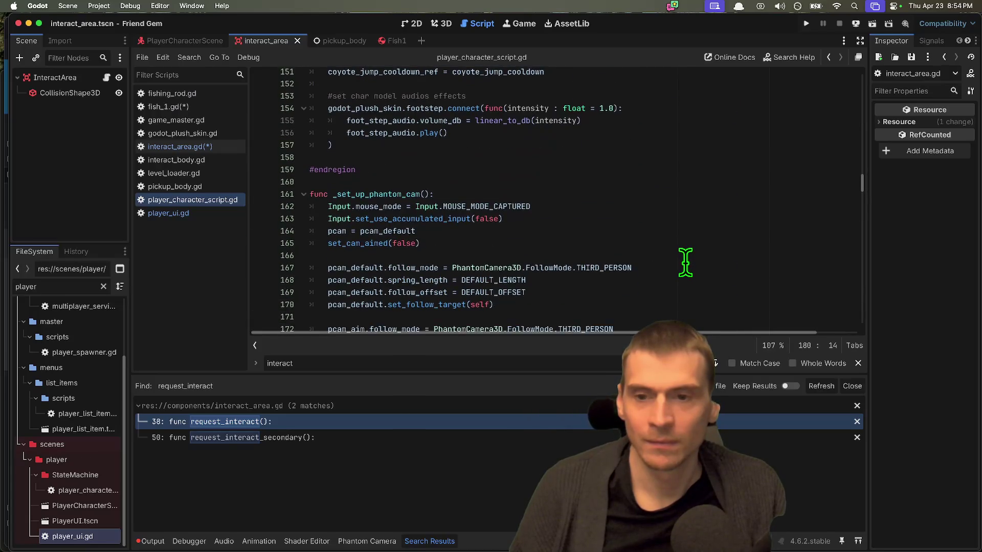
pyautogui.scroll(2, 685, 264)
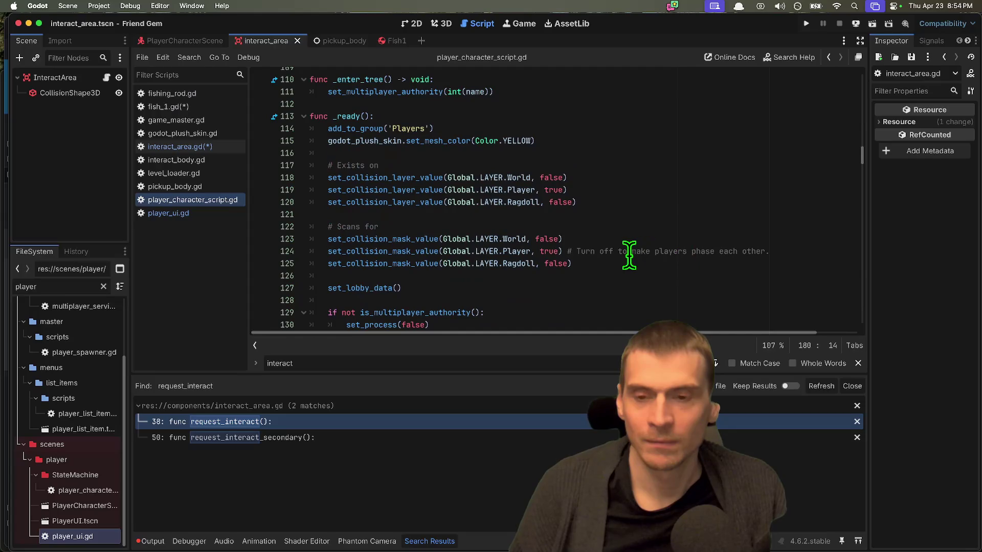
pyautogui.scroll(-6, 631, 254)
pyautogui.scroll(-3, 631, 255)
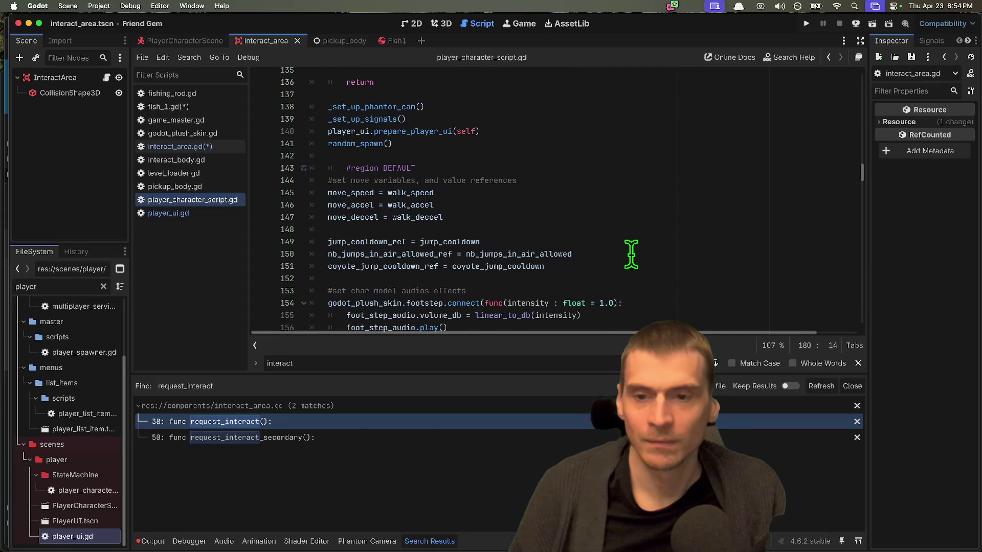
pyautogui.scroll(6, 631, 254)
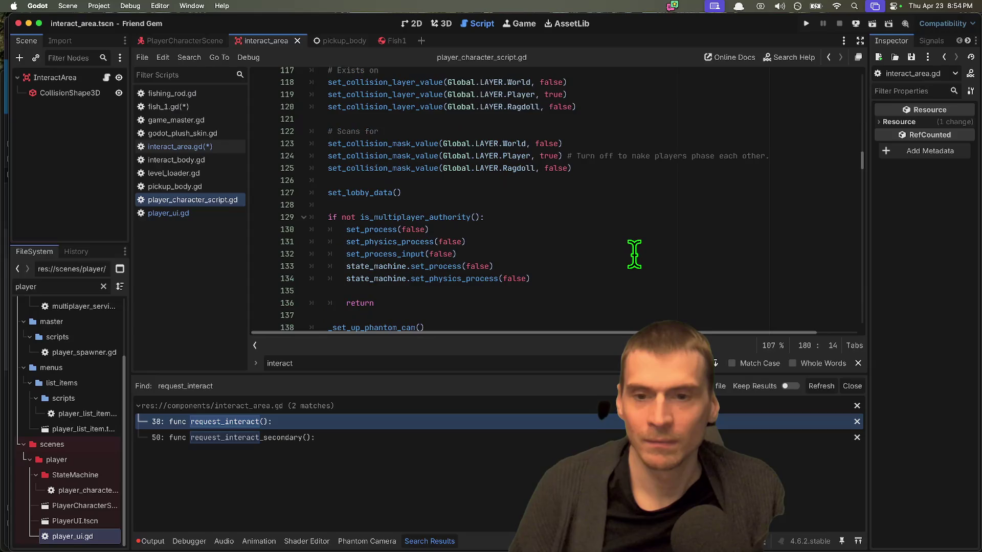
pyautogui.scroll(-17, 634, 254)
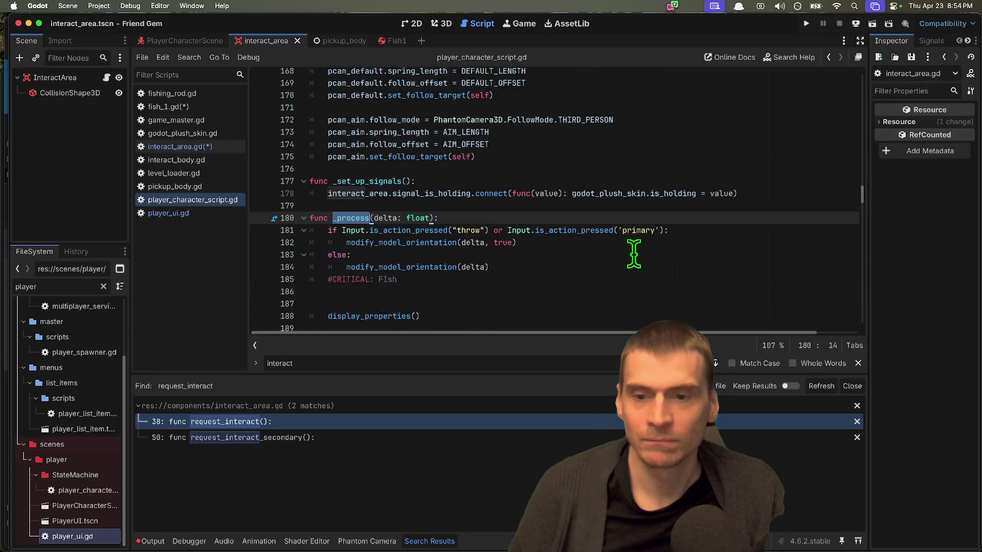
pyautogui.scroll(-4, 634, 254)
pyautogui.click(226, 147)
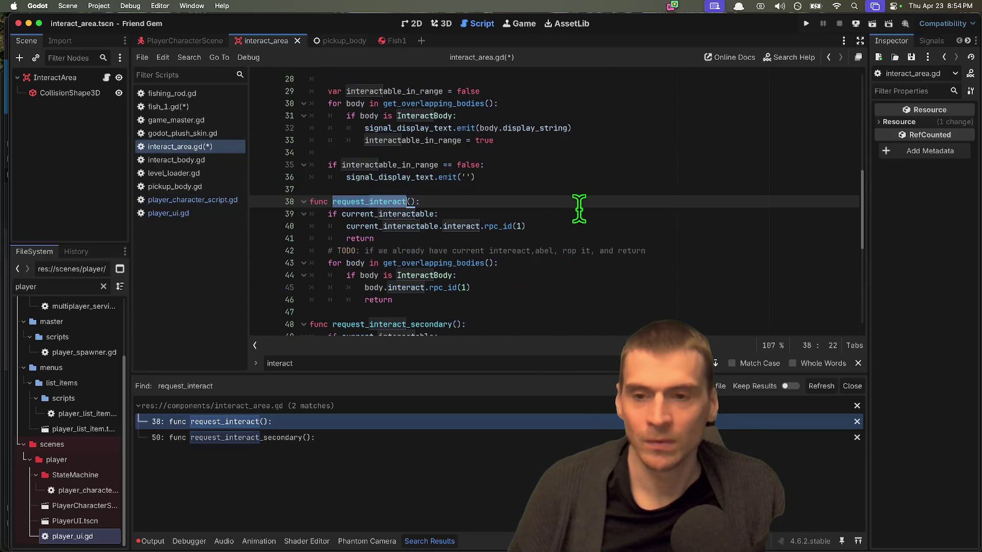
# In the terminal, list the changed files and run git diff on the interact_area.gd path
pyautogui.click(320, 517)
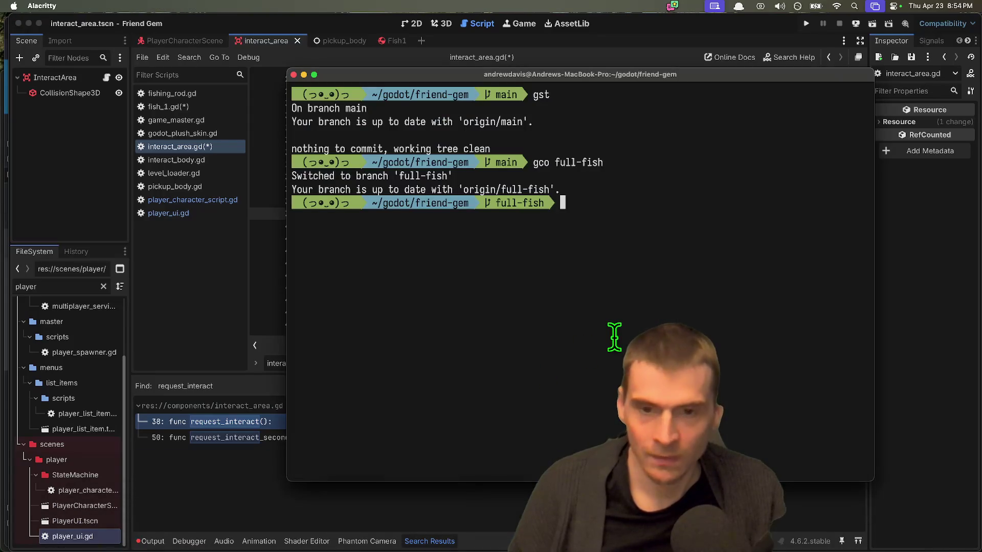
pyautogui.write('gd')
pyautogui.press('Return')
pyautogui.press('q')
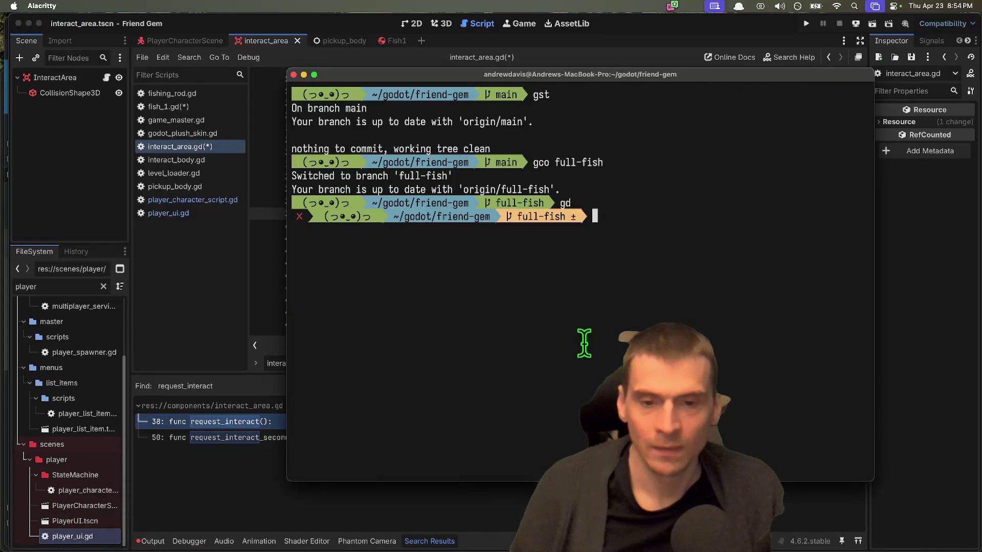
pyautogui.write('gst')
pyautogui.press('Return')
pyautogui.scroll(1, 540, 342)
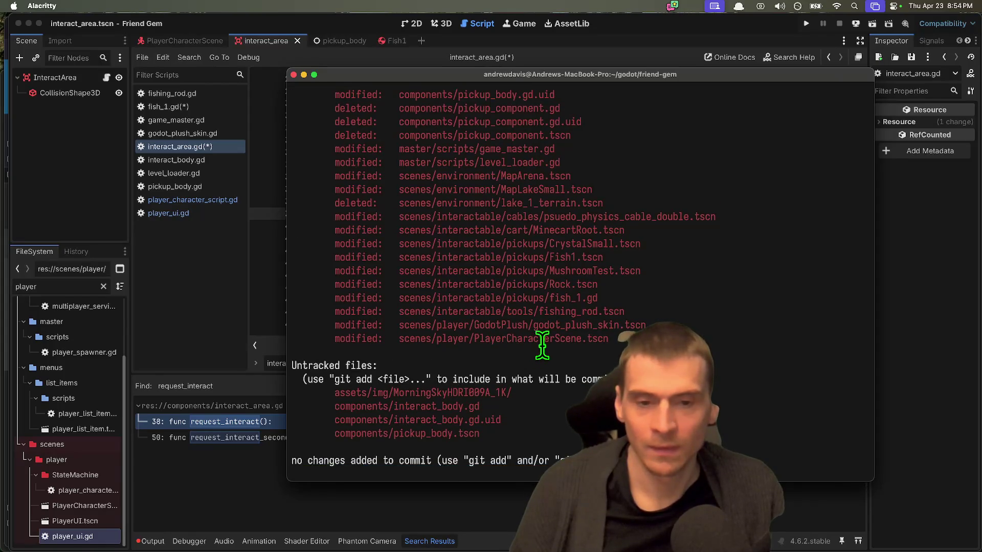
pyautogui.scroll(5, 537, 307)
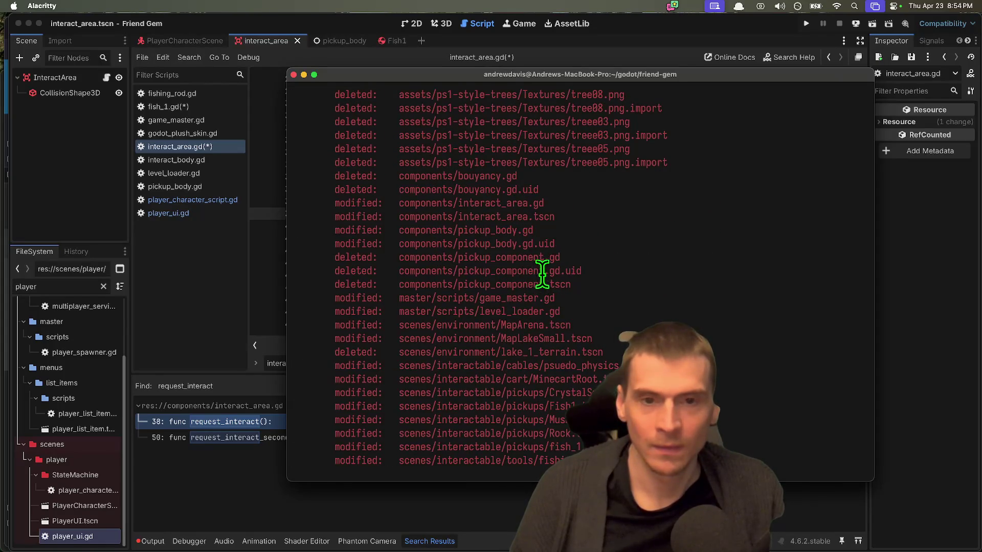
pyautogui.doubleClick(504, 197)
pyautogui.press('super+c')
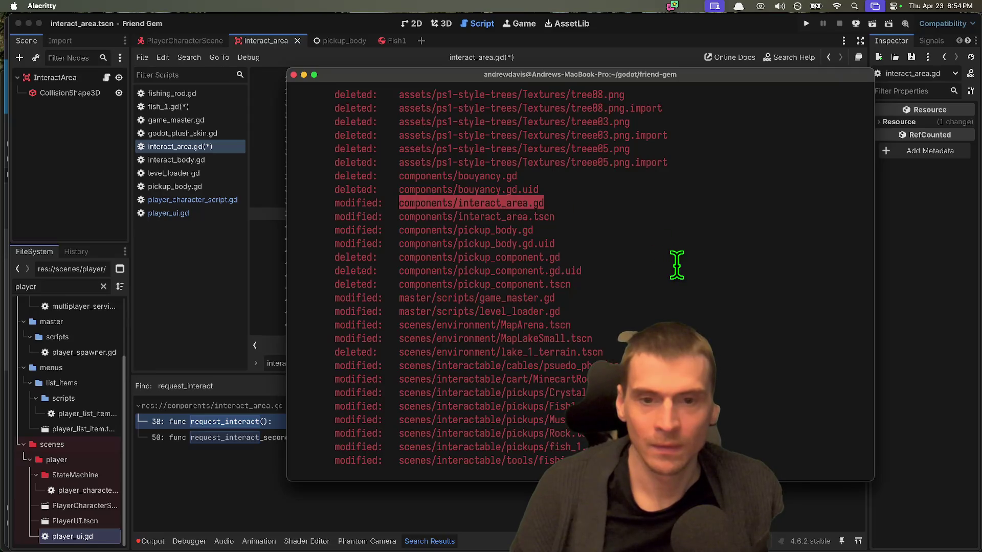
pyautogui.write('git diff')
pyautogui.press('super+v')
pyautogui.press('Return')
# Scroll through the interact_area.gd diff and select the removed _process interact input-check lines
pyautogui.scroll(-4, 676, 271)
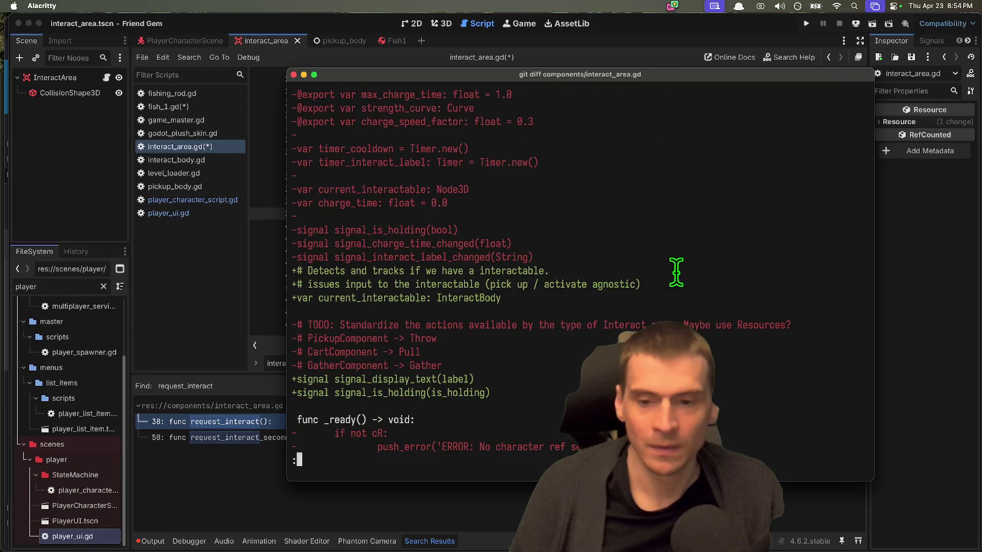
pyautogui.scroll(4, 713, 313)
pyautogui.scroll(-7, 713, 312)
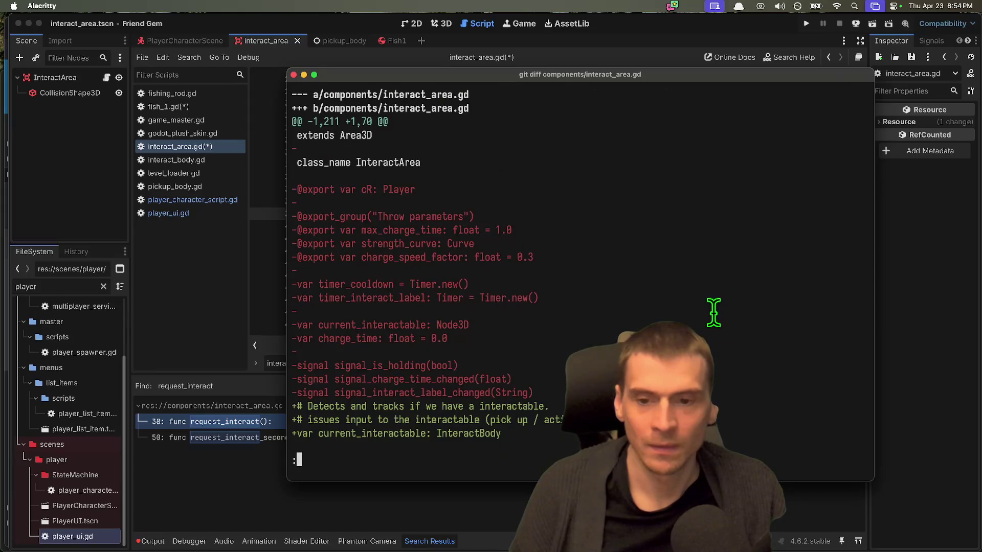
pyautogui.scroll(-10, 659, 271)
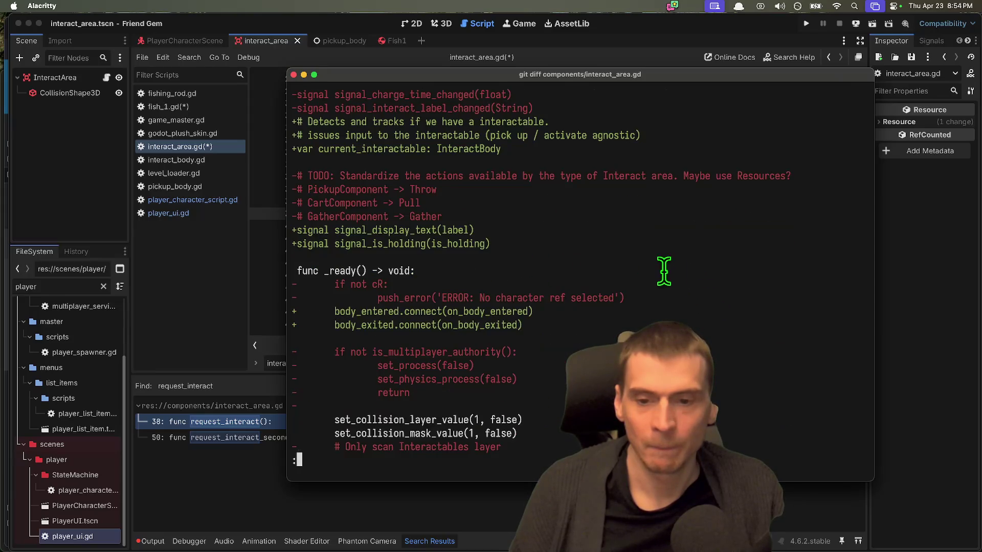
pyautogui.scroll(3, 714, 268)
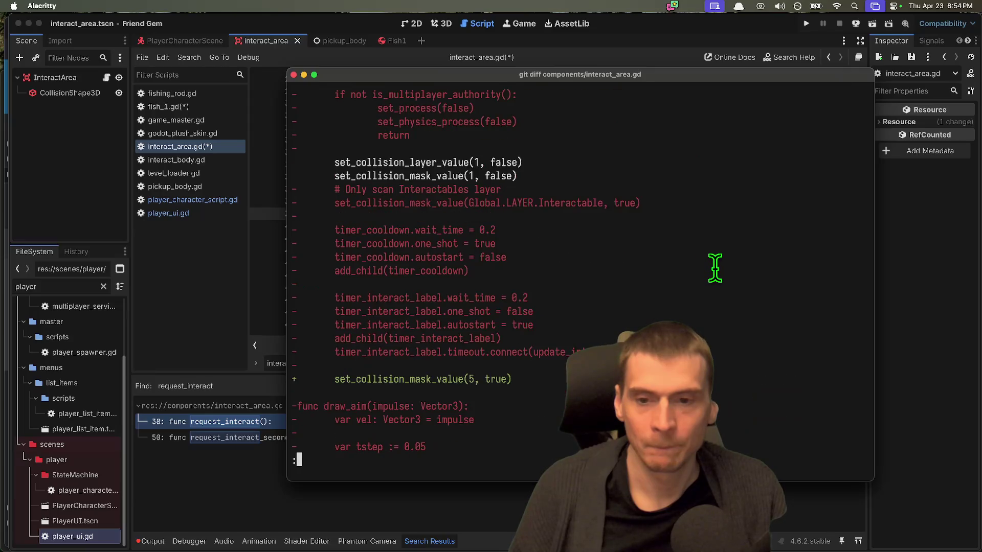
pyautogui.scroll(2, 722, 268)
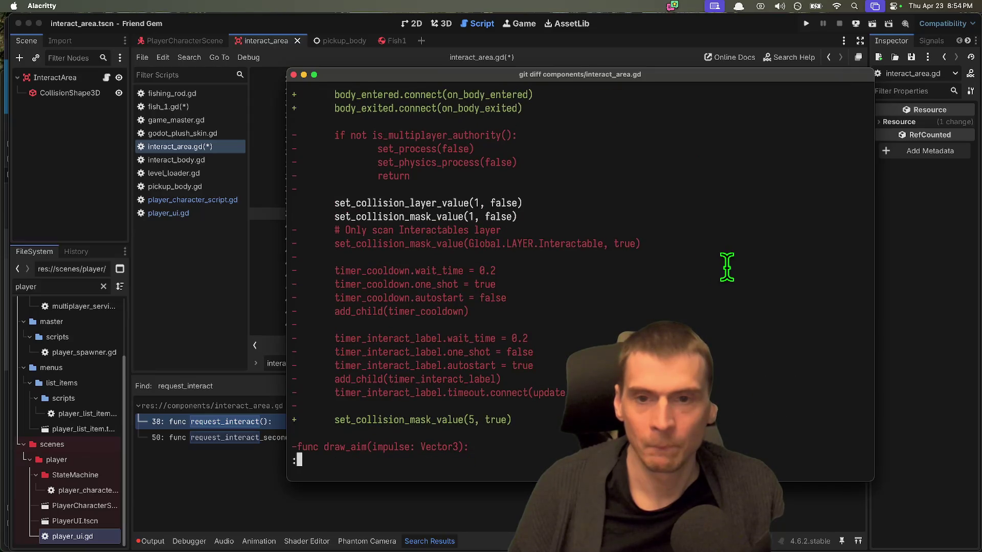
pyautogui.scroll(-1, 727, 267)
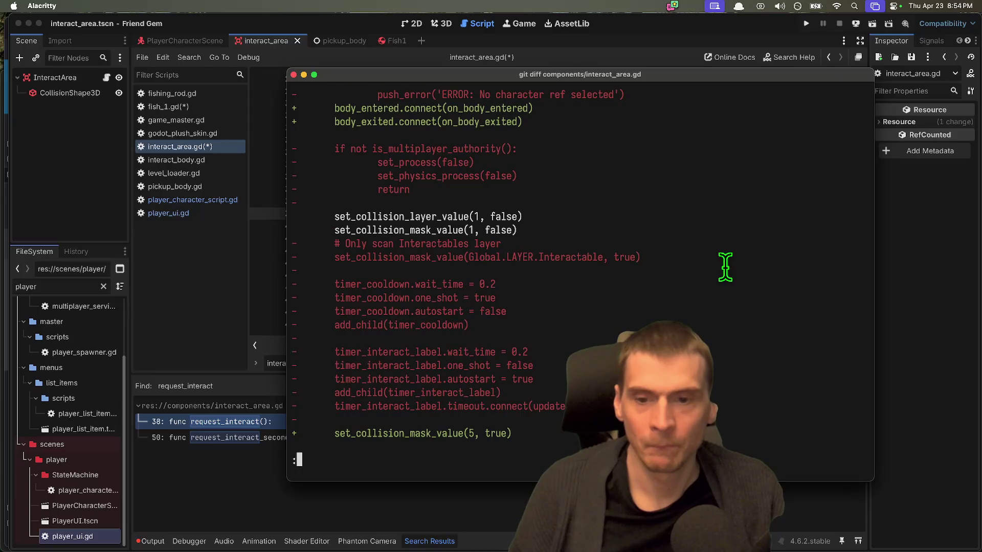
pyautogui.scroll(-6, 726, 267)
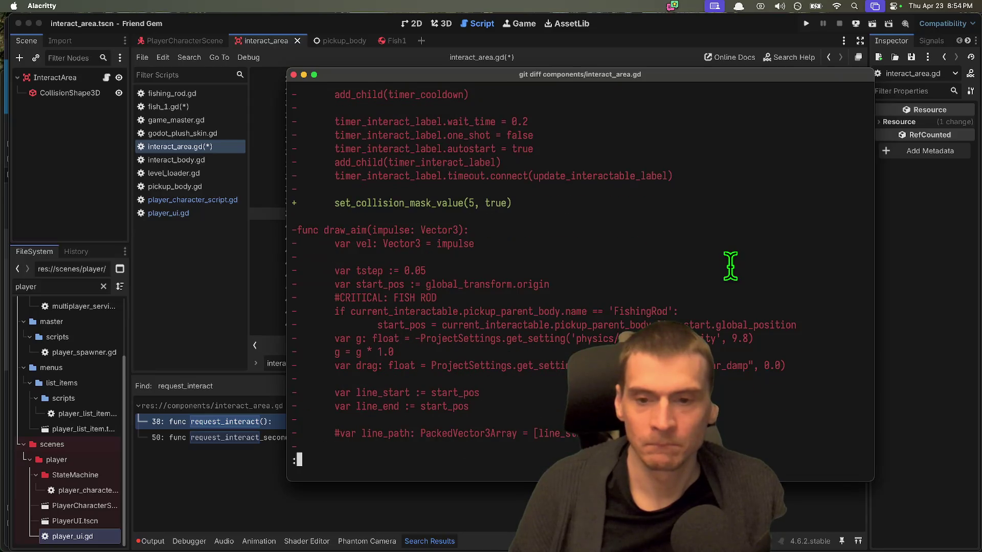
pyautogui.scroll(-6, 730, 266)
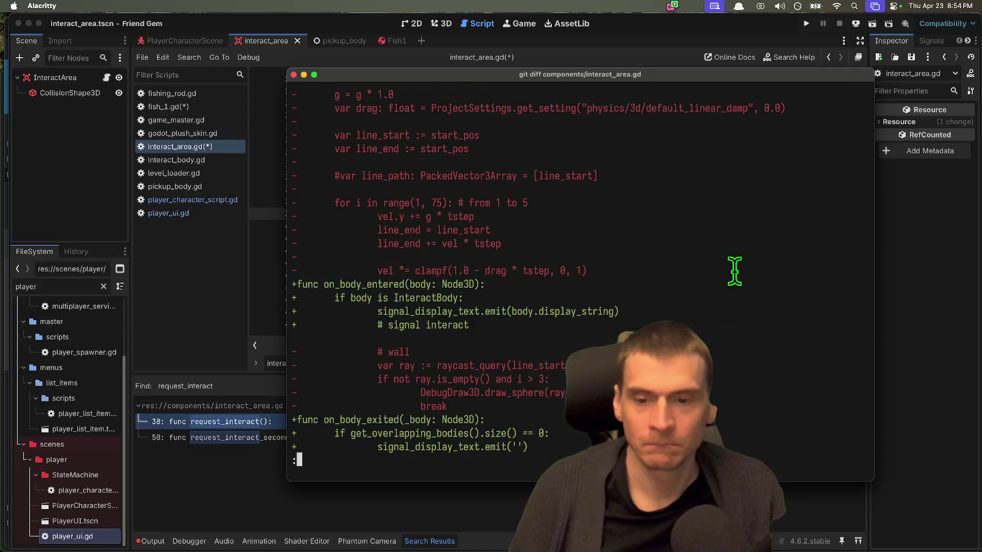
pyautogui.scroll(-13, 734, 271)
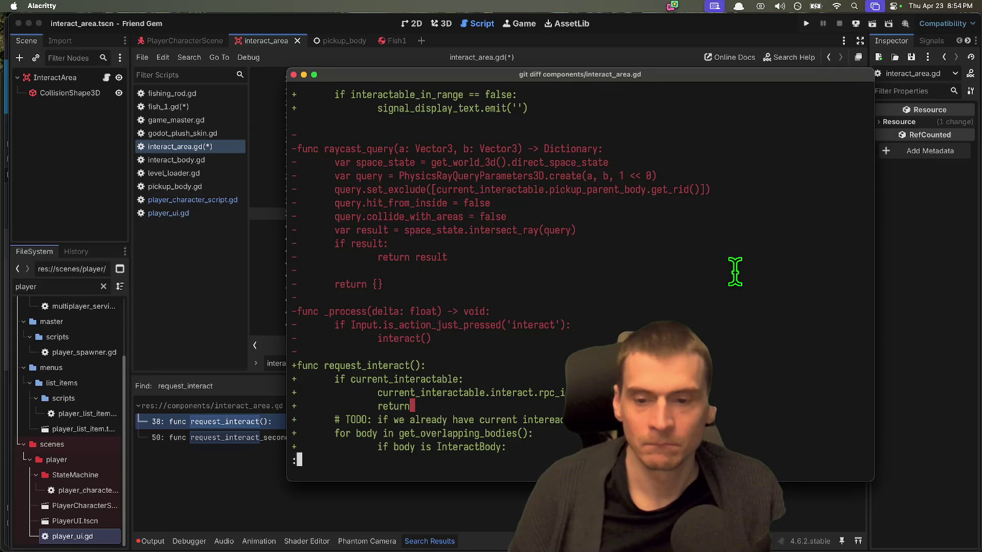
pyautogui.scroll(-15, 735, 271)
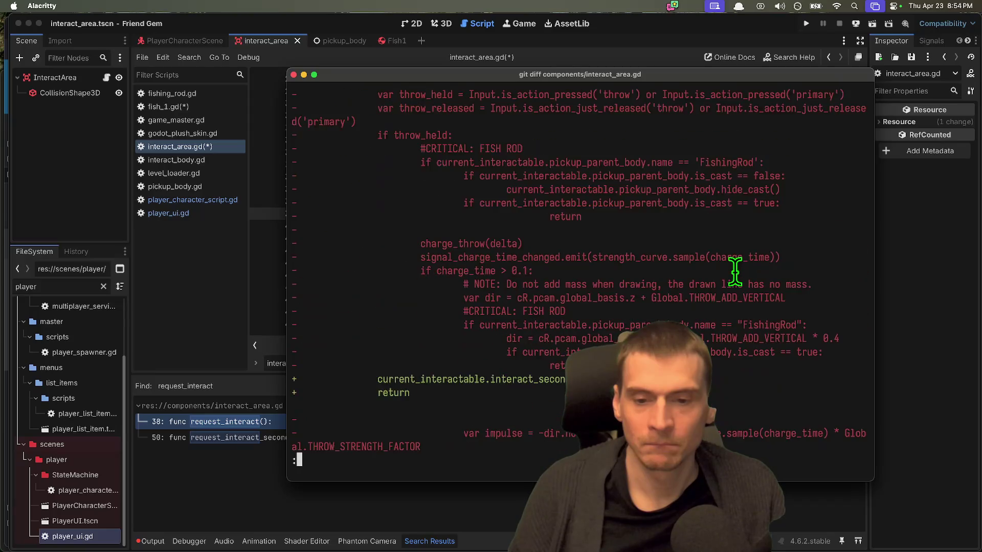
pyautogui.scroll(-7, 735, 271)
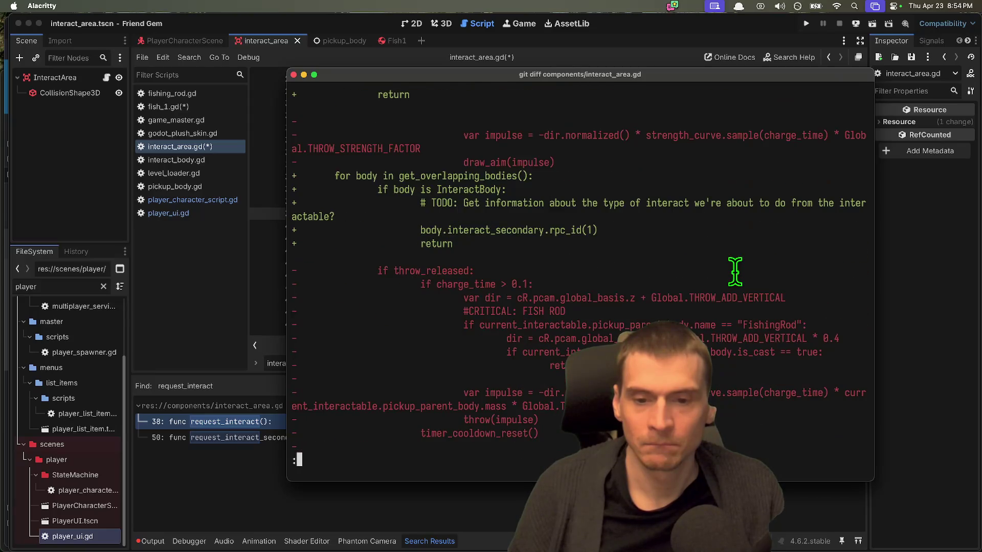
pyautogui.scroll(-13, 734, 271)
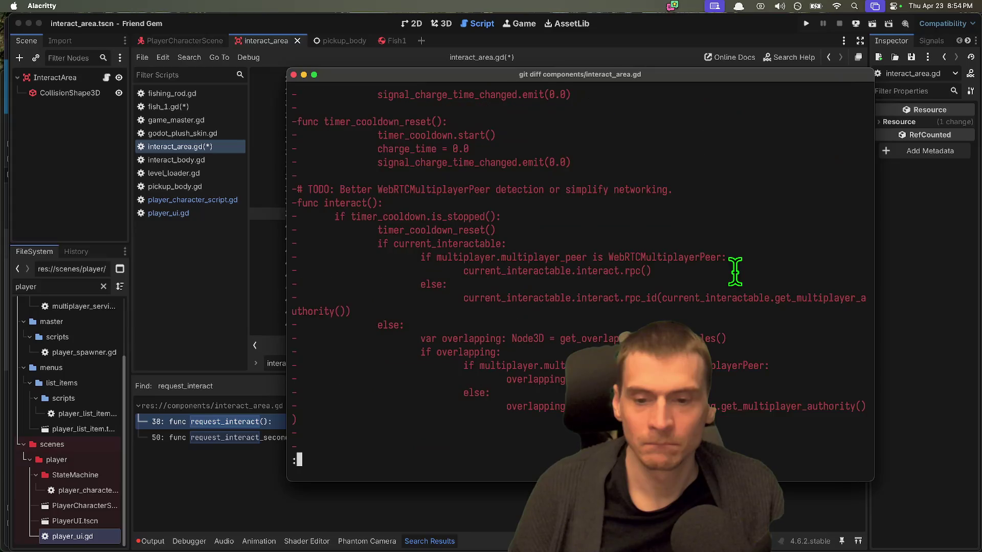
pyautogui.scroll(-12, 734, 271)
pyautogui.scroll(20, 735, 271)
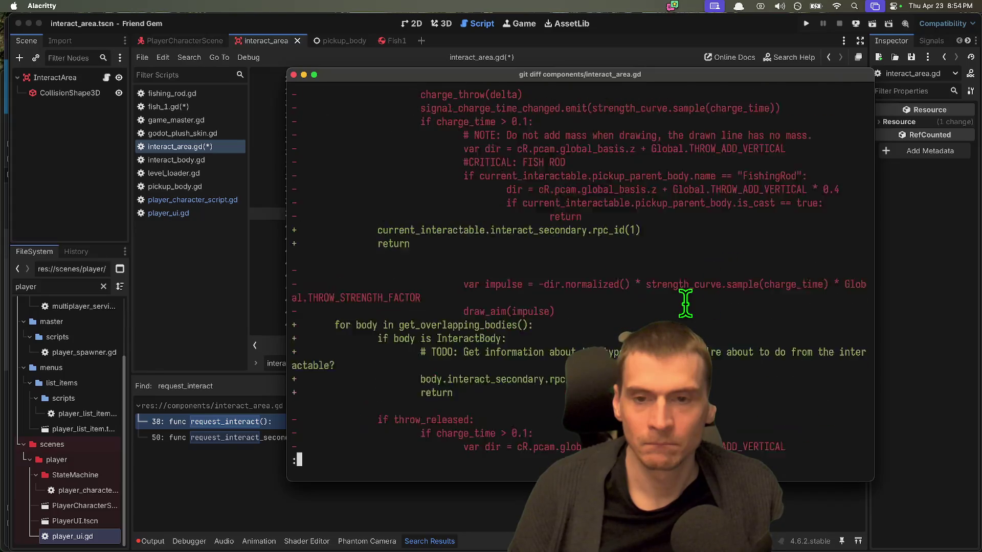
pyautogui.scroll(-7, 613, 281)
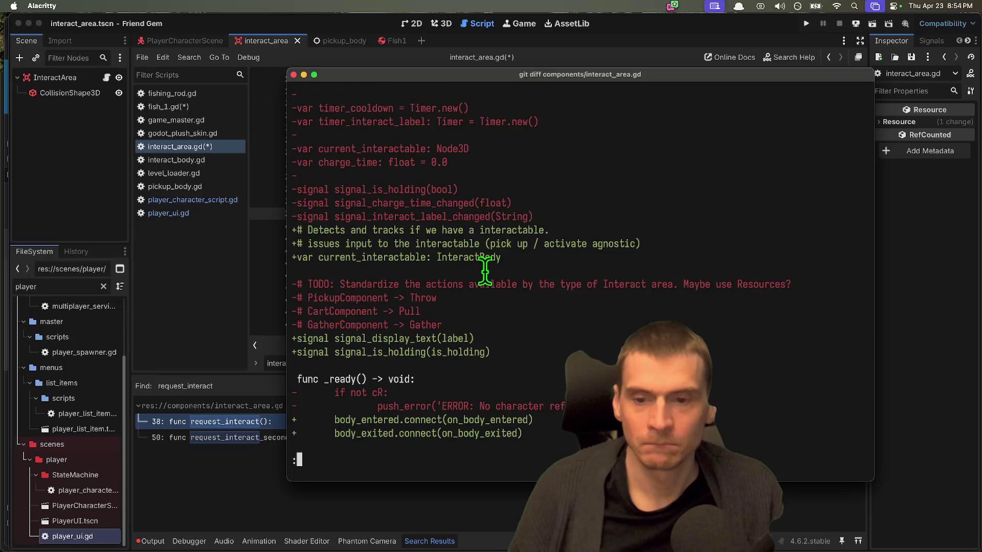
pyautogui.scroll(-6, 559, 264)
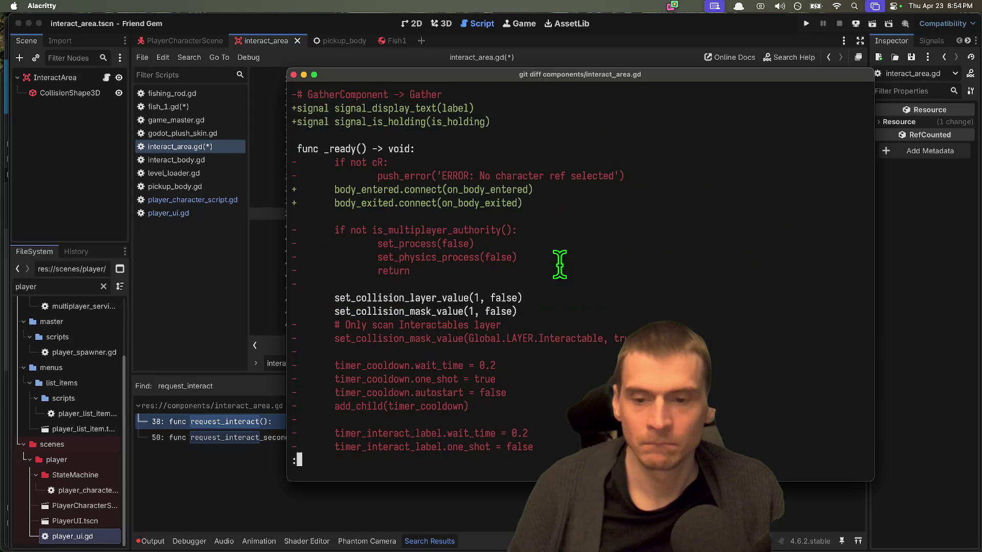
pyautogui.scroll(-1, 562, 265)
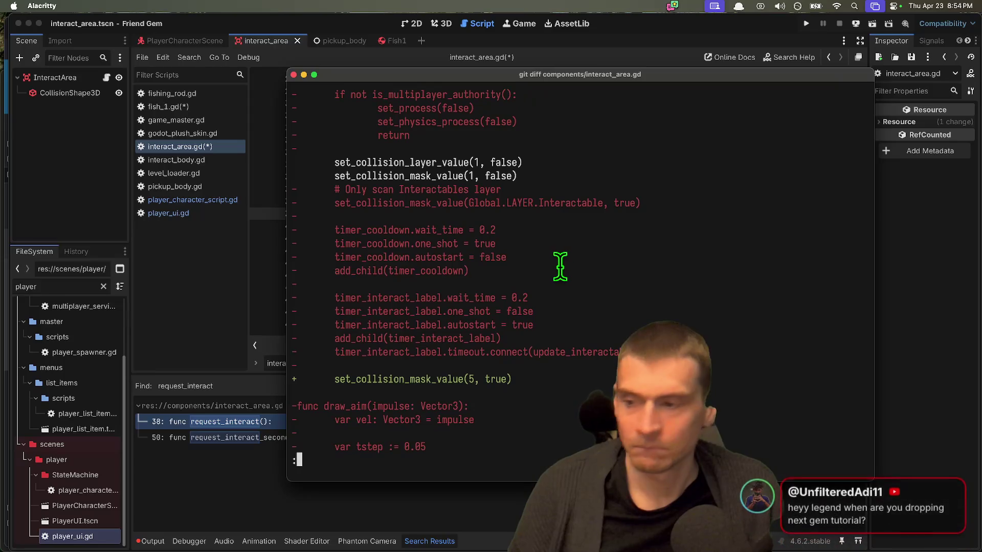
pyautogui.scroll(-3, 560, 266)
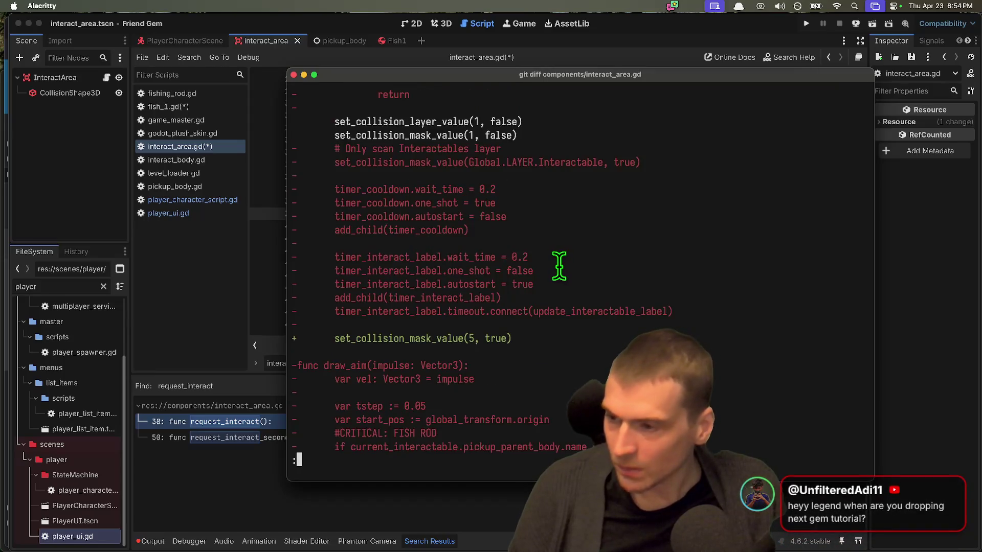
pyautogui.scroll(-4, 560, 264)
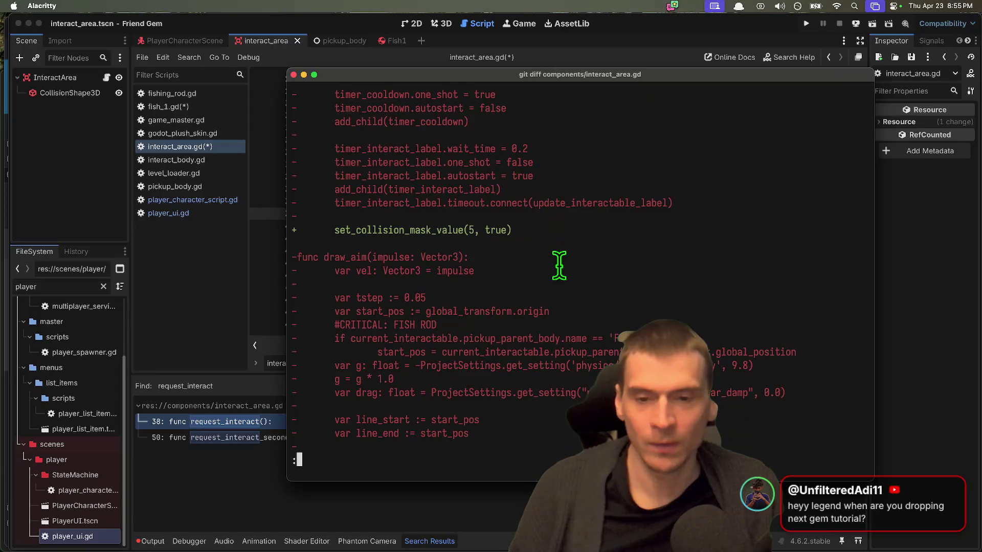
pyautogui.scroll(-5, 559, 265)
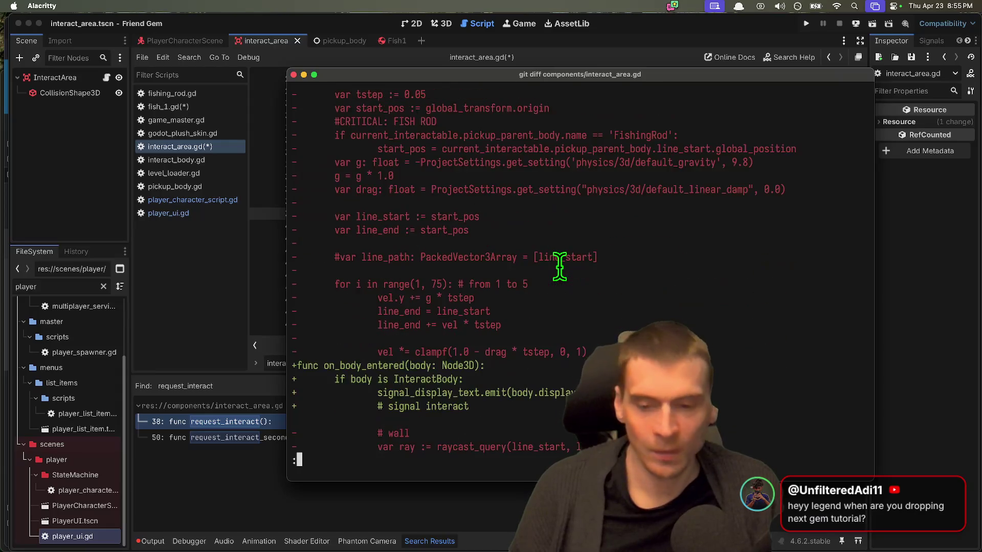
pyautogui.scroll(5, 532, 271)
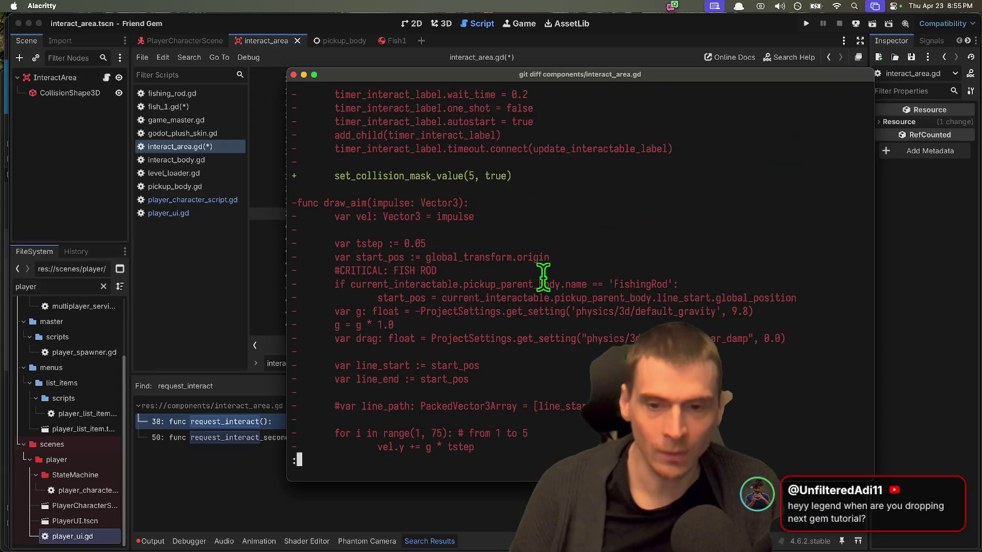
pyautogui.scroll(-8, 542, 276)
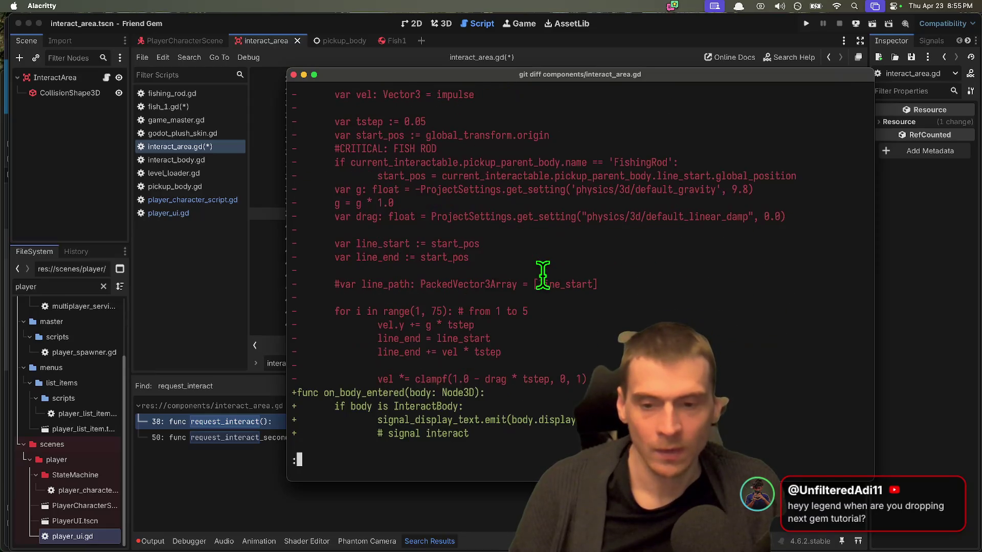
pyautogui.scroll(-4, 541, 275)
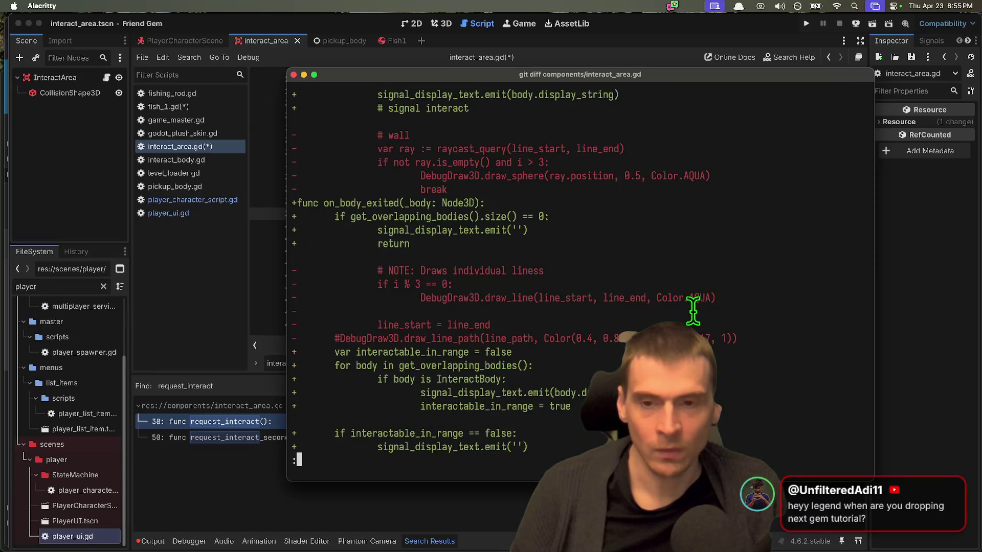
pyautogui.scroll(4, 685, 309)
pyautogui.scroll(12, 593, 297)
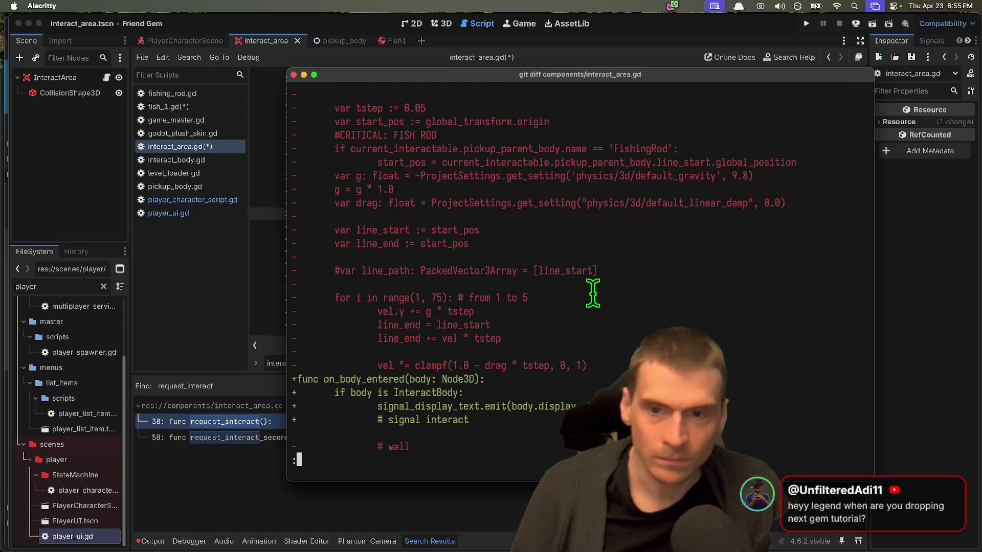
pyautogui.scroll(6, 593, 296)
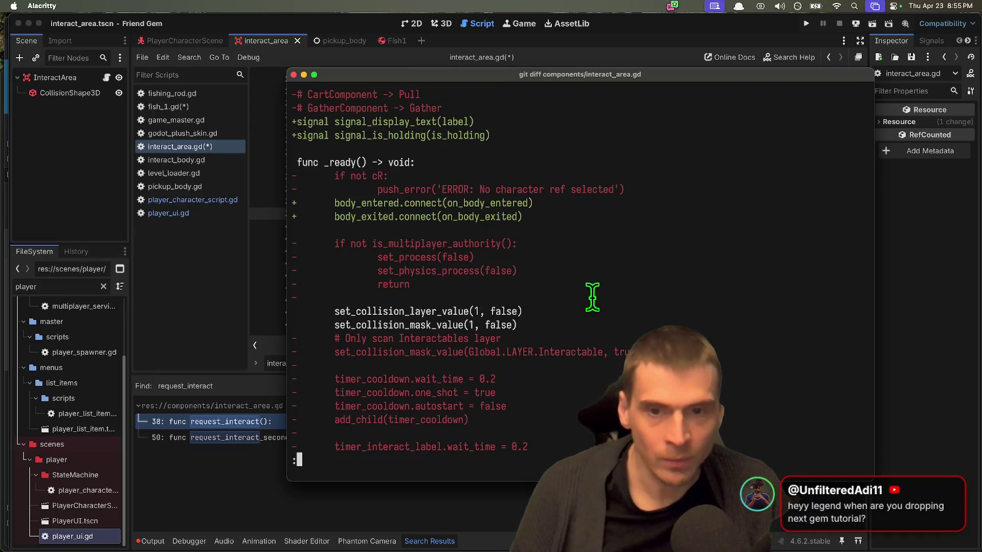
pyautogui.scroll(-20, 589, 297)
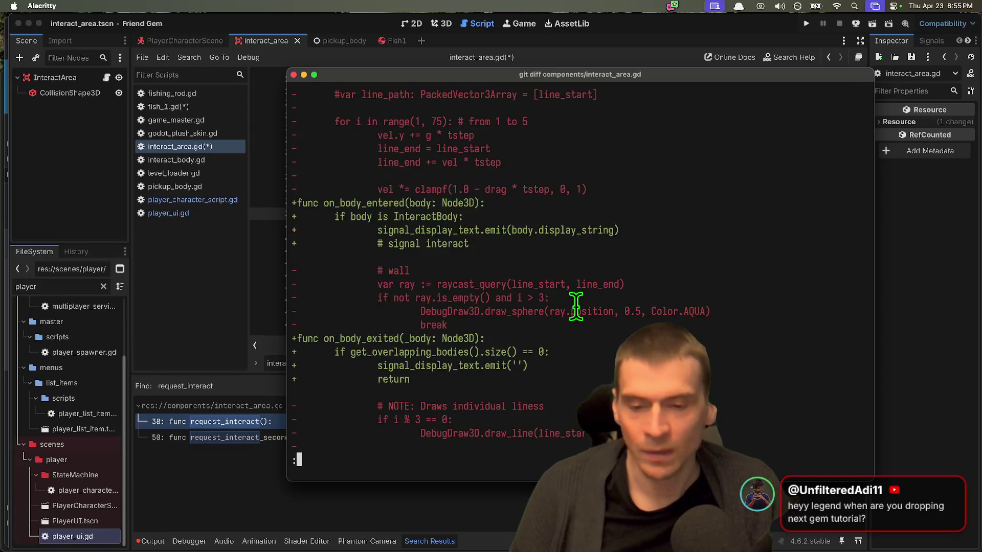
pyautogui.scroll(-6, 576, 305)
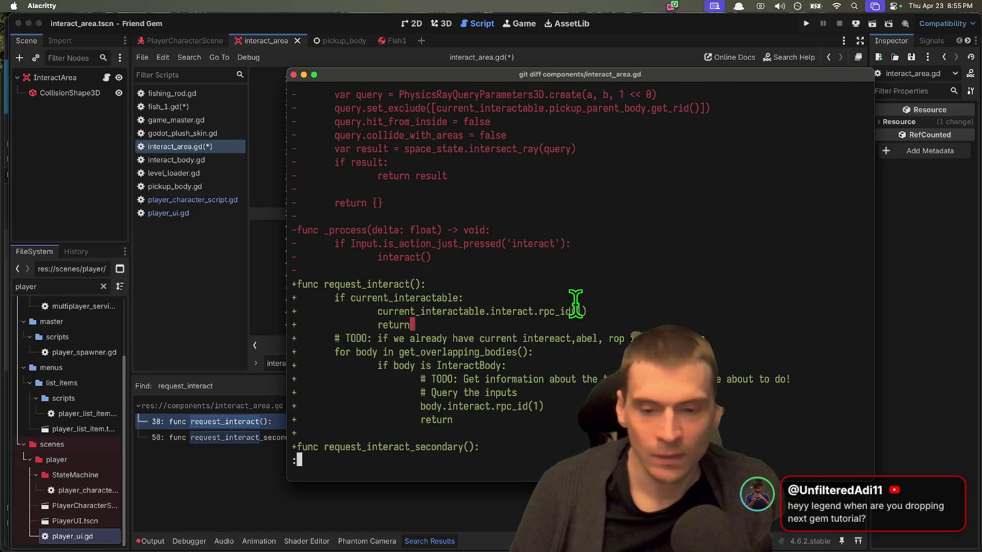
pyautogui.scroll(-1, 576, 305)
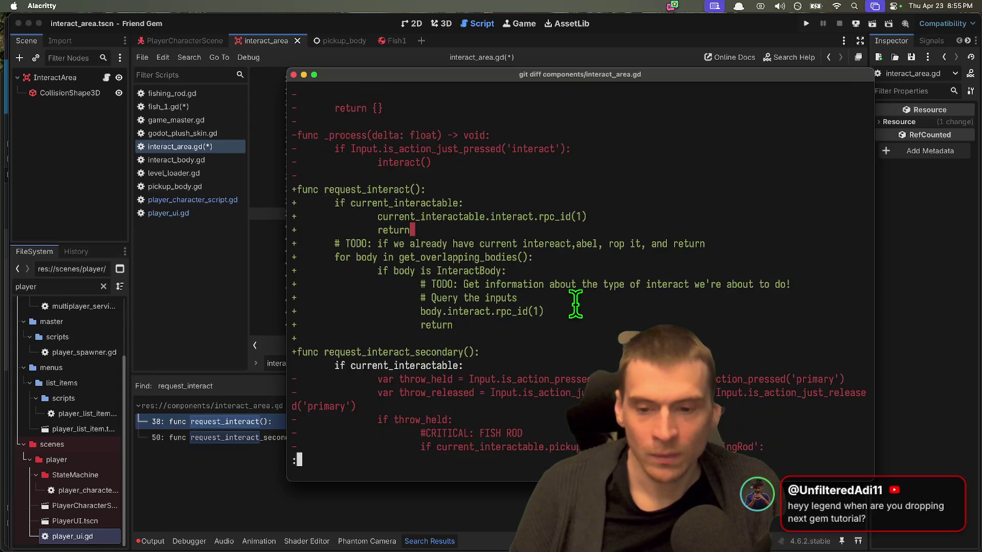
pyautogui.scroll(-1, 567, 304)
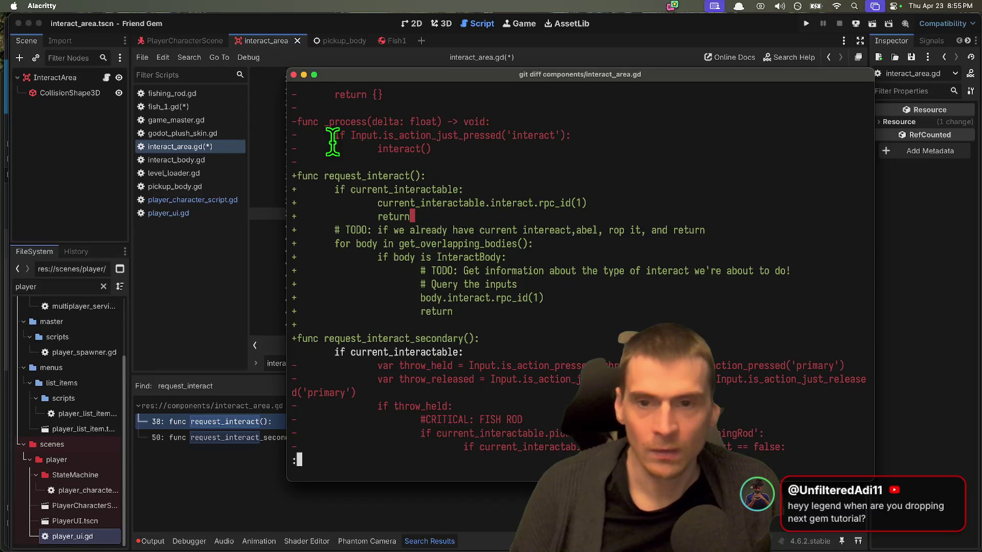
pyautogui.moveTo(334, 135); pyautogui.dragTo(528, 149)
pyautogui.press('super+Tab')
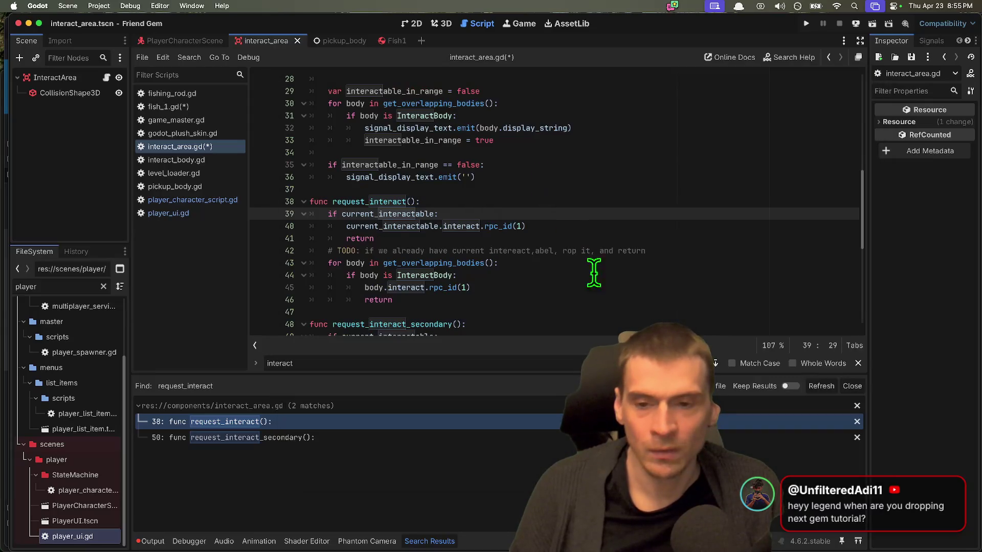
# Back in interact_area.gd, undo the stray blank line at line 45
pyautogui.click(189, 137)
pyautogui.click(189, 145)
pyautogui.hotkey('ctrl', 'z')
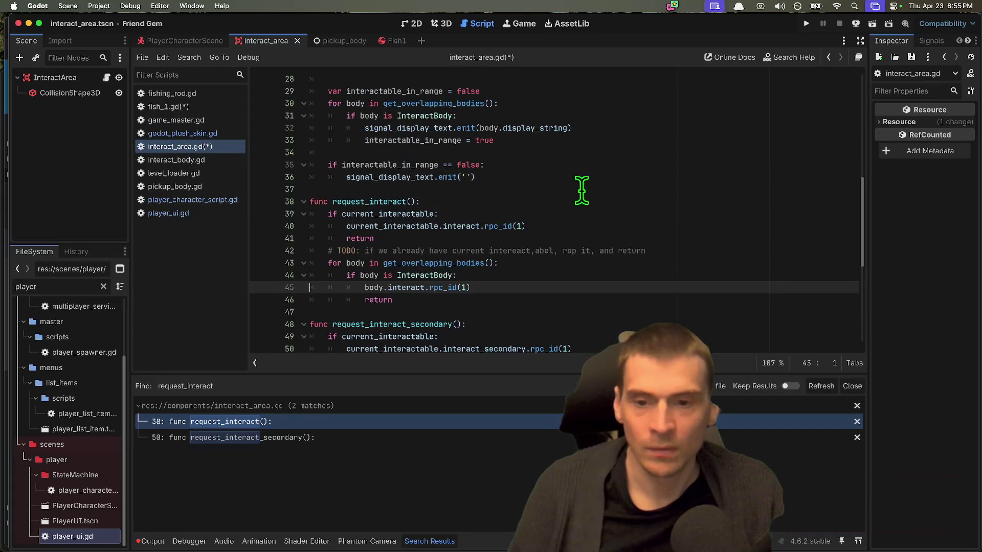
pyautogui.hotkey('ctrl', 'z')
pyautogui.scroll(5, 578, 280)
pyautogui.scroll(-5, 583, 271)
pyautogui.scroll(-7, 586, 265)
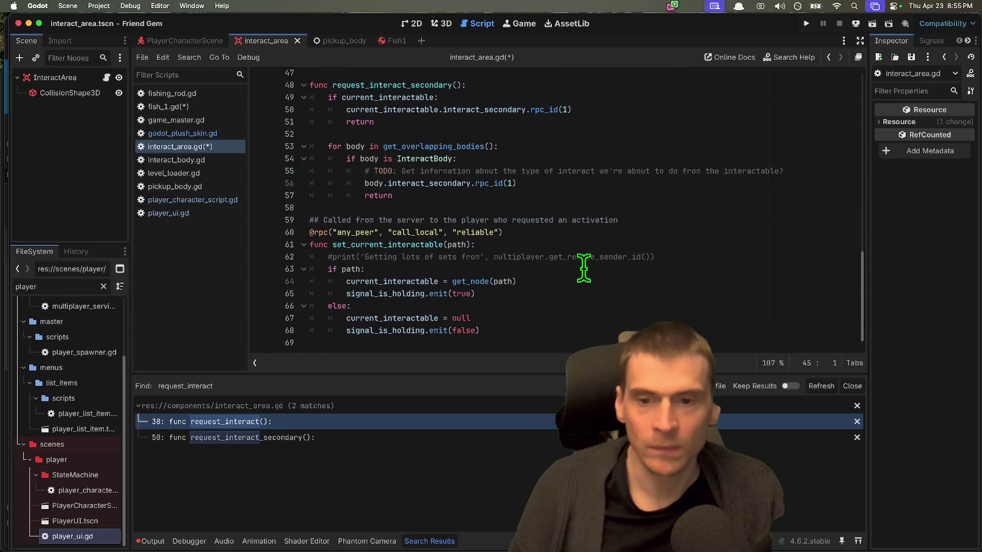
# Declare a new func _process after the _ready setup lines
pyautogui.click(559, 208)
pyautogui.scroll(8, 554, 203)
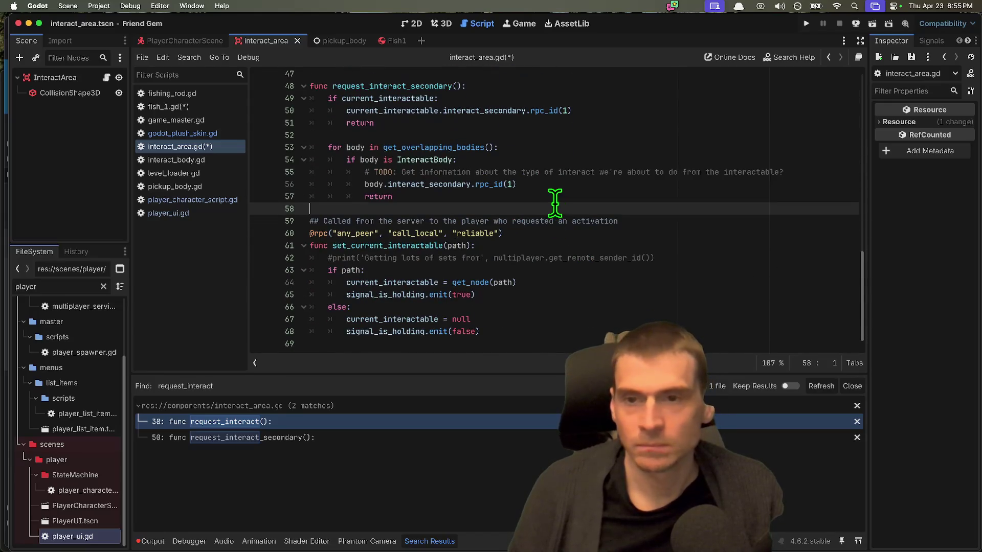
pyautogui.scroll(8, 554, 205)
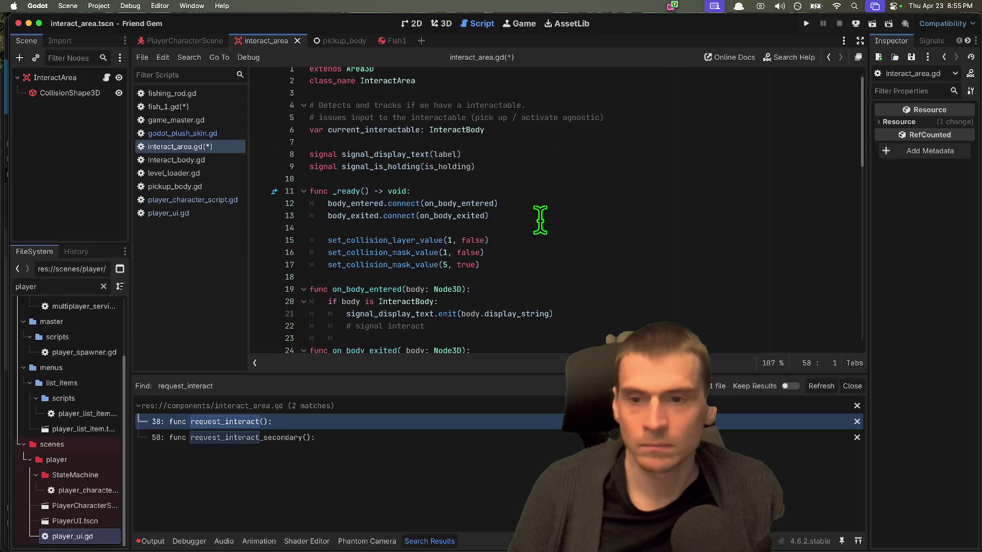
pyautogui.click(589, 288)
pyautogui.press('Up')
pyautogui.press('Return')
pyautogui.press('Return')
pyautogui.press('Up')
pyautogui.write('func pr')
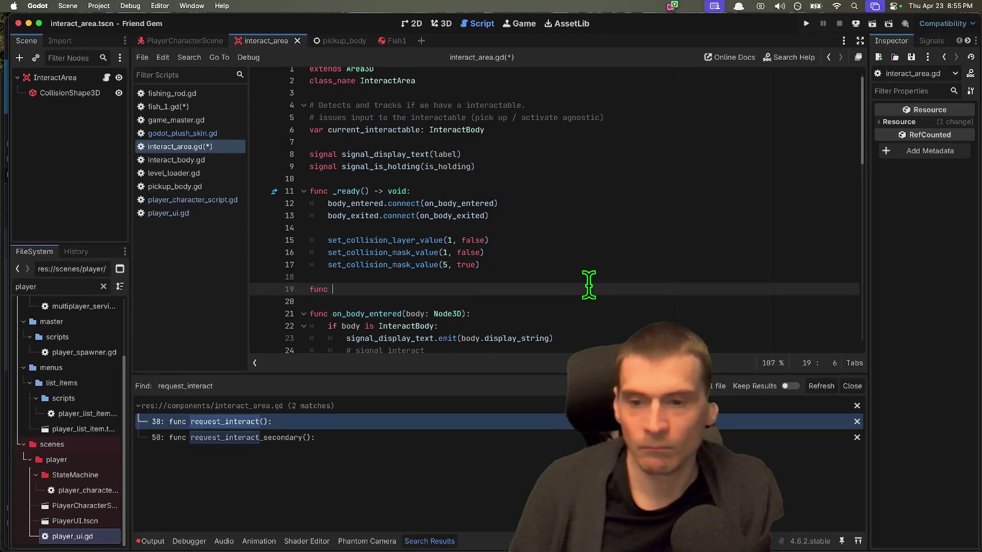
pyautogui.press('BackSpace')
pyautogui.press('BackSpace')
pyautogui.write('_')
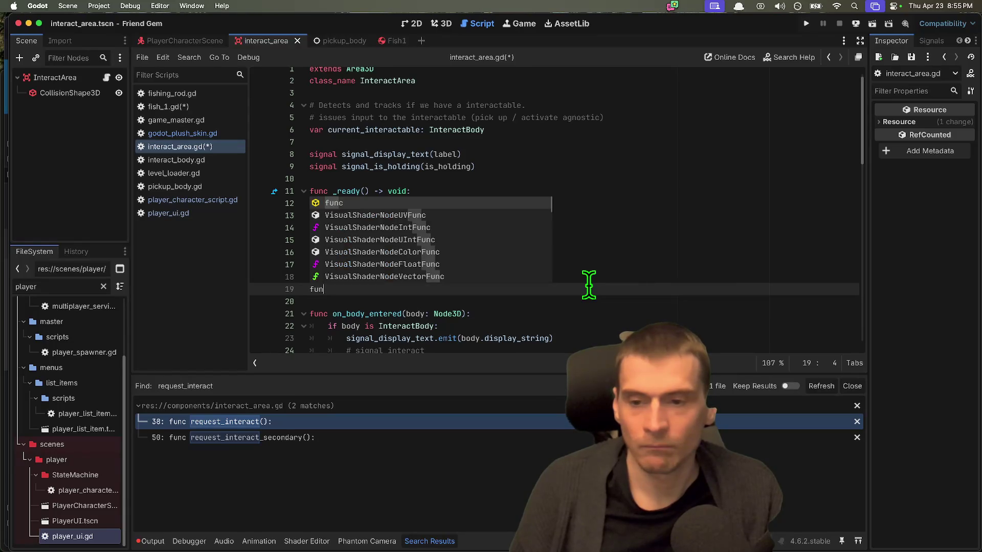
pyautogui.write('proce')
pyautogui.press('Return')
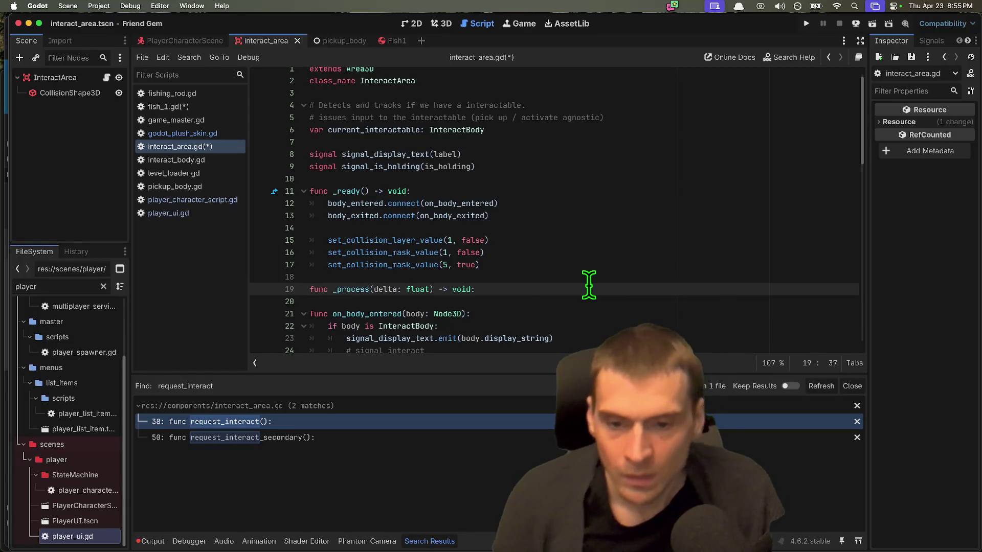
pyautogui.press('Return')
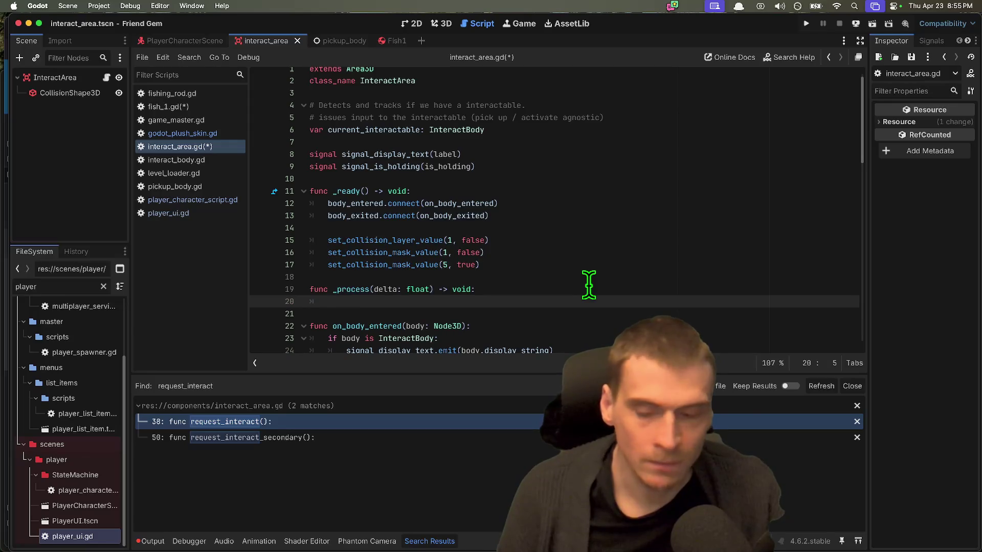
# Add a condition on Input.is_action_just_pressed('interact'): as the first line of _process
pyautogui.write('is')
pyautogui.press('BackSpace')
pyautogui.press('BackSpace')
pyautogui.write('In')
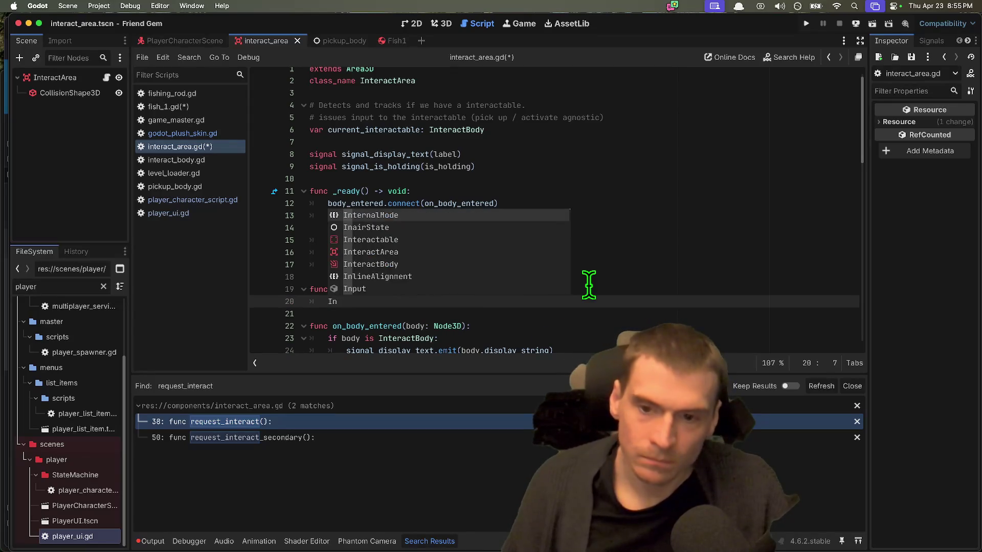
pyautogui.write('put.is_a')
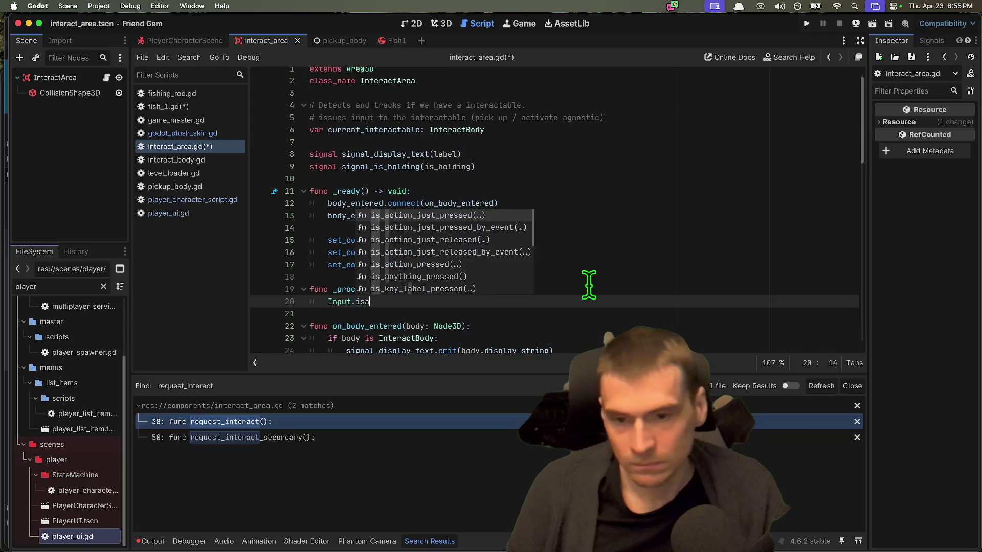
pyautogui.press('Return')
pyautogui.write("'in")
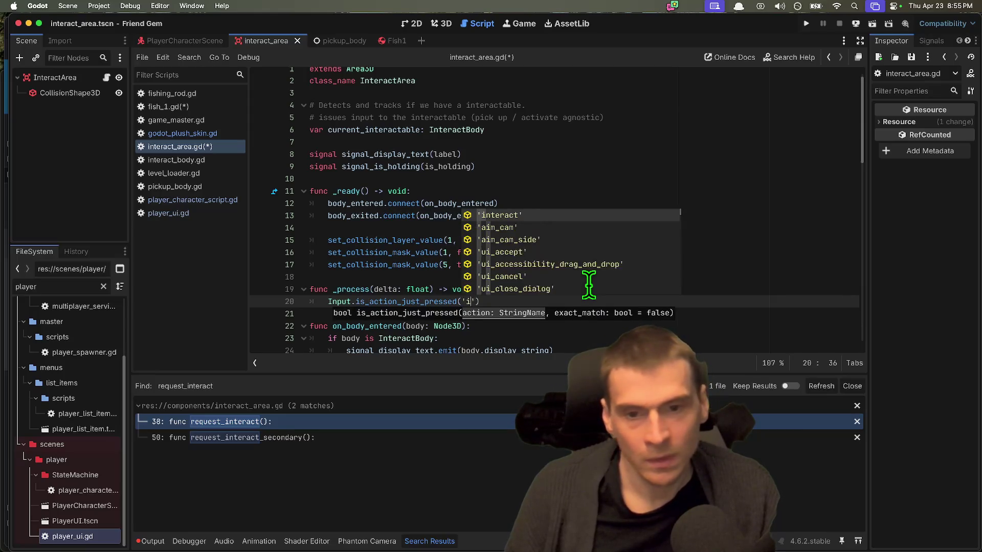
pyautogui.press('Return')
pyautogui.press('End')
pyautogui.press('Return')
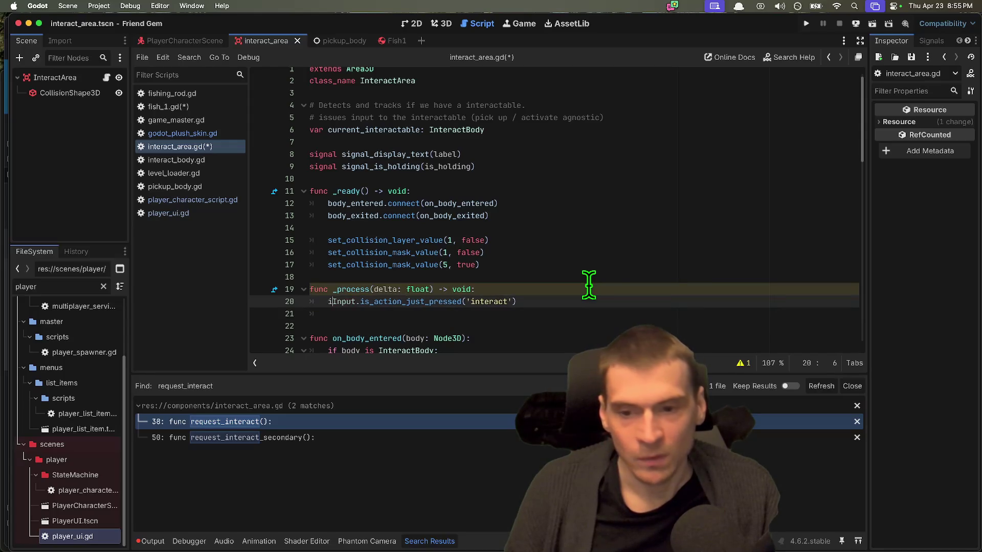
pyautogui.press('super+Tab')
pyautogui.press('super+Tab')
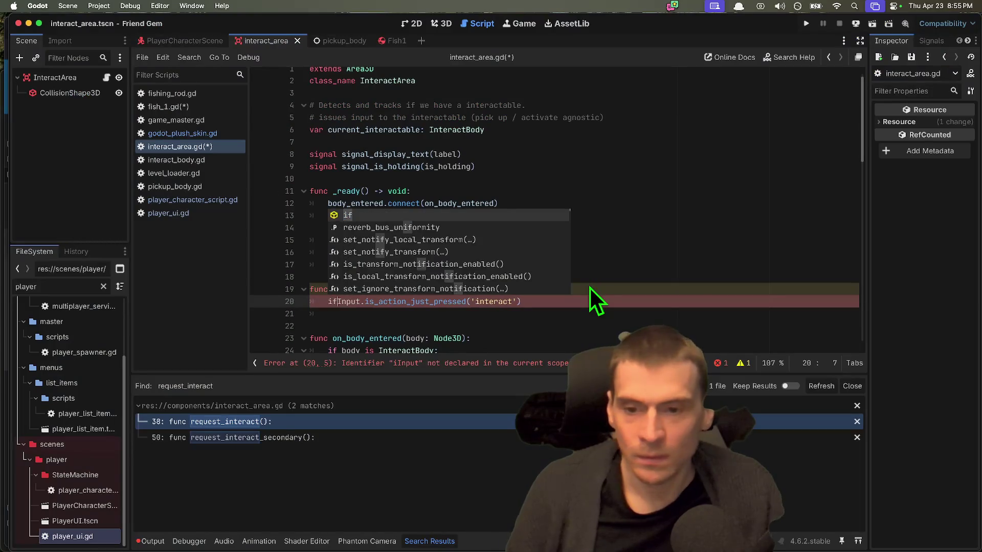
pyautogui.press('End')
pyautogui.write(':')
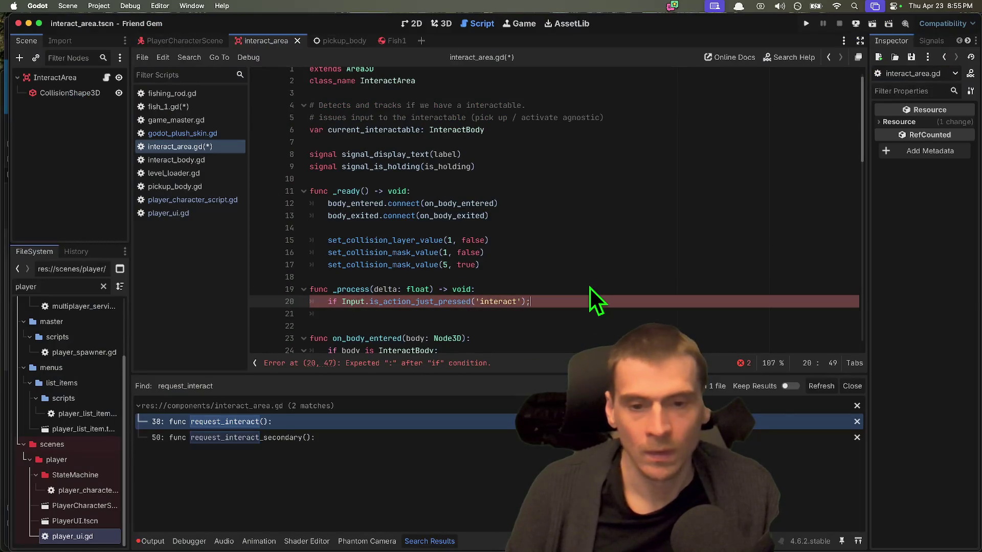
pyautogui.press('Return')
# Call request_interact() inside the 'interact' condition
pyautogui.write('int')
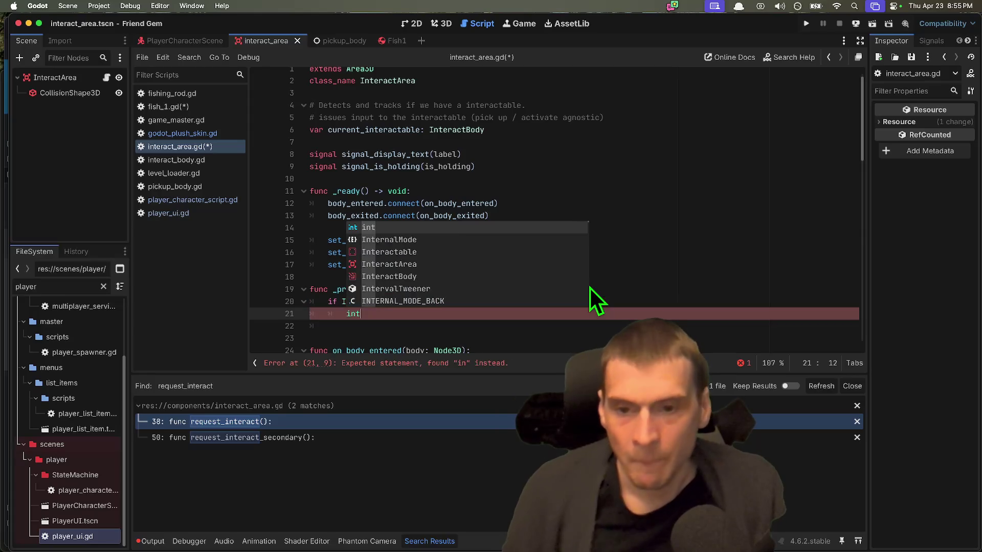
pyautogui.press('BackSpace')
pyautogui.press('BackSpace')
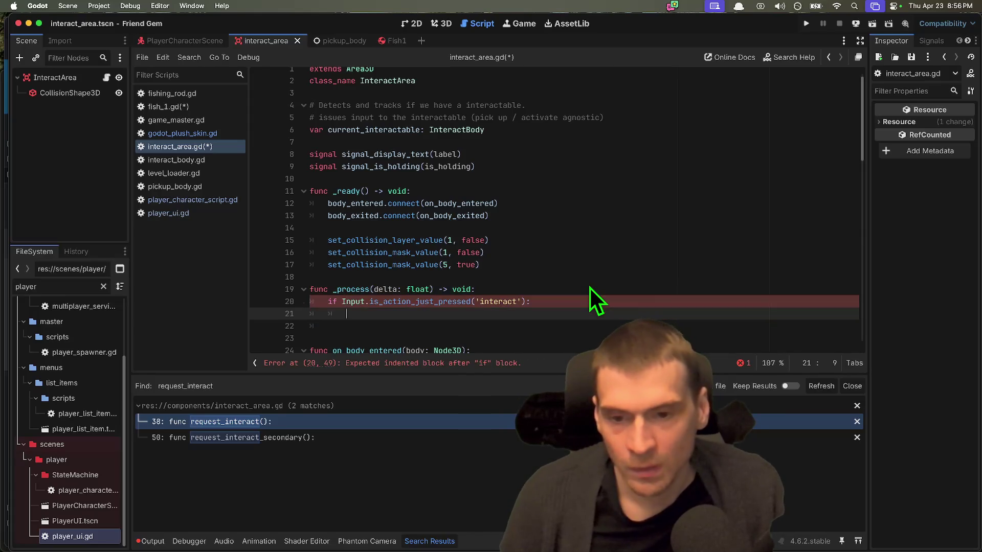
pyautogui.write('req')
pyautogui.press('Return')
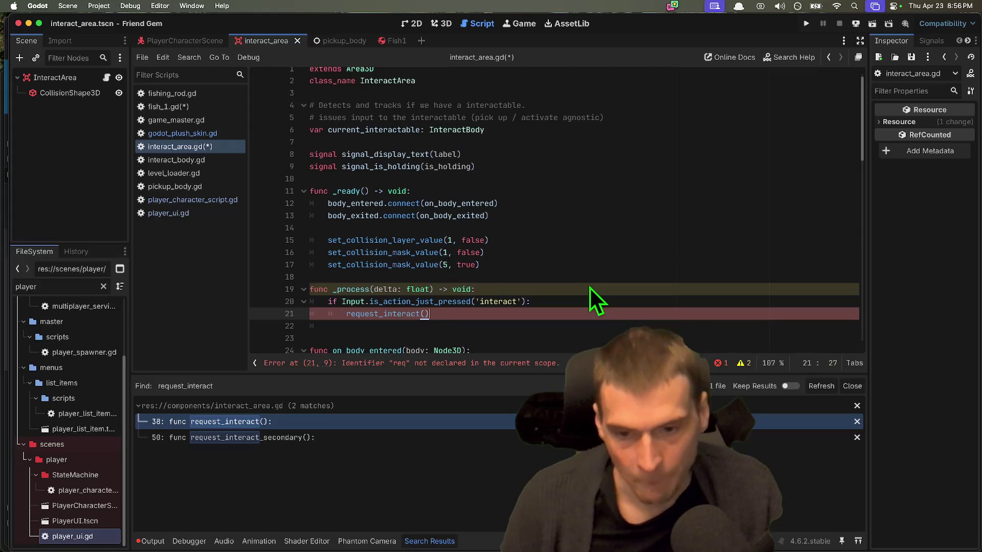
pyautogui.press('Down')
pyautogui.press('Down')
pyautogui.press('Tab')
# Start an elif line below the call and remove the empty line above it
pyautogui.write('if')
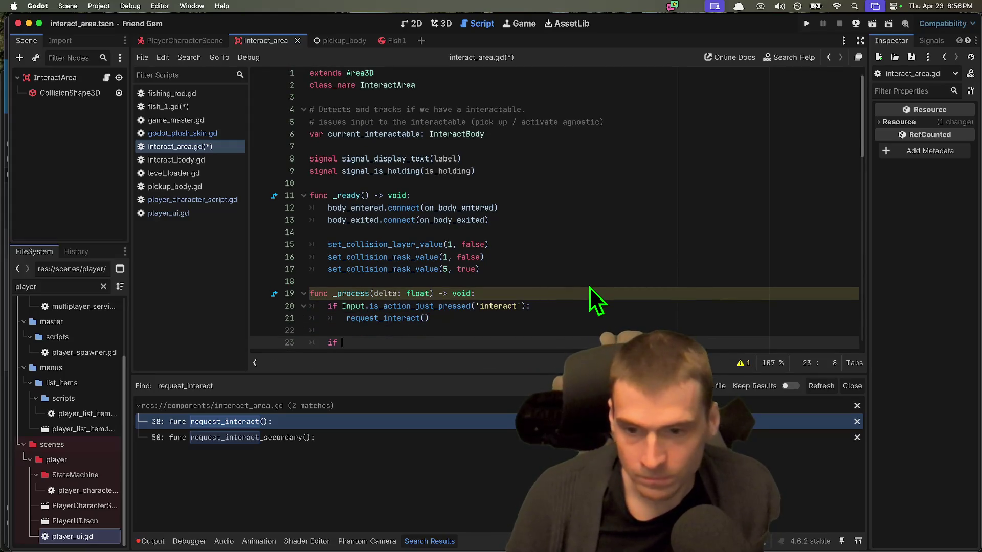
pyautogui.press('Home')
pyautogui.write('el')
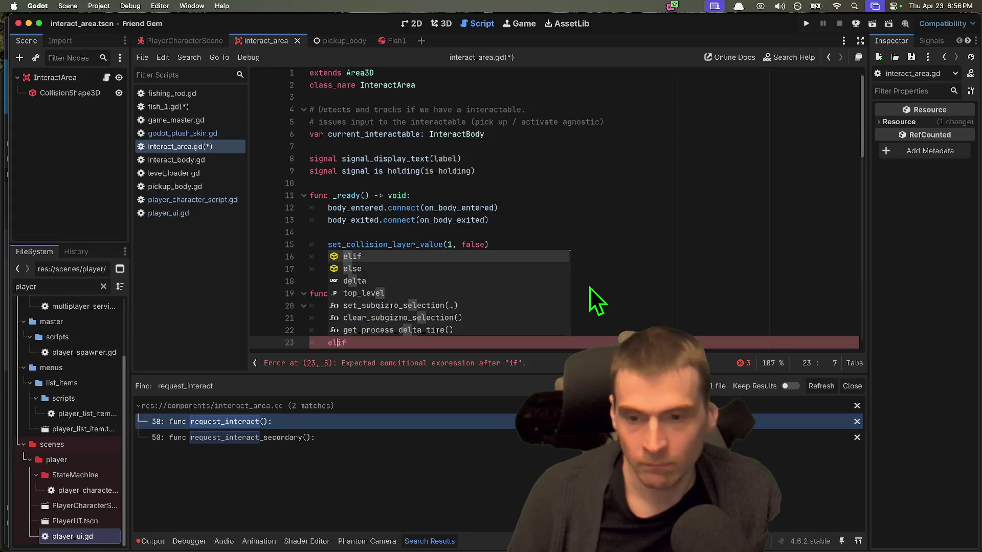
pyautogui.press('Up')
pyautogui.press('BackSpace')
pyautogui.press('Delete')
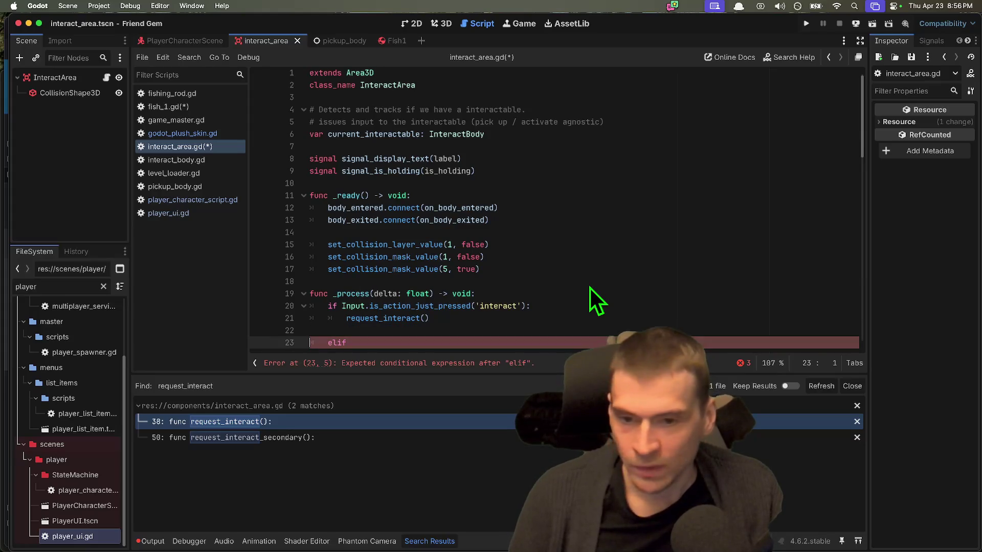
pyautogui.press('End')
# Make the elif check is_action_just_pressed('interact_secondary') and call request_interact_secondary()
pyautogui.write('In')
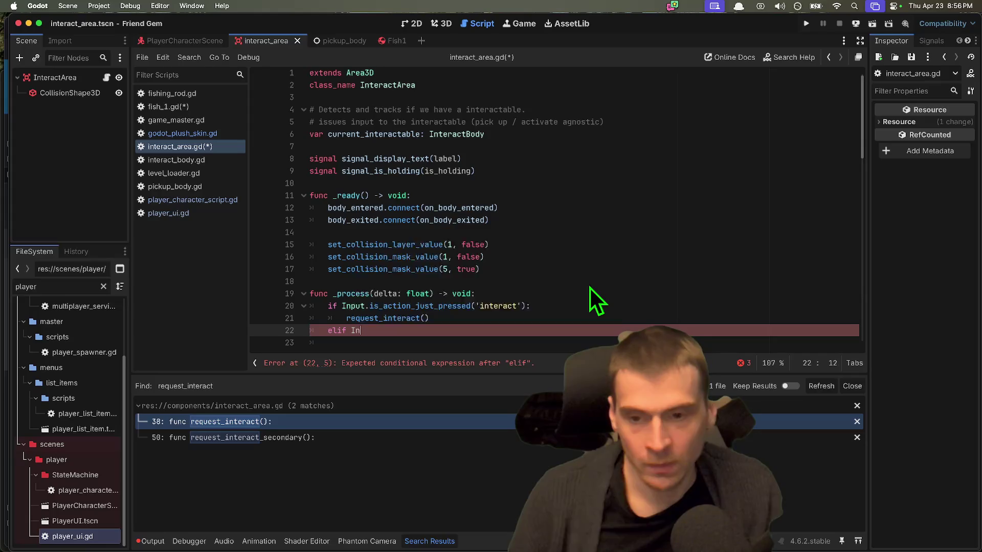
pyautogui.write('put.s')
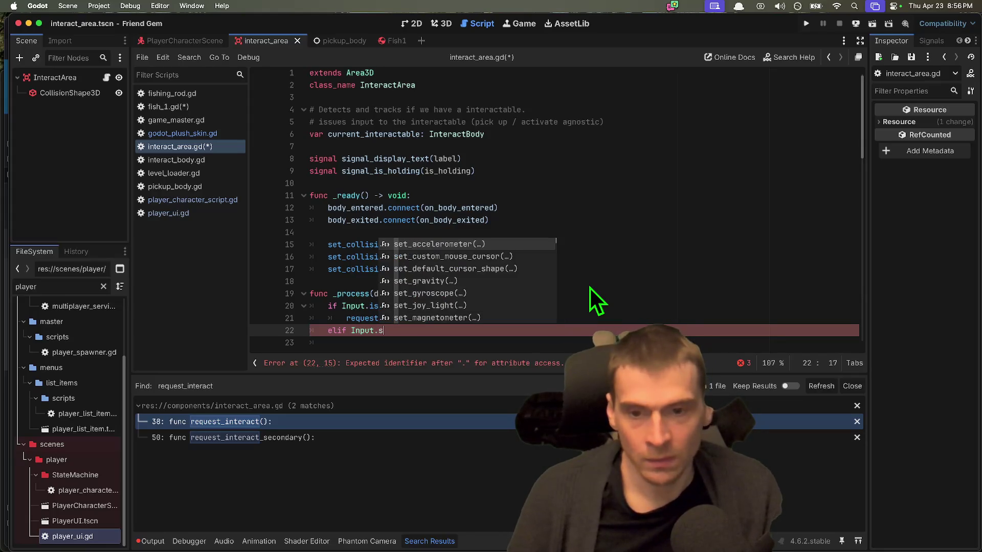
pyautogui.press('BackSpace')
pyautogui.write('is_a')
pyautogui.press('Return')
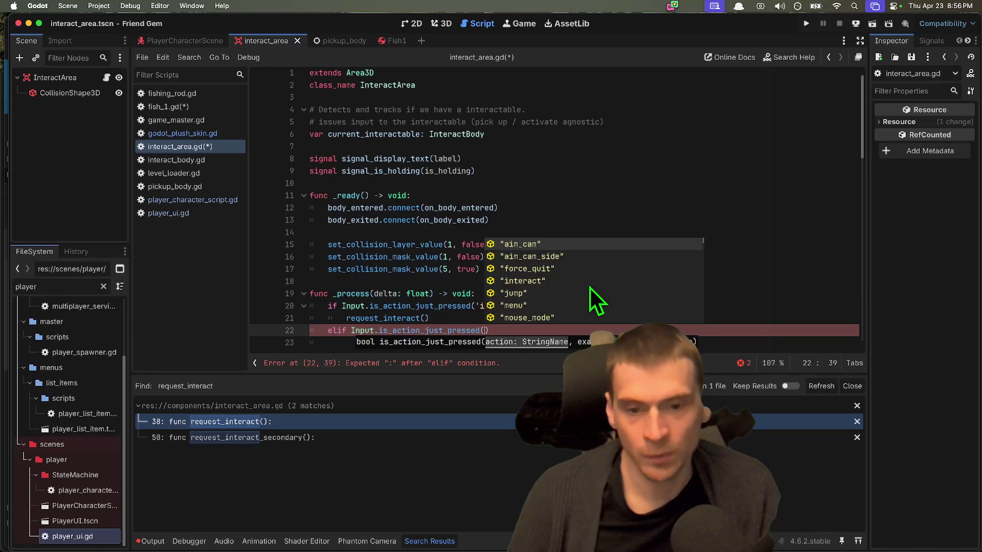
pyautogui.write('i')
pyautogui.press('Return')
pyautogui.press('End')
pyautogui.write(':')
pyautogui.press('Return')
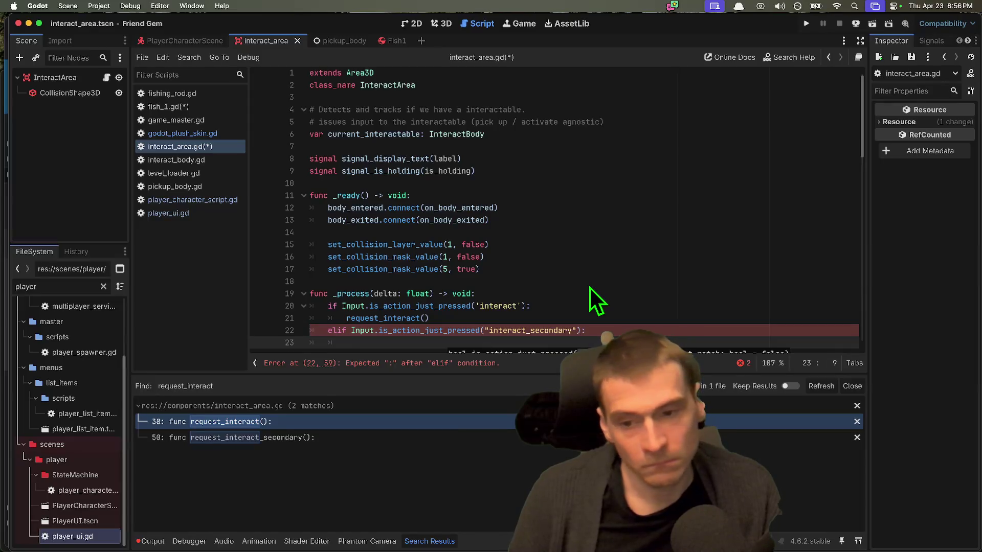
pyautogui.write('requ')
pyautogui.press('Down')
pyautogui.press('Return')
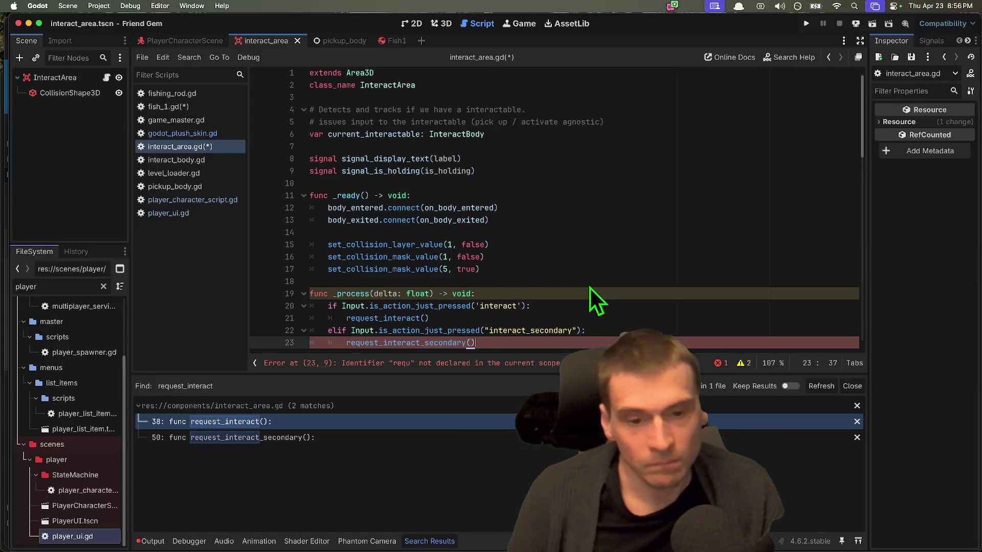
# Delete the extra blank line before on_body_entered and save the script
pyautogui.scroll(-1, 588, 285)
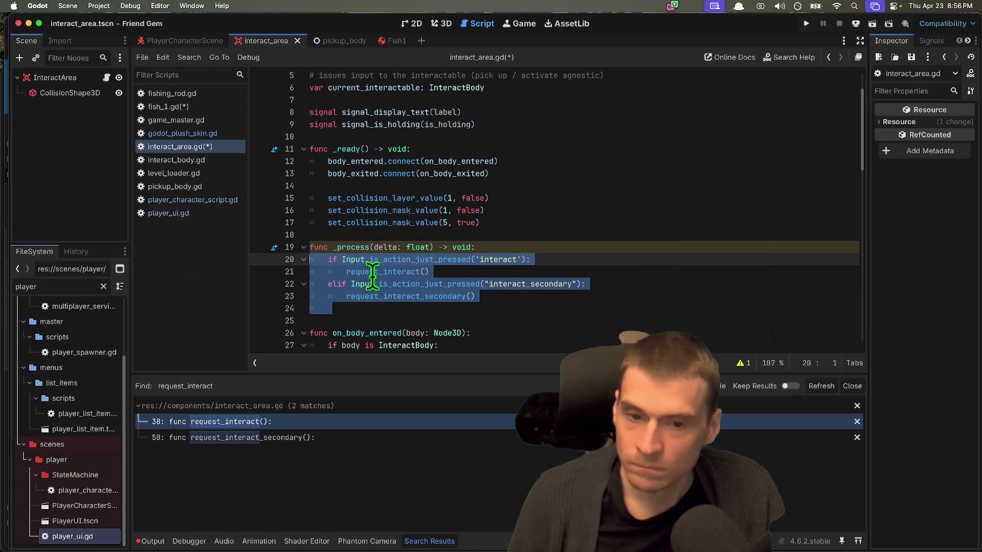
pyautogui.click(675, 321)
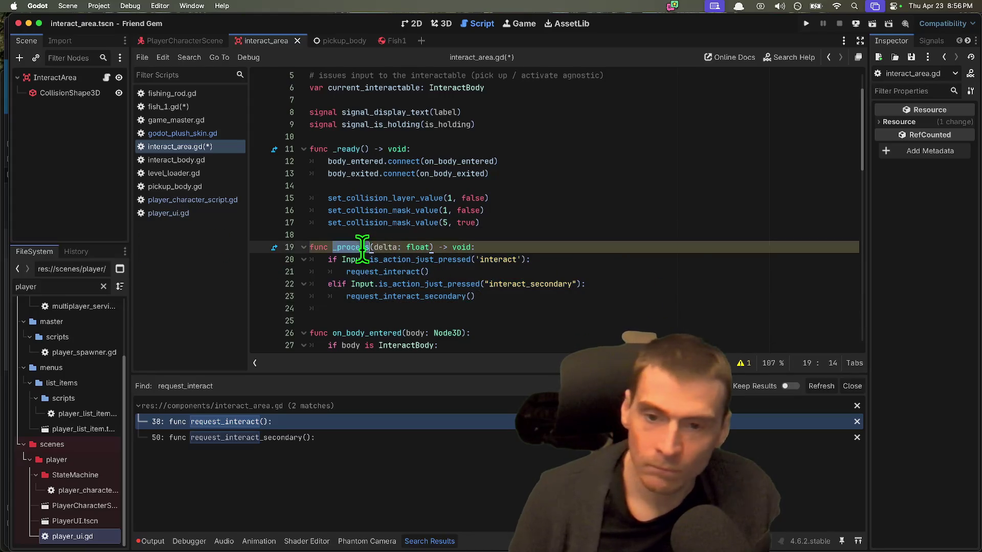
pyautogui.moveTo(577, 327); pyautogui.dragTo(507, 315)
pyautogui.press('Delete')
pyautogui.press('super+s')
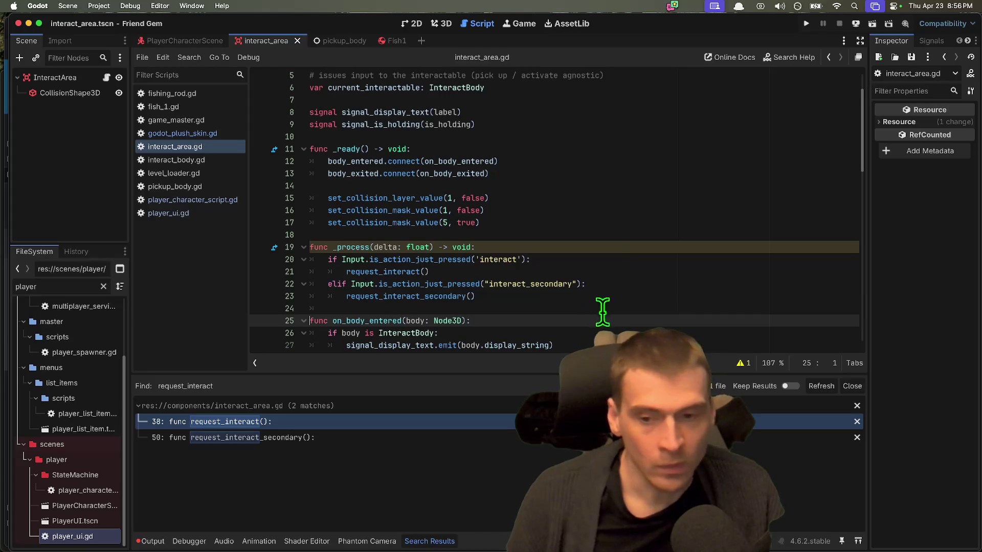
# Begin a # comment line directly above _process
pyautogui.doubleClick(355, 248)
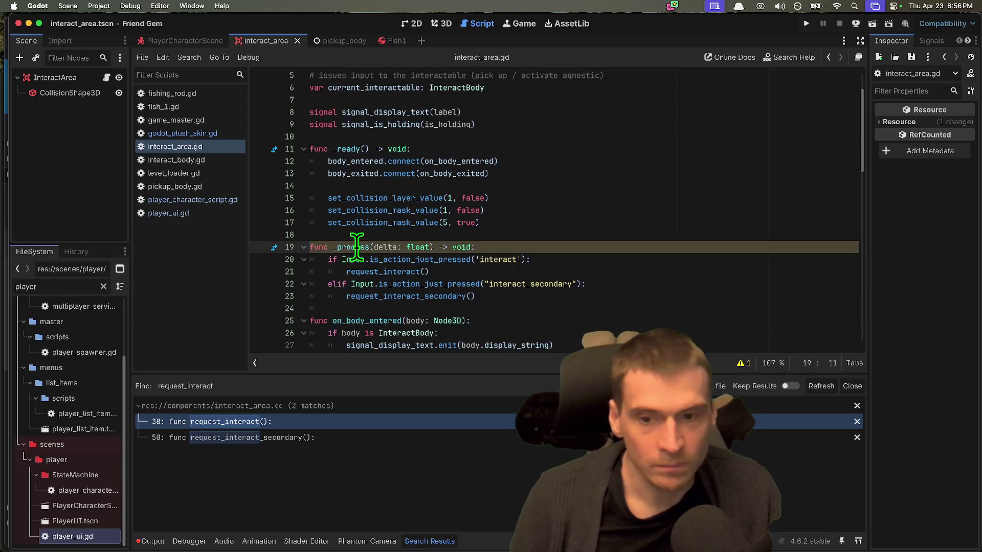
pyautogui.click(553, 219)
pyautogui.press('Down')
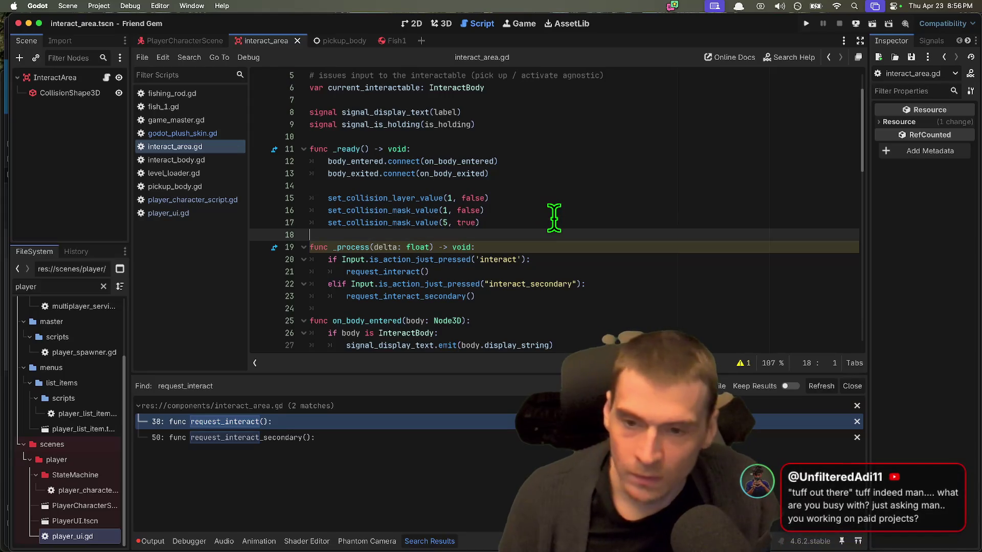
pyautogui.press('Return')
pyautogui.write('#')
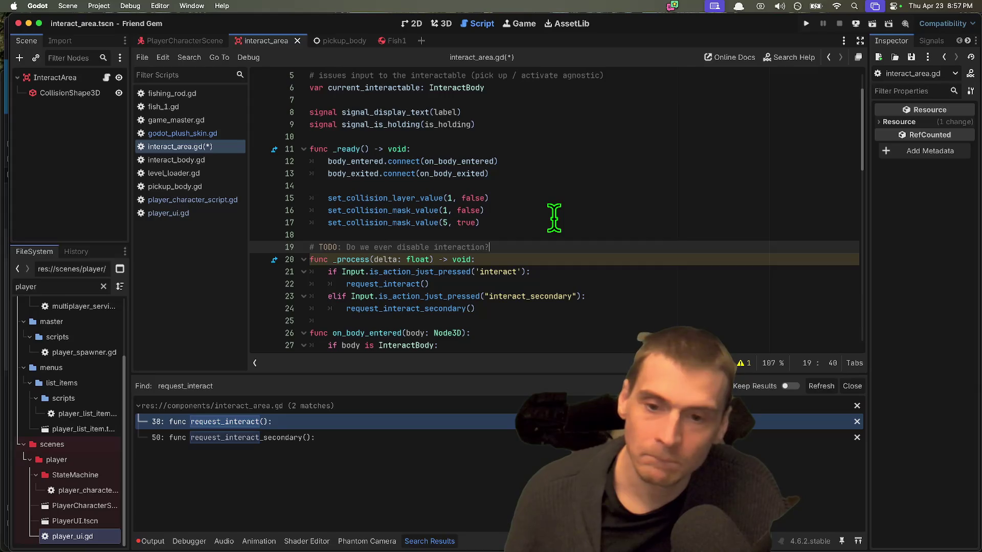
# Save the script and cut out the TODO comment line
pyautogui.press('Down')
pyautogui.press('Right')
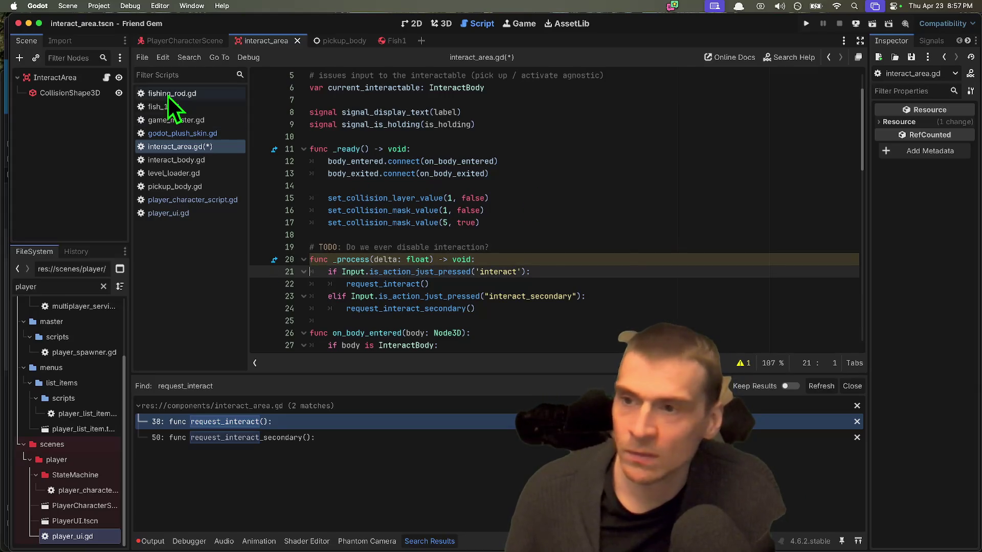
pyautogui.press('super+s')
pyautogui.click(647, 247)
pyautogui.scroll(2, 647, 251)
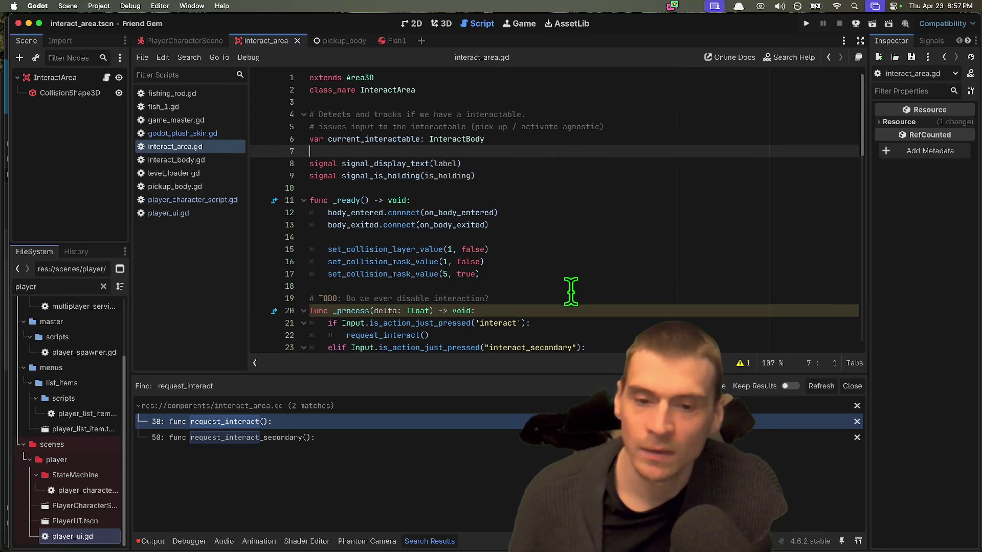
pyautogui.press('super+x')
# Declare a disabled variable set to false below the class name
pyautogui.click(71, 78)
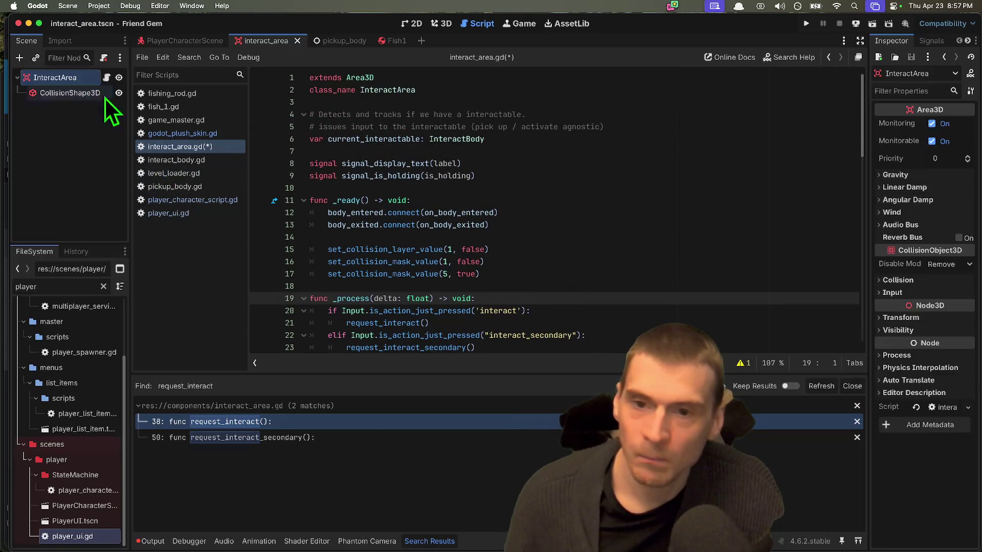
pyautogui.click(719, 100)
pyautogui.press('Return')
pyautogui.press('Return')
pyautogui.press('Up')
pyautogui.write('v')
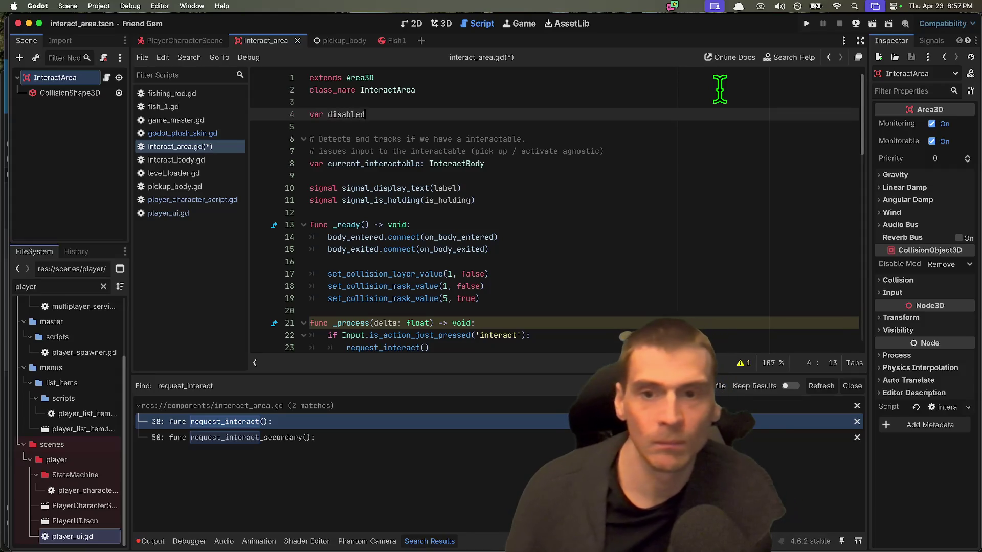
pyautogui.press('BackSpace')
pyautogui.press('BackSpace')
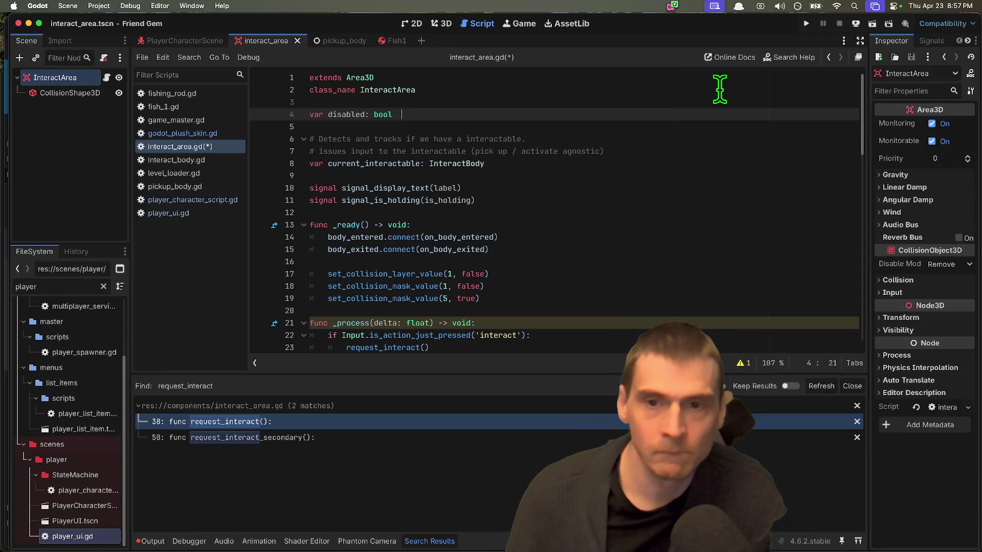
pyautogui.press('End')
pyautogui.write('fal')
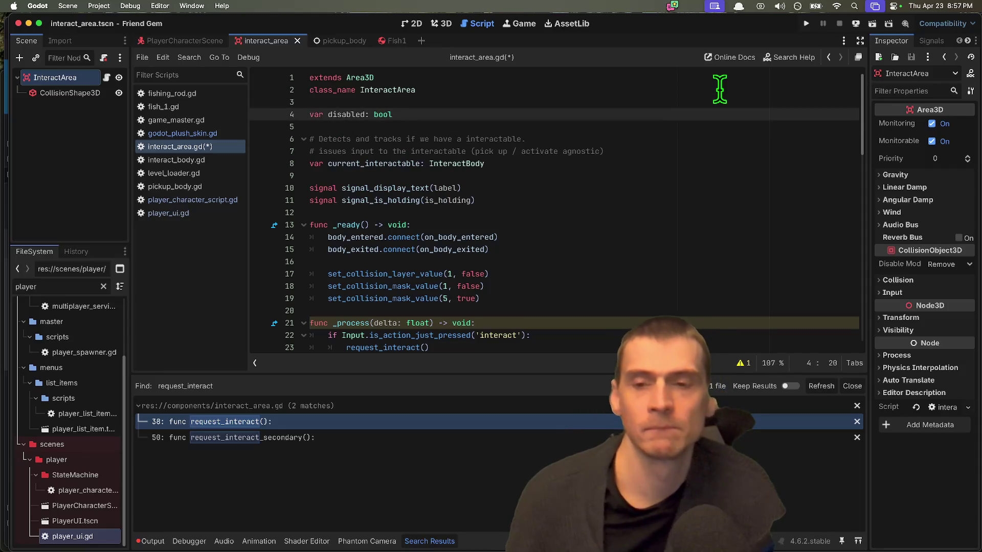
pyautogui.write('se')
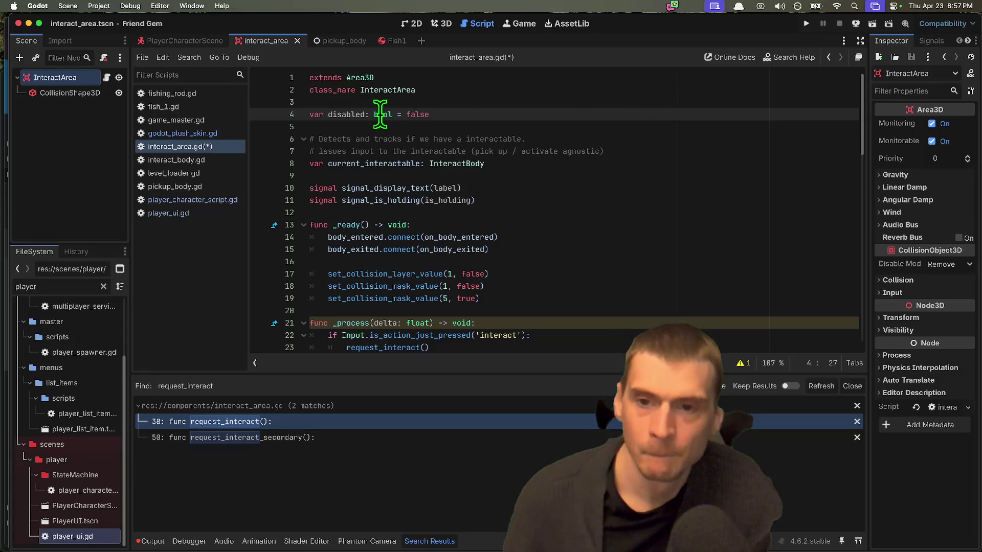
# Move the disabled variable line to just under current_interactable
pyautogui.click(369, 114)
pyautogui.press('super+x')
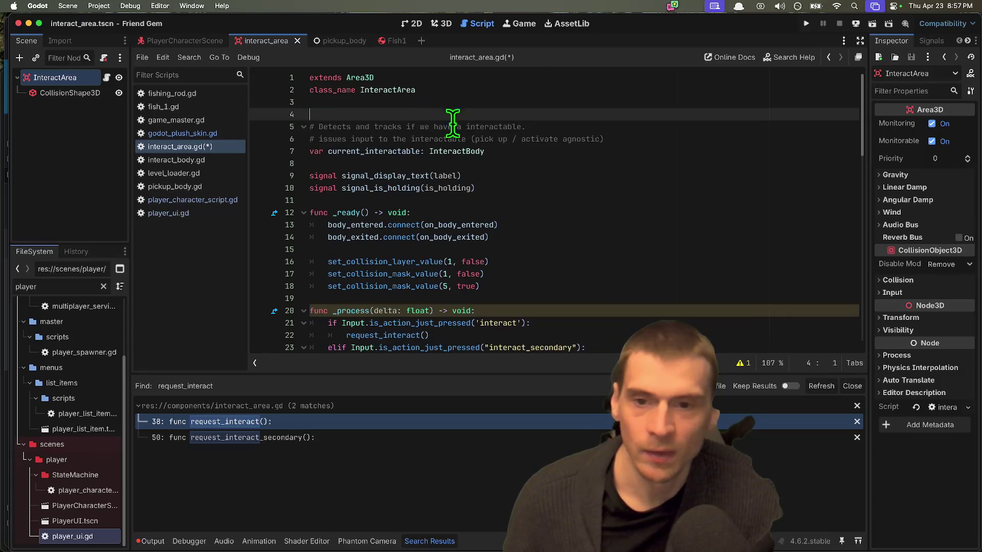
pyautogui.click(572, 158)
pyautogui.press('super+v')
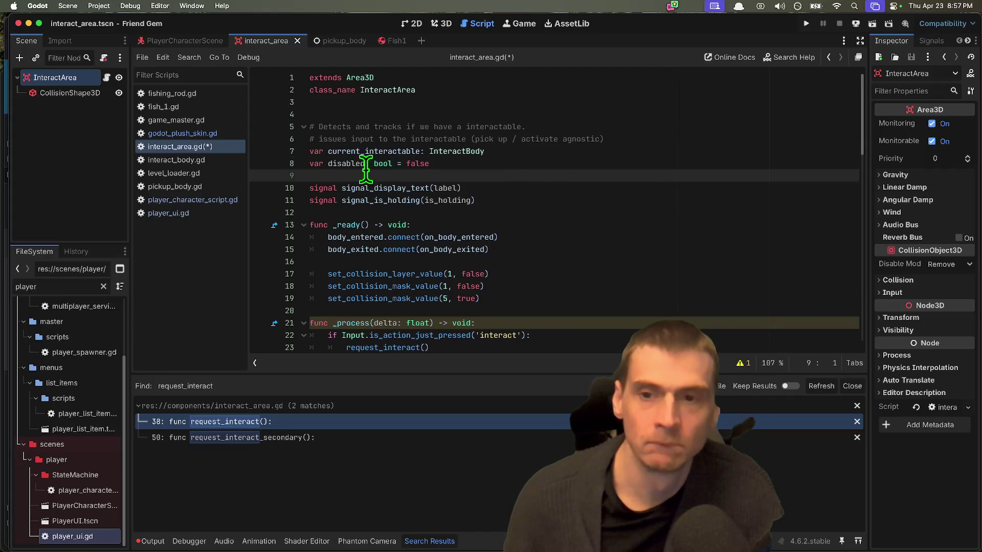
# Keep the name disabled and change the line to var disabled := false
pyautogui.doubleClick(358, 164)
pyautogui.write('is_dis')
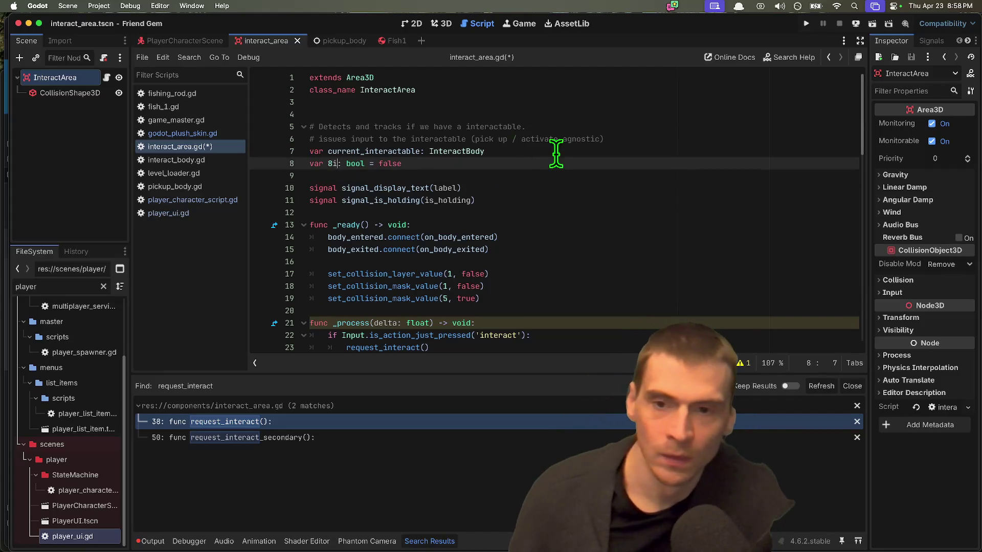
pyautogui.write('abled')
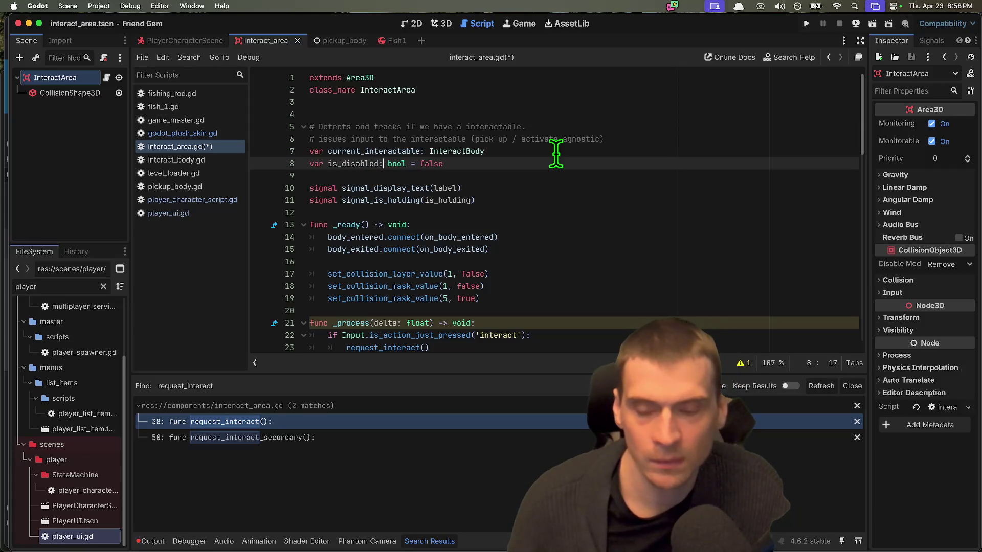
pyautogui.hotkey('alt', 'BackSpace')
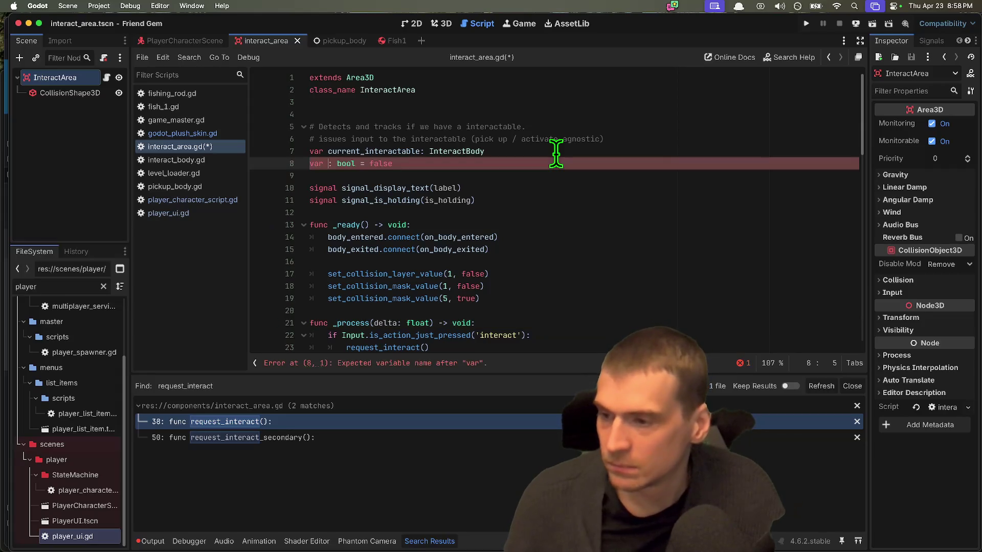
pyautogui.write('disable')
pyautogui.press('Right')
pyautogui.press('Right')
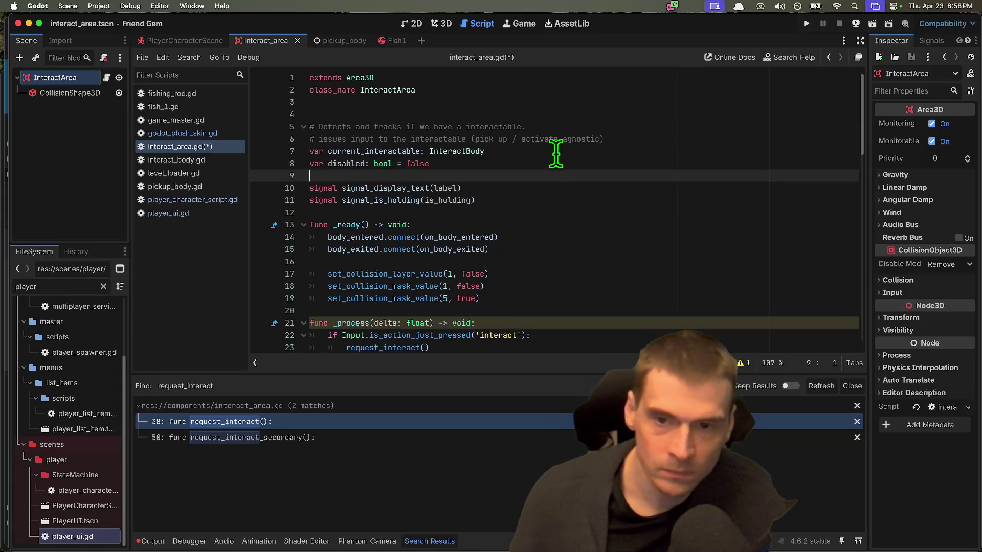
pyautogui.press('BackSpace')
pyautogui.press('BackSpace')
pyautogui.press('BackSpace')
pyautogui.press('Delete')
pyautogui.press('Delete')
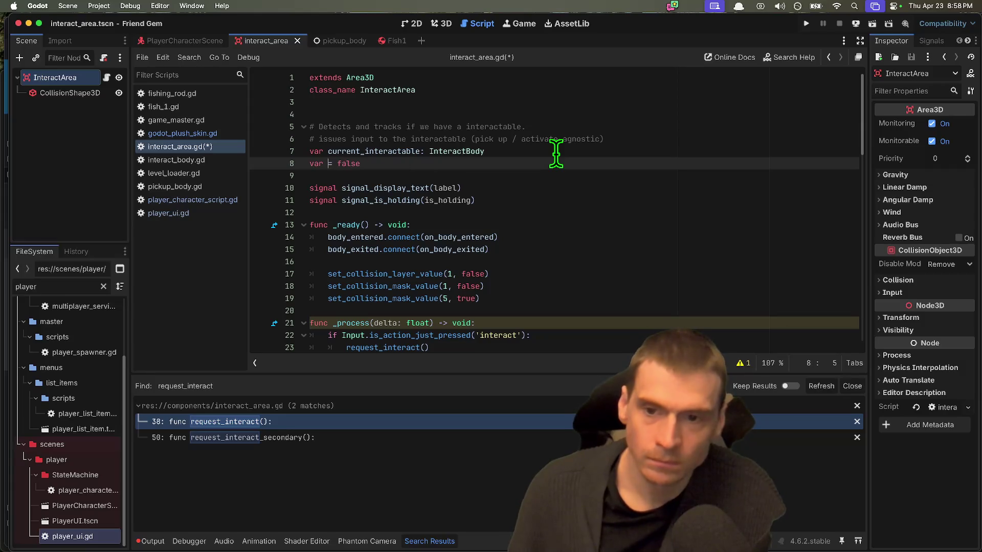
pyautogui.press('End')
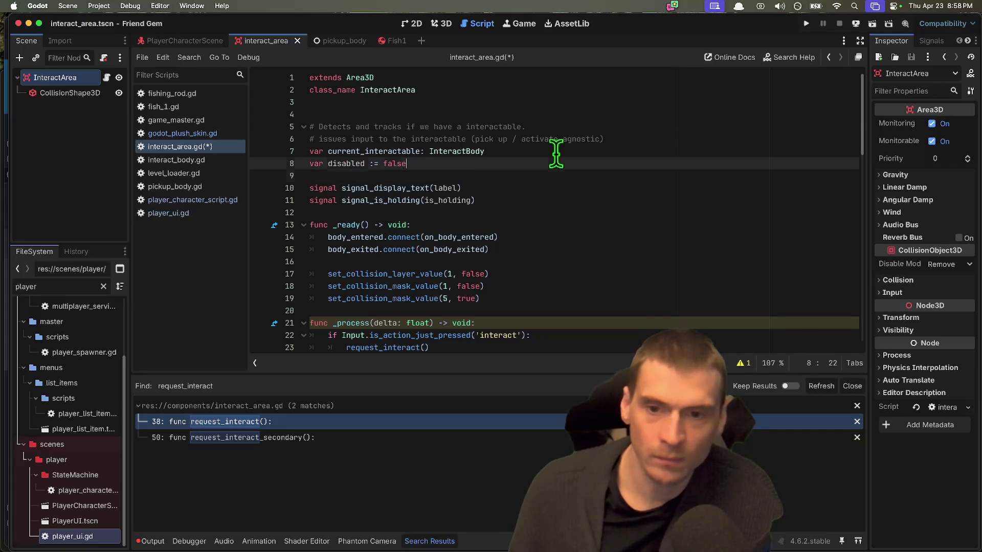
pyautogui.doubleClick(345, 163)
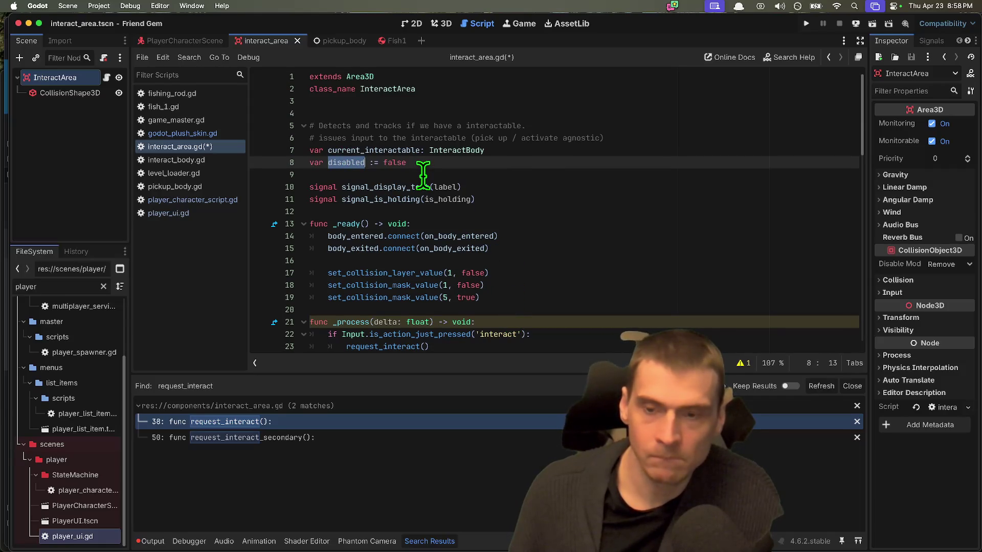
pyautogui.scroll(-2, 509, 192)
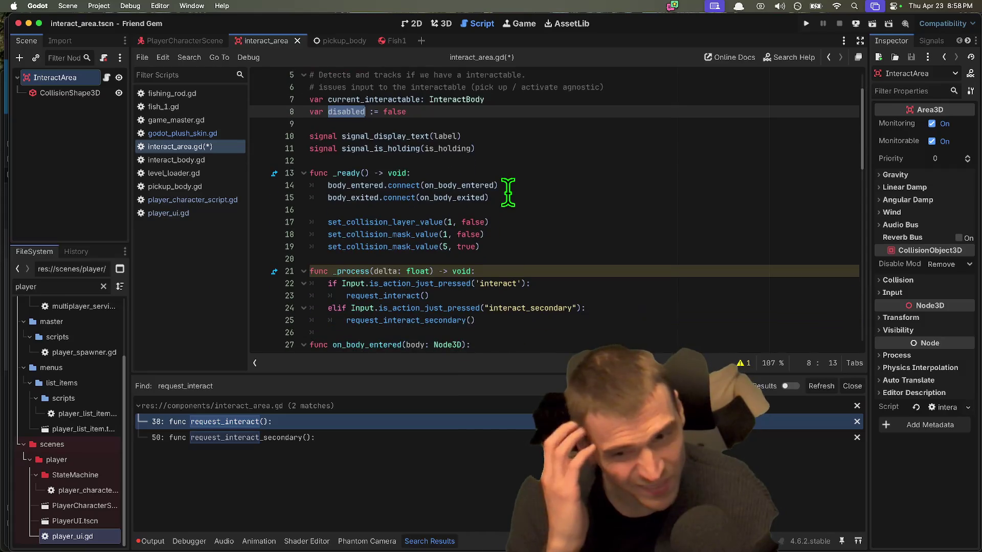
# Inspect the body_exited signal docs and select the input checks inside _process
pyautogui.scroll(-1, 508, 193)
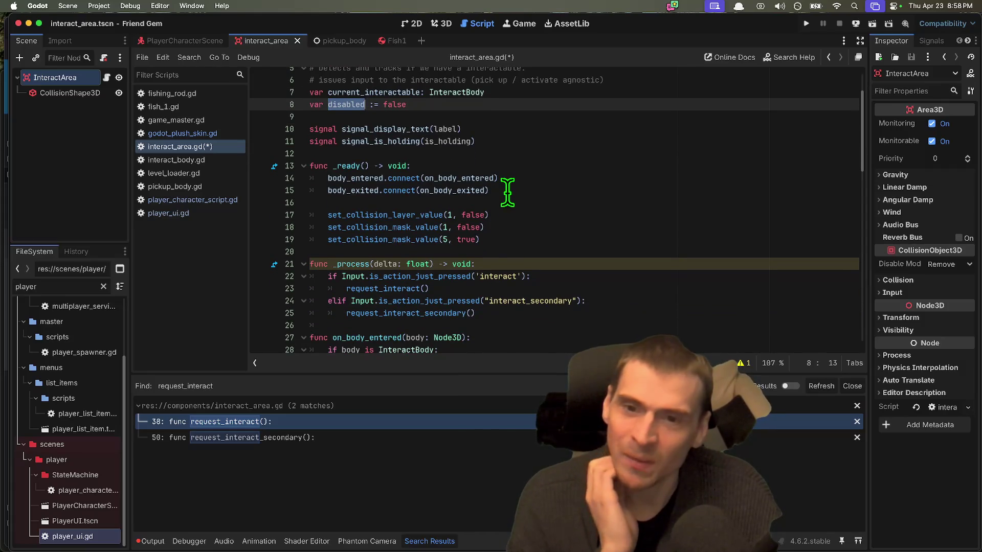
pyautogui.doubleClick(367, 191)
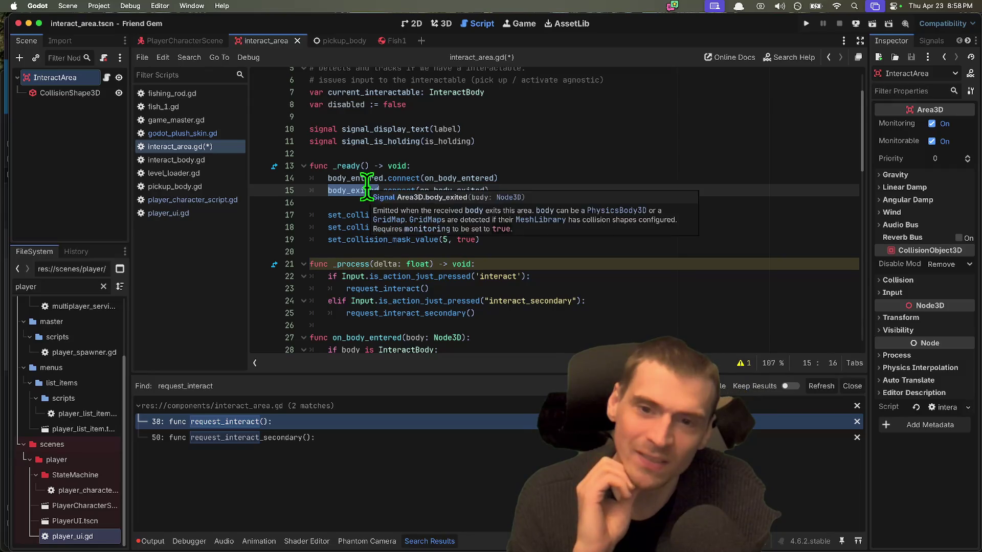
pyautogui.scroll(-2, 367, 191)
pyautogui.click(494, 214)
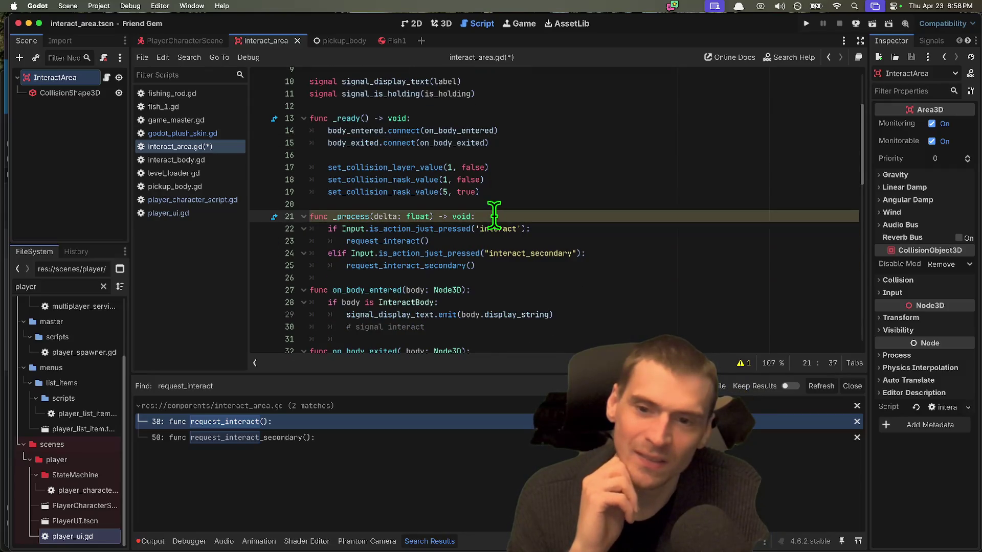
pyautogui.doubleClick(342, 216)
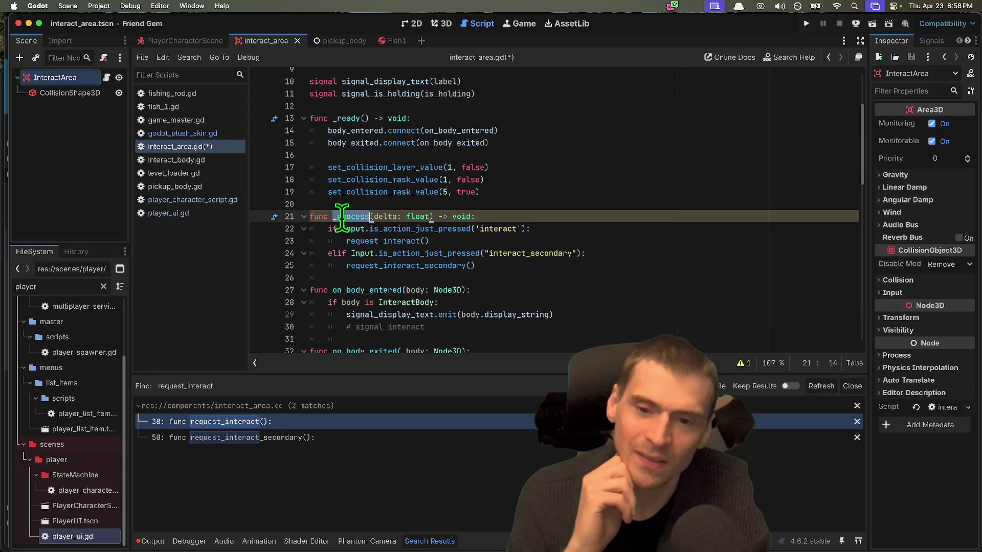
pyautogui.doubleClick(367, 290)
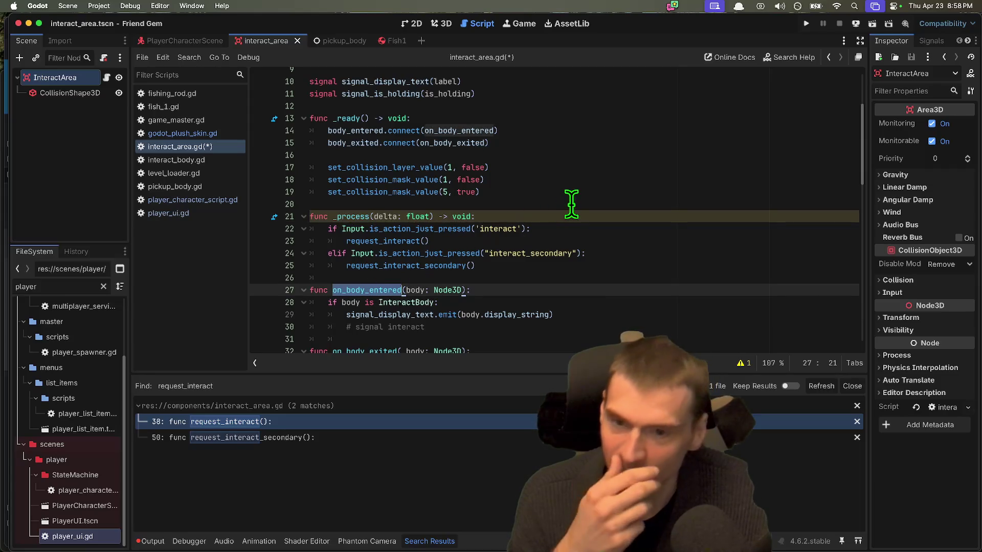
pyautogui.scroll(1, 572, 212)
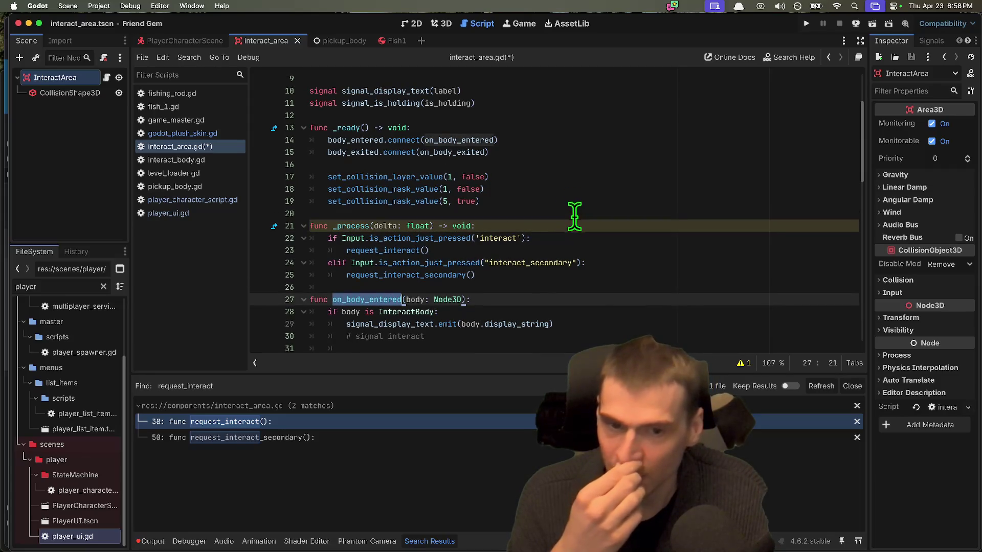
pyautogui.moveTo(603, 284); pyautogui.dragTo(334, 239)
pyautogui.moveTo(513, 274); pyautogui.dragTo(263, 235)
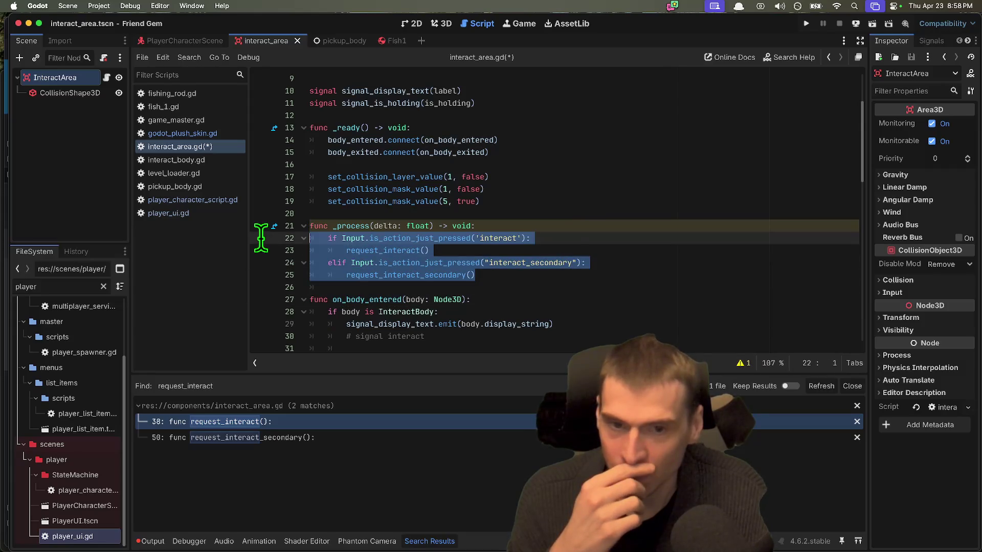
pyautogui.scroll(3, 514, 265)
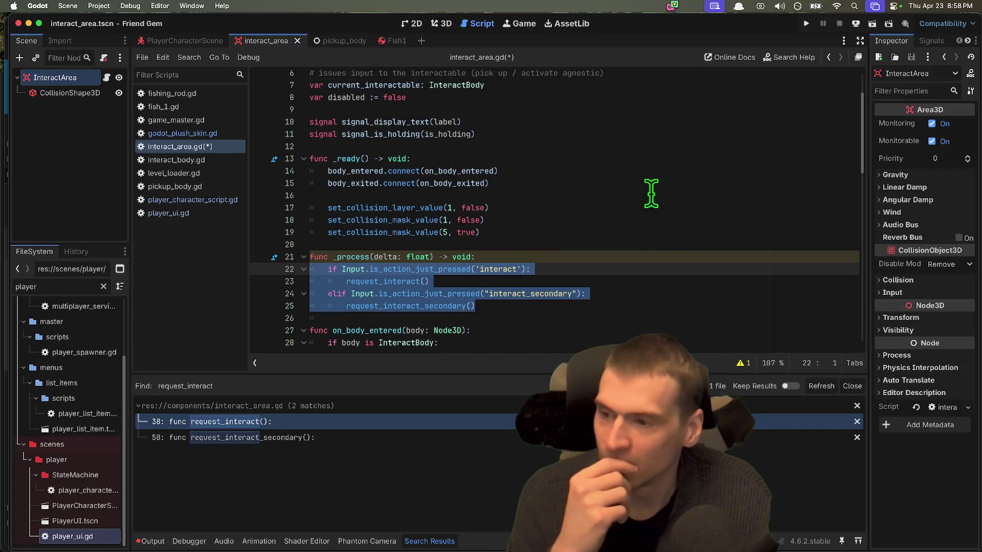
# Add 'if disabled == true: return' at the top of _process
pyautogui.press('Up')
pyautogui.press('End')
pyautogui.press('Return')
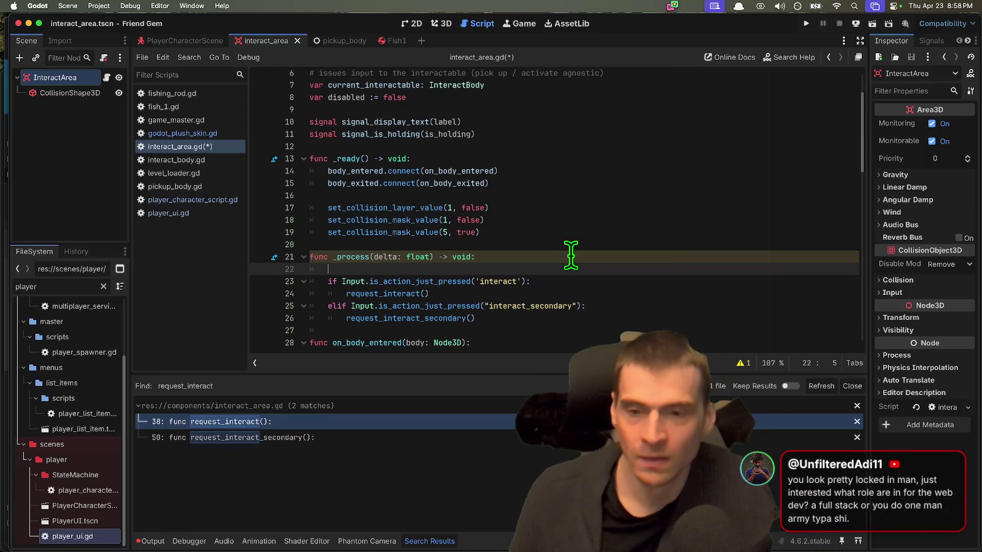
pyautogui.write('if d')
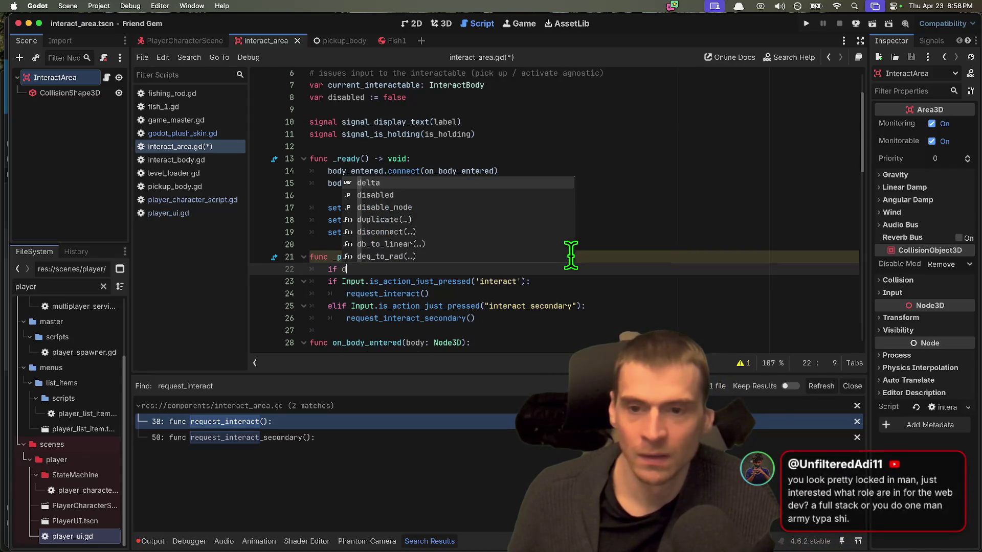
pyautogui.press('Down')
pyautogui.press('Return')
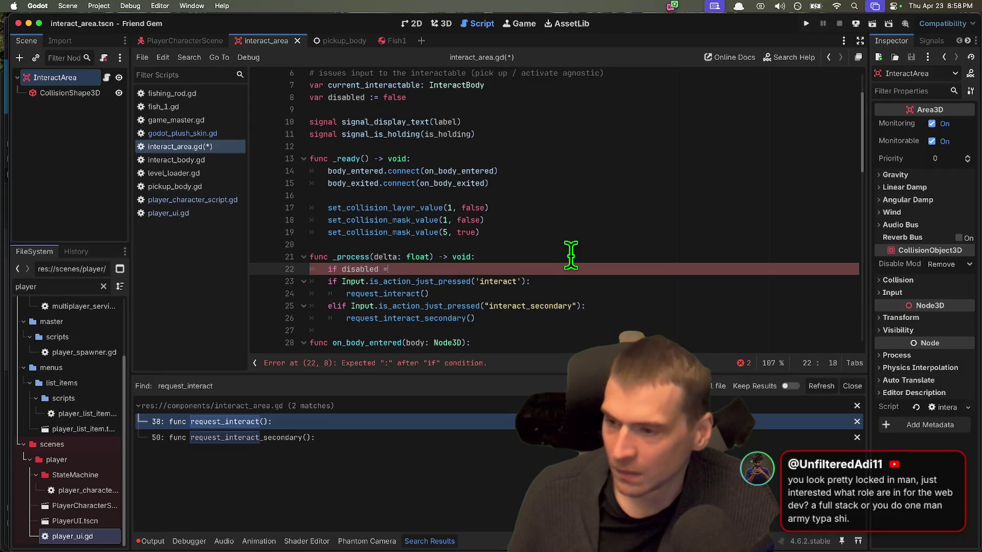
pyautogui.write('= true:')
pyautogui.press('Return')
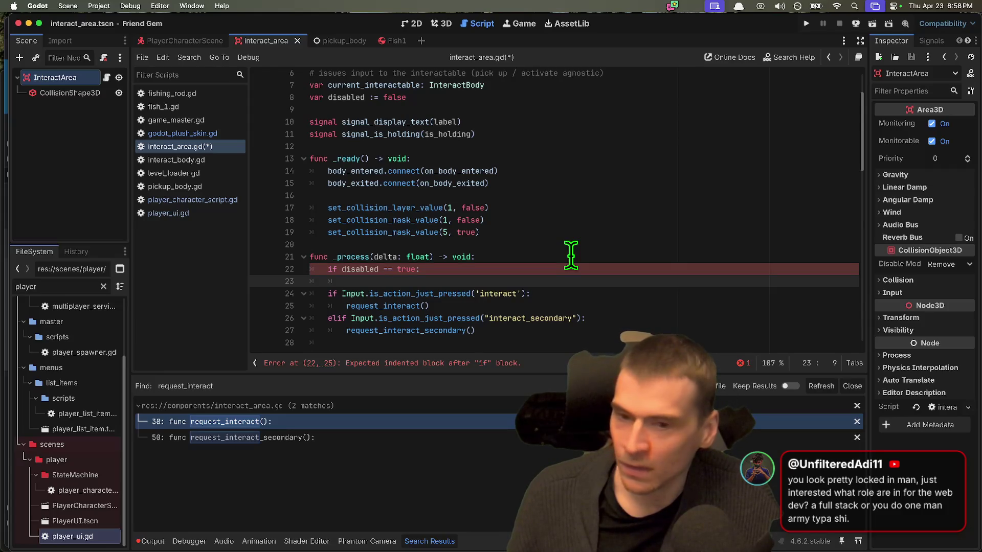
pyautogui.press('BackSpace')
pyautogui.write('return')
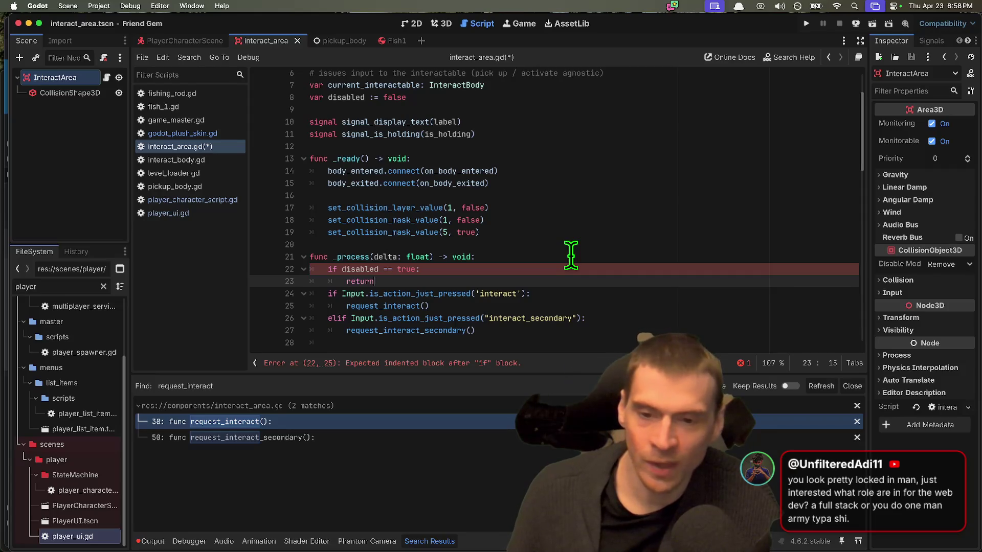
pyautogui.press('Up')
pyautogui.press('End')
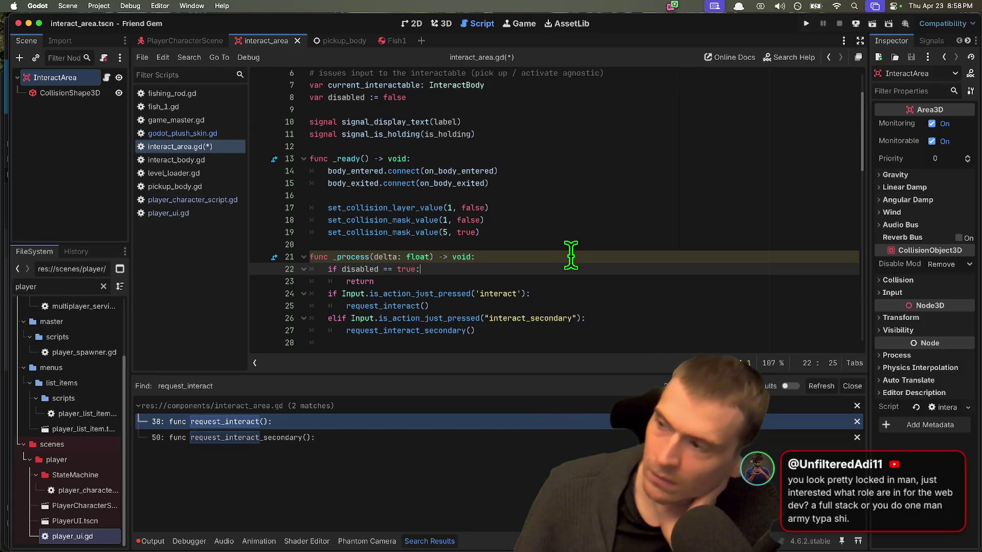
# Insert a blank line between the disabled guard and the Input checks
pyautogui.press('Down')
pyautogui.press('Down')
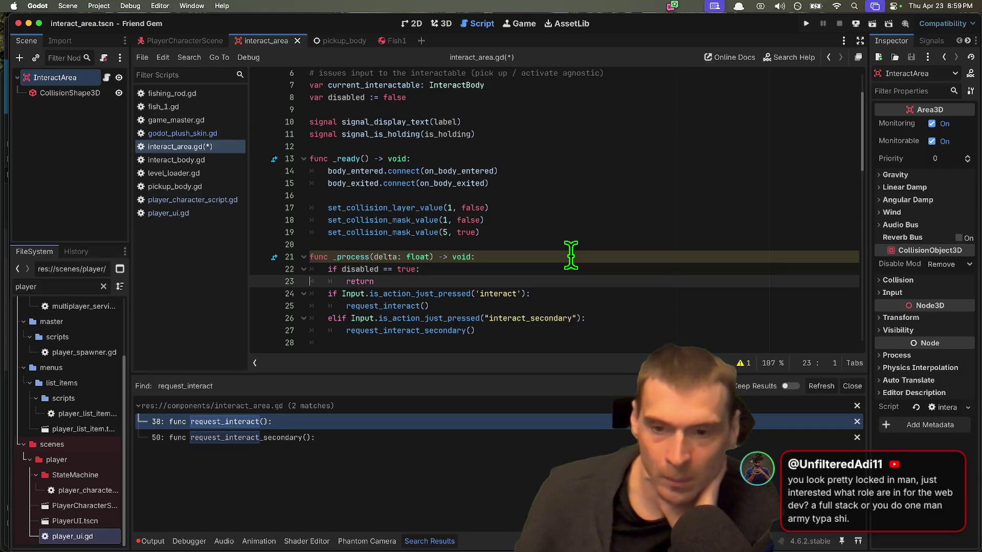
pyautogui.press('Down')
pyautogui.press('Up')
pyautogui.press('Home')
pyautogui.press('Home')
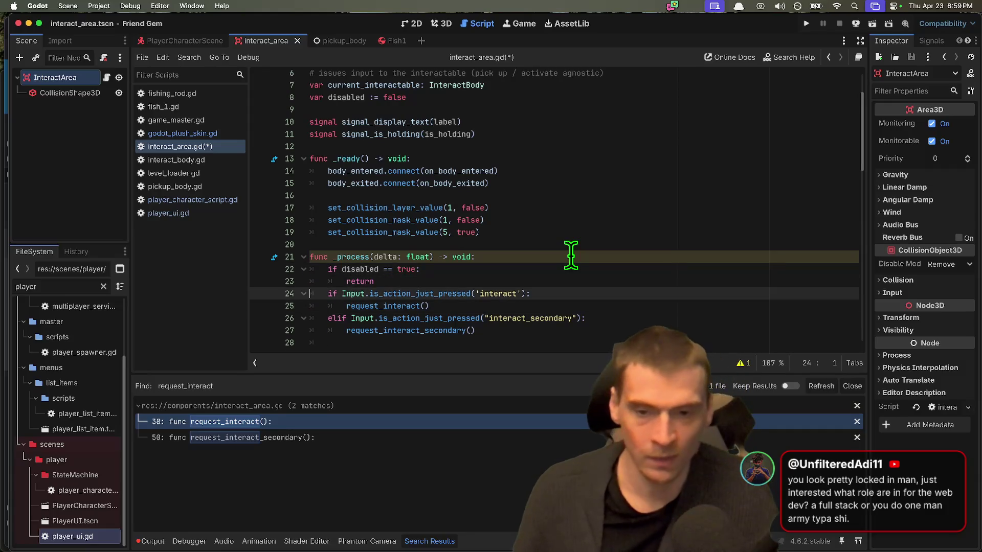
pyautogui.press('Return')
pyautogui.press('Down')
pyautogui.press('Down')
pyautogui.press('Down')
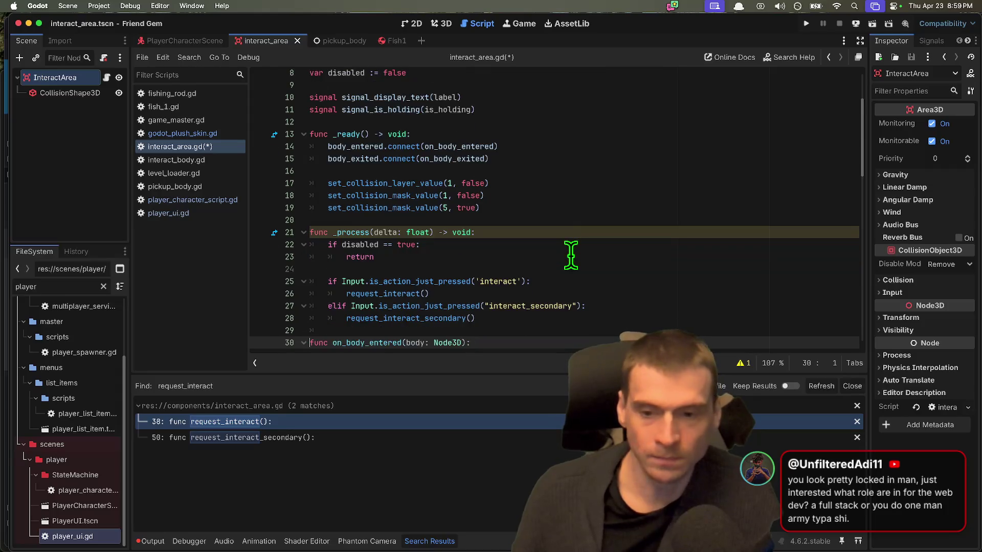
pyautogui.press('Up')
pyautogui.press('Down')
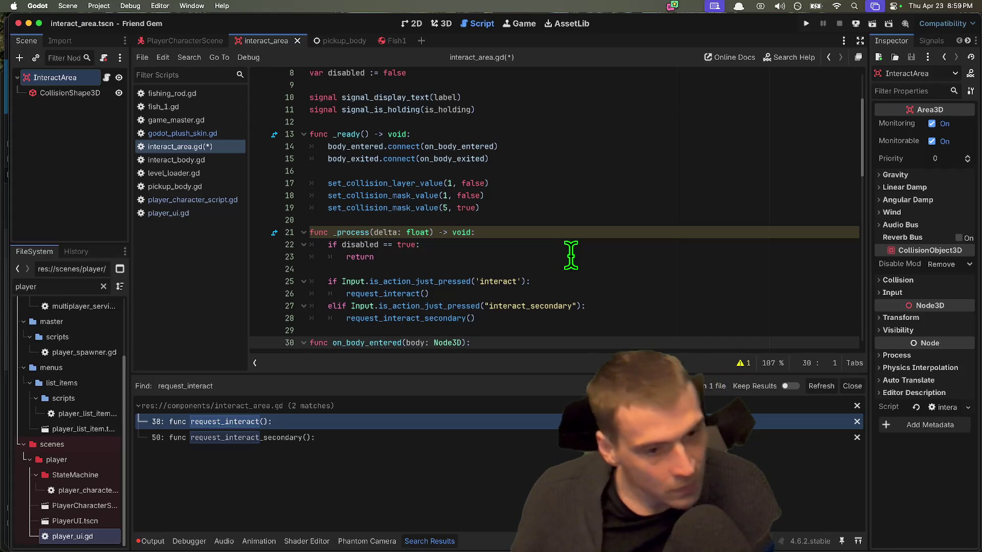
# Rename the _process parameter from delta to _delta
pyautogui.click(577, 257)
pyautogui.scroll(1, 580, 261)
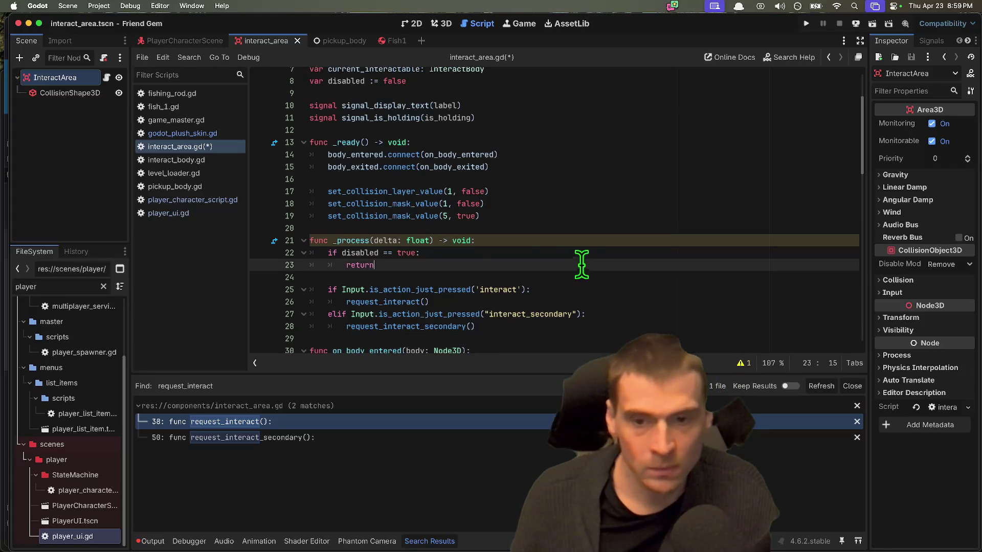
pyautogui.click(376, 240)
pyautogui.write('_')
pyautogui.click(522, 265)
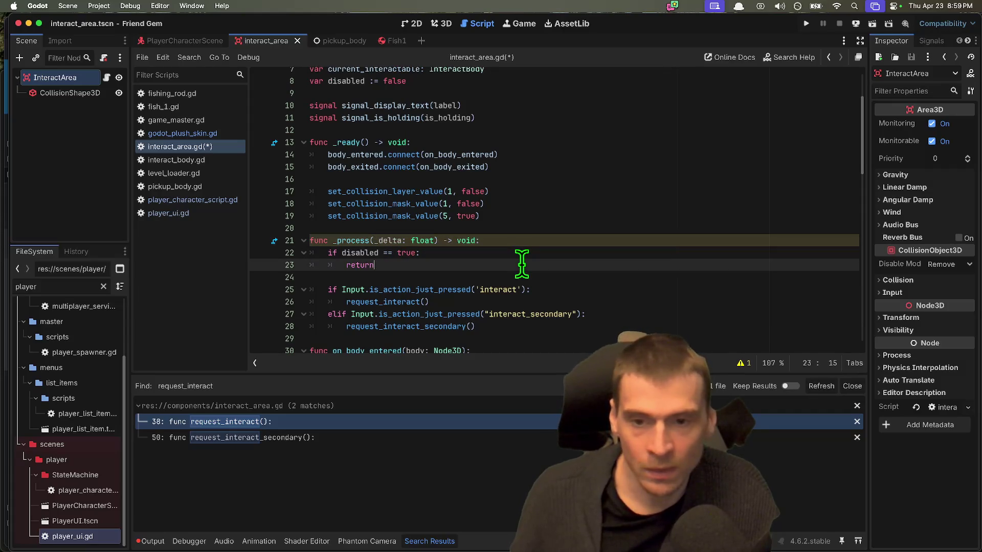
pyautogui.click(542, 277)
pyautogui.scroll(-3, 655, 274)
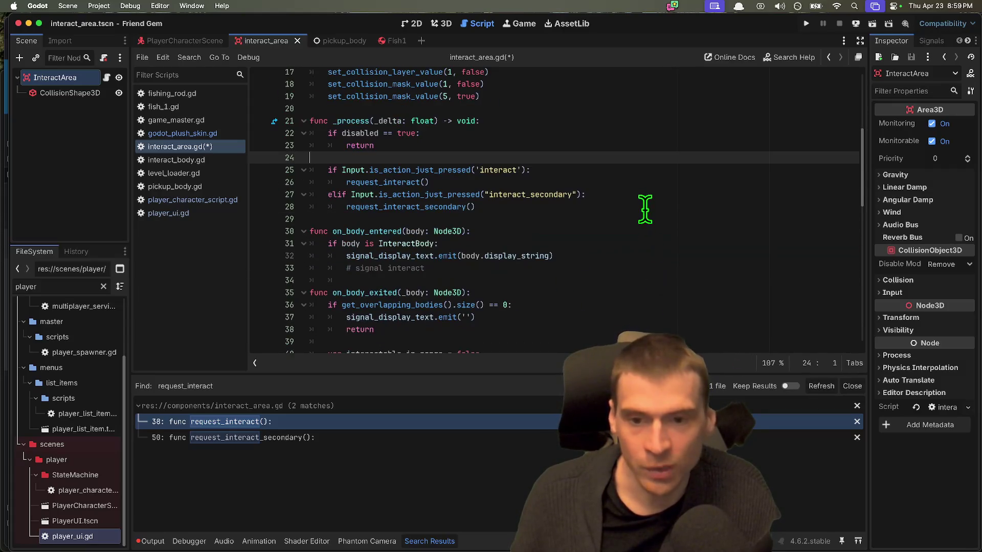
pyautogui.scroll(1, 640, 220)
pyautogui.click(636, 226)
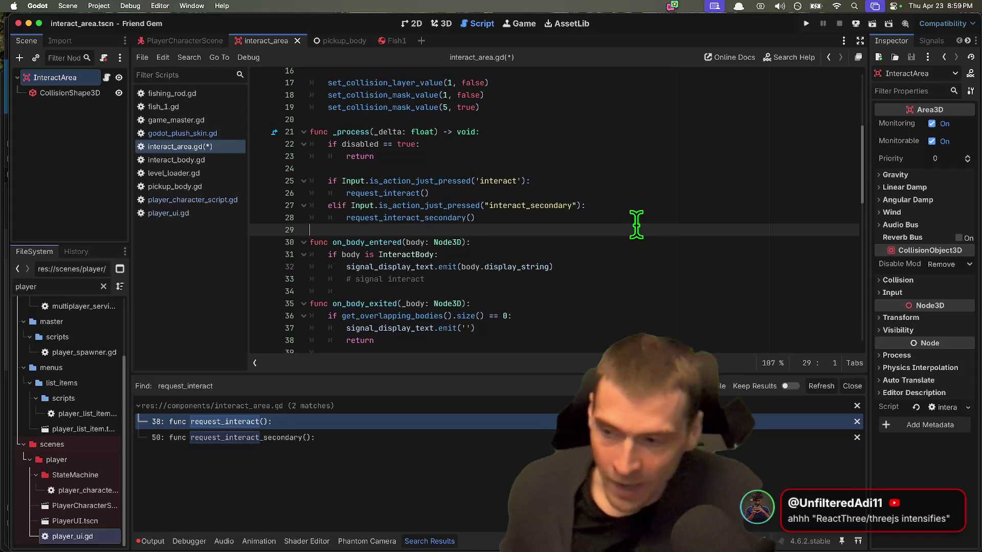
pyautogui.press('super+Tab')
# Search Google for react3 in a new Firefox tab and skim the React Three Fiber results
pyautogui.press('super+t')
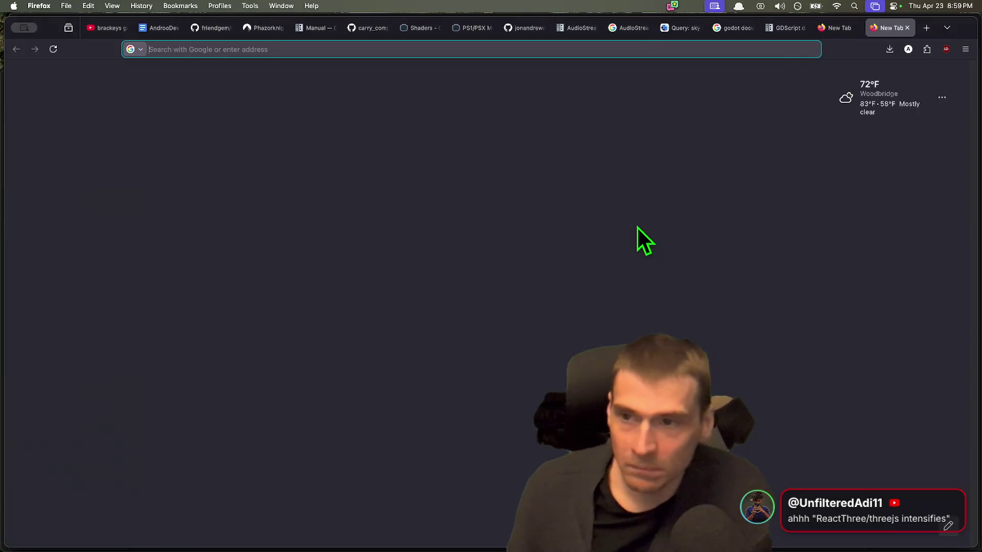
pyautogui.write('react3')
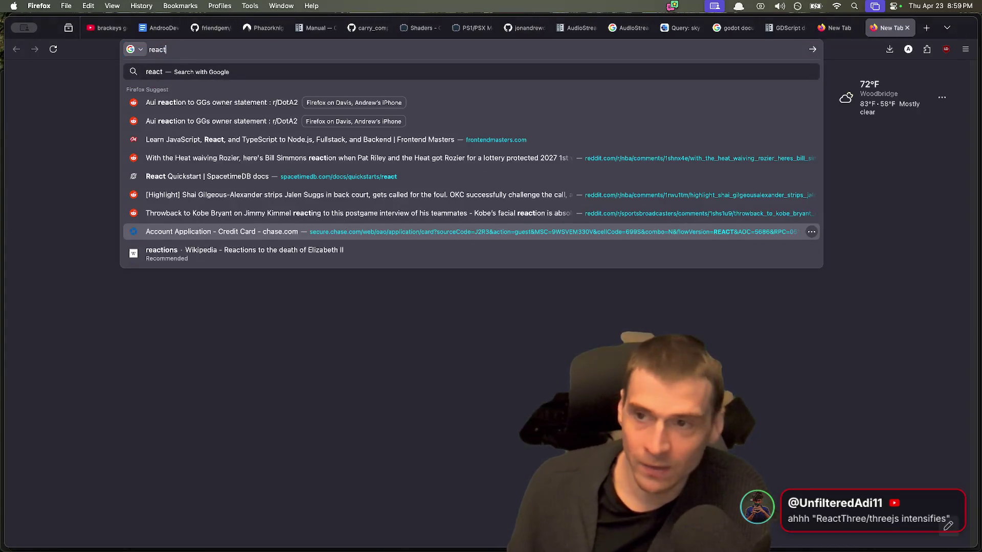
pyautogui.press('Return')
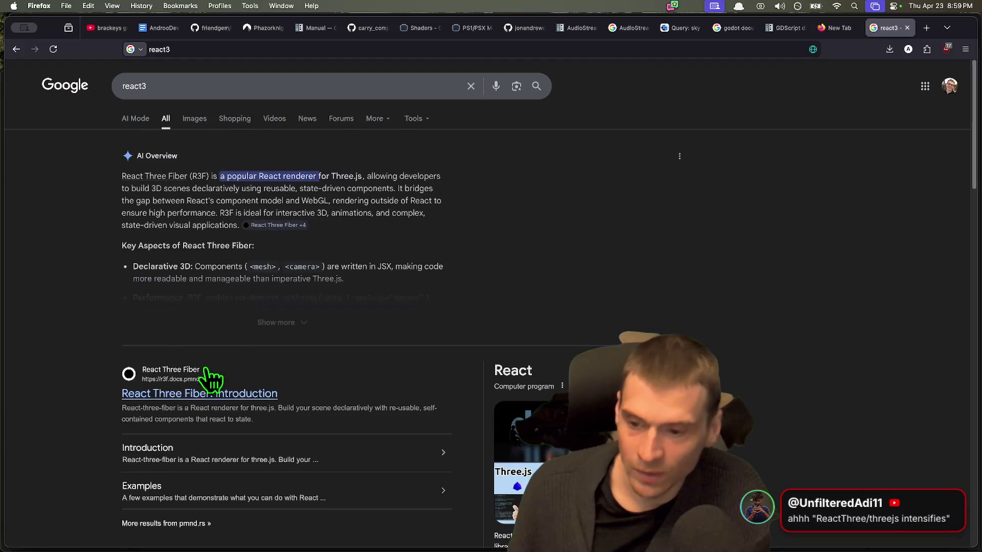
pyautogui.scroll(-3, 95, 400)
pyautogui.scroll(3, 94, 400)
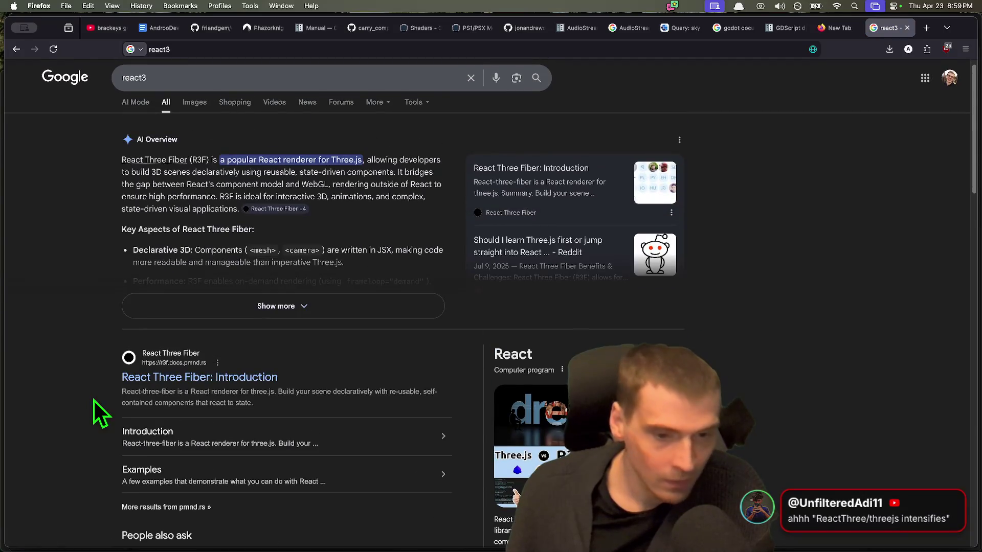
pyautogui.scroll(-3, 839, 317)
pyautogui.scroll(3, 828, 321)
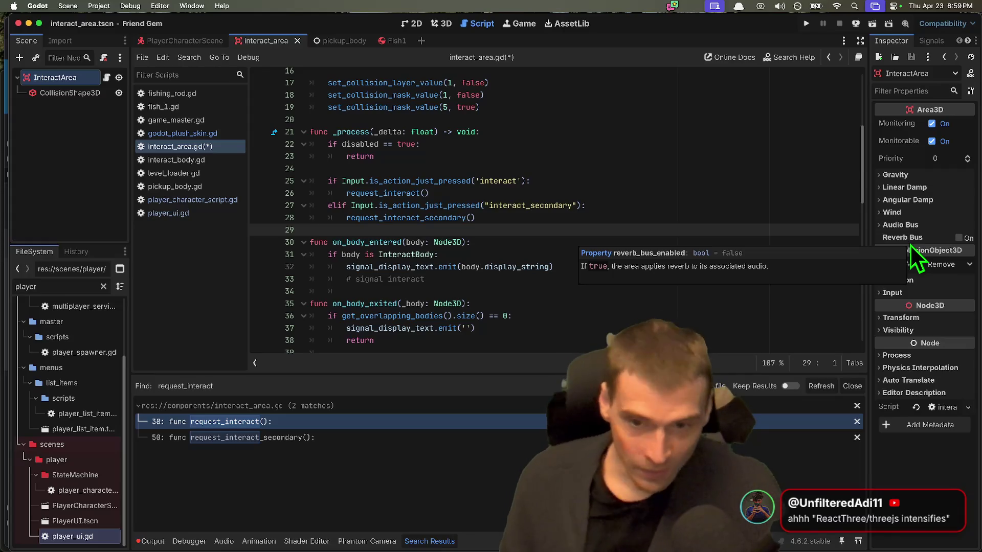
# Find the # signal interact comment below on_body_entered and enlarge the code area
pyautogui.press('Down')
pyautogui.press('Up')
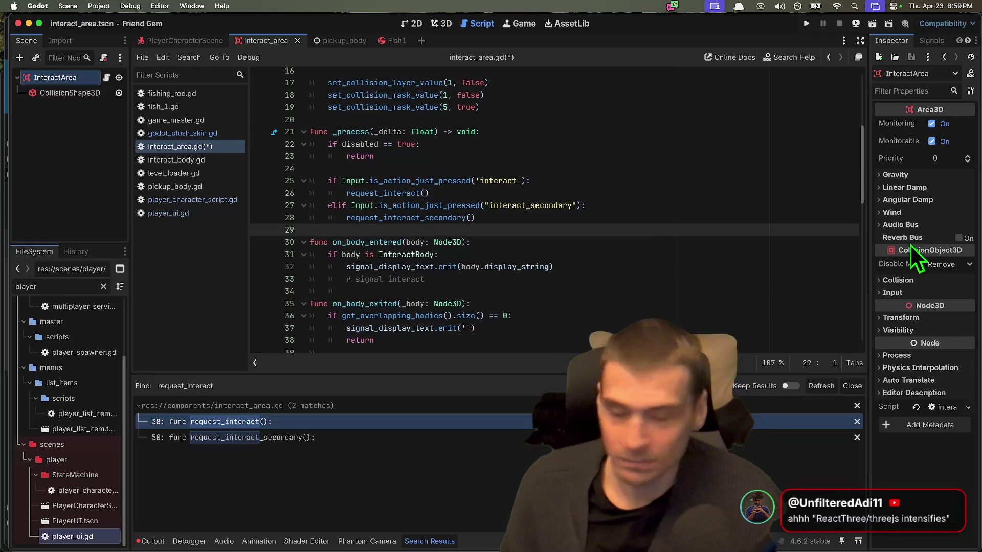
pyautogui.press('Down')
pyautogui.press('Down')
pyautogui.press('Down')
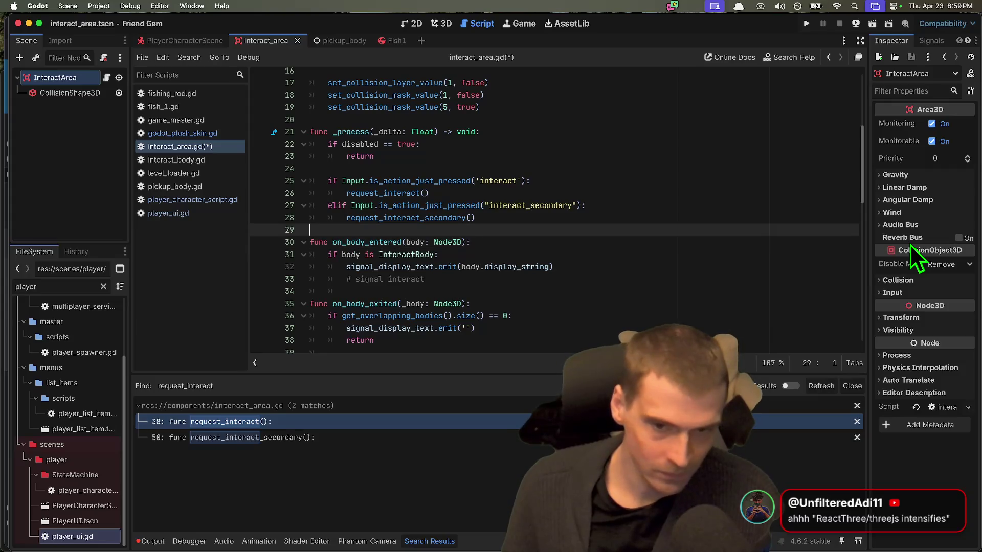
pyautogui.press('Down')
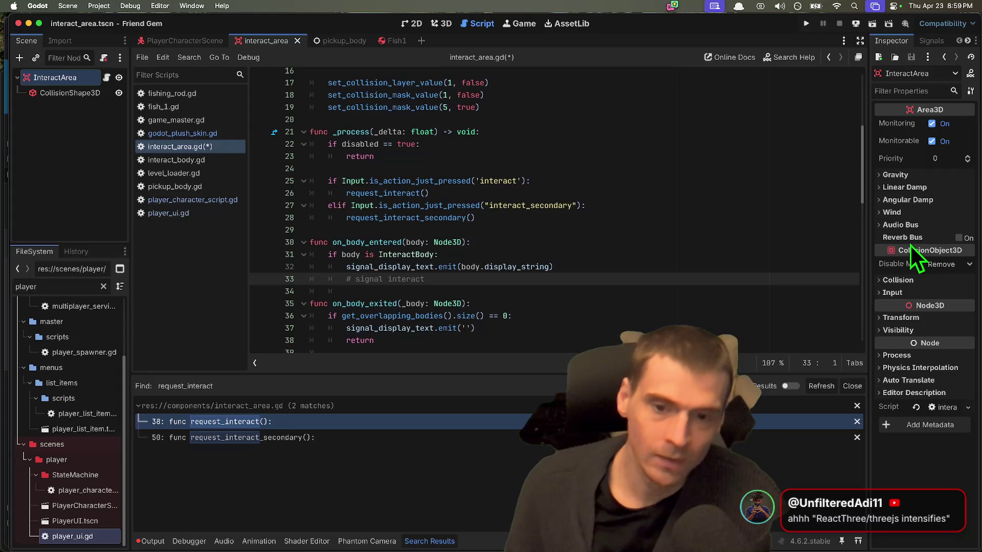
pyautogui.scroll(2, 625, 274)
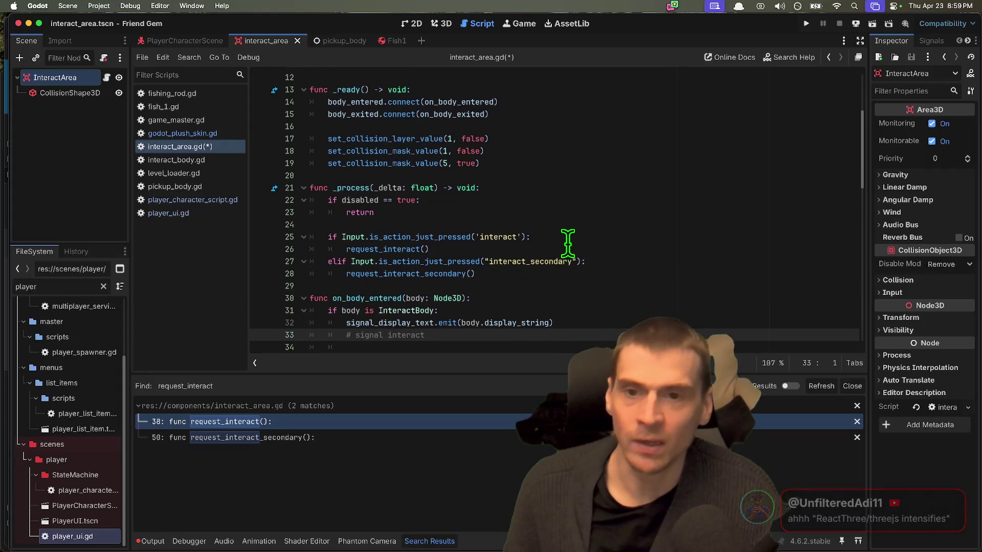
pyautogui.scroll(3, 566, 243)
pyautogui.scroll(-3, 535, 240)
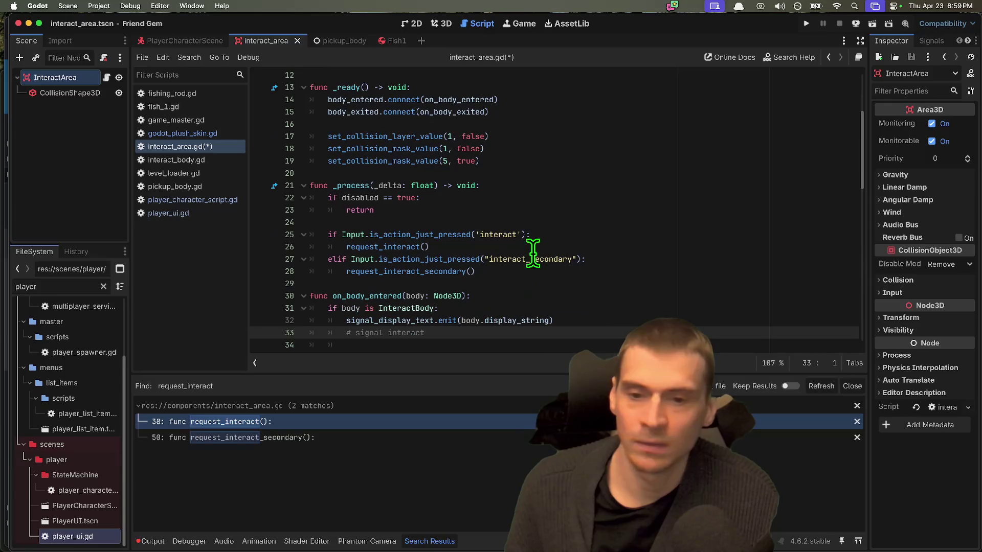
pyautogui.moveTo(530, 374); pyautogui.dragTo(531, 426)
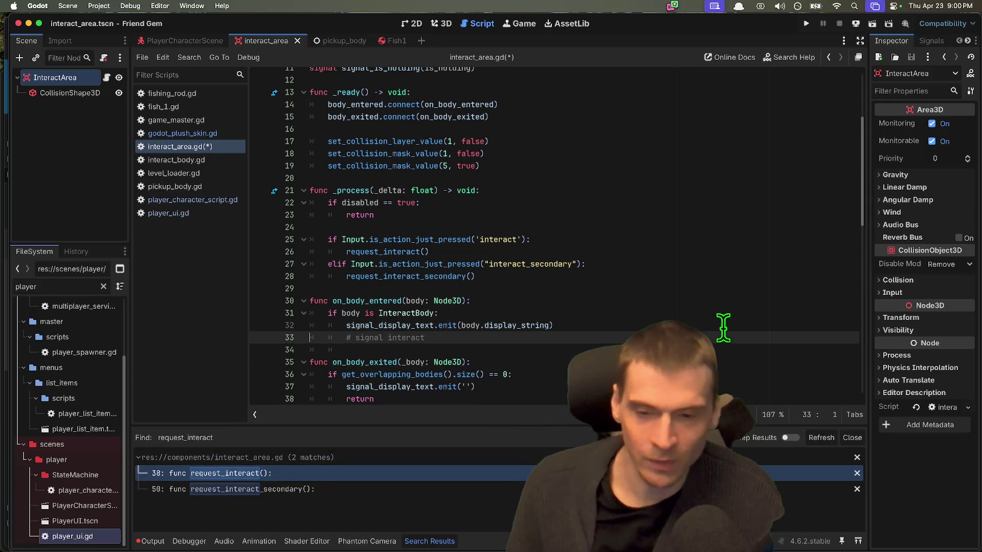
# Move the # signal interact comment up onto line 33, beneath the display-text emit
pyautogui.press('Return')
pyautogui.press('Up')
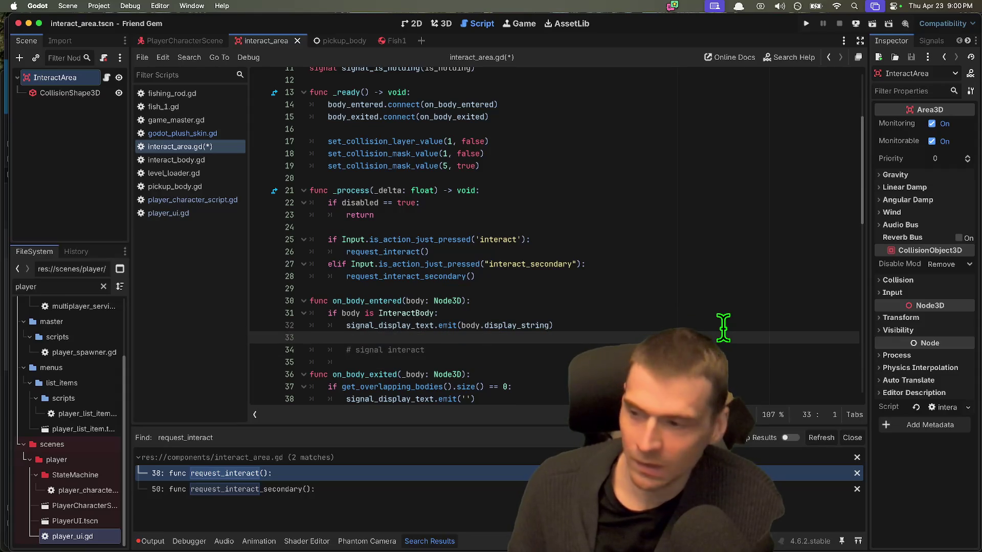
pyautogui.press('Delete')
pyautogui.press('End')
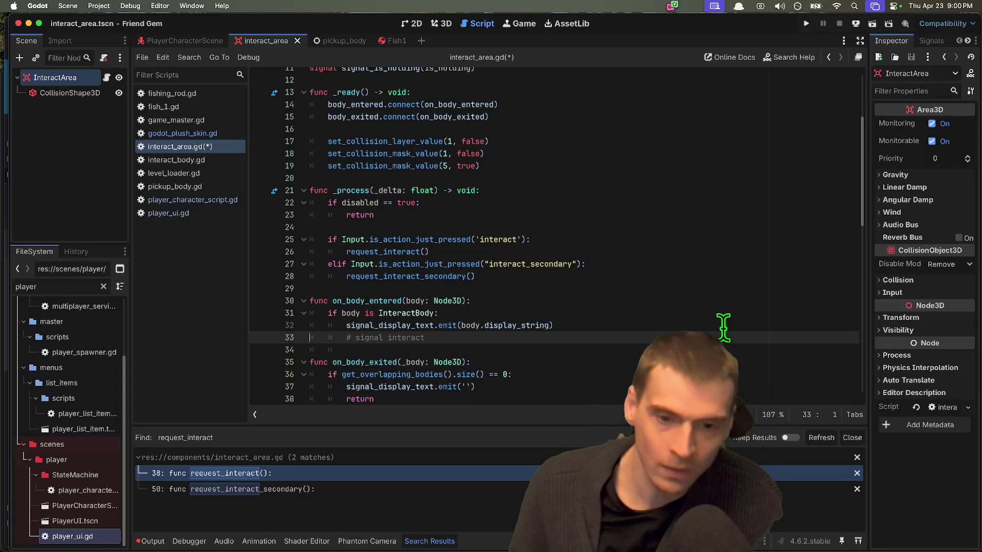
pyautogui.press('Return')
pyautogui.press('Up')
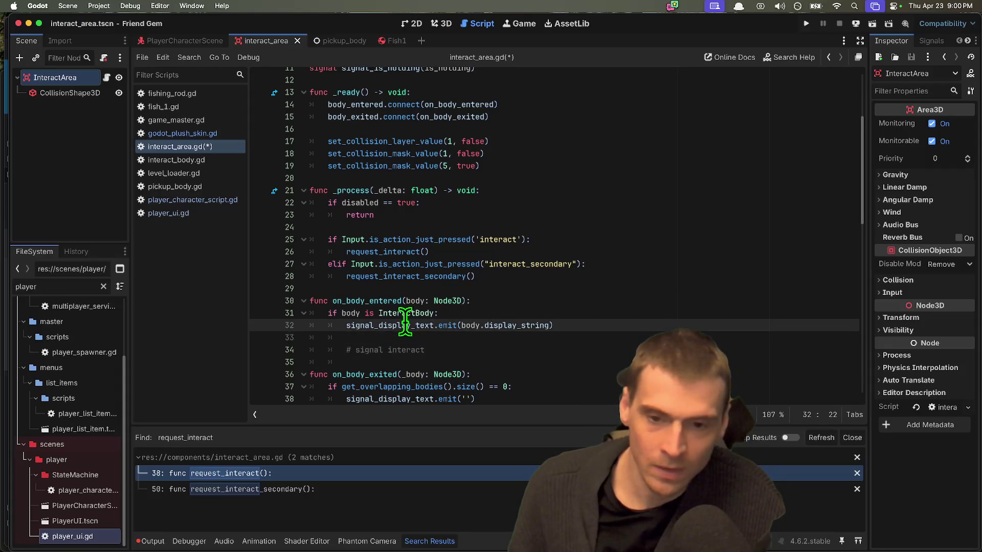
pyautogui.doubleClick(404, 325)
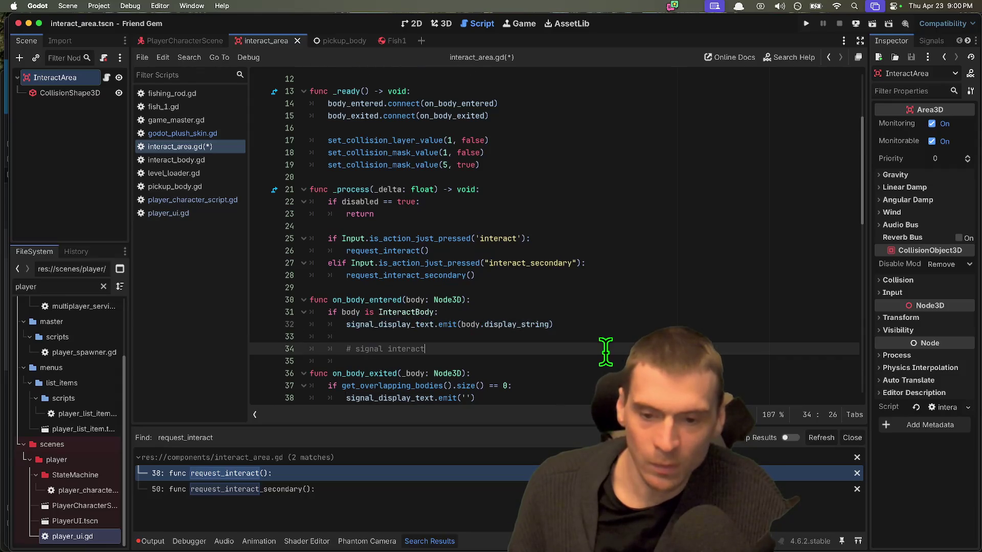
pyautogui.scroll(-1, 666, 351)
pyautogui.tripleClick(667, 340)
pyautogui.scroll(-1, 667, 333)
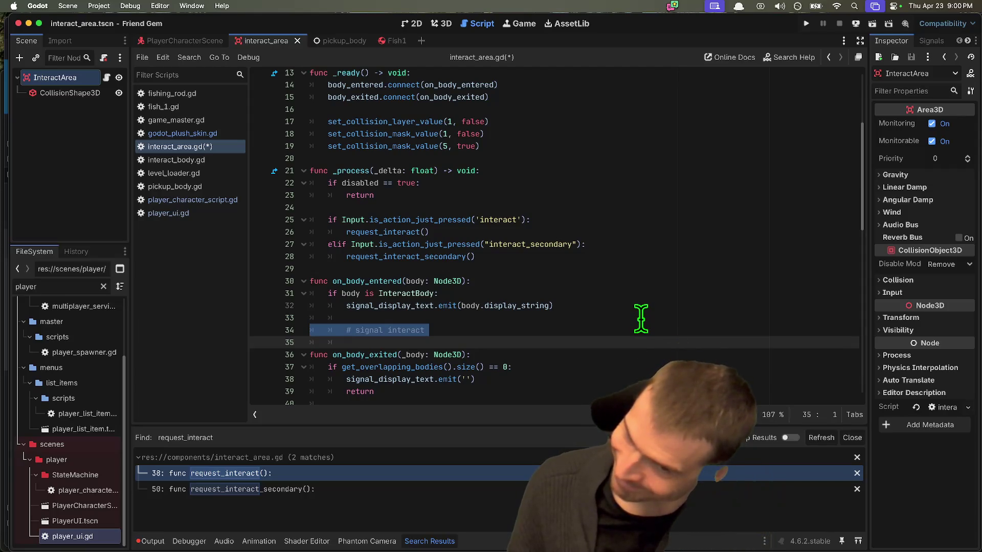
pyautogui.scroll(-5, 641, 319)
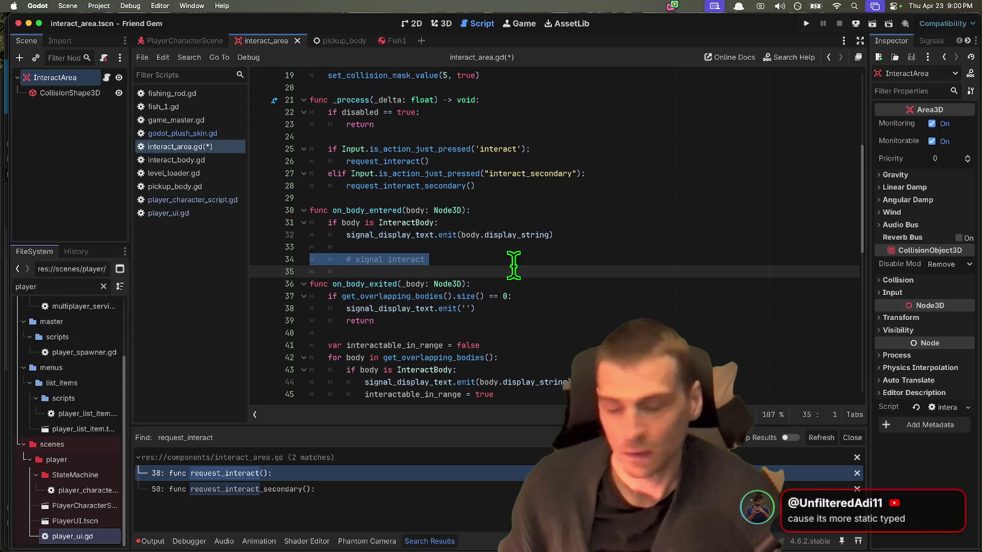
pyautogui.press('Left')
pyautogui.press('BackSpace')
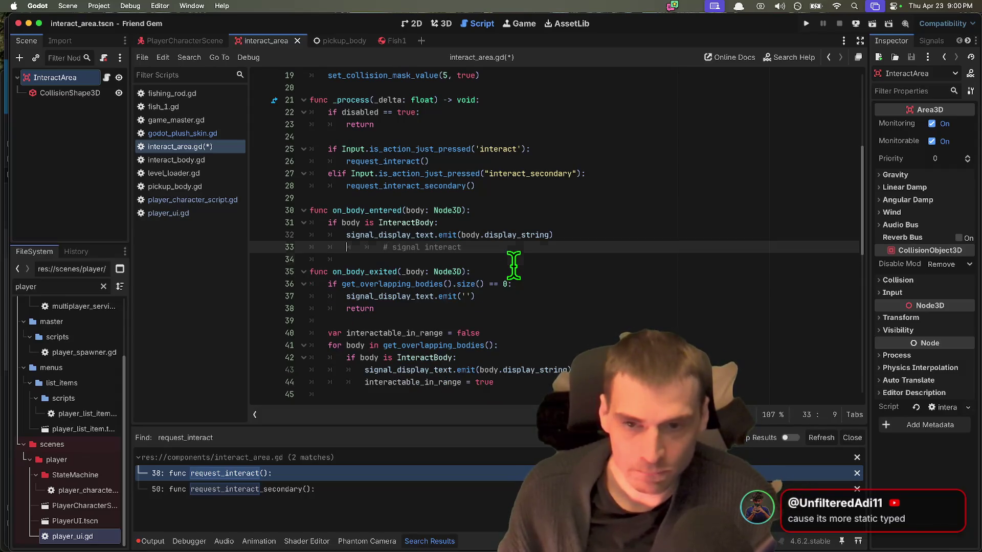
# Outdent the # signal interact comment, then delete its line with Ctrl+Shift+K
pyautogui.press('Delete')
pyautogui.press('Delete')
pyautogui.press('Down')
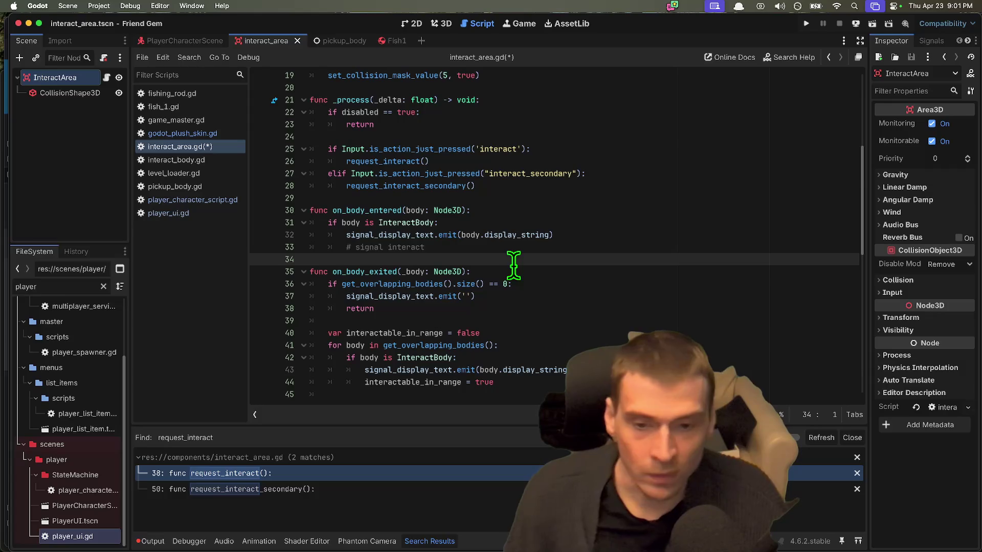
pyautogui.press('Up')
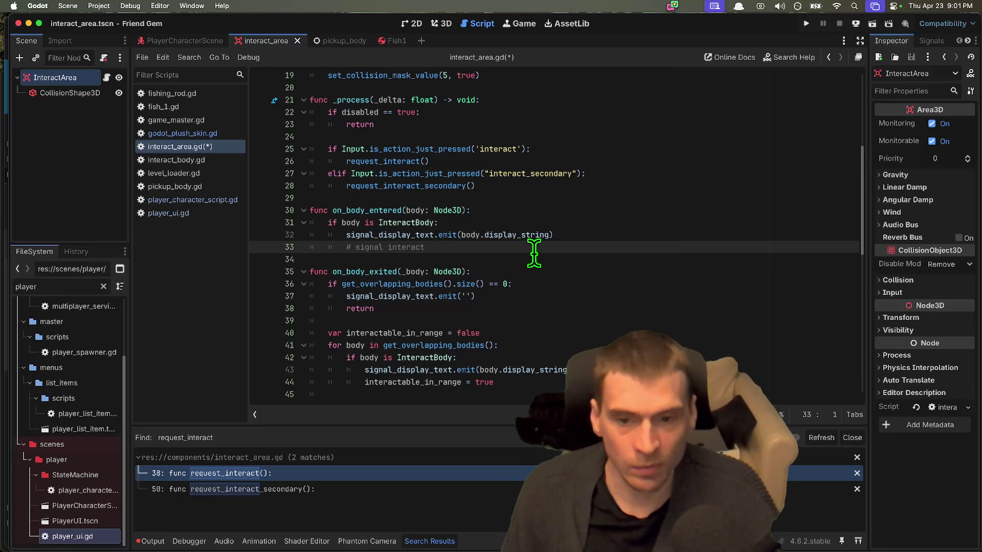
pyautogui.press('super+shift+k')
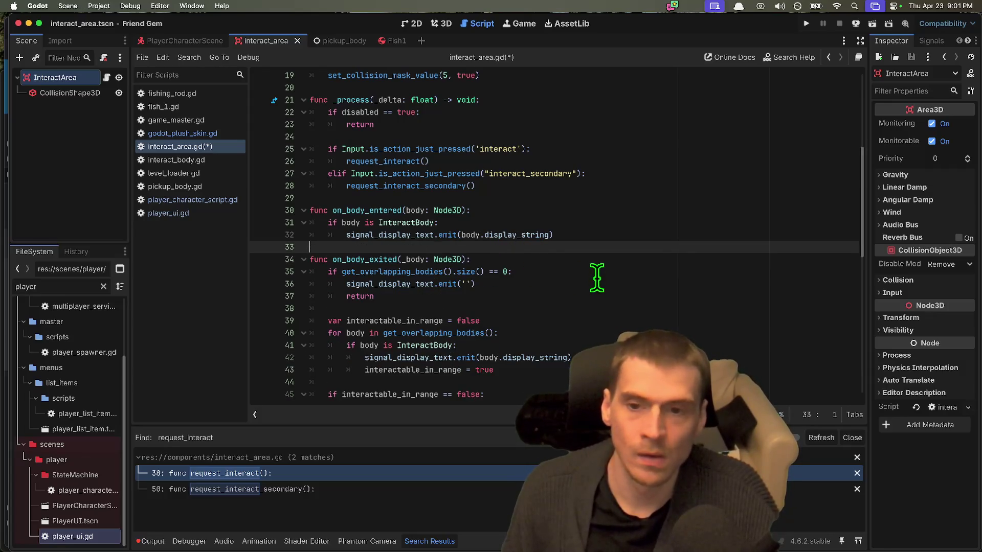
# Check where interactable_in_range is used in on_body_exited's overlapping-bodies recheck
pyautogui.scroll(-1, 599, 276)
pyautogui.press('Down')
pyautogui.press('Down')
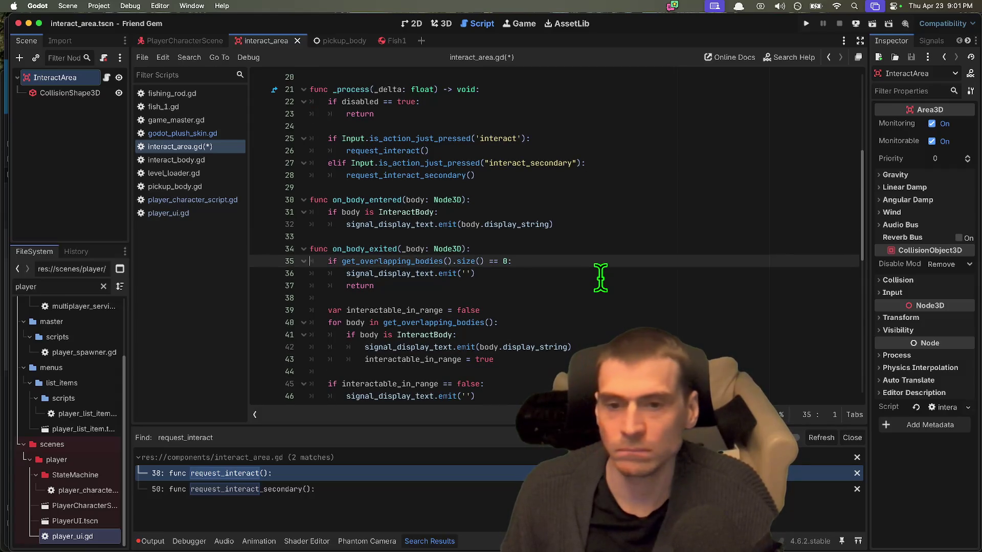
pyautogui.scroll(-2, 583, 282)
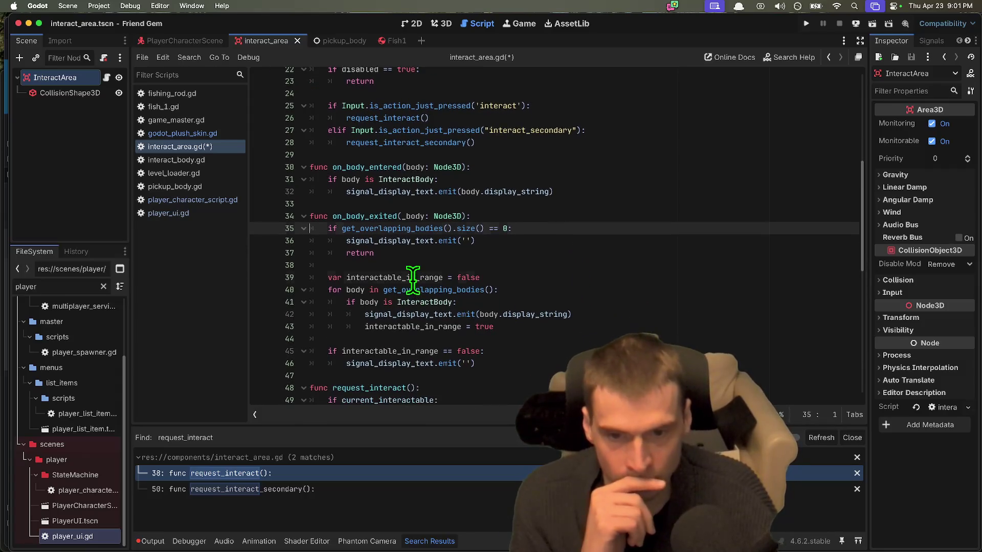
pyautogui.doubleClick(410, 279)
pyautogui.scroll(-2, 588, 327)
pyautogui.scroll(-2, 591, 337)
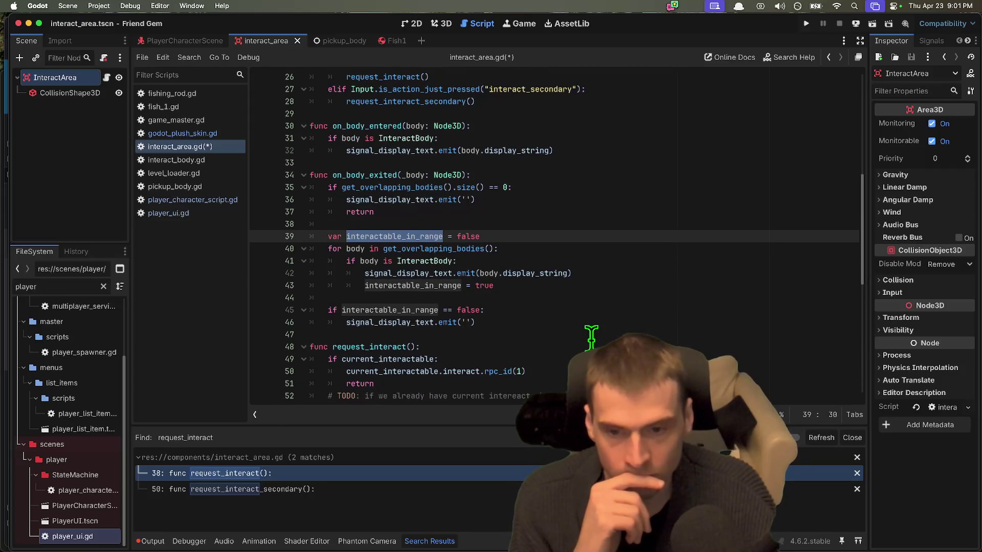
pyautogui.click(415, 236)
pyautogui.doubleClick(415, 237)
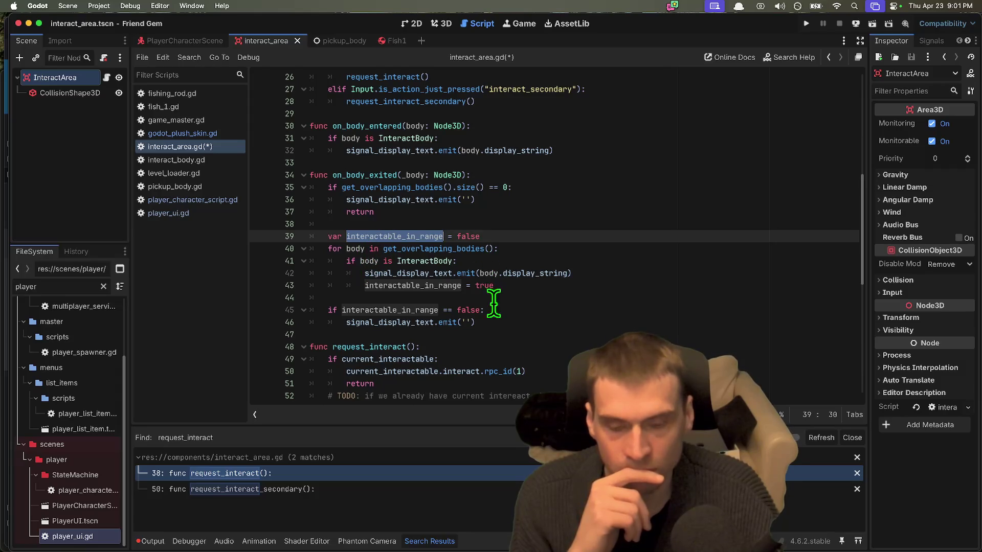
pyautogui.scroll(-1, 341, 325)
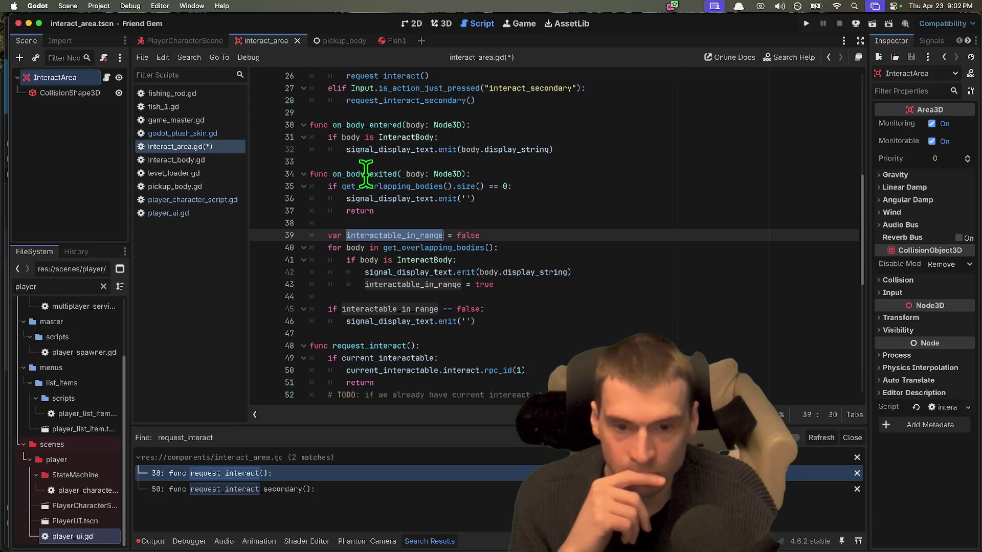
pyautogui.scroll(-2, 607, 263)
pyautogui.scroll(-2, 607, 263)
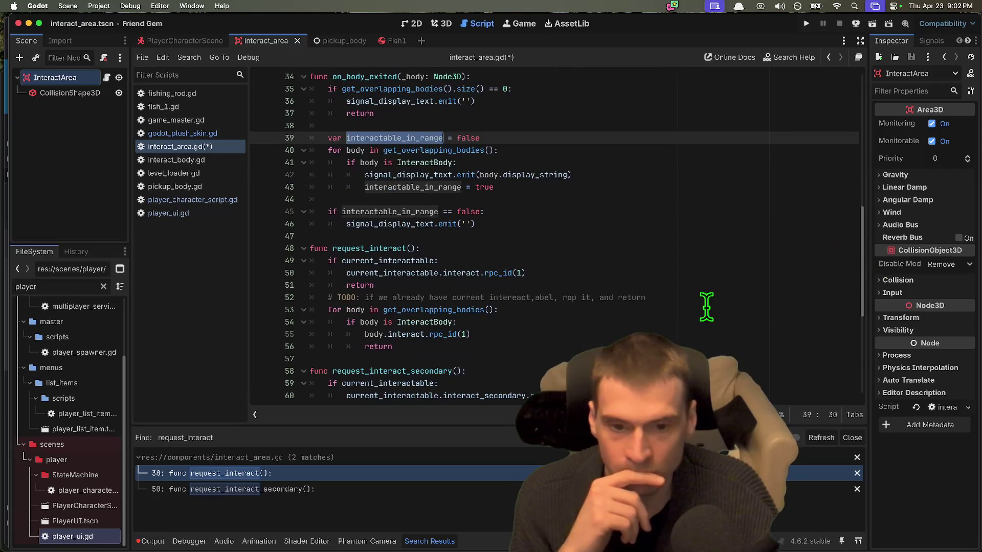
# Correct the misspelled 'rop' to 'drop' in the request_interact TODO comment
pyautogui.moveTo(644, 307); pyautogui.dragTo(465, 305)
pyautogui.click(681, 306)
pyautogui.click(592, 295)
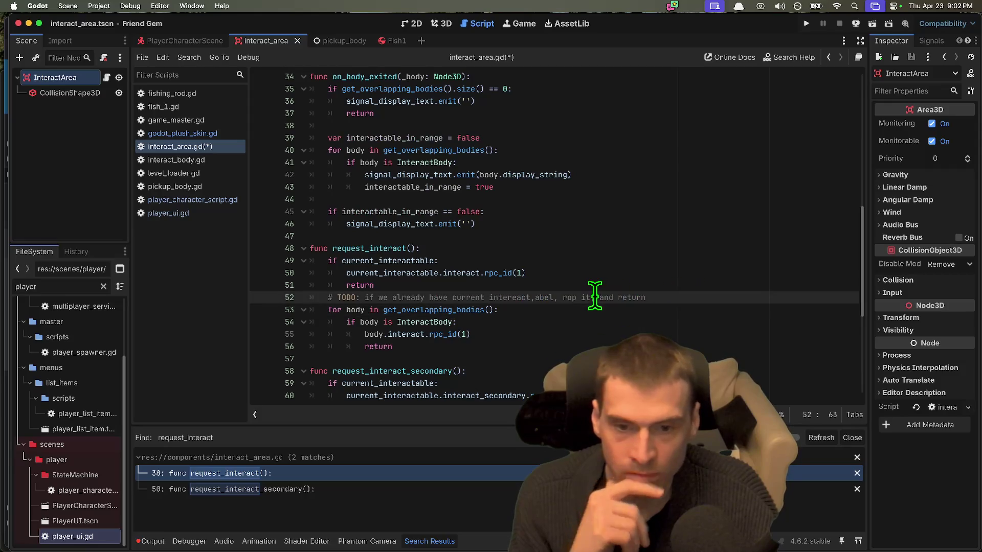
pyautogui.click(559, 297)
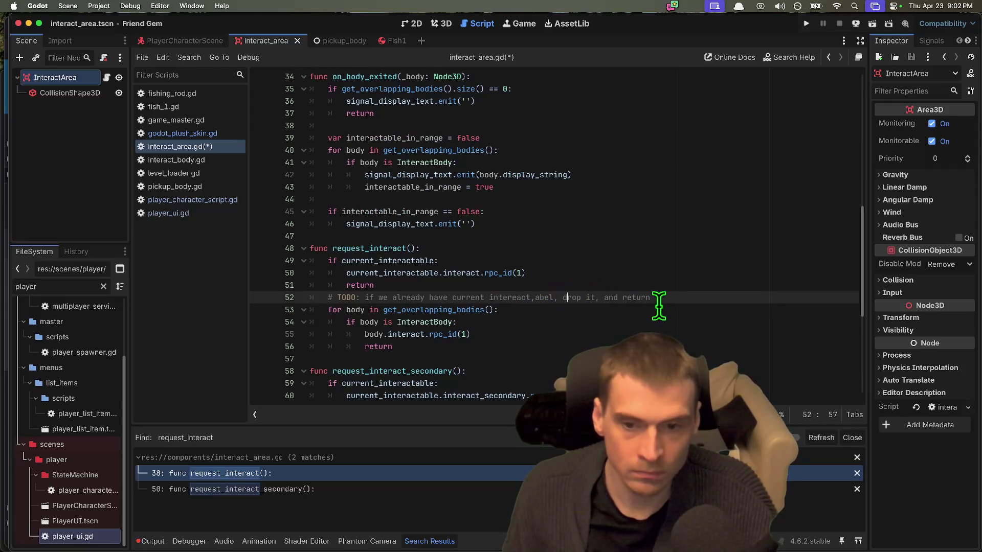
pyautogui.write('d')
# Delete the TODO line, leaving a blank line before the overlapping-bodies loop
pyautogui.press('Home')
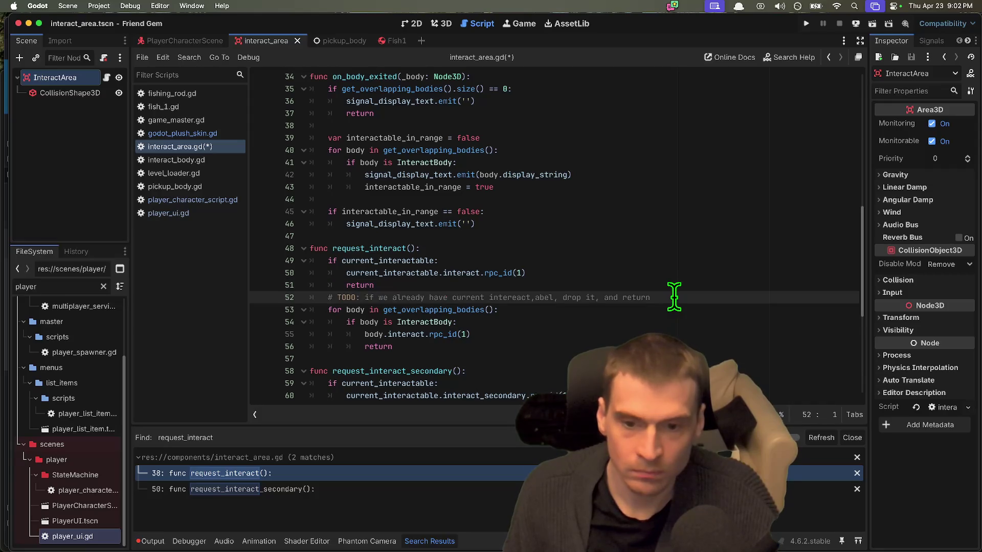
pyautogui.press('Return')
pyautogui.doubleClick(369, 248)
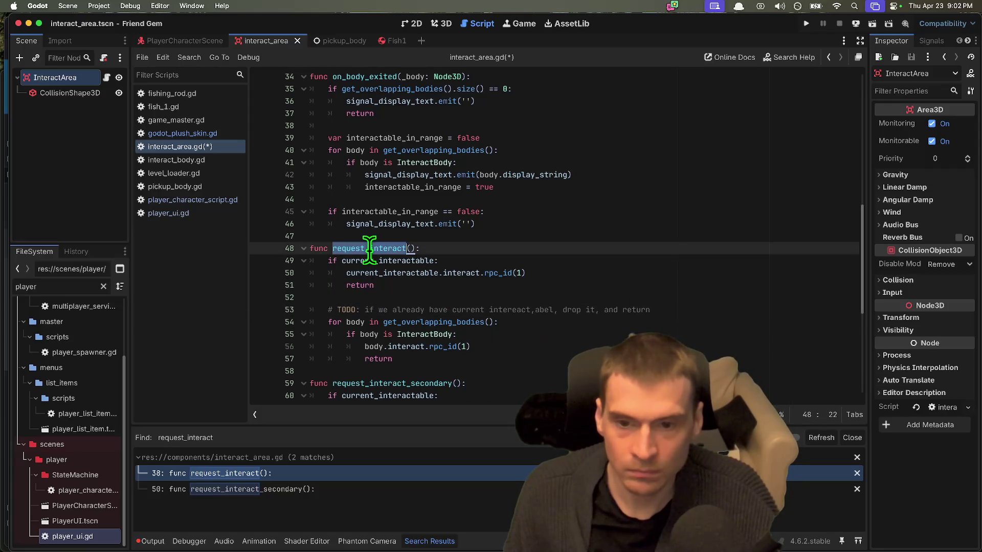
pyautogui.moveTo(497, 360); pyautogui.dragTo(266, 325)
pyautogui.scroll(-2, 567, 337)
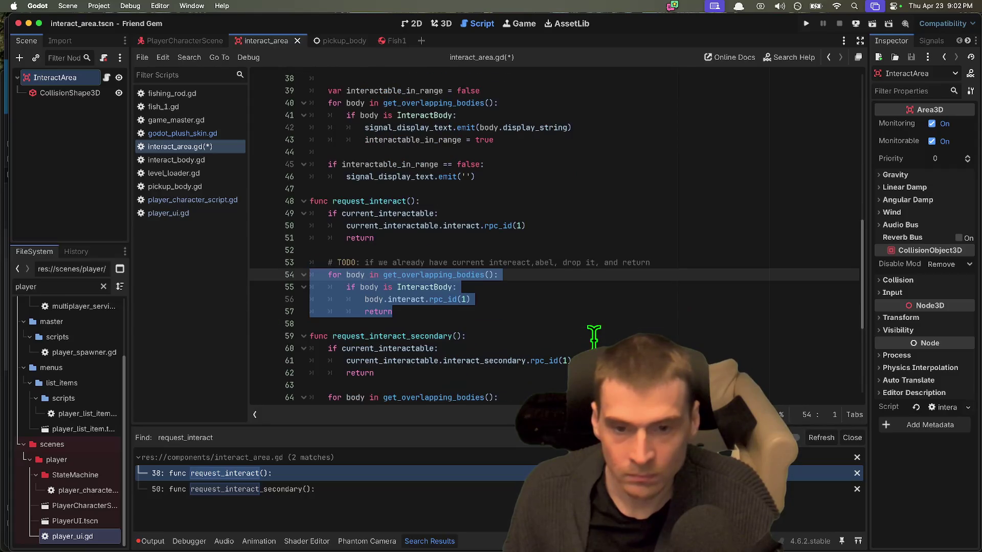
pyautogui.tripleClick(747, 265)
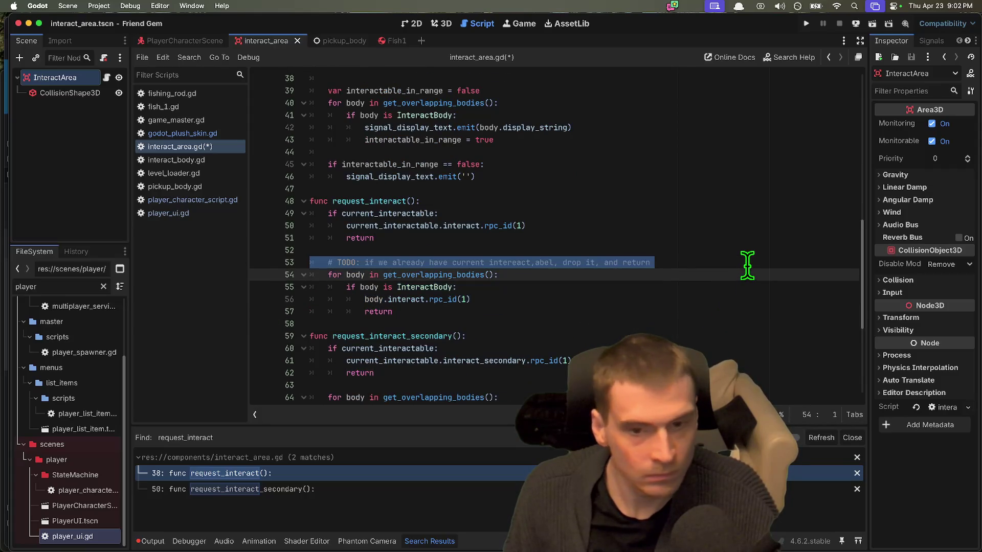
pyautogui.press('BackSpace')
# Review request_interact's get_overlapping_bodies loop and current_interactable checks after the cleanup
pyautogui.moveTo(527, 299); pyautogui.dragTo(290, 201)
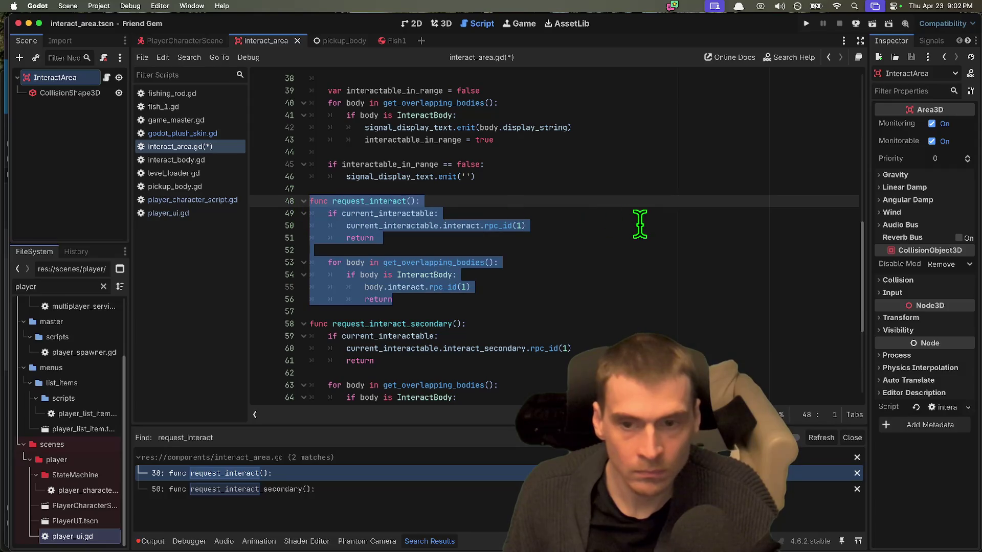
pyautogui.doubleClick(447, 264)
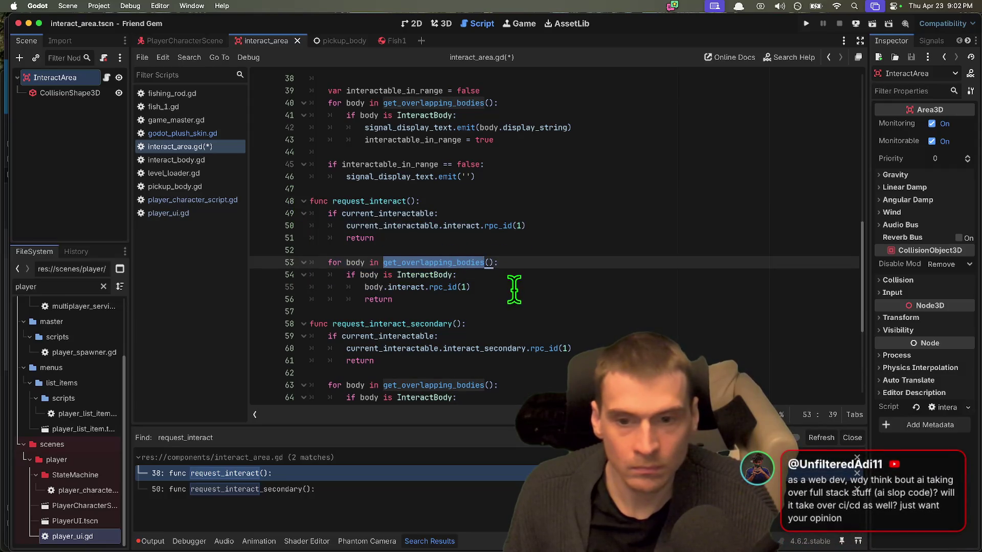
pyautogui.doubleClick(382, 214)
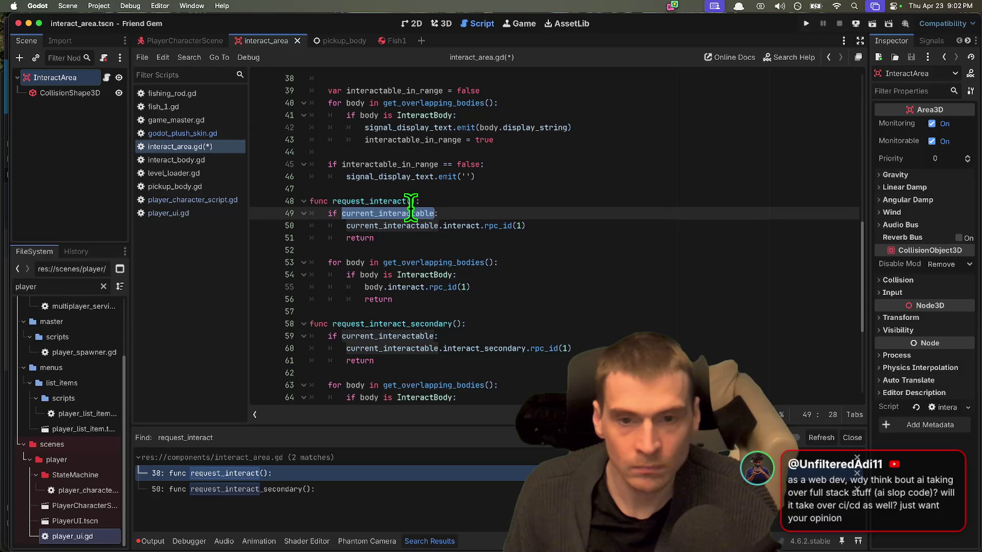
pyautogui.doubleClick(405, 226)
pyautogui.scroll(-1, 566, 373)
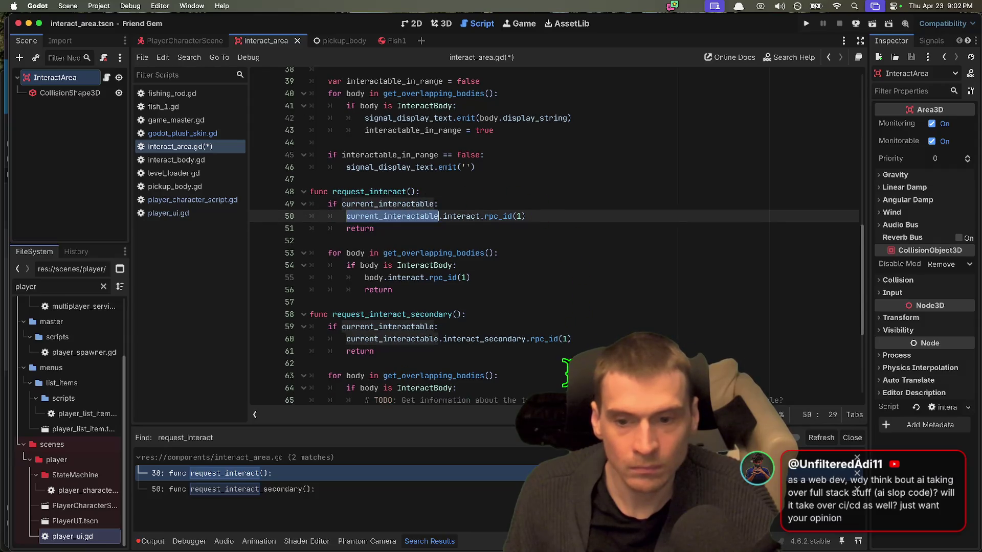
pyautogui.scroll(-1, 566, 372)
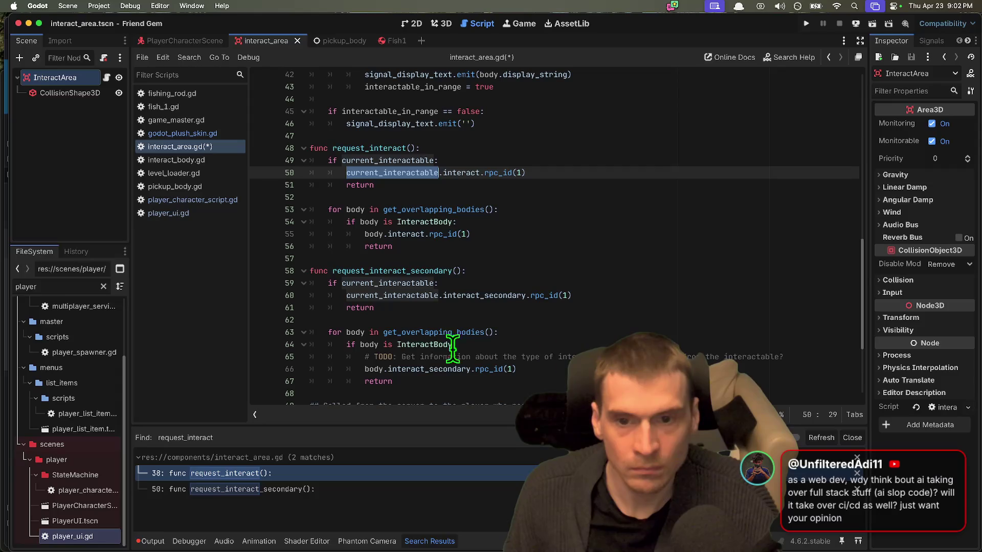
pyautogui.doubleClick(368, 148)
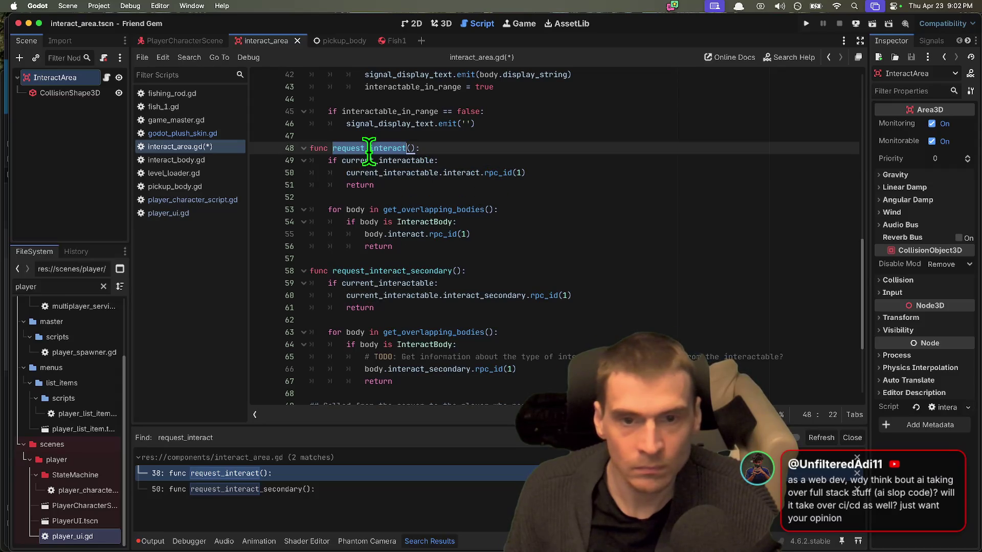
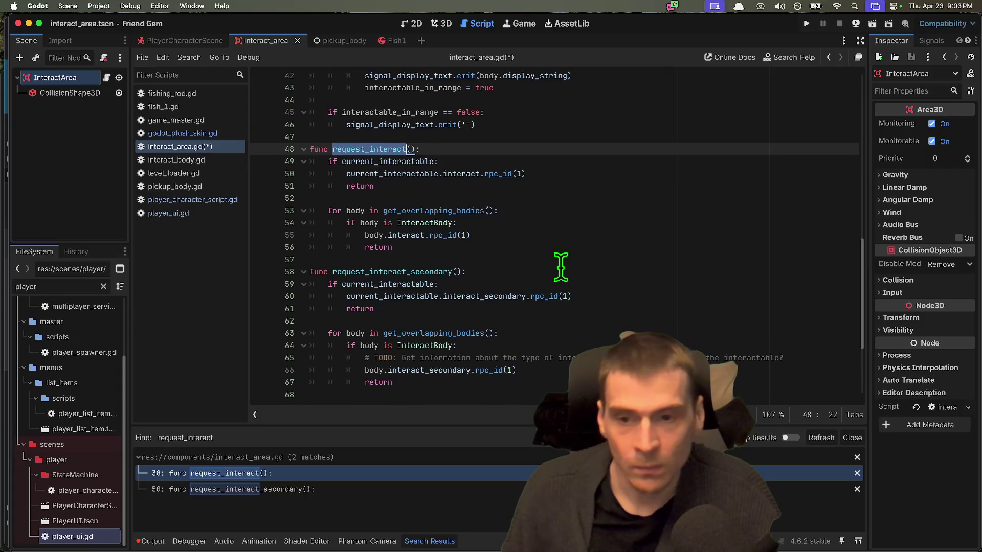
# Indent the empty last line of interact_area.gd
pyautogui.scroll(-1, 565, 263)
pyautogui.scroll(-2, 631, 304)
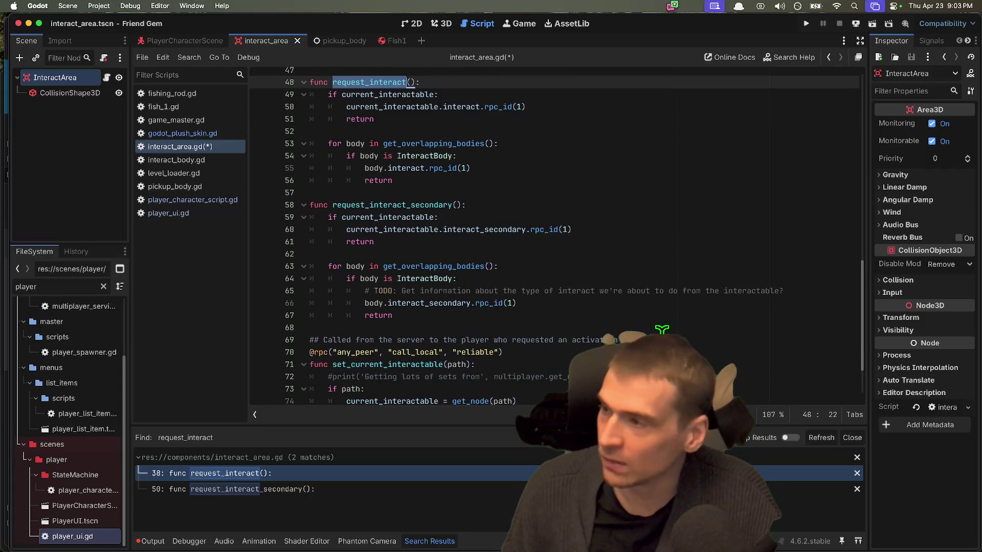
pyautogui.scroll(-3, 634, 324)
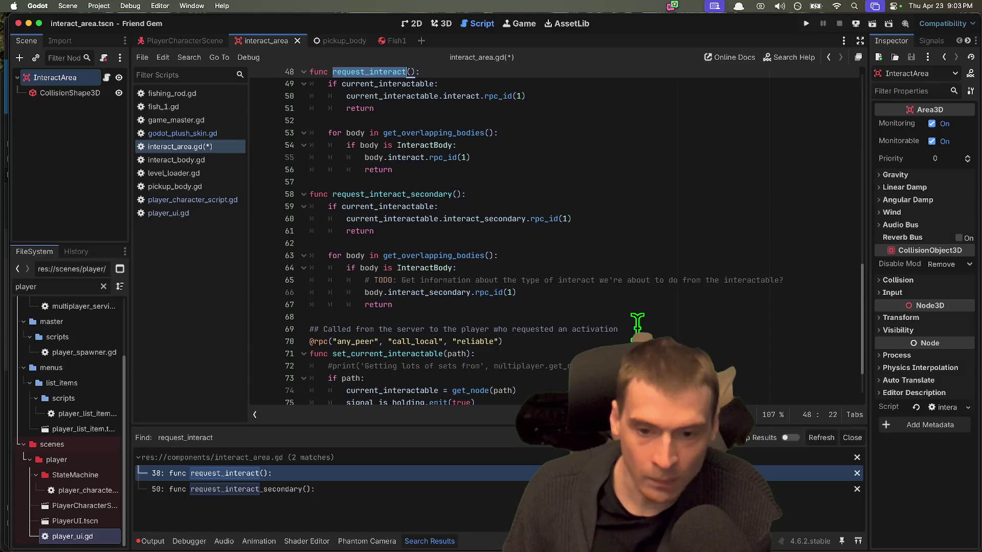
pyautogui.click(312, 398)
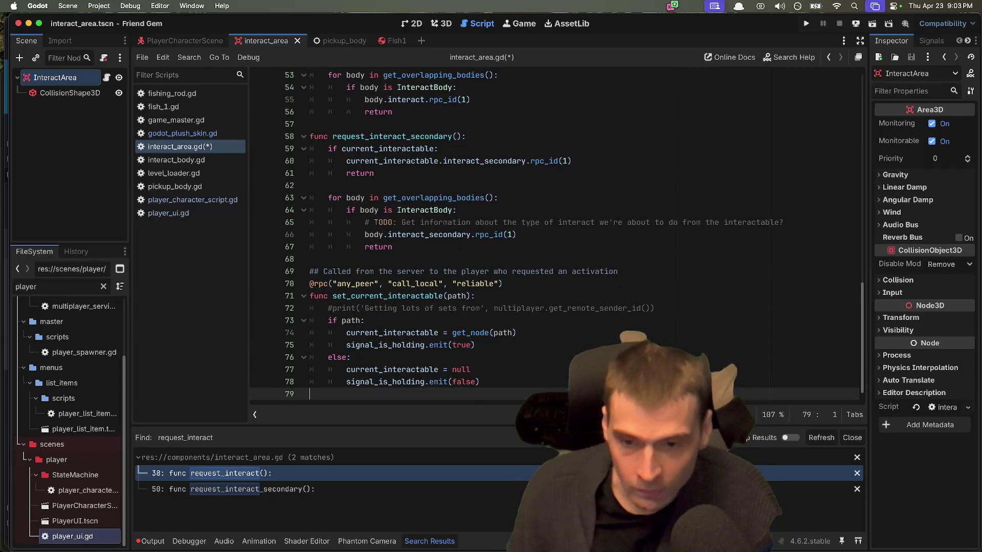
pyautogui.press('Tab')
pyautogui.press('Tab')
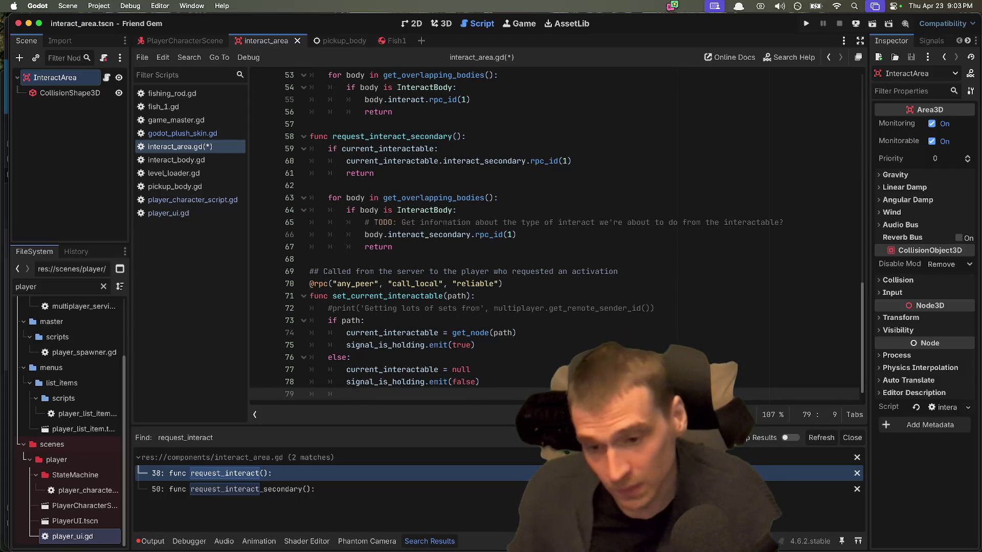
# Select and review the comment on line 69 above set_current_interactable
pyautogui.click(639, 272)
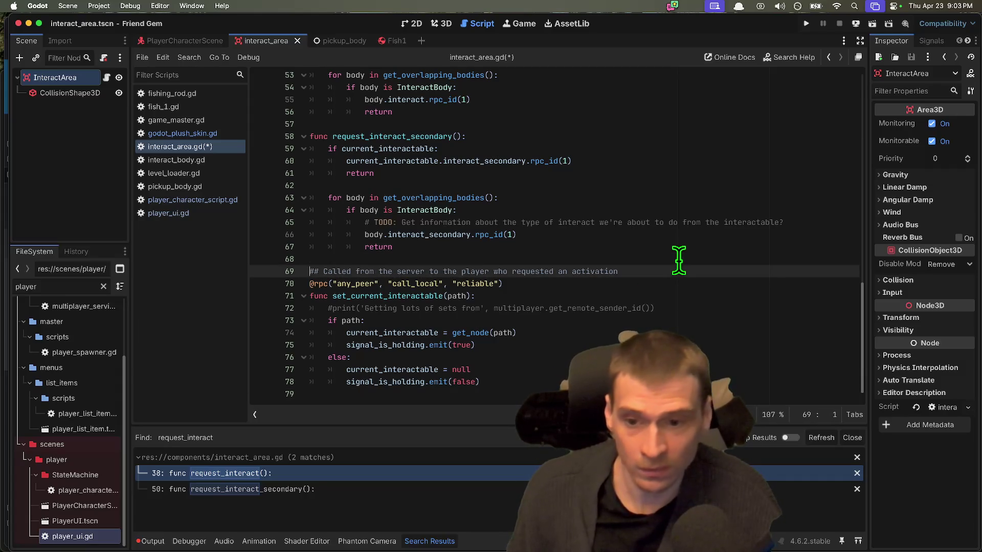
pyautogui.scroll(1, 734, 372)
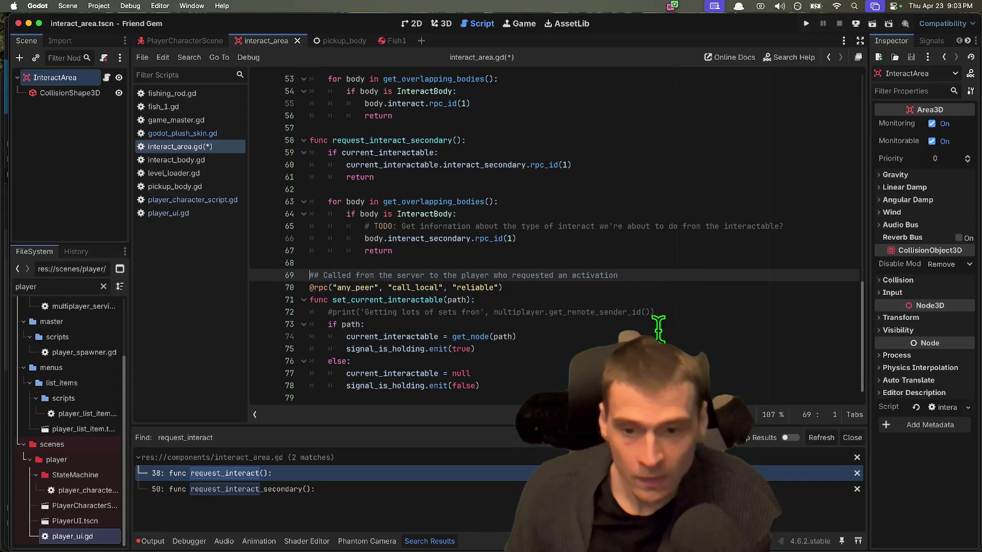
pyautogui.click(678, 316)
pyautogui.click(721, 282)
pyautogui.tripleClick(724, 276)
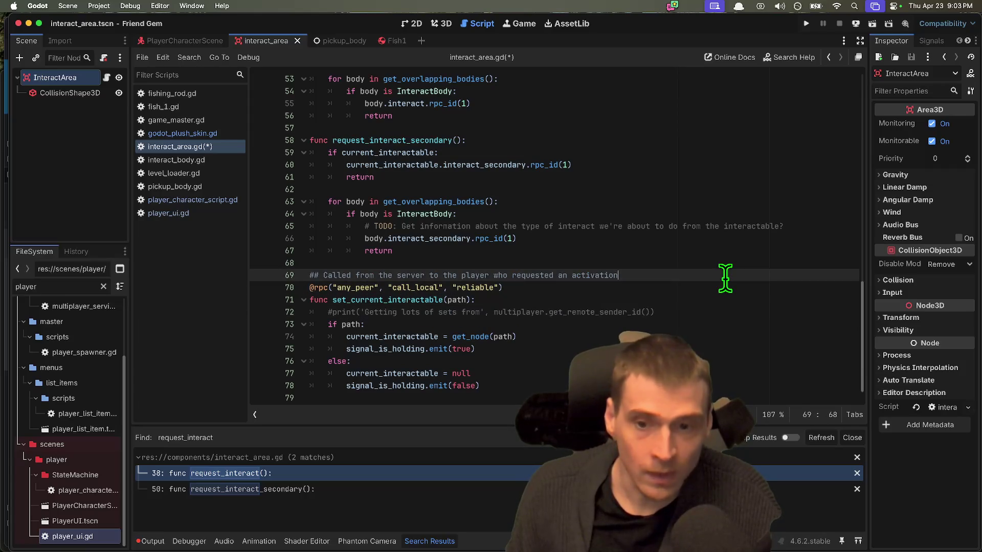
pyautogui.scroll(2, 726, 287)
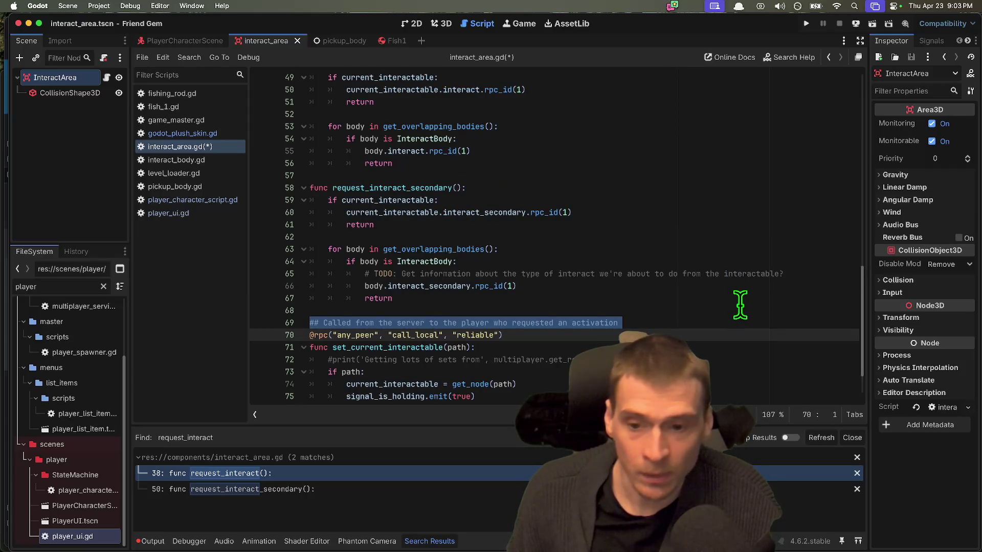
pyautogui.click(673, 322)
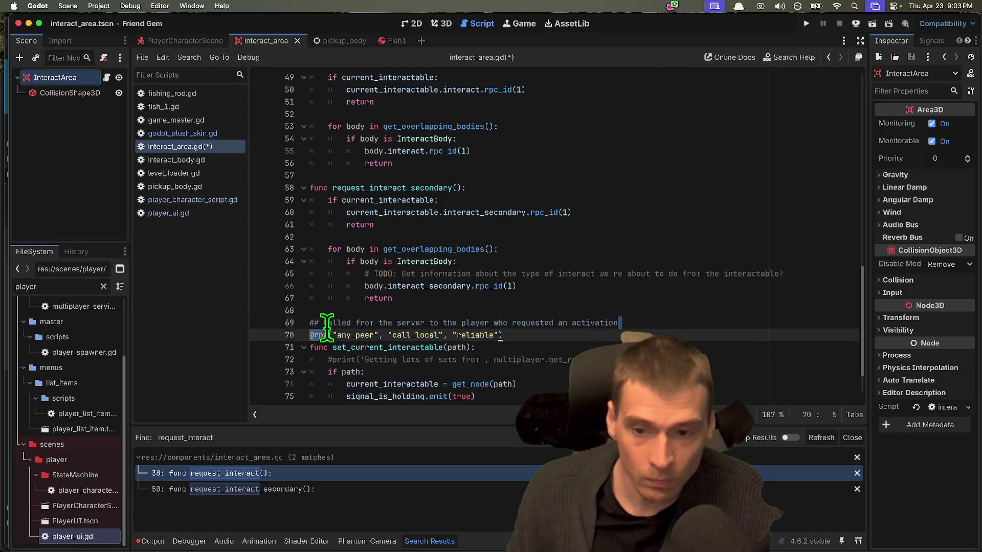
pyautogui.keyDown('shift'); pyautogui.click(323, 322); pyautogui.keyUp('shift')
pyautogui.click(690, 317)
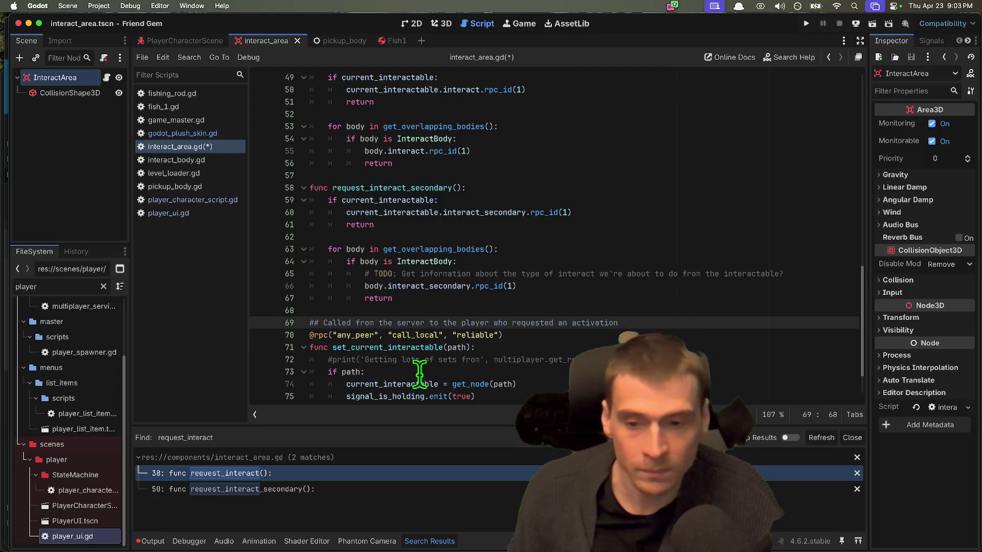
# Delete the TODO comment line on line 65
pyautogui.scroll(-2, 438, 385)
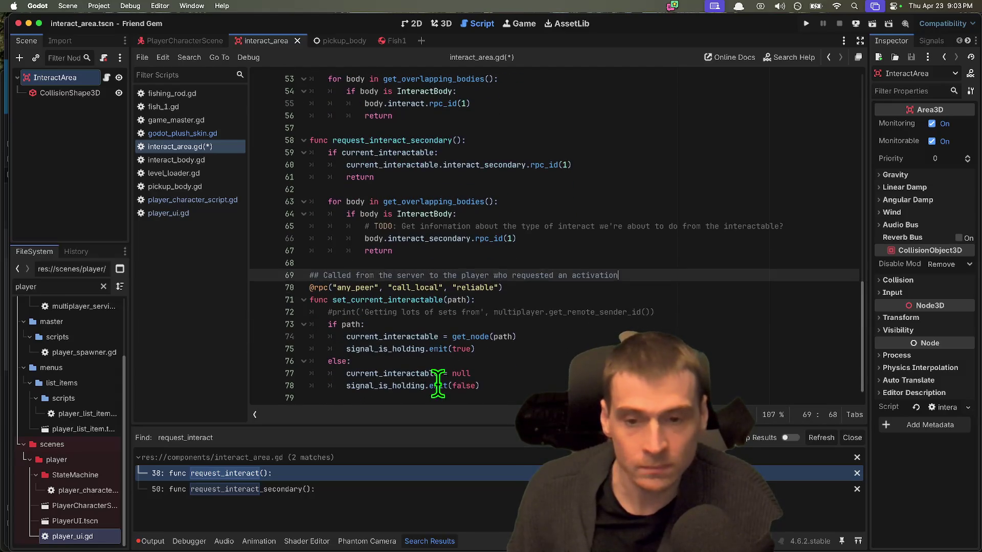
pyautogui.click(339, 300)
pyautogui.doubleClick(340, 301)
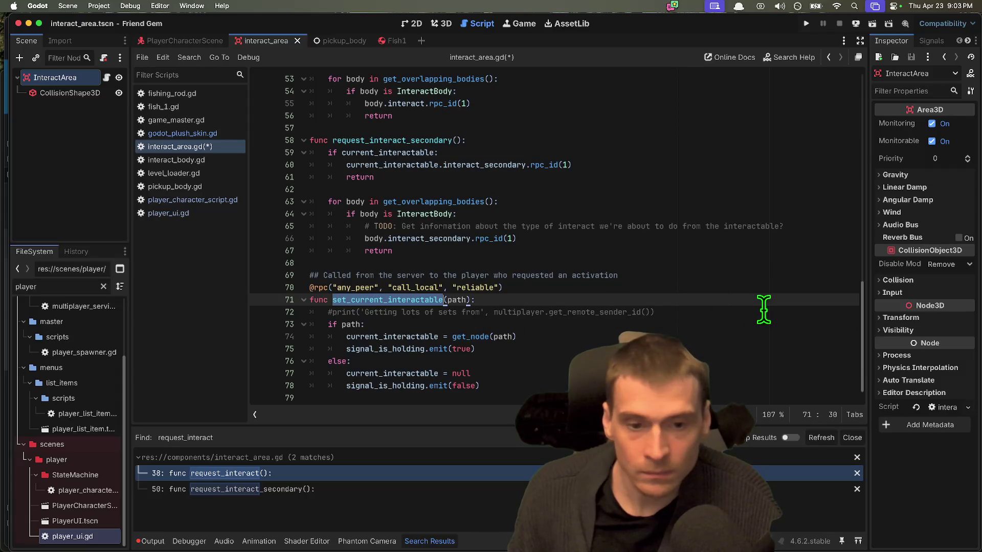
pyautogui.scroll(1, 500, 314)
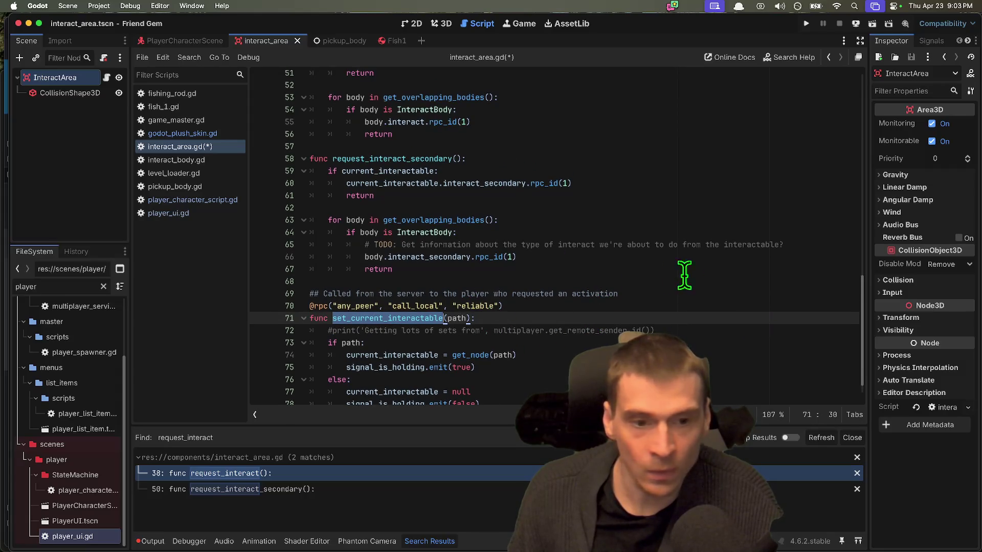
pyautogui.scroll(1, 684, 275)
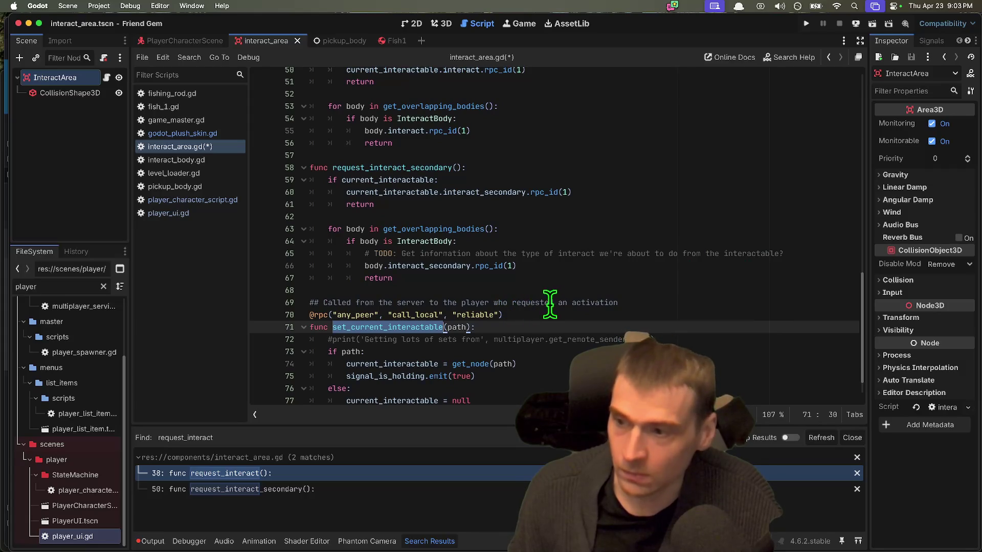
pyautogui.scroll(3, 550, 303)
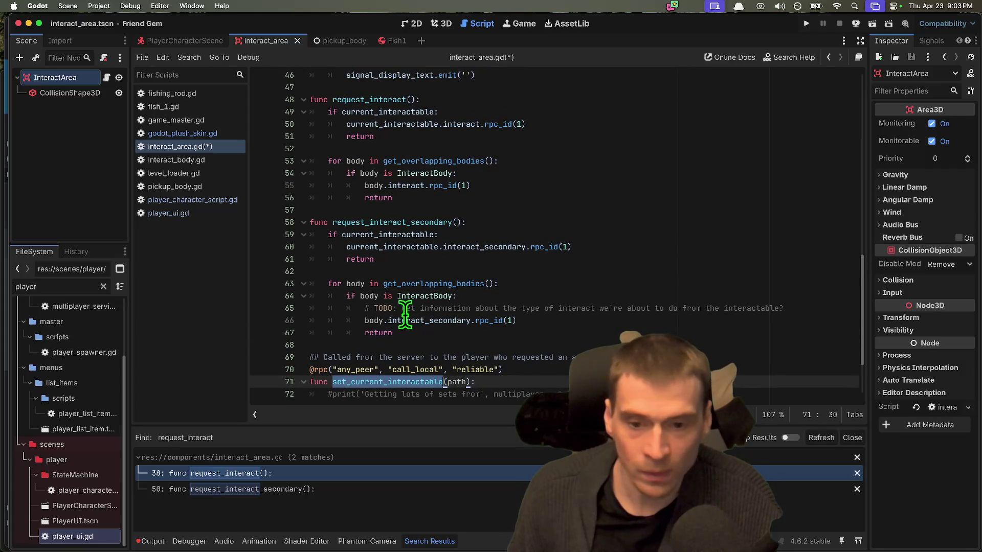
pyautogui.moveTo(792, 308); pyautogui.dragTo(402, 308)
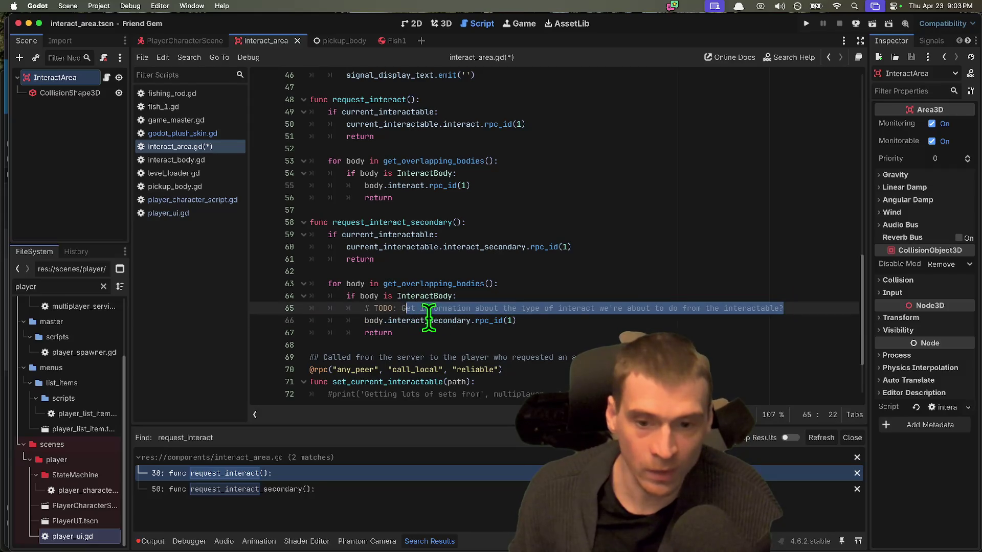
pyautogui.moveTo(578, 308); pyautogui.dragTo(483, 308)
pyautogui.click(400, 308)
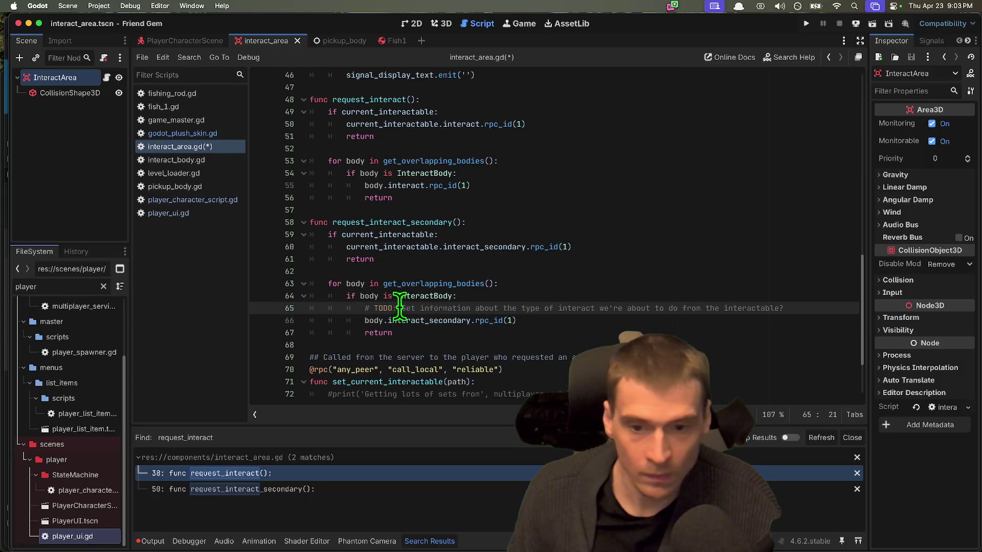
pyautogui.moveTo(400, 308); pyautogui.dragTo(732, 305)
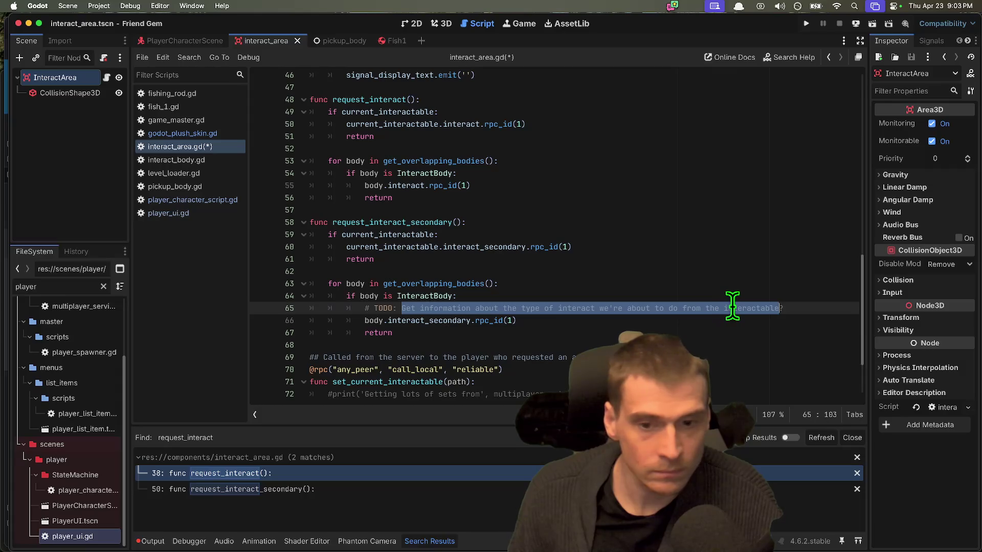
pyautogui.tripleClick(732, 307)
pyautogui.press('BackSpace')
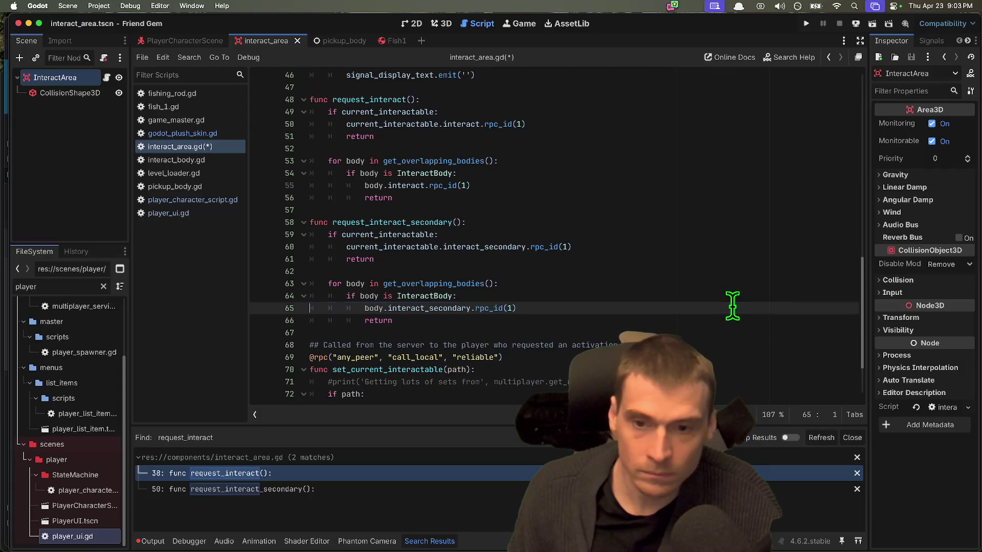
# Delete the whole request_interact_secondary function and its leftover blank line
pyautogui.moveTo(429, 210)
pyautogui.mouseDown()
pyautogui.moveTo(478, 309)
pyautogui.moveTo(473, 321)
pyautogui.moveTo(258, 234)
pyautogui.mouseUp()
pyautogui.scroll(2, 519, 288)
pyautogui.click(634, 376)
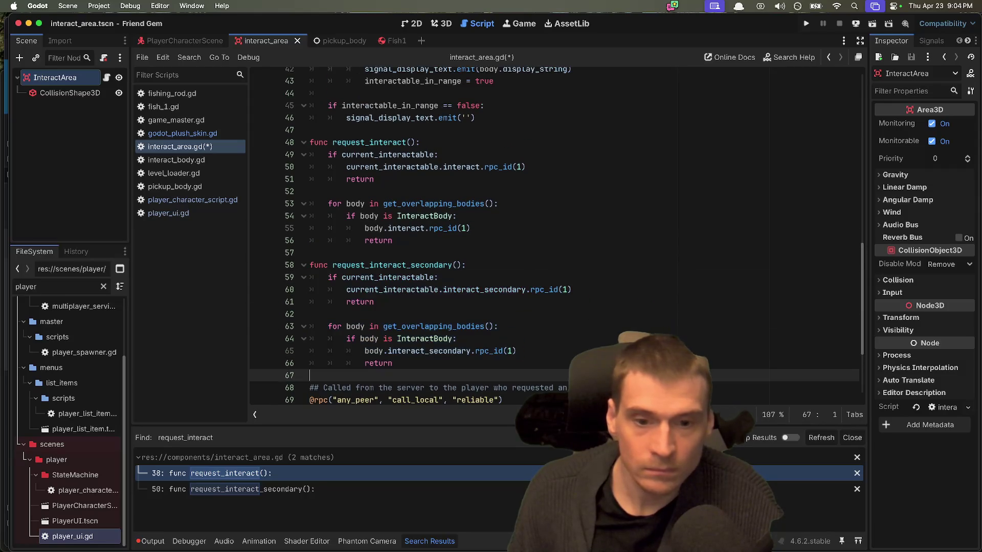
pyautogui.click(459, 284)
pyautogui.doubleClick(432, 265)
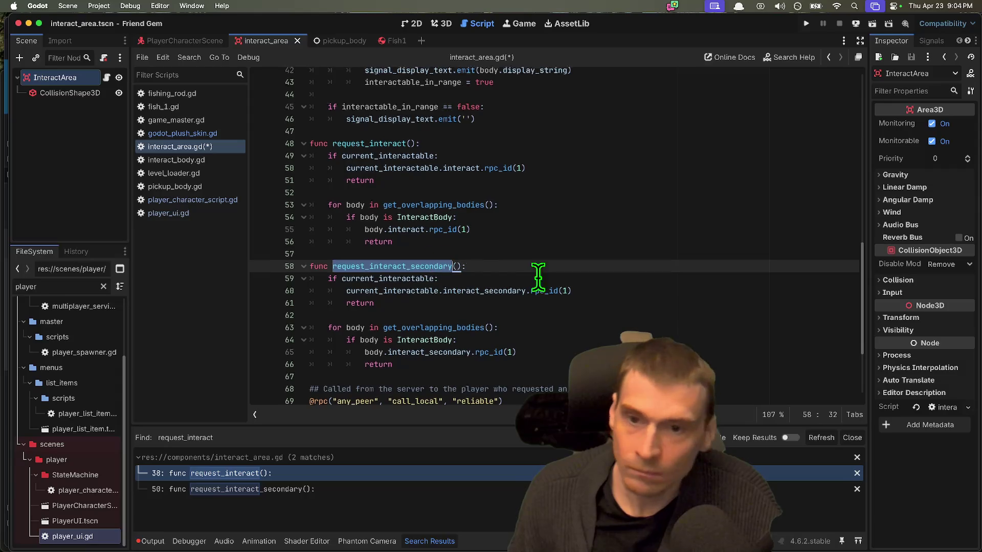
pyautogui.scroll(2, 534, 285)
pyautogui.doubleClick(381, 186)
pyautogui.scroll(2, 667, 280)
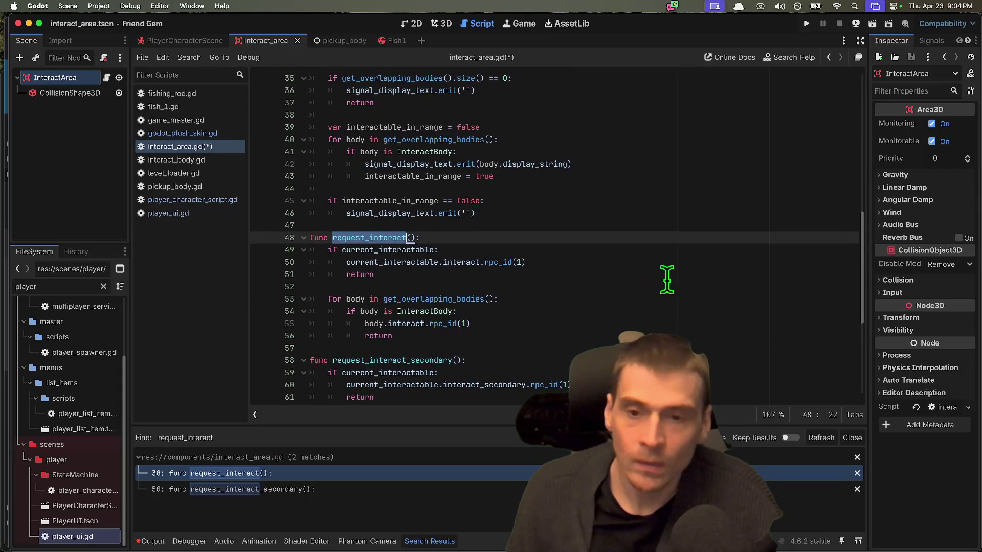
pyautogui.scroll(-2, 667, 280)
pyautogui.scroll(-2, 668, 281)
pyautogui.moveTo(475, 371)
pyautogui.mouseDown()
pyautogui.moveTo(287, 285)
pyautogui.moveTo(286, 274)
pyautogui.mouseUp()
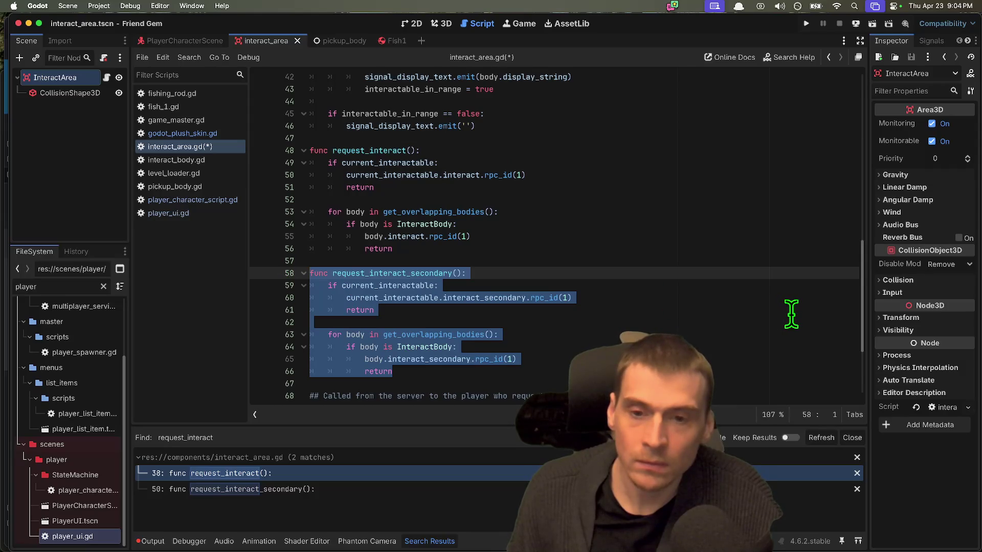
pyautogui.press('BackSpace')
pyautogui.press('Delete')
# Change the secondary input branch on line 28 to call request_interact(true)
pyautogui.scroll(2, 763, 296)
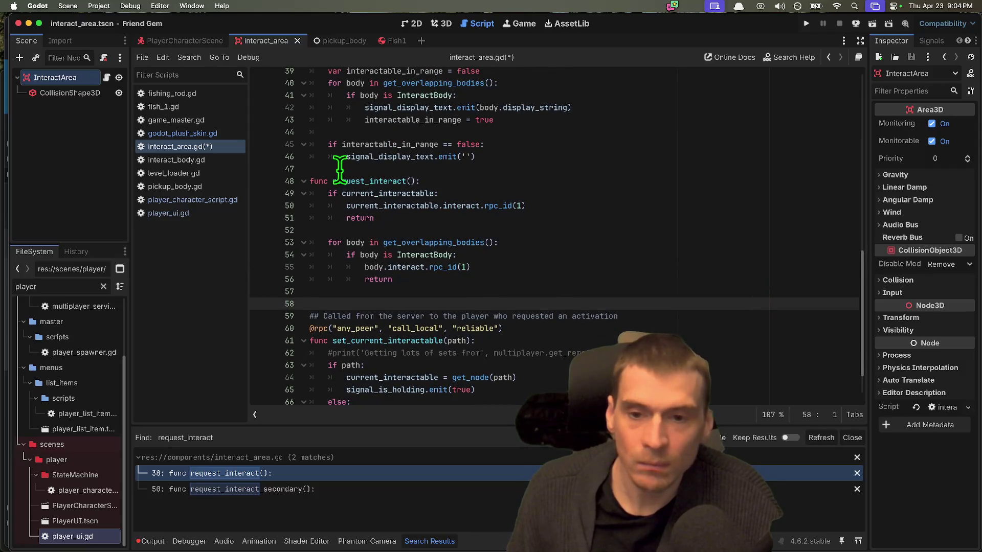
pyautogui.scroll(3, 625, 212)
pyautogui.doubleClick(337, 291)
pyautogui.scroll(2, 633, 230)
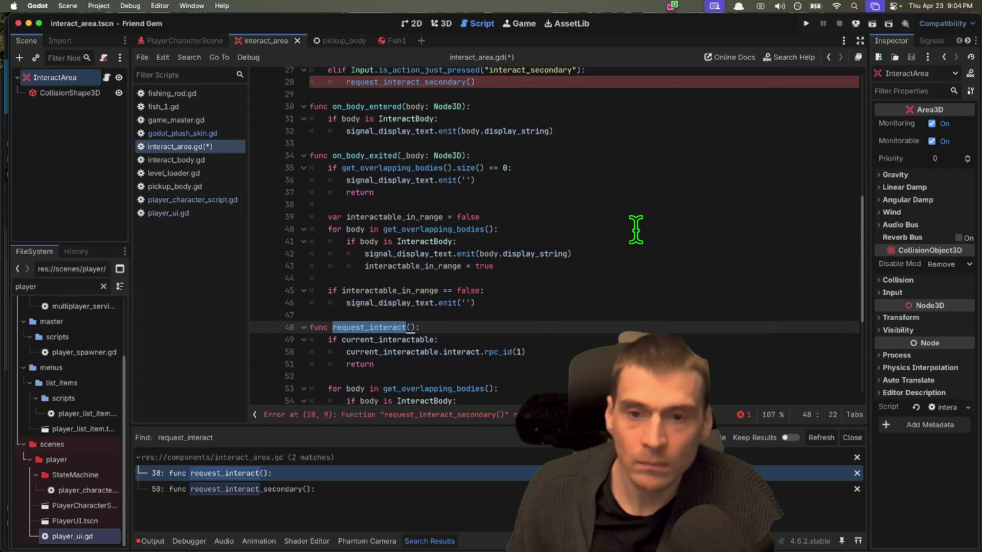
pyautogui.scroll(3, 636, 230)
pyautogui.click(380, 158)
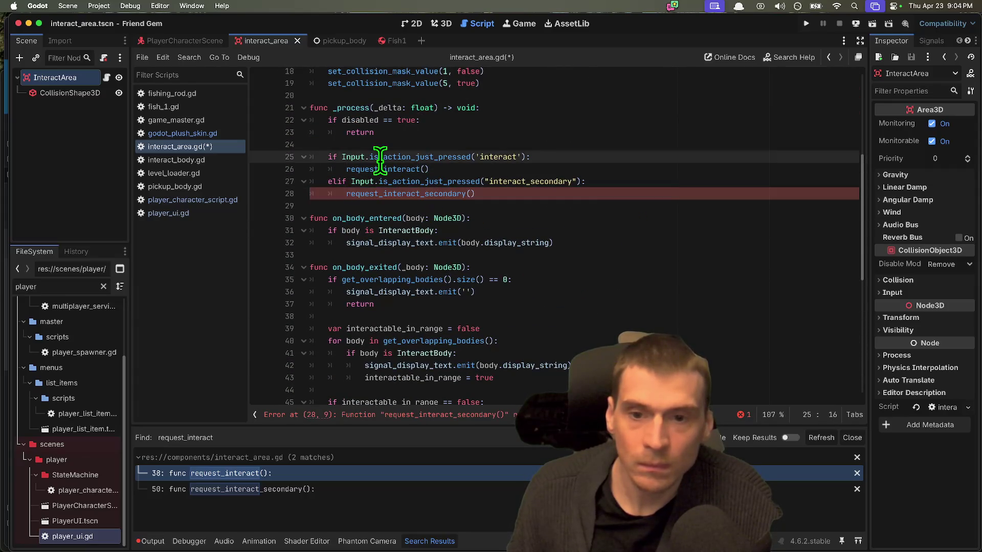
pyautogui.doubleClick(381, 168)
pyautogui.hotkey('ctrl', 'c')
pyautogui.doubleClick(392, 193)
pyautogui.hotkey('ctrl', 'v')
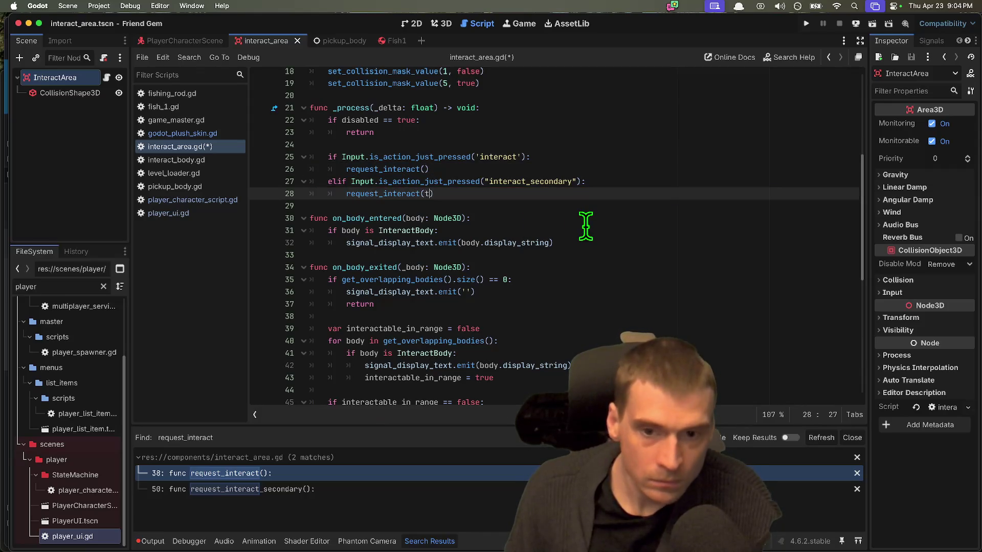
pyautogui.write('rue')
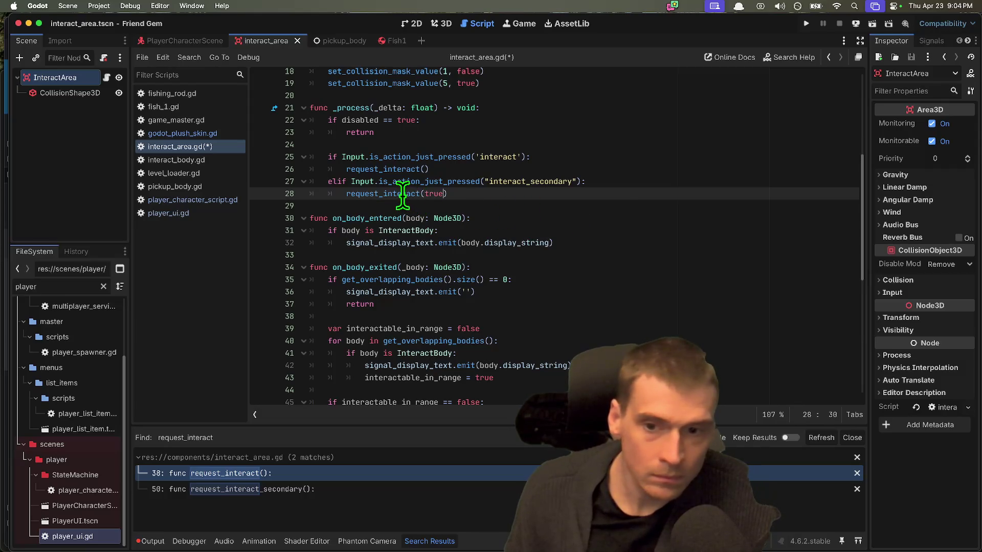
pyautogui.doubleClick(403, 194)
# Start adding a secondary parameter to request_interact's declaration on line 48
pyautogui.scroll(-3, 627, 230)
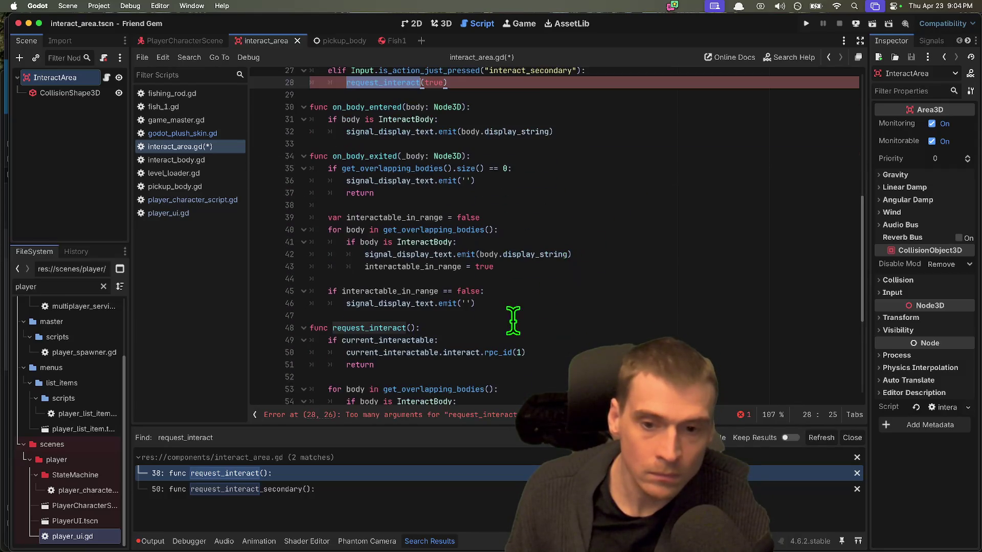
pyautogui.click(510, 321)
pyautogui.press('Left')
pyautogui.press('Left')
pyautogui.write('se')
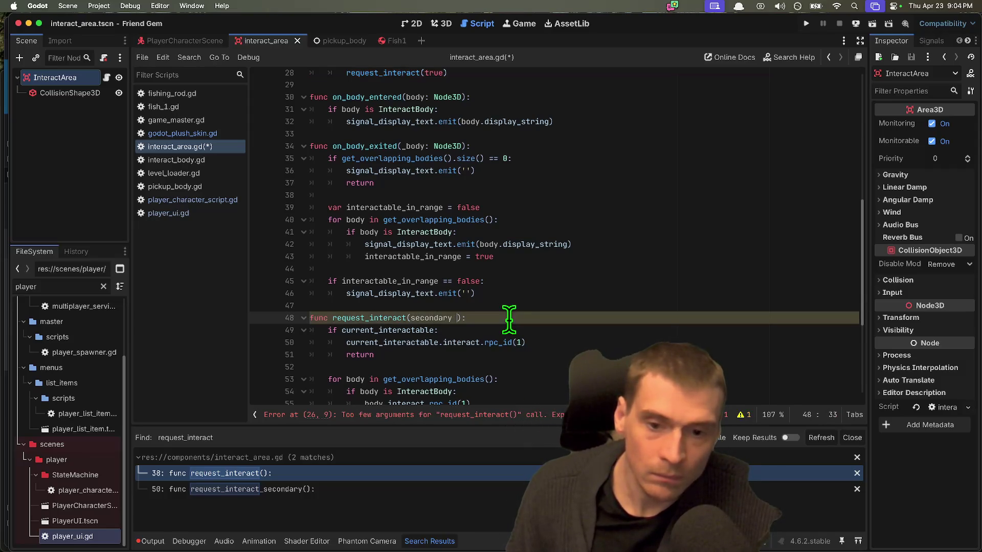
# Declare request_interact's parameter as secondary: bool = false
pyautogui.press('BackSpace')
pyautogui.press('BackSpace')
pyautogui.write(': bb')
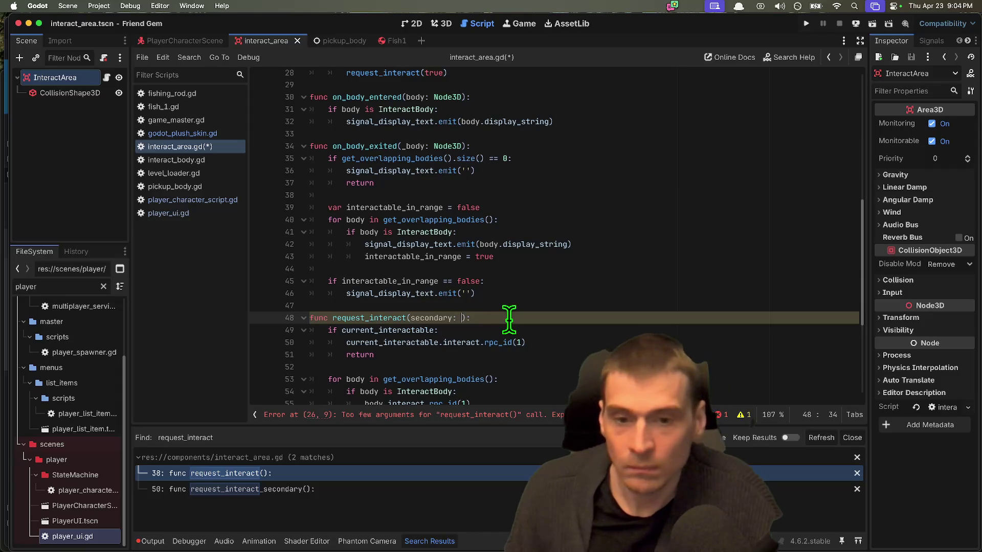
pyautogui.press('BackSpace')
pyautogui.press('BackSpace')
pyautogui.write('bool = false)')
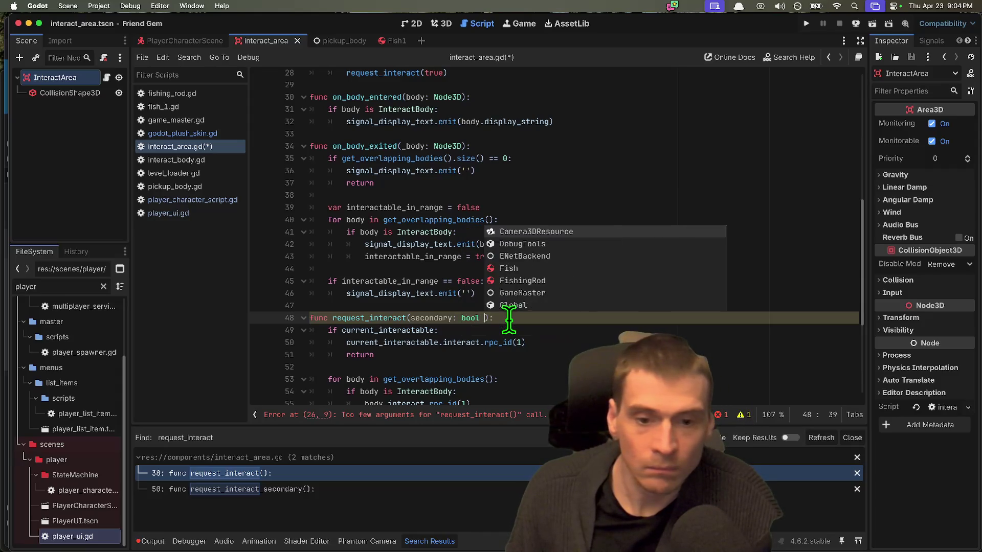
pyautogui.write(':')
# Add an 'if secondary' check inside the current_interactable branch
pyautogui.scroll(-1, 535, 347)
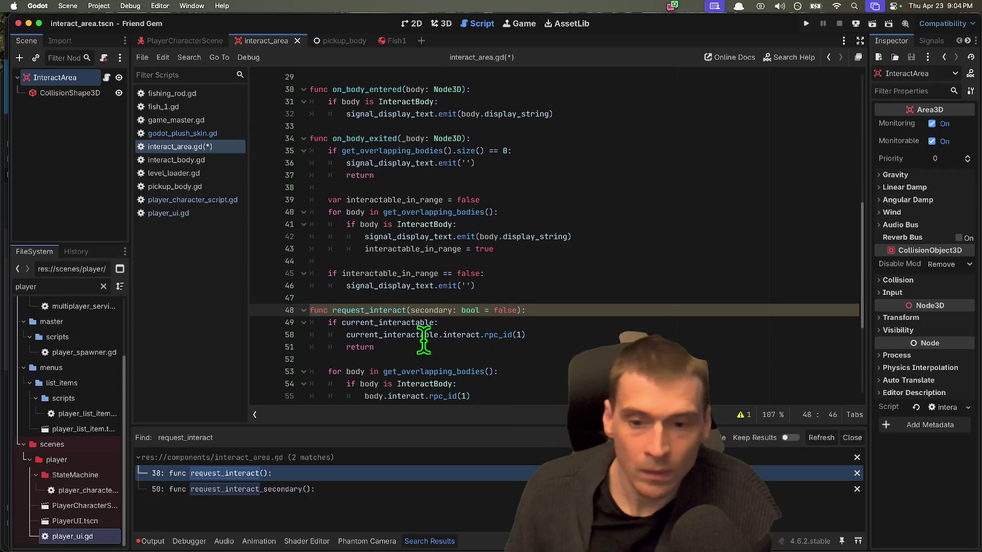
pyautogui.doubleClick(451, 334)
pyautogui.scroll(-1, 619, 333)
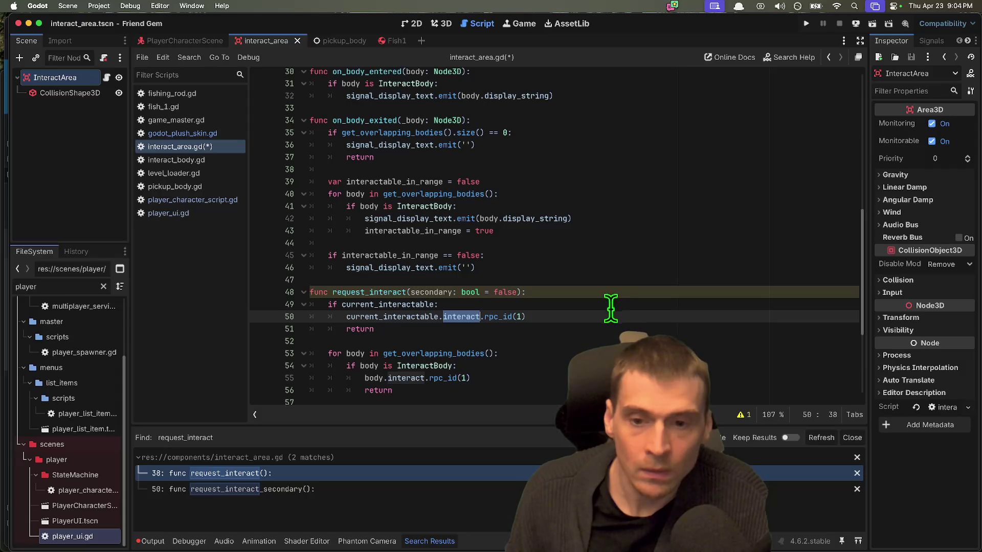
pyautogui.doubleClick(412, 317)
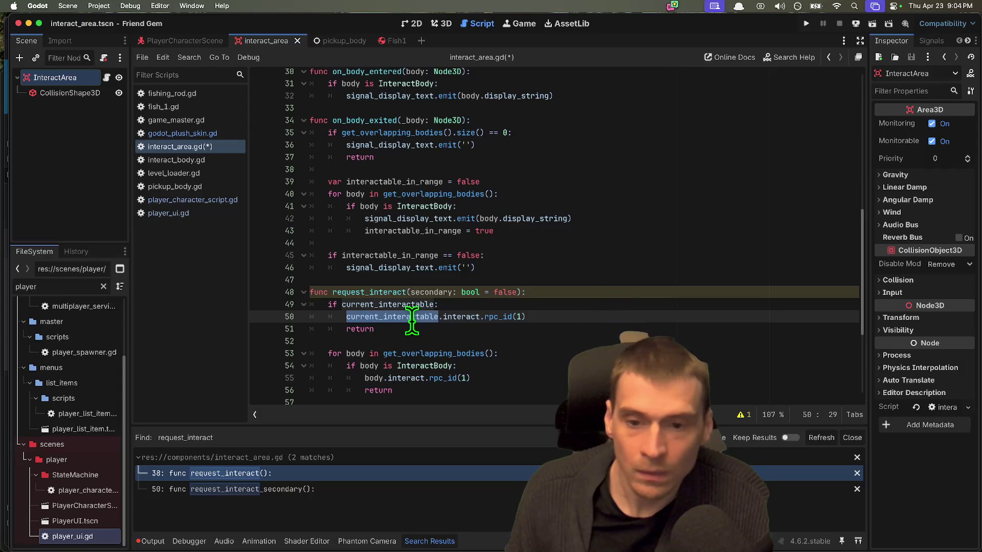
pyautogui.click(440, 292)
pyautogui.click(540, 303)
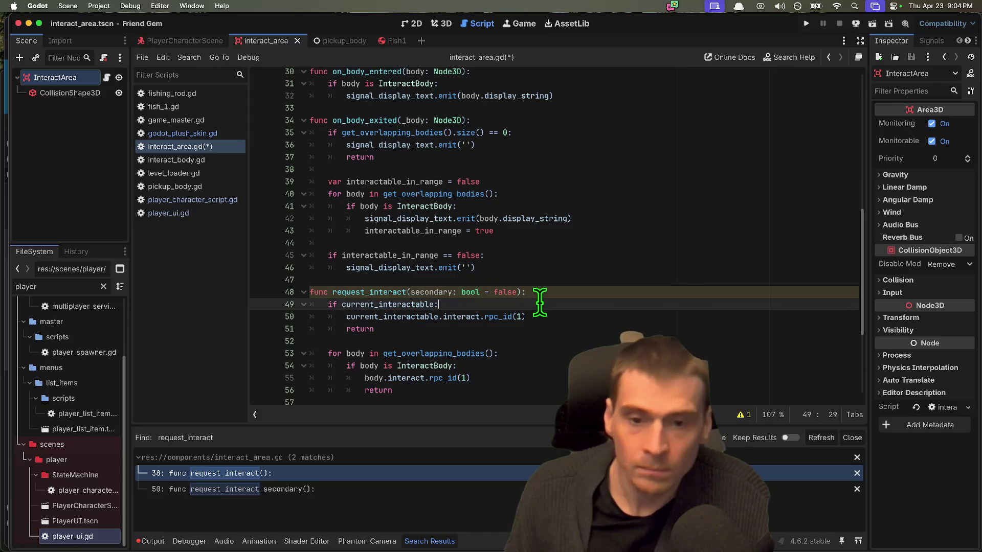
pyautogui.press('Return')
pyautogui.write('i')
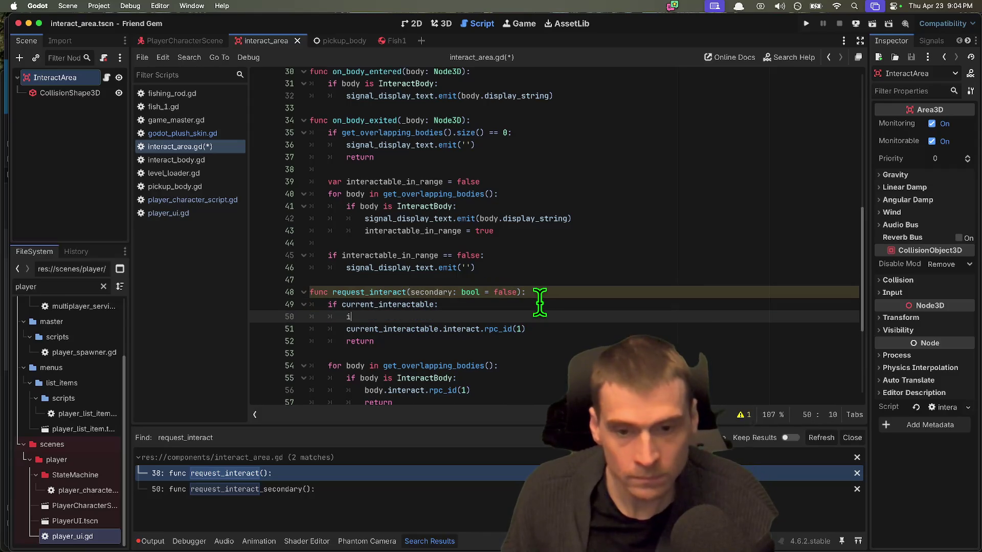
pyautogui.write('f secondary:')
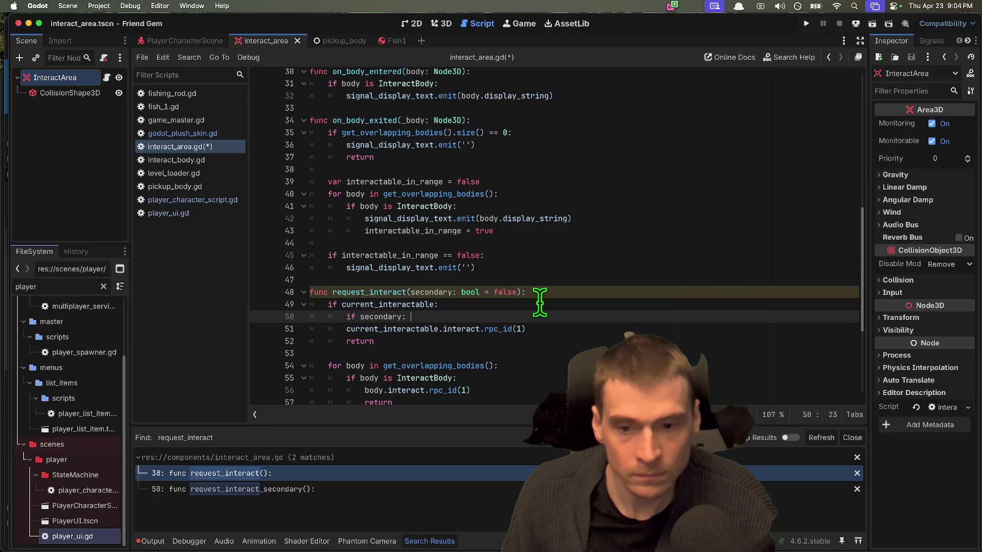
# Under that check, duplicate the interact call as current_interactable.interact_secondary.rpc_id(1)
pyautogui.doubleClick(389, 328)
pyautogui.moveTo(389, 329); pyautogui.dragTo(541, 332)
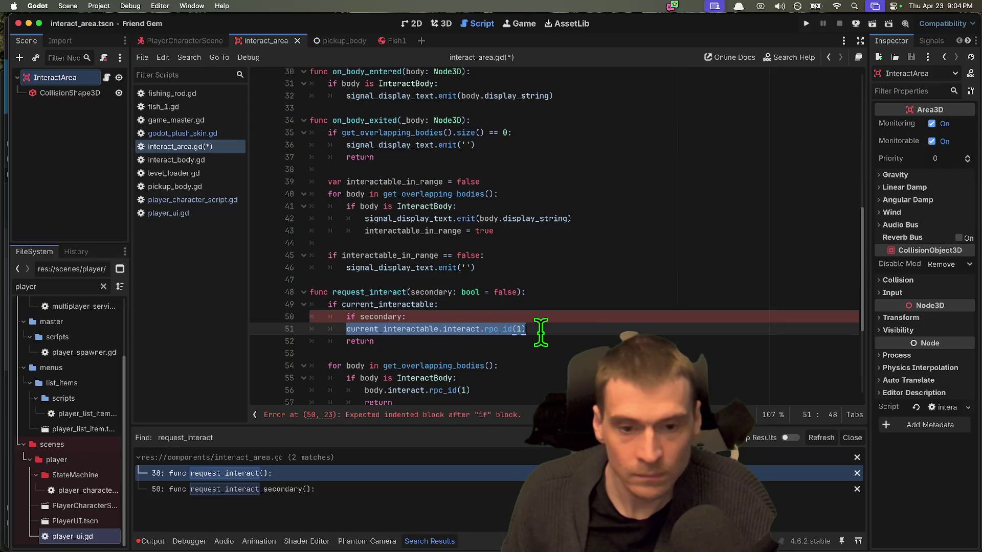
pyautogui.hotkey('alt', 'shift', 'Down')
pyautogui.press('Tab')
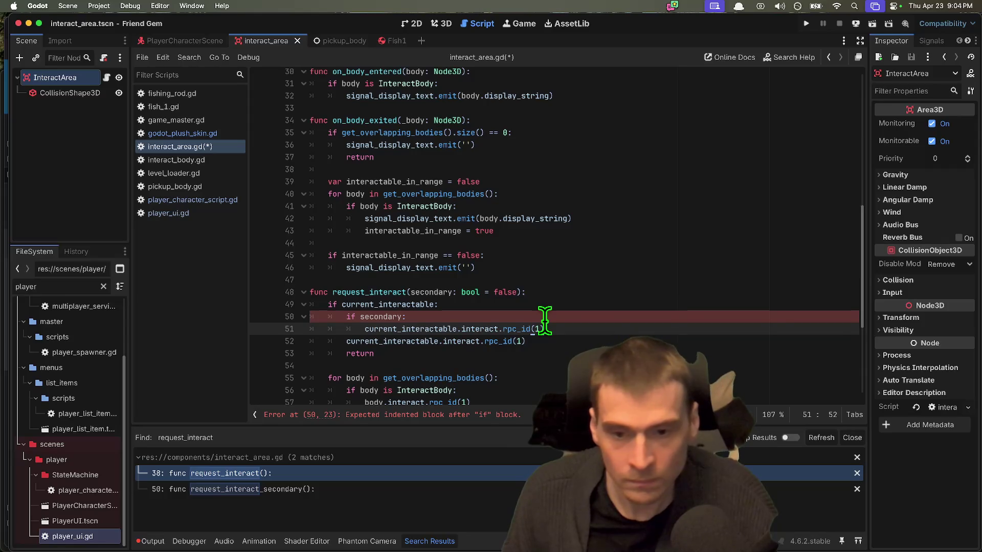
pyautogui.press('Return')
pyautogui.write('return')
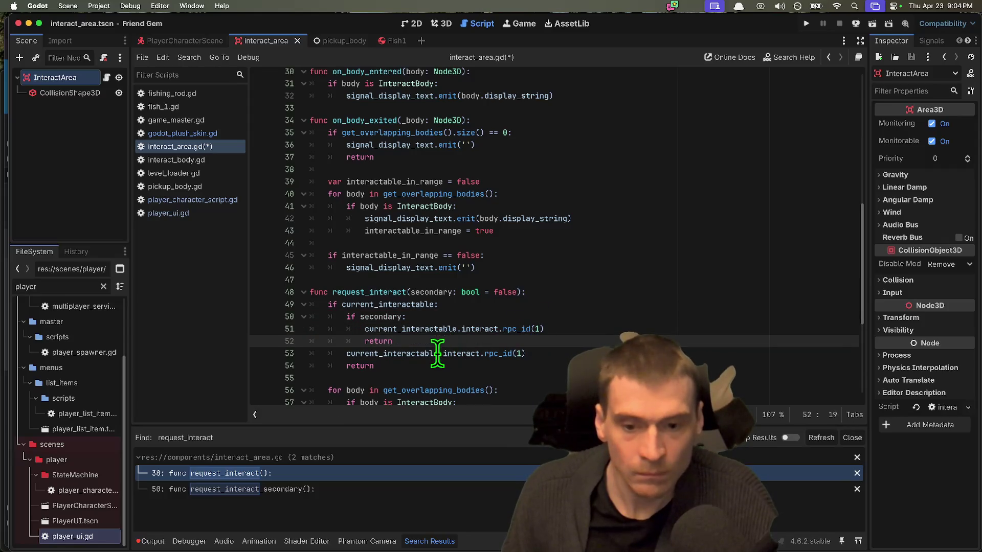
pyautogui.doubleClick(469, 329)
pyautogui.press('BackSpace')
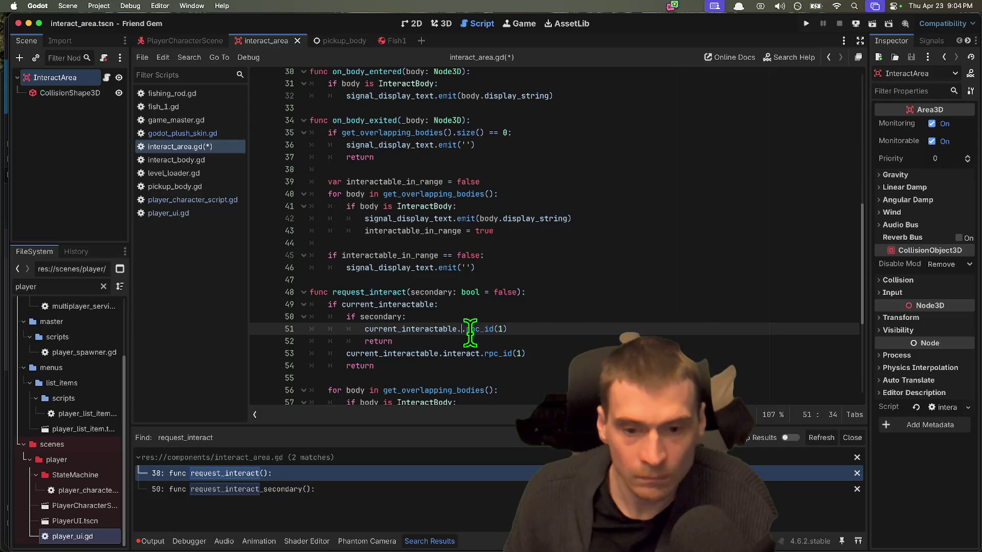
pyautogui.hotkey('ctrl', 'space')
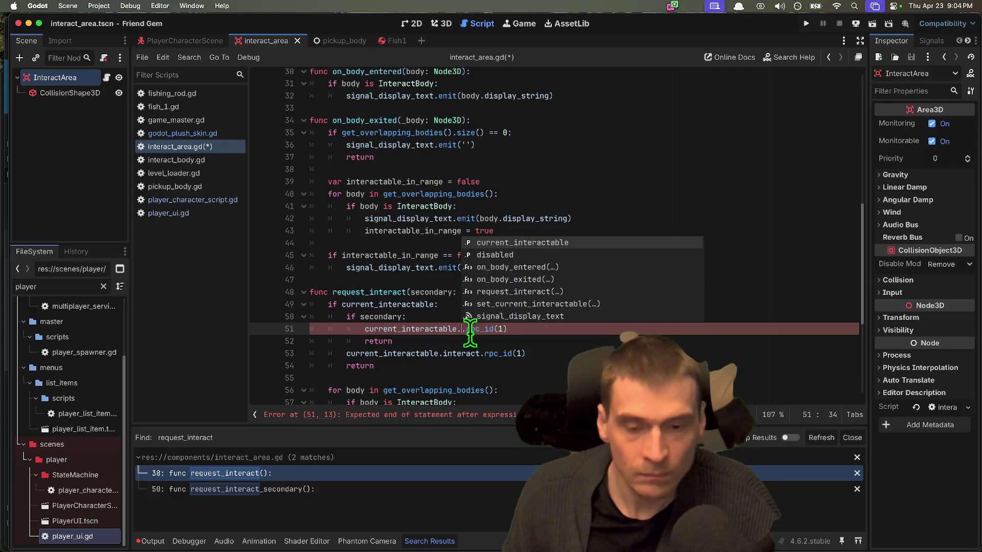
pyautogui.write('second')
pyautogui.press('Return')
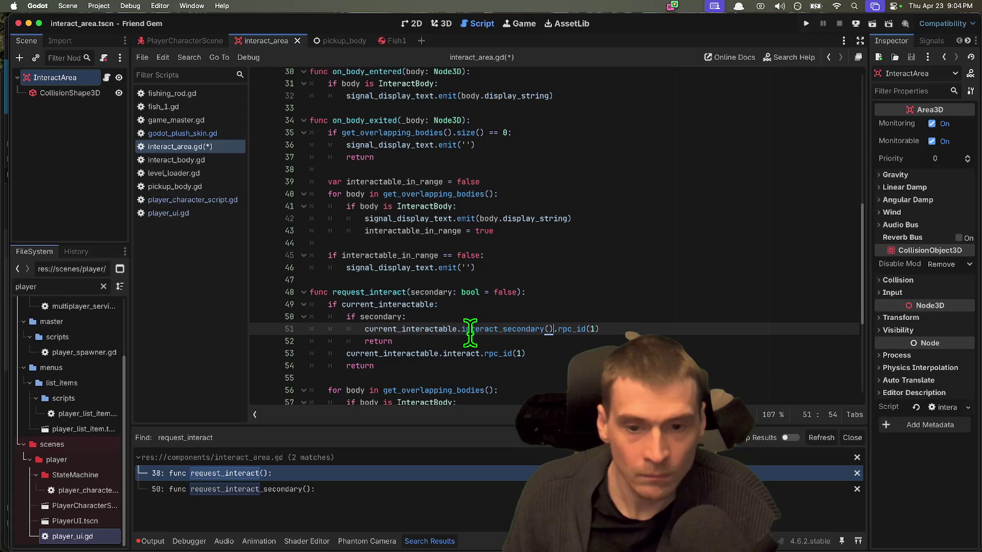
pyautogui.press('BackSpace')
pyautogui.press('BackSpace')
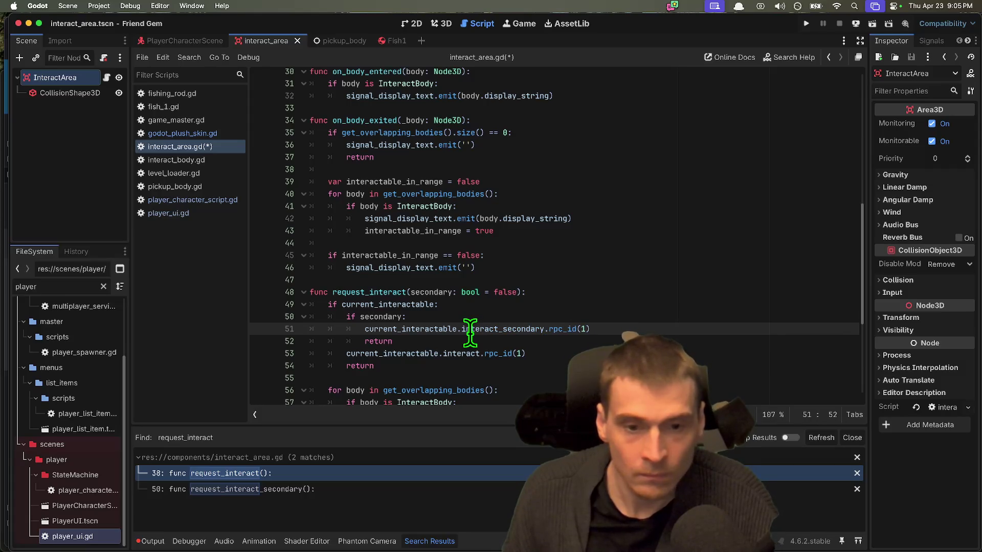
pyautogui.tripleClick(470, 332)
# Paste the if secondary block into the overlapping-bodies loop, fix indentation, and drop its return
pyautogui.moveTo(450, 341)
pyautogui.mouseDown()
pyautogui.moveTo(320, 314)
pyautogui.moveTo(278, 321)
pyautogui.mouseUp()
pyautogui.scroll(-3, 513, 322)
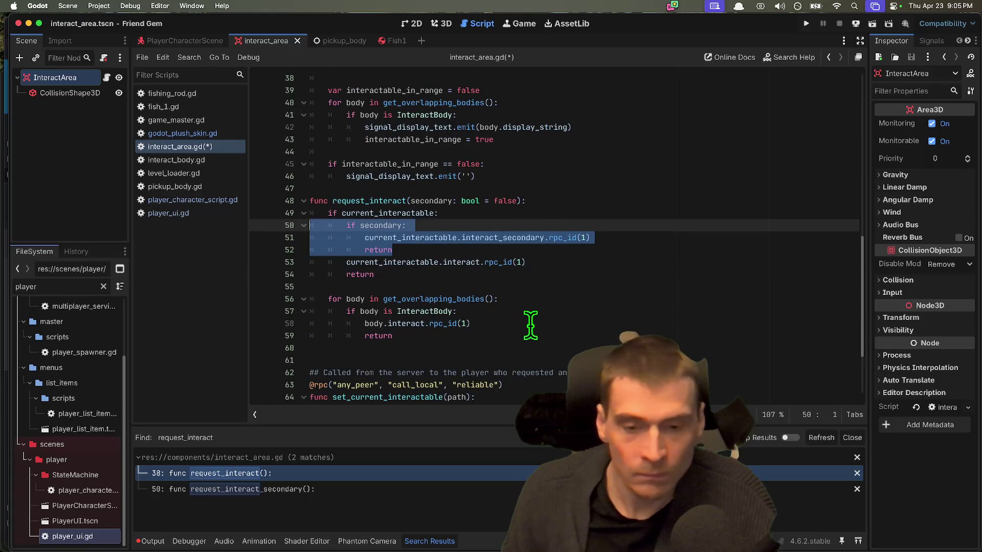
pyautogui.click(616, 323)
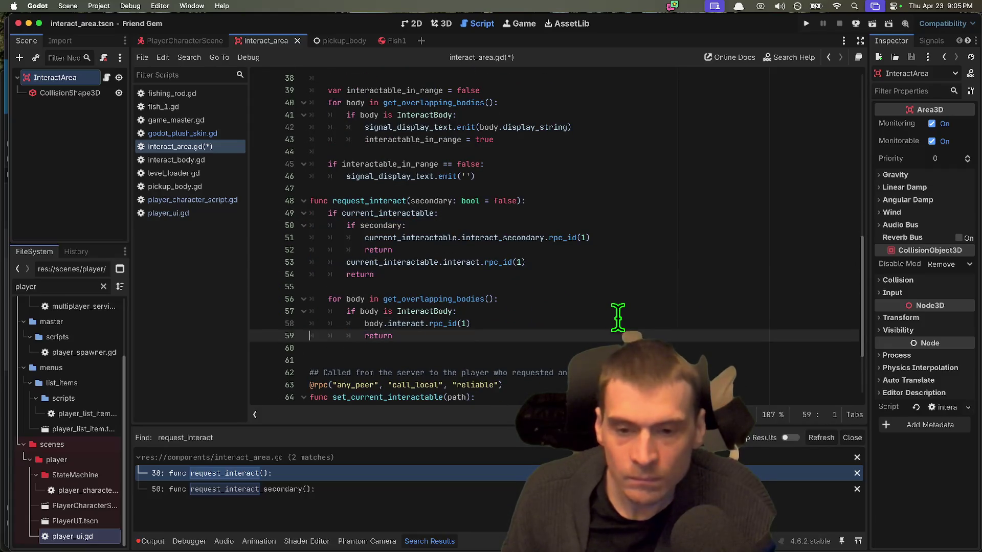
pyautogui.press('Return')
pyautogui.write('if secondary:')
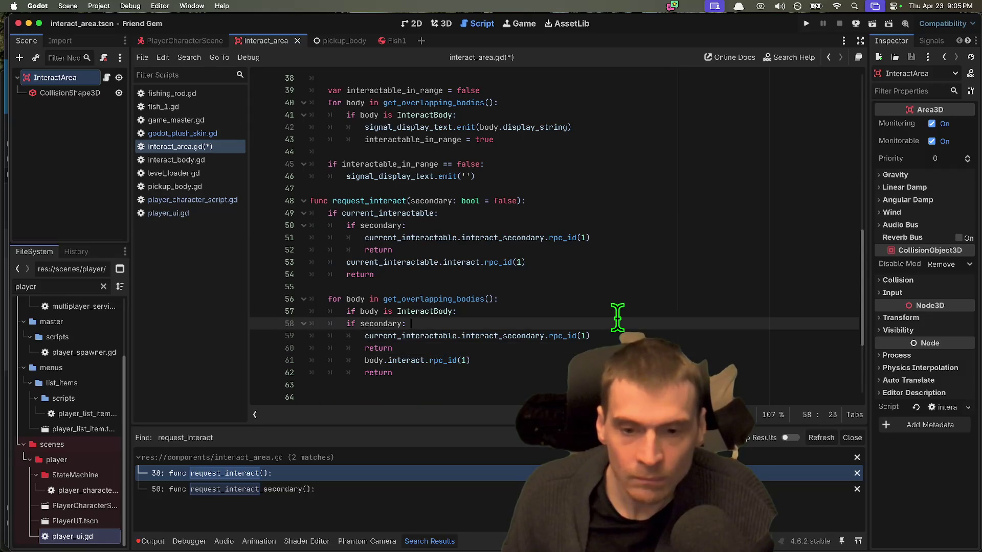
pyautogui.press('super+v')
pyautogui.hotkey('shift', 'Home')
pyautogui.press('Tab')
pyautogui.press('Down')
pyautogui.hotkey('shift', 'End')
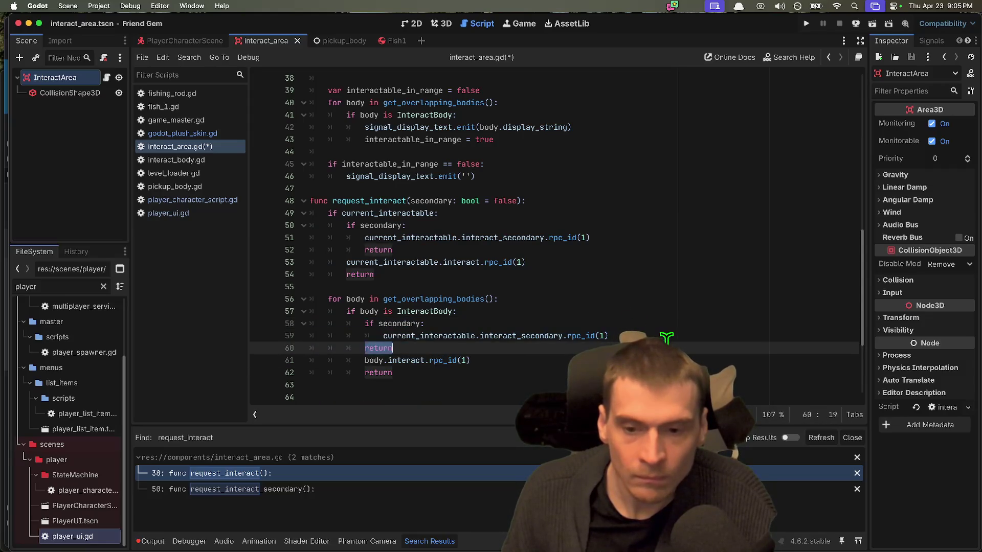
pyautogui.press('Tab')
pyautogui.press('Down')
pyautogui.press('Down')
pyautogui.press('Down')
pyautogui.click(318, 346)
pyautogui.hotkey('shift', 'End')
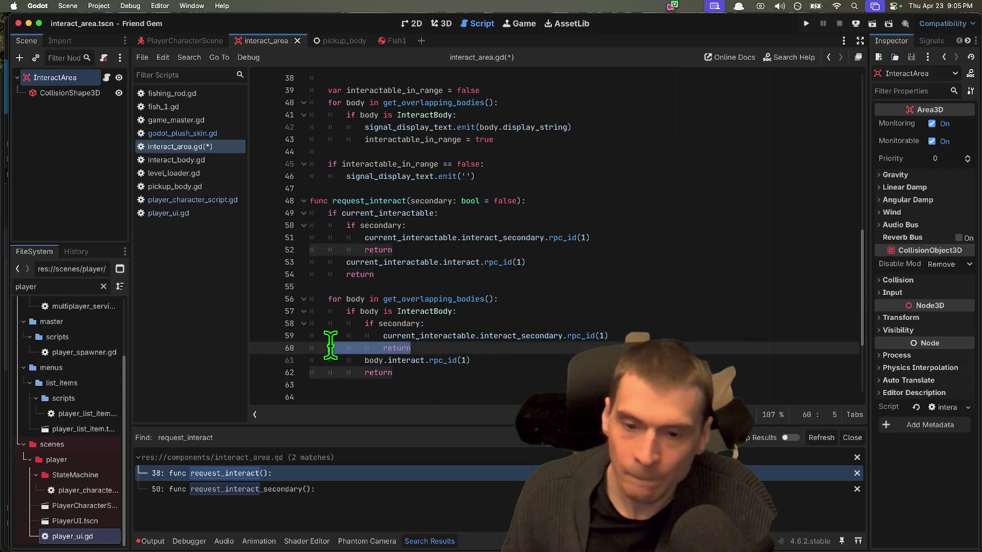
pyautogui.press('BackSpace')
pyautogui.write('else:')
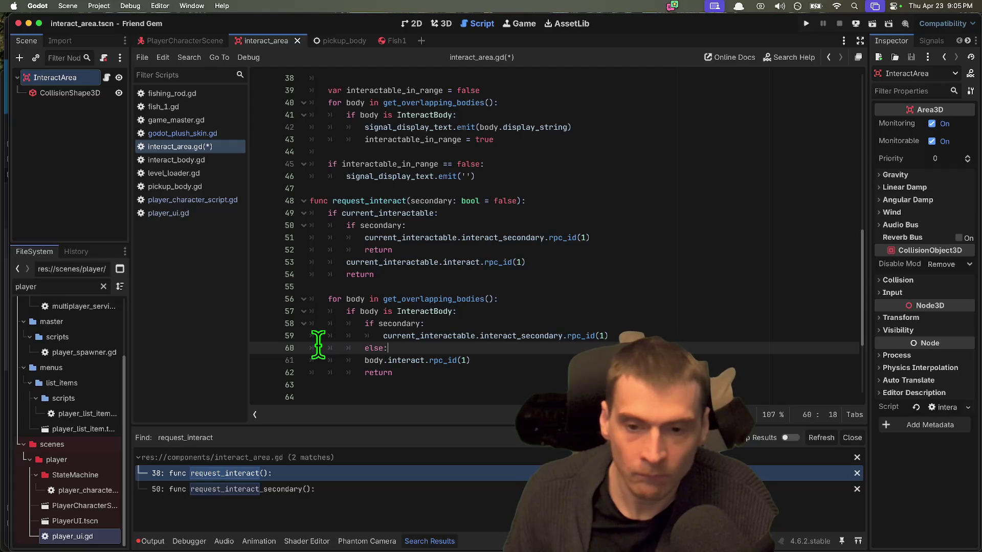
# Put body.interact under an else branch and make the loop's secondary call use body
pyautogui.press('Down')
pyautogui.press('Home')
pyautogui.press('Tab')
pyautogui.press('Down')
pyautogui.hotkey('ctrl', 'shift', 'k')
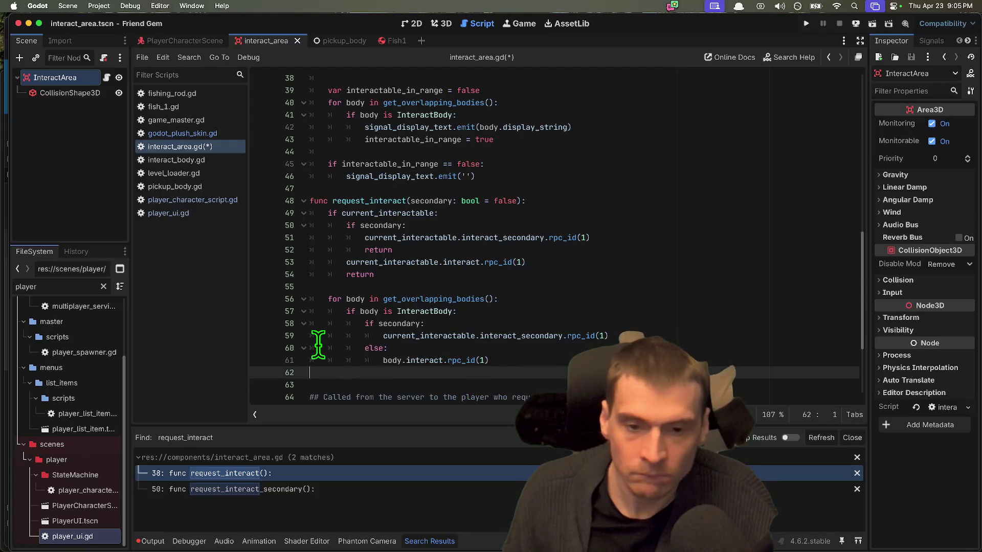
pyautogui.doubleClick(447, 335)
pyautogui.doubleClick(397, 360)
pyautogui.hotkey('ctrl', 'c')
pyautogui.doubleClick(409, 336)
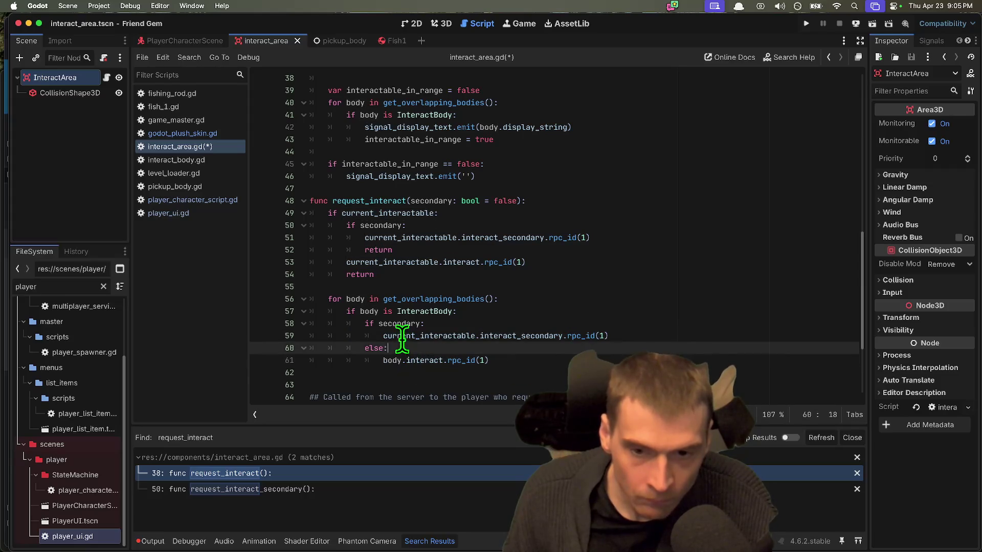
pyautogui.hotkey('ctrl', 'v')
pyautogui.click(444, 373)
pyautogui.press('Delete')
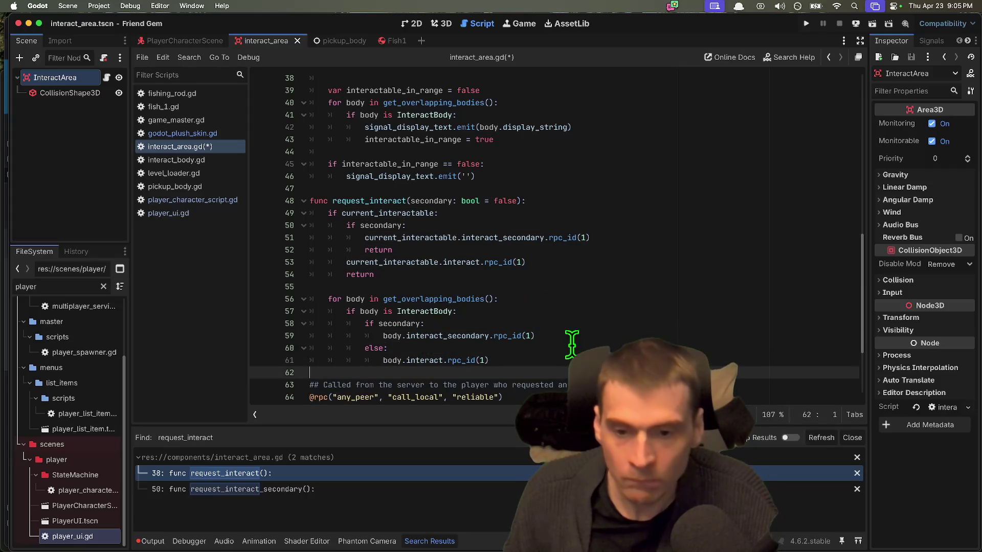
# Replace the return after the current interactable's secondary call with an else around the plain interact call
pyautogui.doubleClick(390, 250)
pyautogui.press('BackSpace')
pyautogui.write('else')
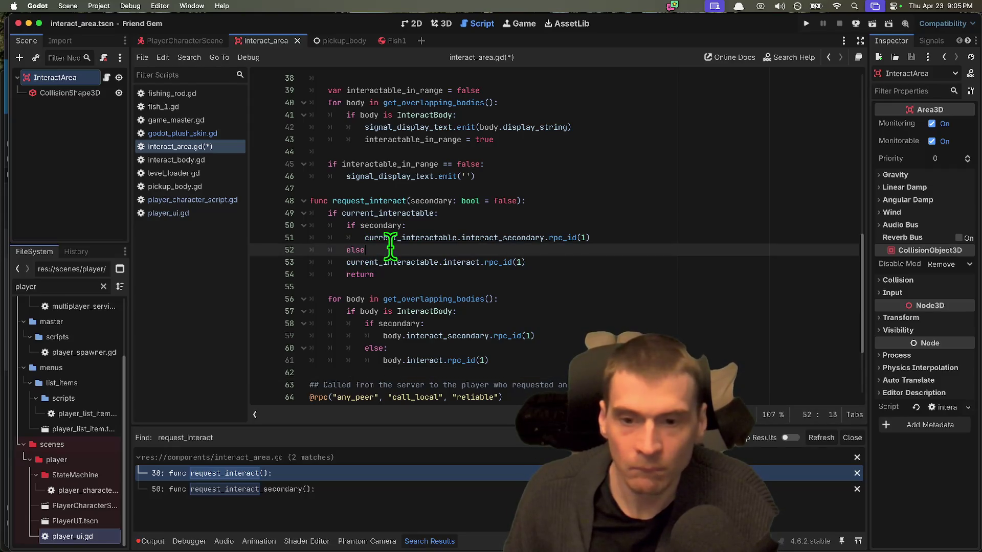
pyautogui.write(':')
pyautogui.press('Down')
pyautogui.press('Home')
pyautogui.press('Tab')
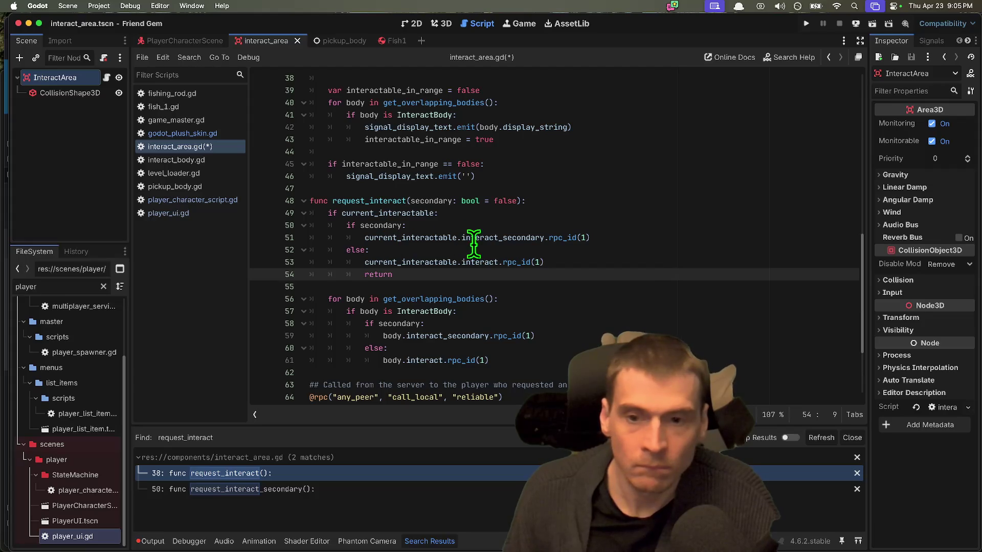
# Move the return line to after the if-else block
pyautogui.tripleClick(509, 276)
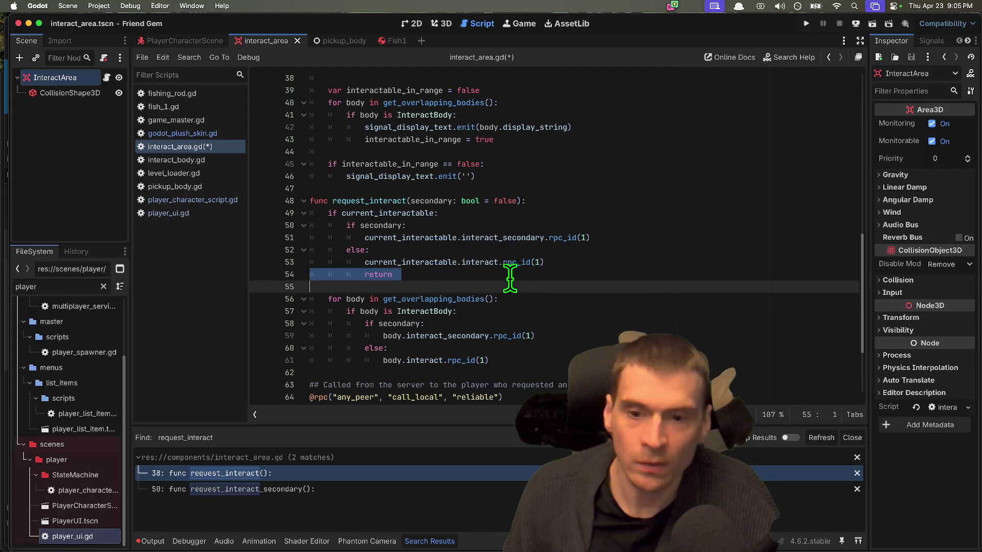
pyautogui.hotkey('ctrl', 'x')
pyautogui.press('Return')
pyautogui.hotkey('ctrl', 'v')
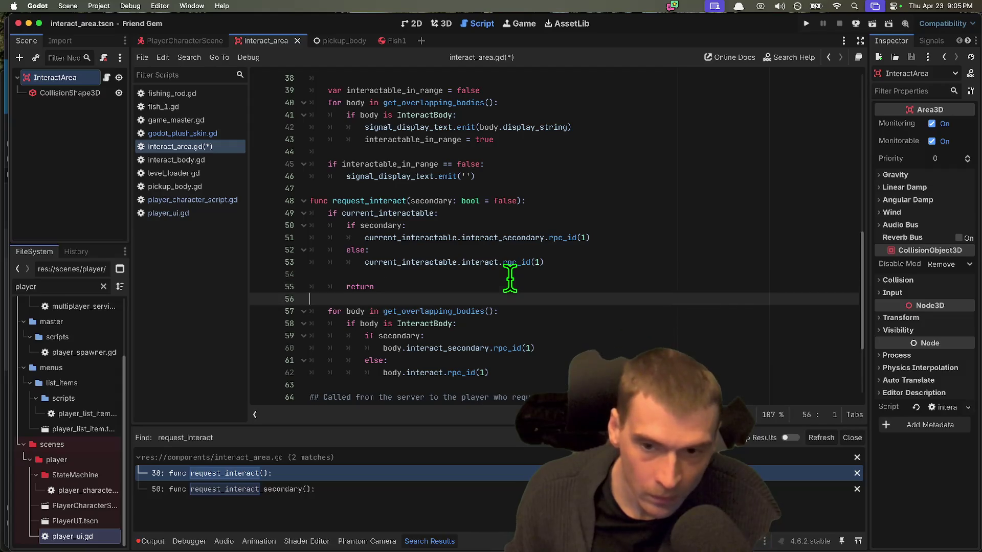
pyautogui.click(510, 276)
pyautogui.press('Delete')
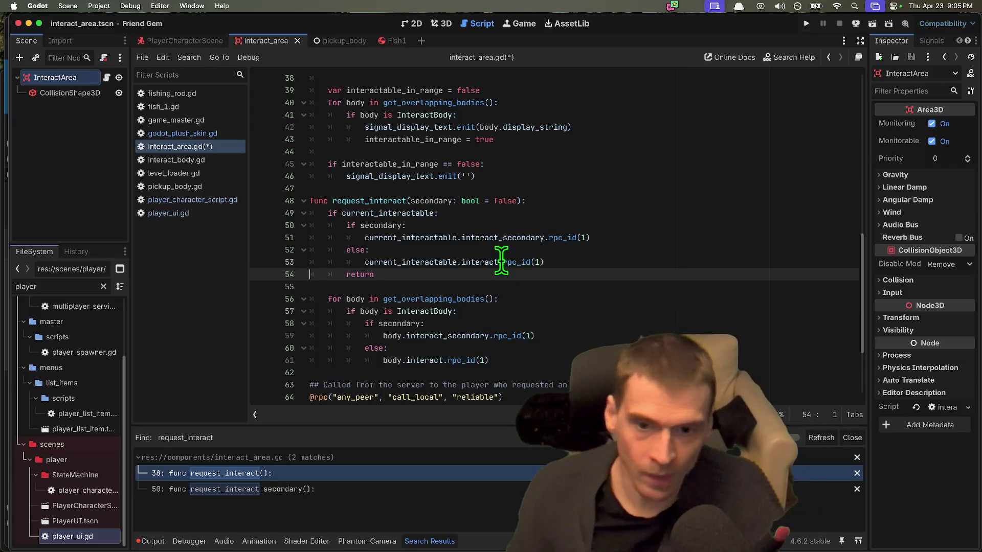
# Save interact_area.gd and close player_character_script.gd
pyautogui.doubleClick(360, 225)
pyautogui.press('Right')
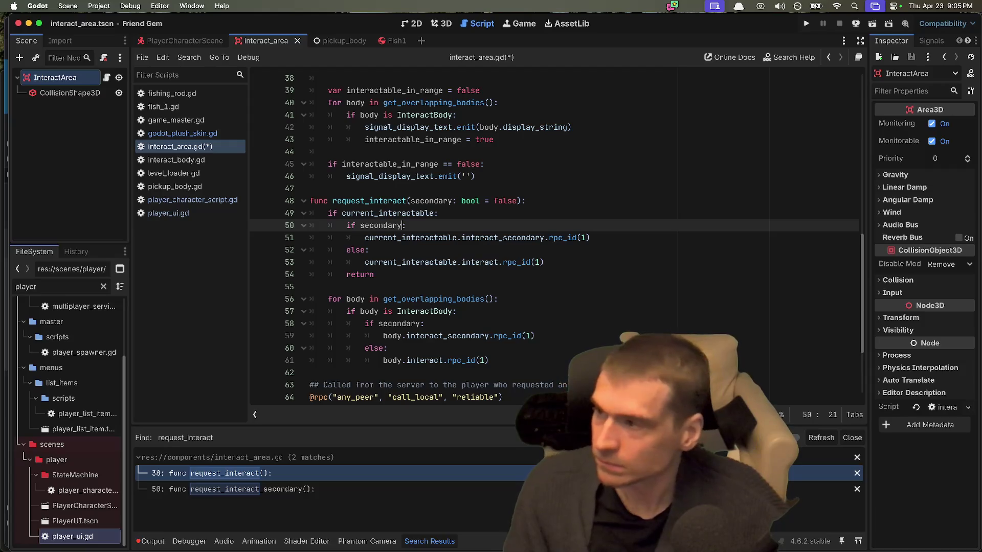
pyautogui.scroll(-3, 510, 377)
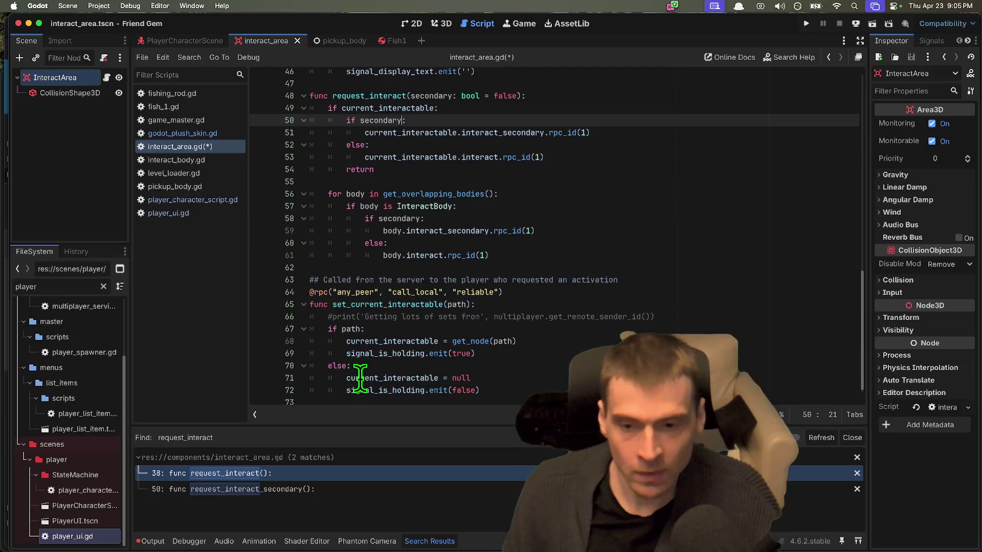
pyautogui.click(523, 393)
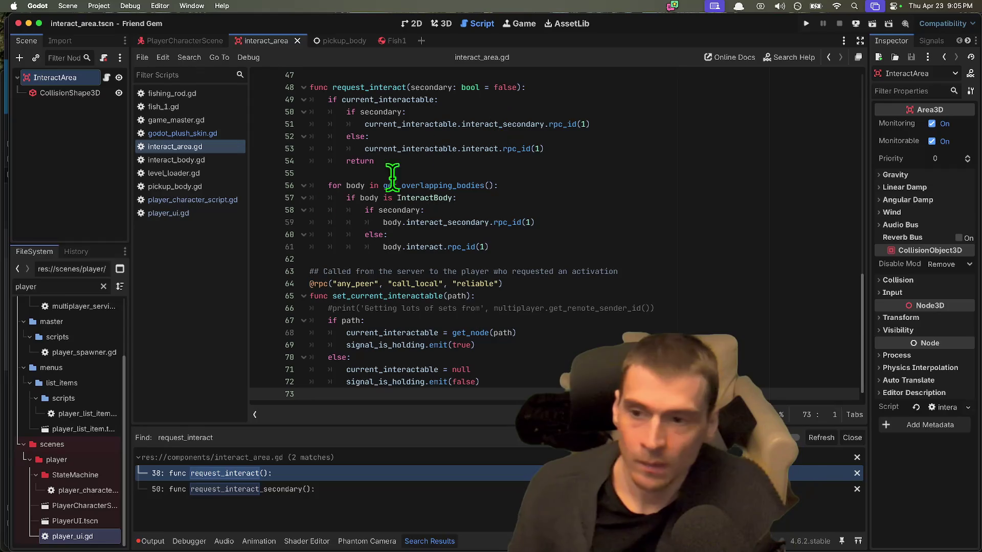
pyautogui.middleClick(179, 203)
# Close player_ui.gd, pickup_body.gd, interact_area.gd and level_loader.gd, leaving godot_plush_skin.gd
pyautogui.middleClick(179, 202)
pyautogui.middleClick(179, 203)
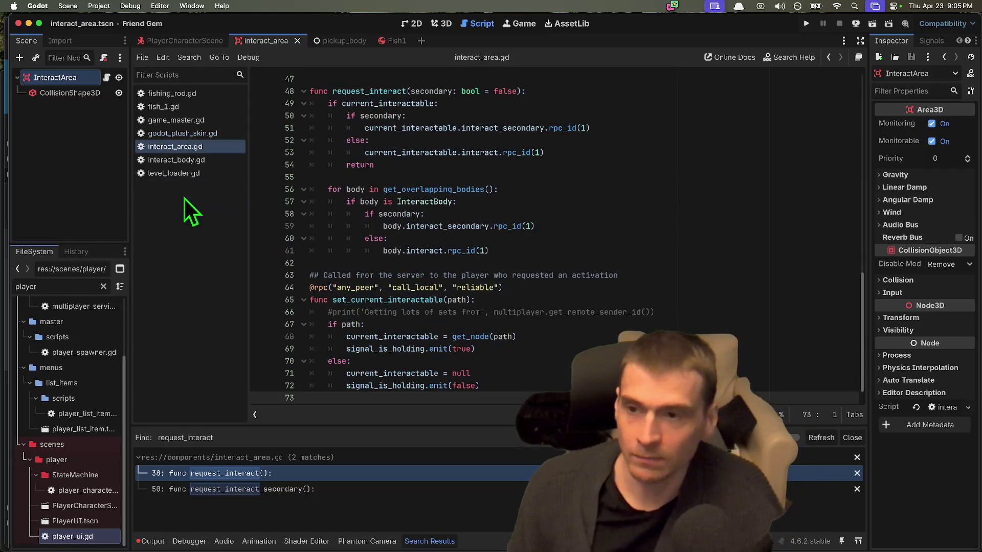
pyautogui.middleClick(209, 146)
pyautogui.middleClick(213, 146)
pyautogui.scroll(-2, 358, 174)
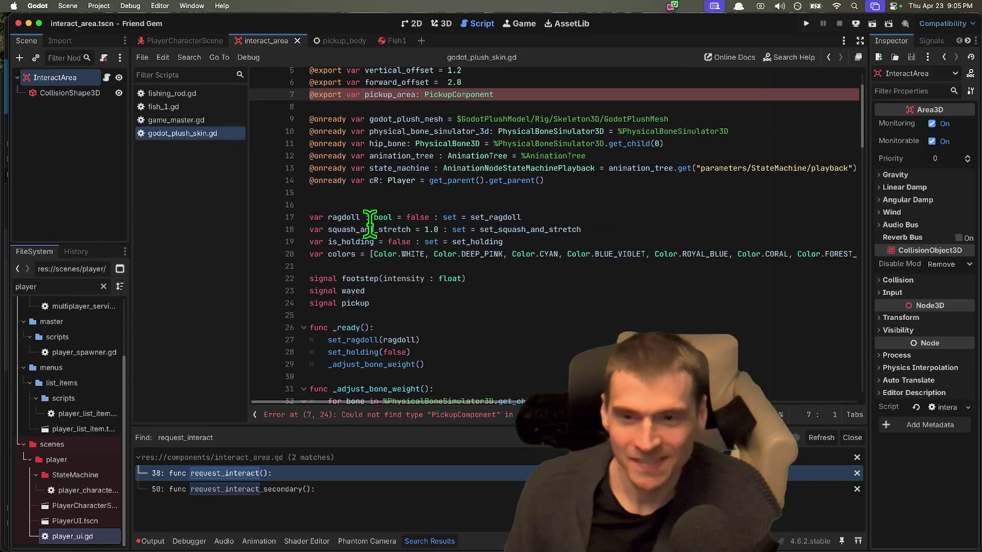
pyautogui.scroll(2, 378, 215)
pyautogui.click(423, 146)
pyautogui.doubleClick(443, 146)
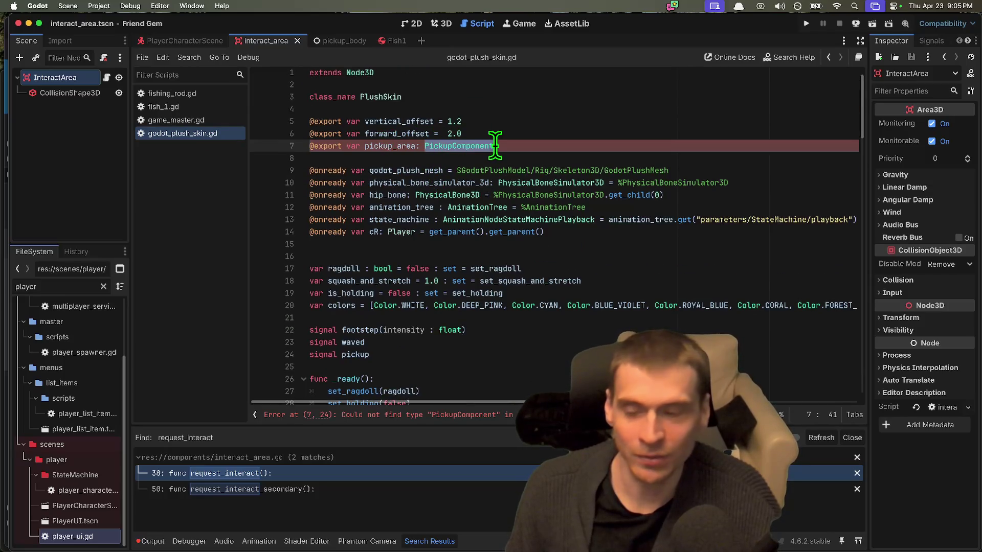
# Widen the side docks, inspect the line 7 PickupComponent export error, then switch to PlayerCharacterScene
pyautogui.moveTo(131, 254)
pyautogui.mouseDown()
pyautogui.moveTo(160, 247)
pyautogui.moveTo(179, 259)
pyautogui.mouseUp()
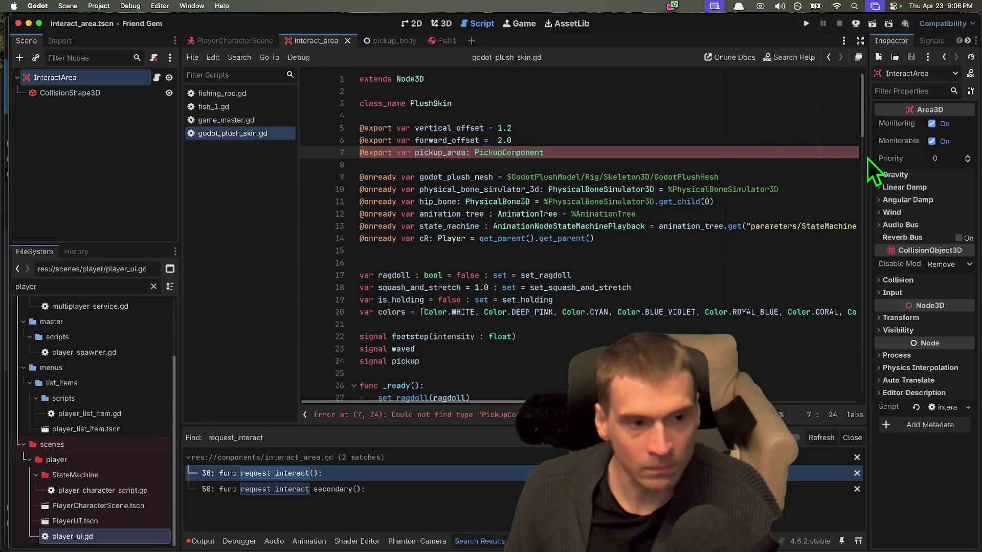
pyautogui.moveTo(869, 155); pyautogui.dragTo(798, 153)
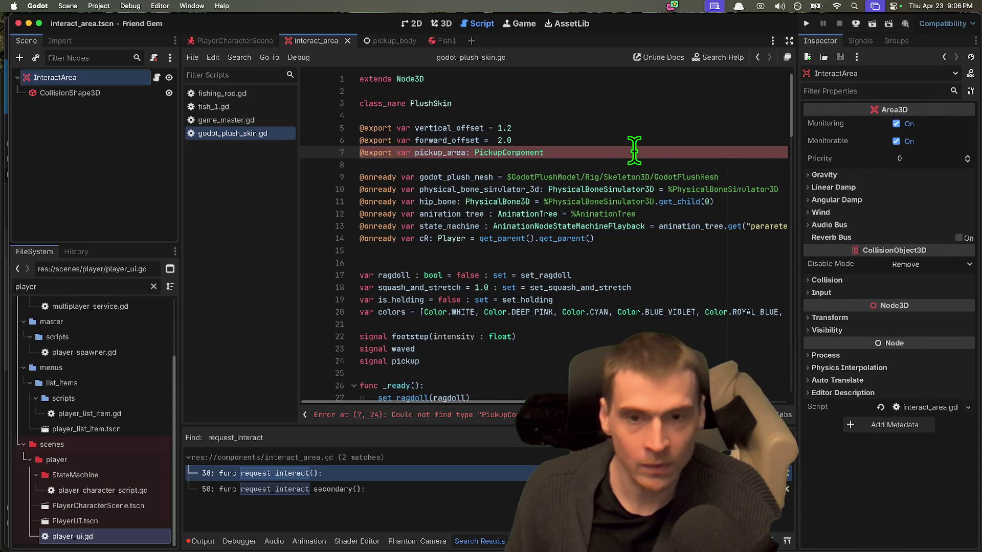
pyautogui.doubleClick(538, 153)
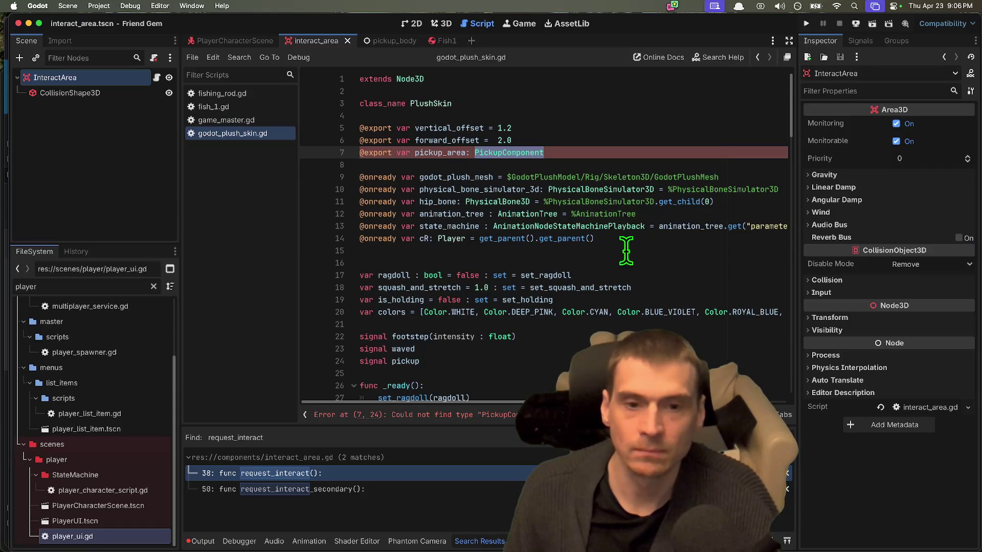
pyautogui.click(634, 250)
pyautogui.tripleClick(500, 152)
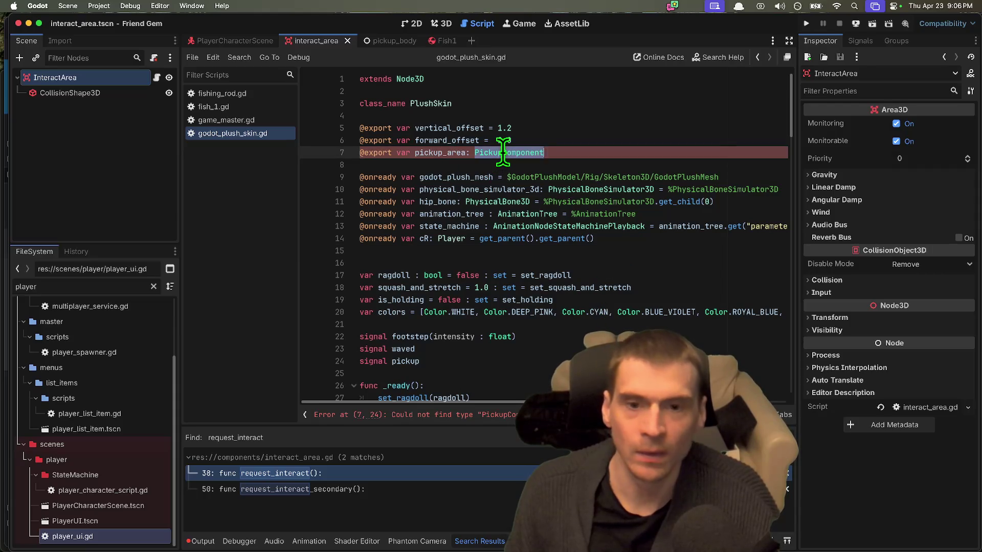
pyautogui.doubleClick(427, 152)
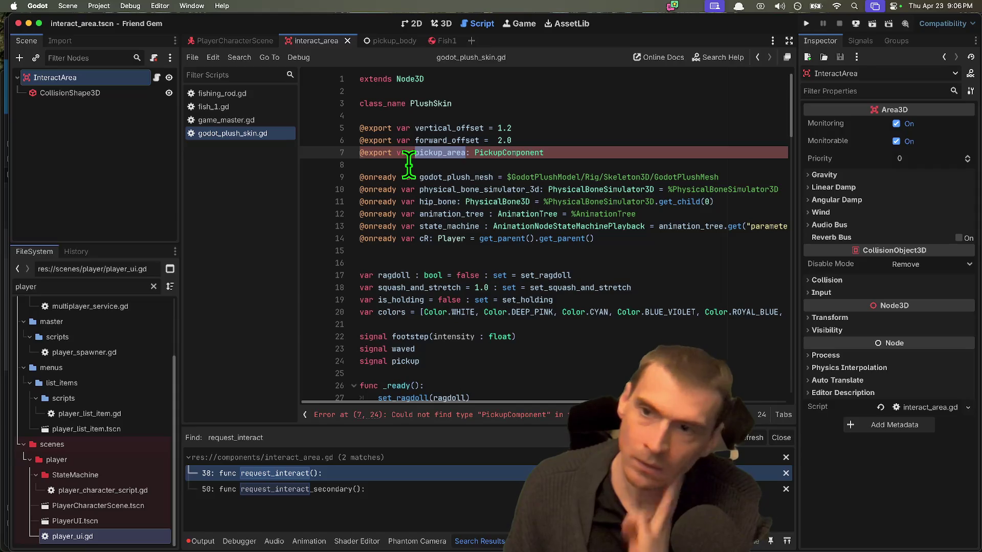
pyautogui.click(229, 39)
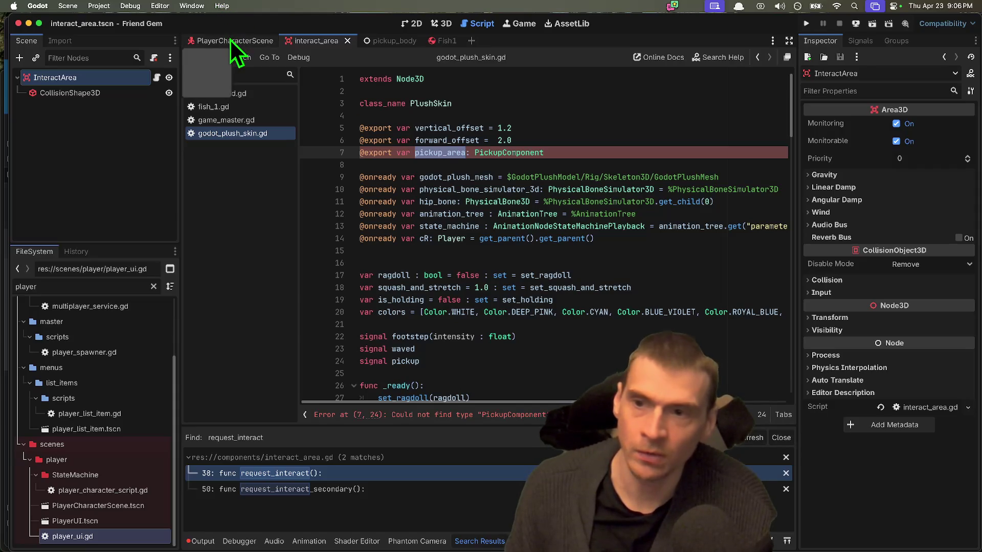
# Open godot_plush_skin.tscn in 3D and expand the skeleton to reach the hips' PickupArea
pyautogui.write('plush')
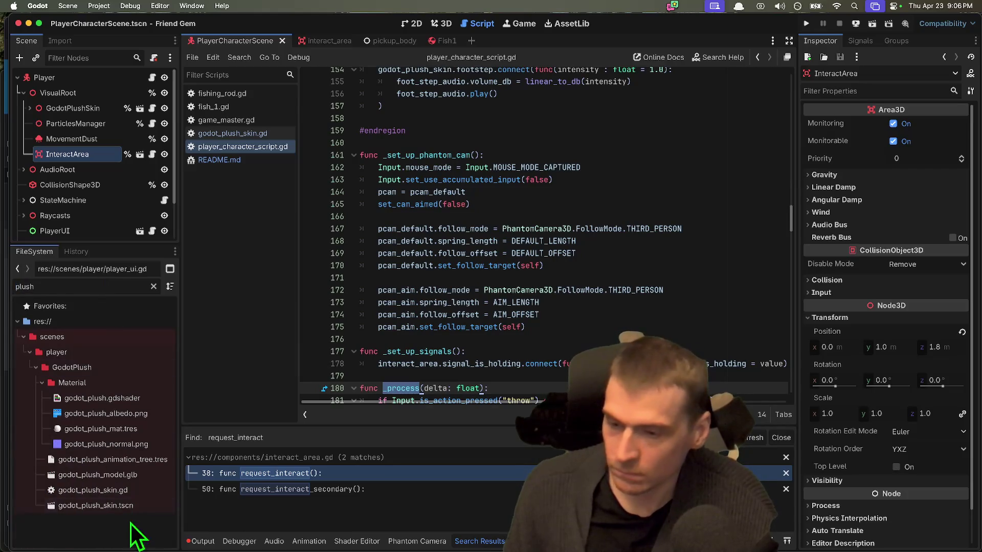
pyautogui.doubleClick(133, 505)
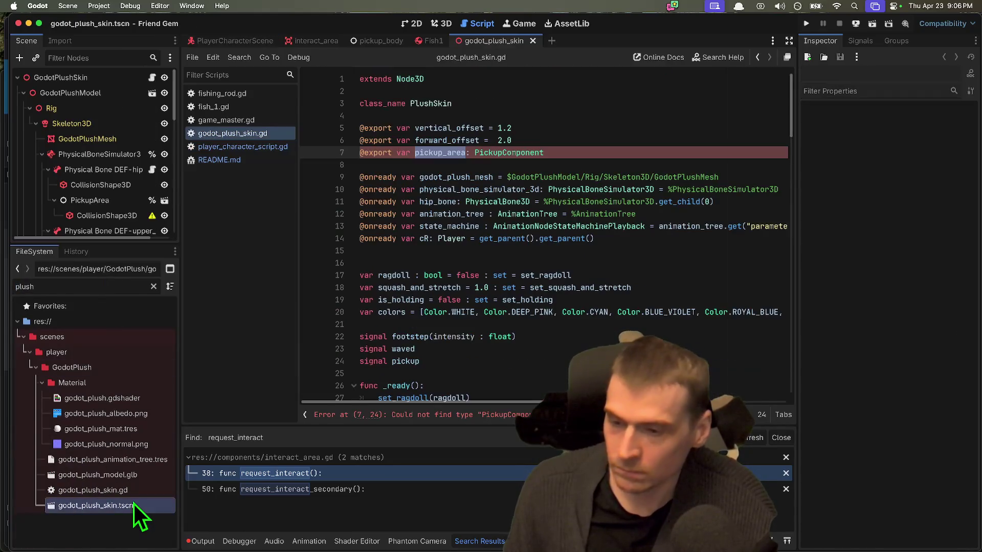
pyautogui.click(442, 23)
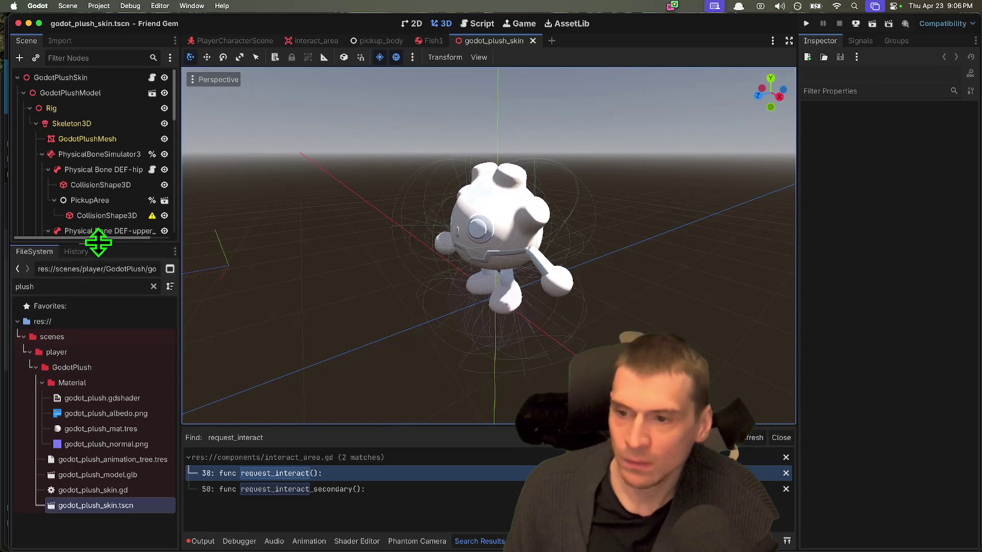
pyautogui.moveTo(97, 246); pyautogui.dragTo(127, 428)
pyautogui.click(62, 108)
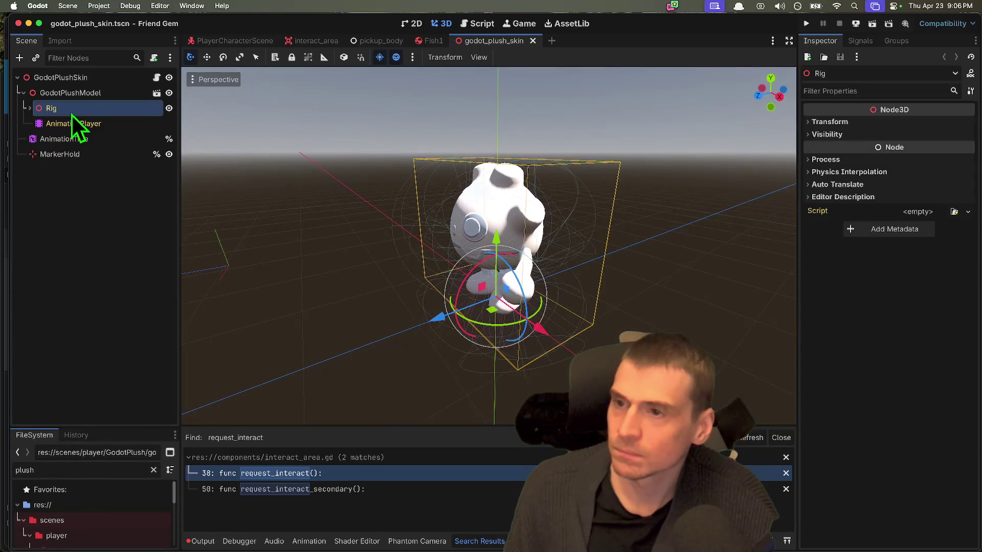
pyautogui.click(107, 124)
pyautogui.click(107, 215)
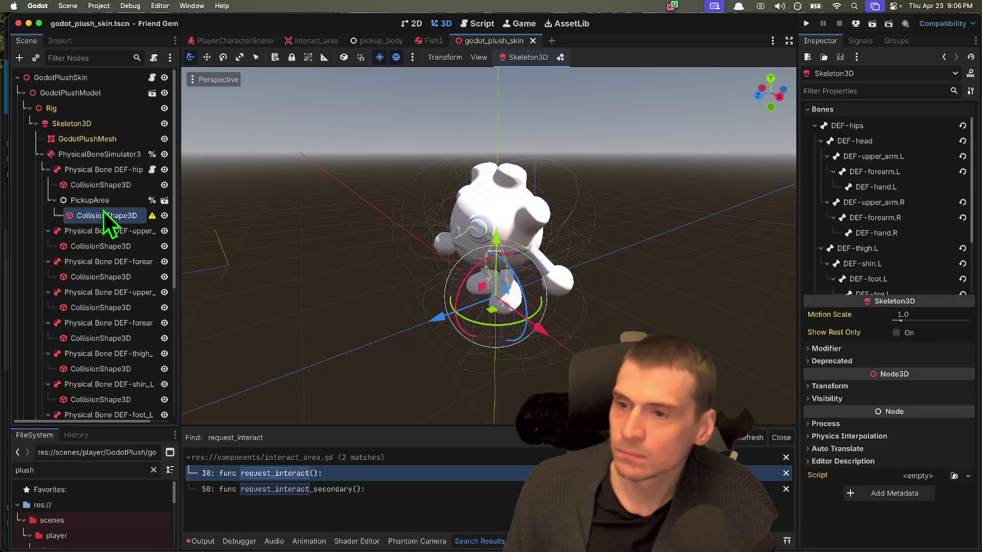
pyautogui.click(104, 201)
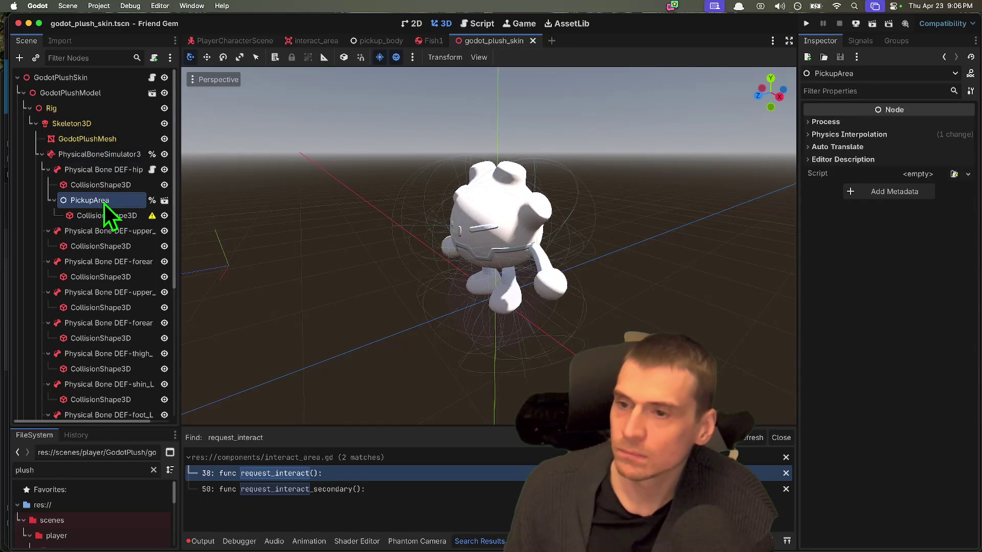
# Rename the hips bone's PickupArea node to PickupComponent
pyautogui.rightClick(95, 175)
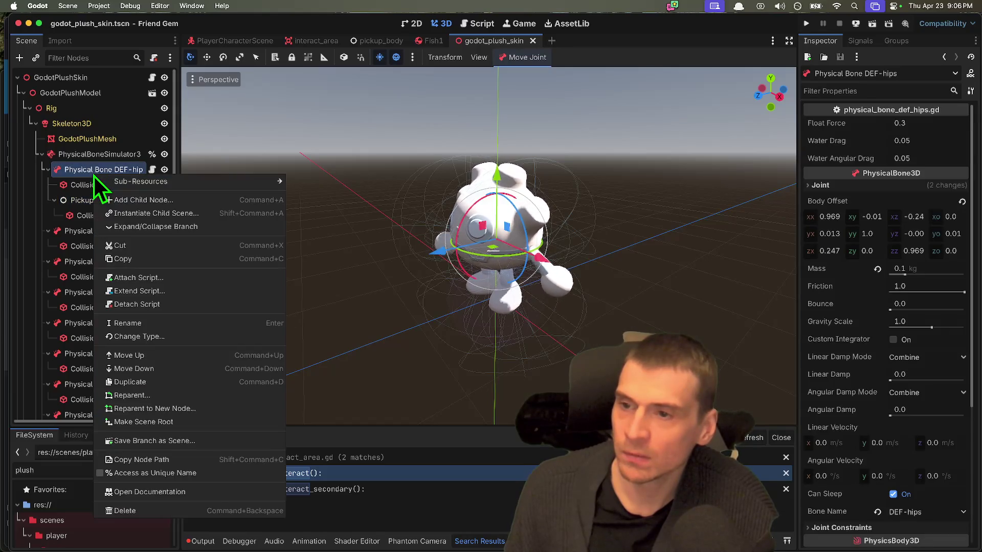
pyautogui.click(78, 171)
pyautogui.click(71, 204)
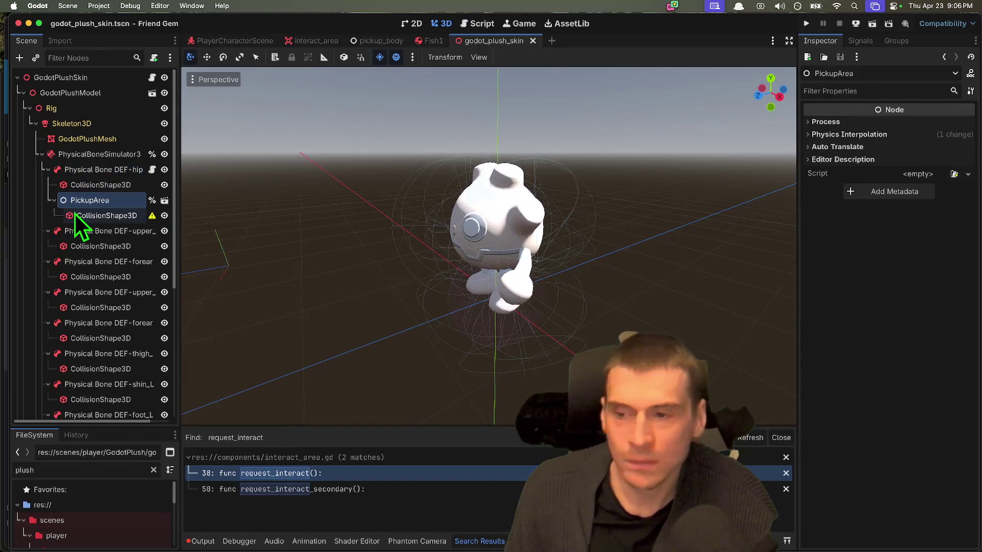
pyautogui.click(75, 213)
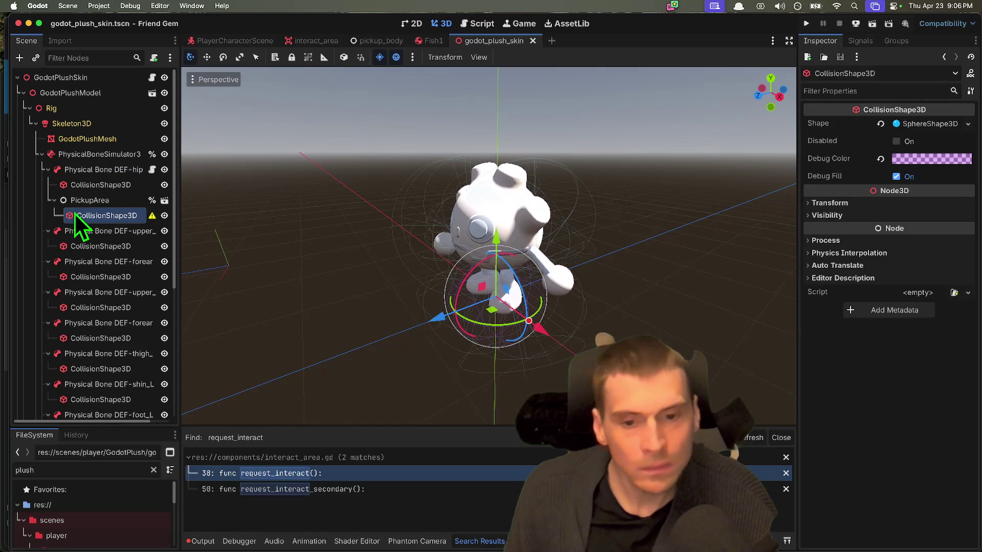
pyautogui.click(76, 206)
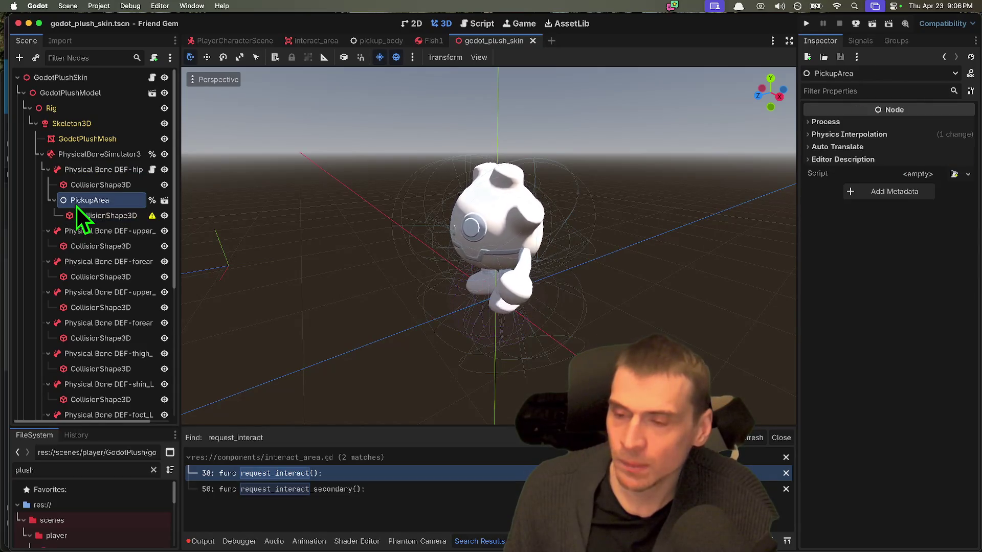
pyautogui.click(76, 206)
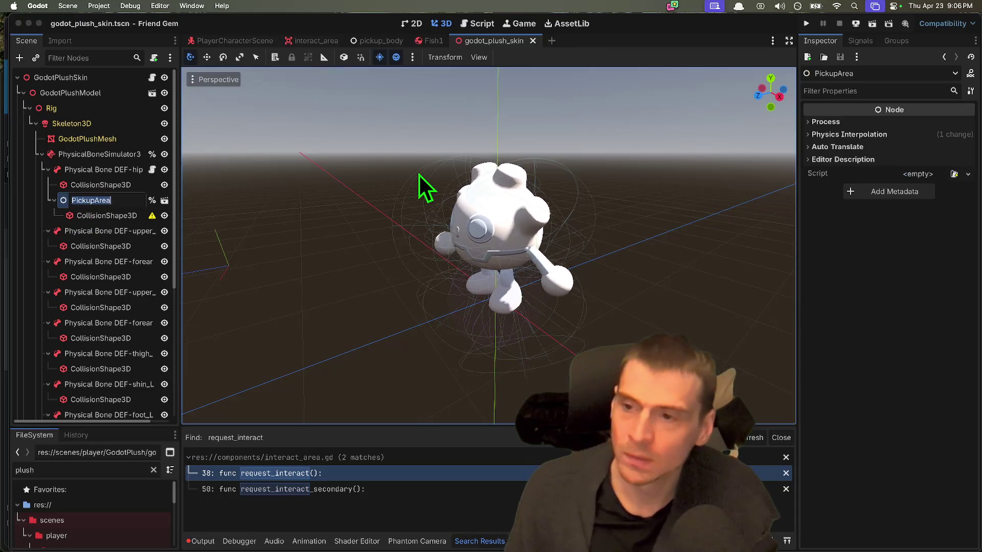
pyautogui.write('PickupCompo')
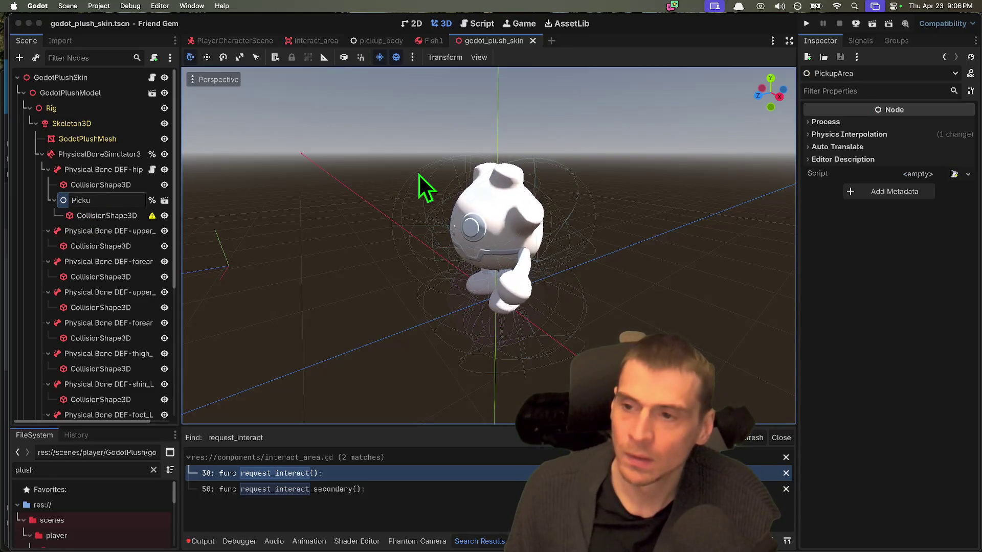
pyautogui.write('nent')
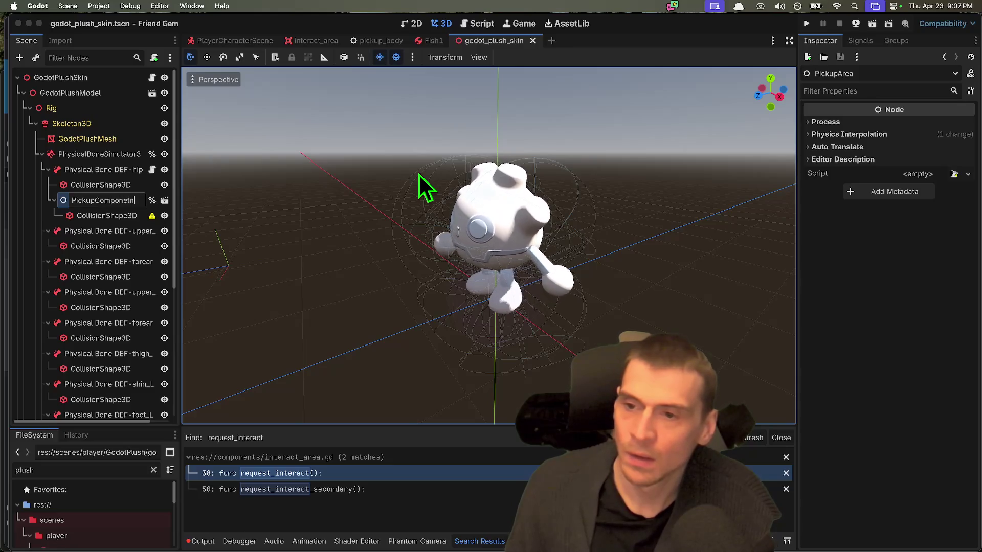
pyautogui.press('Return')
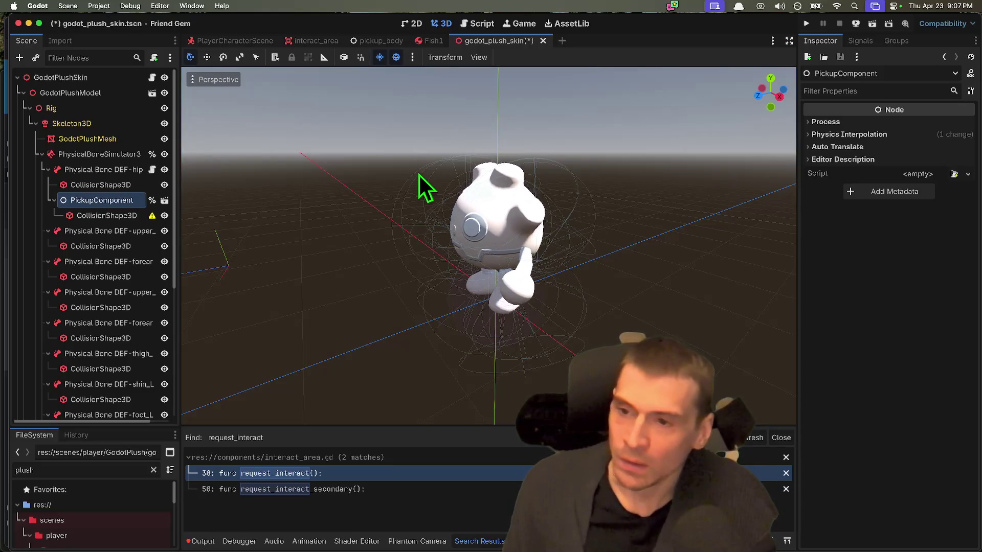
# Open physical_bone_def_hips.gd, the script on Physical Bone DEF-hips
pyautogui.click(90, 172)
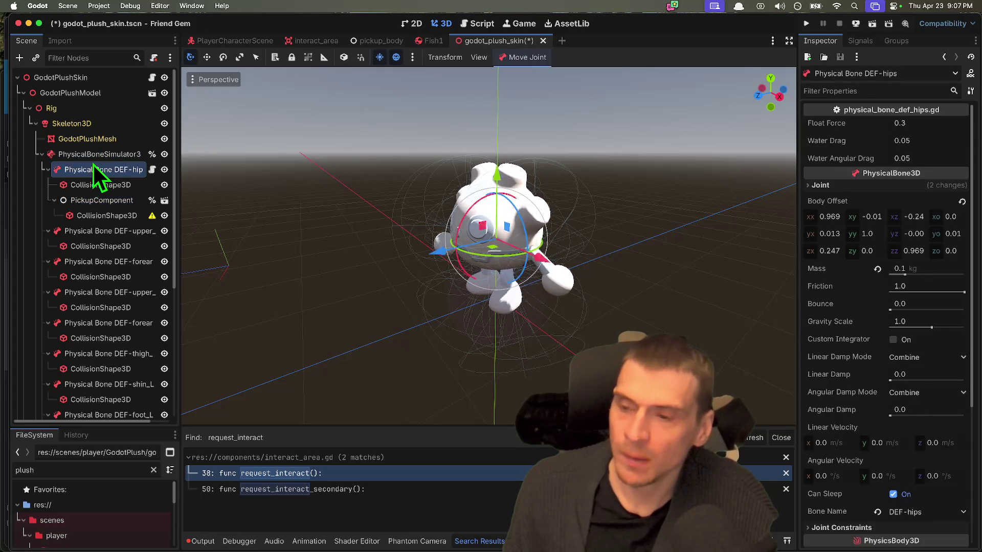
pyautogui.click(93, 161)
pyautogui.click(97, 170)
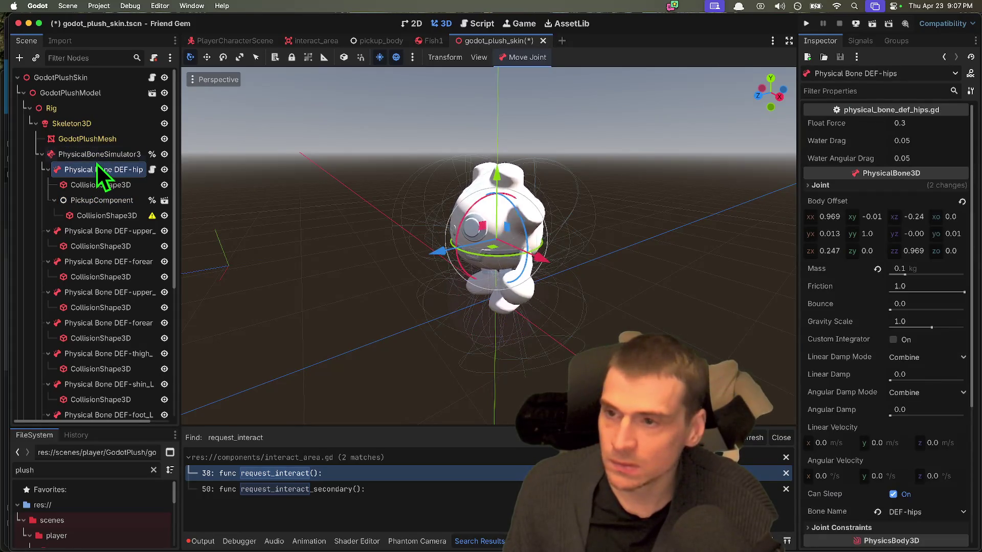
pyautogui.click(152, 169)
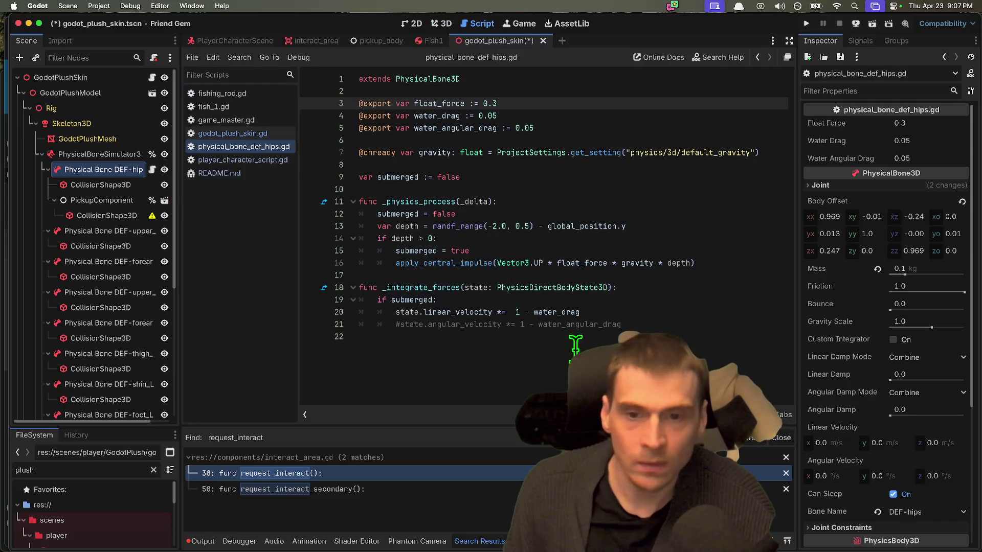
# In interact_area.gd, review the InteractBody check on line 31 of on_body_entered and on_body_exited
pyautogui.click(575, 344)
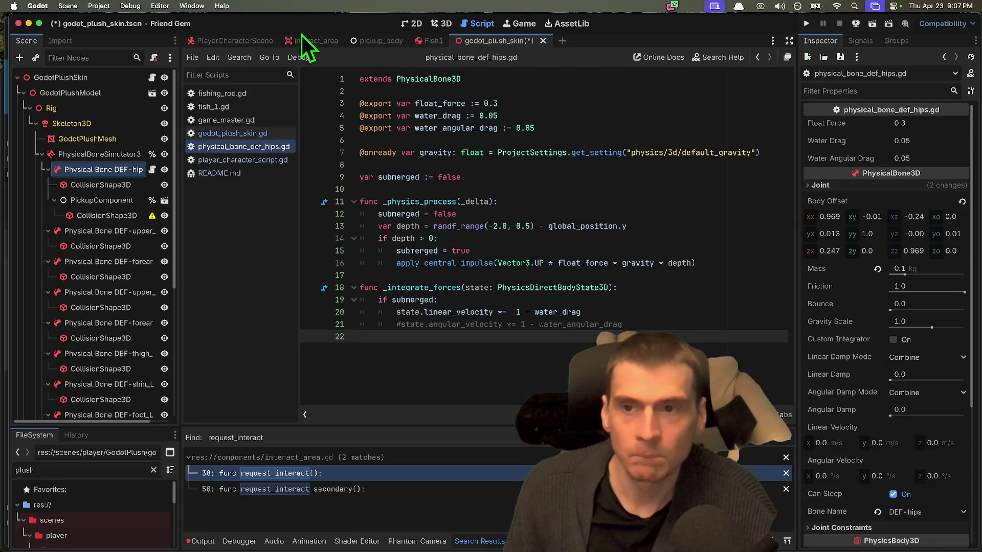
pyautogui.click(317, 41)
pyautogui.scroll(5, 662, 253)
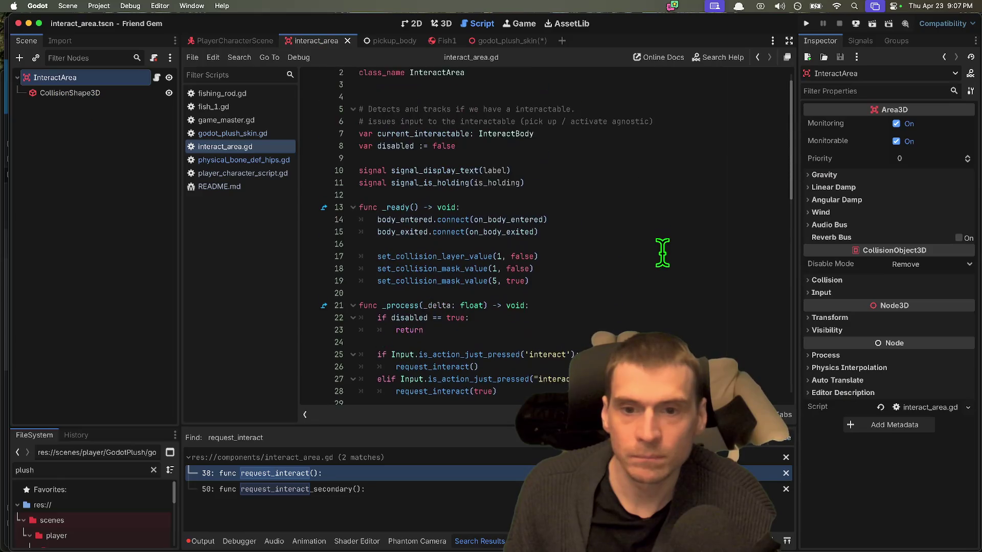
pyautogui.scroll(-4, 663, 256)
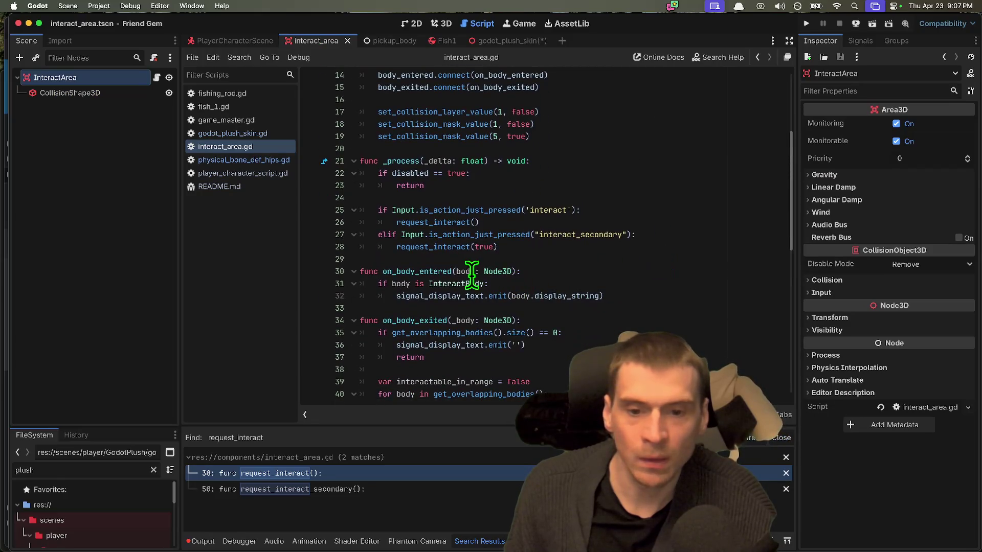
pyautogui.click(471, 274)
pyautogui.click(440, 283)
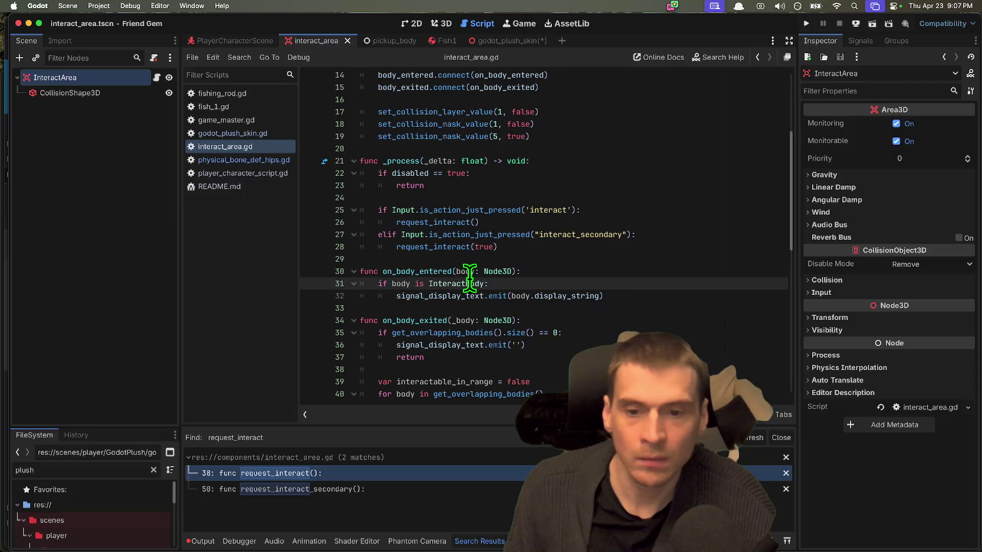
pyautogui.doubleClick(469, 280)
pyautogui.scroll(-1, 637, 282)
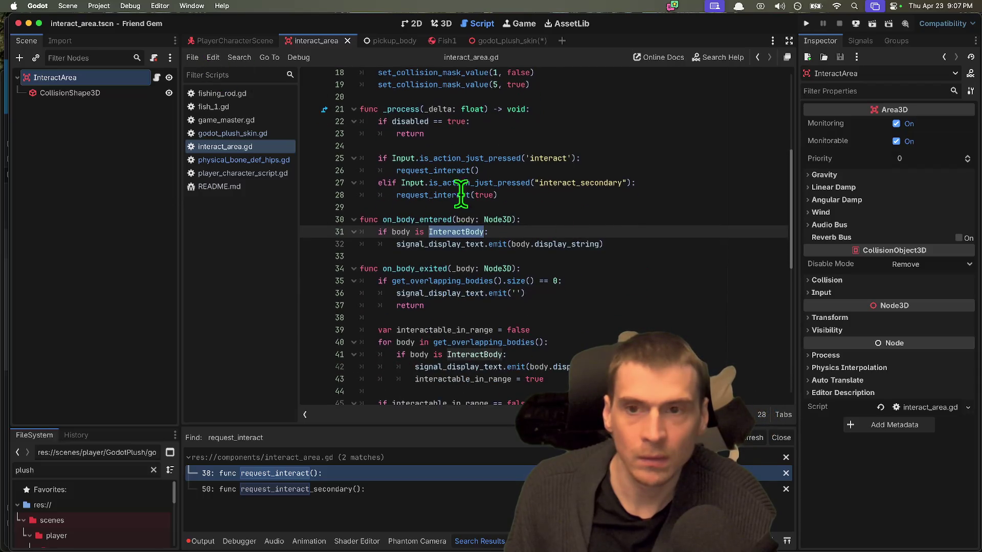
pyautogui.scroll(-1, 625, 322)
pyautogui.scroll(-1, 626, 322)
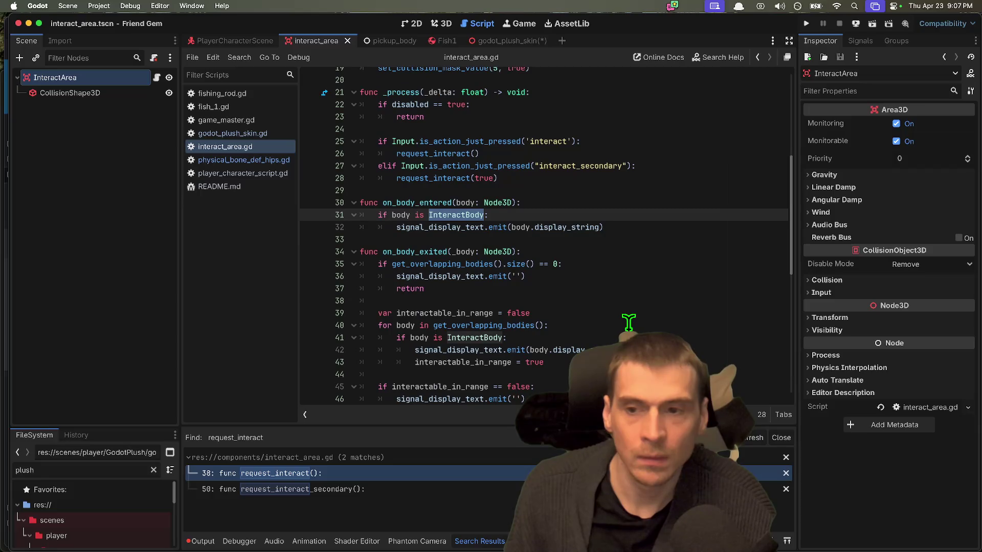
pyautogui.scroll(-5, 549, 389)
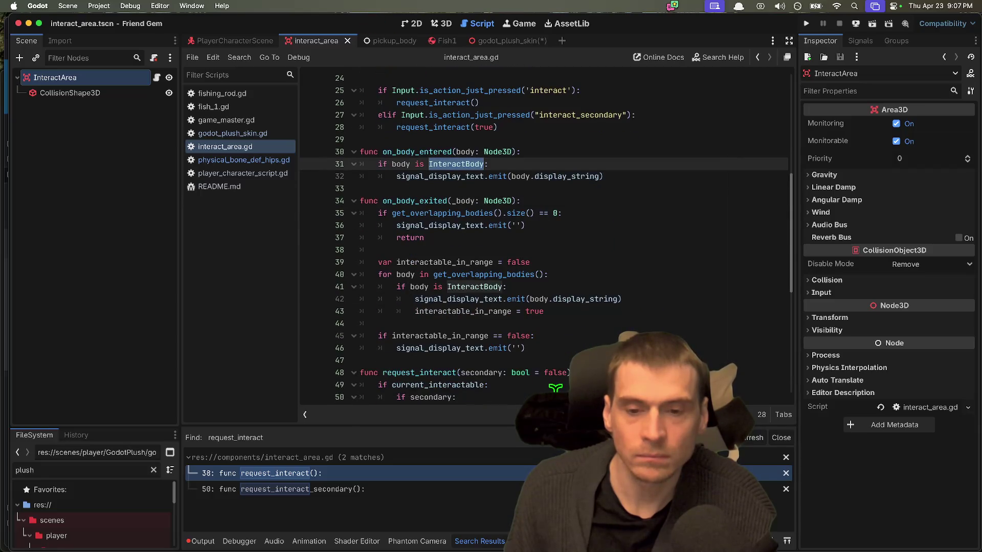
pyautogui.scroll(4, 504, 389)
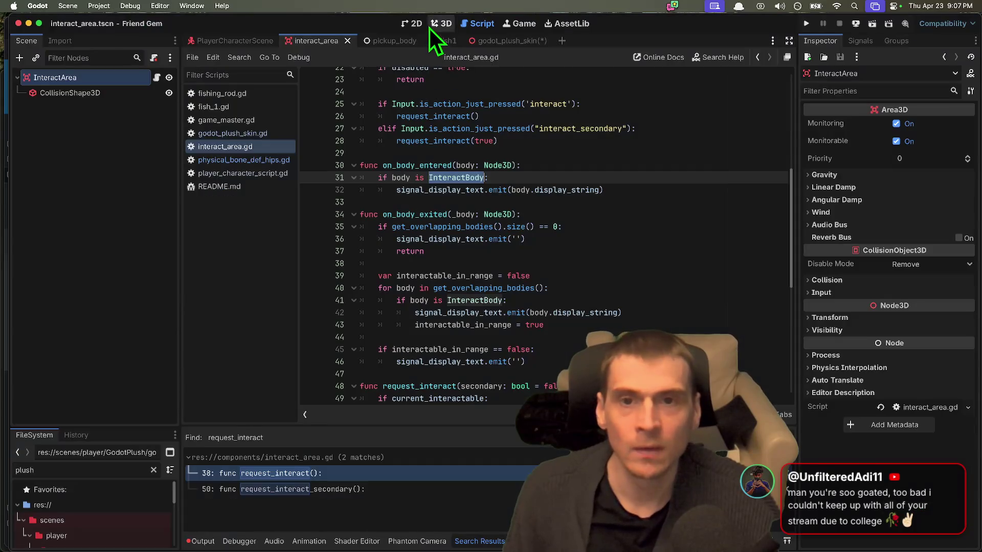
# Return to the godot_plush_skin scene in 3D and open physical_bone_def_hips.gd
pyautogui.click(440, 23)
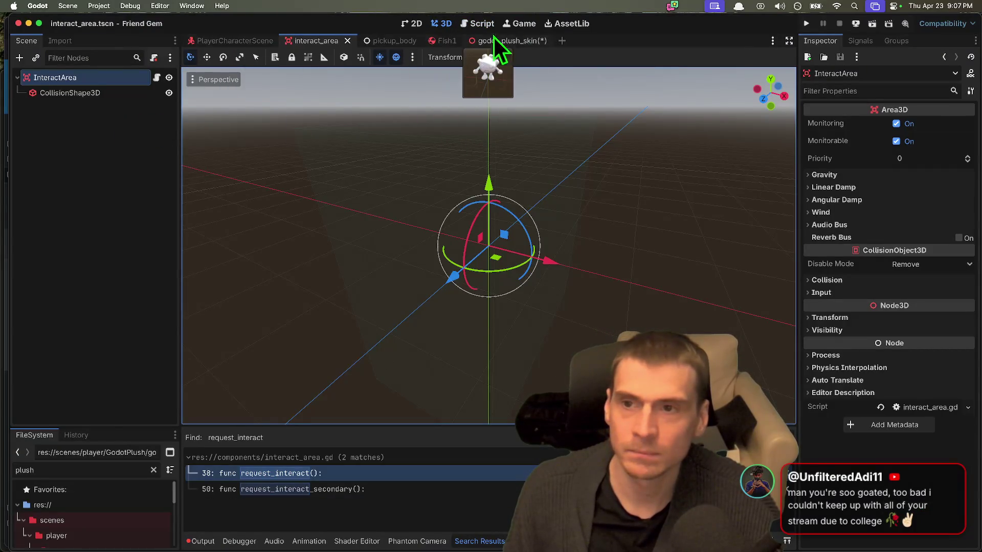
pyautogui.click(511, 41)
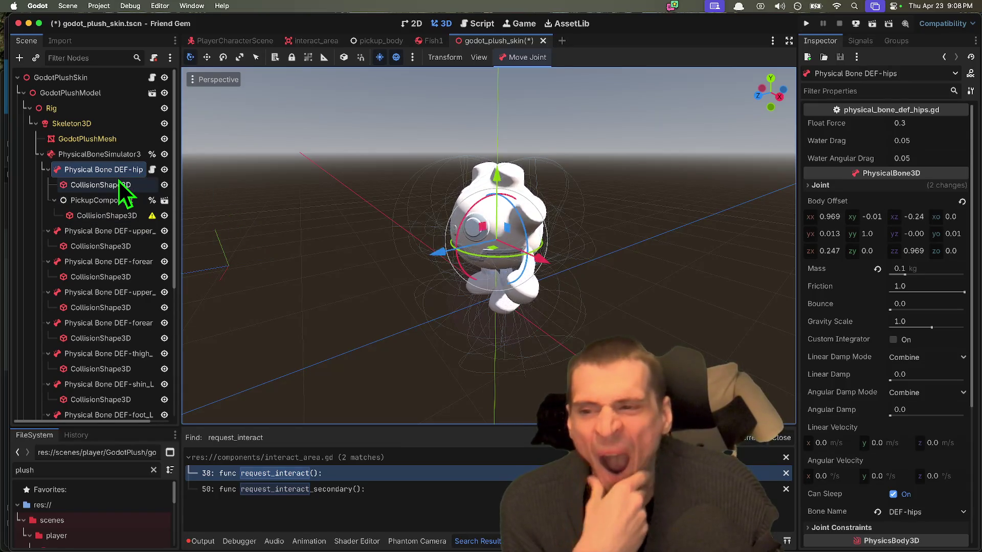
pyautogui.click(151, 170)
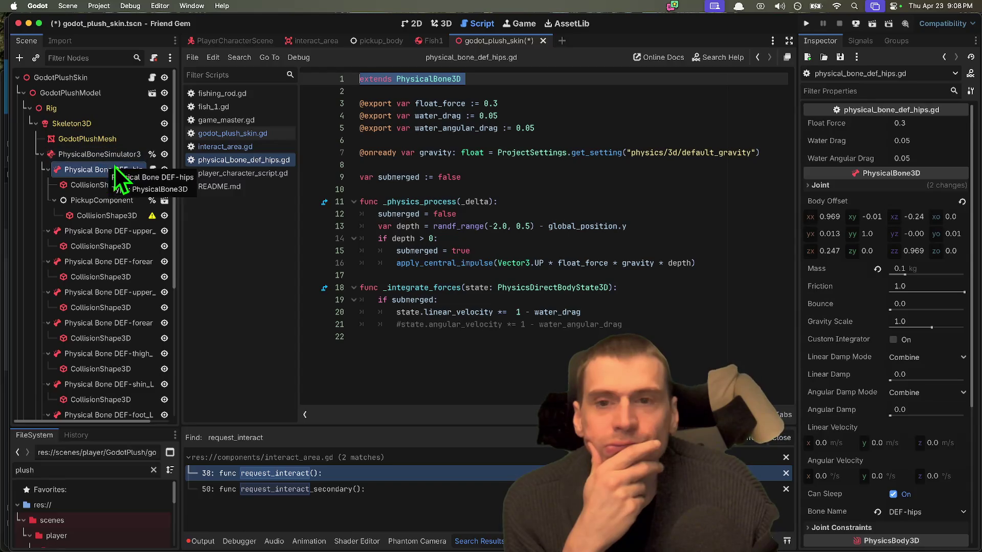
pyautogui.doubleClick(411, 79)
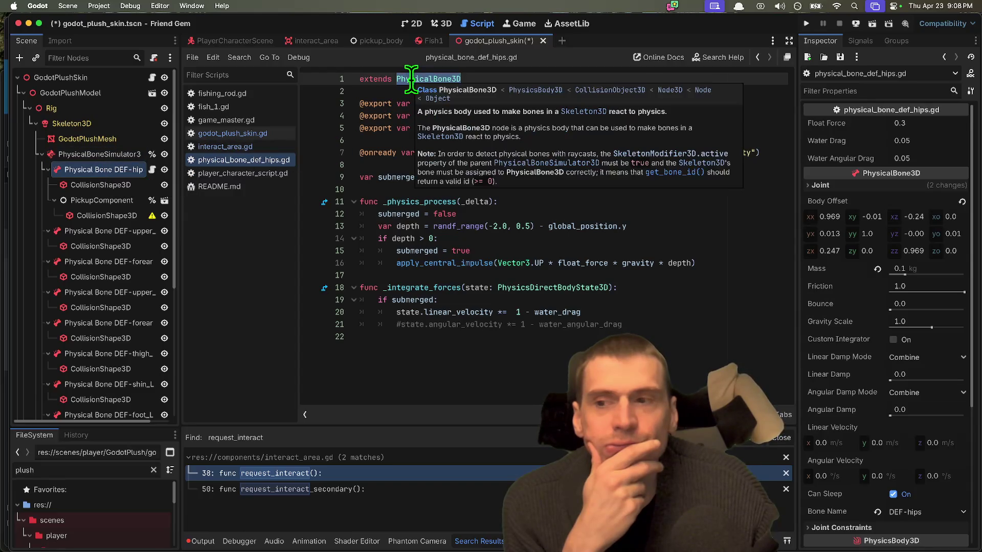
pyautogui.click(458, 373)
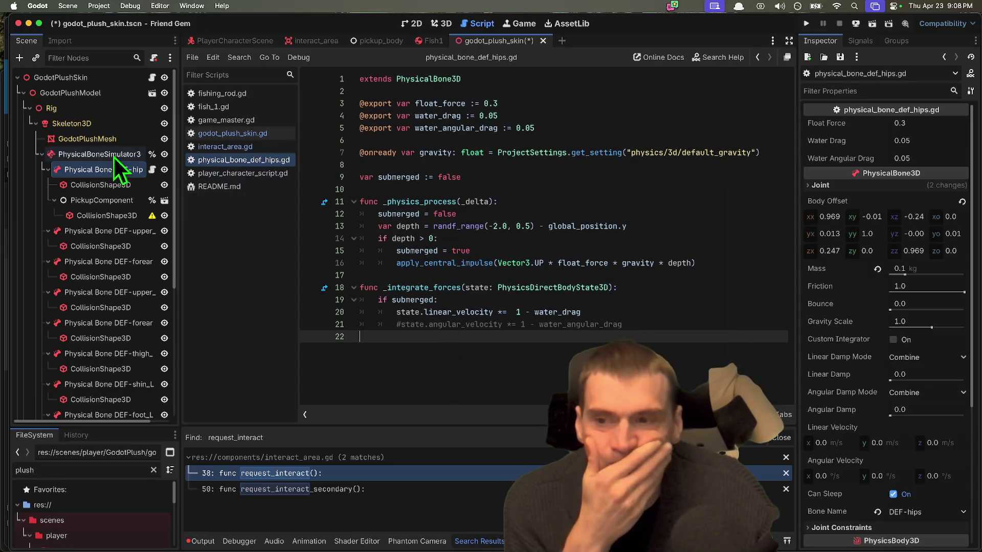
# Widen the scene tree and inspect the hips collision shape, PickupComponent and DEF-hips bone
pyautogui.moveTo(179, 182); pyautogui.dragTo(226, 178)
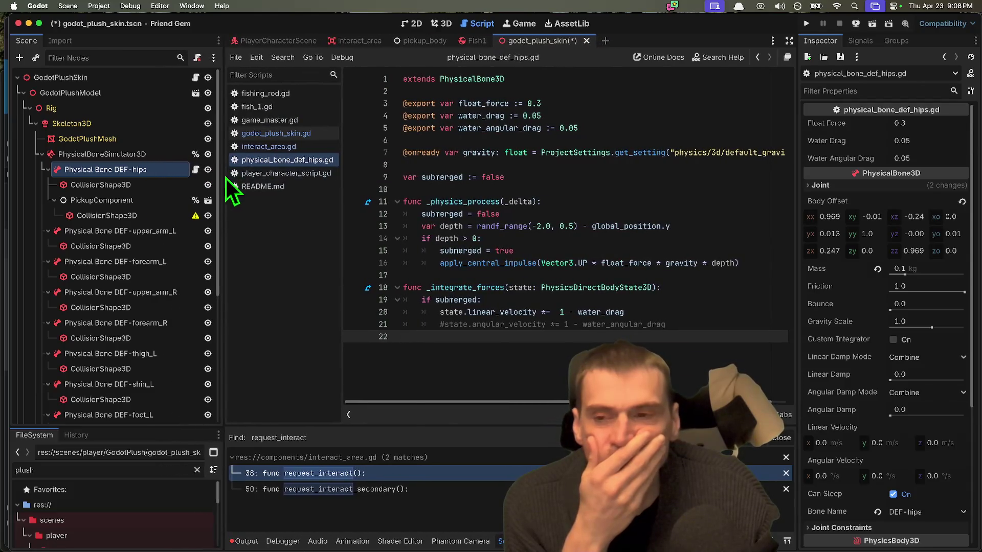
pyautogui.click(160, 182)
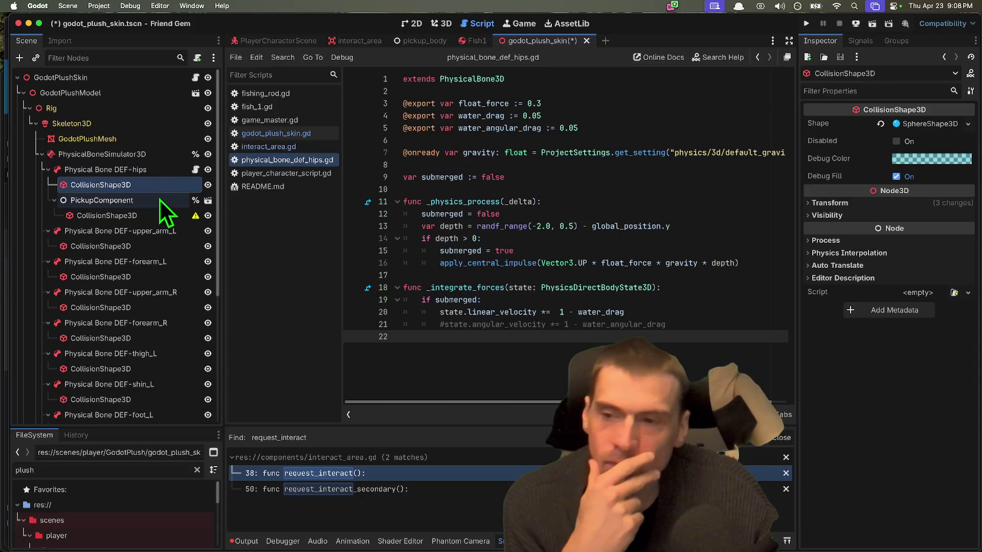
pyautogui.click(159, 198)
pyautogui.click(160, 190)
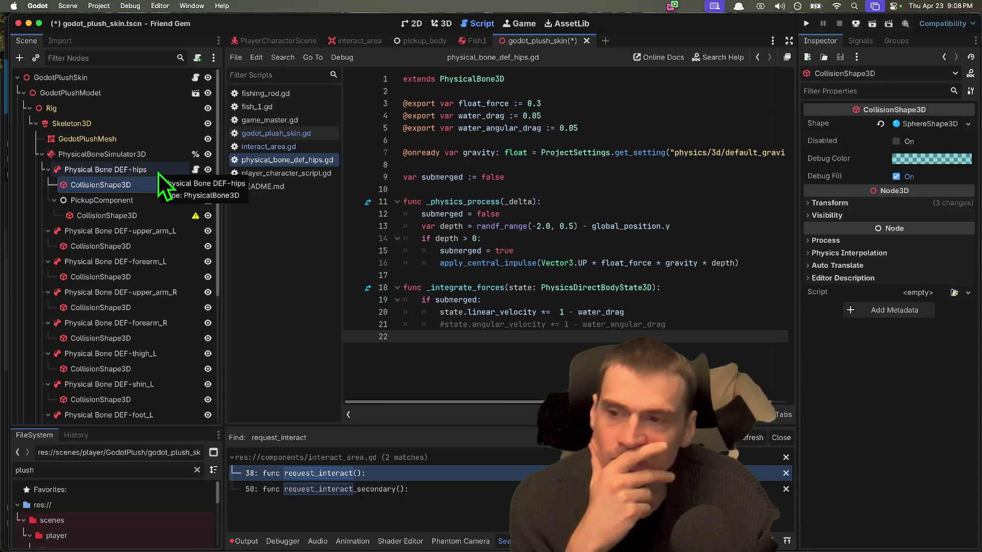
pyautogui.click(159, 173)
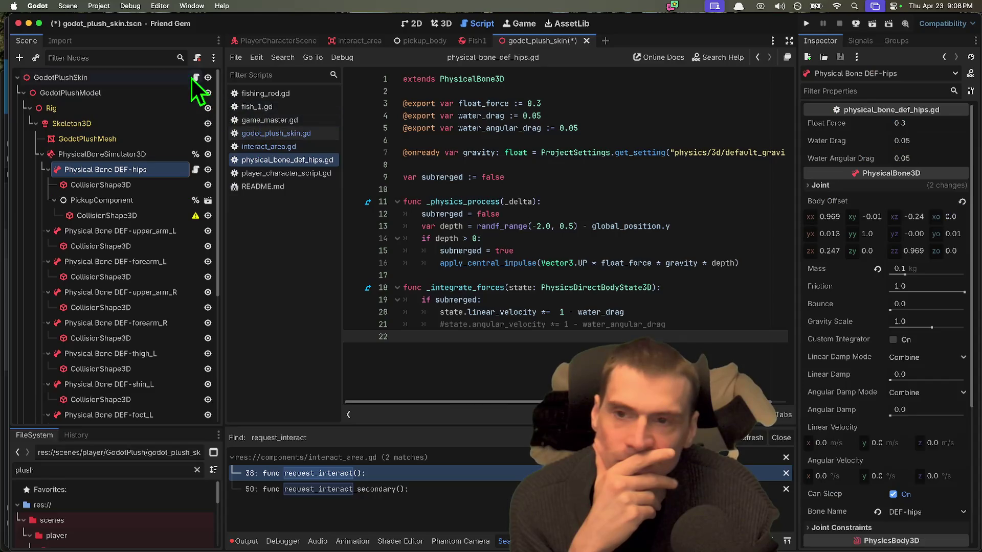
pyautogui.rightClick(174, 173)
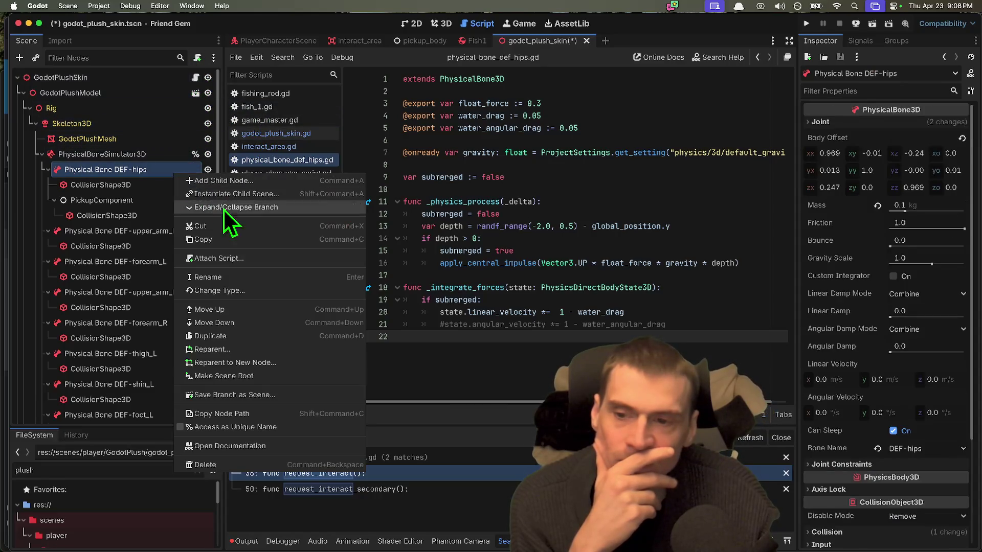
pyautogui.click(256, 259)
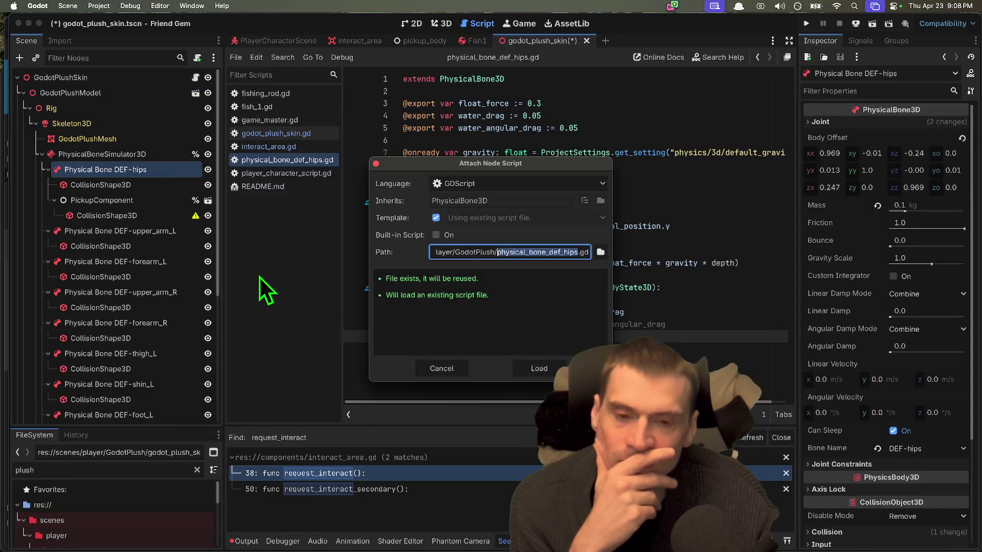
pyautogui.click(598, 252)
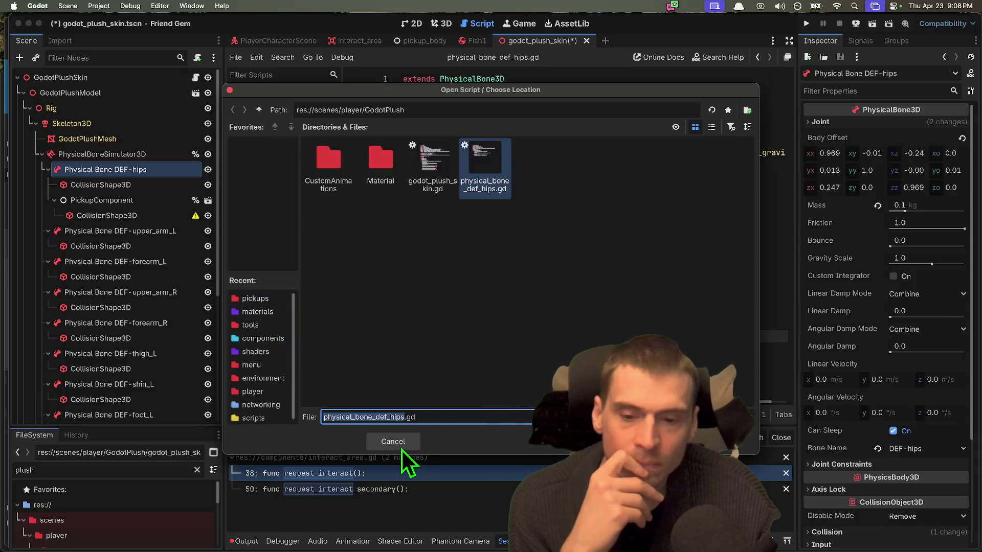
pyautogui.click(371, 442)
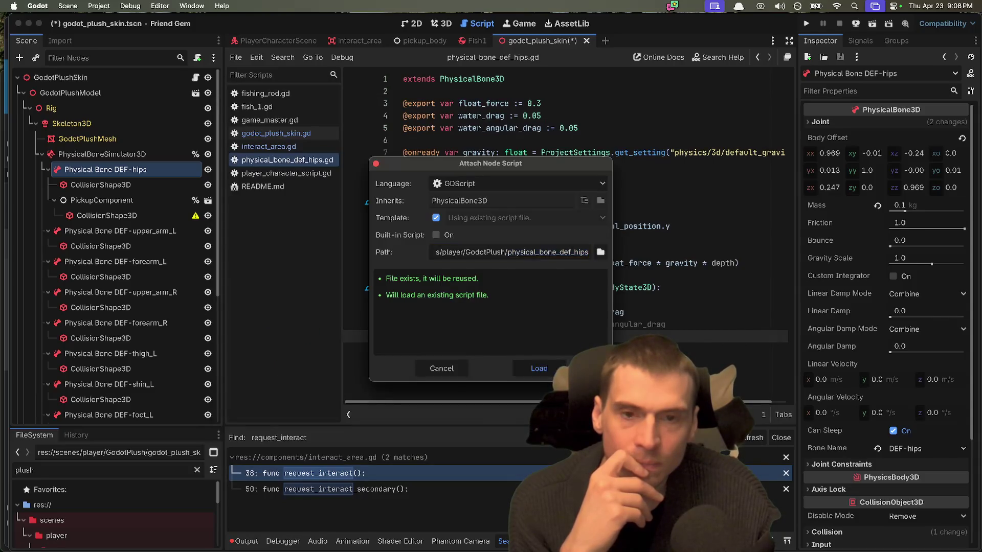
pyautogui.click(538, 369)
pyautogui.click(614, 79)
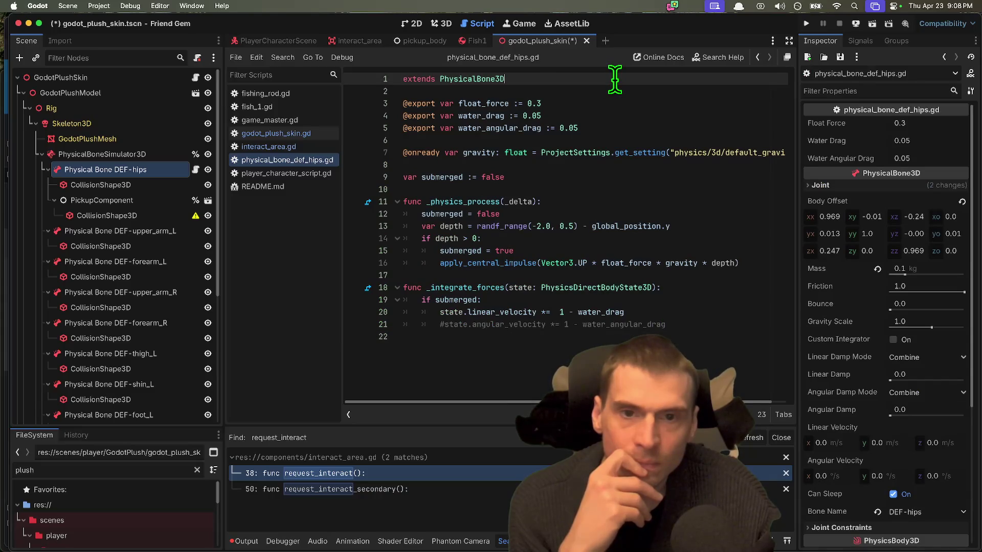
# Change the script's base class from PhysicalBone3D to PickupBody and save
pyautogui.doubleClick(614, 79)
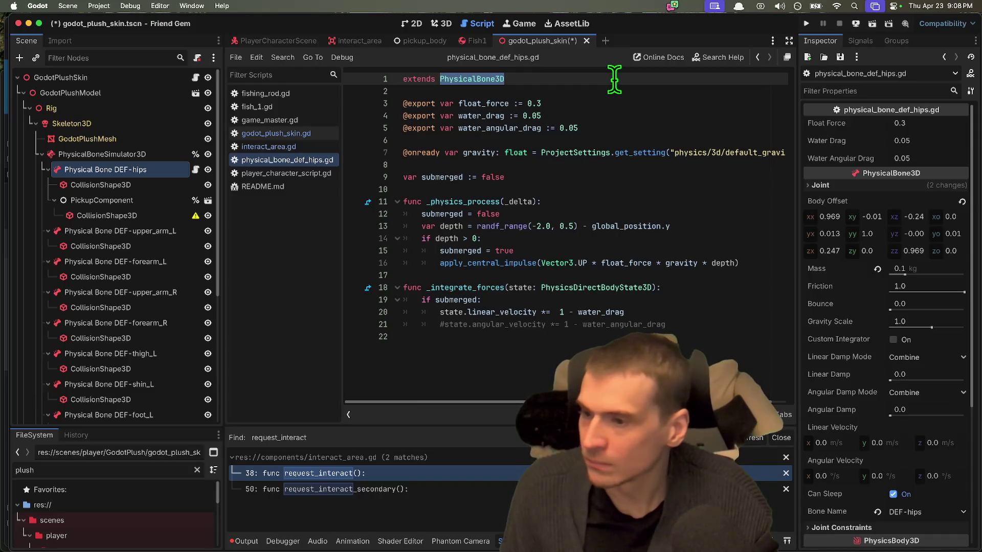
pyautogui.write('Pi')
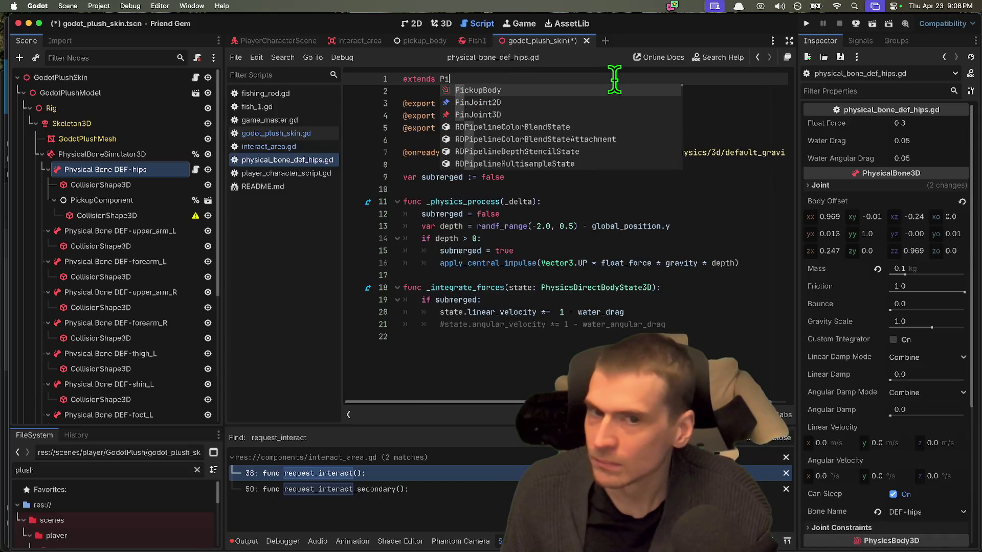
pyautogui.write('kcck')
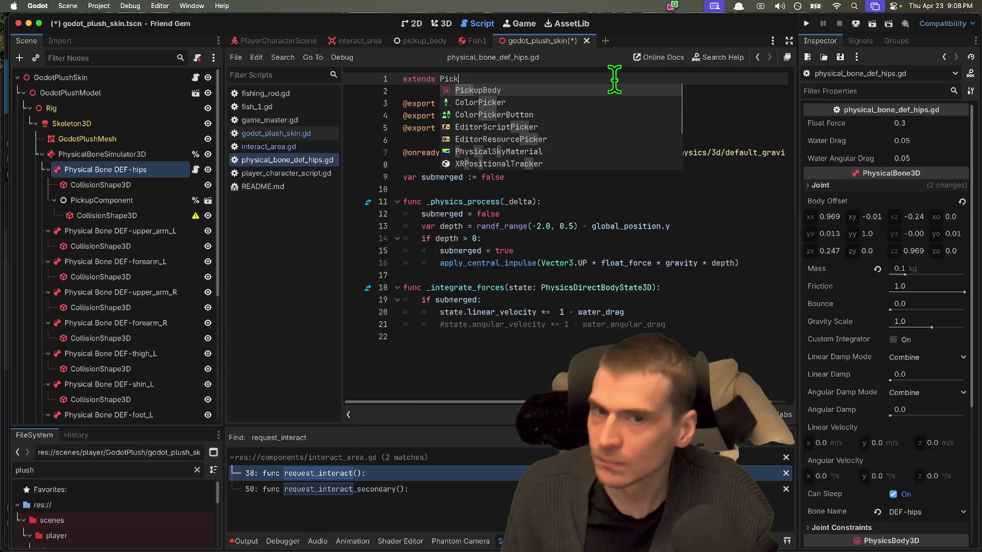
pyautogui.press('Return')
pyautogui.click(667, 324)
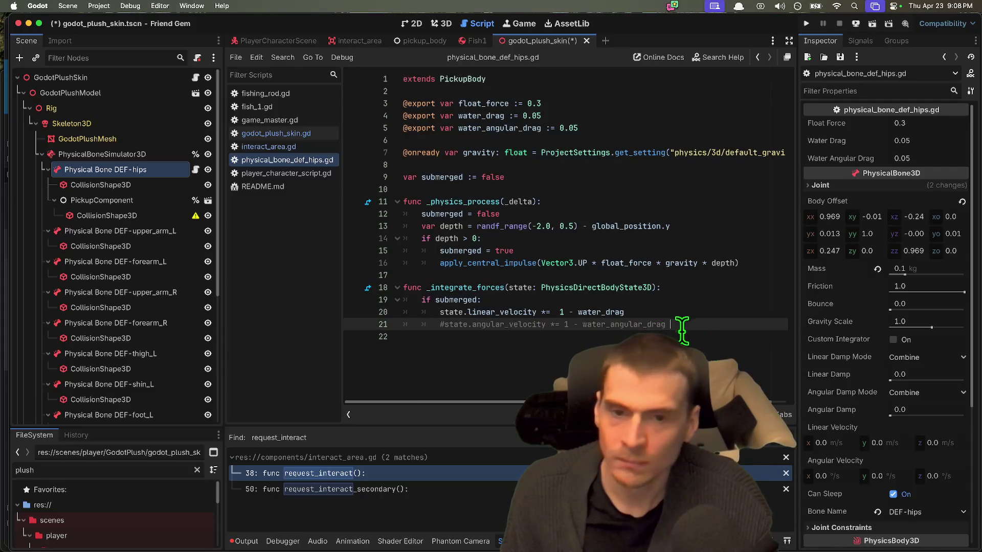
pyautogui.hotkey('ctrl', 's')
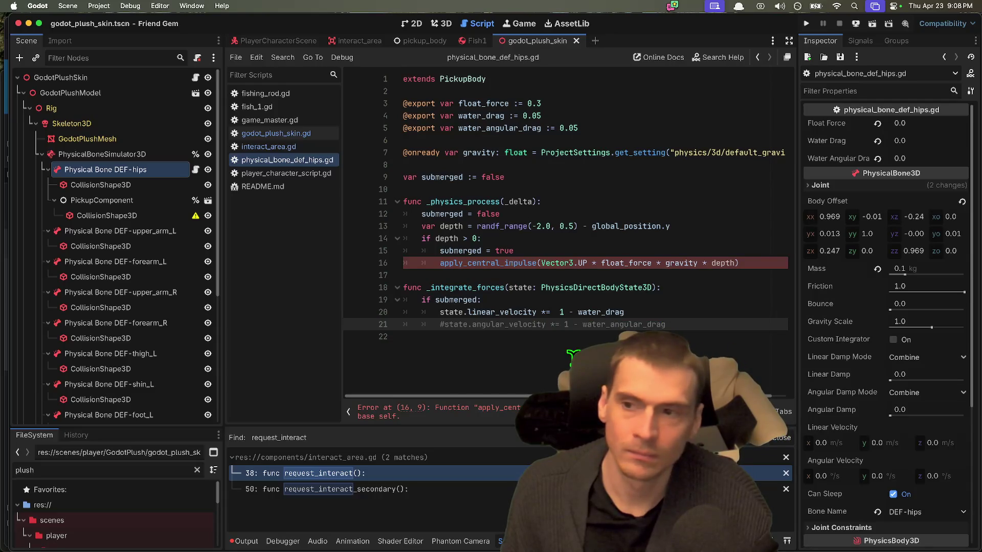
# Delete the old buoyancy and drag code and save, then restore it with undo
pyautogui.moveTo(673, 329)
pyautogui.mouseDown()
pyautogui.moveTo(384, 131)
pyautogui.moveTo(384, 120)
pyautogui.moveTo(446, 99)
pyautogui.mouseUp()
pyautogui.press('super+shift+Down')
pyautogui.press('BackSpace')
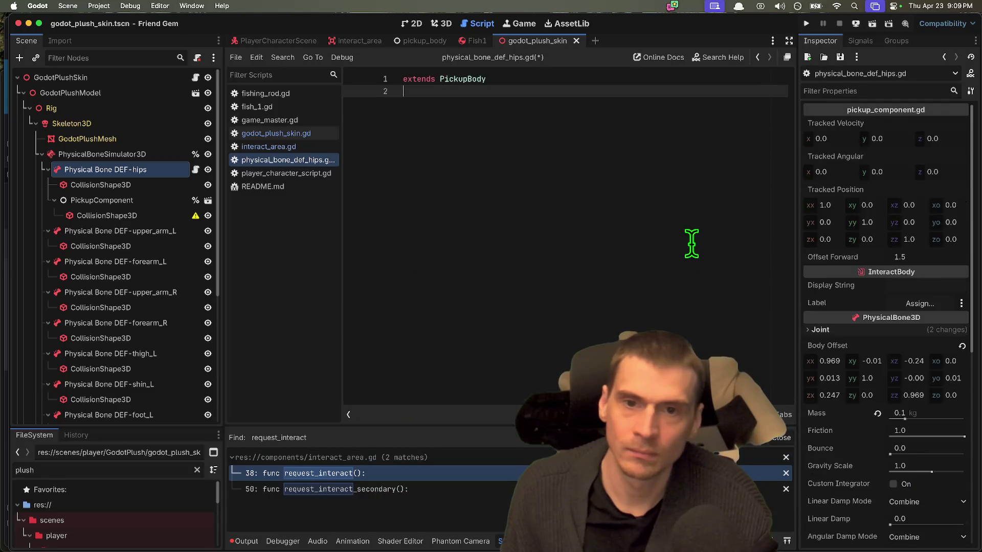
pyautogui.hotkey('ctrl', 's')
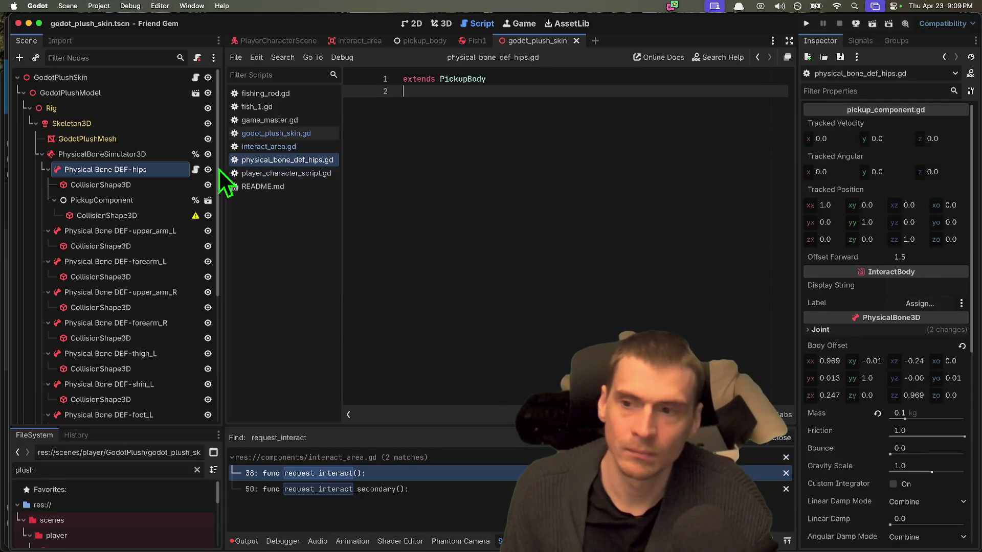
pyautogui.click(144, 170)
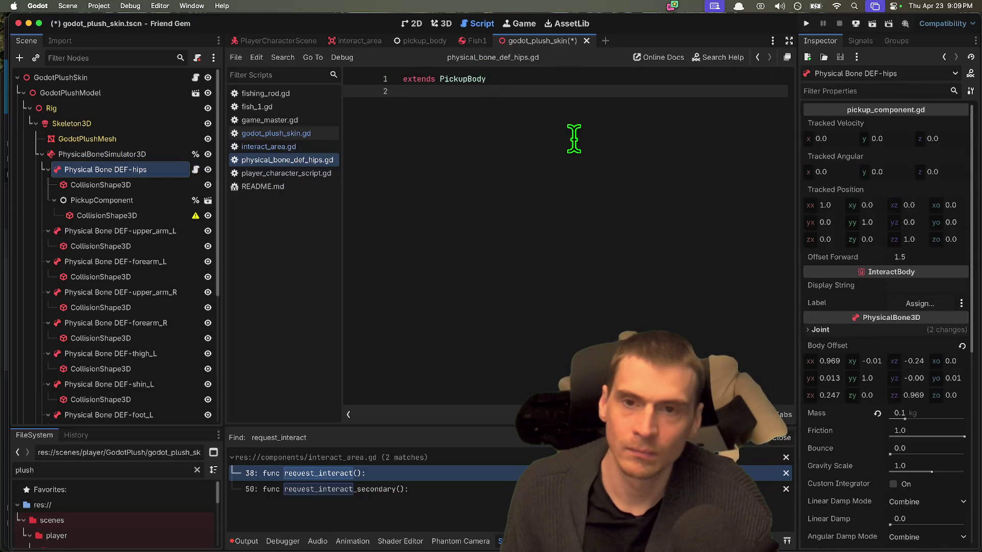
pyautogui.click(146, 185)
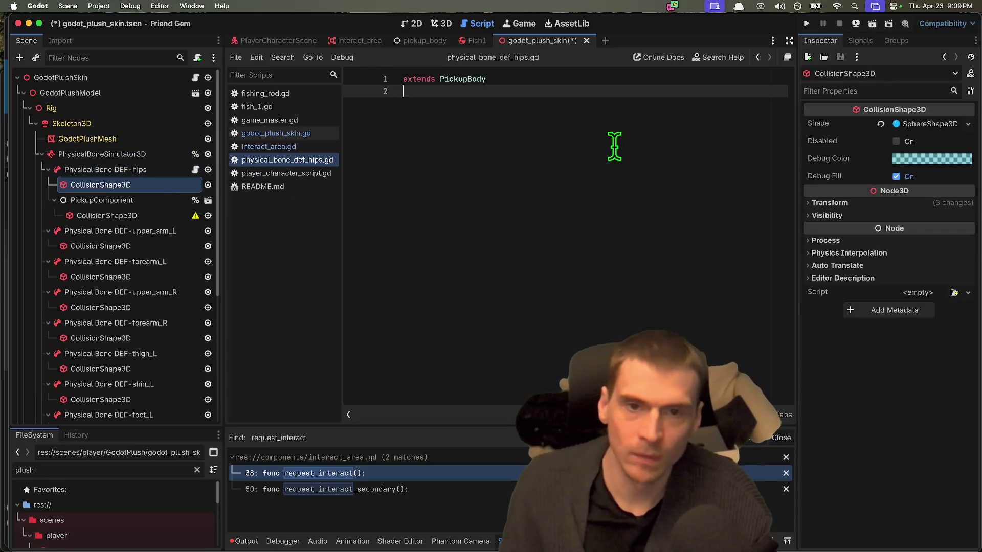
pyautogui.press('super+v')
pyautogui.click(597, 89)
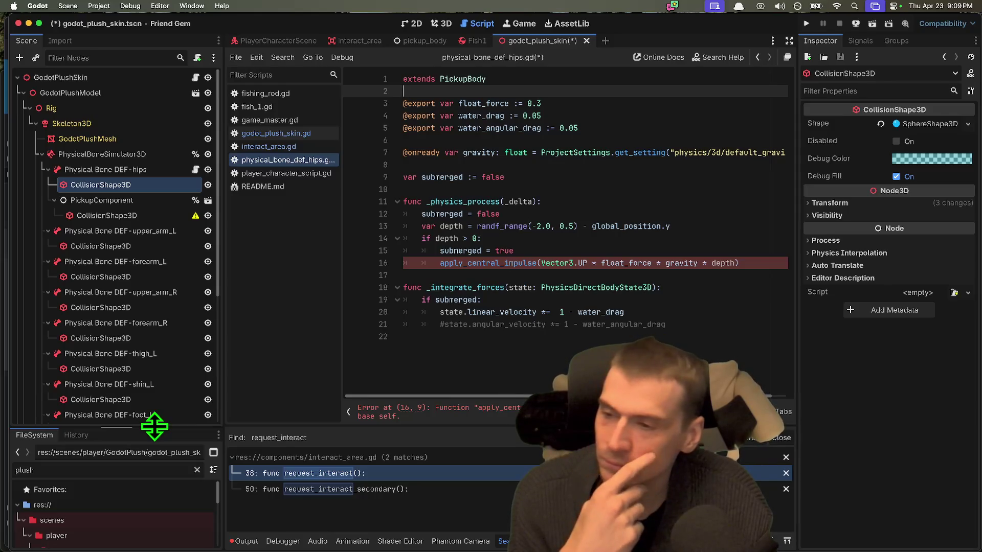
# Enlarge the FileSystem dock and clear its filter to show all folders
pyautogui.moveTo(154, 427); pyautogui.dragTo(147, 244)
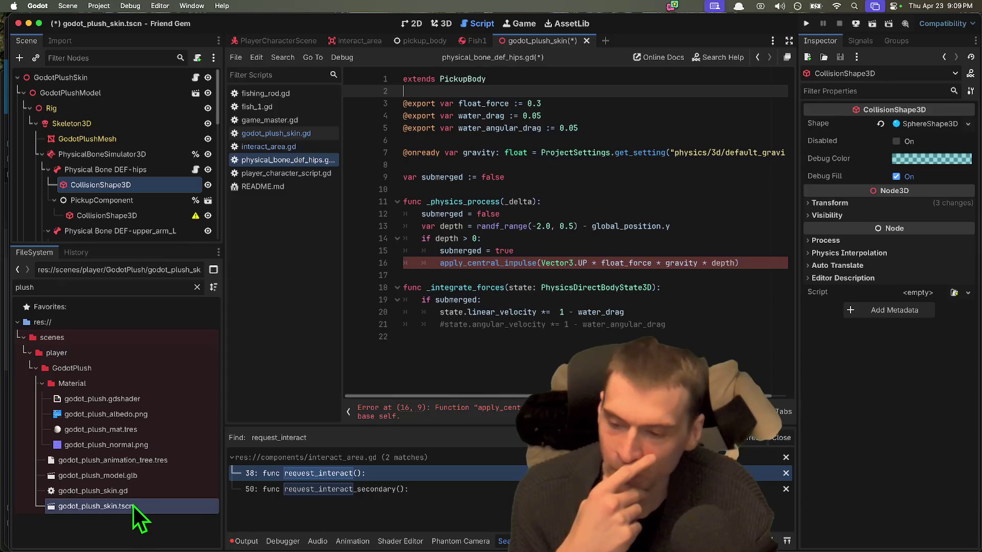
pyautogui.doubleClick(147, 287)
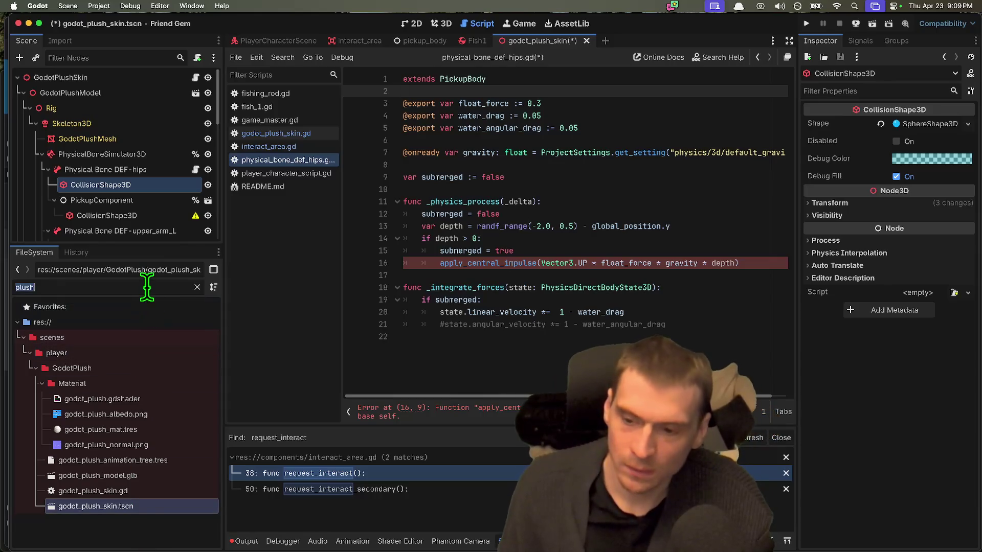
pyautogui.write('picku')
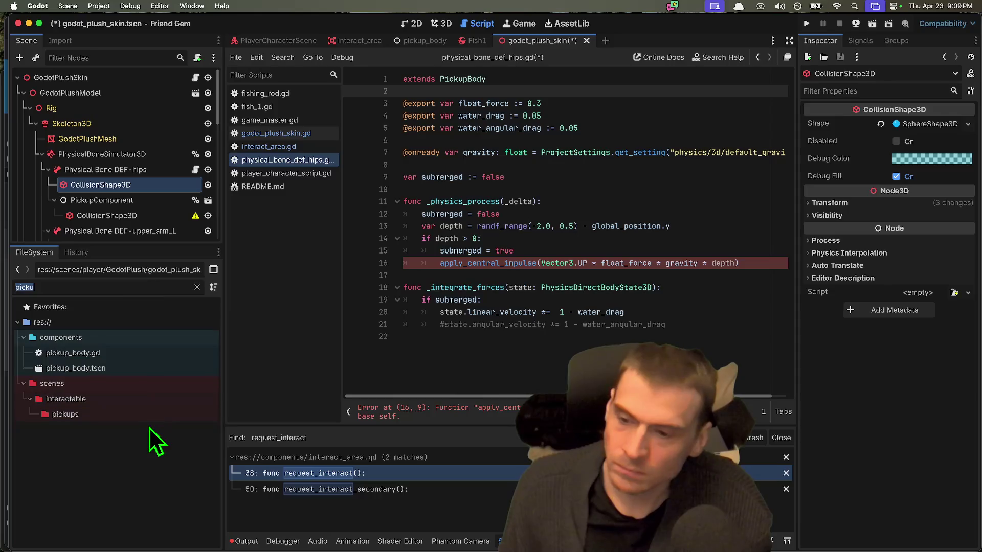
pyautogui.press('BackSpace')
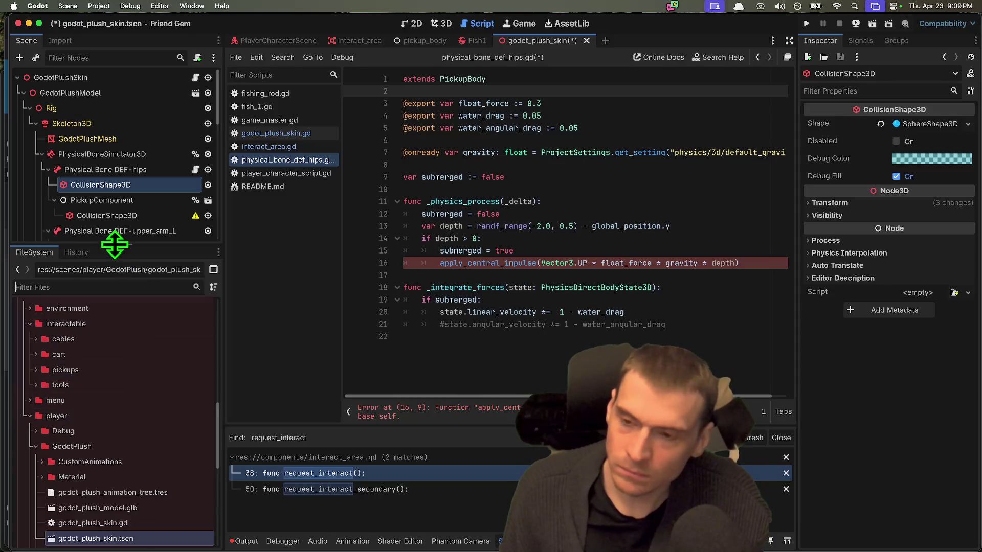
pyautogui.moveTo(114, 244); pyautogui.dragTo(115, 181)
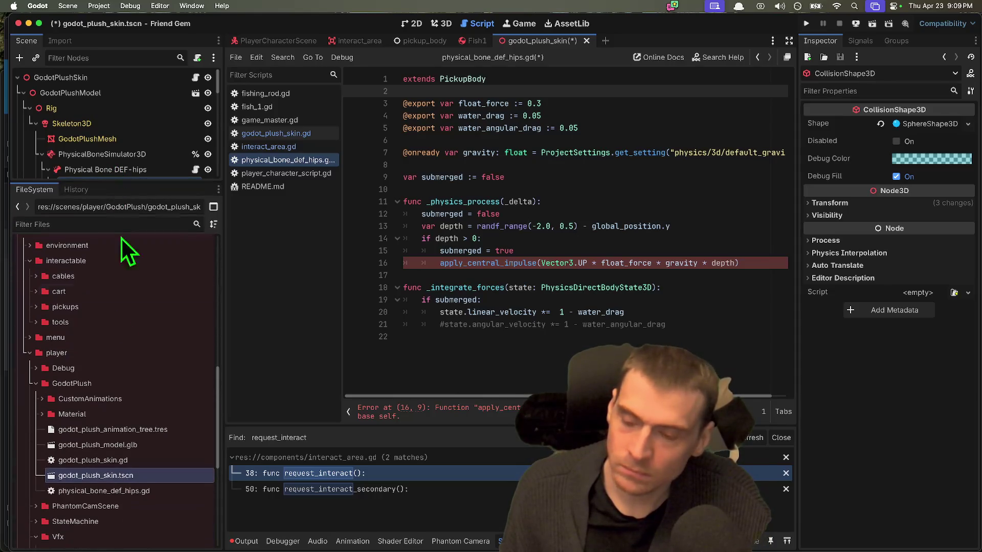
# Collapse the GodotPlush and player folders, expand scripts, and open interactable.gd
pyautogui.doubleClick(82, 376)
pyautogui.doubleClick(98, 345)
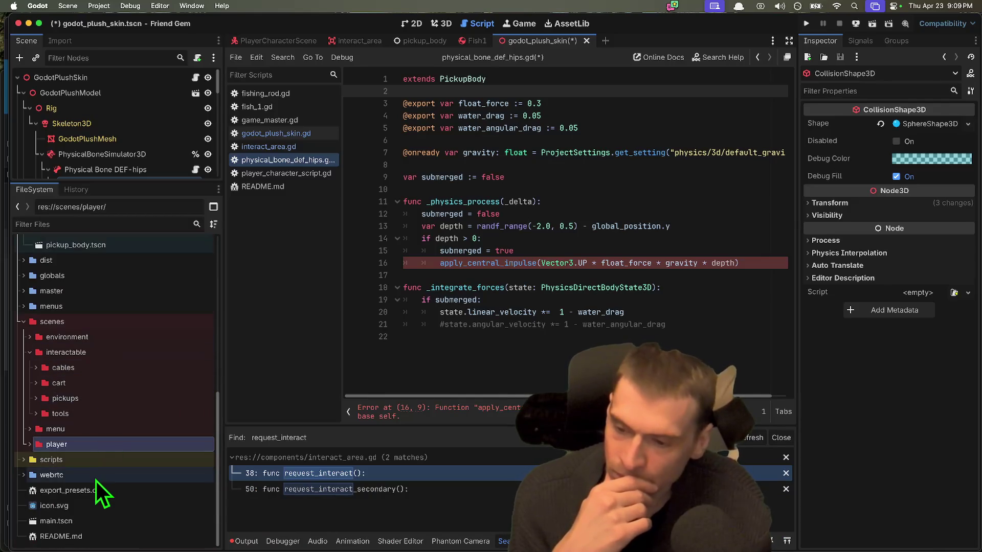
pyautogui.doubleClick(96, 462)
pyautogui.scroll(-5, 87, 511)
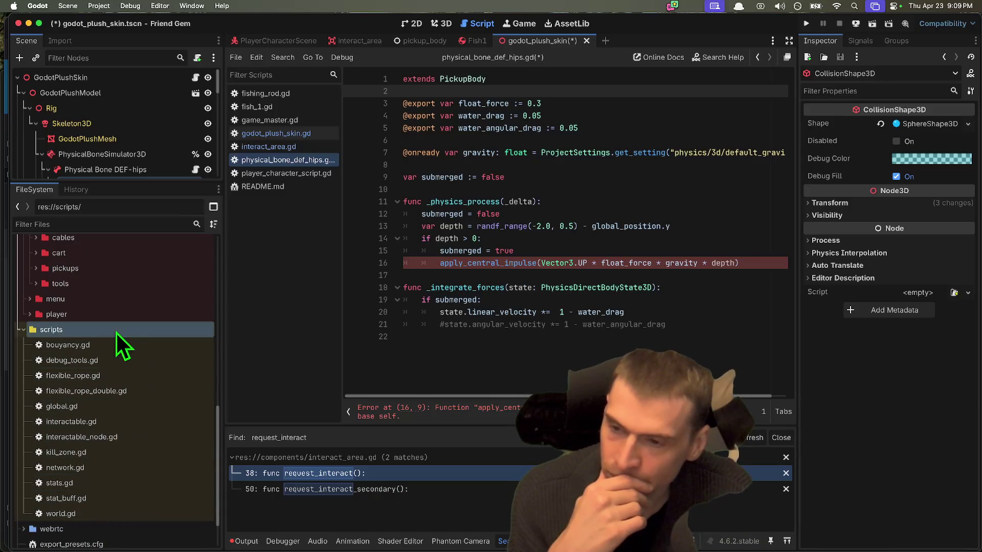
pyautogui.click(127, 424)
pyautogui.keyDown('shift'); pyautogui.click(129, 436); pyautogui.keyUp('shift')
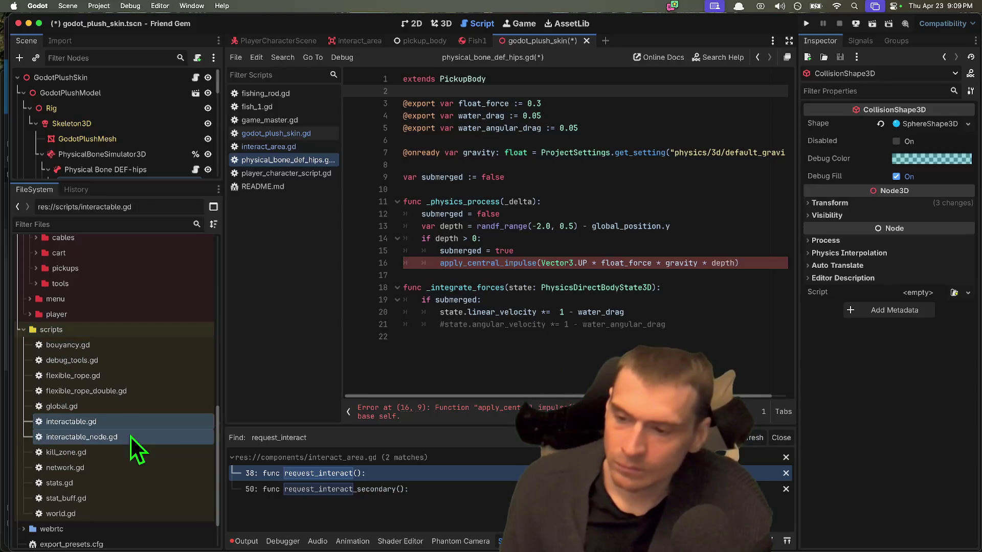
pyautogui.rightClick(131, 437)
pyautogui.click(117, 421)
pyautogui.doubleClick(117, 422)
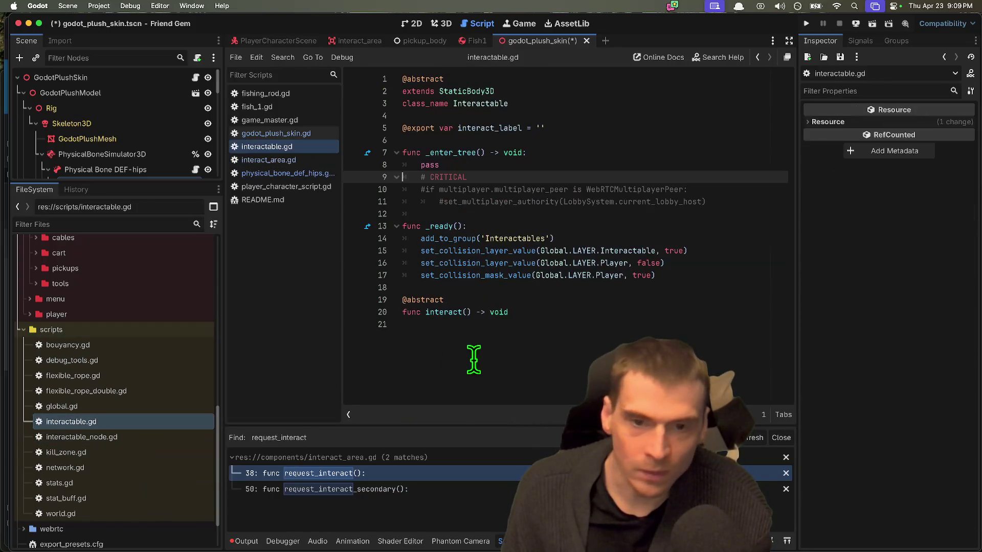
# Open interactable_node.gd and scroll through its PackedScene pickup-spawning and shake tween code
pyautogui.doubleClick(103, 434)
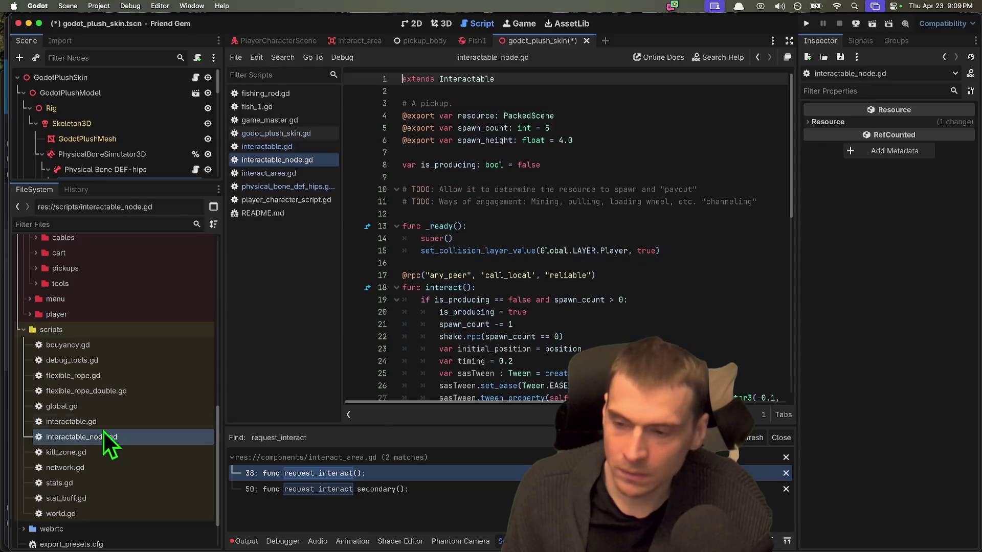
pyautogui.scroll(-10, 683, 285)
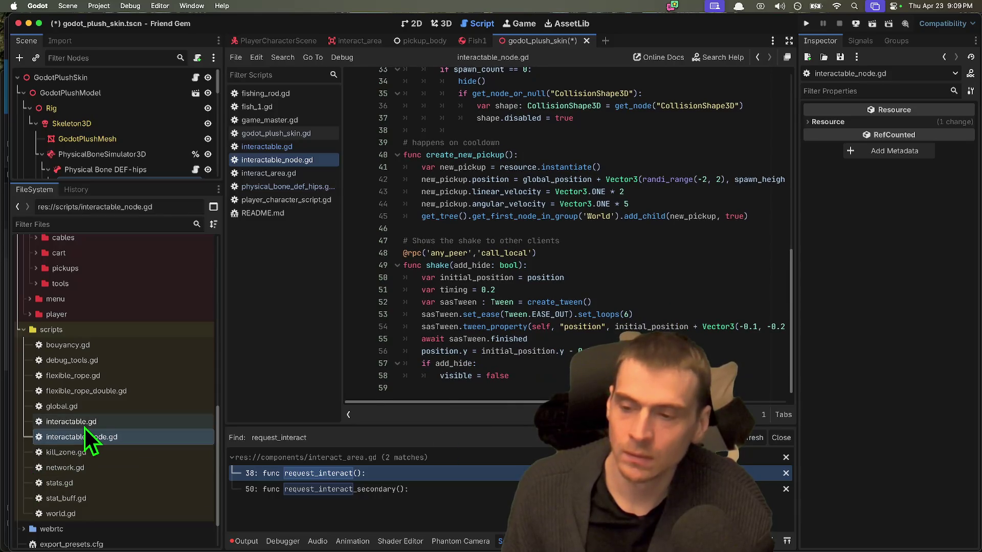
pyautogui.scroll(10, 714, 281)
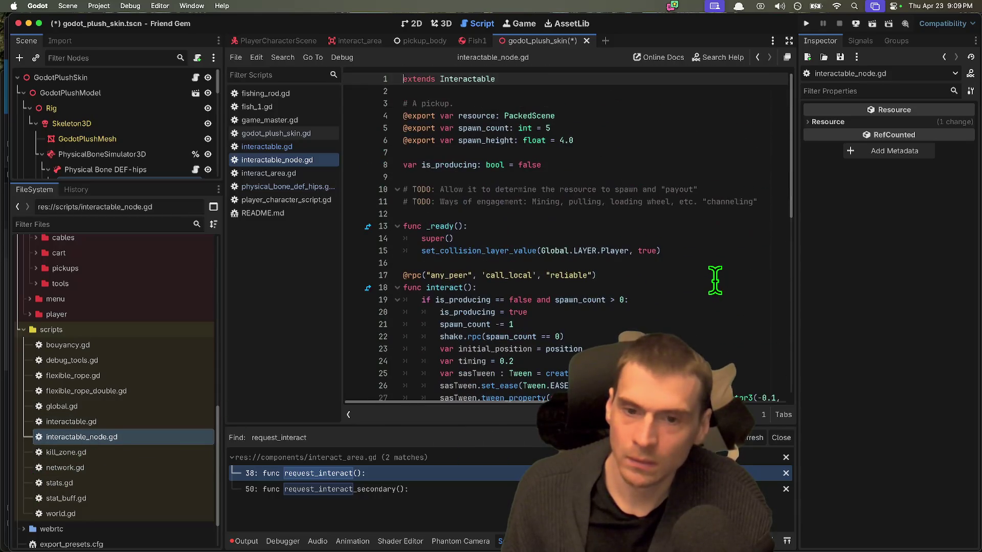
pyautogui.scroll(-10, 713, 276)
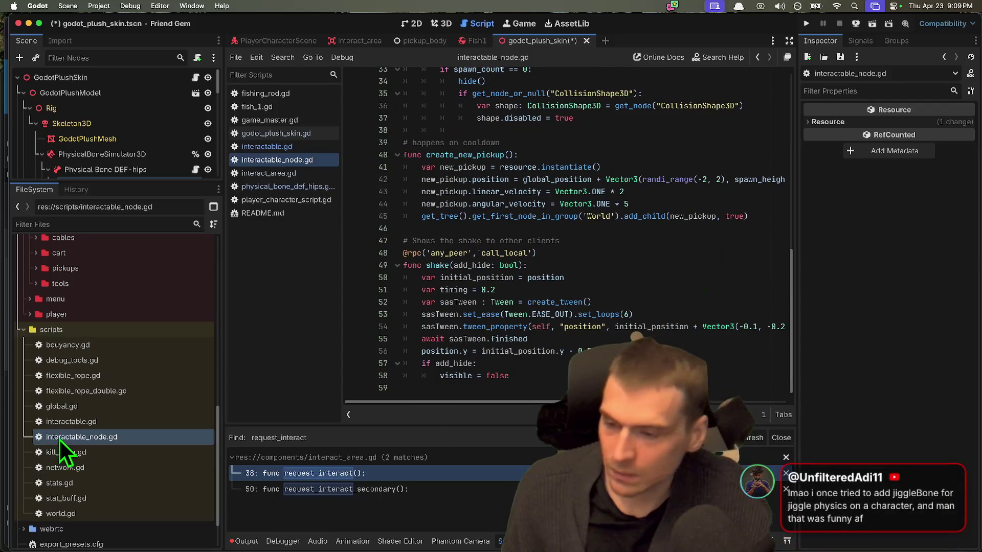
pyautogui.scroll(7, 537, 340)
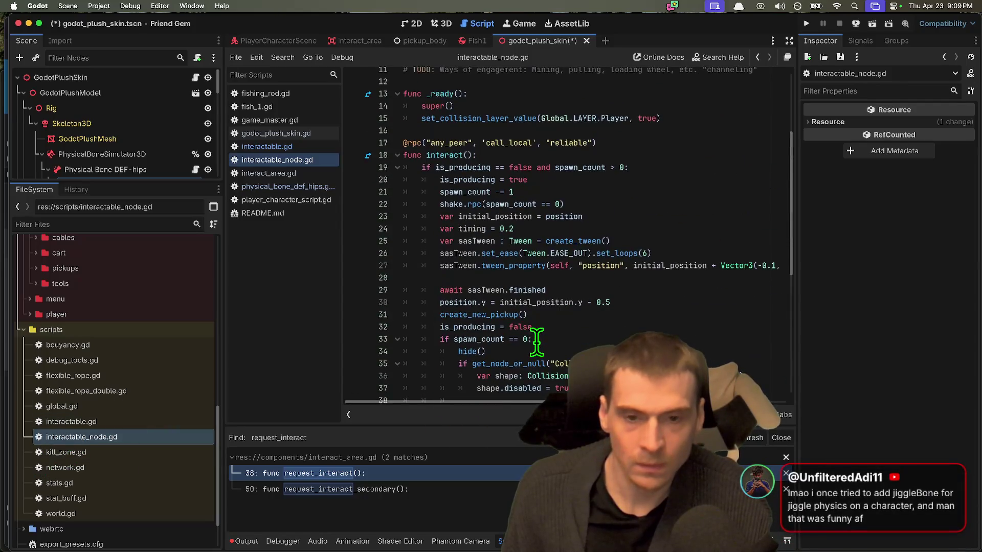
pyautogui.scroll(3, 537, 340)
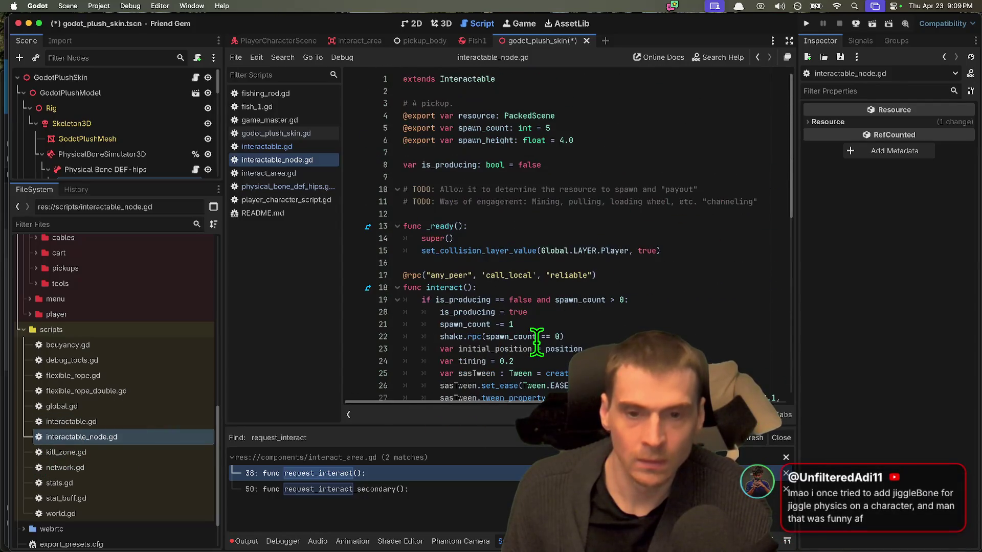
pyautogui.keyDown('shift'); pyautogui.click(137, 428); pyautogui.keyUp('shift')
# Delete interactable.gd and interactable_node.gd from the project, then show the Fish1 scene in 3D
pyautogui.rightClick(140, 434)
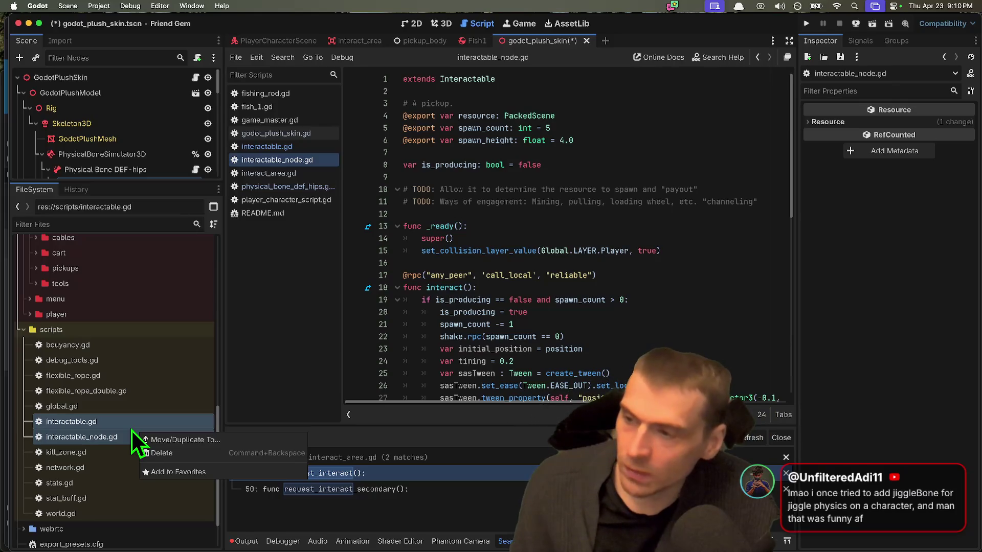
pyautogui.click(226, 454)
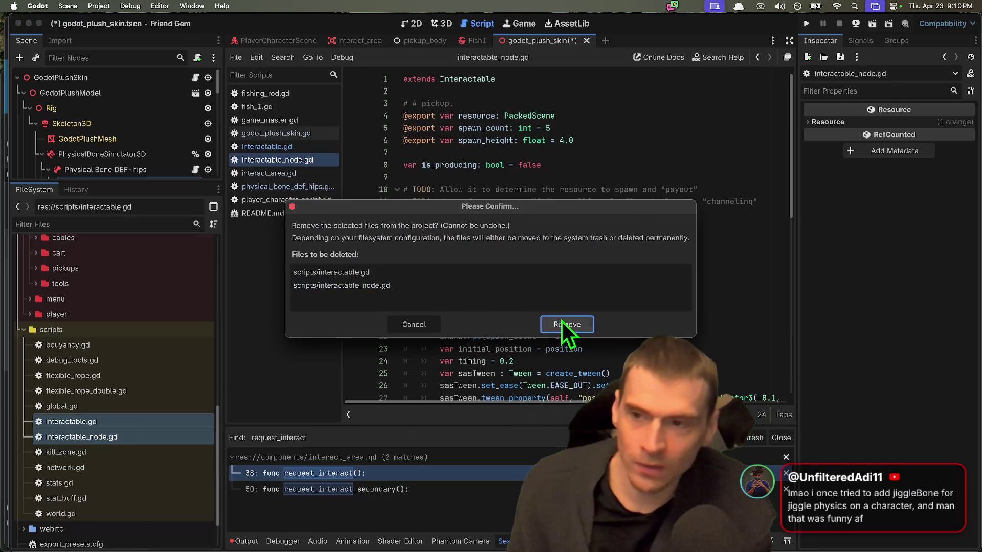
pyautogui.click(563, 328)
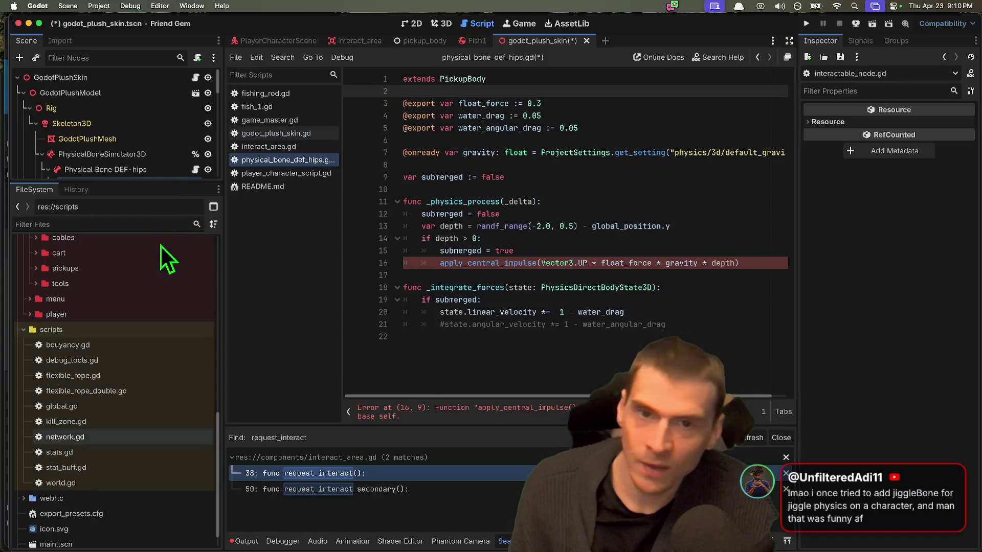
pyautogui.click(473, 40)
pyautogui.click(441, 24)
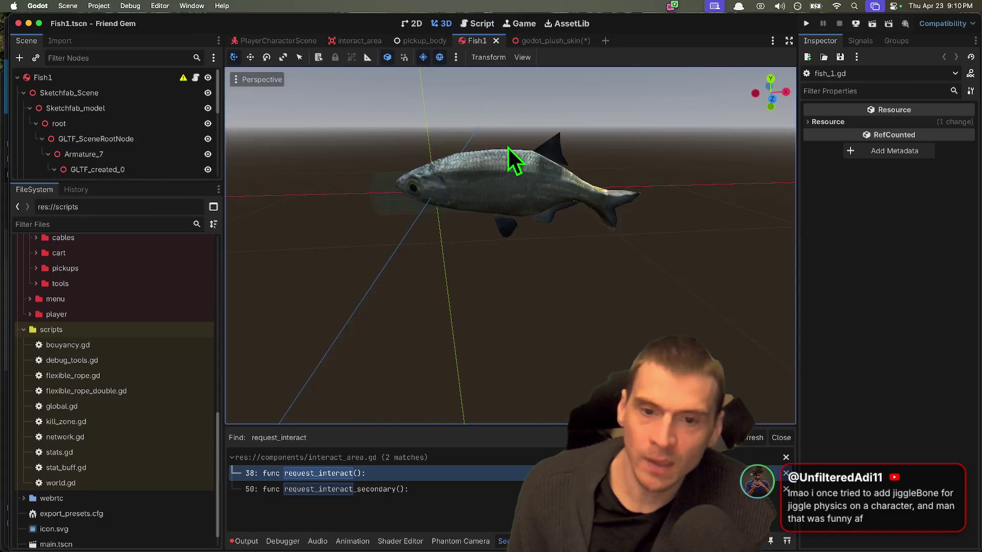
pyautogui.moveTo(136, 182); pyautogui.dragTo(169, 381)
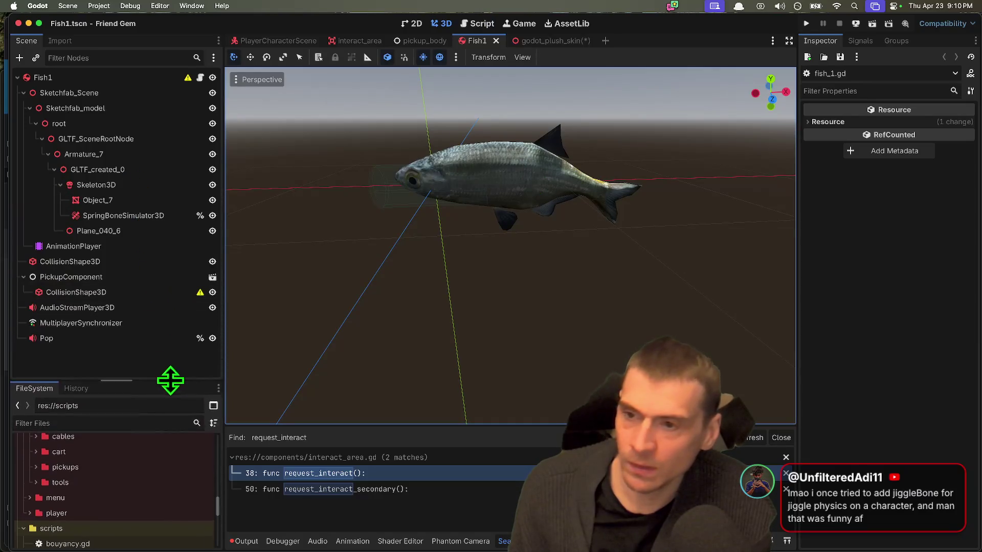
pyautogui.click(171, 354)
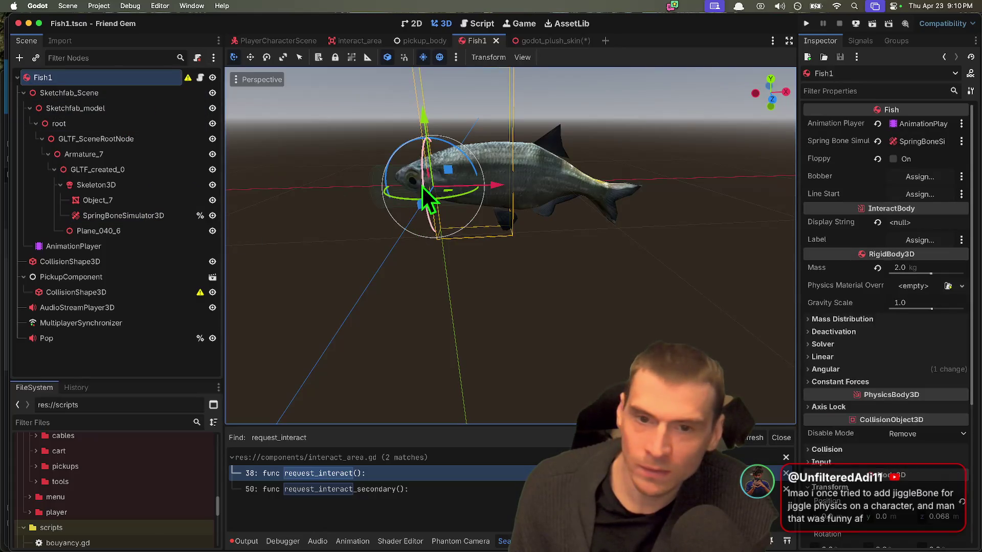
pyautogui.moveTo(421, 185)
pyautogui.mouseDown()
pyautogui.moveTo(416, 207)
pyautogui.moveTo(411, 171)
pyautogui.moveTo(391, 234)
pyautogui.mouseUp()
pyautogui.moveTo(415, 134)
pyautogui.mouseDown()
pyautogui.moveTo(404, 252)
pyautogui.moveTo(410, 118)
pyautogui.moveTo(388, 186)
pyautogui.moveTo(404, 160)
pyautogui.mouseUp()
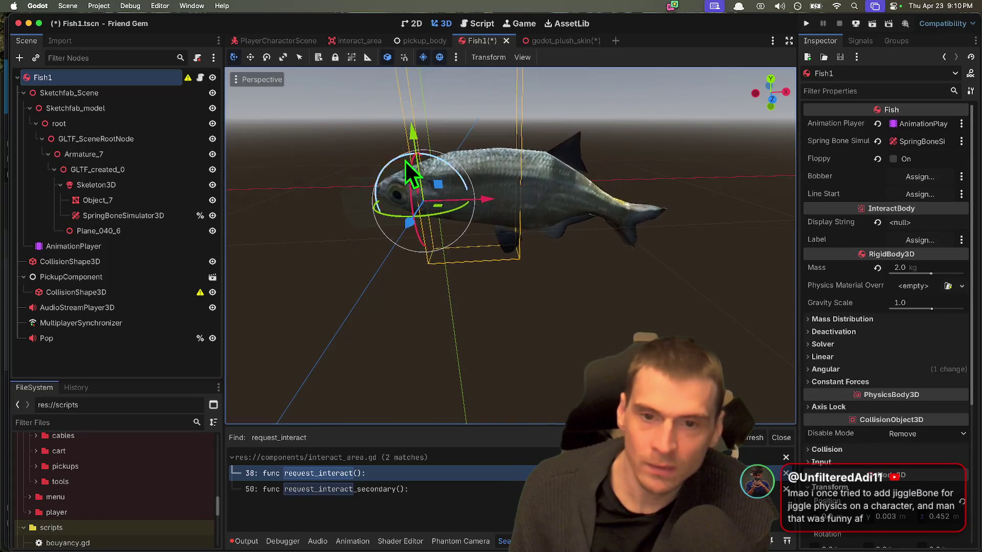
pyautogui.hscroll(-5, 404, 159)
pyautogui.click(453, 247)
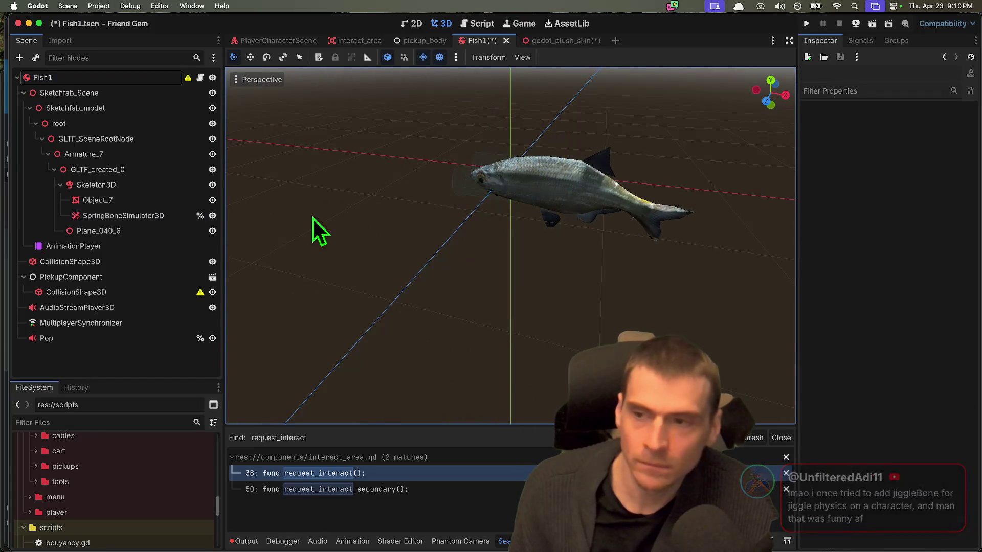
pyautogui.click(43, 77)
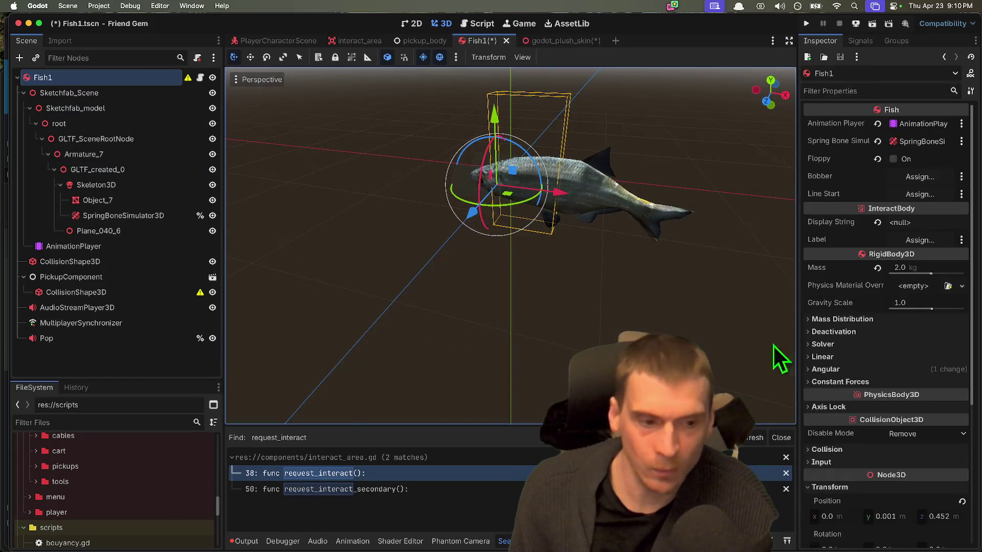
pyautogui.scroll(-5, 857, 382)
pyautogui.click(962, 294)
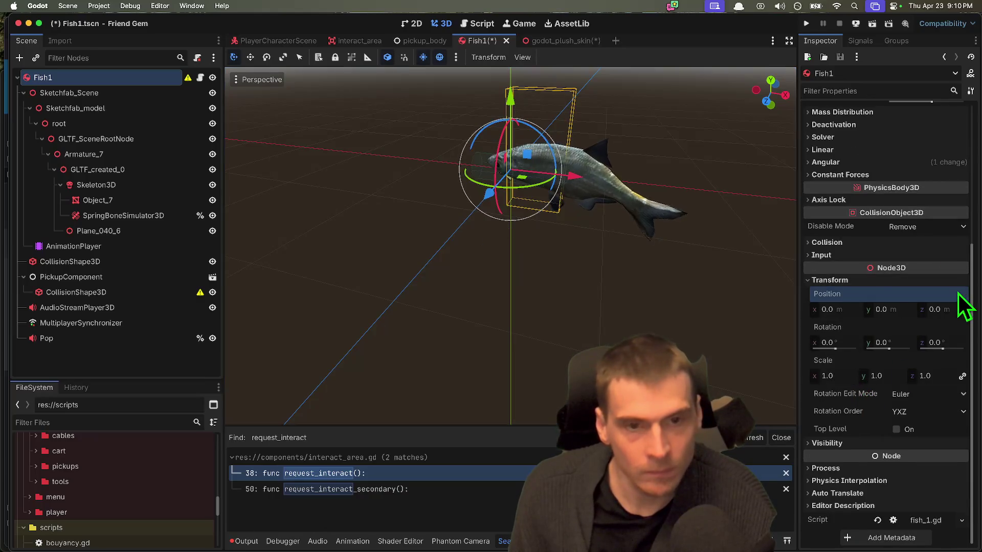
pyautogui.click(148, 358)
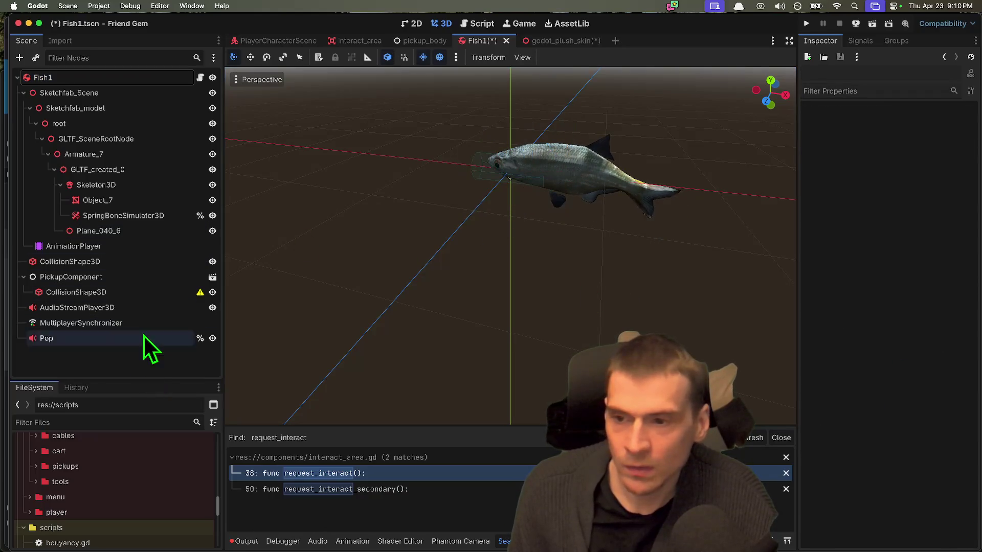
pyautogui.click(136, 220)
pyautogui.click(170, 375)
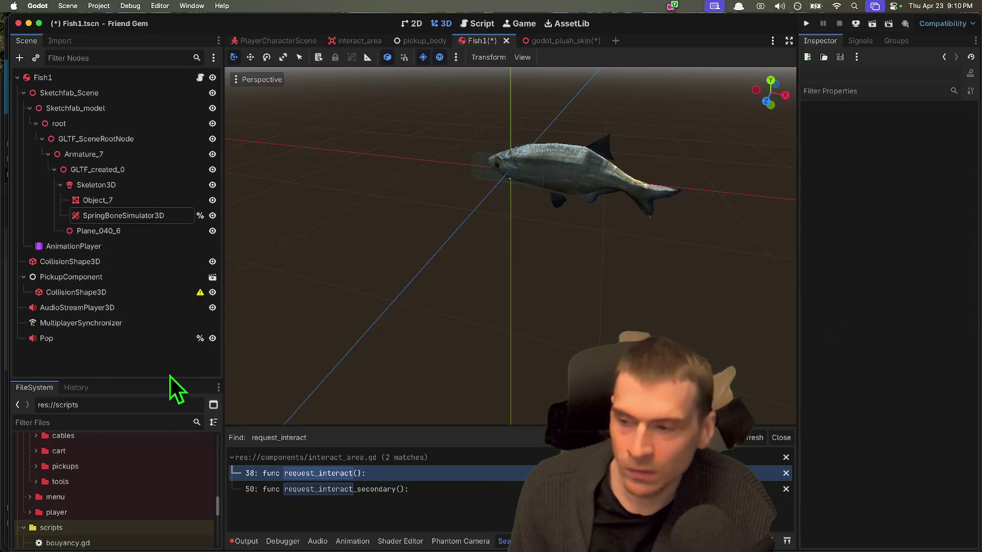
pyautogui.press('super+a')
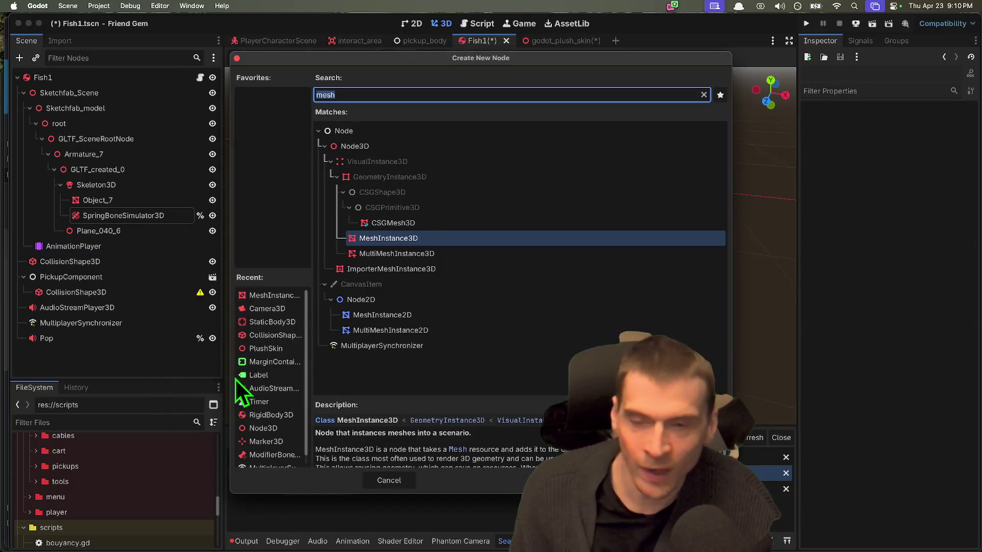
pyautogui.write('springbo')
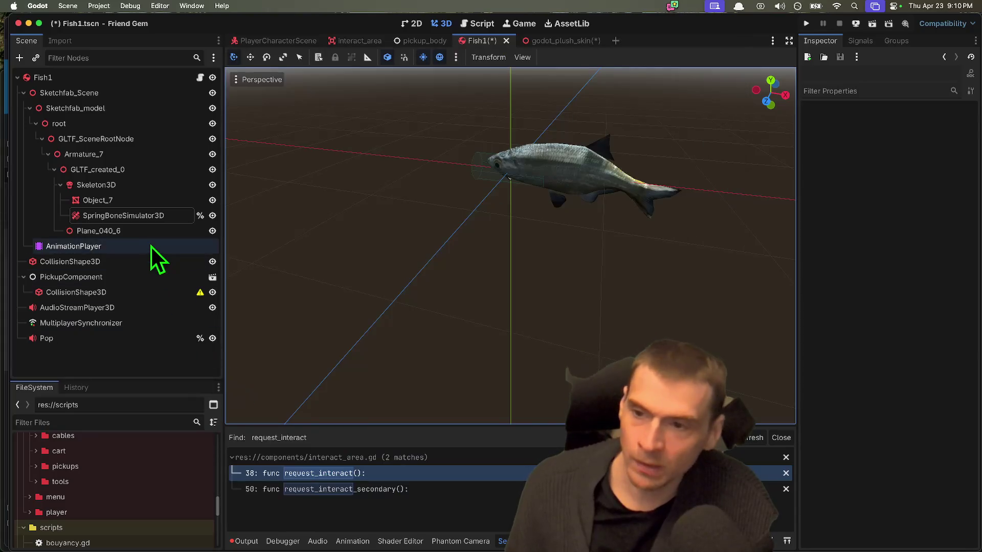
pyautogui.click(153, 220)
pyautogui.click(892, 185)
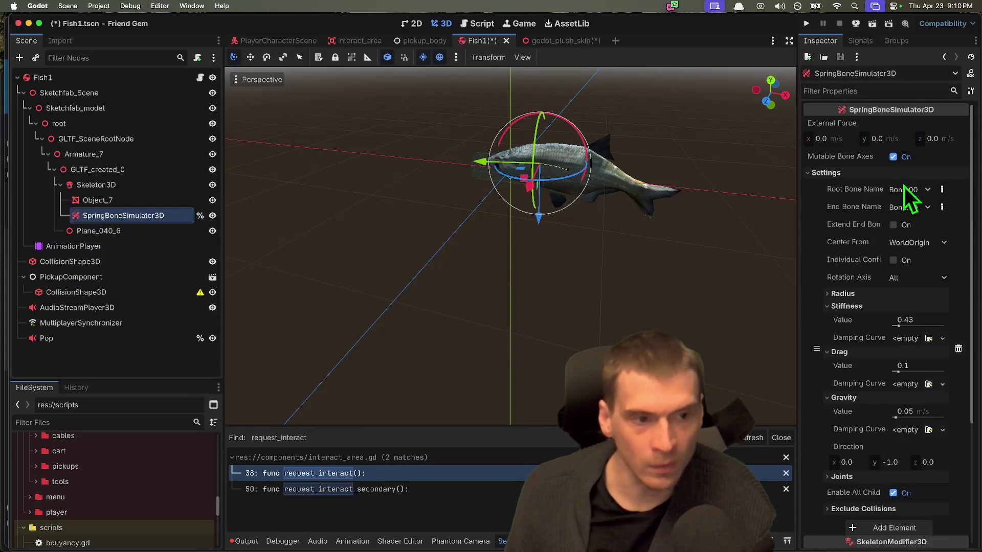
pyautogui.click(905, 190)
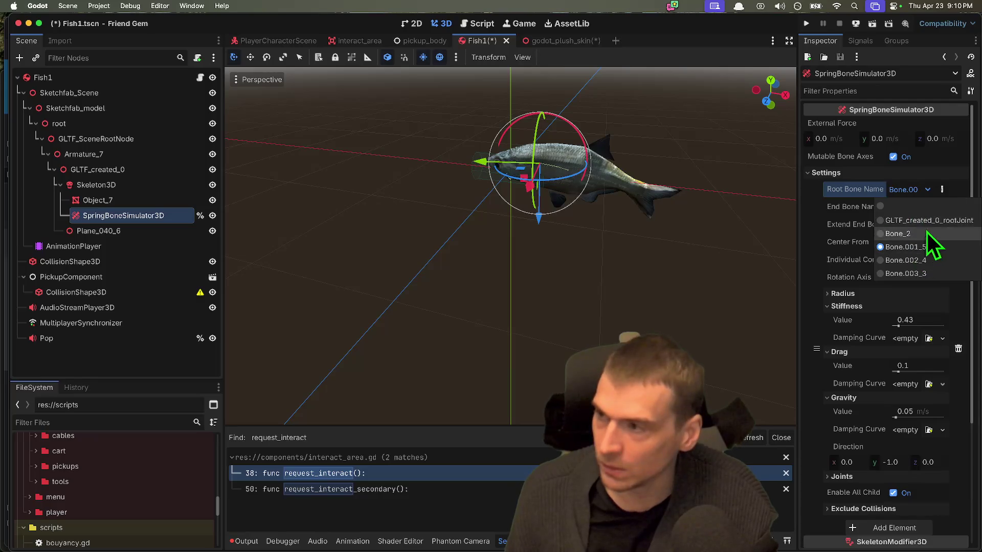
pyautogui.click(810, 259)
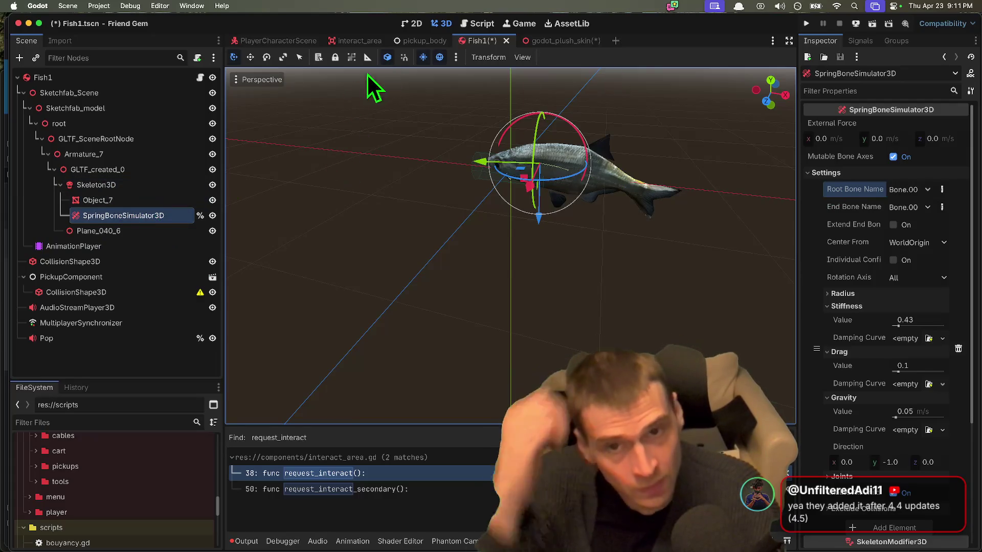
# Filter files by 'fi', open fishing_rod.tscn, and move FishingRod along X and Z
pyautogui.click(149, 424)
pyautogui.write('fish')
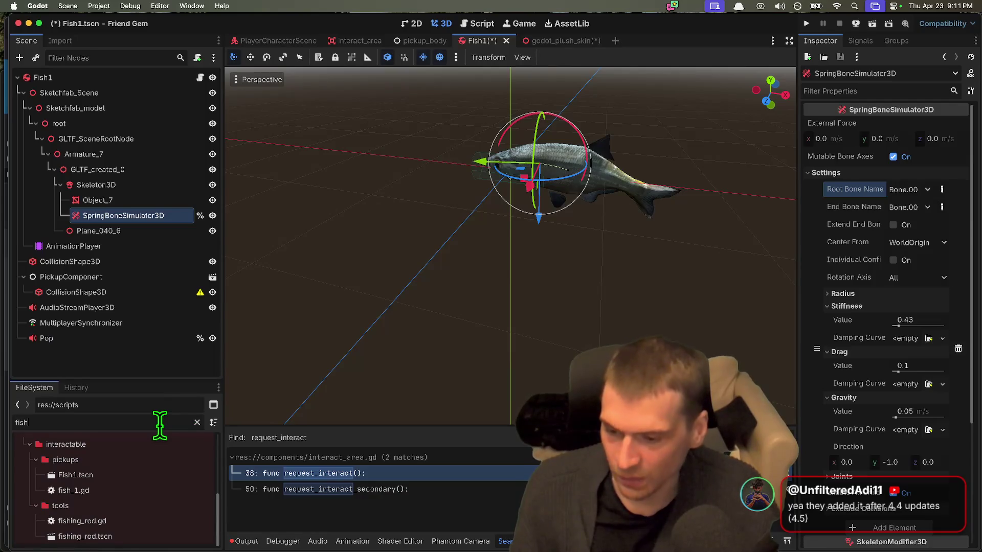
pyautogui.doubleClick(85, 536)
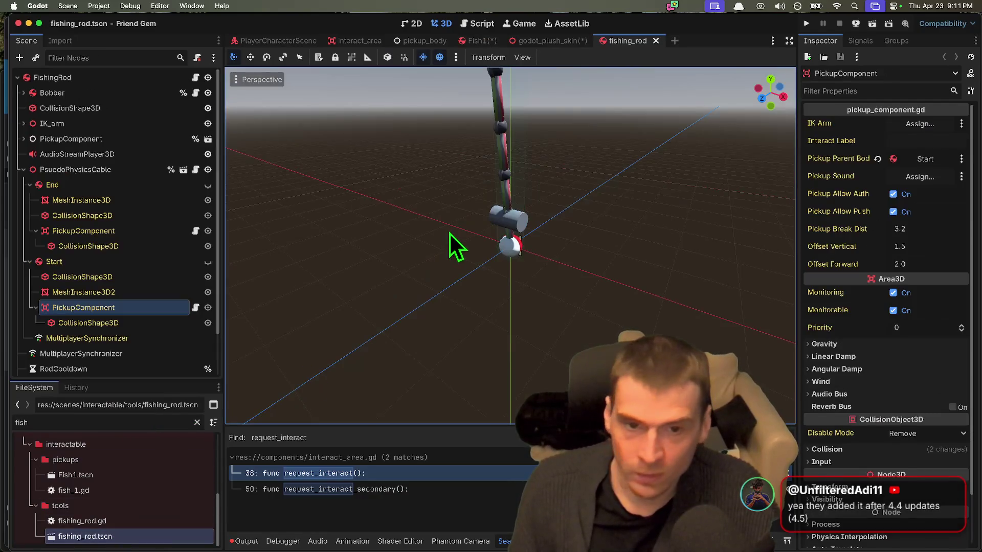
pyautogui.hscroll(-10, 510, 245)
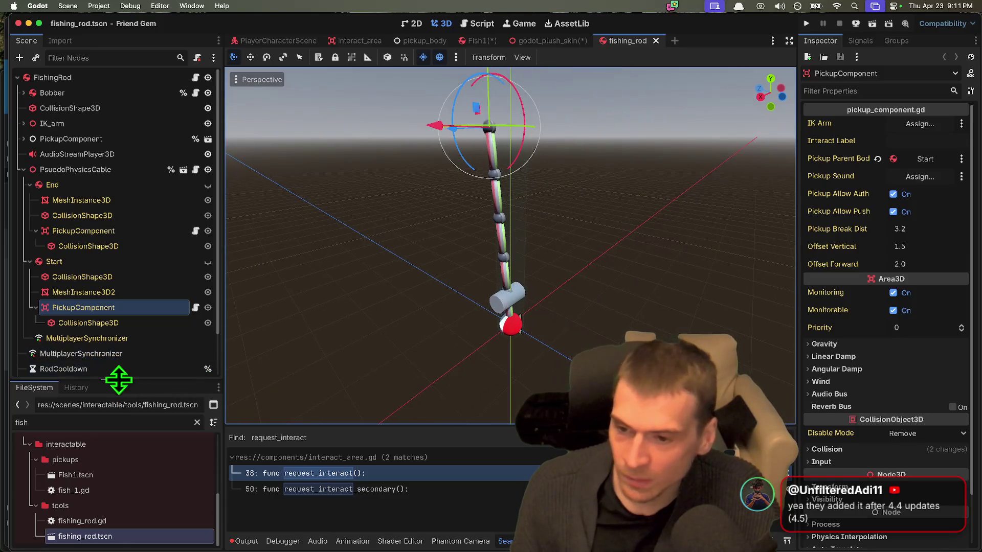
pyautogui.moveTo(120, 380); pyautogui.dragTo(97, 451)
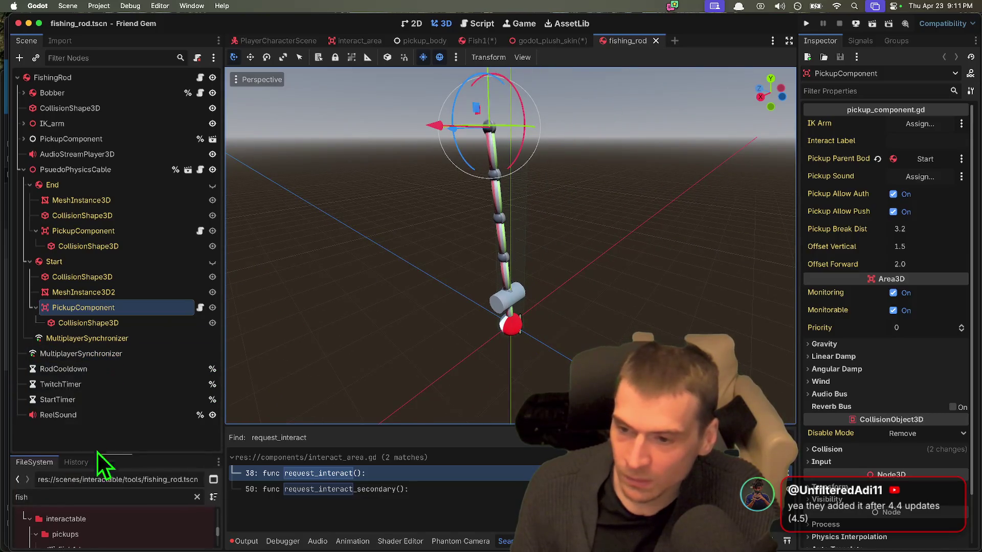
pyautogui.click(56, 77)
pyautogui.moveTo(452, 379)
pyautogui.mouseDown()
pyautogui.moveTo(477, 354)
pyautogui.moveTo(469, 376)
pyautogui.moveTo(517, 351)
pyautogui.moveTo(463, 390)
pyautogui.moveTo(471, 368)
pyautogui.mouseUp()
pyautogui.moveTo(469, 298)
pyautogui.mouseDown()
pyautogui.moveTo(450, 289)
pyautogui.moveTo(459, 303)
pyautogui.moveTo(538, 338)
pyautogui.moveTo(470, 307)
pyautogui.moveTo(481, 320)
pyautogui.moveTo(544, 341)
pyautogui.moveTo(472, 324)
pyautogui.moveTo(488, 306)
pyautogui.mouseUp()
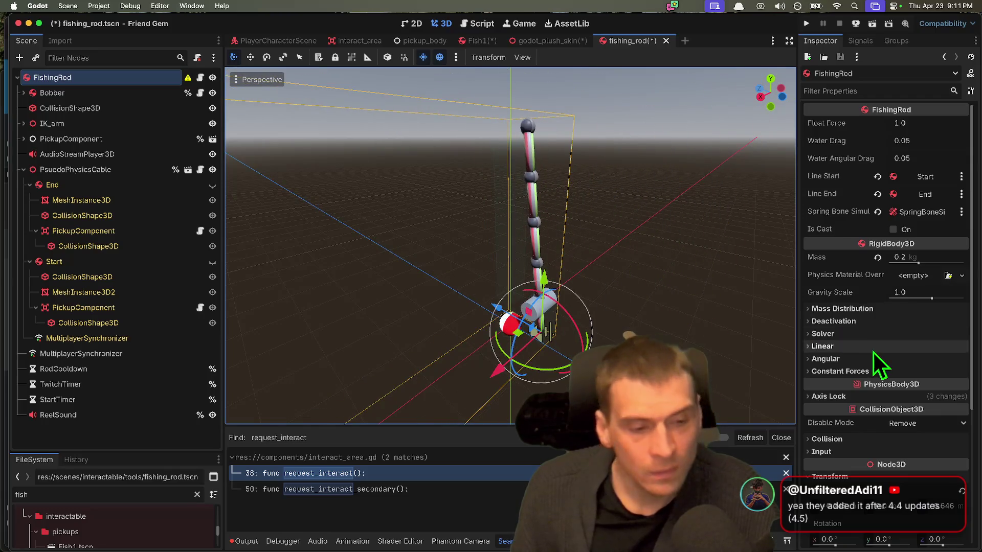
# Revert FishingRod's Position to the origin in the Inspector and save the scene
pyautogui.scroll(-5, 879, 372)
pyautogui.scroll(-3, 923, 421)
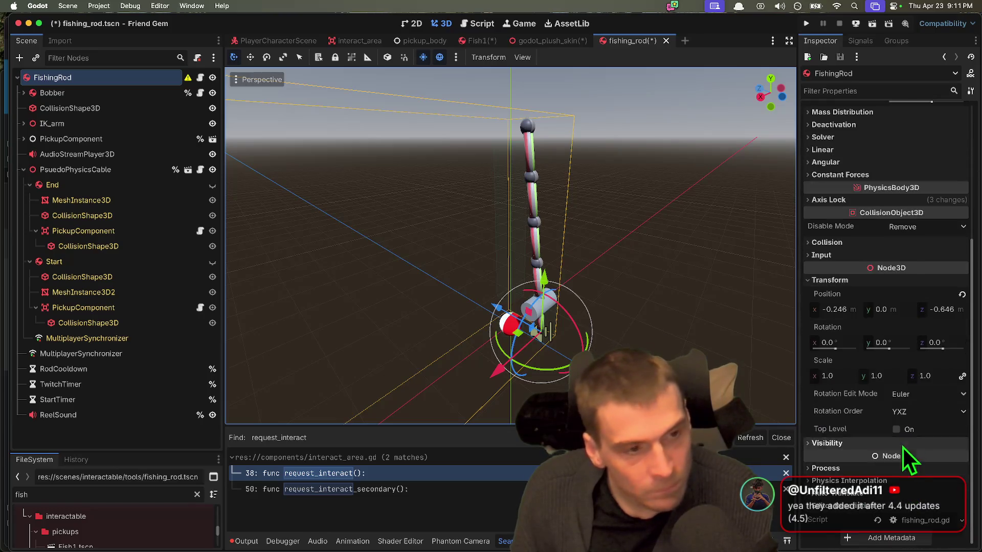
pyautogui.scroll(4, 902, 446)
pyautogui.scroll(3, 919, 324)
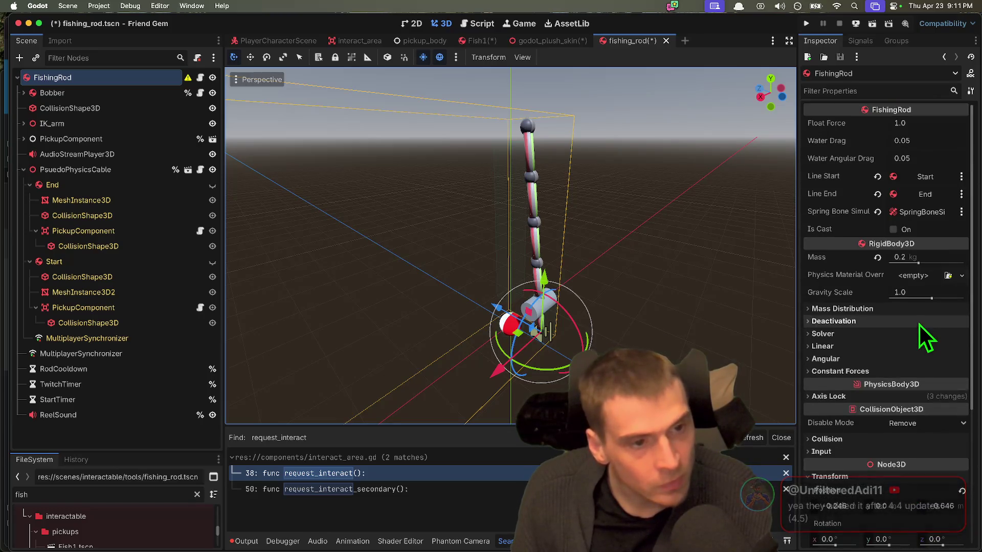
pyautogui.scroll(-6, 869, 358)
pyautogui.scroll(3, 883, 450)
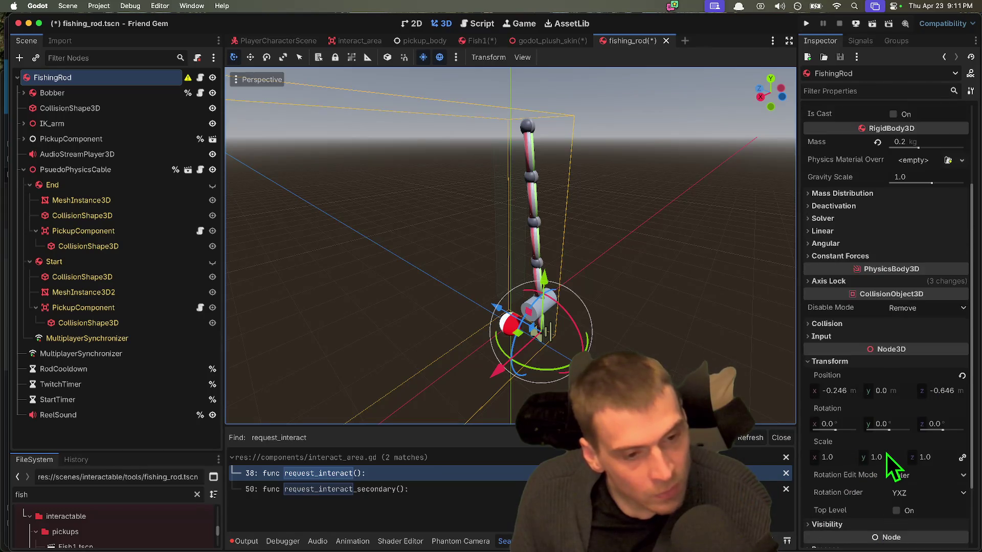
pyautogui.scroll(4, 924, 380)
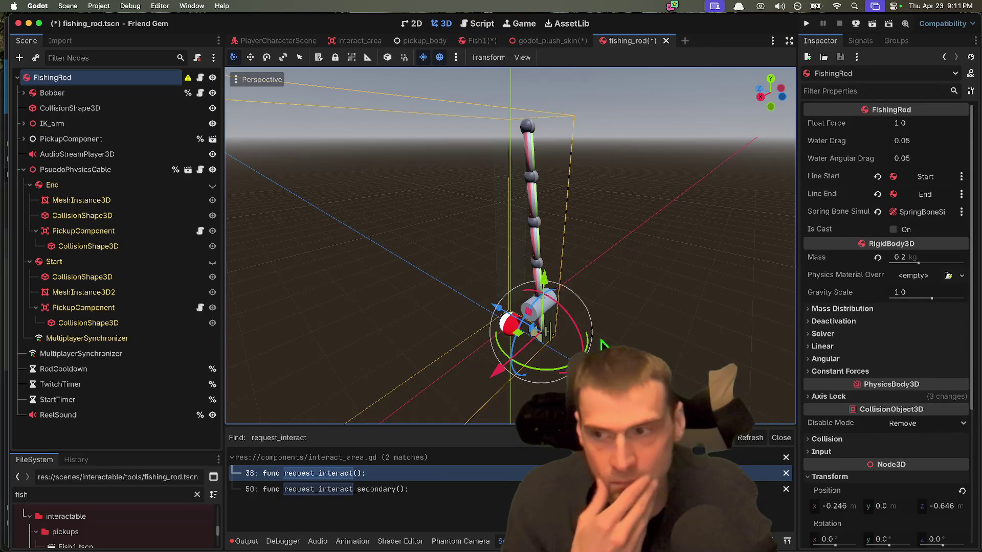
pyautogui.scroll(-2, 916, 390)
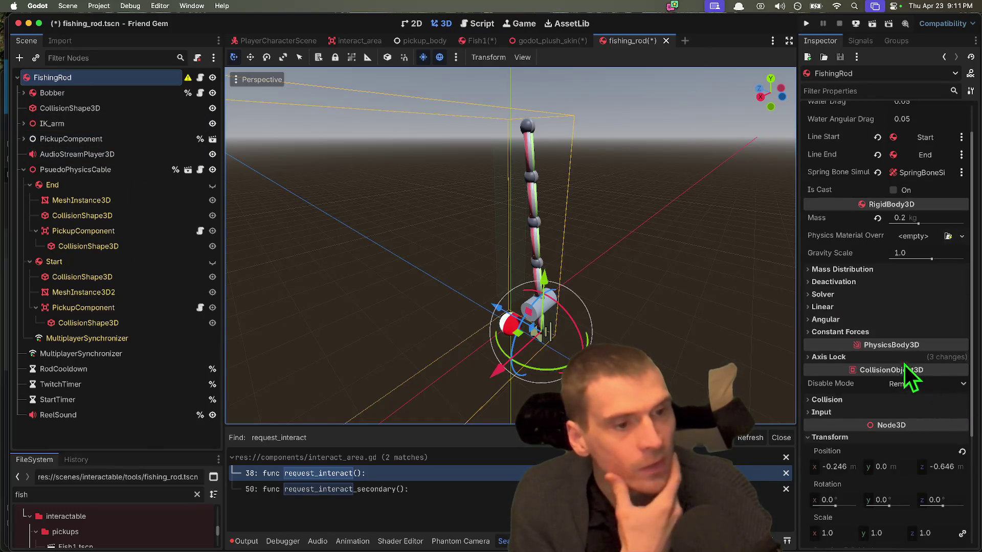
pyautogui.scroll(-1, 856, 286)
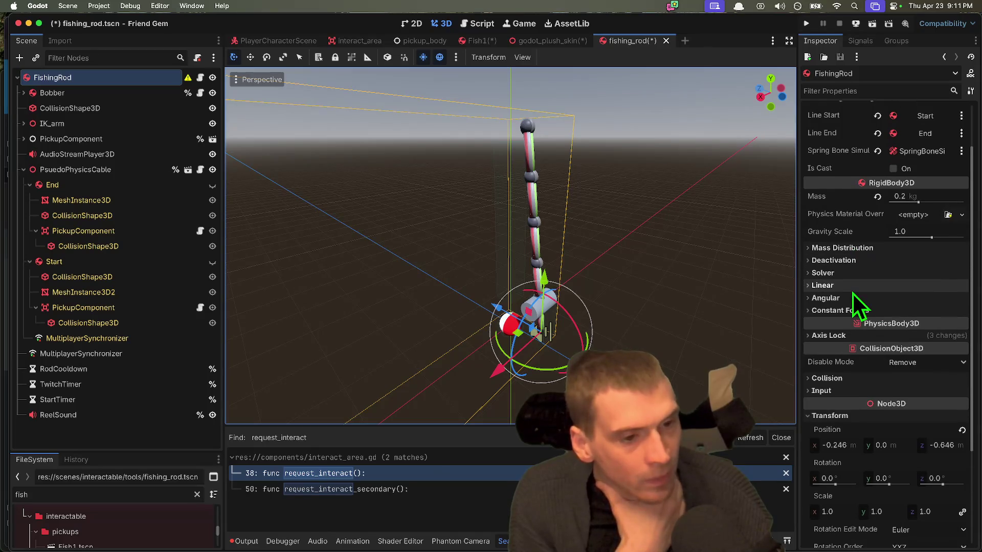
pyautogui.scroll(-4, 905, 409)
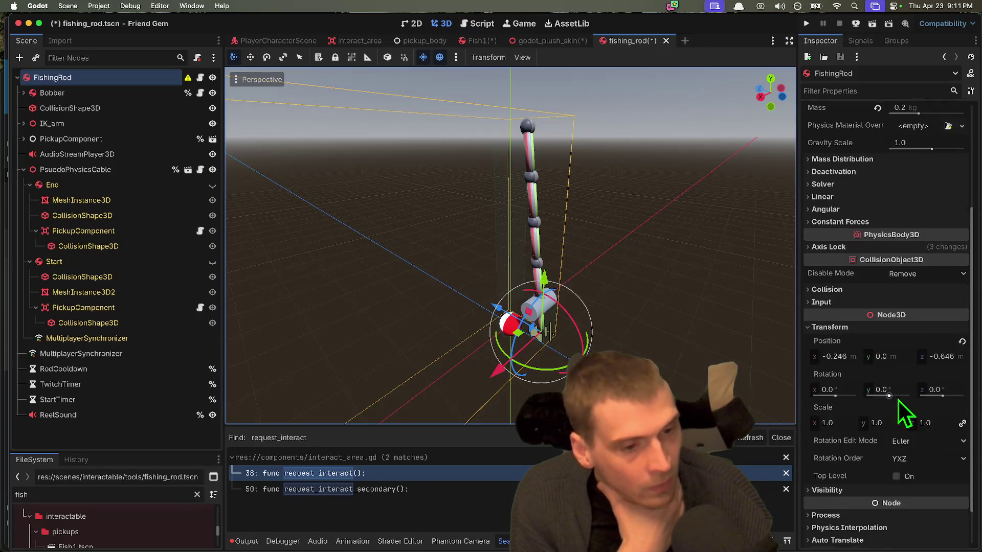
pyautogui.click(962, 326)
pyautogui.click(120, 434)
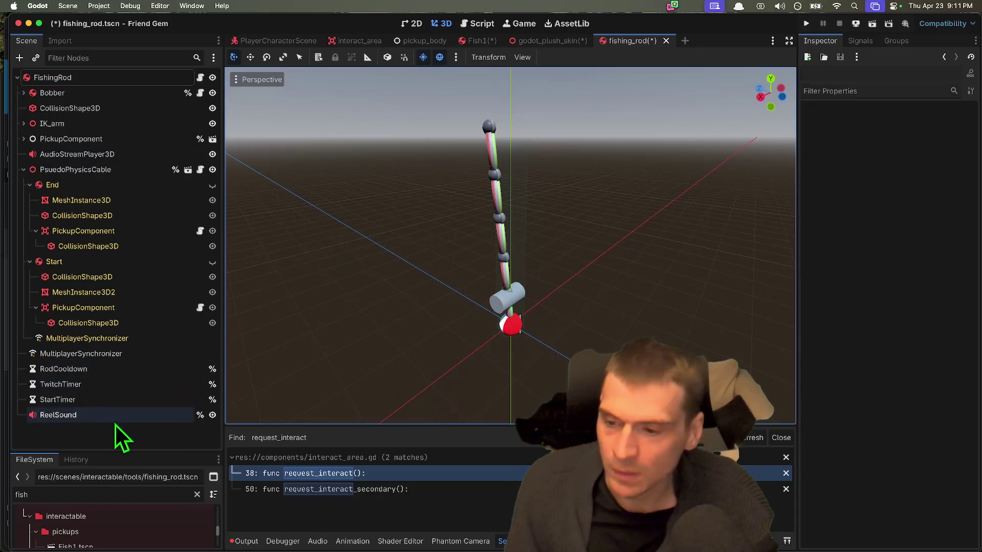
pyautogui.press('super+s')
# Close the fishing_rod scene and return to the godot_plush_skin scene
pyautogui.press('super+shift+w')
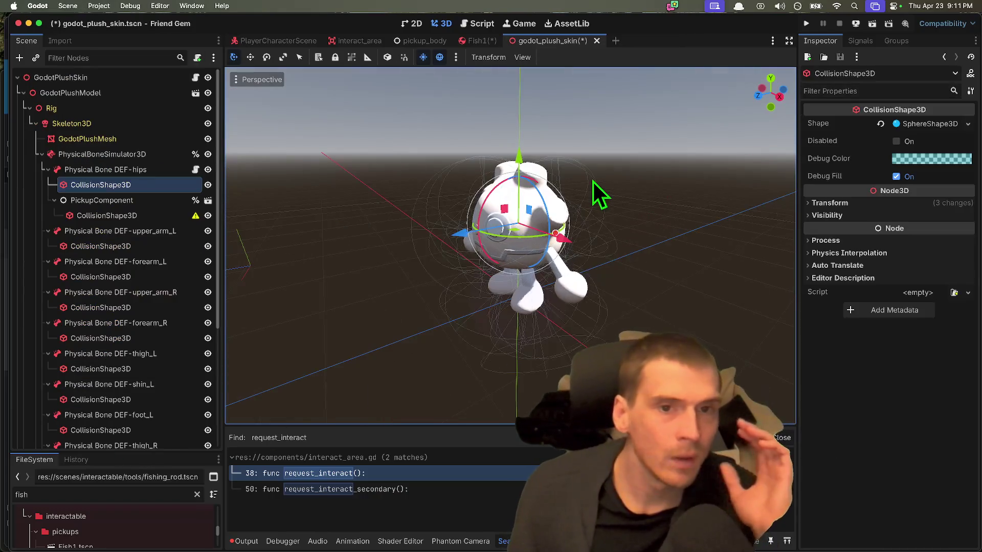
pyautogui.hotkey('ctrl', 'shift', 'Tab')
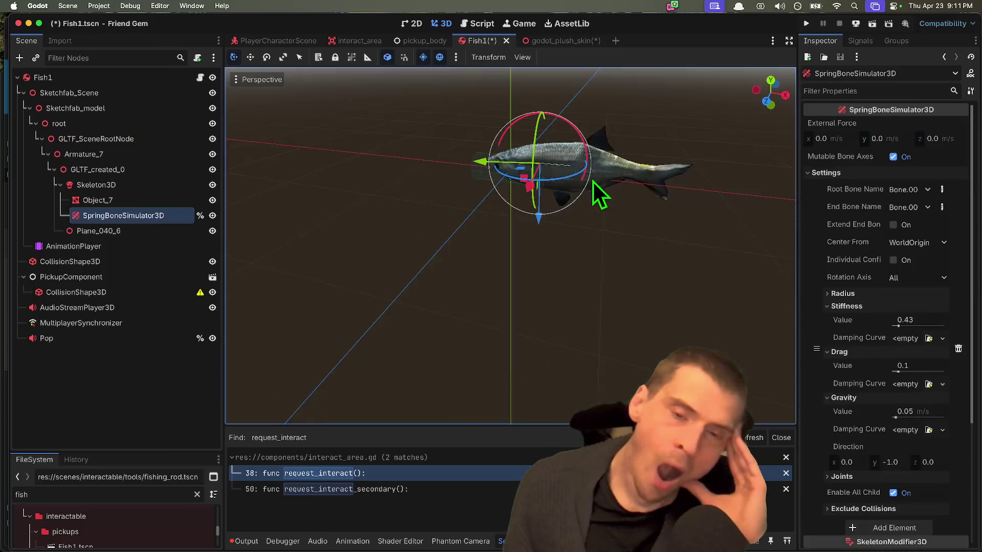
pyautogui.hotkey('ctrl', 'shift', 'Tab')
pyautogui.hotkey('ctrl', 'Tab')
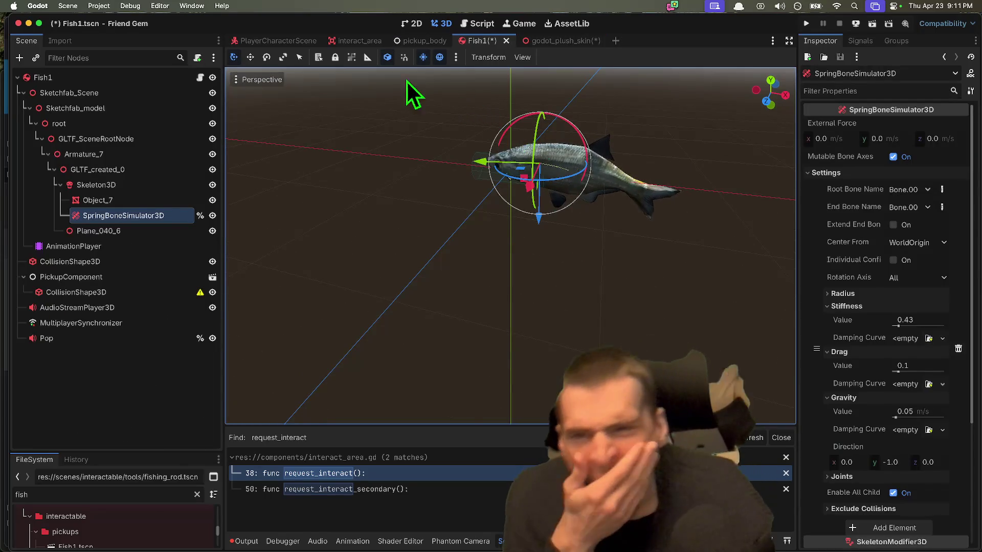
pyautogui.click(421, 38)
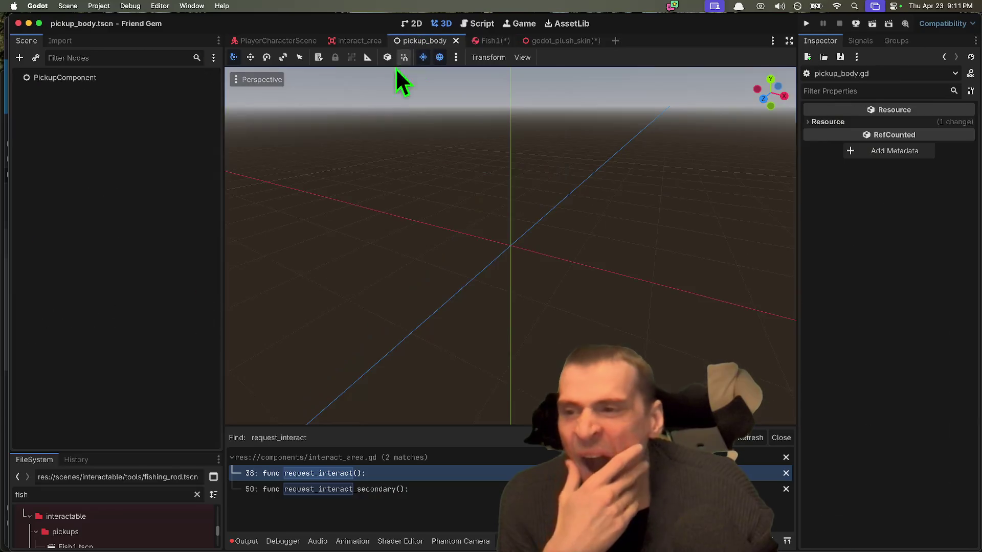
pyautogui.click(568, 42)
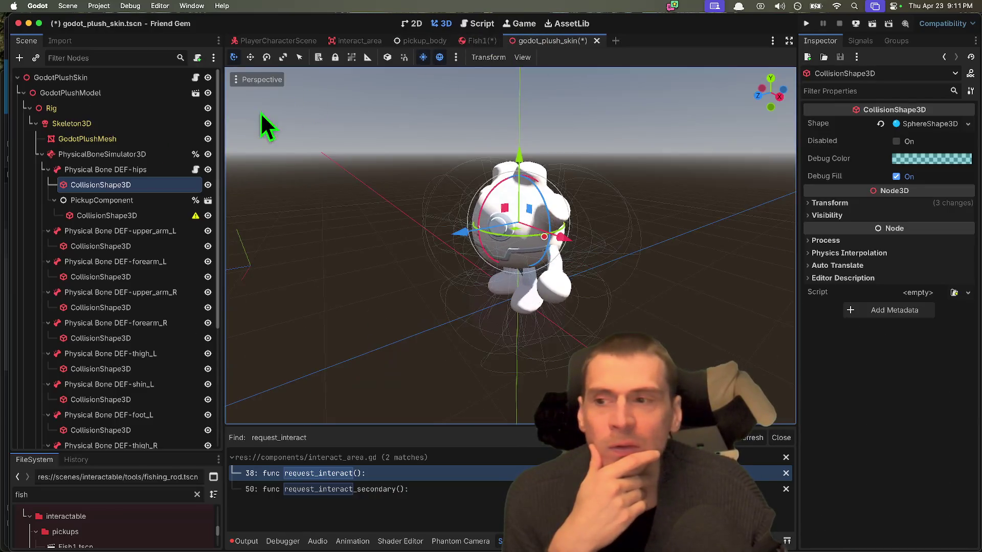
# Review the hips bone's child nodes and bring up the PickupComponent context menu
pyautogui.click(127, 202)
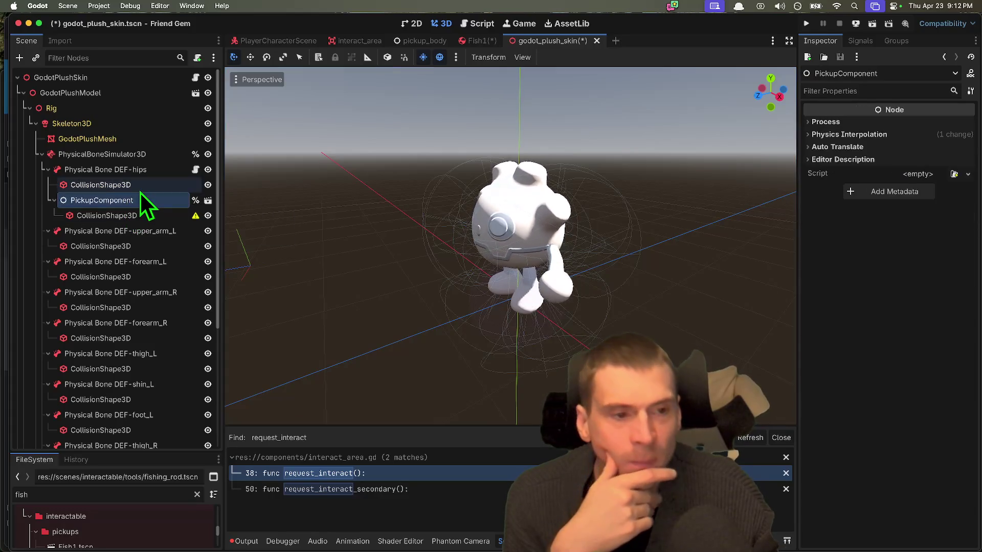
pyautogui.click(146, 185)
pyautogui.click(145, 174)
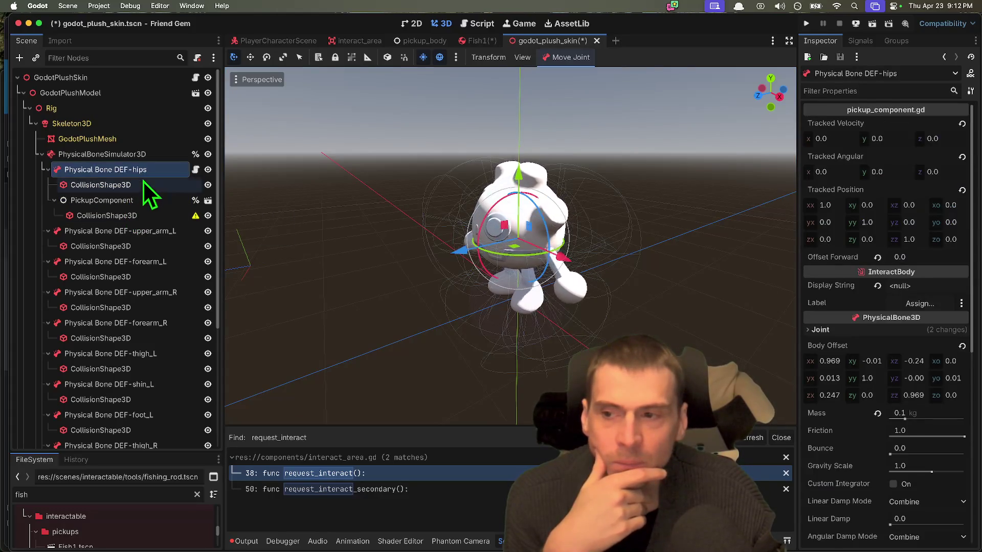
pyautogui.click(143, 181)
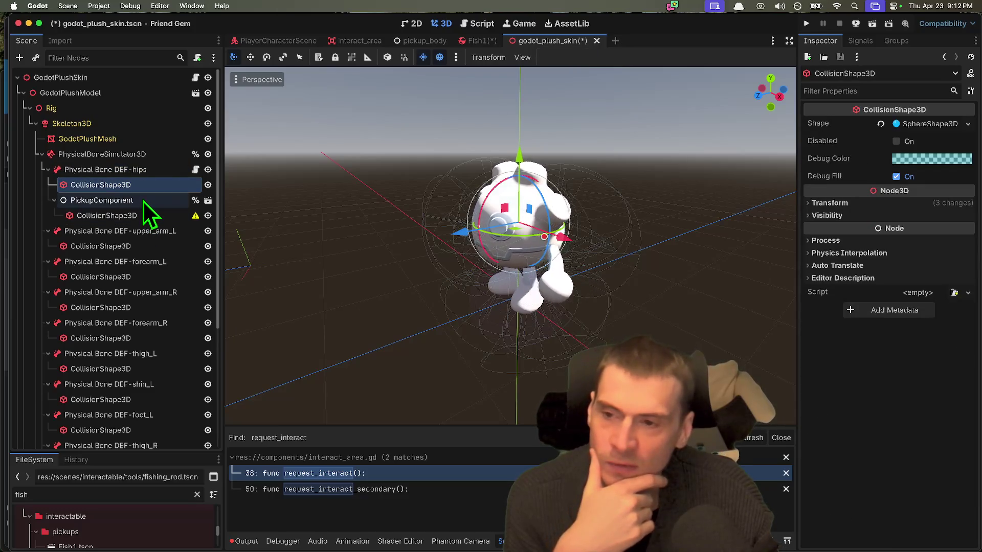
pyautogui.rightClick(143, 200)
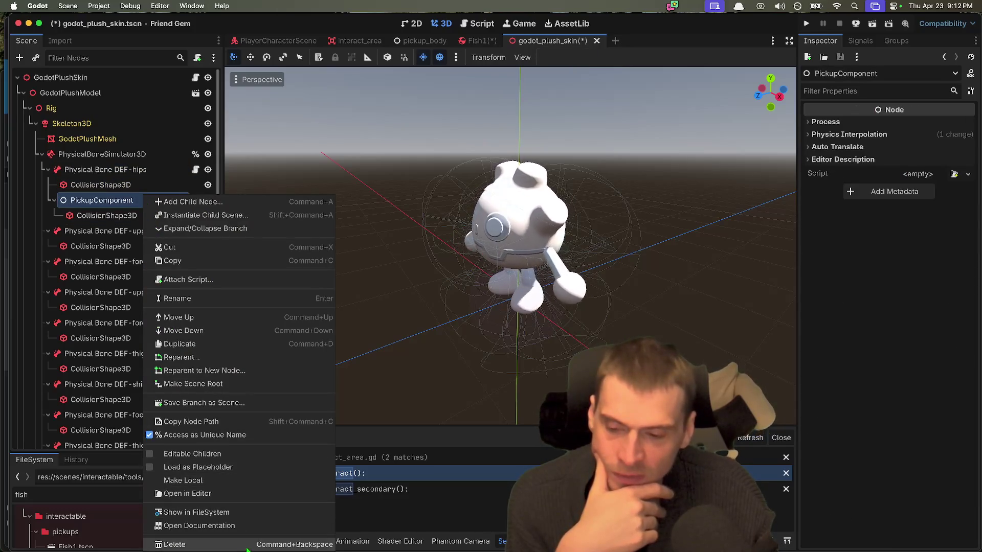